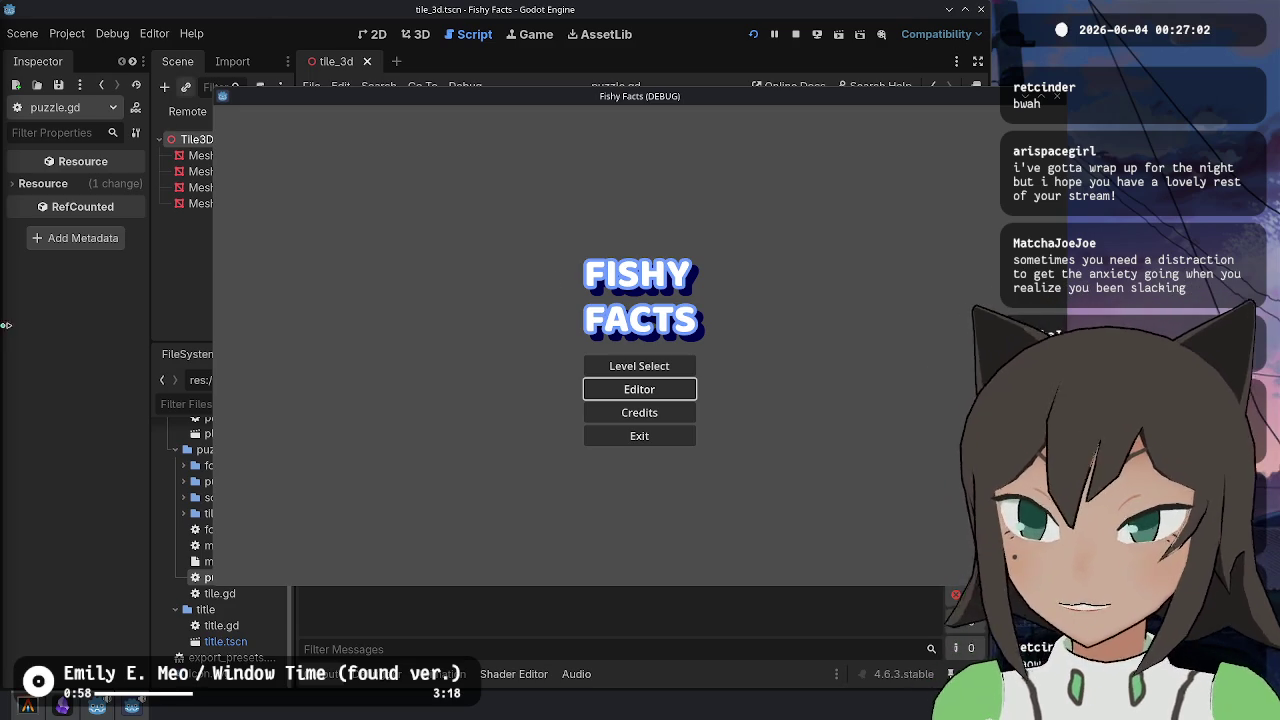
- Load pool 6 from Level Select, move the arc tile bottom-right, and turn the middle-right tile down
left_click(688, 369)
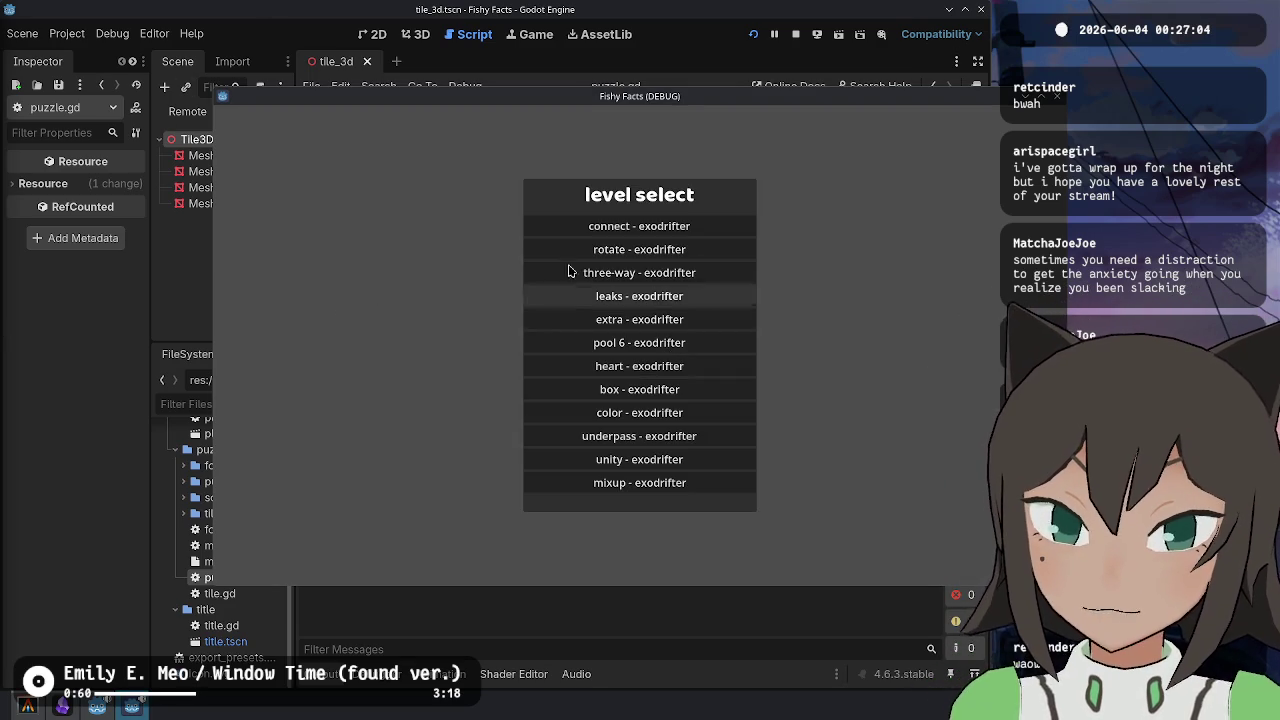
left_click(672, 342)
mouse_move(636, 355)
left_mouse_down()
mouse_move(665, 375)
mouse_move(713, 312)
mouse_move(694, 386)
left_mouse_up()
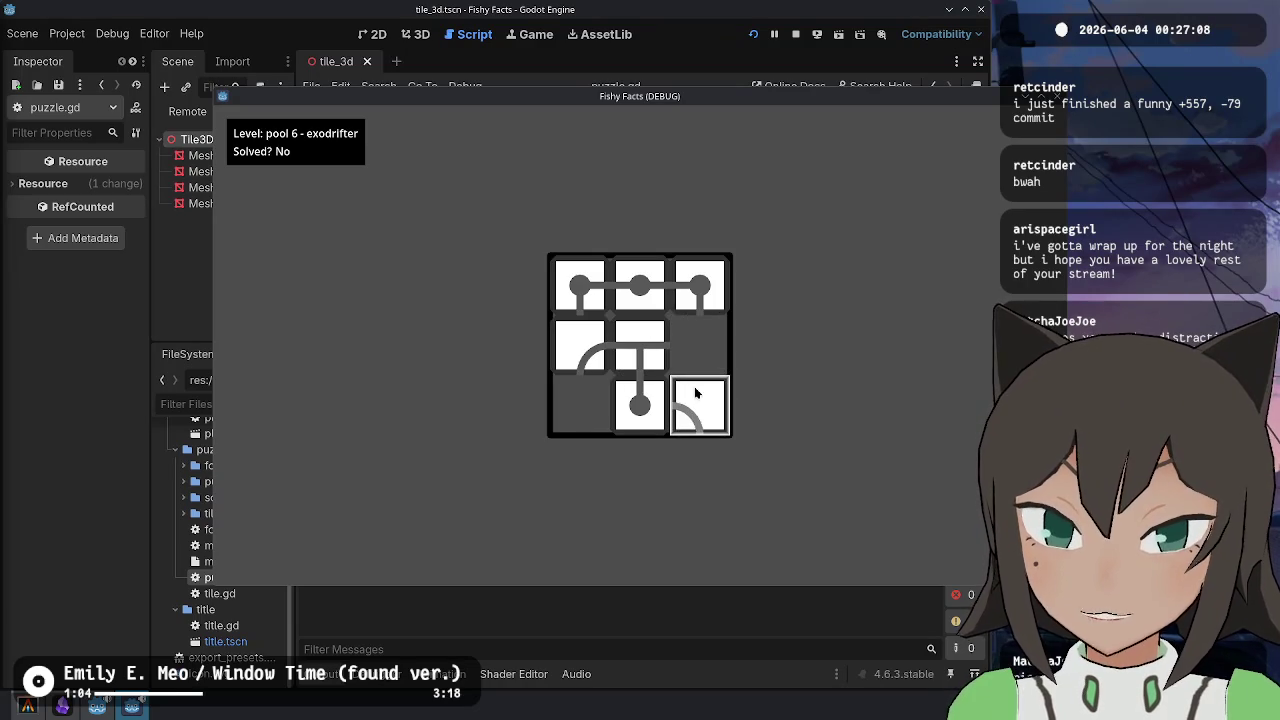
mouse_move(580, 352)
left_mouse_down()
mouse_move(580, 405)
mouse_move(686, 449)
mouse_move(671, 366)
mouse_move(700, 345)
left_mouse_up()
left_click(687, 355)
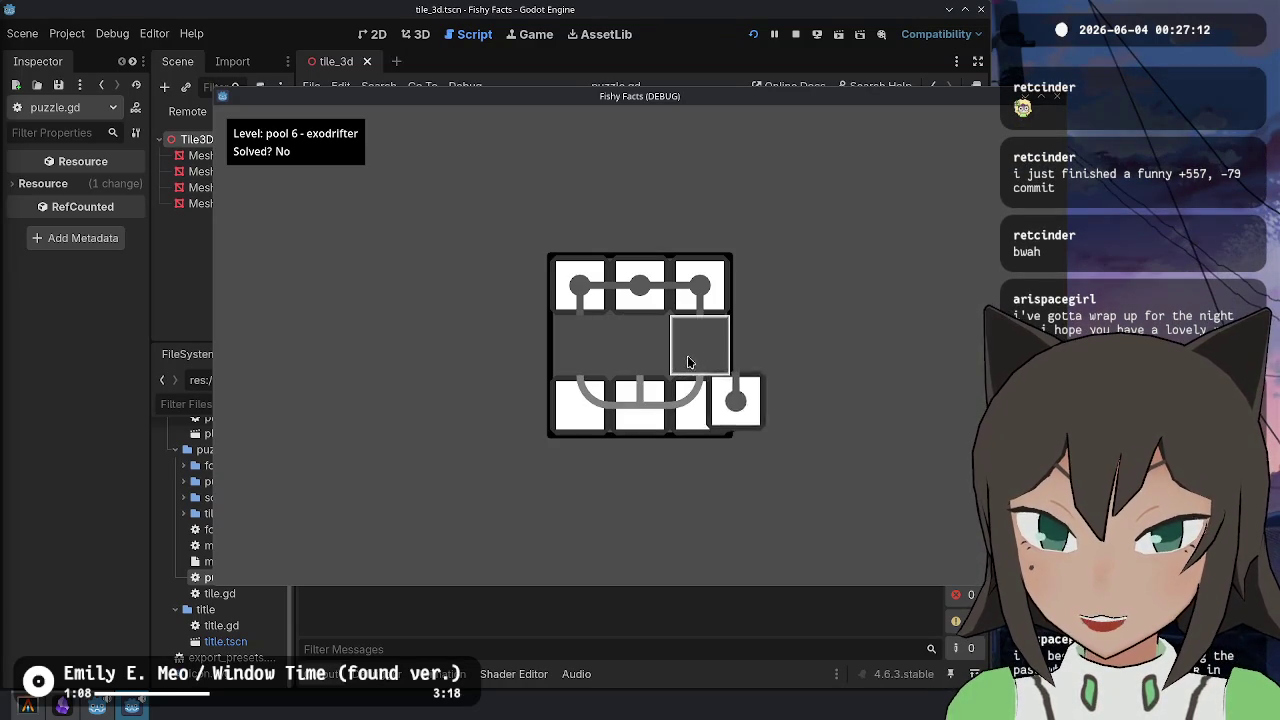
- Rotate the top and middle rows' tiles around the centre and lift out the bottom-right tile
left_click_drag(580, 285, 580, 342)
left_click_drag(640, 285, 655, 352)
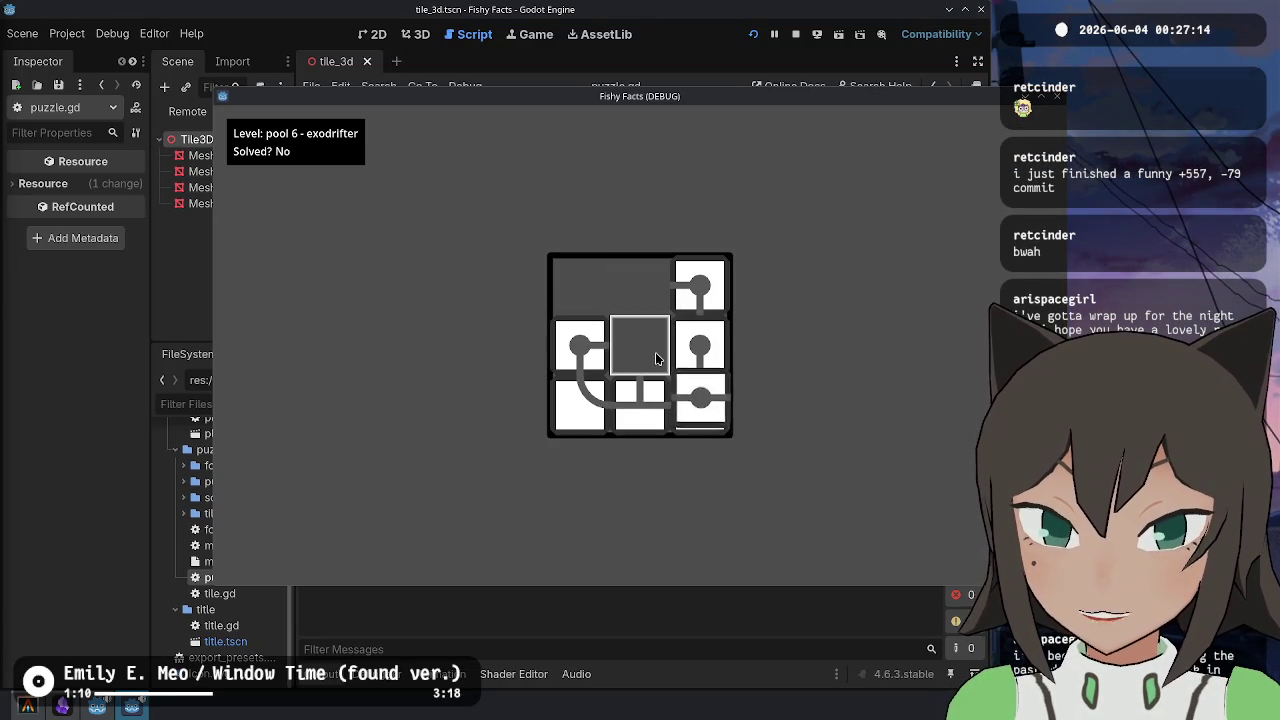
left_click_drag(689, 280, 640, 290)
mouse_move(605, 338)
left_mouse_down()
mouse_move(607, 308)
mouse_move(585, 345)
left_mouse_up()
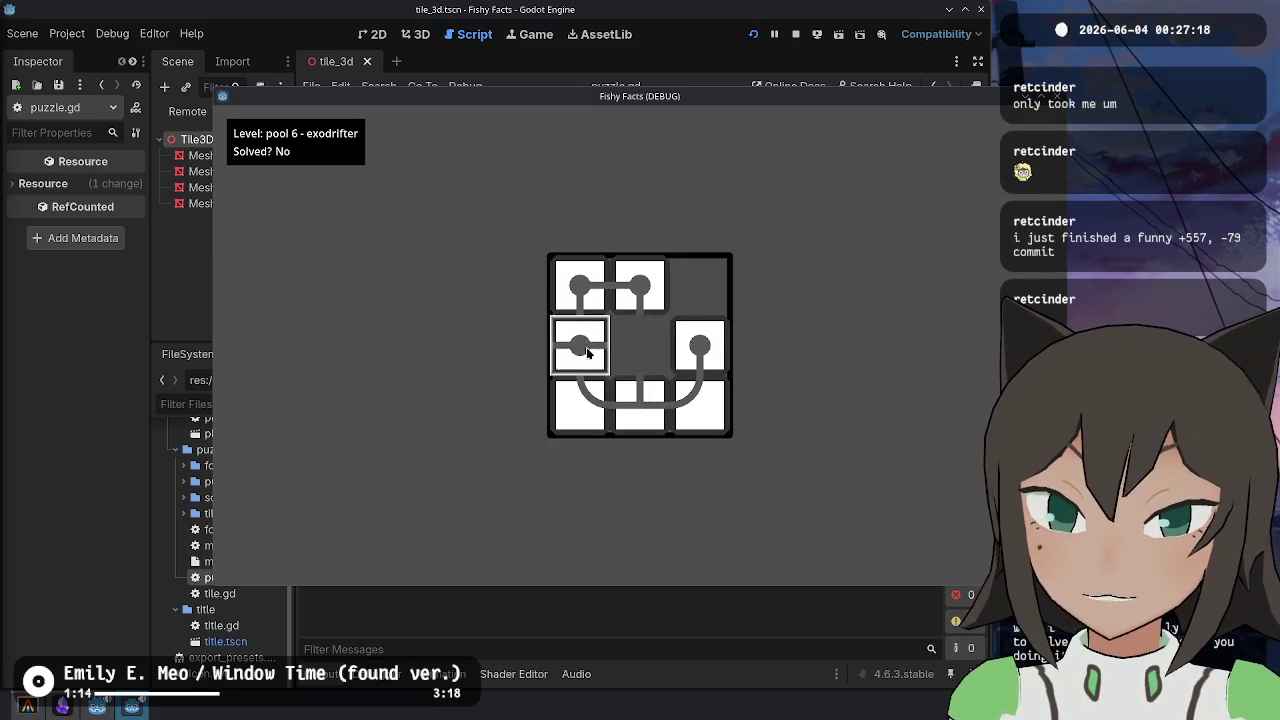
mouse_move(700, 345)
left_mouse_down()
mouse_move(712, 372)
mouse_move(658, 350)
mouse_move(704, 346)
left_mouse_up()
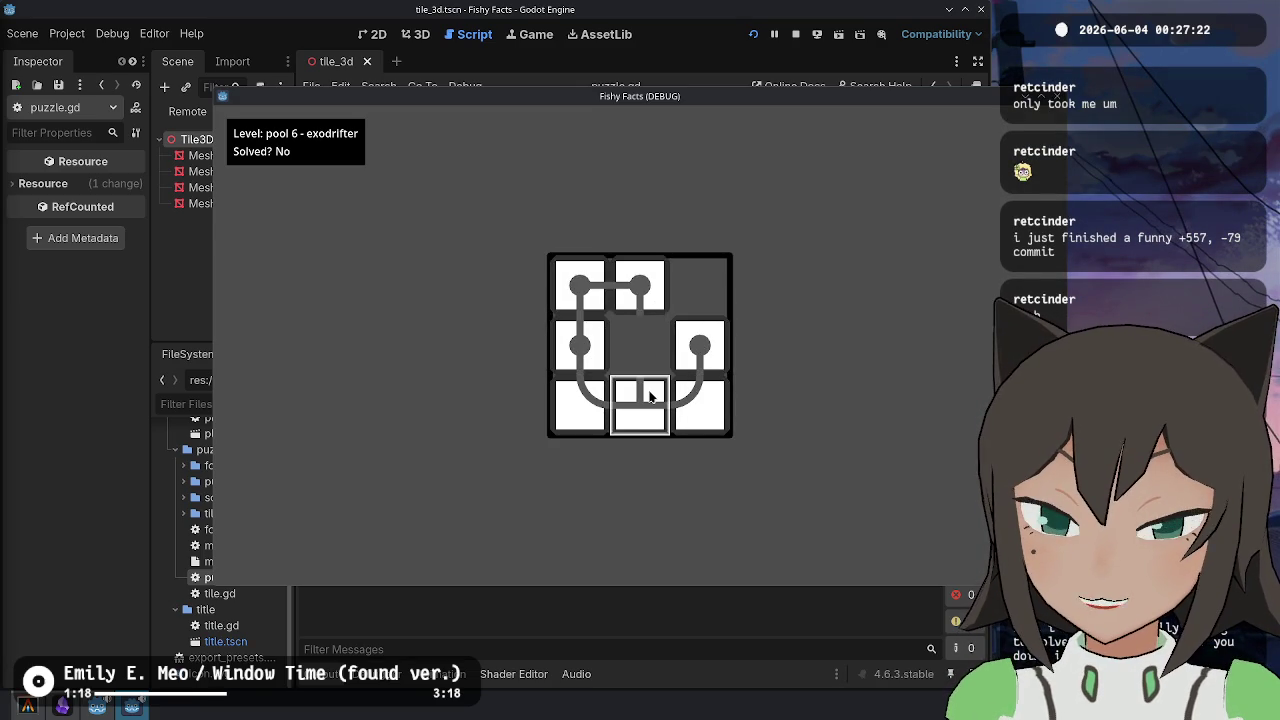
left_click_drag(650, 397, 651, 349)
mouse_move(668, 400)
left_mouse_down()
mouse_move(686, 358)
mouse_move(700, 403)
mouse_move(797, 408)
left_mouse_up()
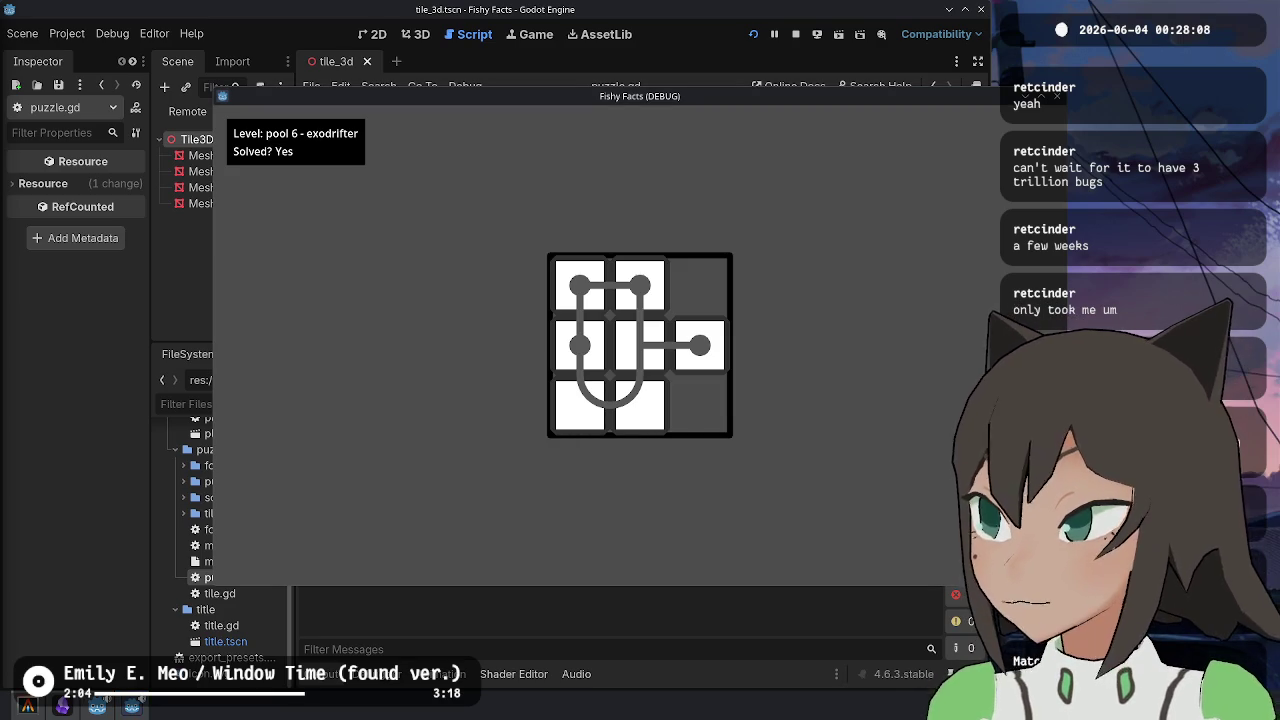
- Back out to the title, open the level Editor, and set the puzzle Width and Height to 2
key("Escape")
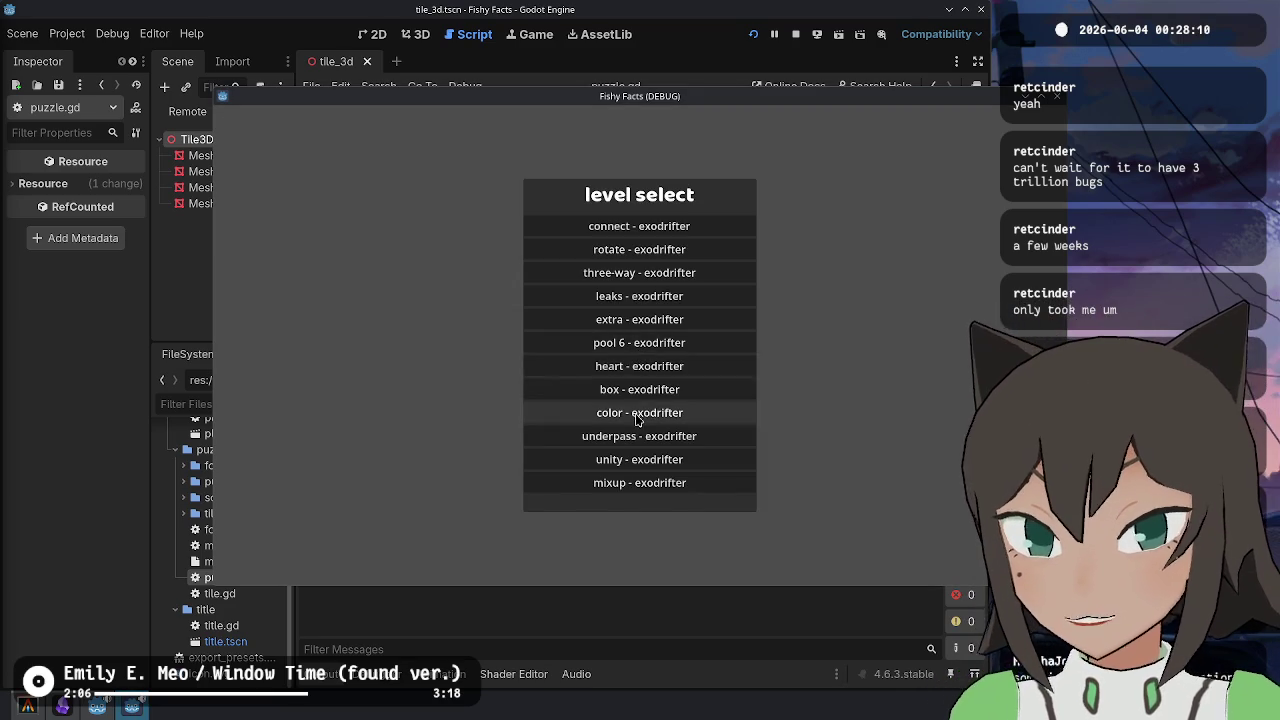
key("Escape")
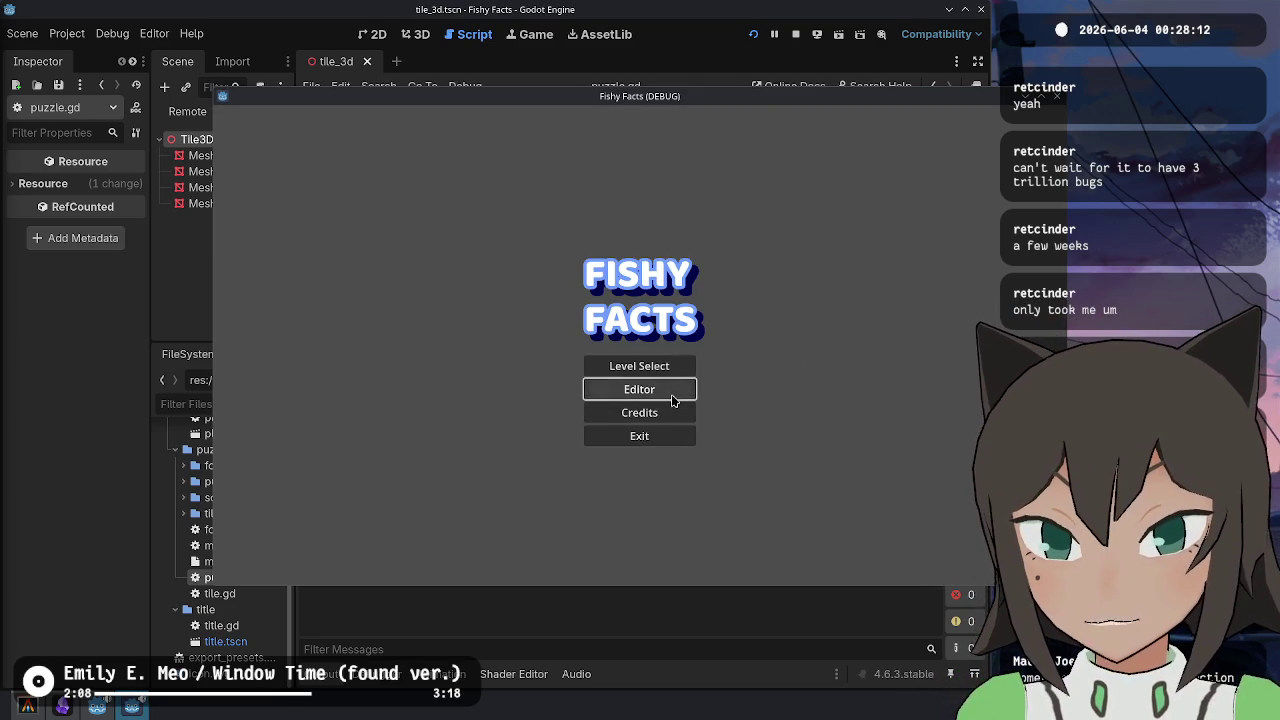
left_click(671, 394)
key("Escape")
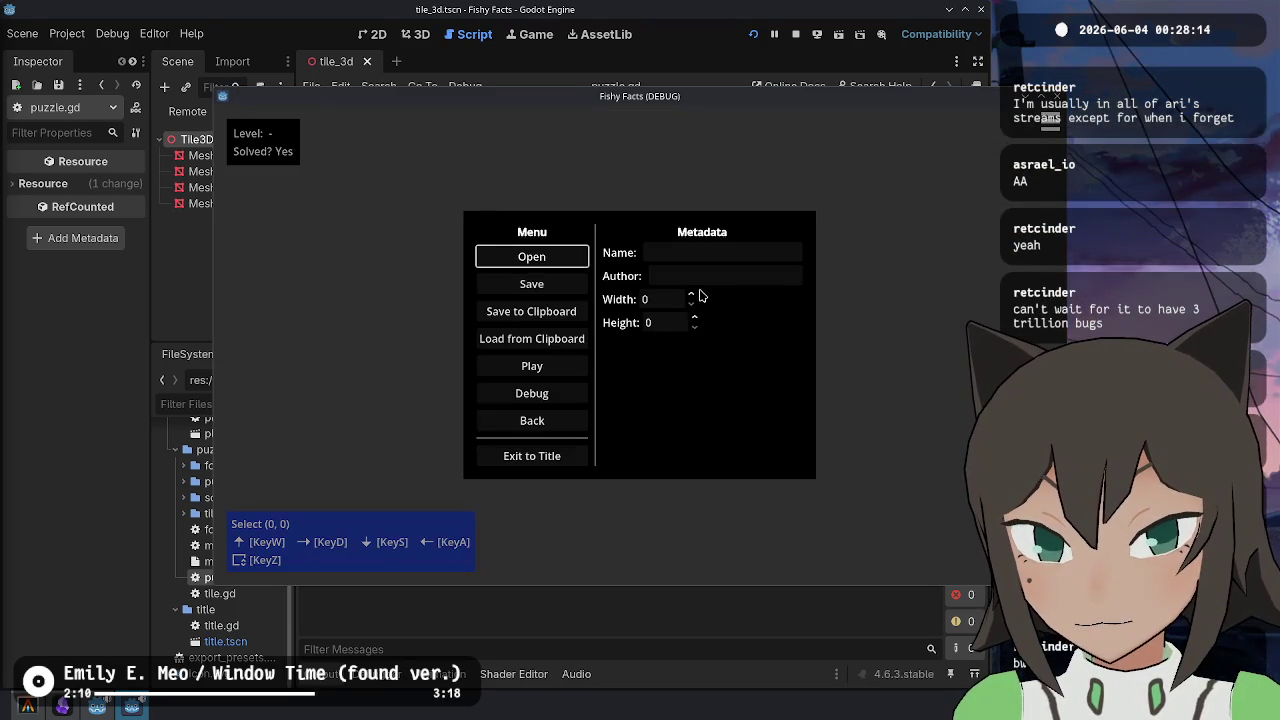
left_click(690, 296)
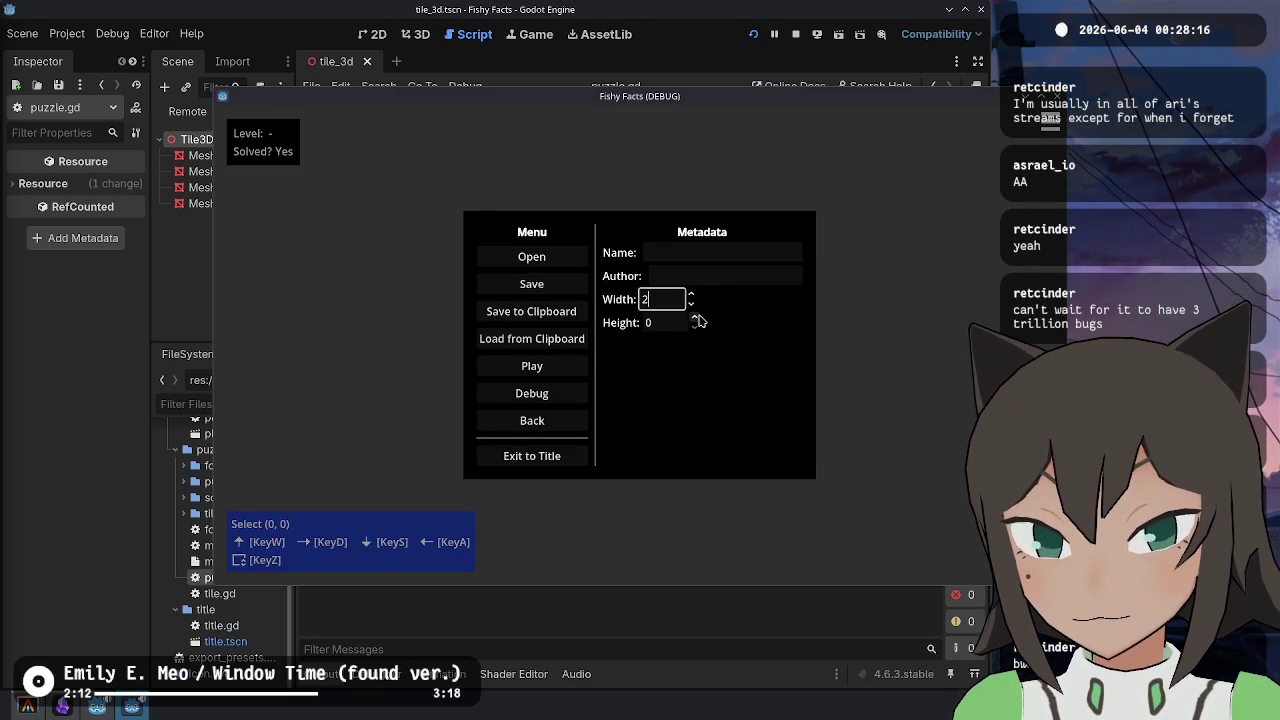
double_click(694, 317)
key("Escape")
- Fill the 2x2 board's cells with white tiles using Edit Tile
left_click(632, 350)
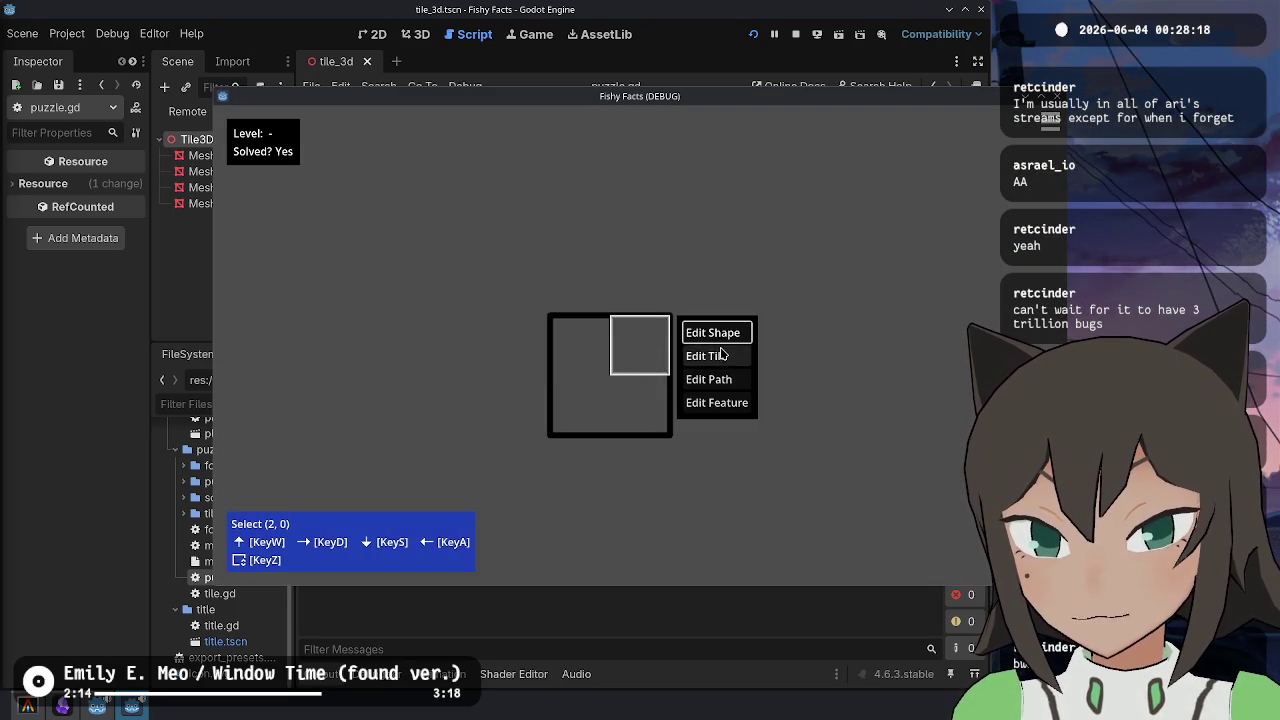
left_click(716, 355)
mouse_move(624, 377)
left_mouse_down()
mouse_move(580, 345)
mouse_move(580, 285)
mouse_move(688, 279)
left_mouse_up()
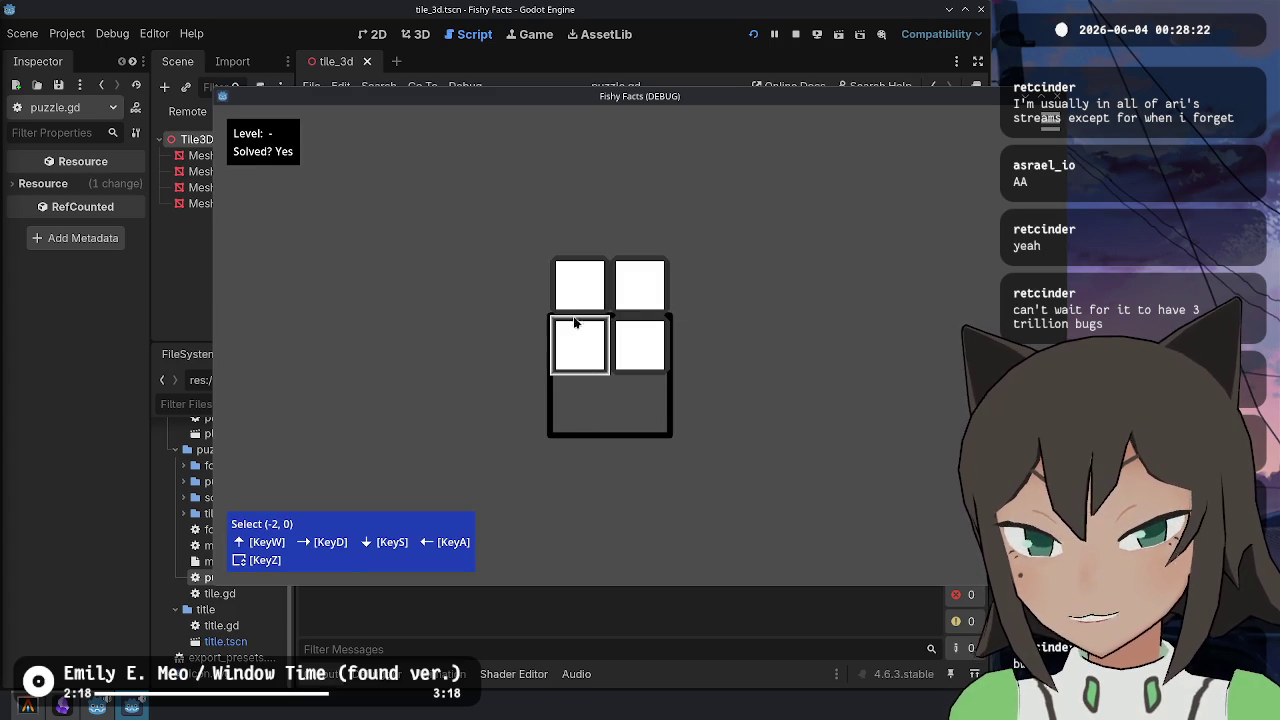
- Stop the game and change get_bounds' '- (1 - size.y % 2)' to '+ (1 - size.y % 2)' on line 89
key("F8")
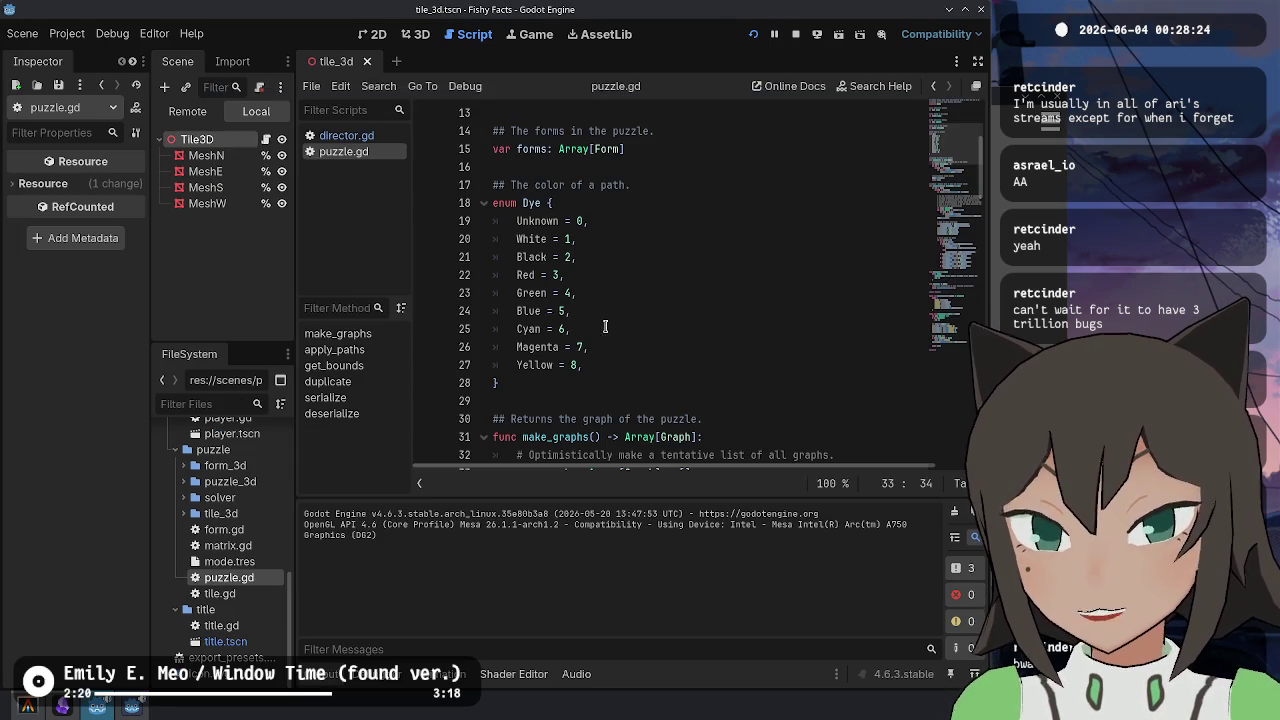
scroll(479, 234, "down", 20)
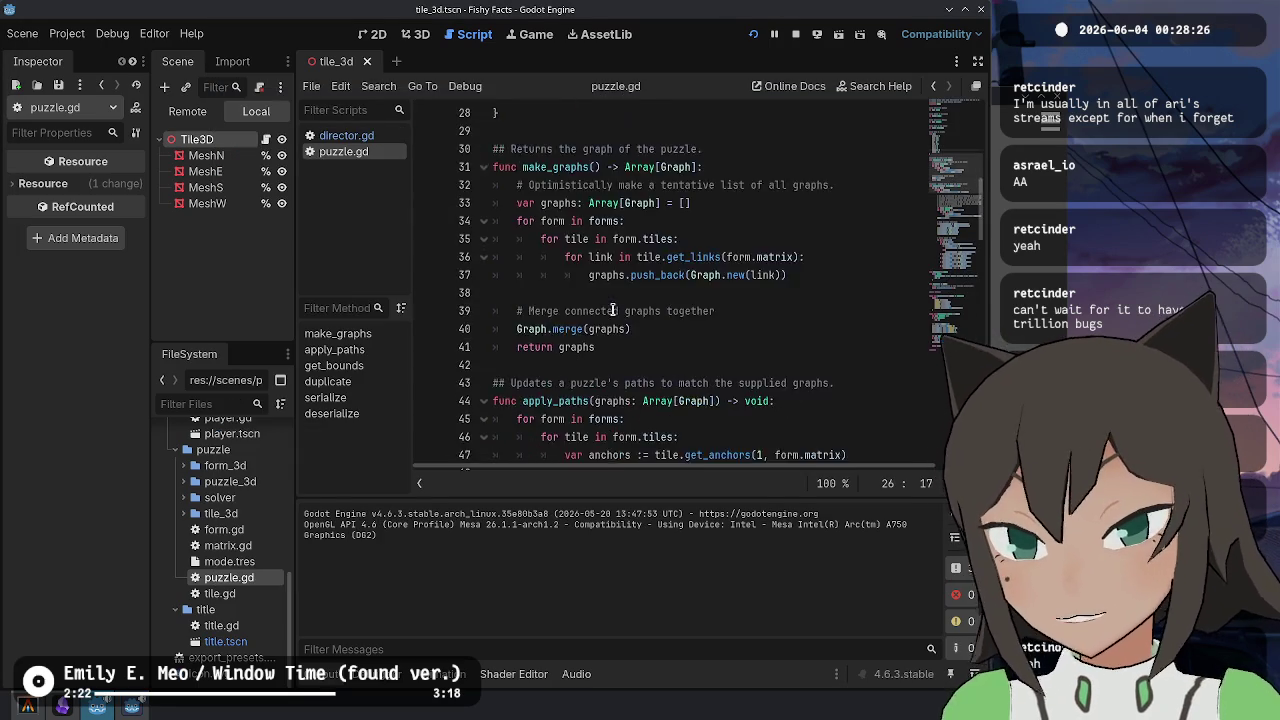
scroll(640, 280, "up", 1)
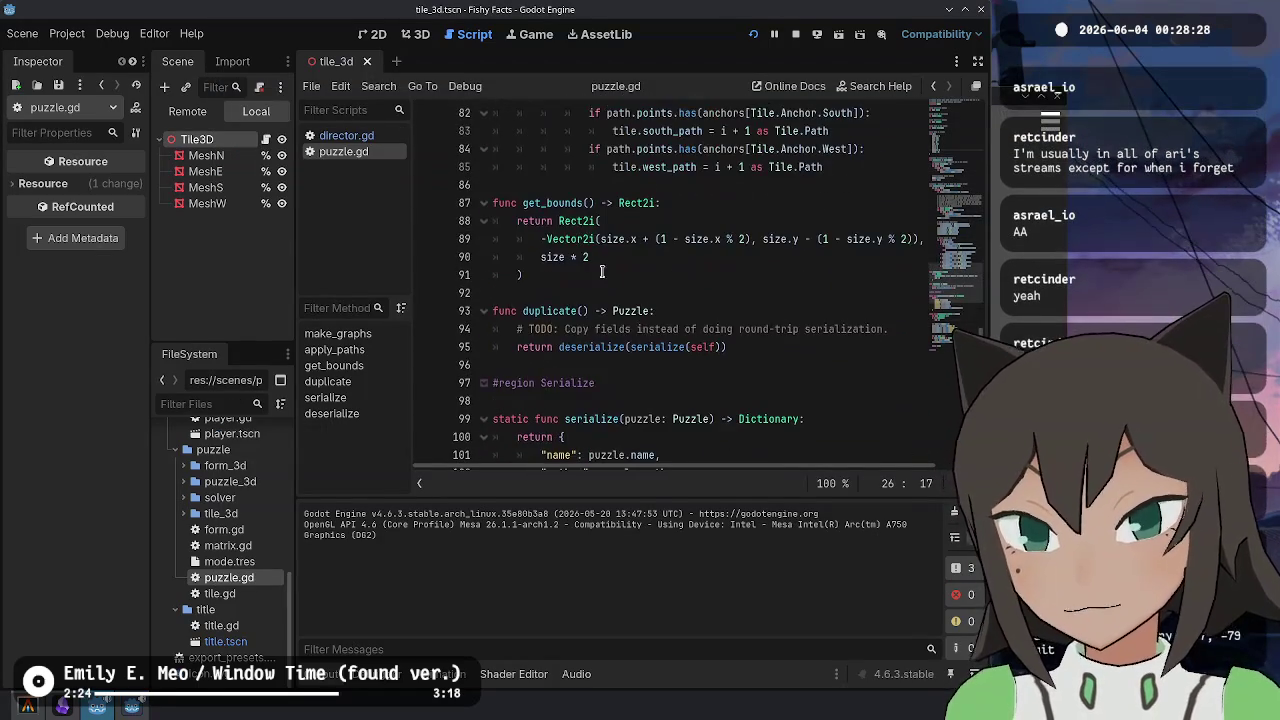
left_click(672, 240)
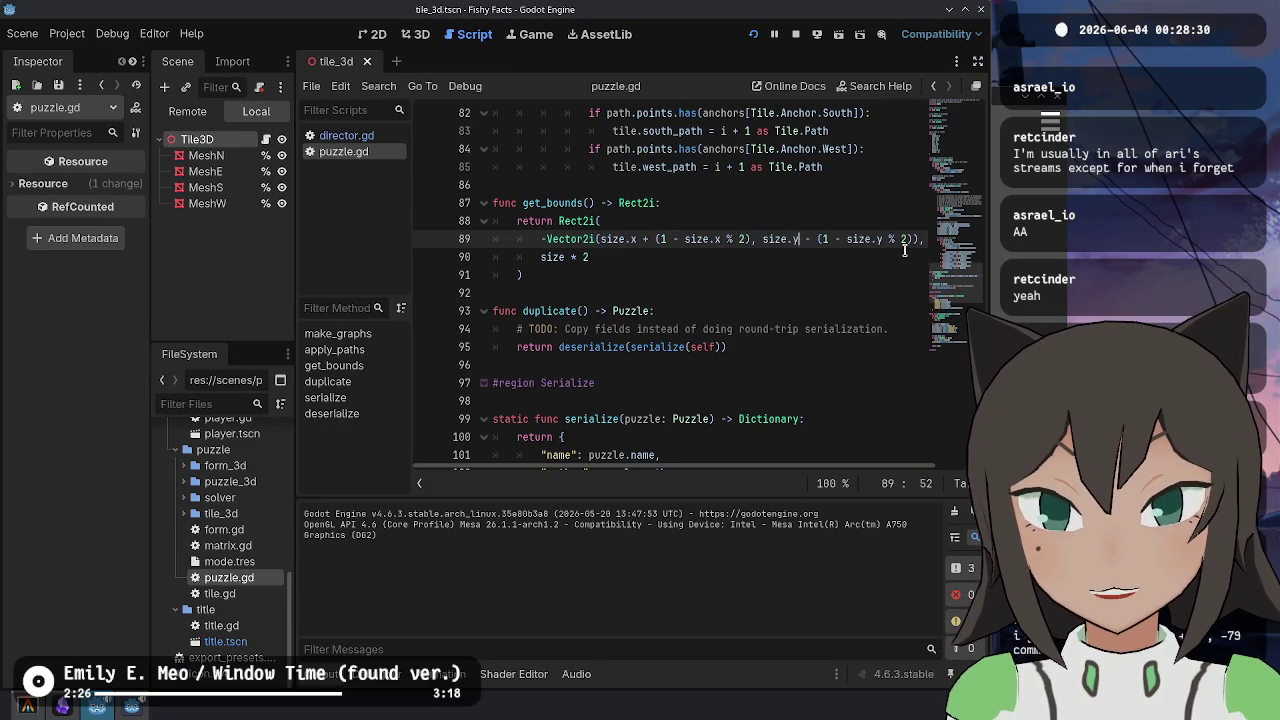
key("BackSpace")
type("+")
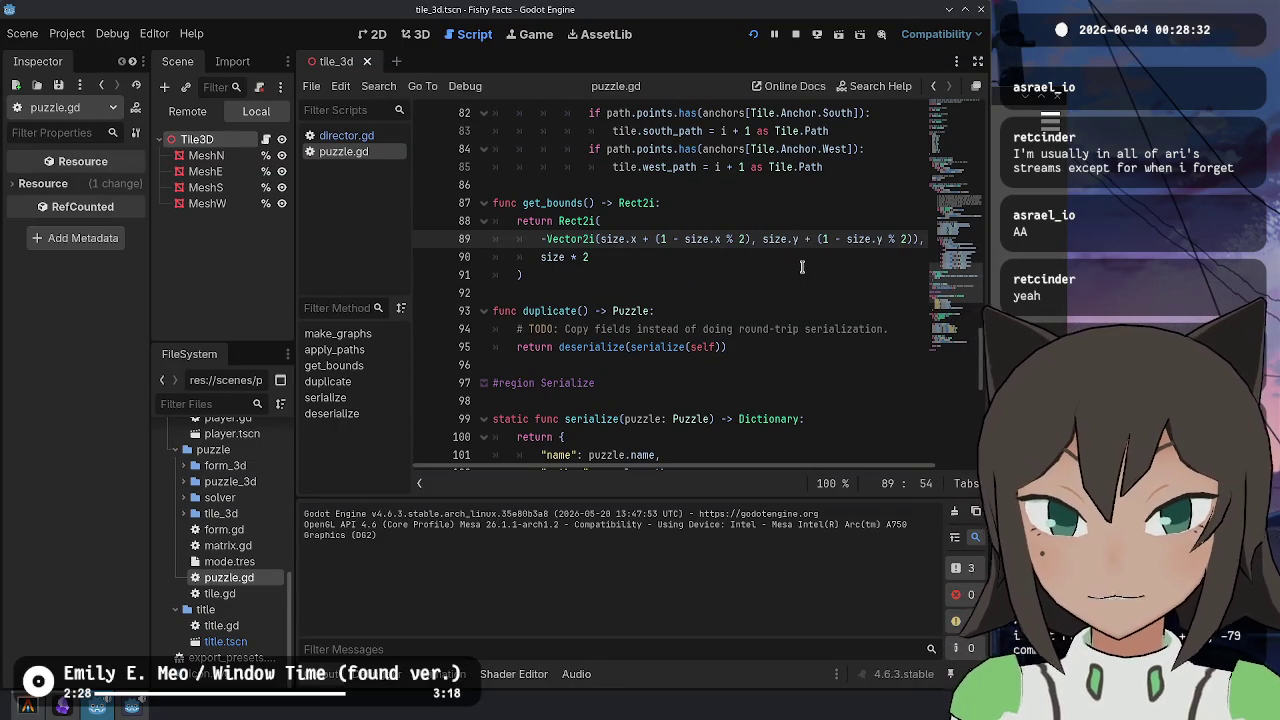
left_click(806, 272)
left_click(848, 257)
- Return to the running game's test puzzle and choose Edit Tile for a cell
key("alt+Tab")
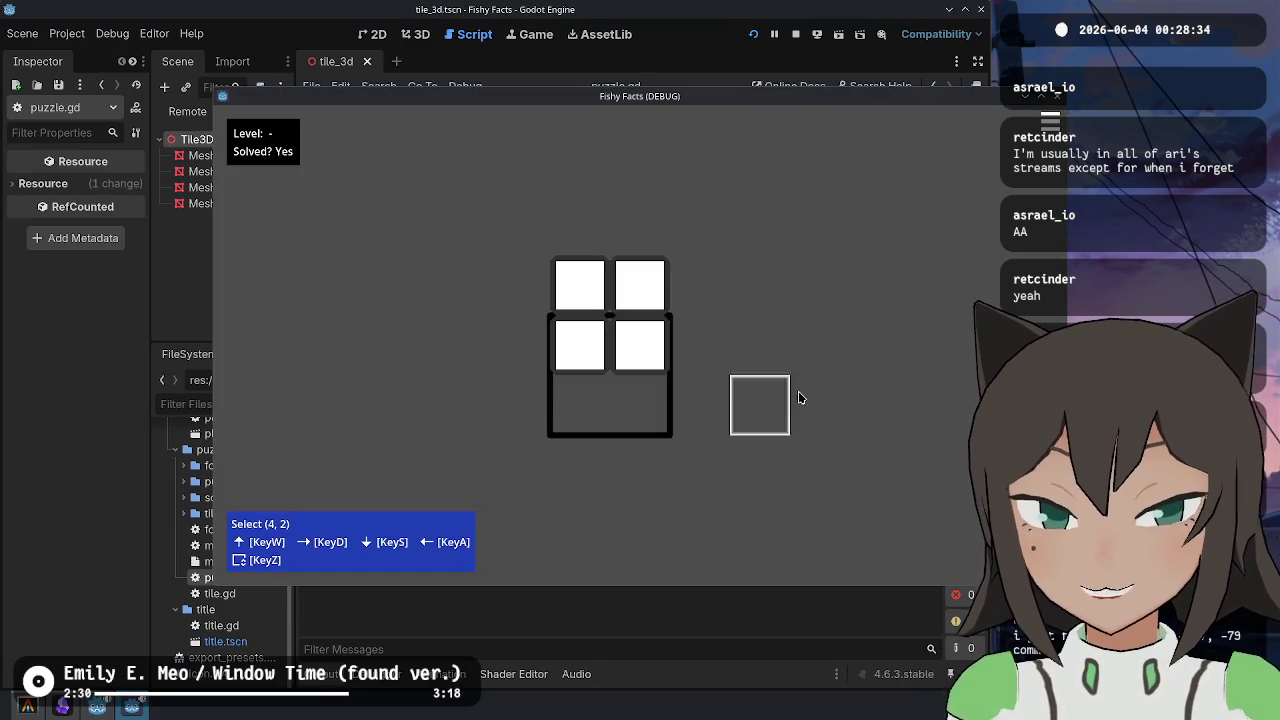
key("Escape")
key("Escape")
key("z")
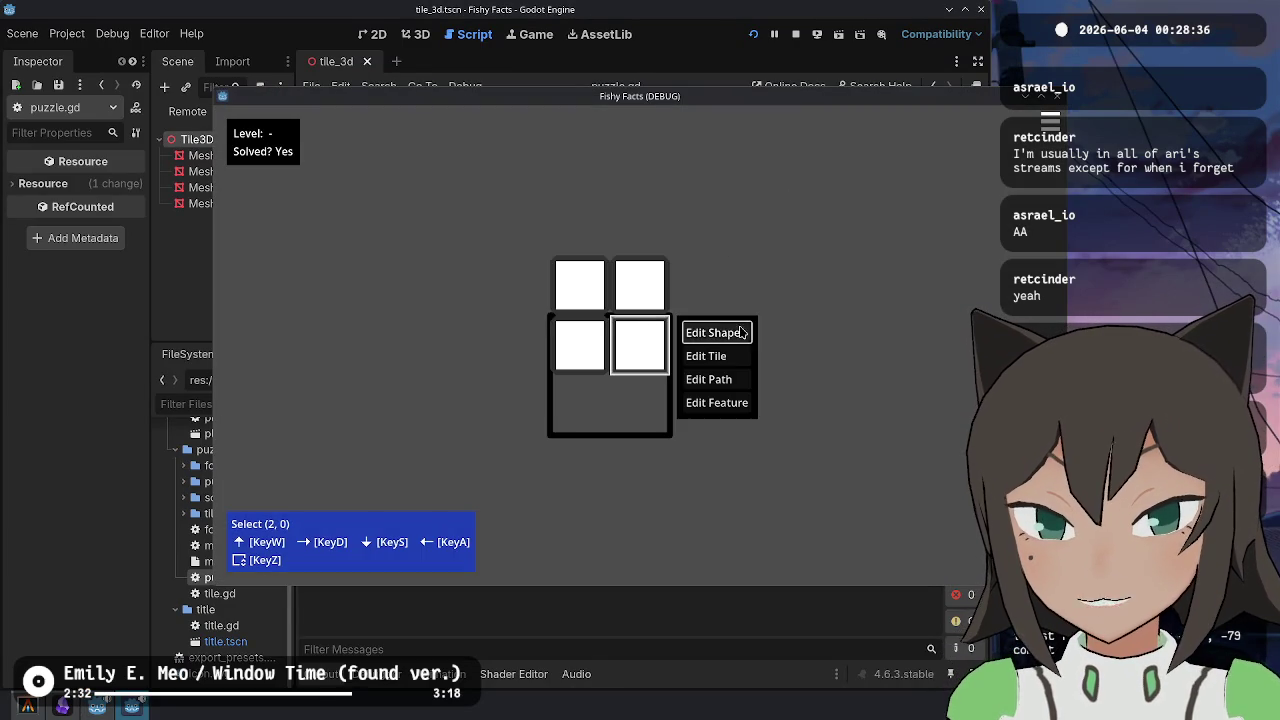
left_click(718, 356)
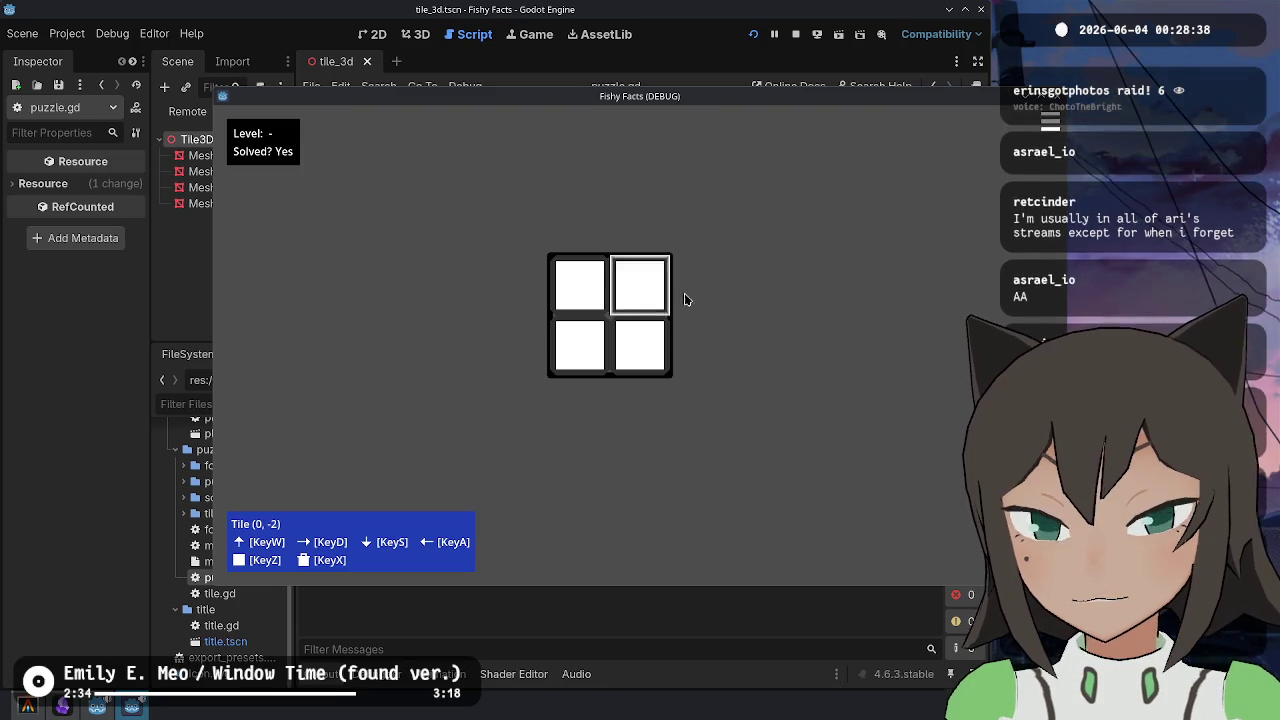
- Resume play from the pause menu, drag a tile toward the top-right cell, then stop the debug run
key("Escape")
key("Escape")
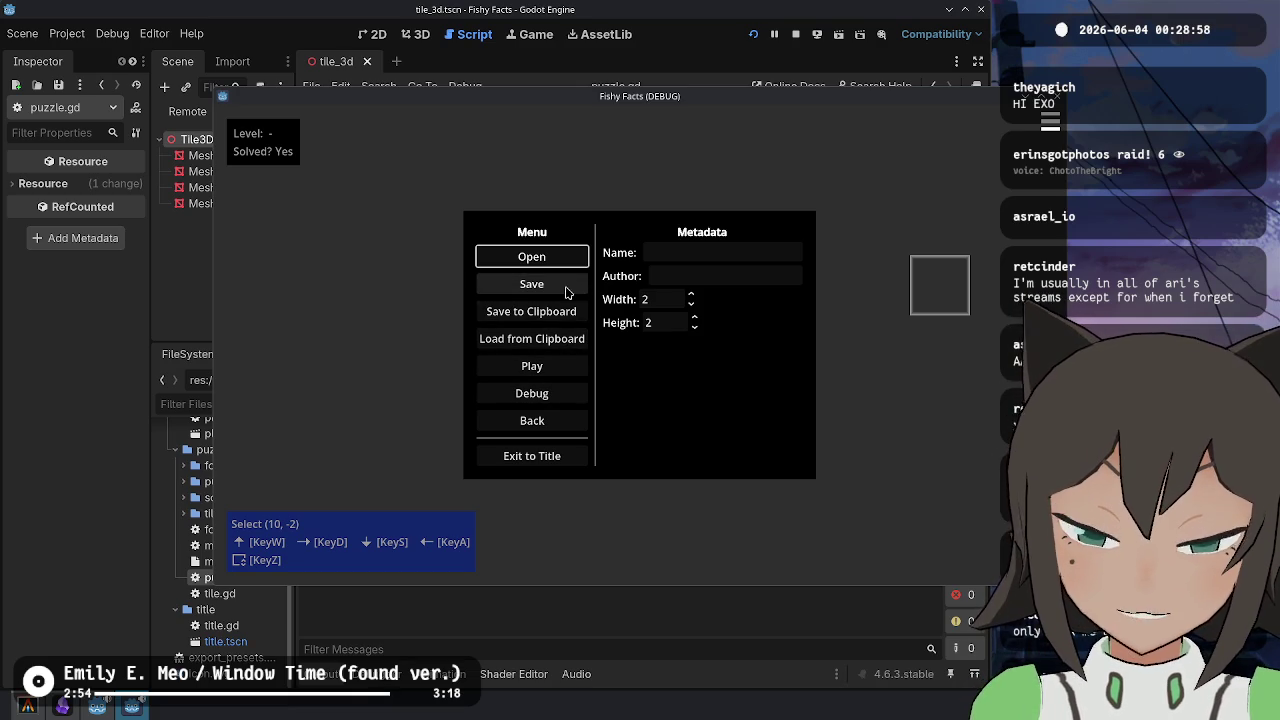
left_click(562, 377)
mouse_move(686, 340)
left_mouse_down()
mouse_move(688, 241)
mouse_move(510, 231)
mouse_move(510, 345)
mouse_move(640, 405)
mouse_move(699, 290)
mouse_move(640, 223)
mouse_move(538, 334)
mouse_move(632, 335)
left_mouse_up()
key("Escape")
key("F8")
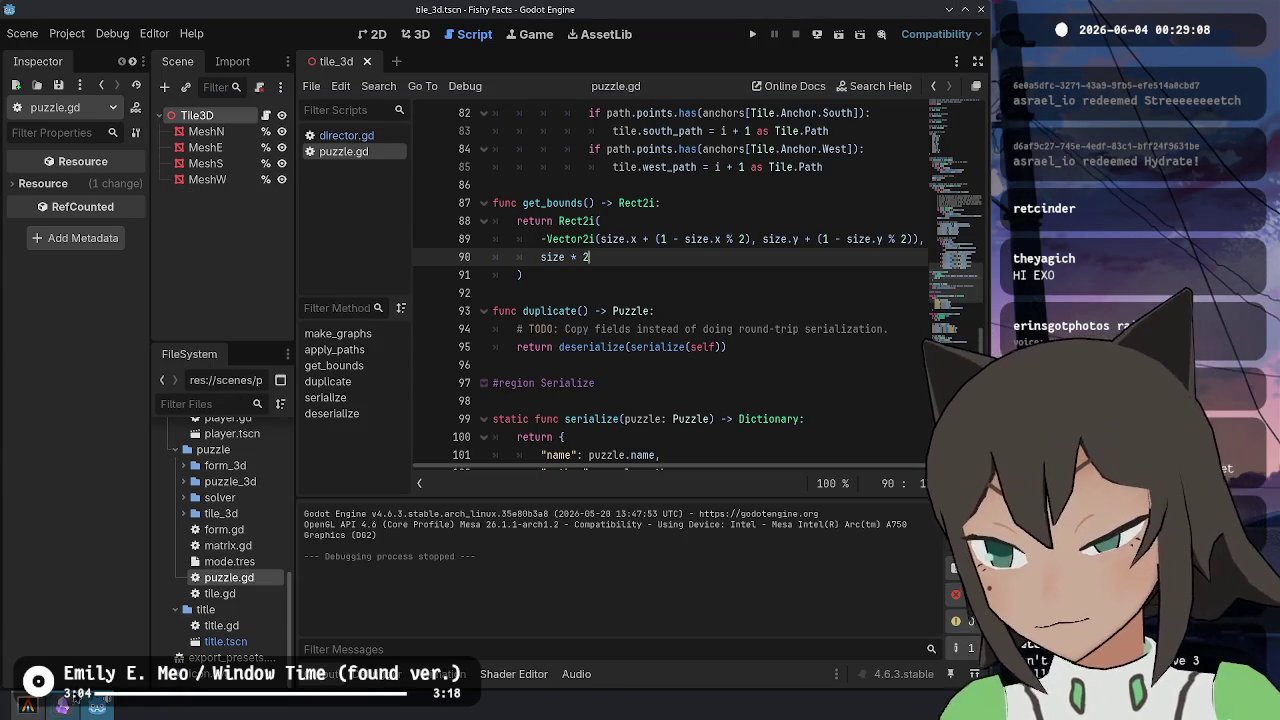
- In Terminal, check git status and stage all changes with git add
left_click(62, 705)
type("git status")
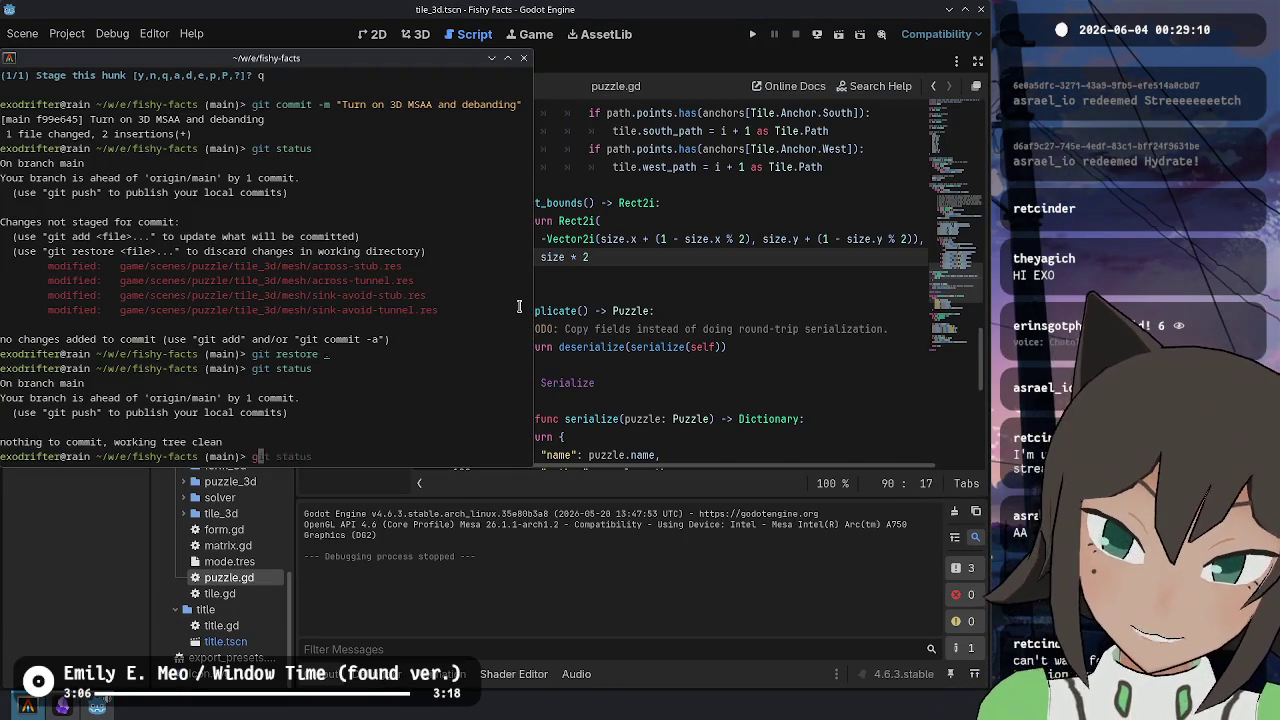
key("Return")
type("it add .")
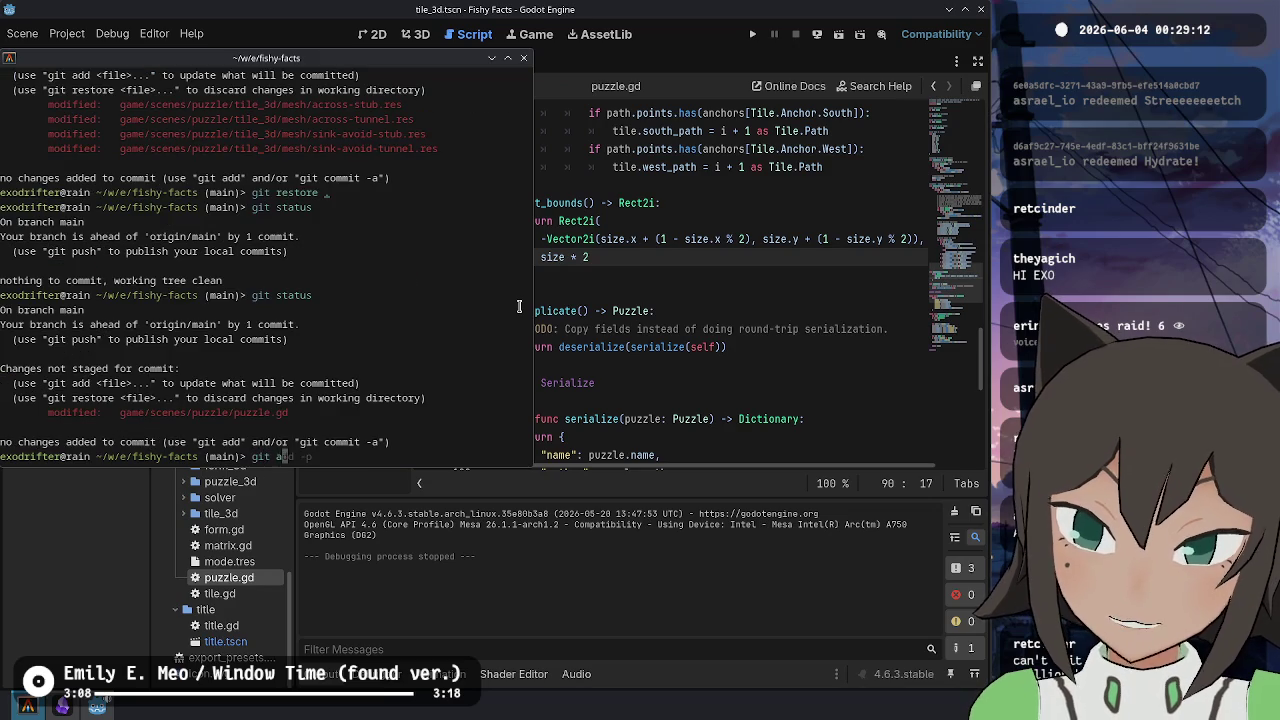
key("Return")
- Commit with message "Fix incorrect border placement on y axis" and return to Godot
type("git commit -m")
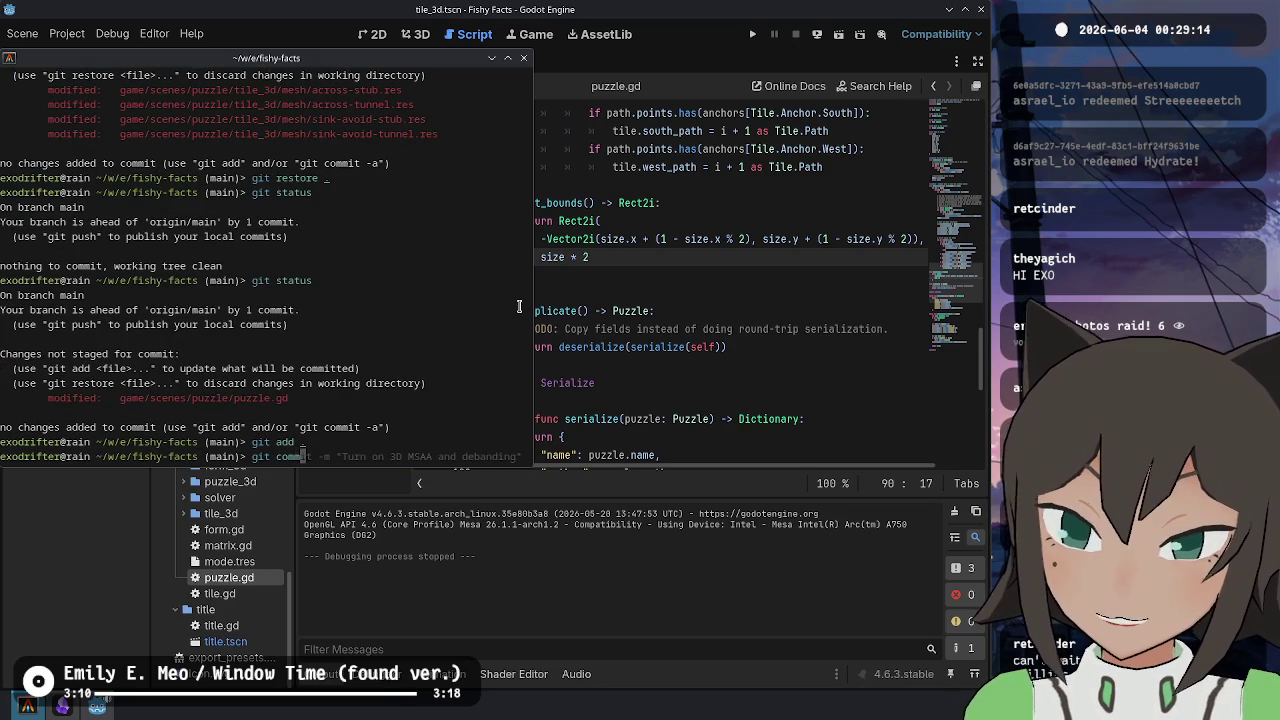
type(" \"")
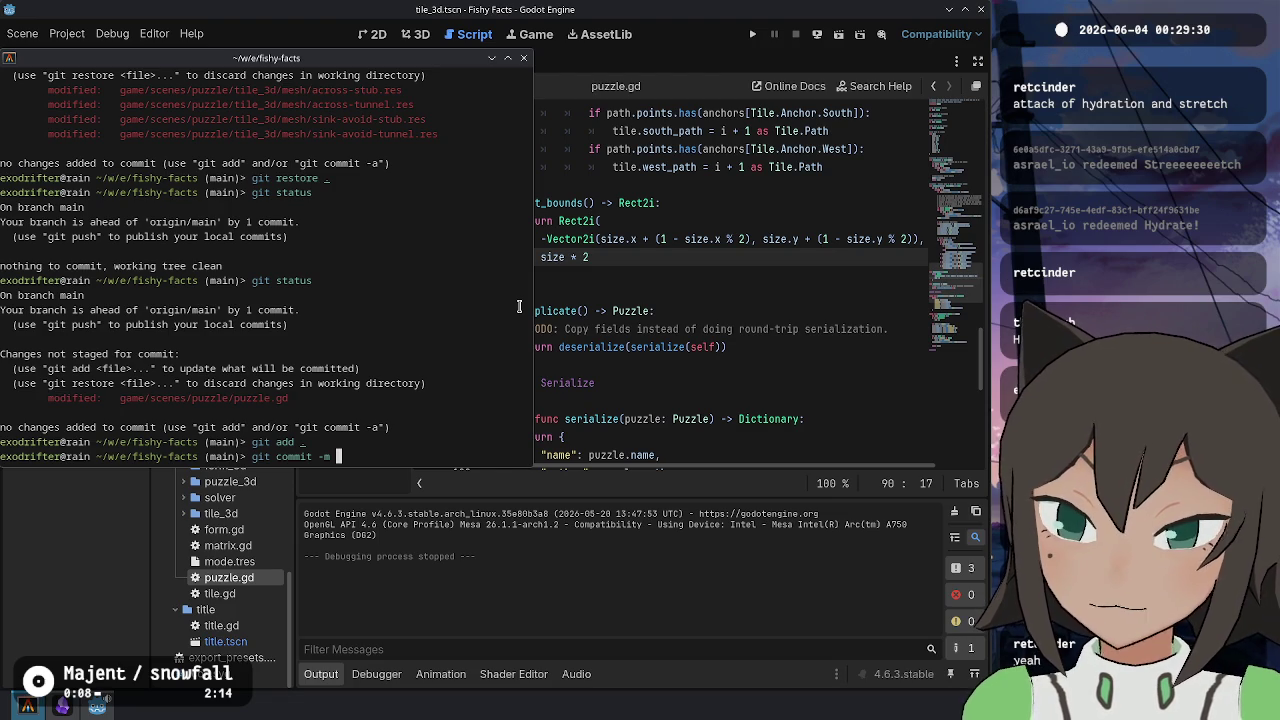
type("Fix incorrect o")
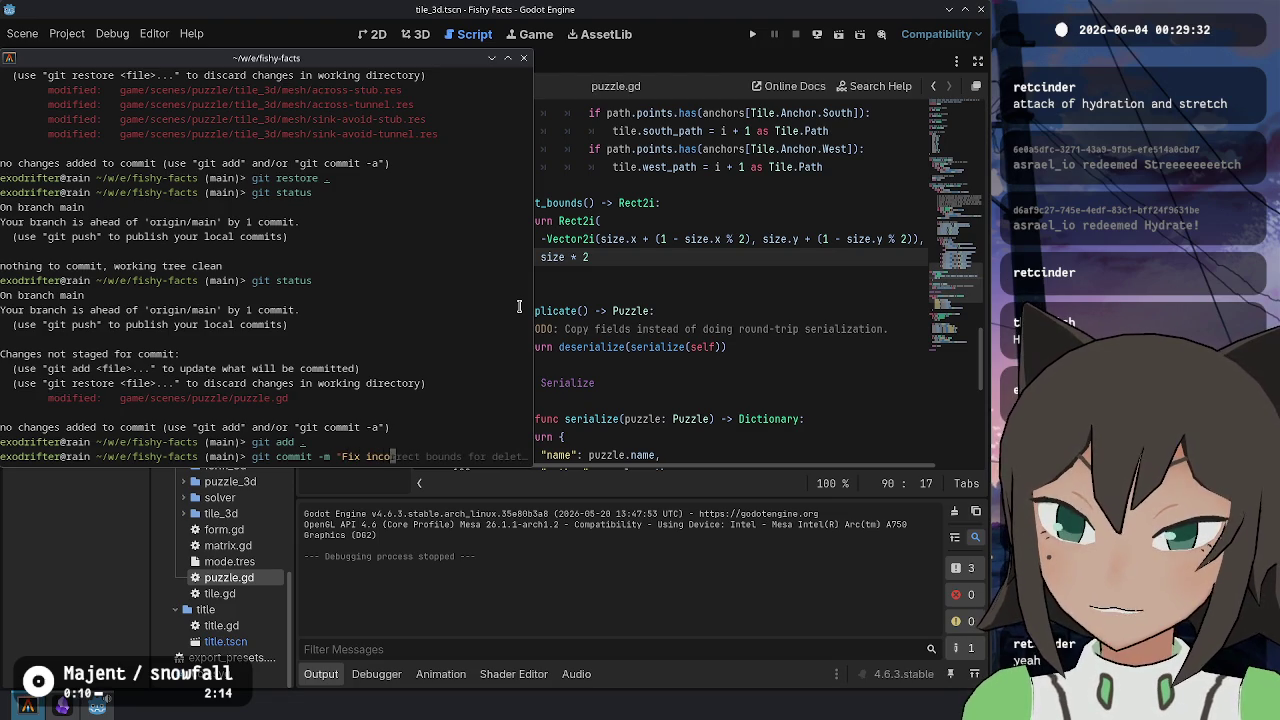
key("BackSpace")
type("bord")
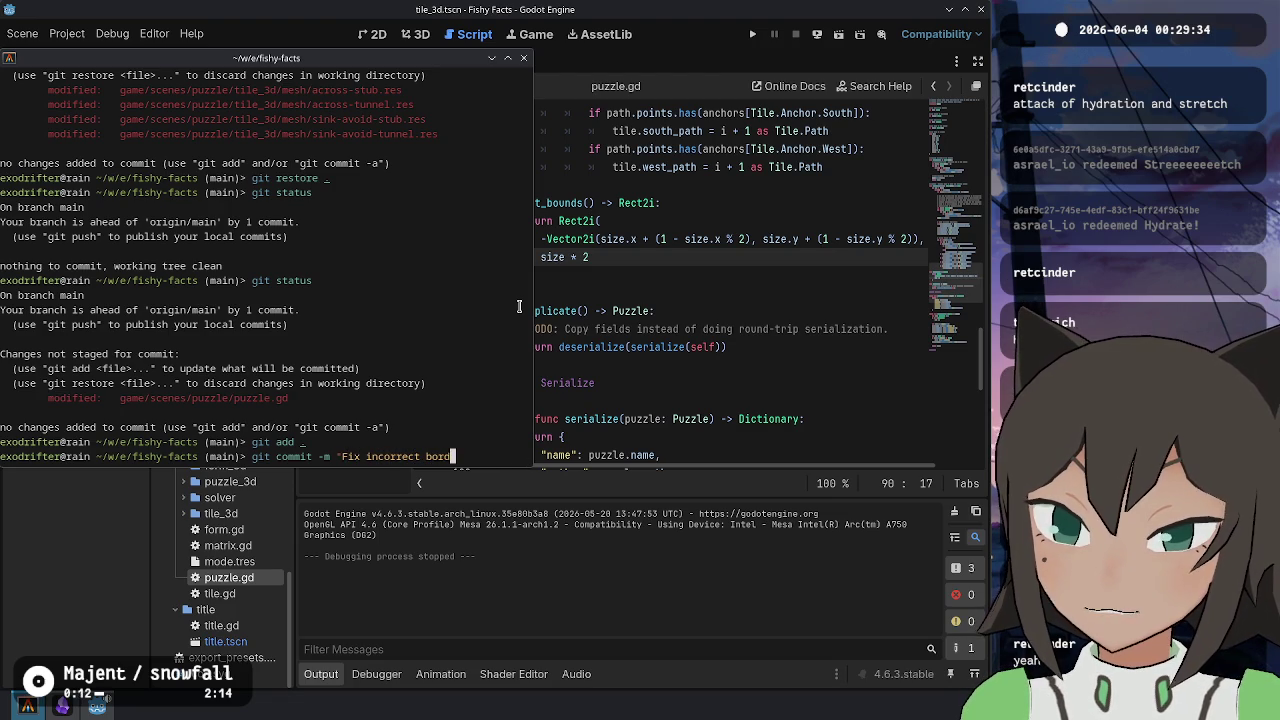
type("er placement on y axis\"")
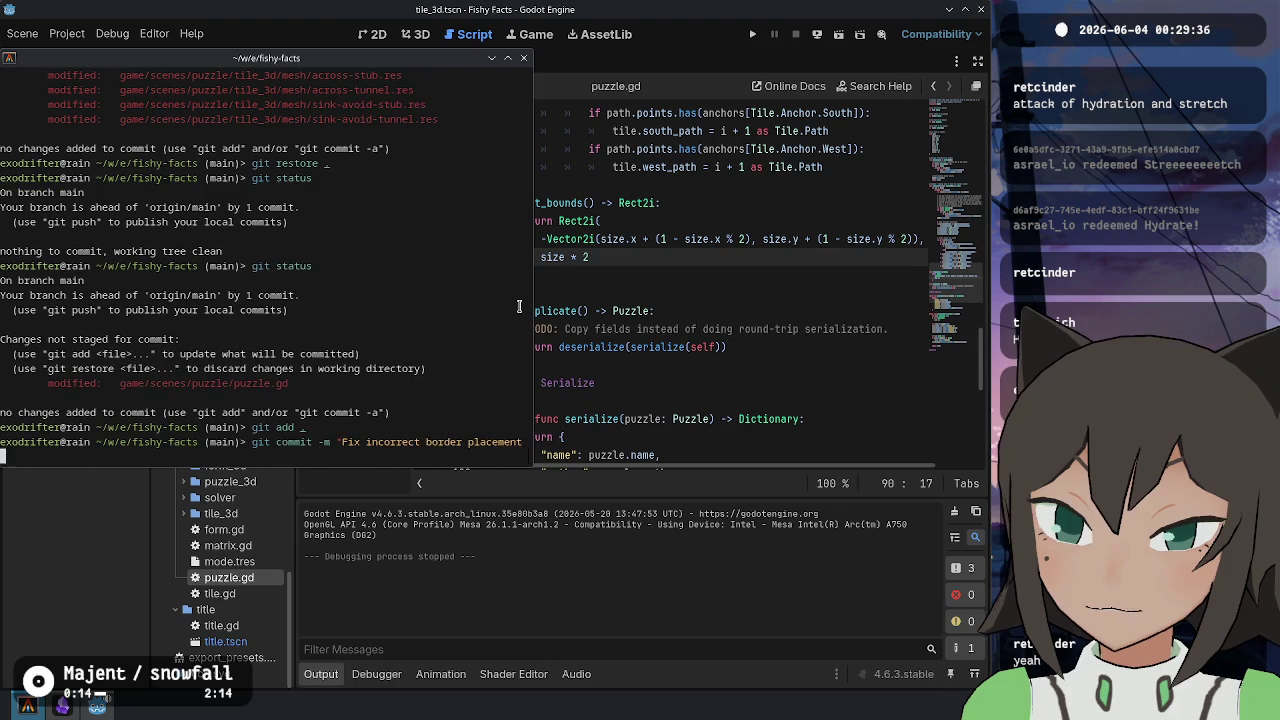
key("Return")
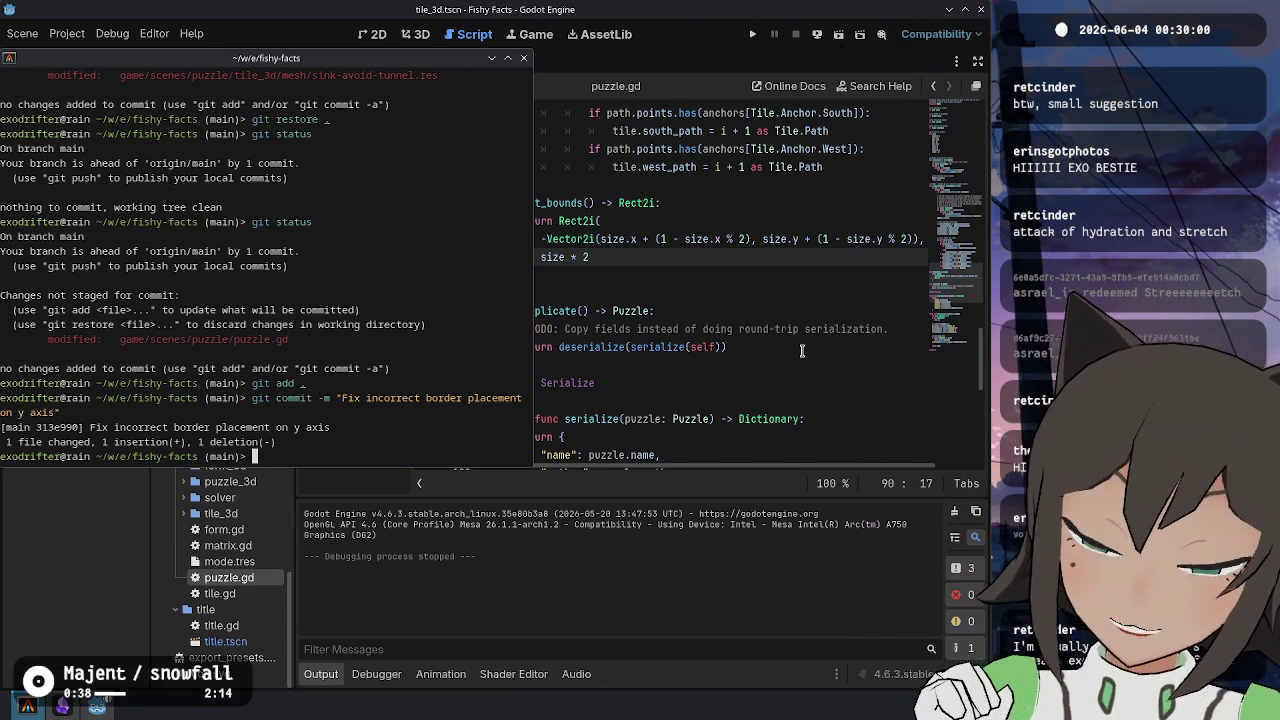
left_click(696, 167)
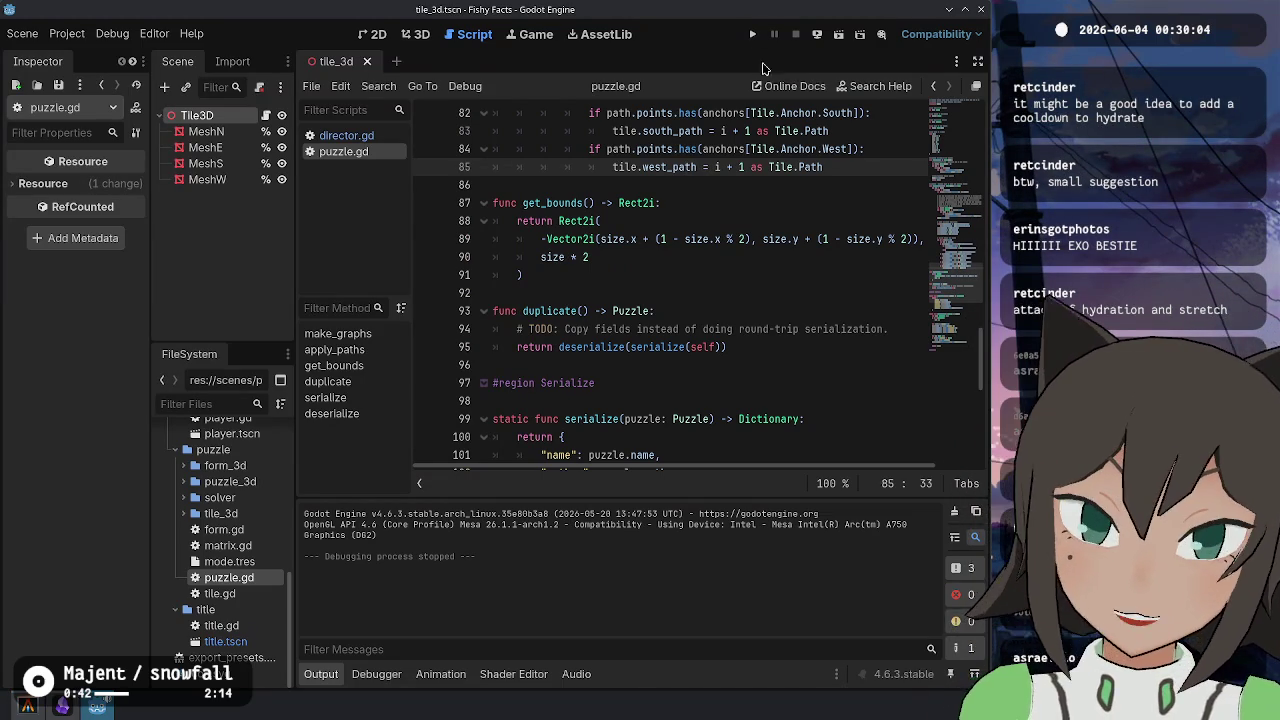
- Place the caret on puzzle.gd's TODO line, then switch to the browser's Twitch channel page
left_click(734, 329)
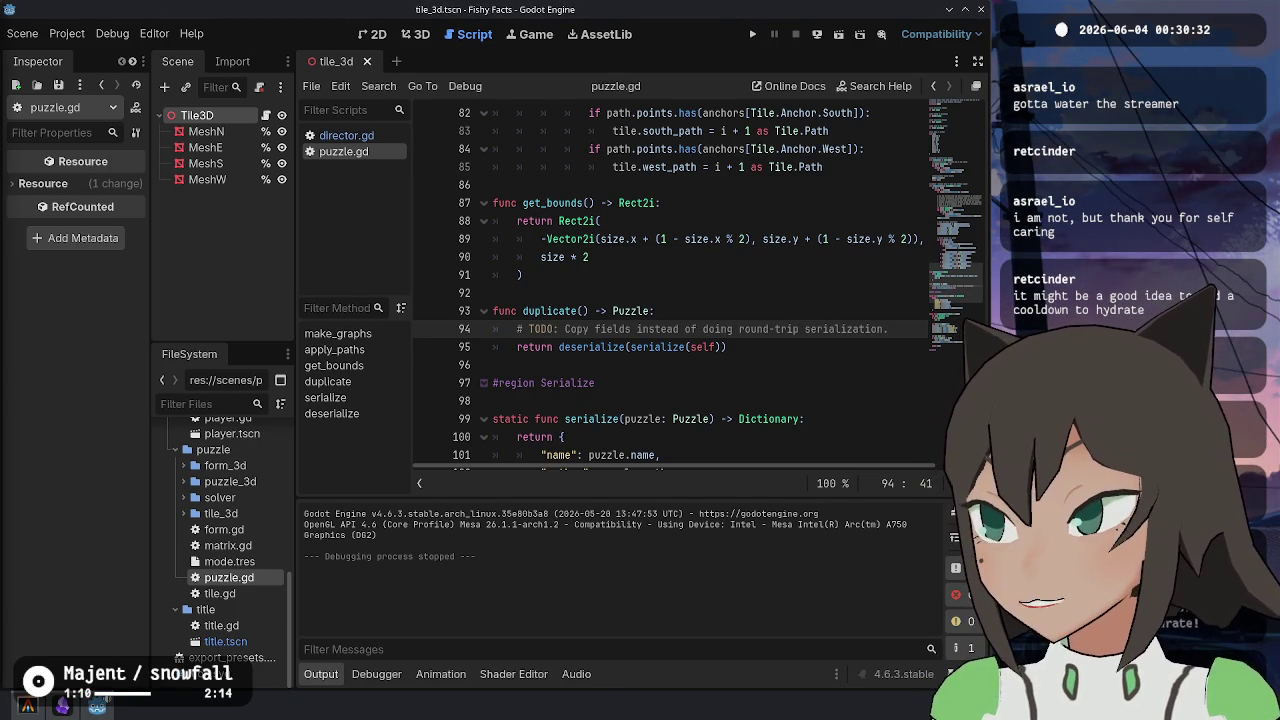
left_click(105, 700)
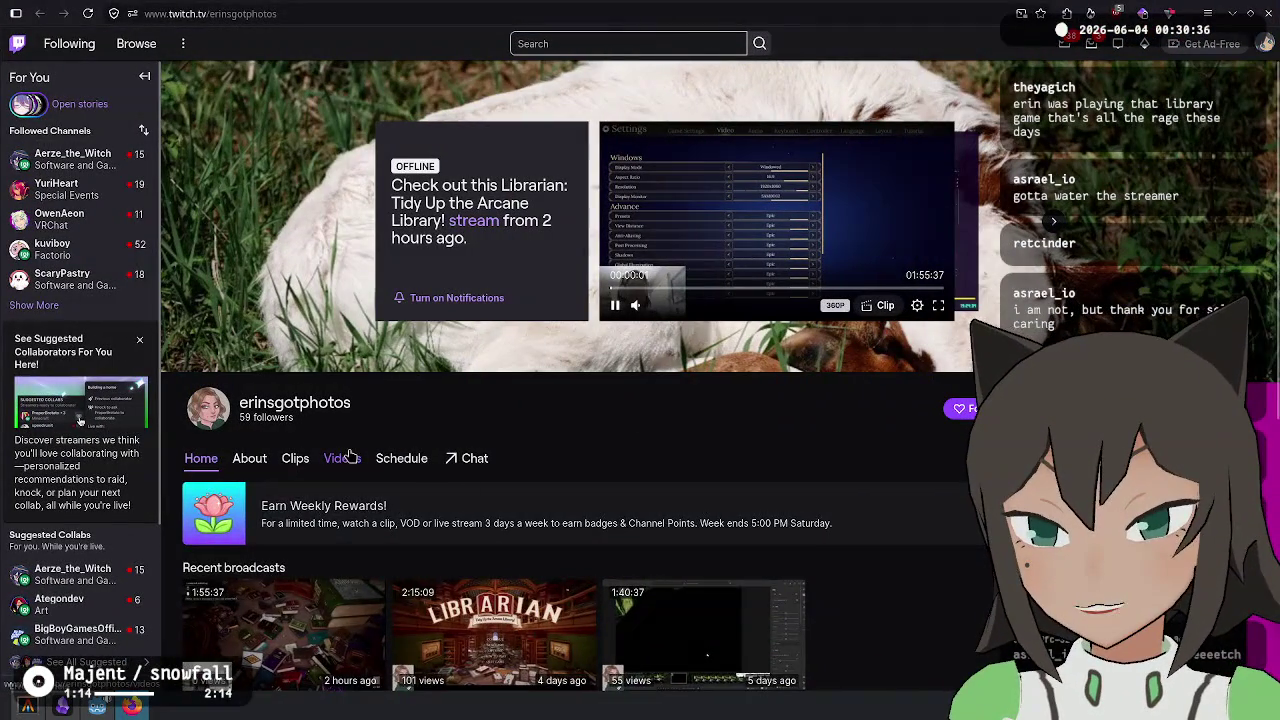
- Open the channel's Videos, start the Librarian recording, skip to 00:33:29 and pause
left_click(342, 458)
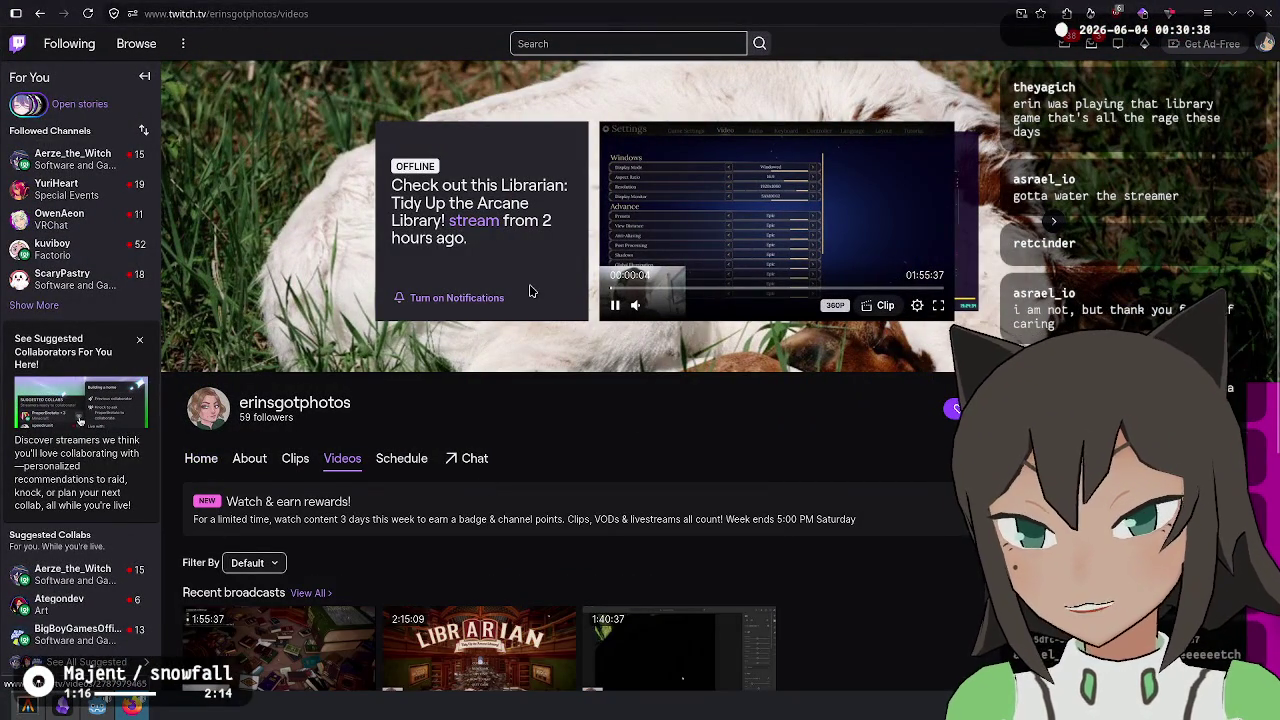
left_click(490, 229)
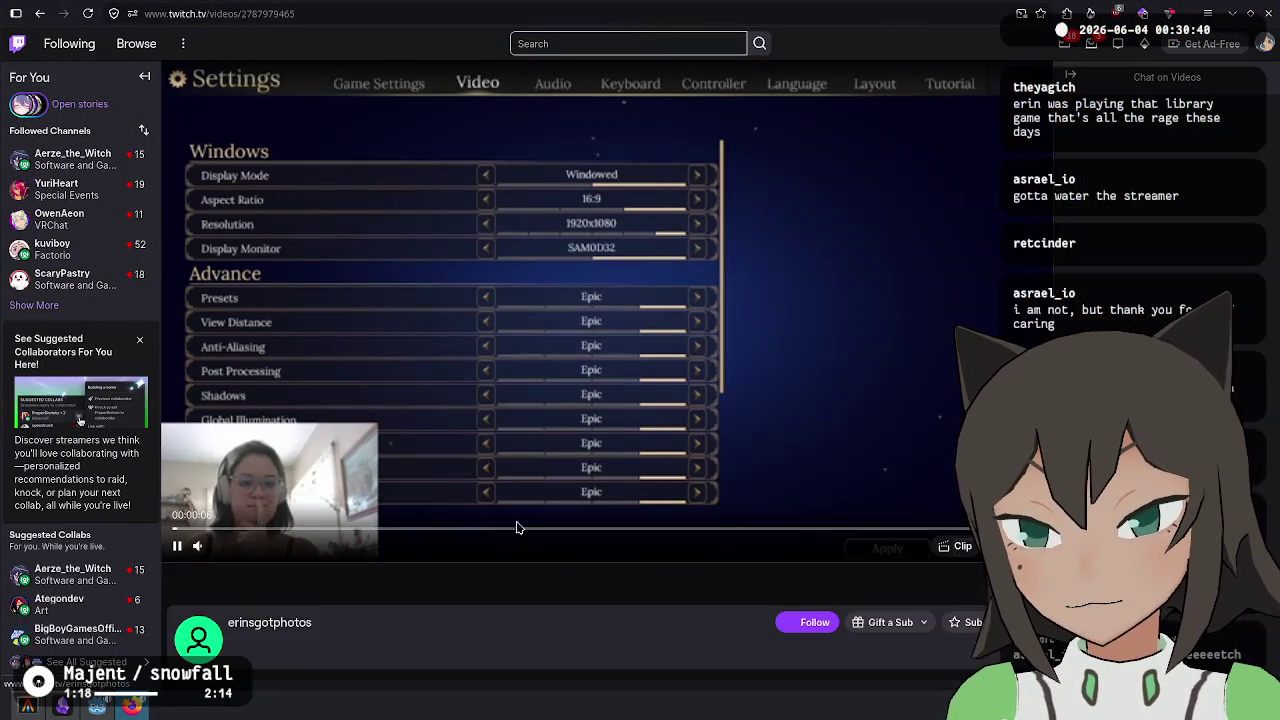
left_click(425, 529)
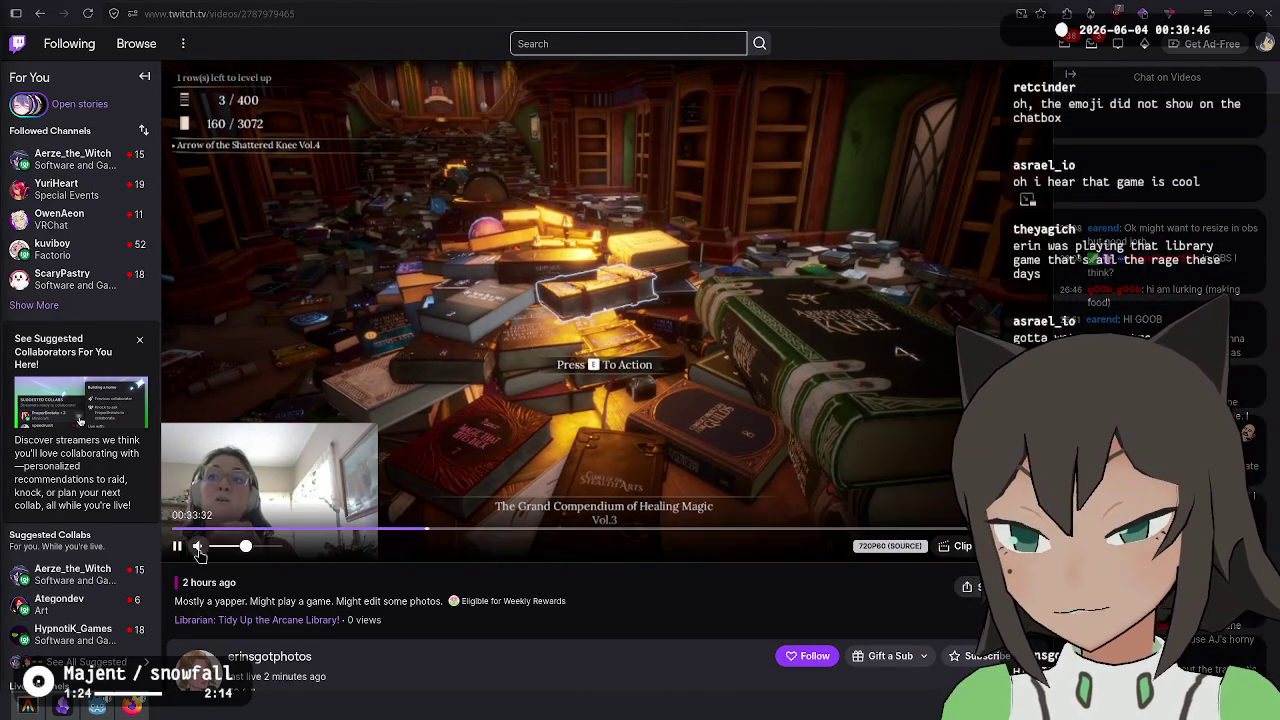
left_click(662, 390)
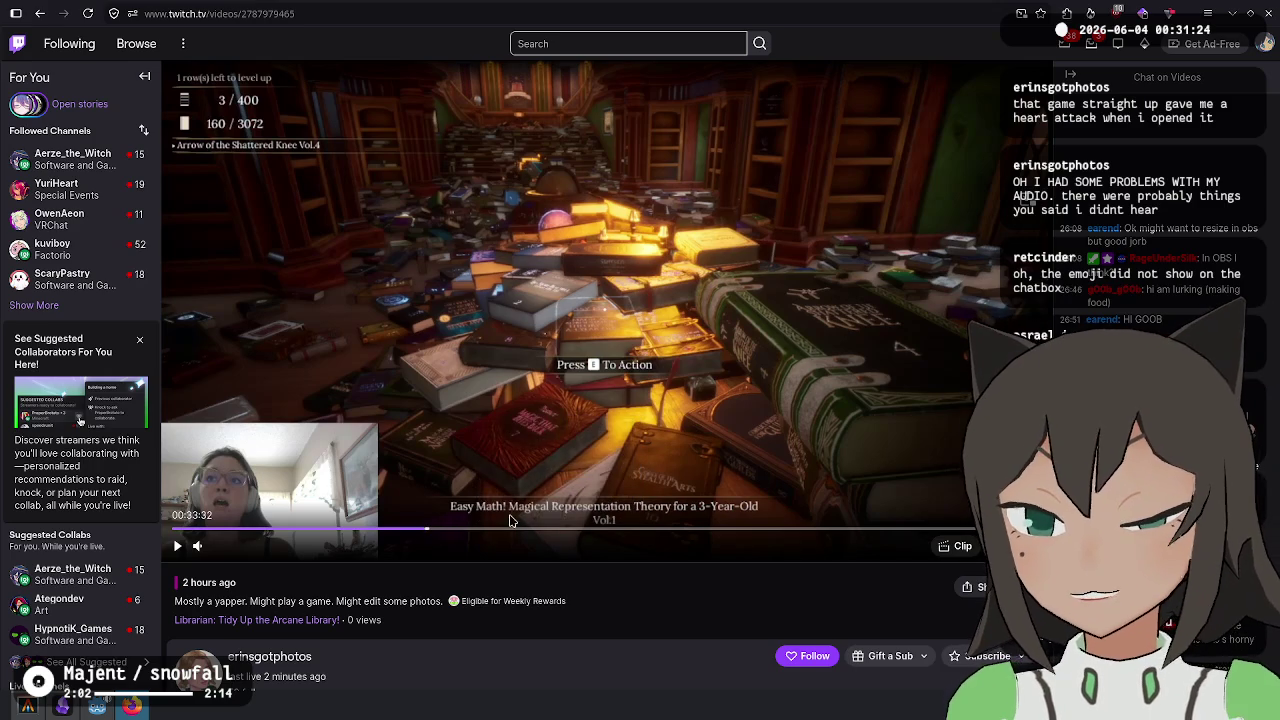
- Scrub the recording to about 00:48:47, then jump to 00:50:54 and resume playback
left_click_drag(520, 530, 539, 532)
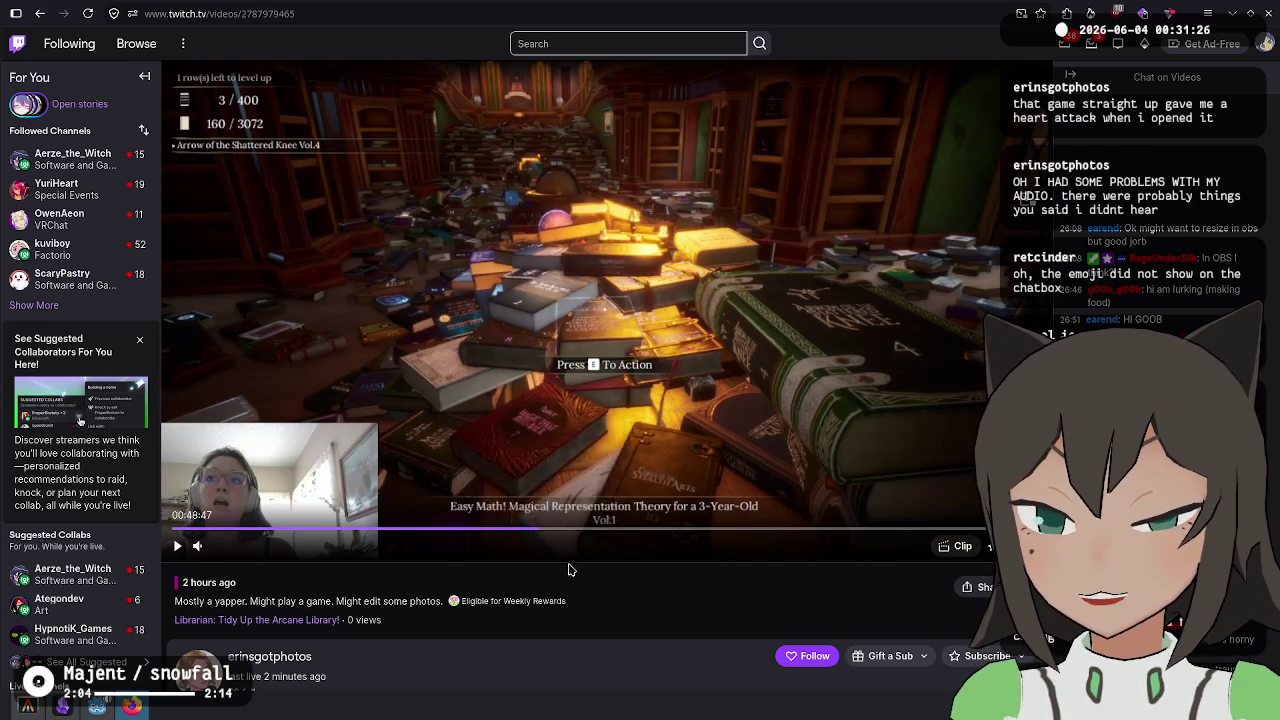
left_click(610, 479)
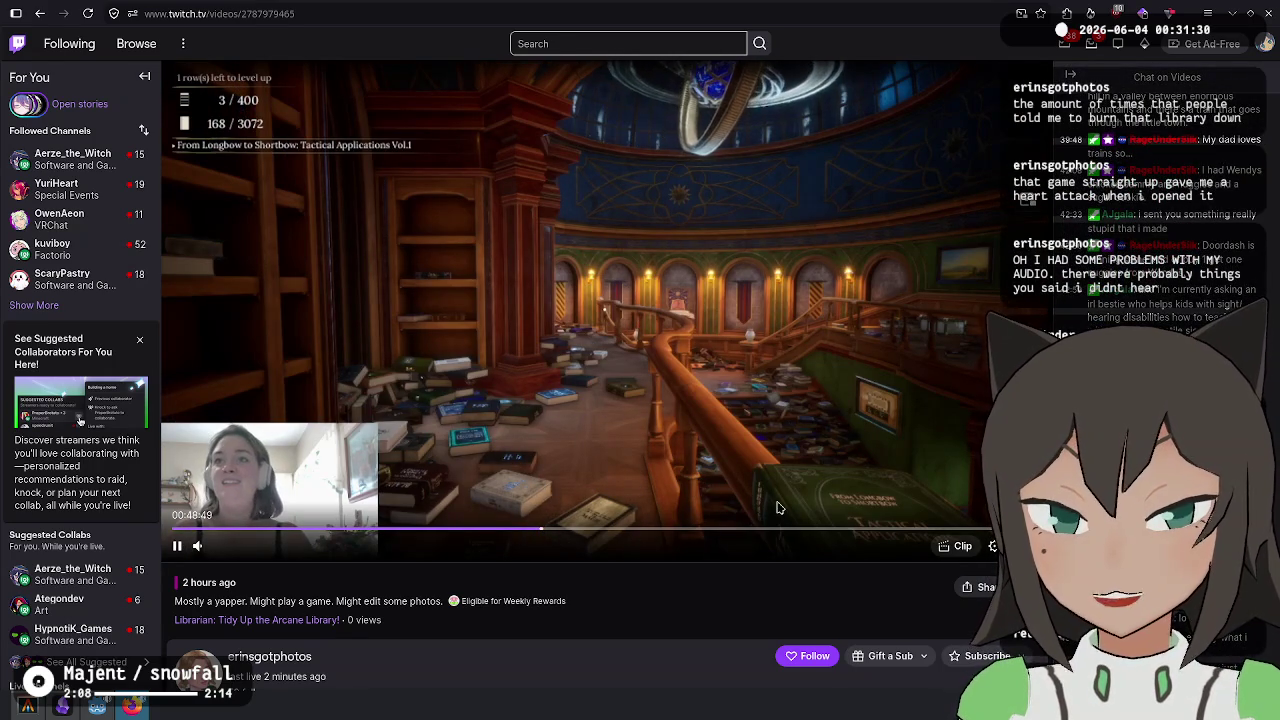
left_click(662, 410)
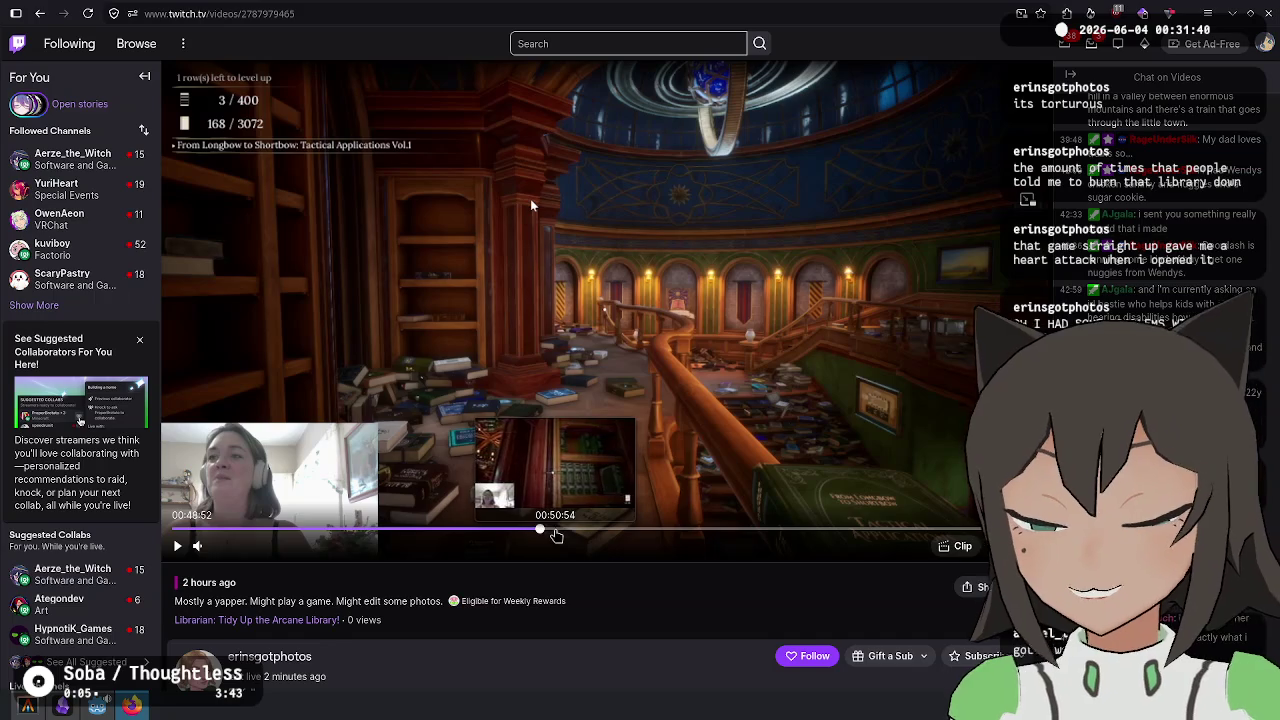
left_click(556, 530)
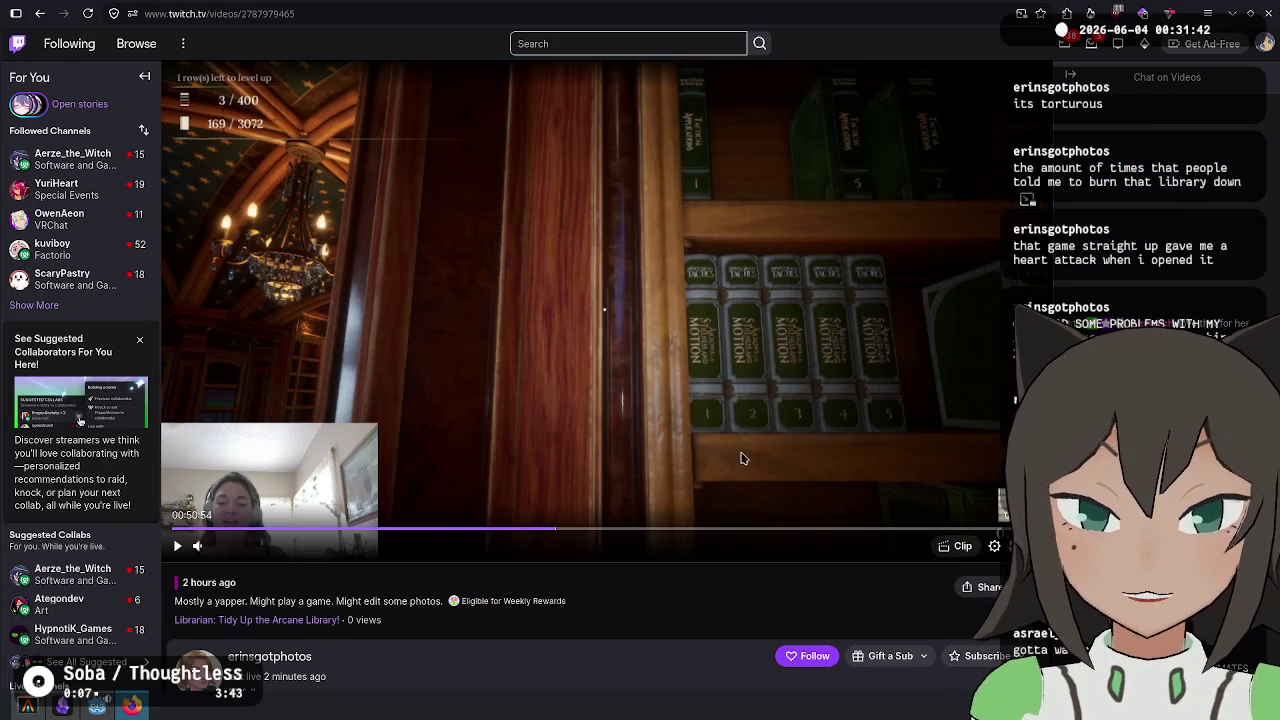
left_click(741, 458)
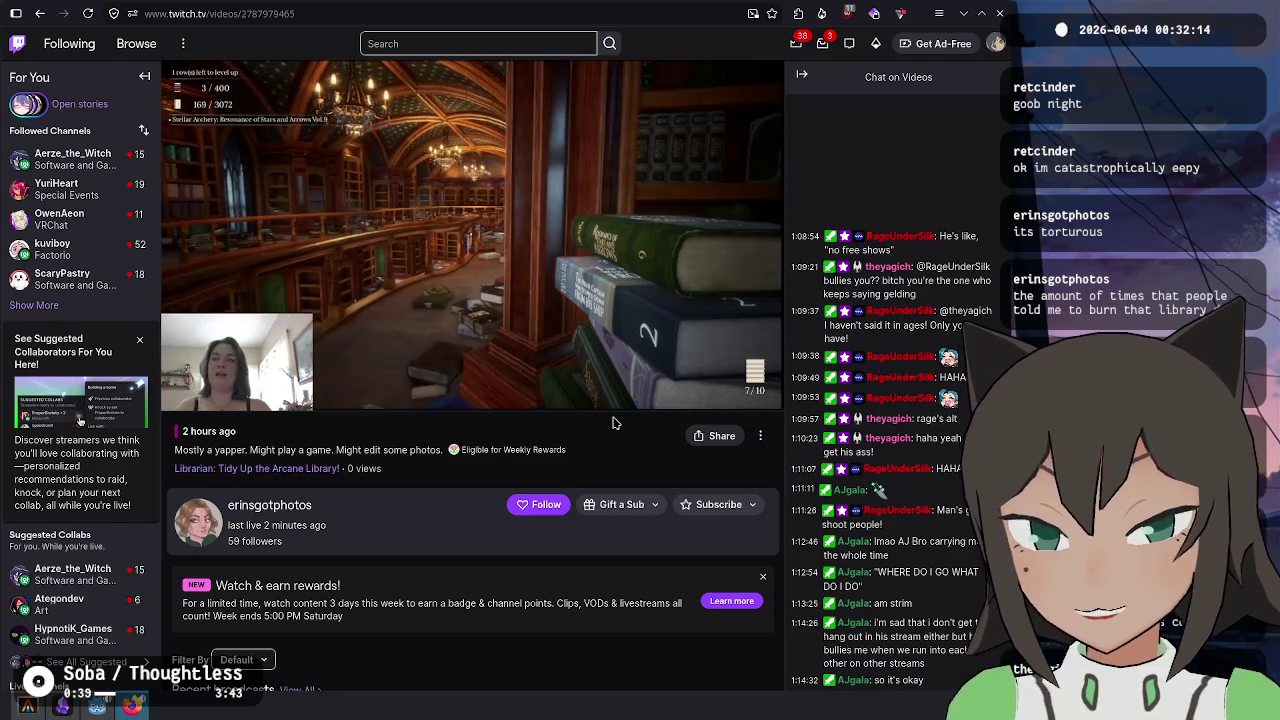
- Seek the Librarian recording to 01:31:18, back to 01:28:06, and pause it at about 01:28:17
left_click(533, 213)
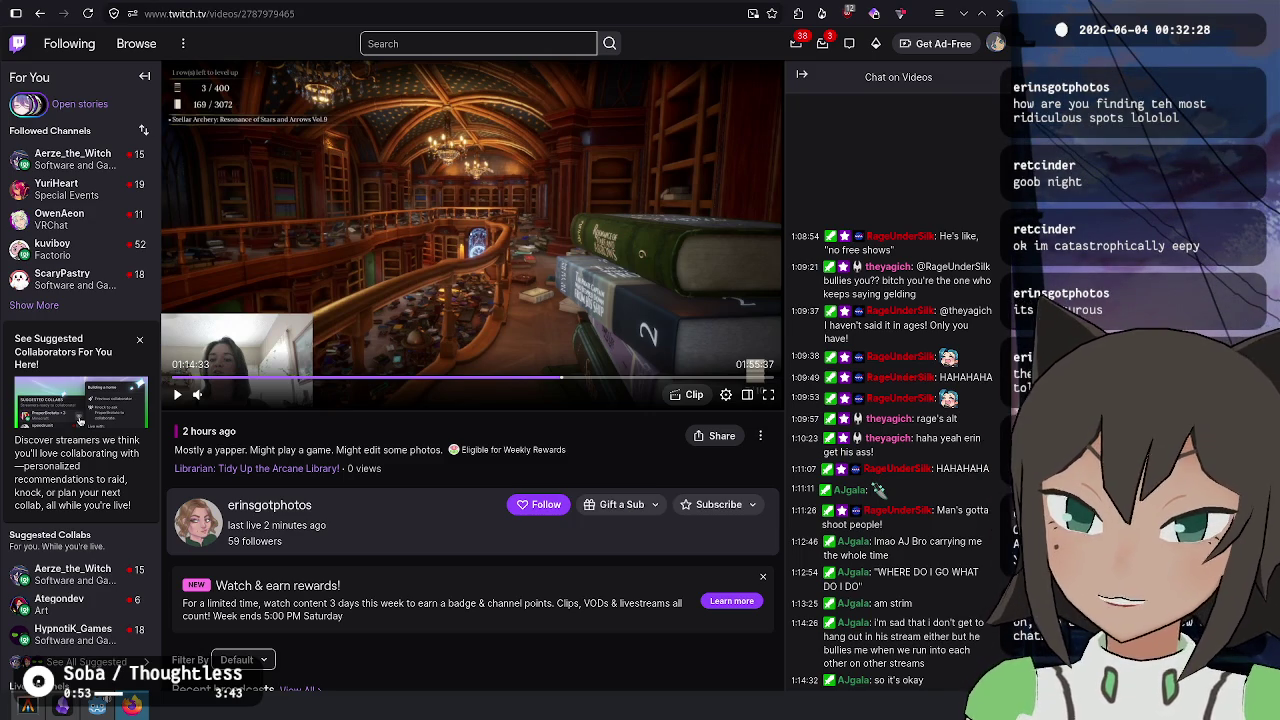
left_click(648, 380)
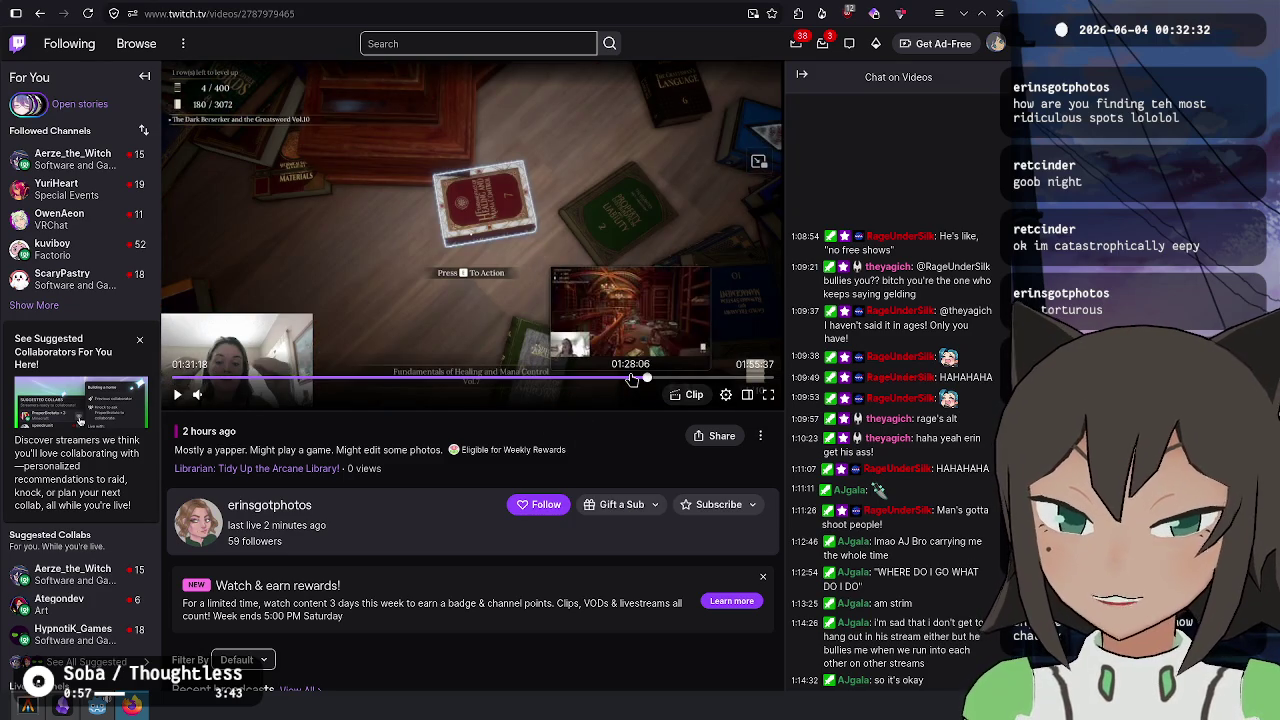
left_click(631, 378)
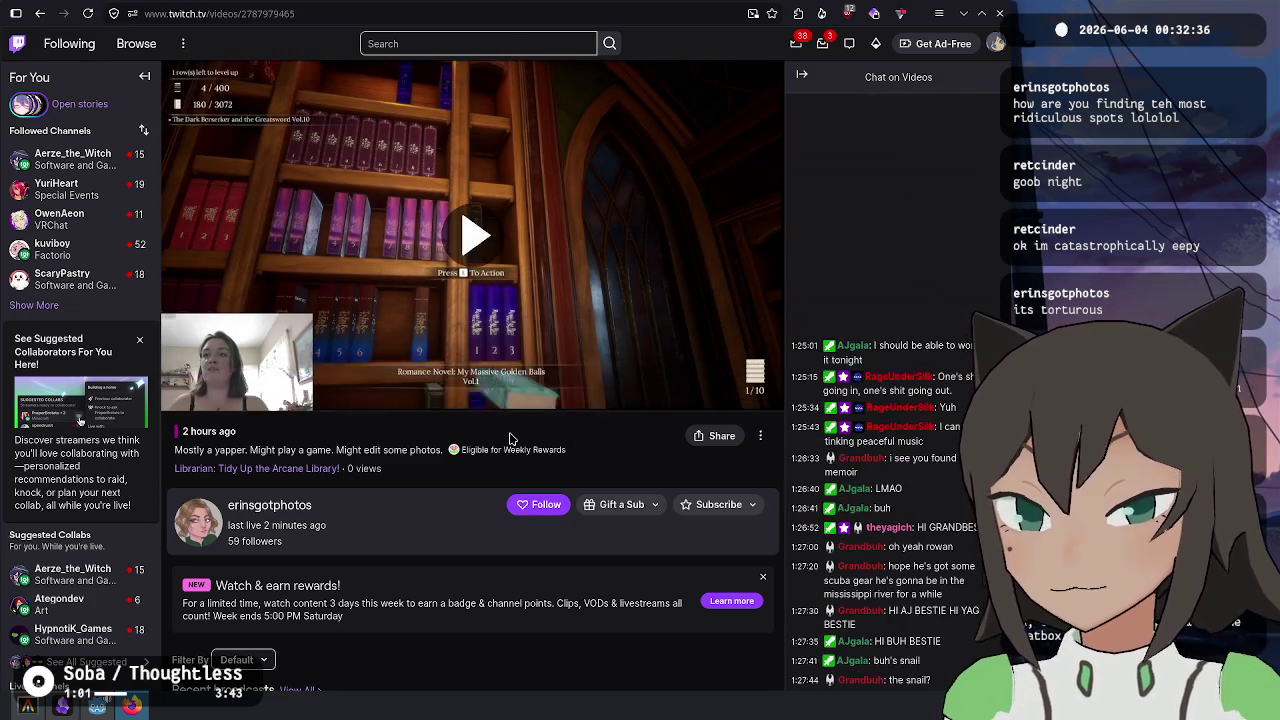
left_click(390, 255)
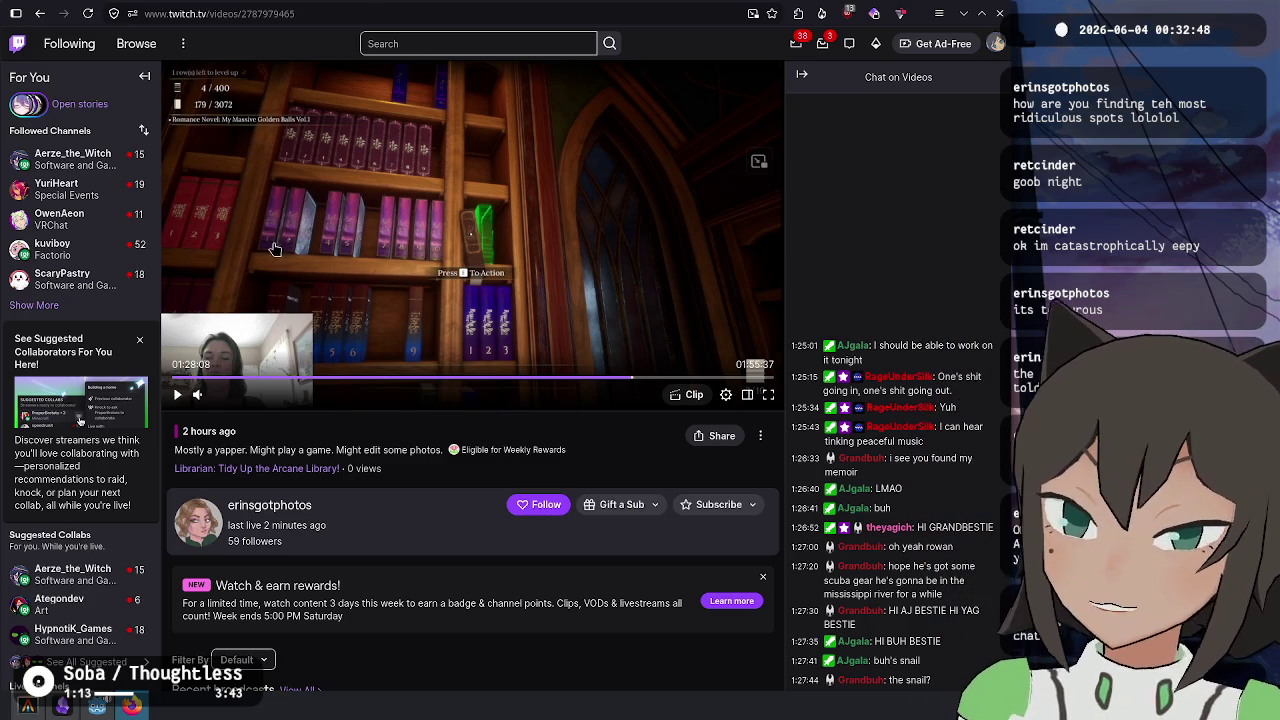
left_click(473, 207)
left_click(475, 215)
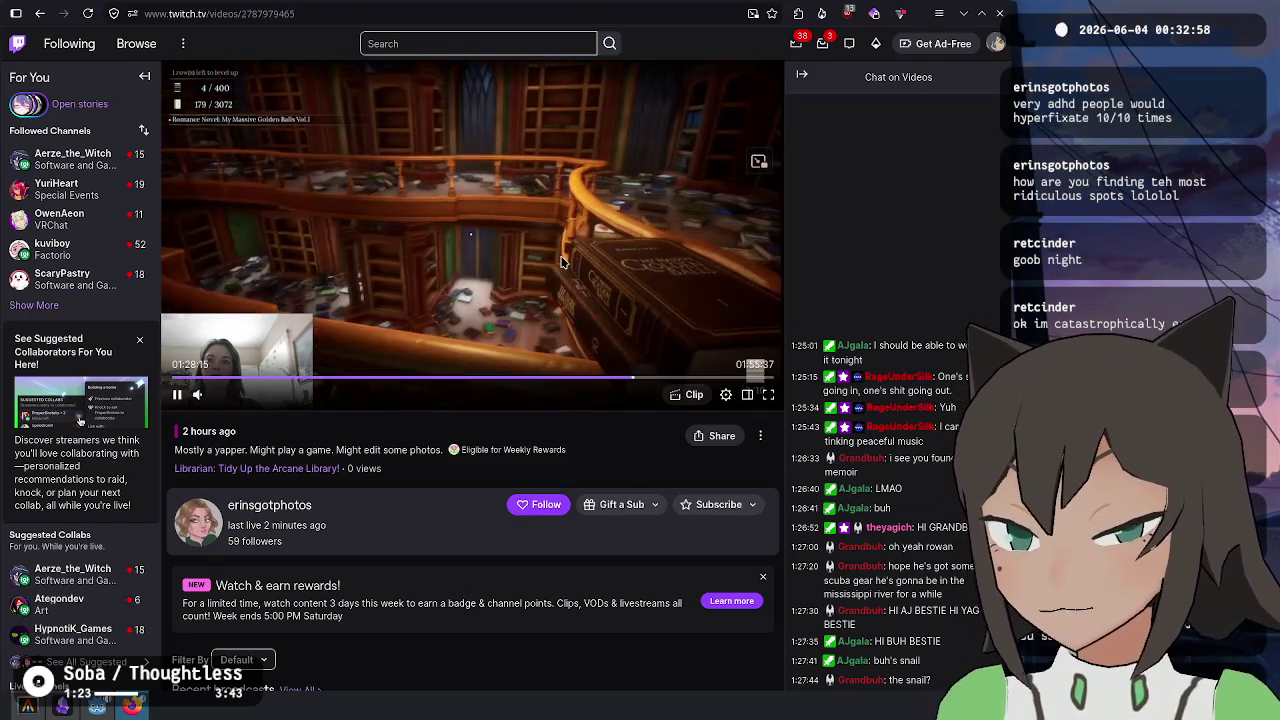
left_click(519, 365)
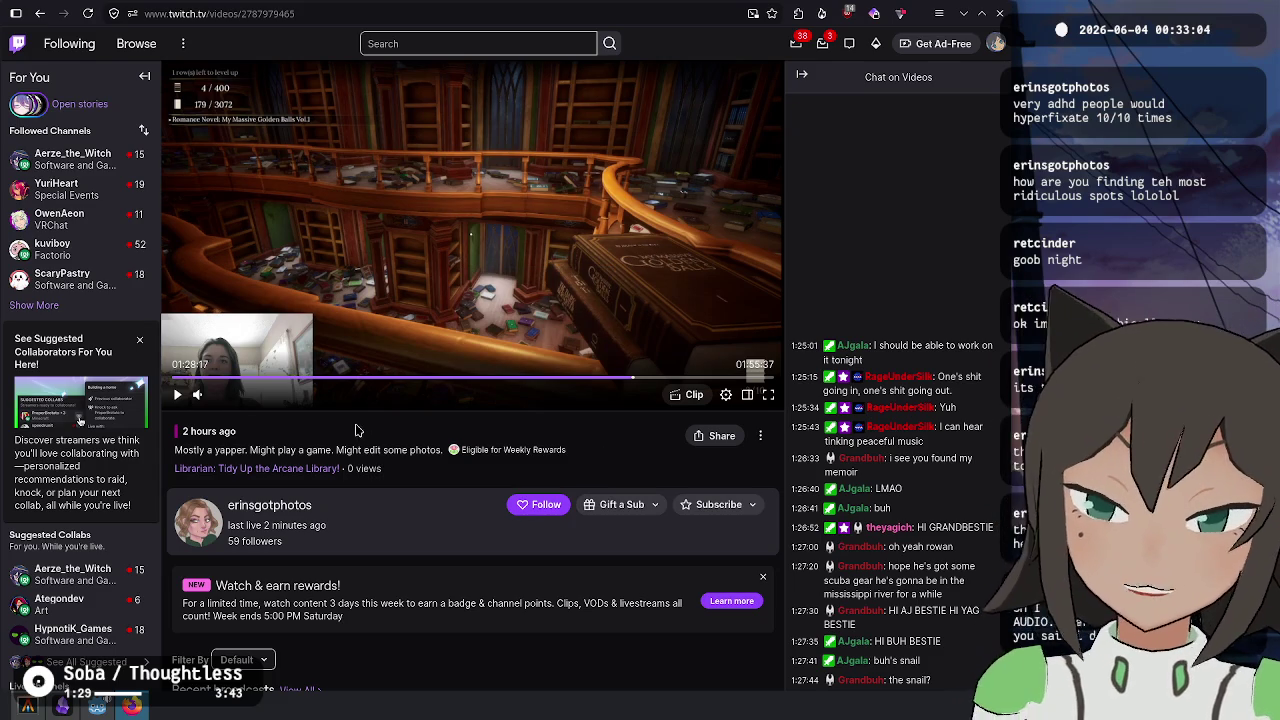
mouse_move(247, 406)
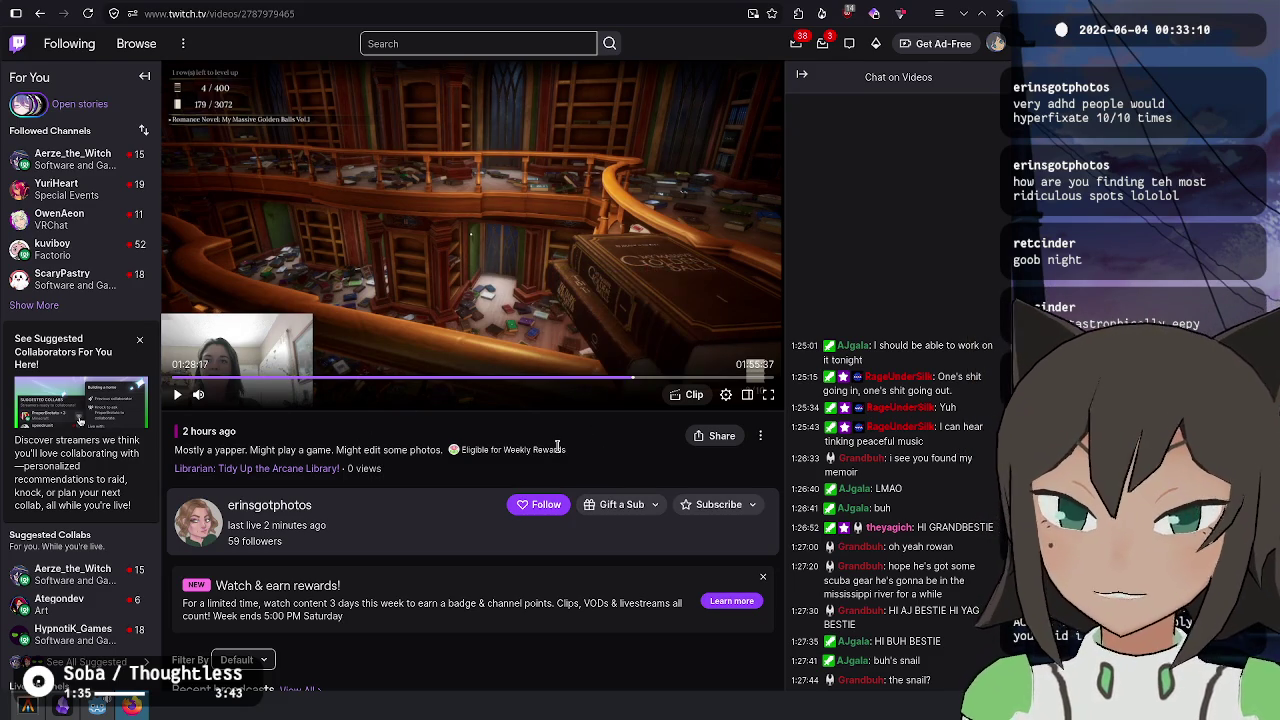
- Back in Godot, run Fishy Facts and start the box level from Level Select
key("alt+Tab")
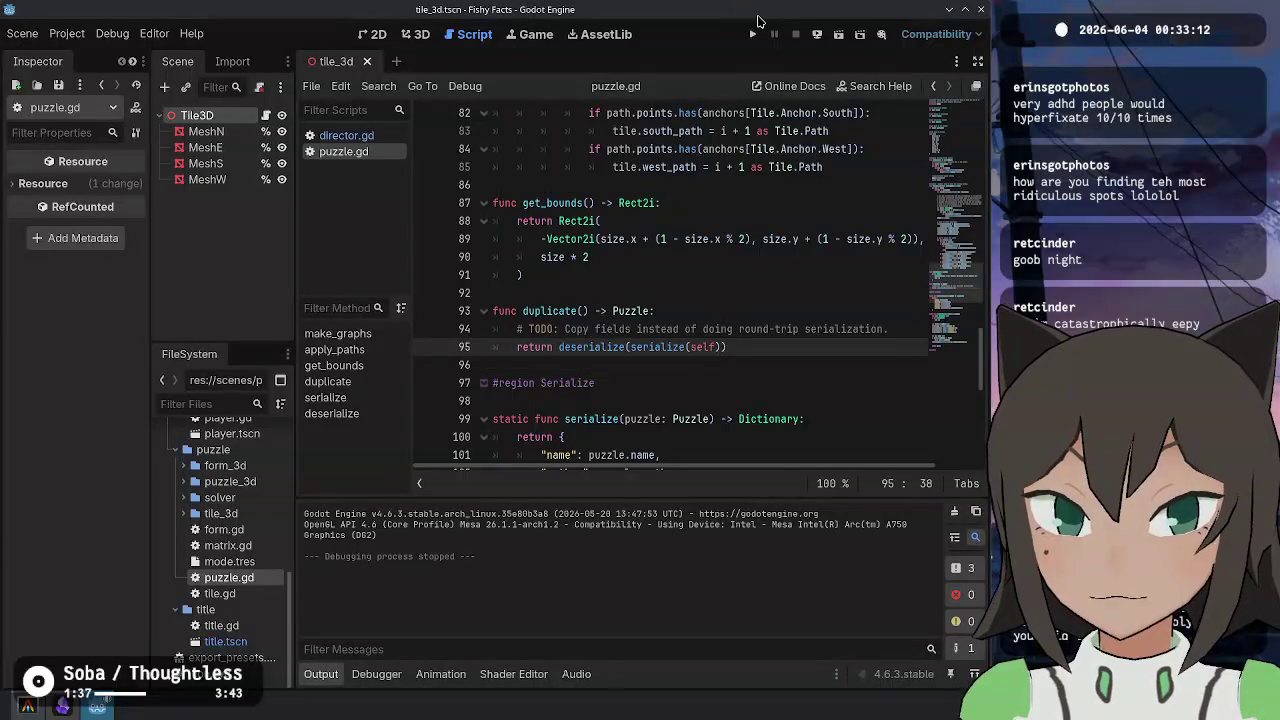
left_click(755, 35)
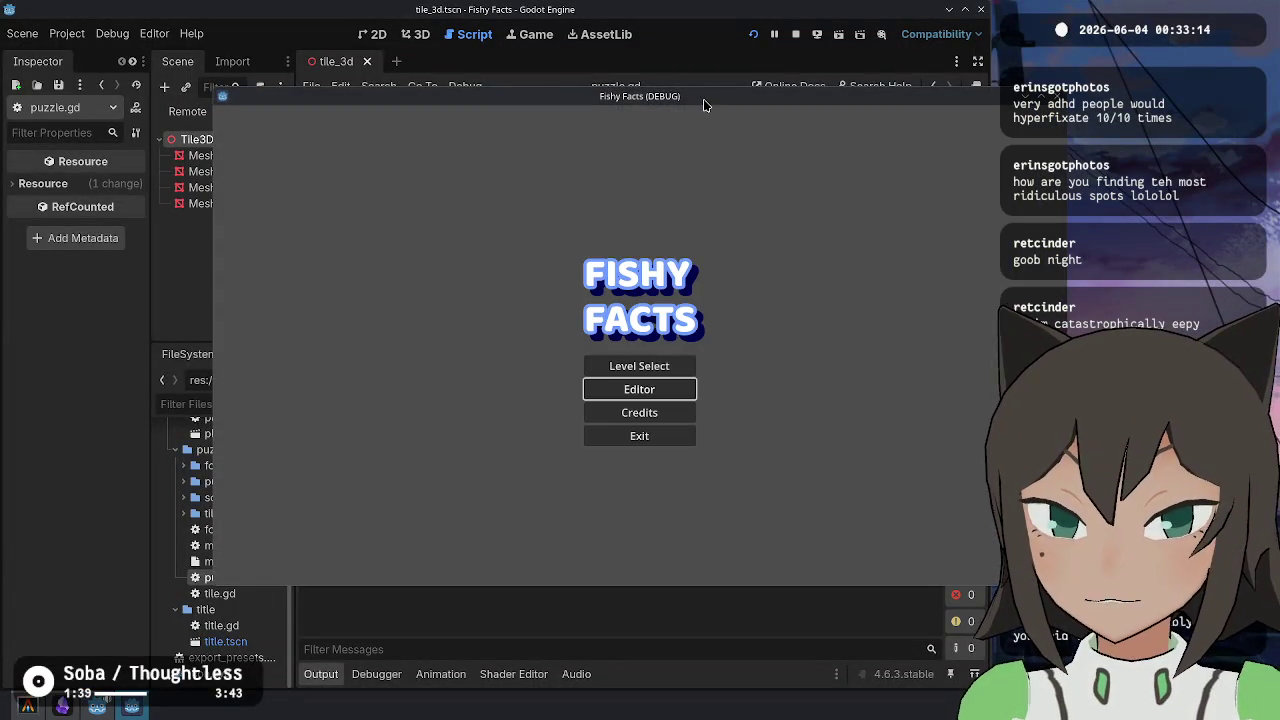
left_click(474, 318)
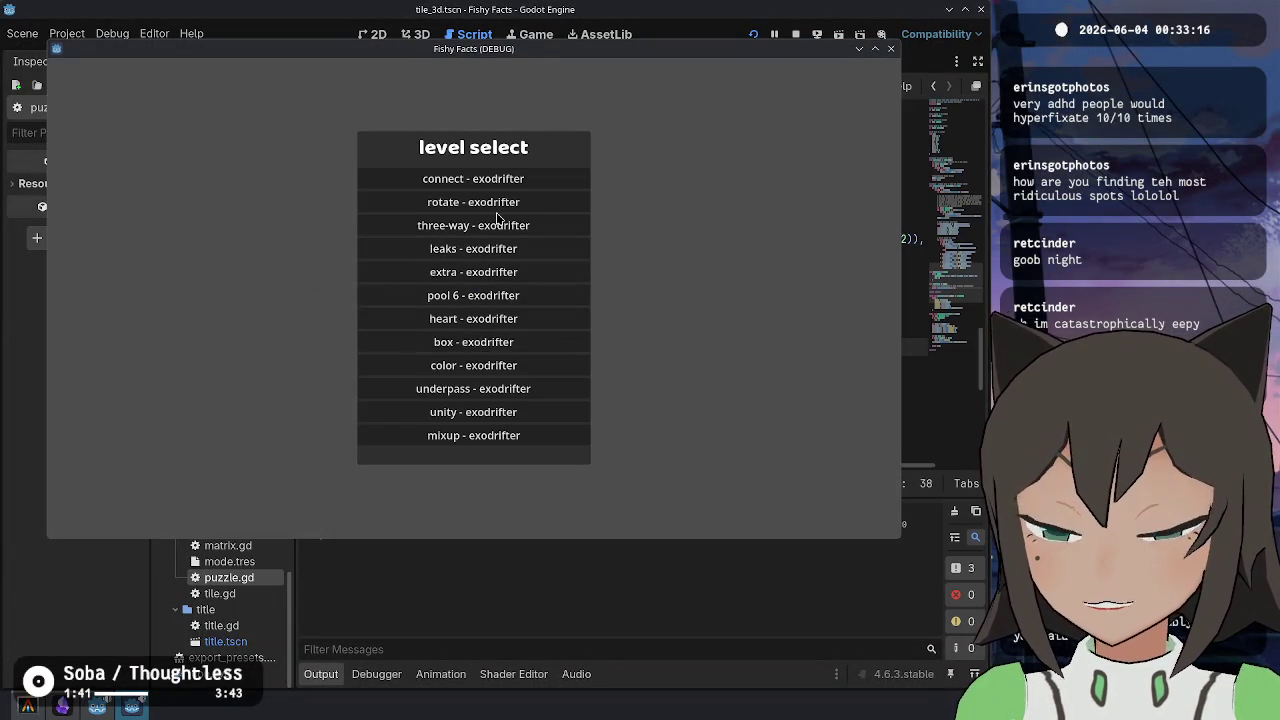
left_click(512, 350)
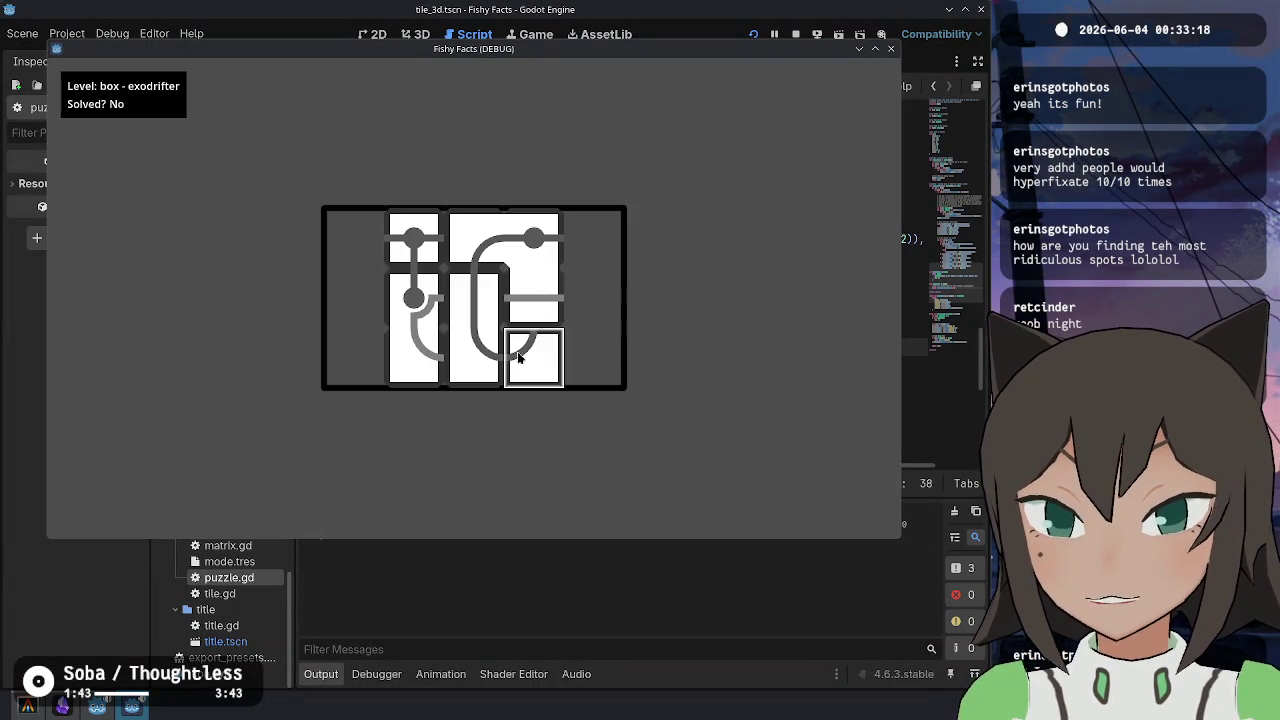
- Slide the circle, tall left and wide curved tiles around the top row of the box level
left_click(546, 310)
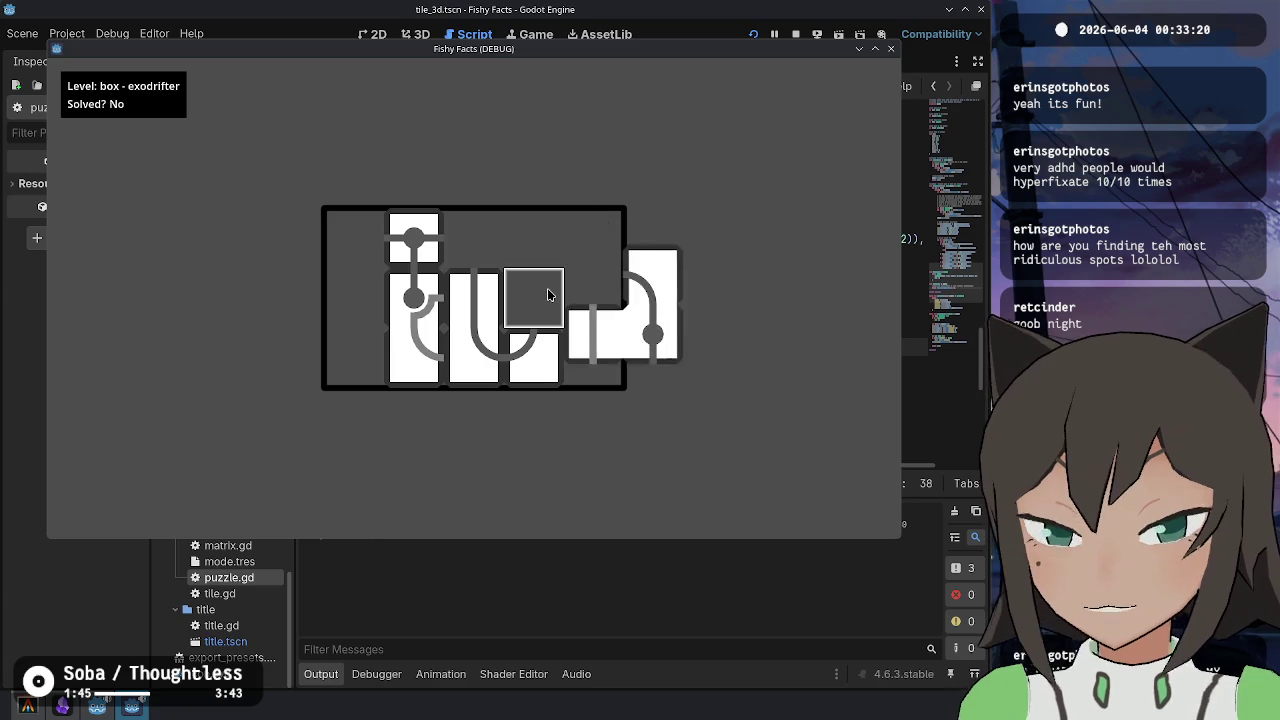
left_click(413, 236)
left_click(477, 229)
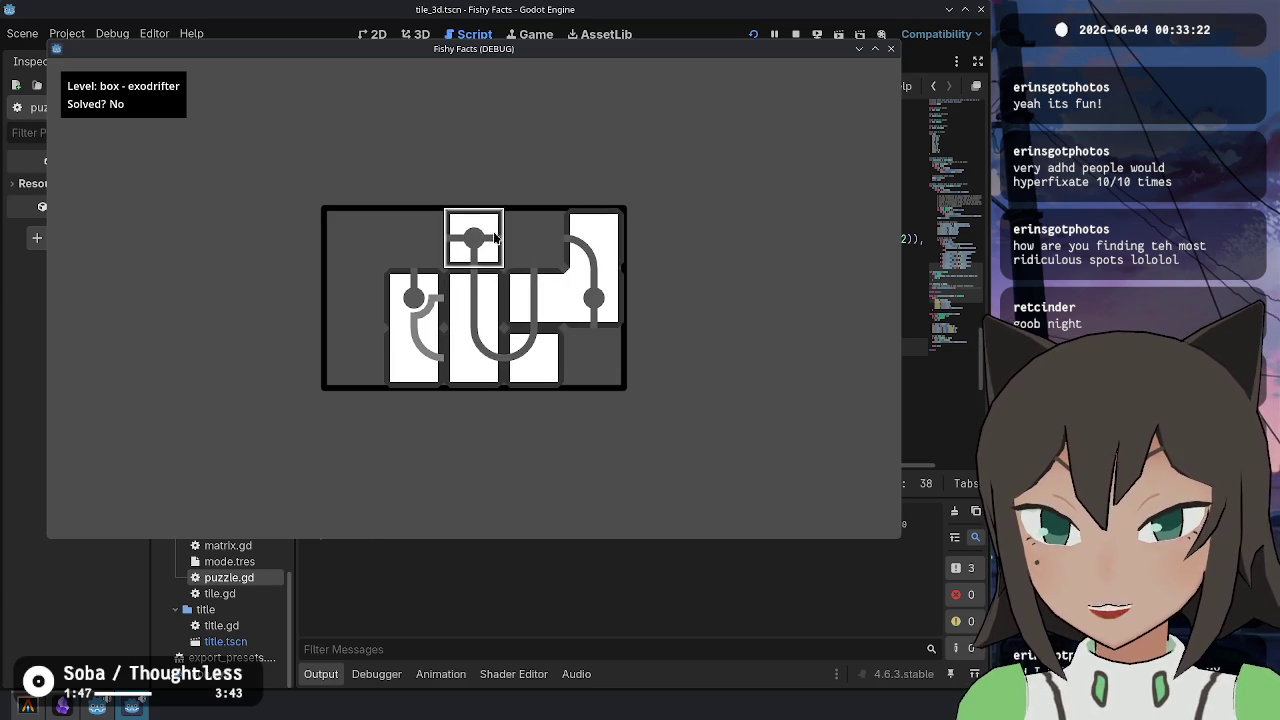
left_click(437, 307)
left_click(355, 238)
left_click(465, 238)
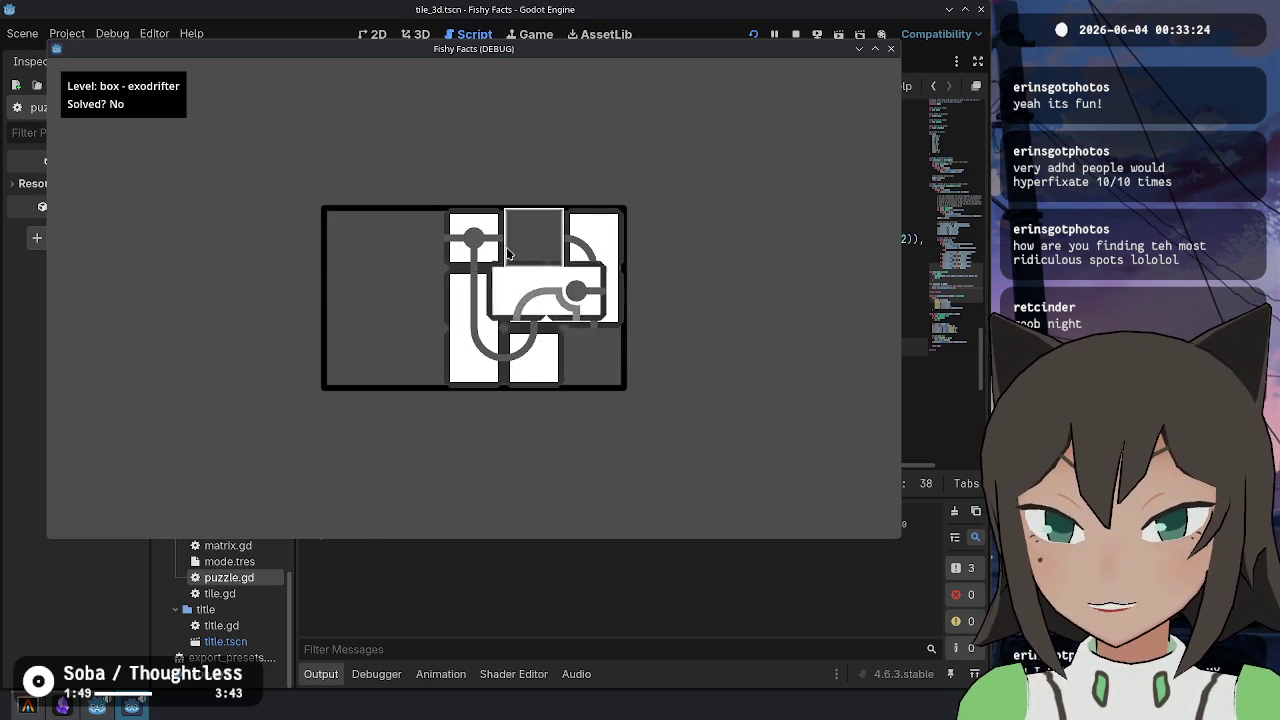
left_click(465, 238)
left_click(384, 238)
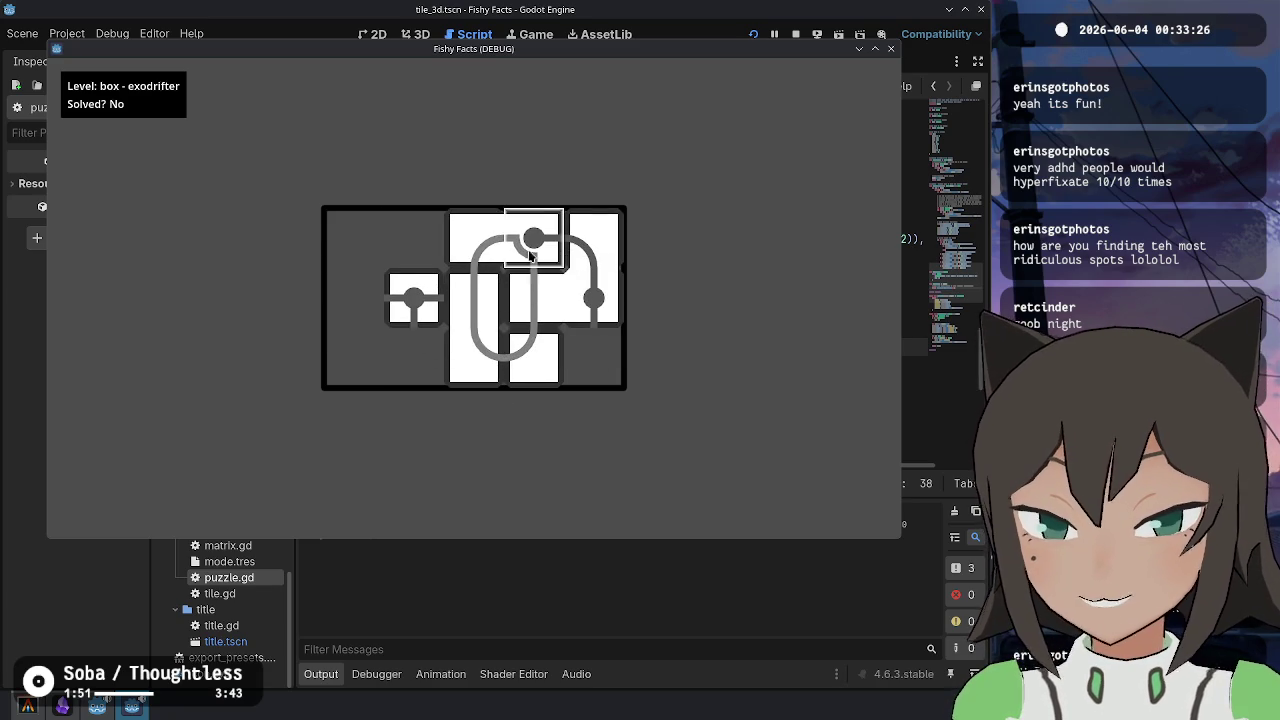
- Drag the small circle tile to the bottom-right and reposition the remaining box-level tiles
mouse_move(397, 298)
left_mouse_down()
mouse_move(597, 390)
mouse_move(528, 297)
mouse_move(538, 374)
mouse_move(528, 299)
mouse_move(540, 246)
mouse_move(465, 300)
mouse_move(411, 312)
mouse_move(697, 423)
mouse_move(629, 349)
mouse_move(537, 361)
mouse_move(595, 360)
mouse_move(475, 335)
mouse_move(472, 257)
mouse_move(470, 350)
mouse_move(400, 345)
mouse_move(459, 275)
mouse_move(492, 333)
mouse_move(478, 245)
mouse_move(420, 240)
mouse_move(482, 246)
mouse_move(454, 302)
mouse_move(466, 302)
mouse_move(456, 344)
mouse_move(592, 356)
mouse_move(420, 350)
mouse_move(530, 350)
mouse_move(689, 403)
mouse_move(649, 317)
mouse_move(709, 283)
mouse_move(191, 314)
left_mouse_up()
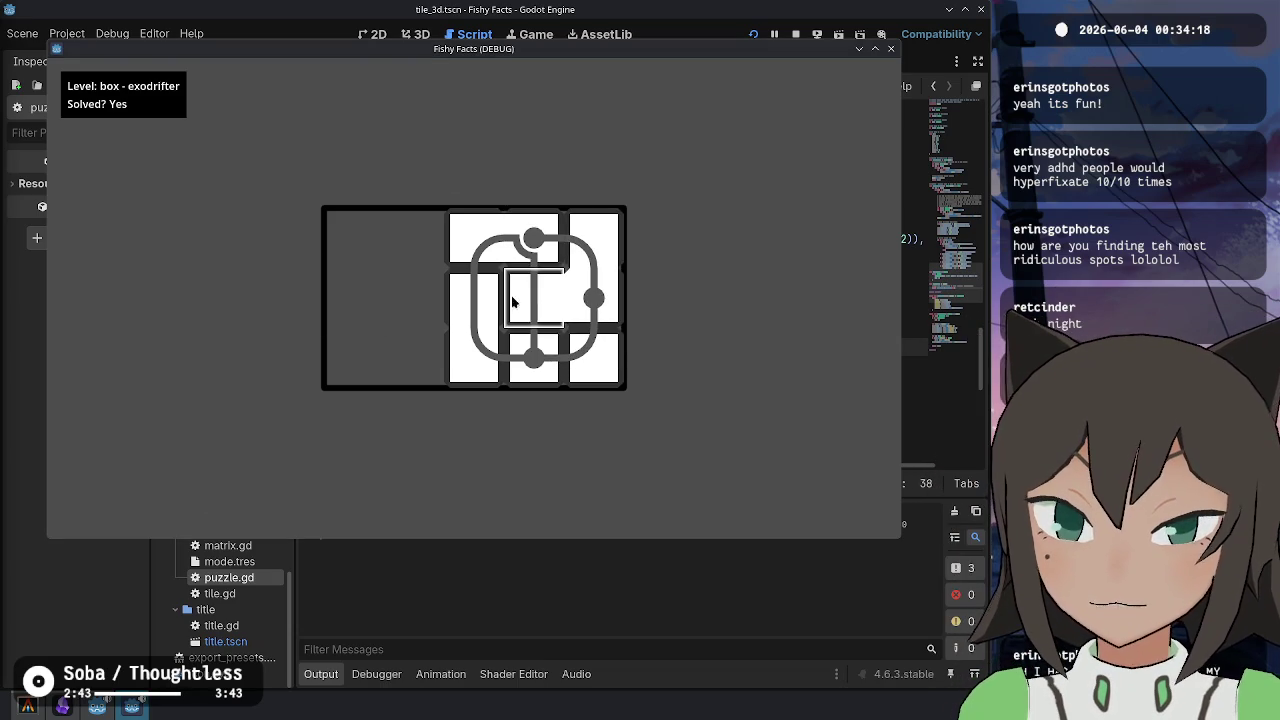
mouse_move(474, 330)
left_mouse_down()
mouse_move(412, 302)
mouse_move(420, 290)
left_mouse_up()
left_click_drag(500, 240, 440, 240)
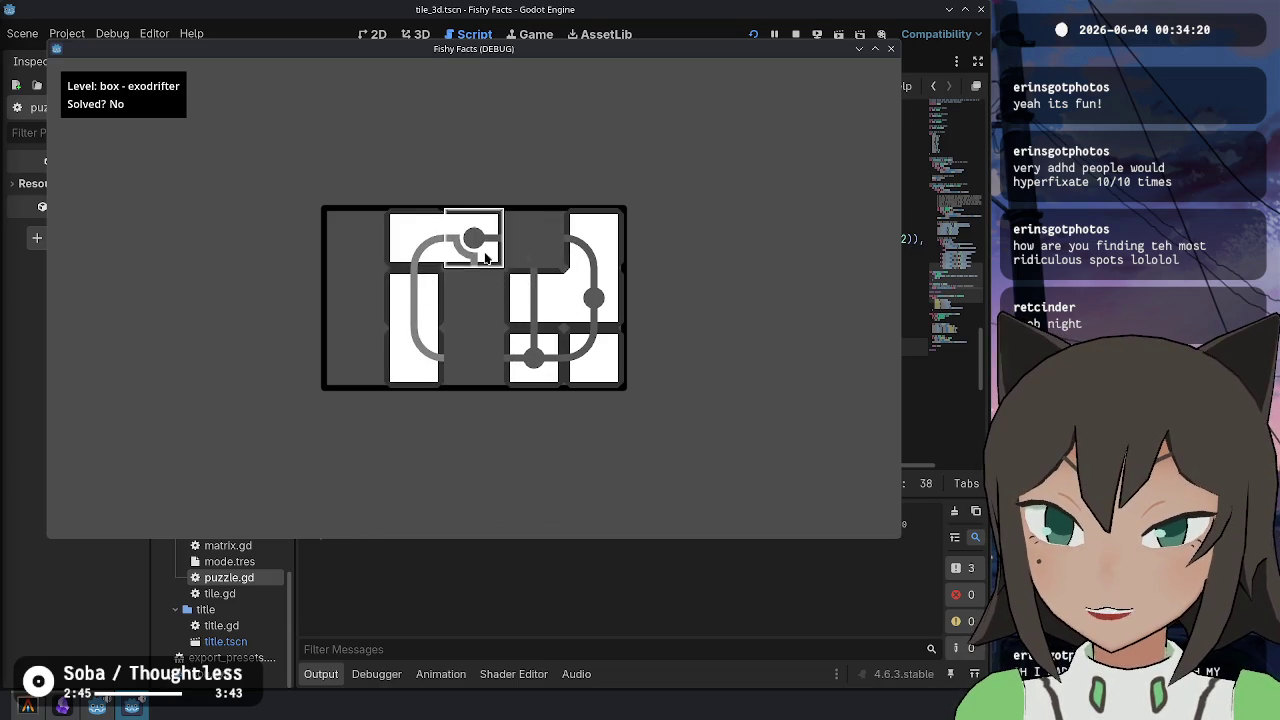
mouse_move(590, 290)
left_mouse_down()
mouse_move(530, 290)
mouse_move(517, 347)
mouse_move(474, 350)
left_mouse_up()
- Slide the bottom-row tiles left into the empty cell to close the loop
left_click_drag(594, 357, 531, 354)
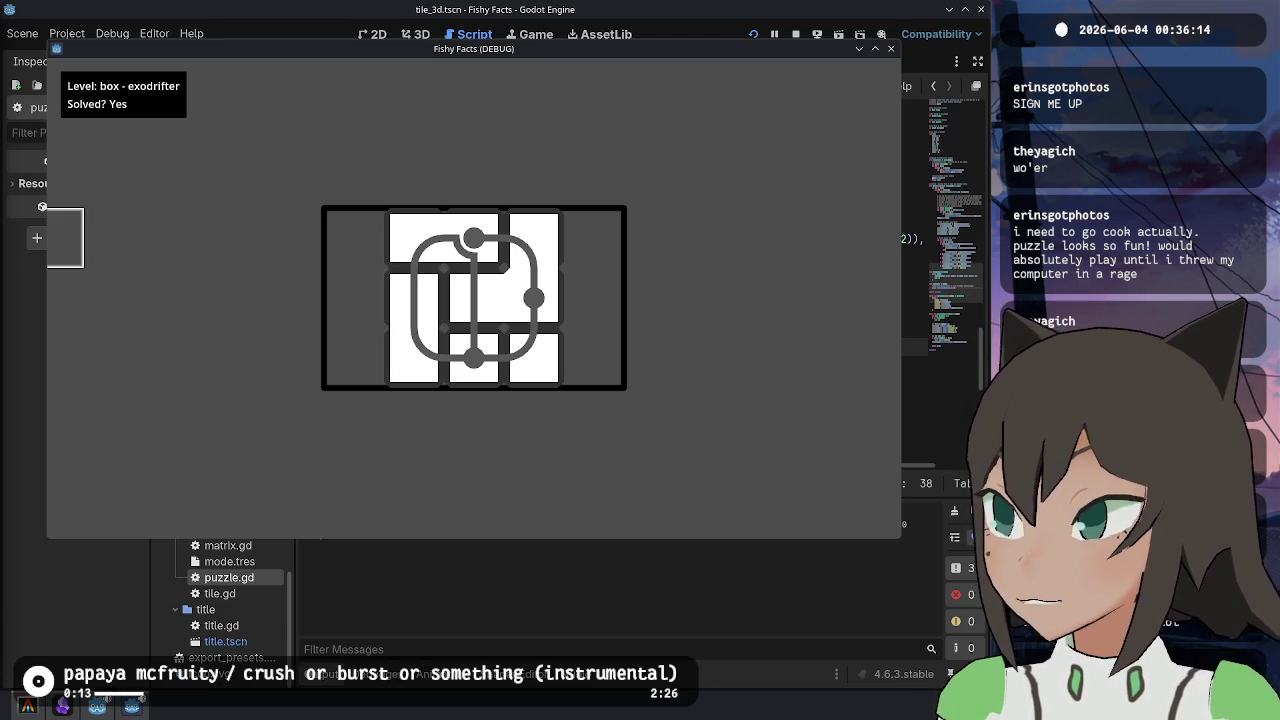
- Open the fishy facts page from the itch.io dashboard and start its web build
key("alt+Tab")
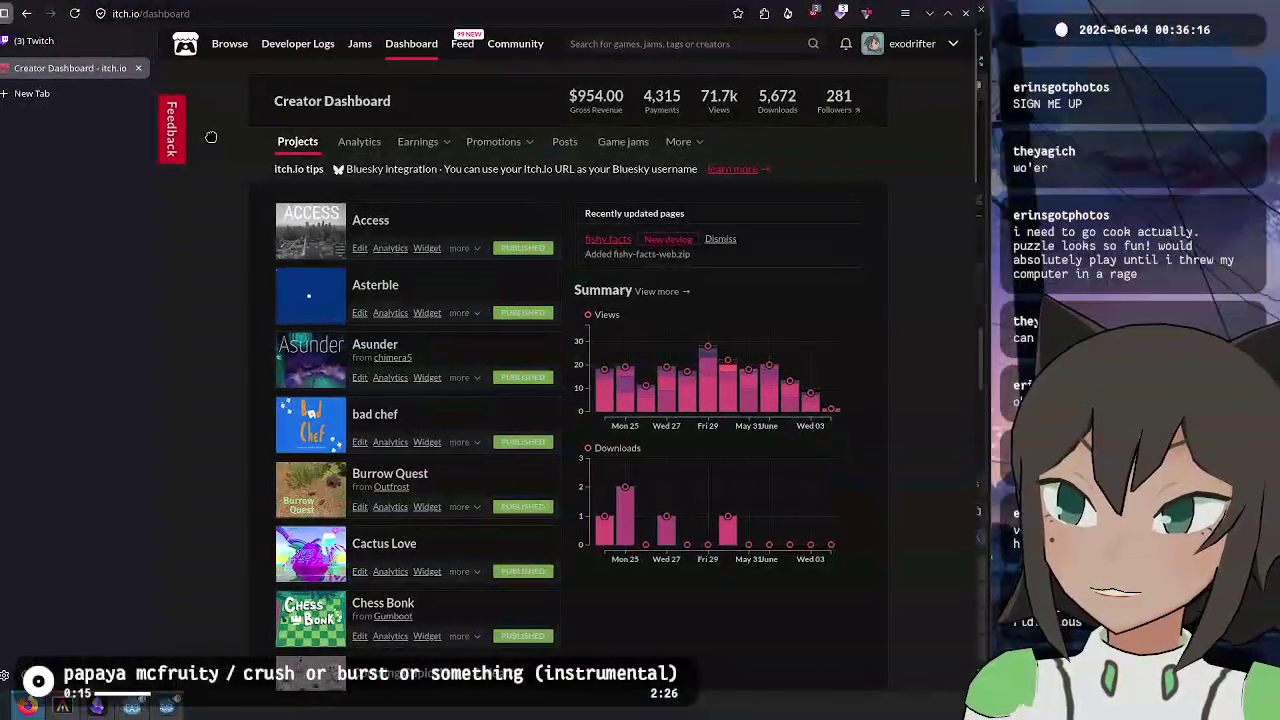
scroll(480, 311, "down", 10)
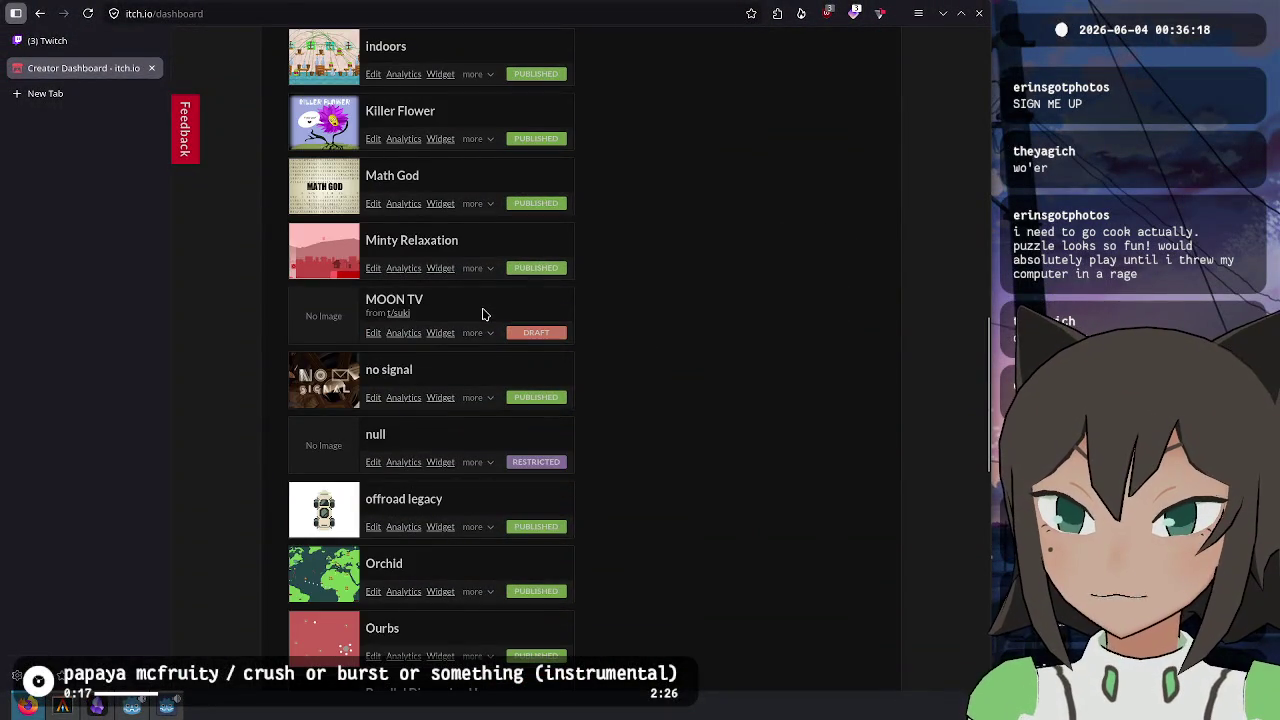
scroll(482, 314, "up", 4)
left_click(396, 226)
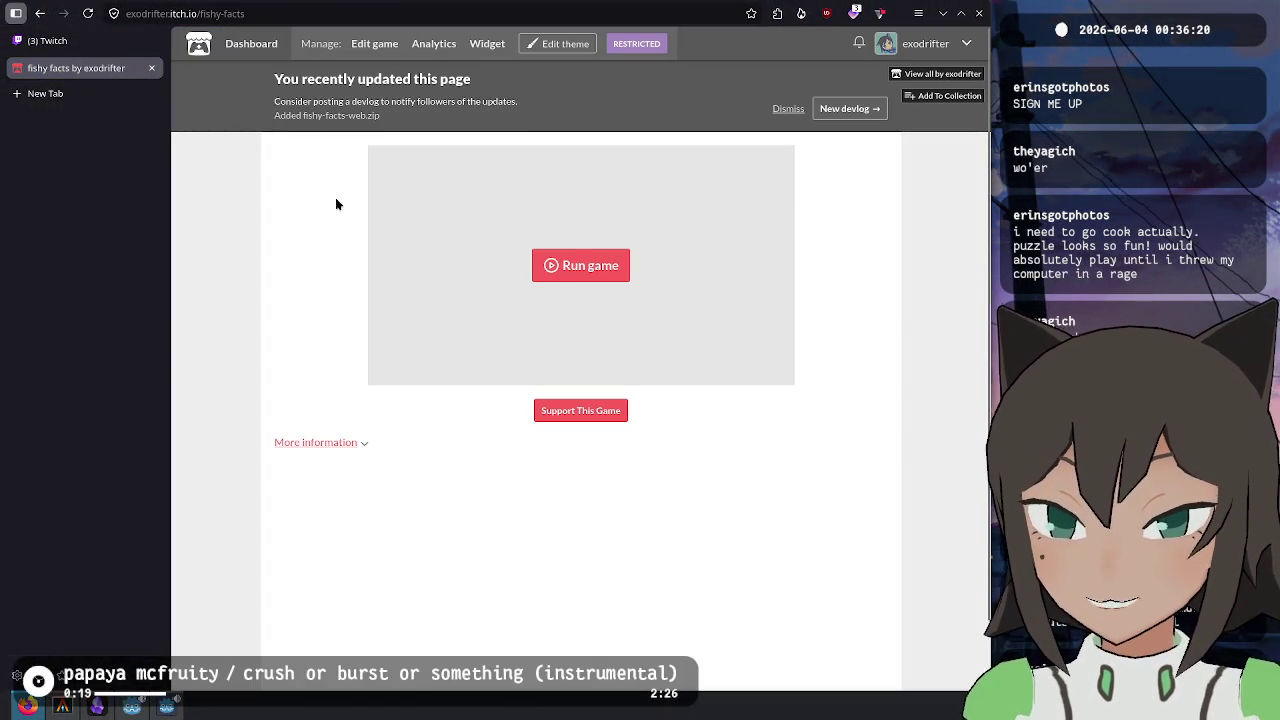
left_click(588, 268)
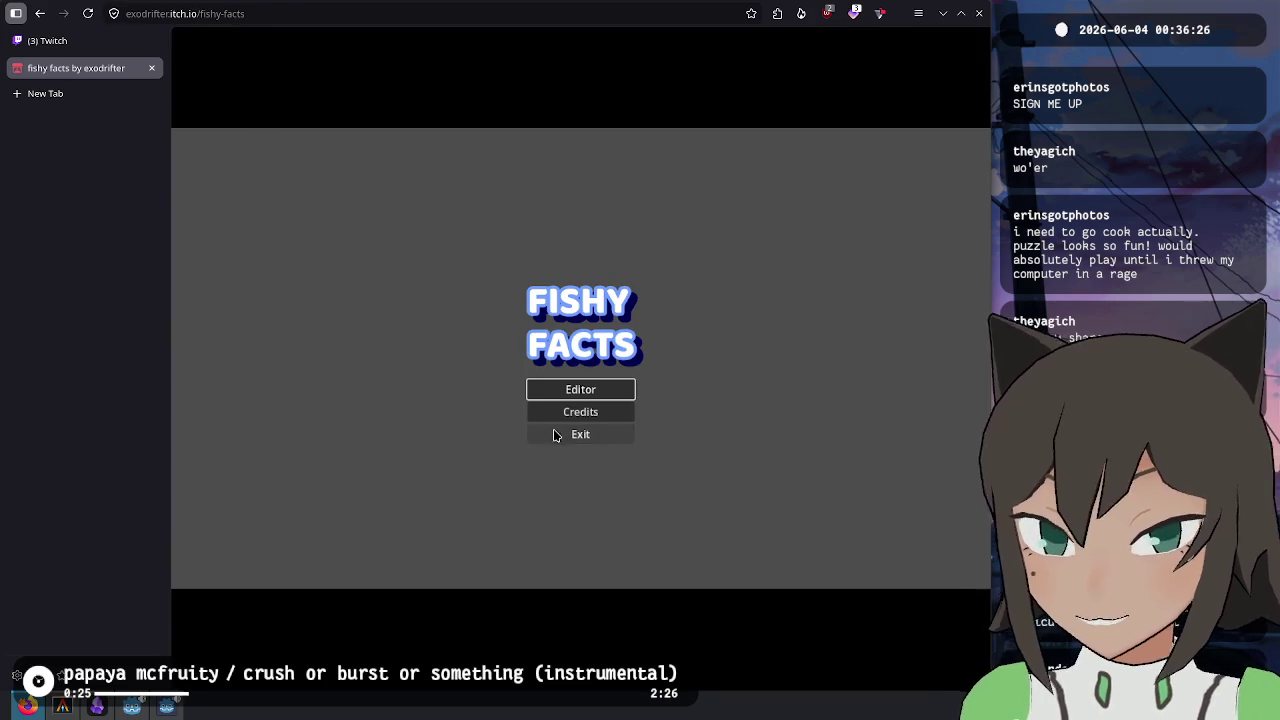
- Enter the game's puzzle editor, then exit from its menu back to the title screen
left_click(623, 390)
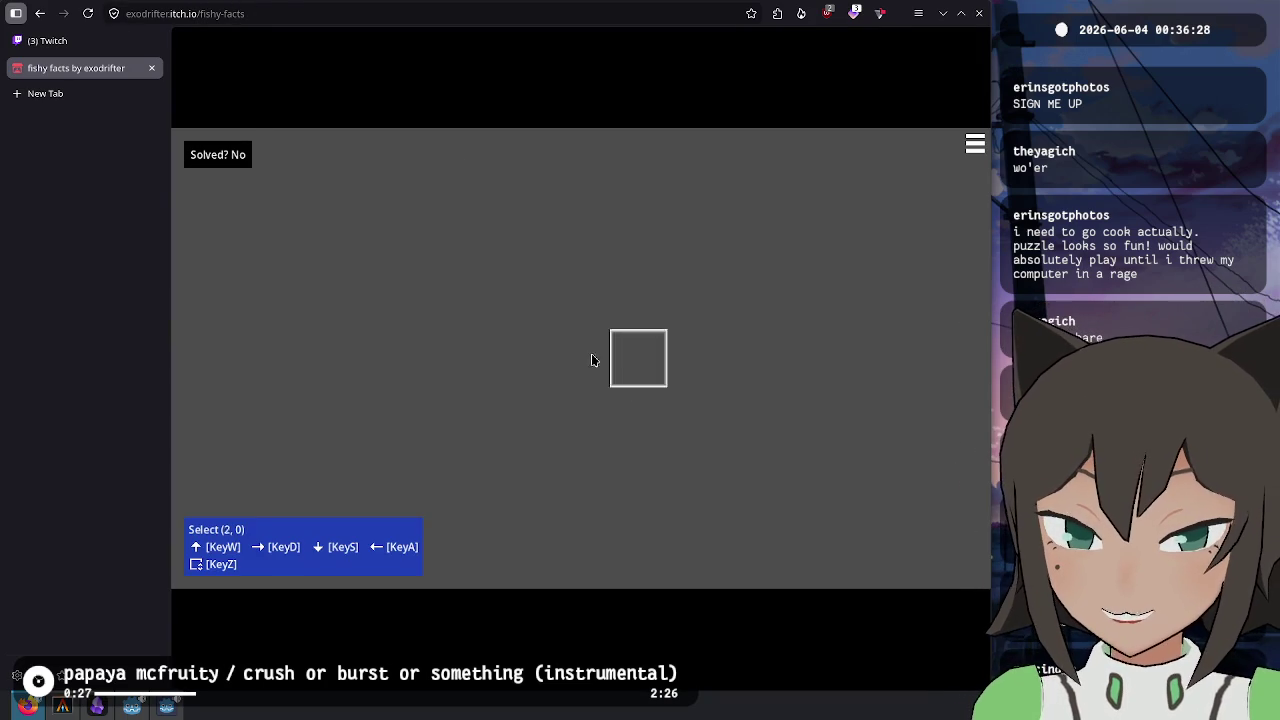
left_click(556, 347)
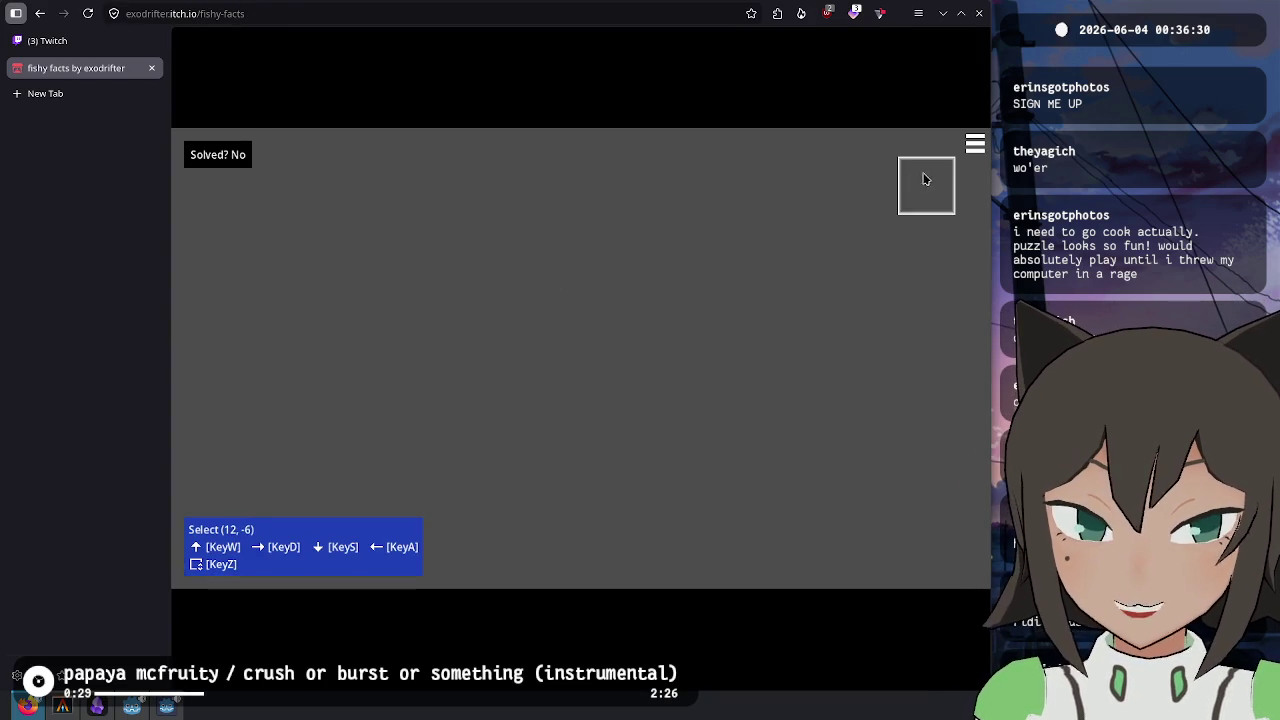
left_click(972, 150)
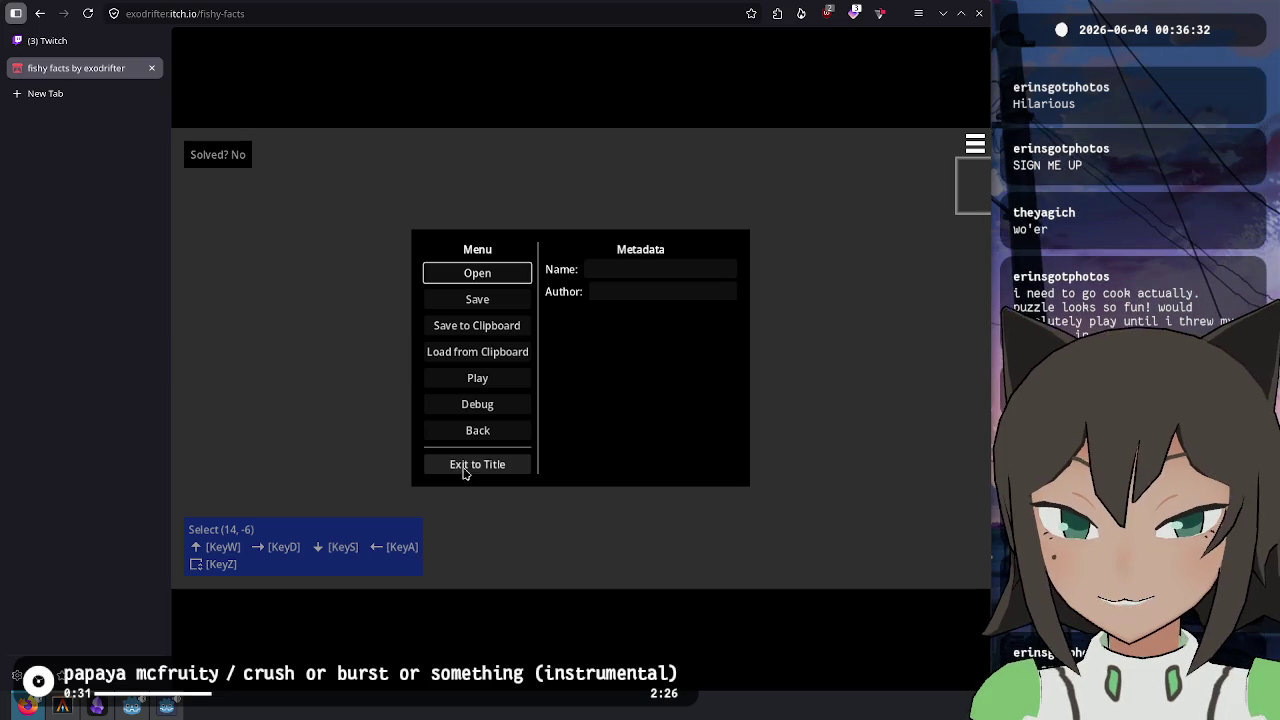
left_click(493, 464)
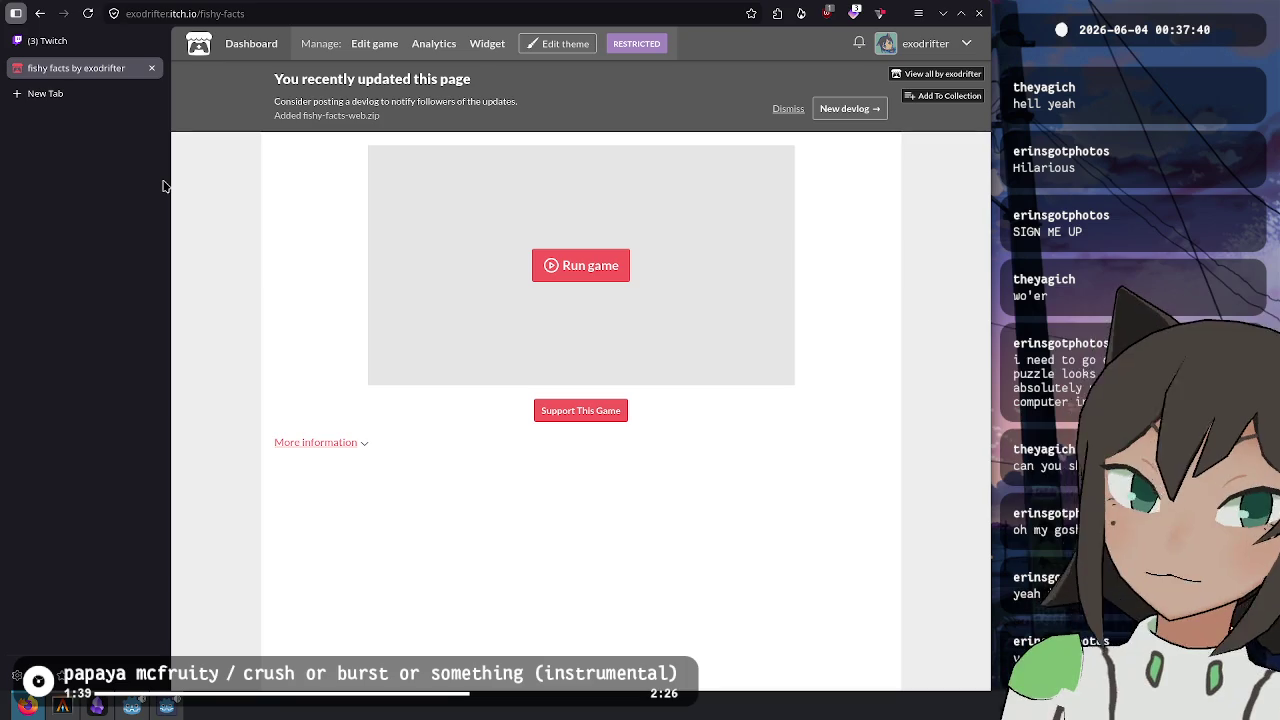
- Close the game tab, scroll the Obsidian TODO note, and bring back the Fishy Facts level select
key("ctrl+w")
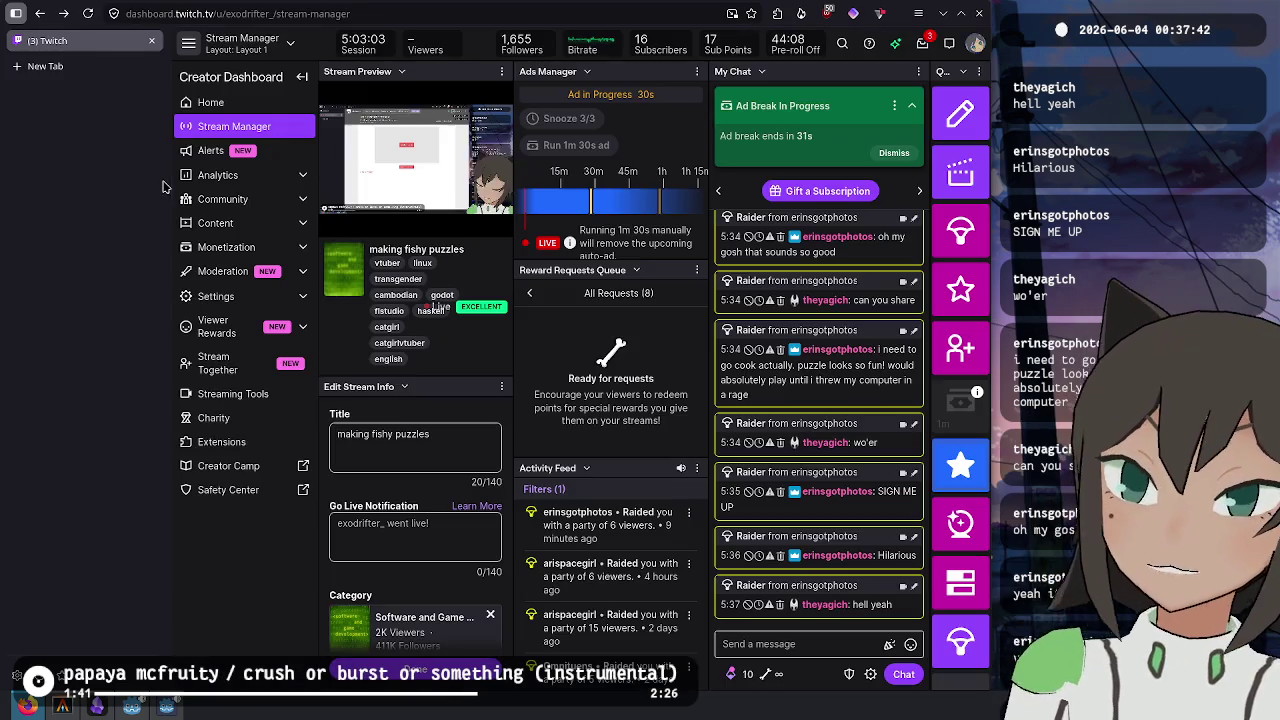
key("alt+Tab")
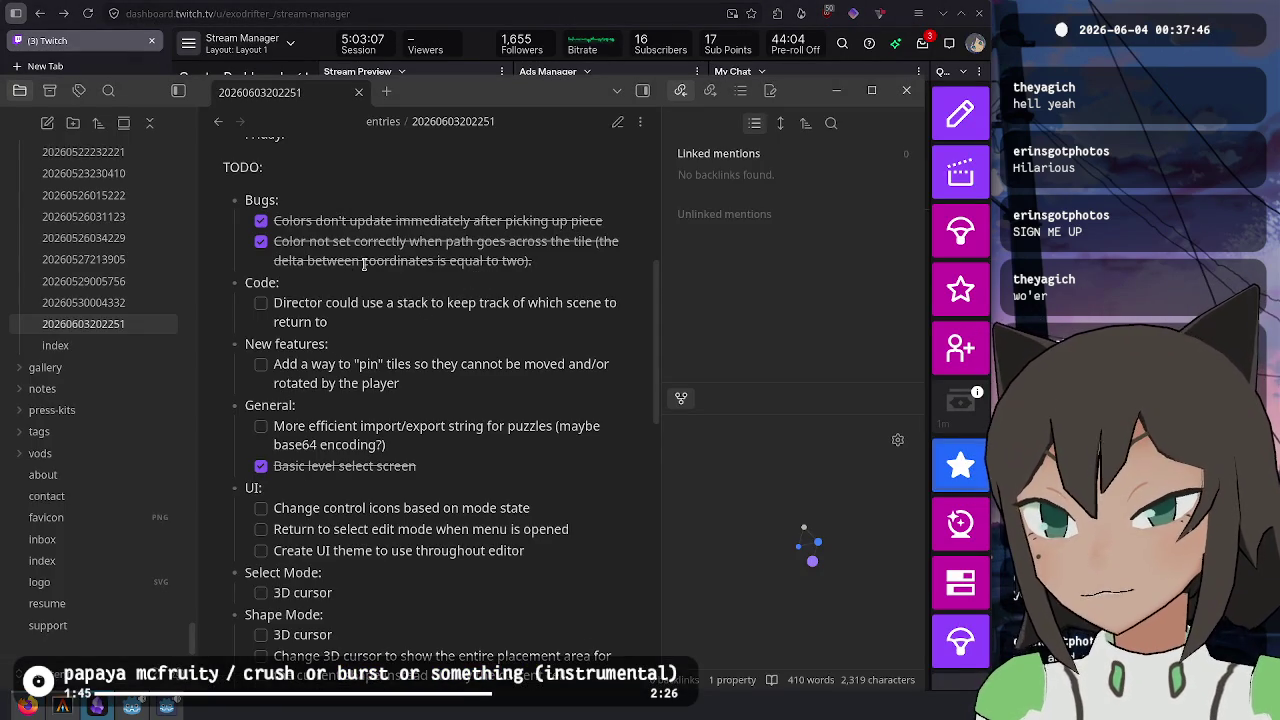
scroll(442, 281, "down", 2)
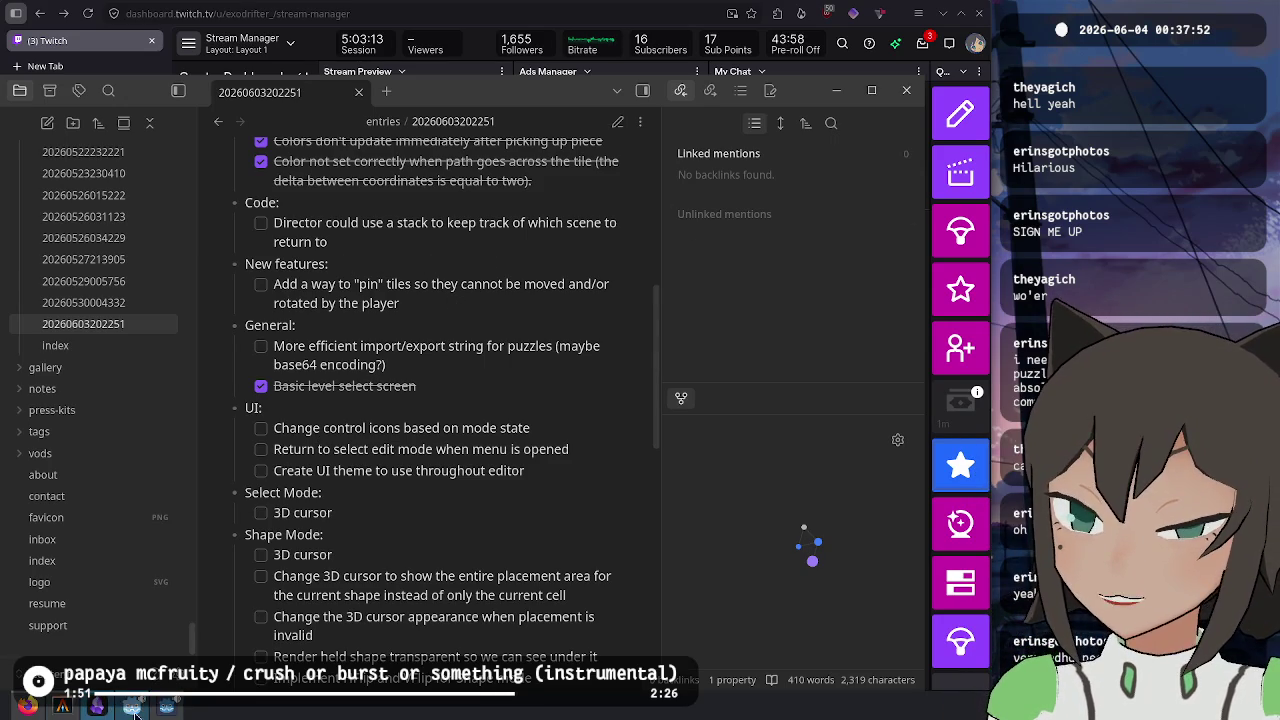
left_click(166, 707)
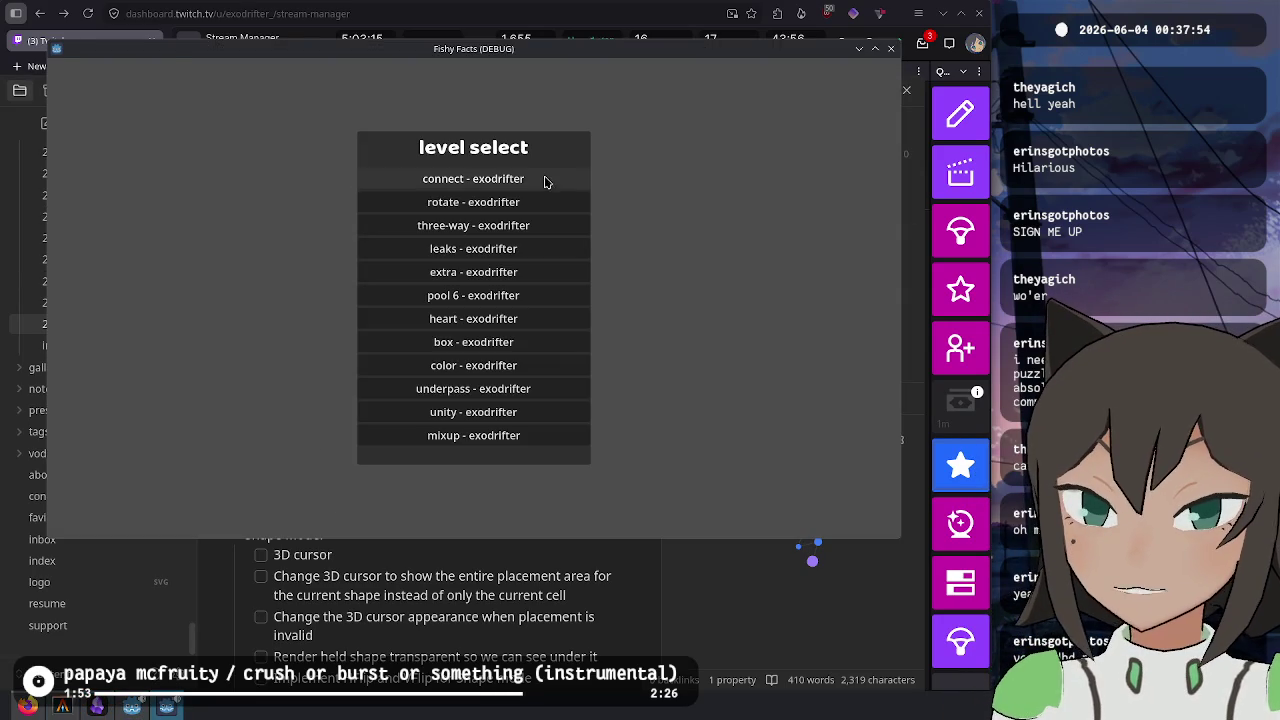
- Load the three-way level, move its T-shaped piece, and return to the level select
left_click(518, 224)
left_click(437, 290)
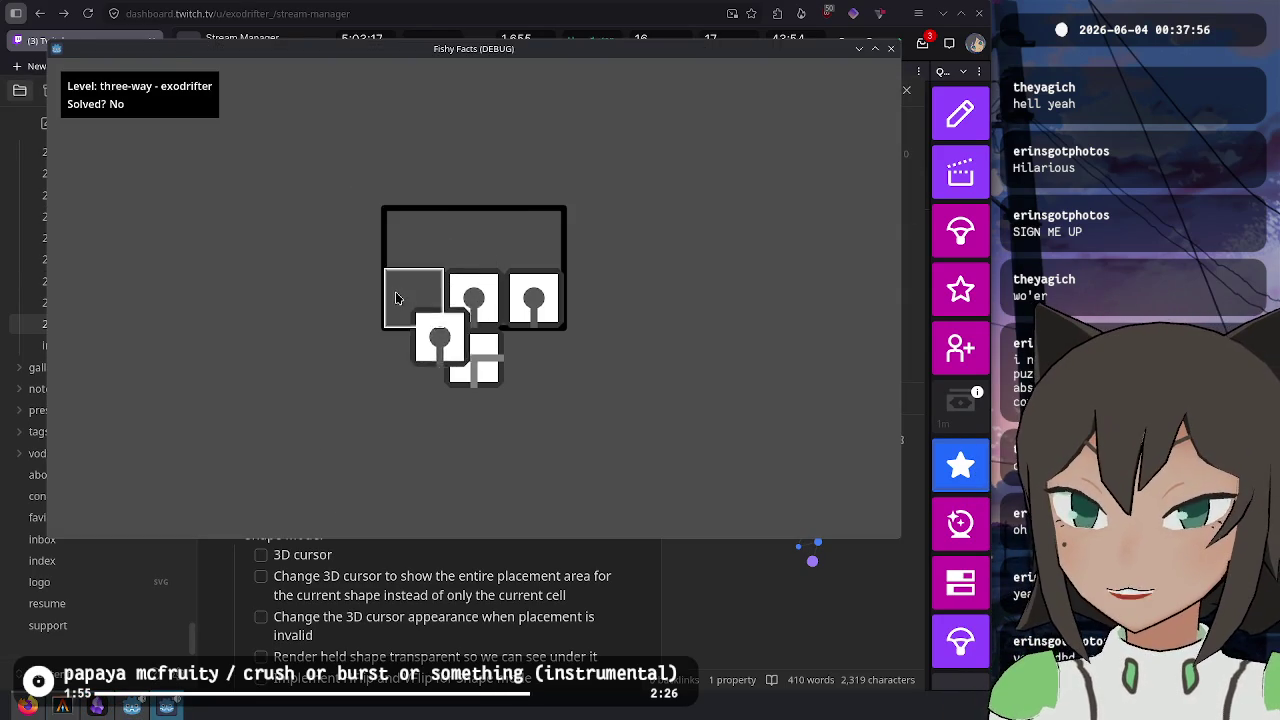
left_click(465, 364)
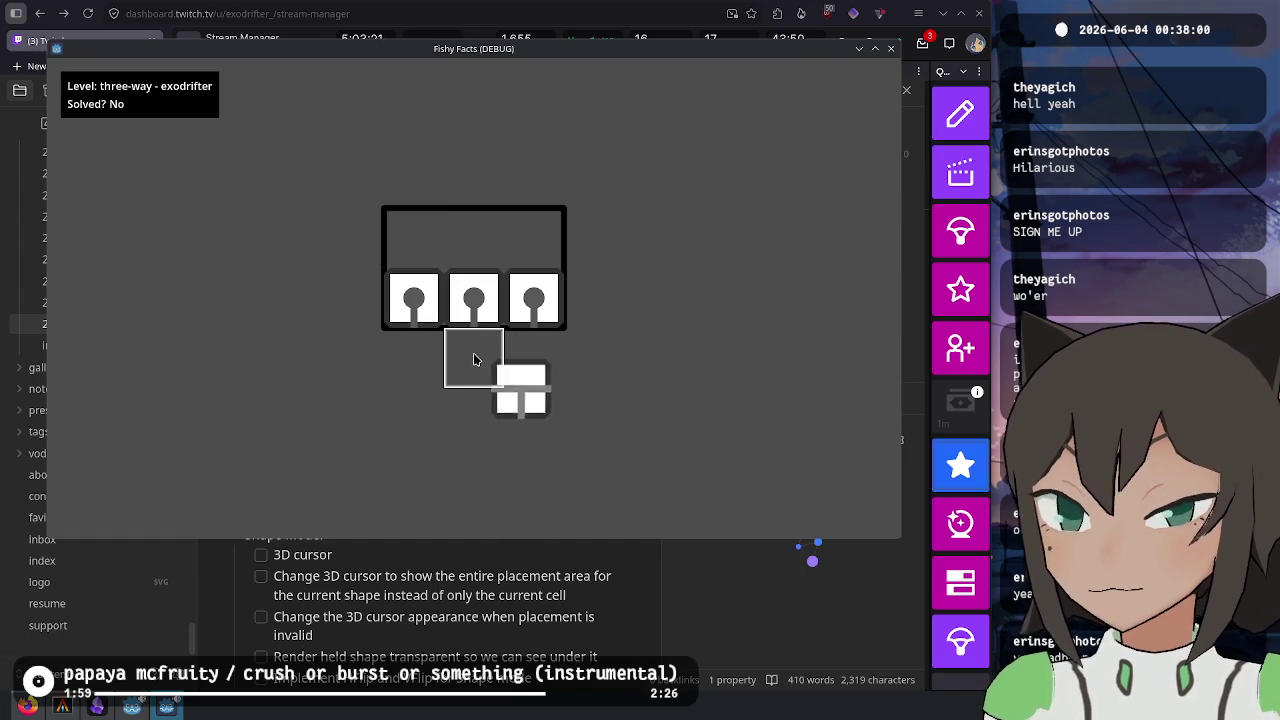
key("Escape")
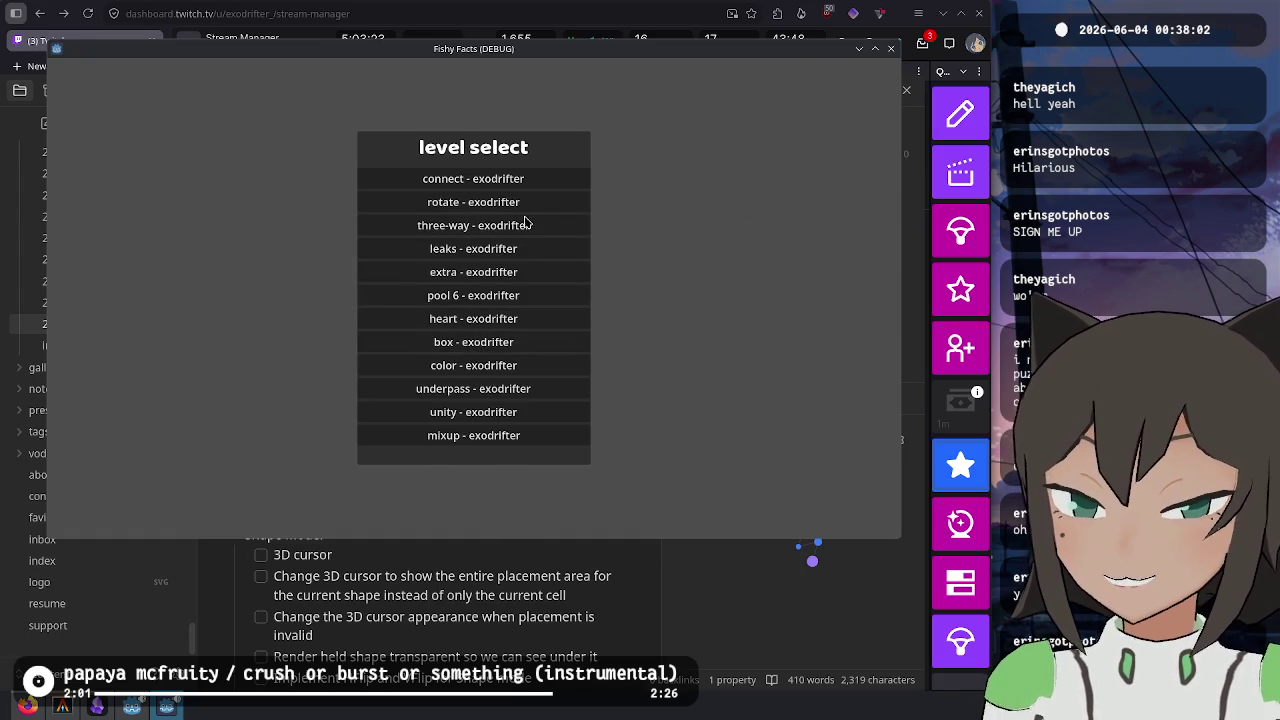
key("Escape")
left_click(450, 318)
- Try the connect, rotate and three-way levels, then enter the level editor from the main menu
left_click(478, 184)
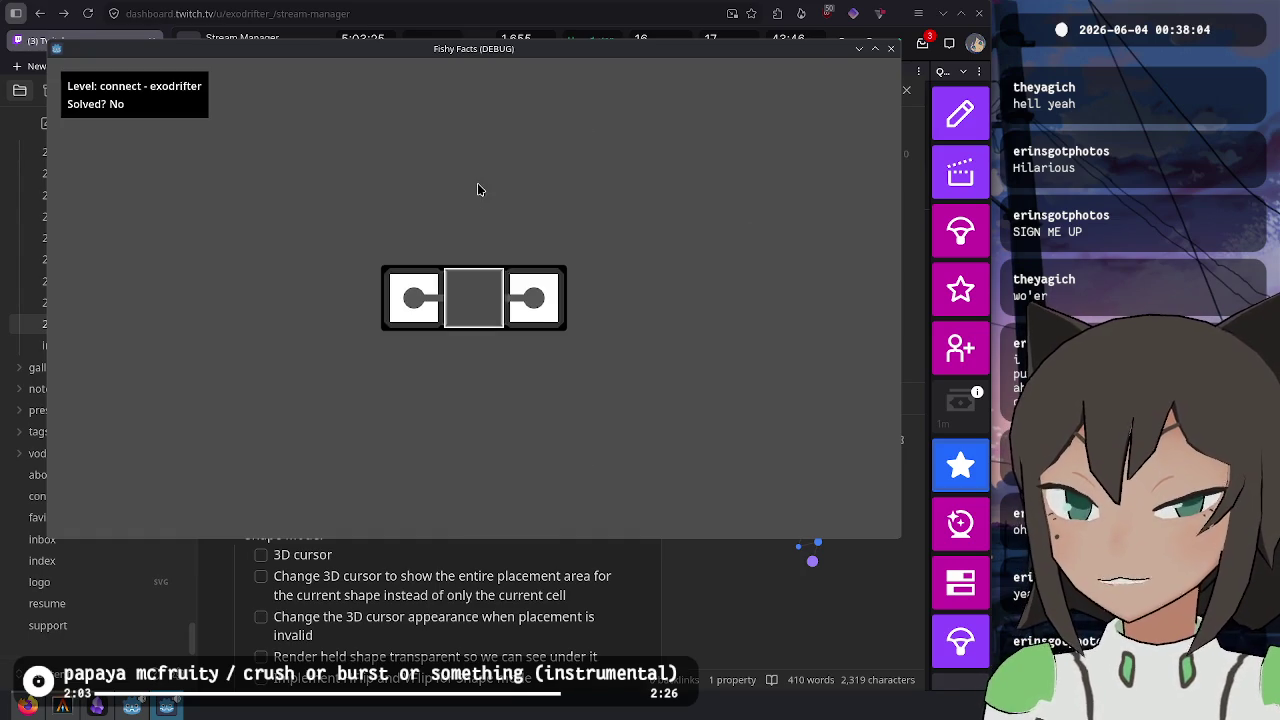
key("Escape")
left_click(474, 205)
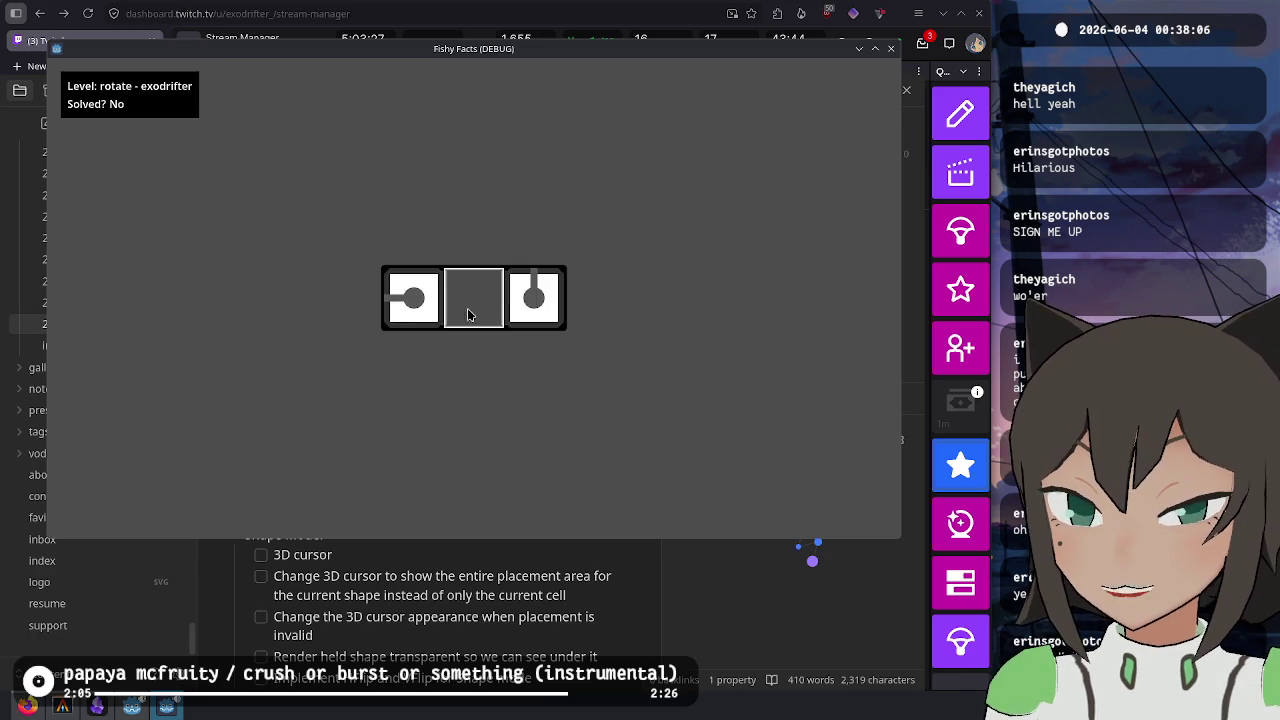
key("Escape")
left_click(468, 232)
left_click(474, 361)
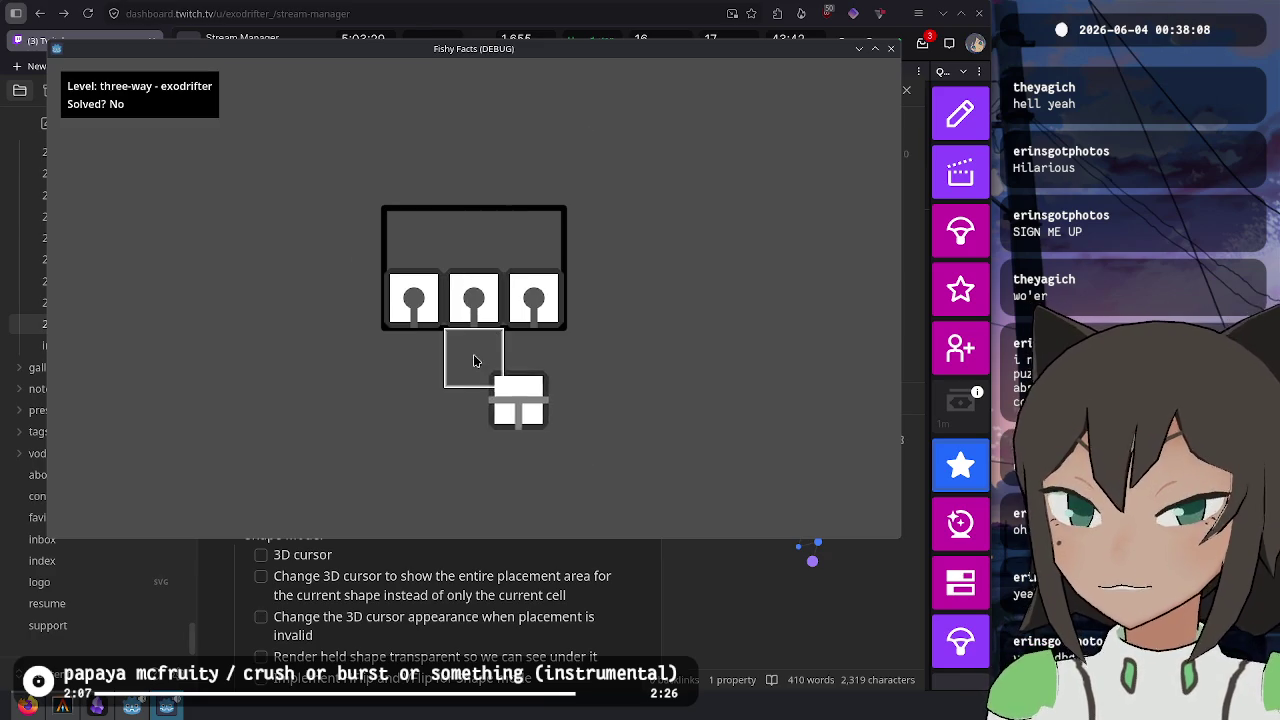
key("Escape")
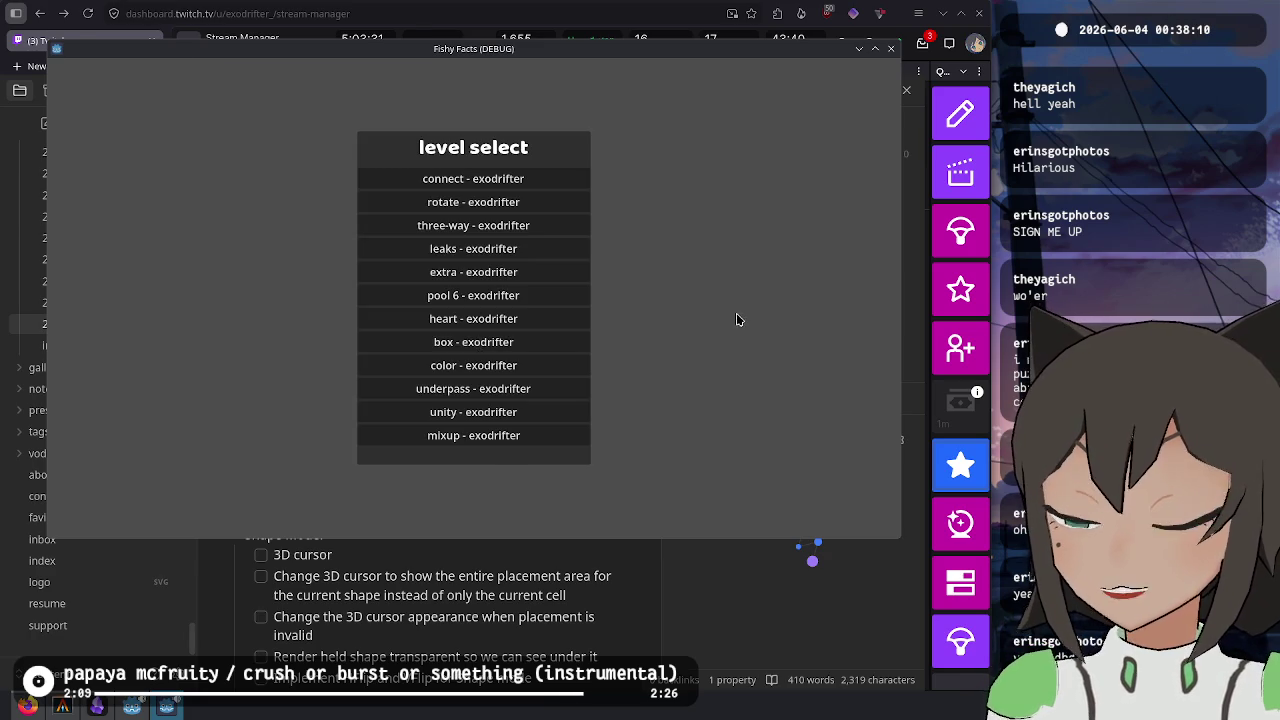
key("Escape")
left_click(481, 350)
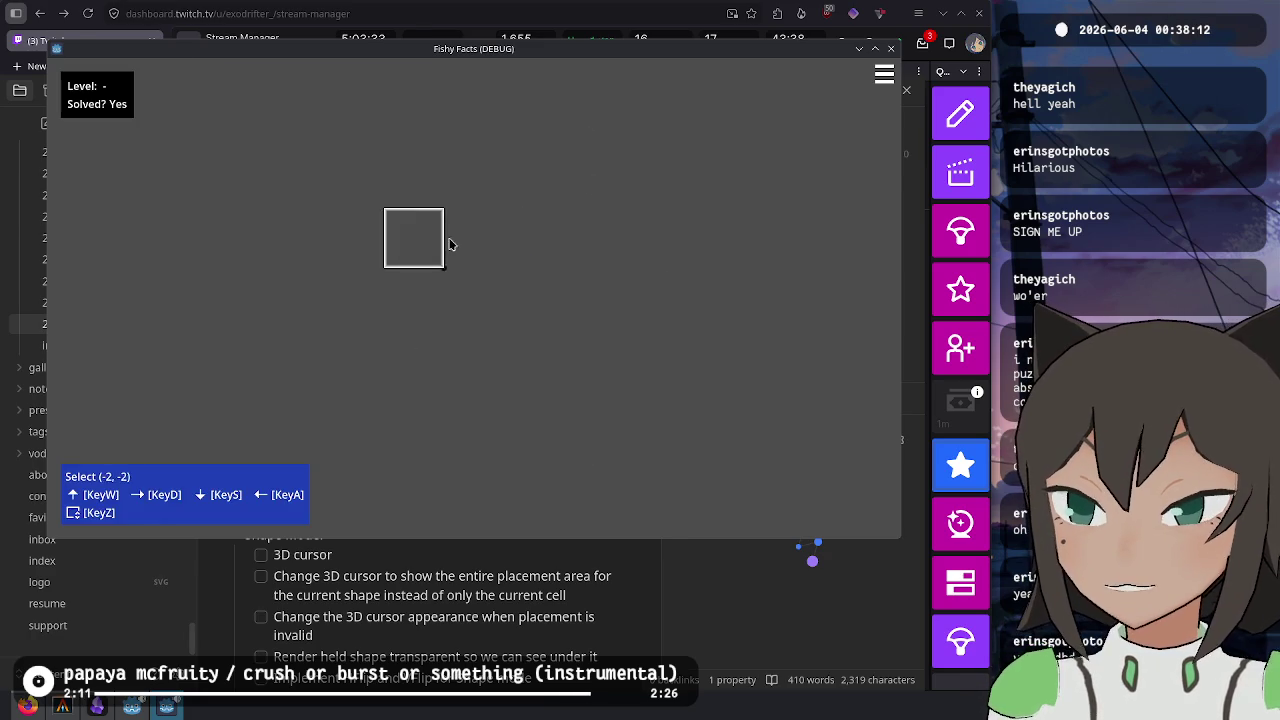
- Load a saved touchpool level into the editor and adjust a shape in shape editing mode
key("Escape")
left_click(378, 216)
double_click(532, 300)
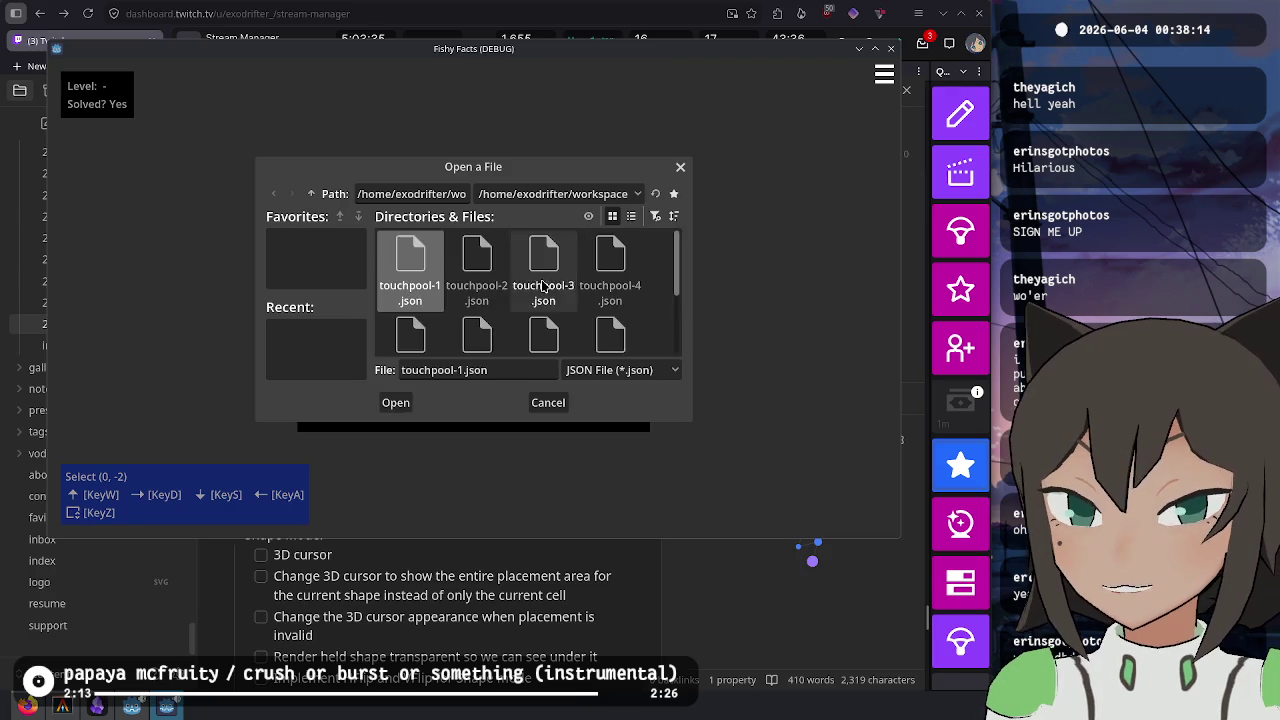
double_click(535, 283)
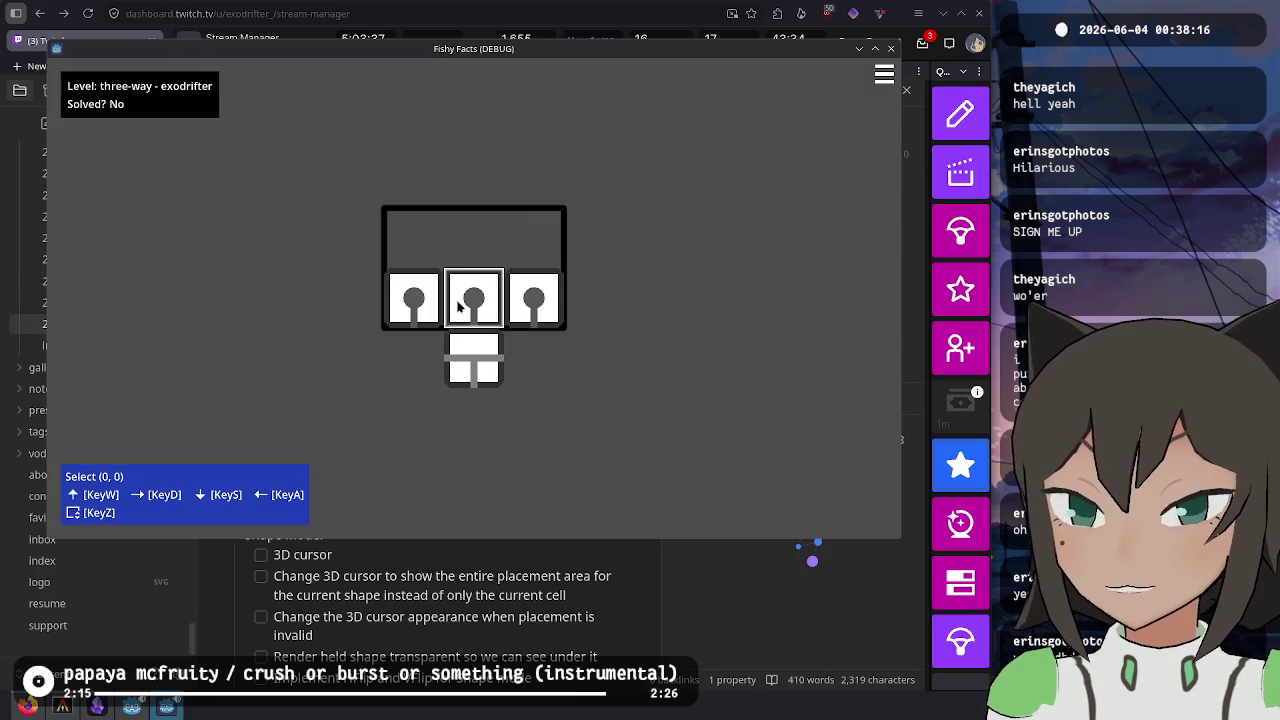
right_click(525, 287)
left_click(545, 286)
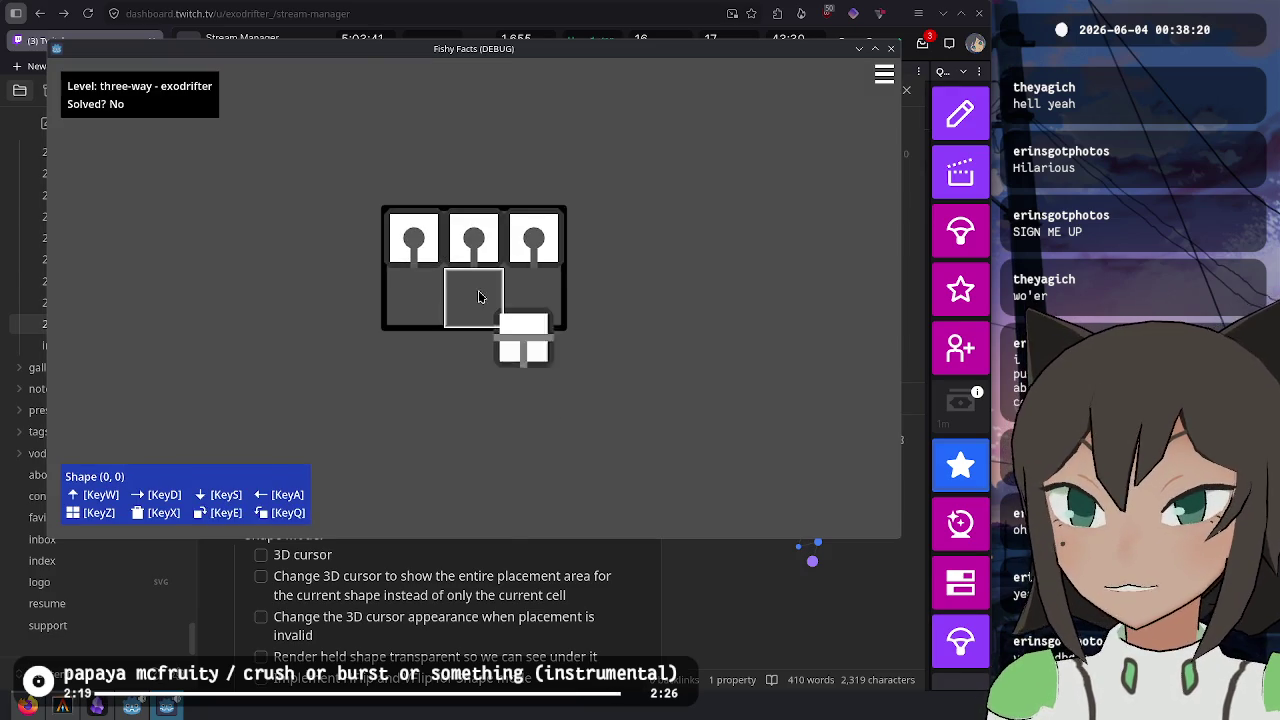
key("Escape")
- Save the edited level over touchpool-3.json, confirming the overwrite
left_click(365, 236)
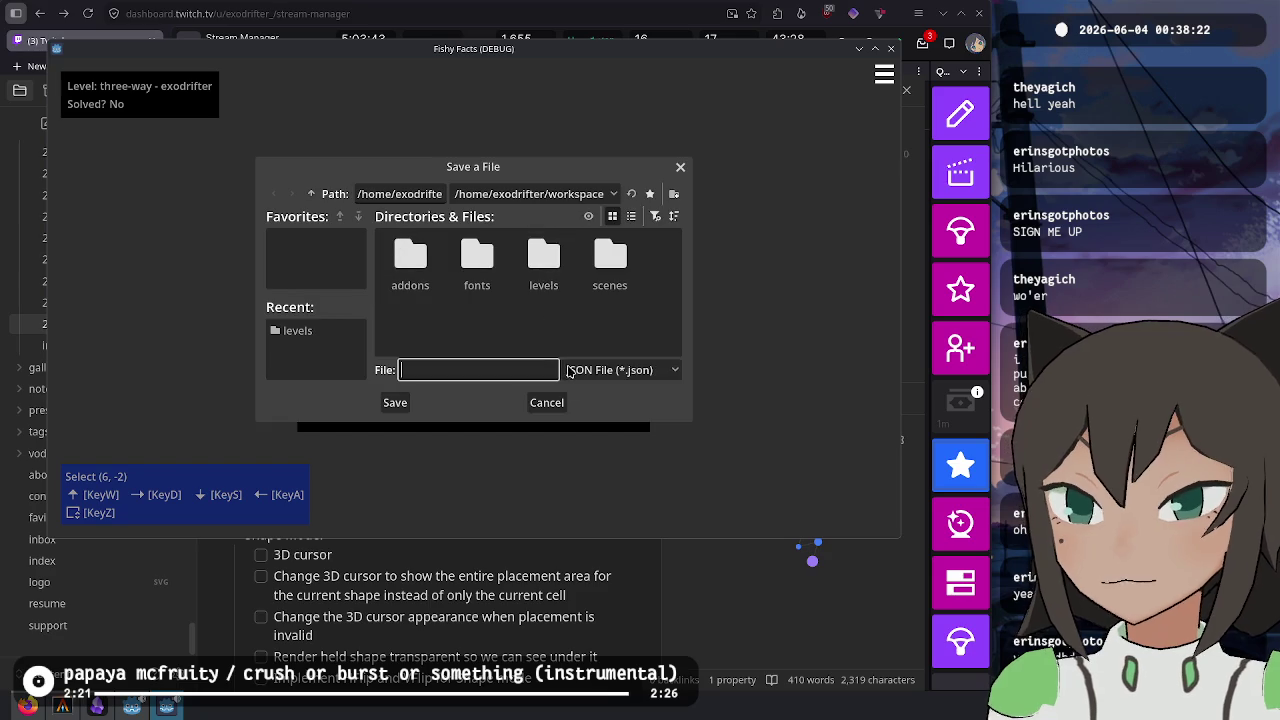
double_click(474, 288)
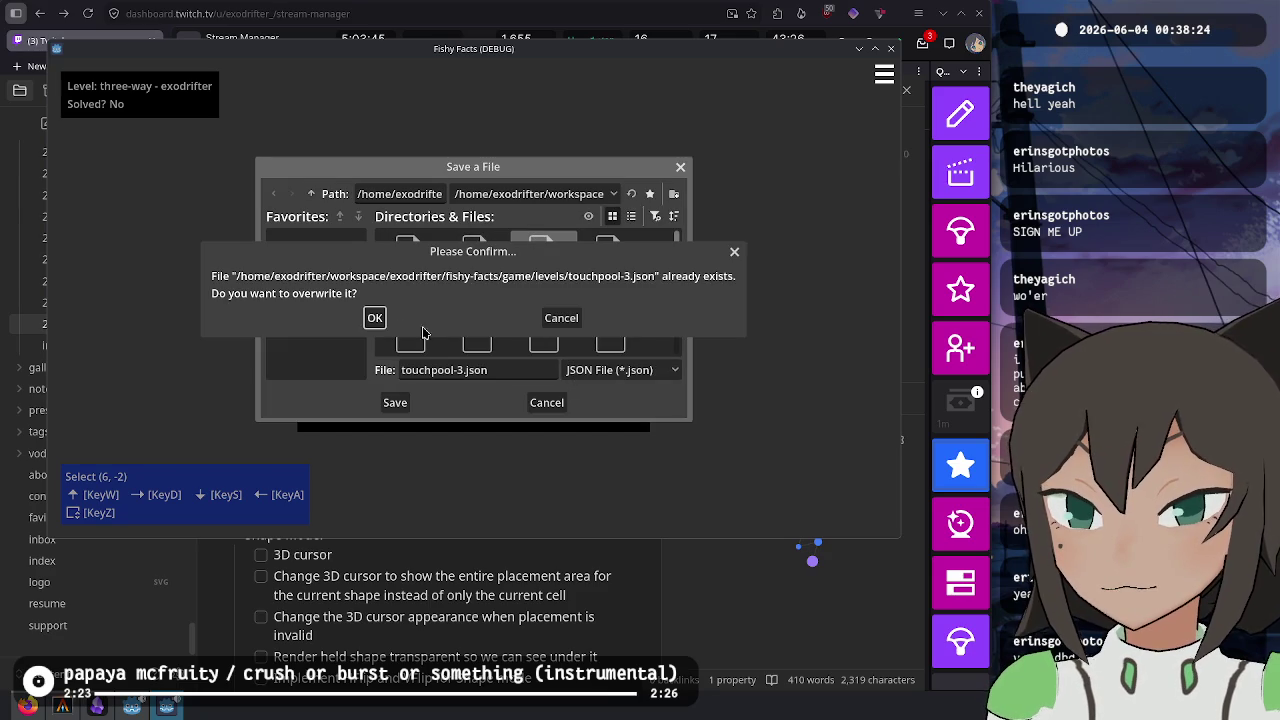
left_click(376, 318)
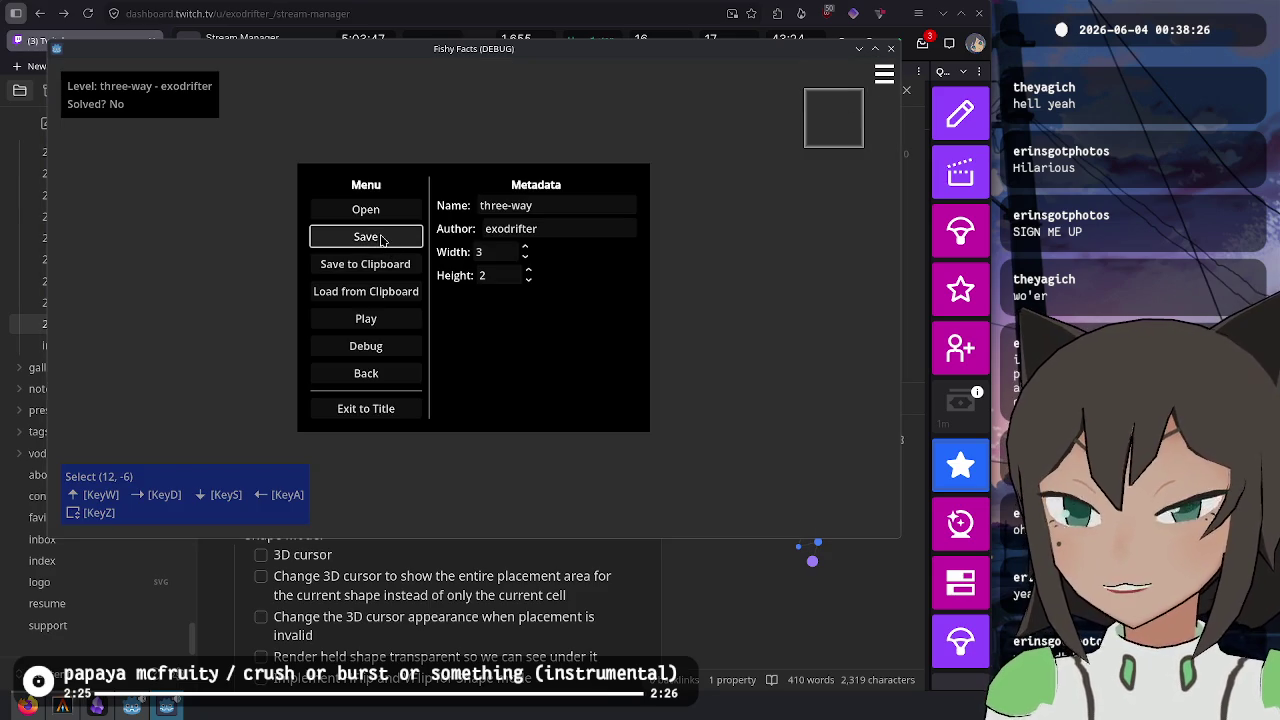
key("Escape")
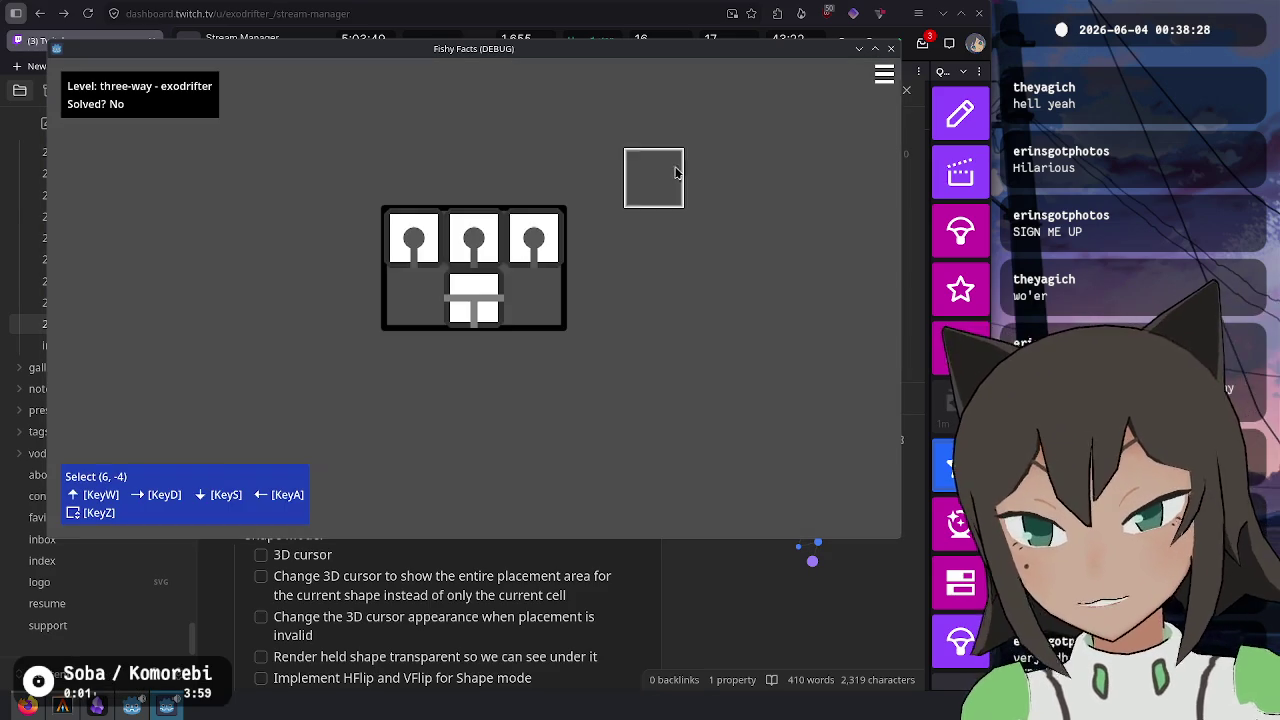
left_click(884, 75)
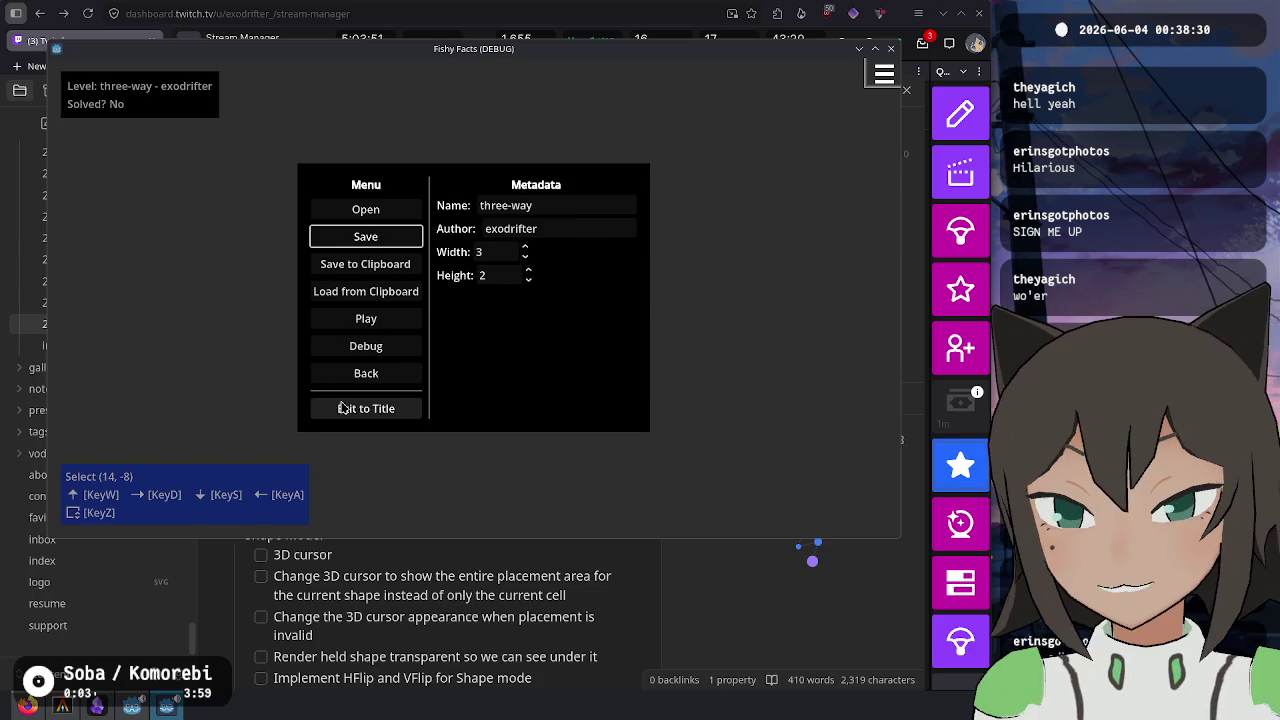
- Open Level Select and play-test the three-way and leaks levels
key("Up")
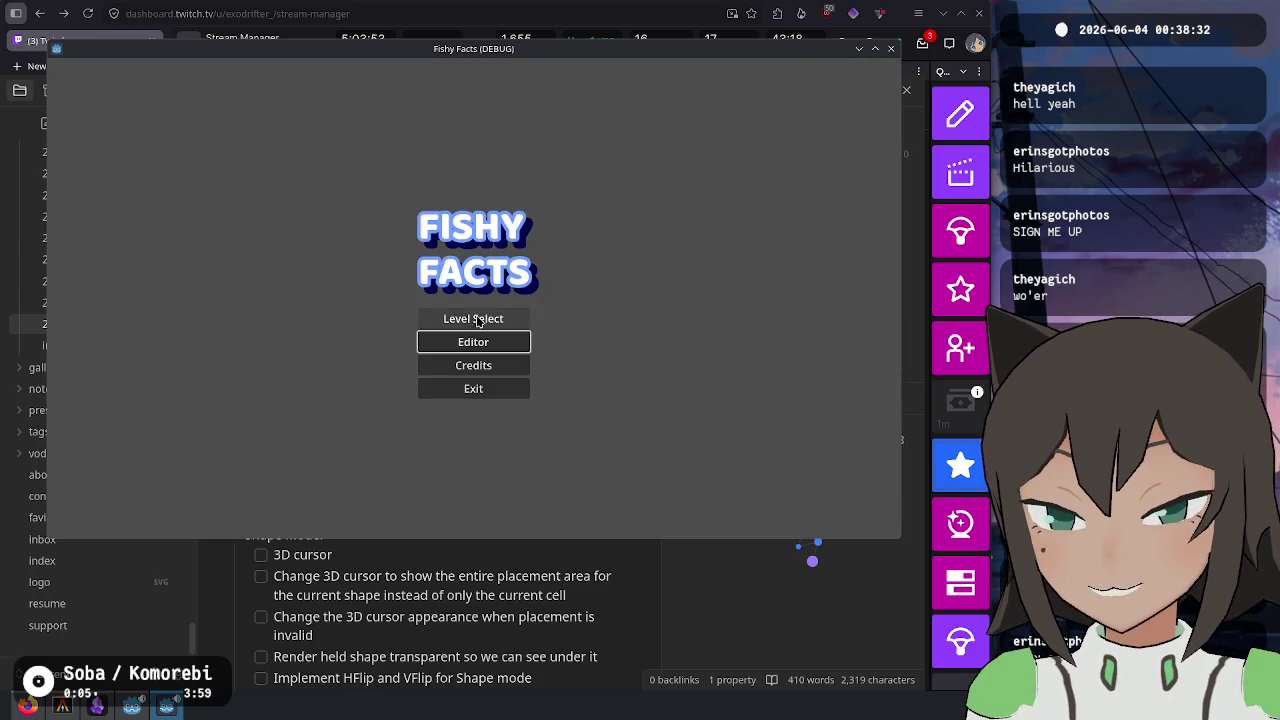
key("Return")
left_click(500, 226)
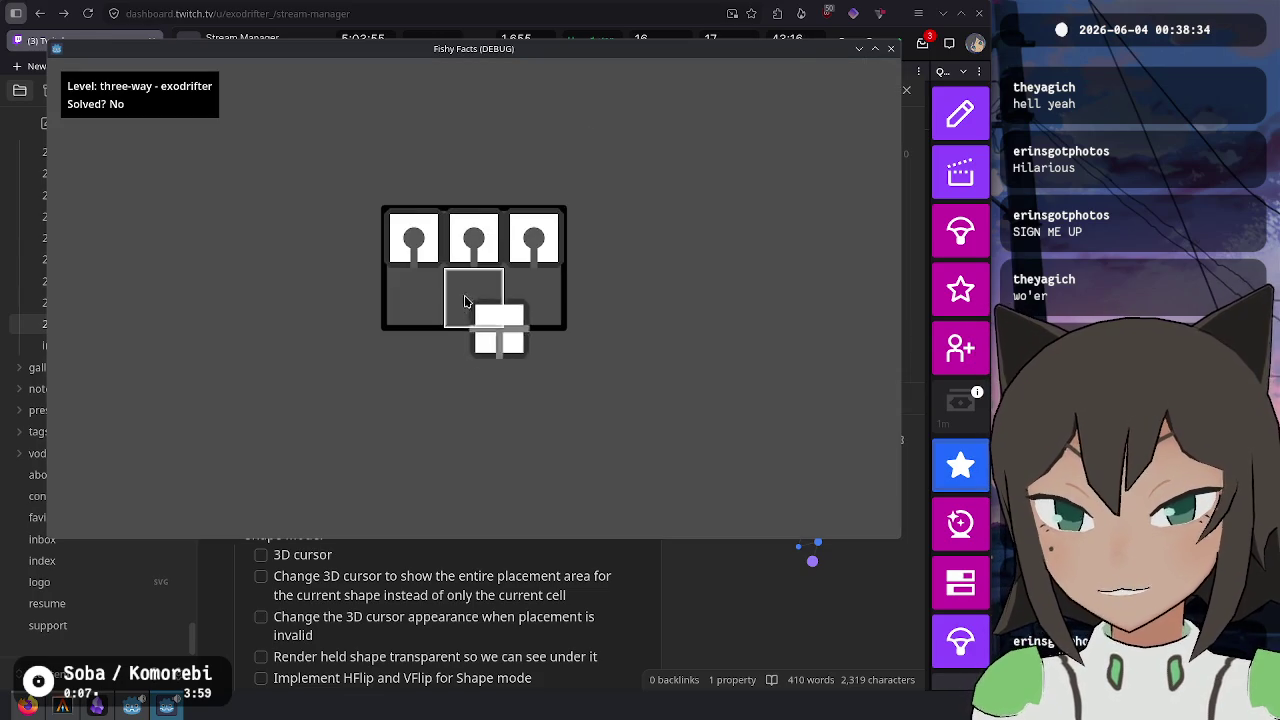
key("Escape")
left_click(500, 248)
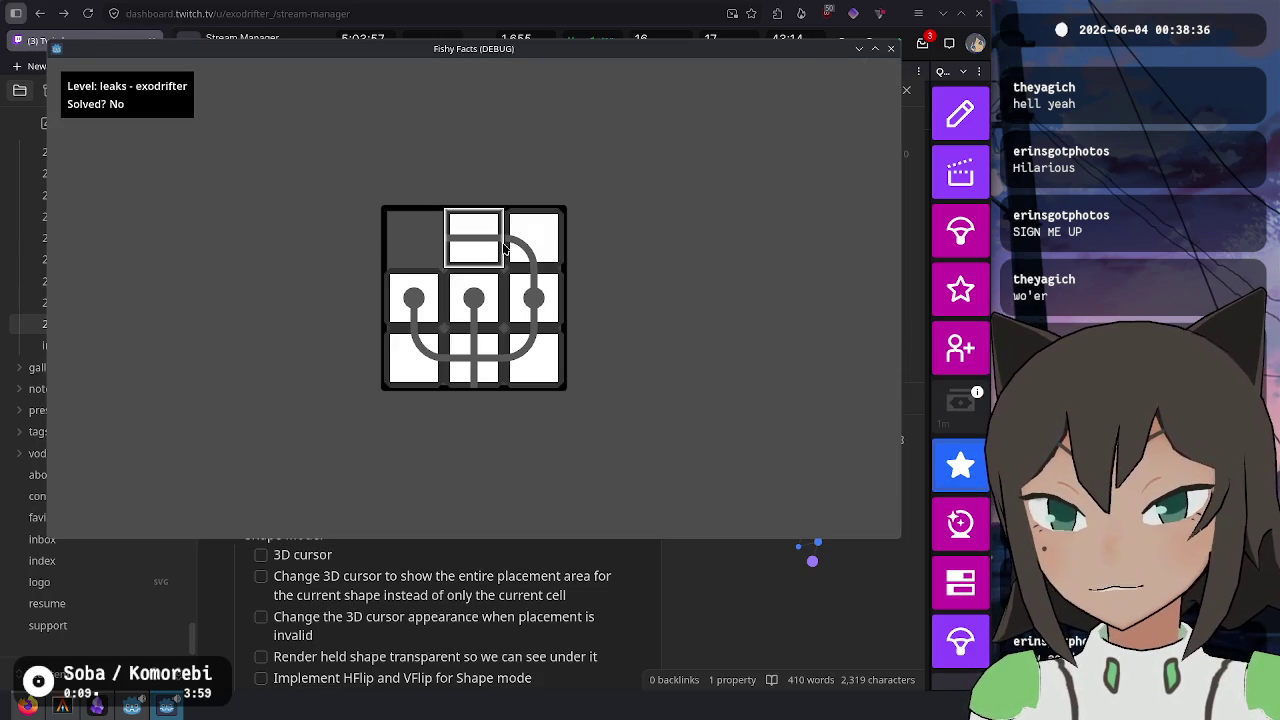
left_click(502, 248)
left_click(473, 237)
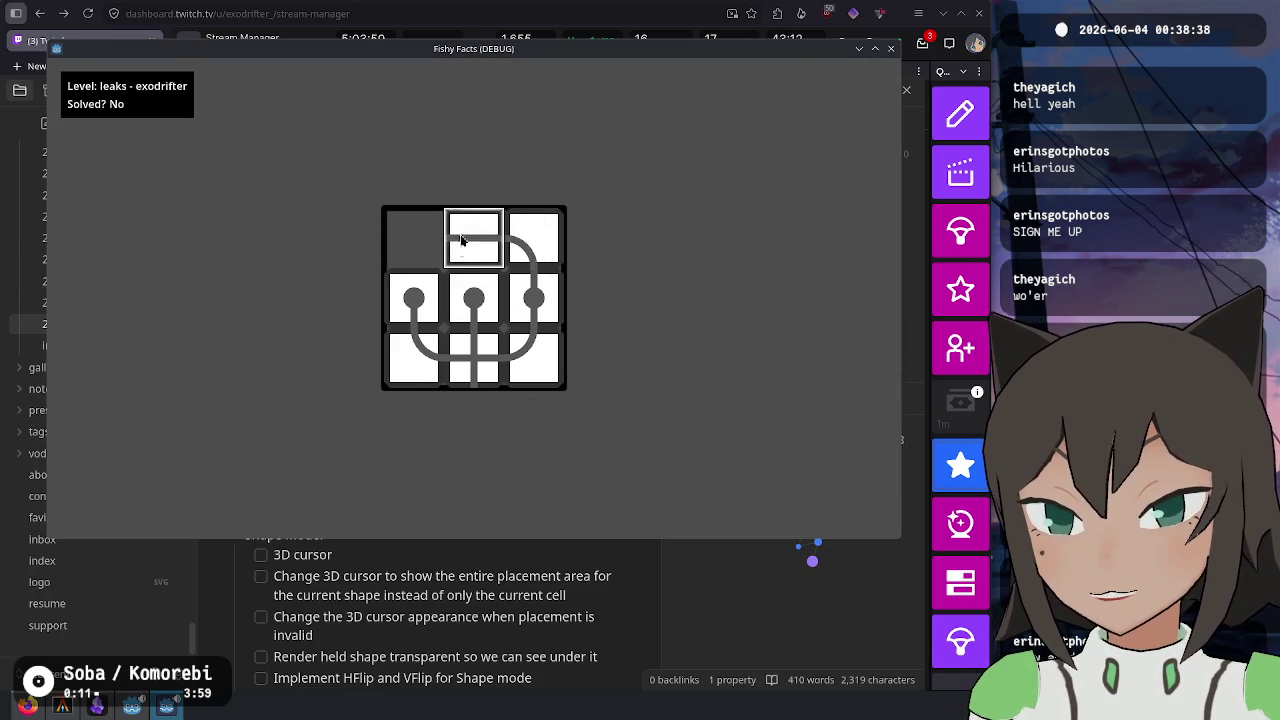
key("Escape")
- Play-test the extra, pool 6 and heart levels, moving pieces in the grids
left_click(466, 272)
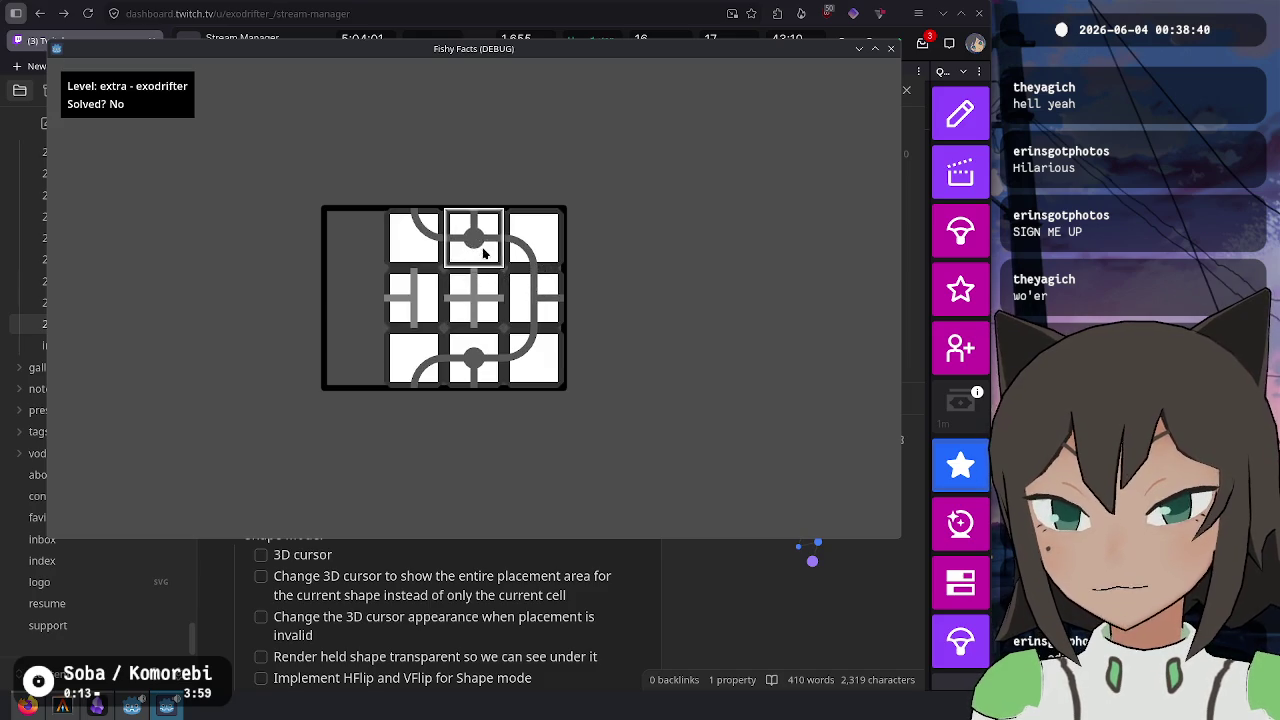
left_click(478, 248)
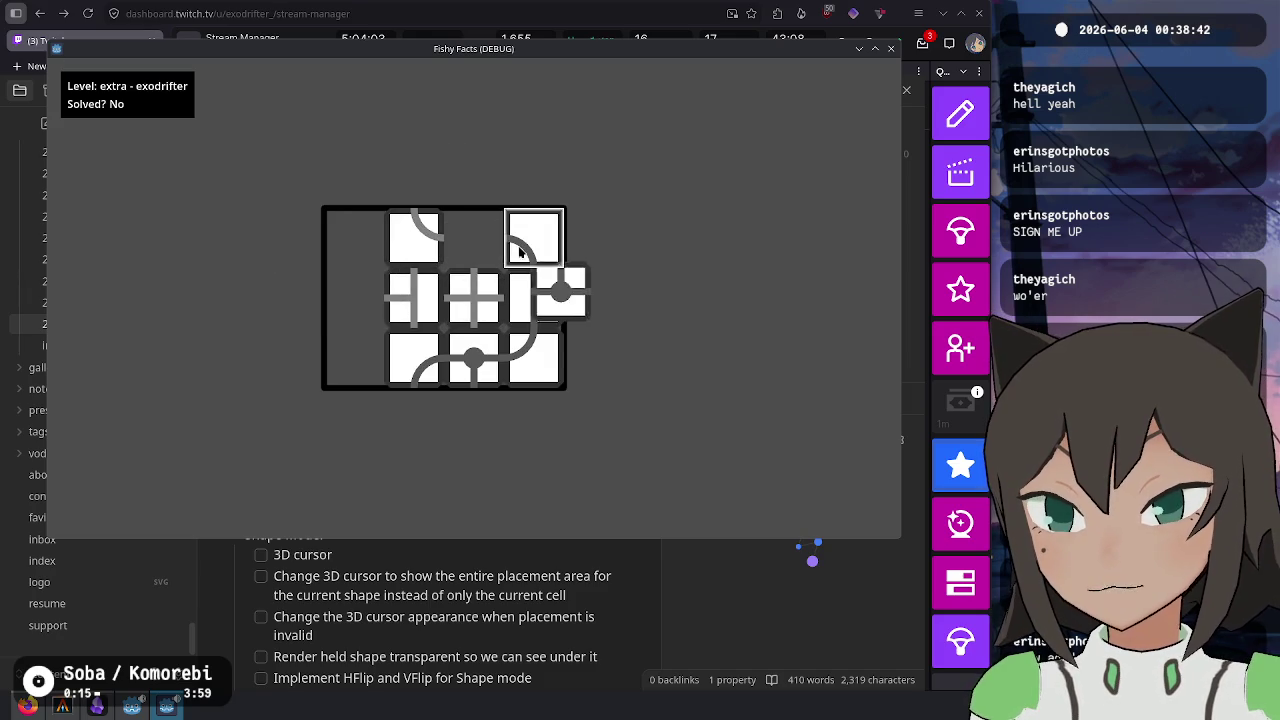
left_click(473, 240)
key("Escape")
left_click(467, 295)
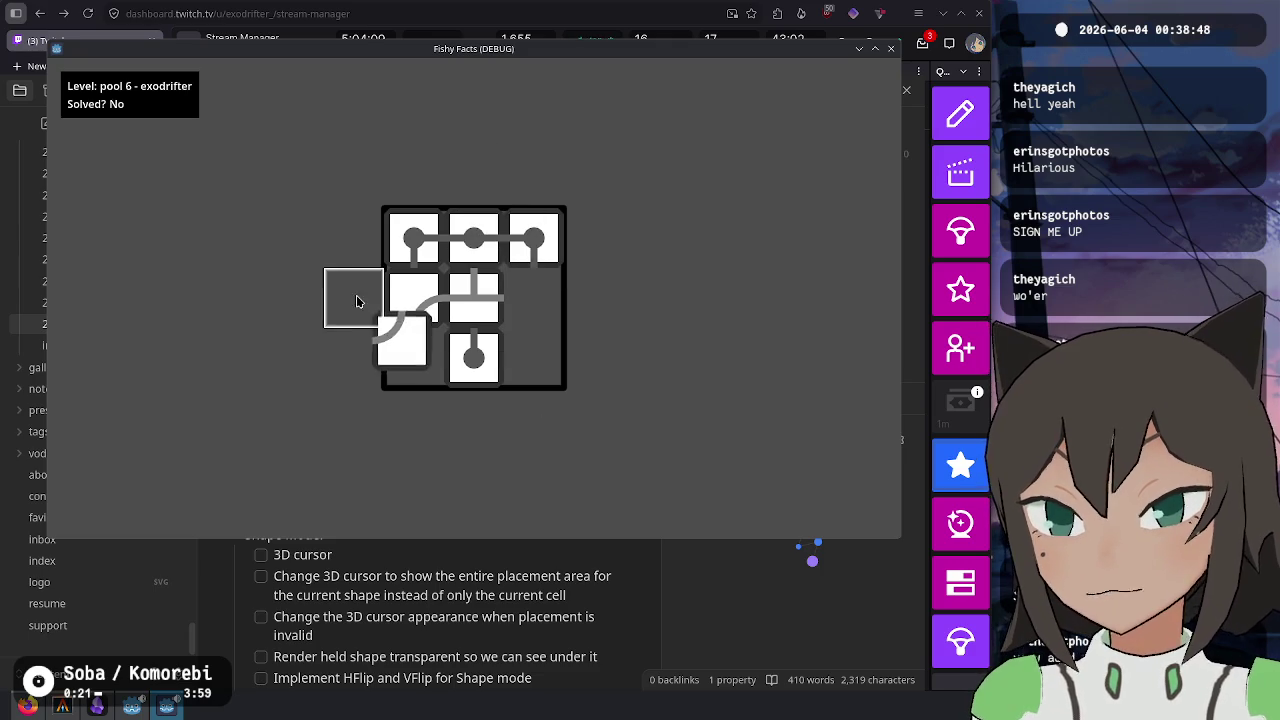
key("Escape")
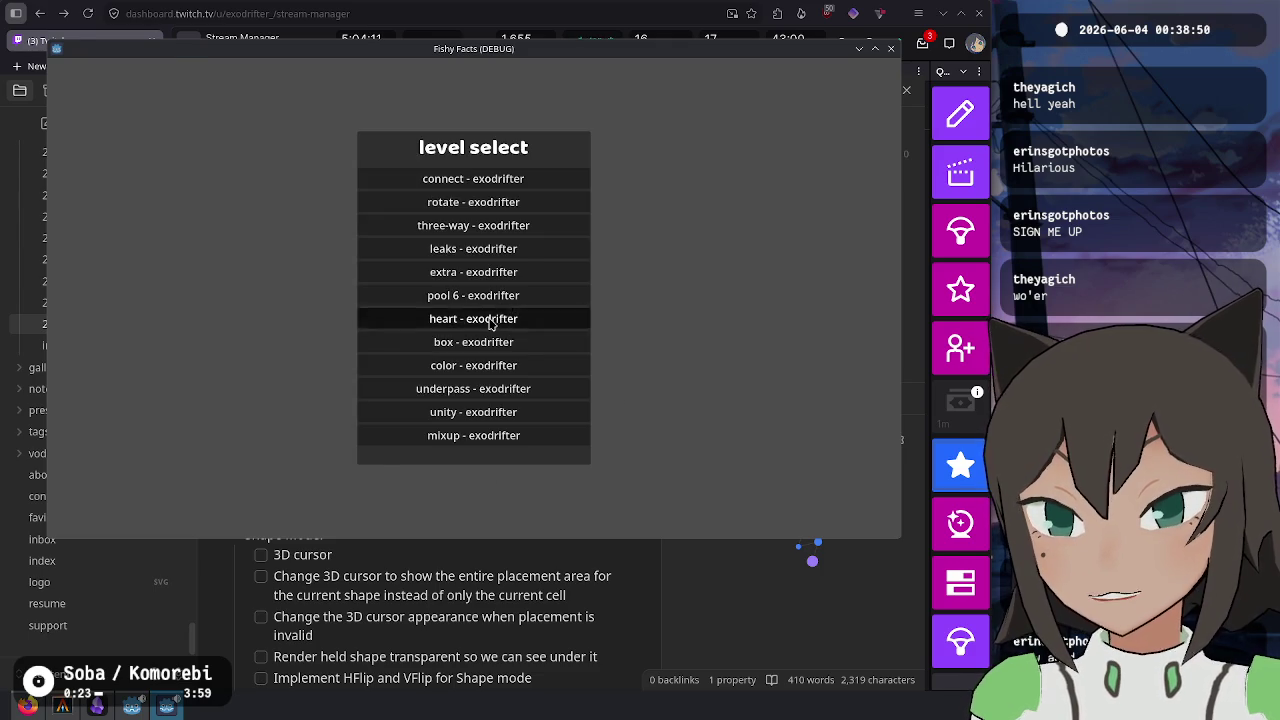
left_click(491, 323)
left_click(466, 296)
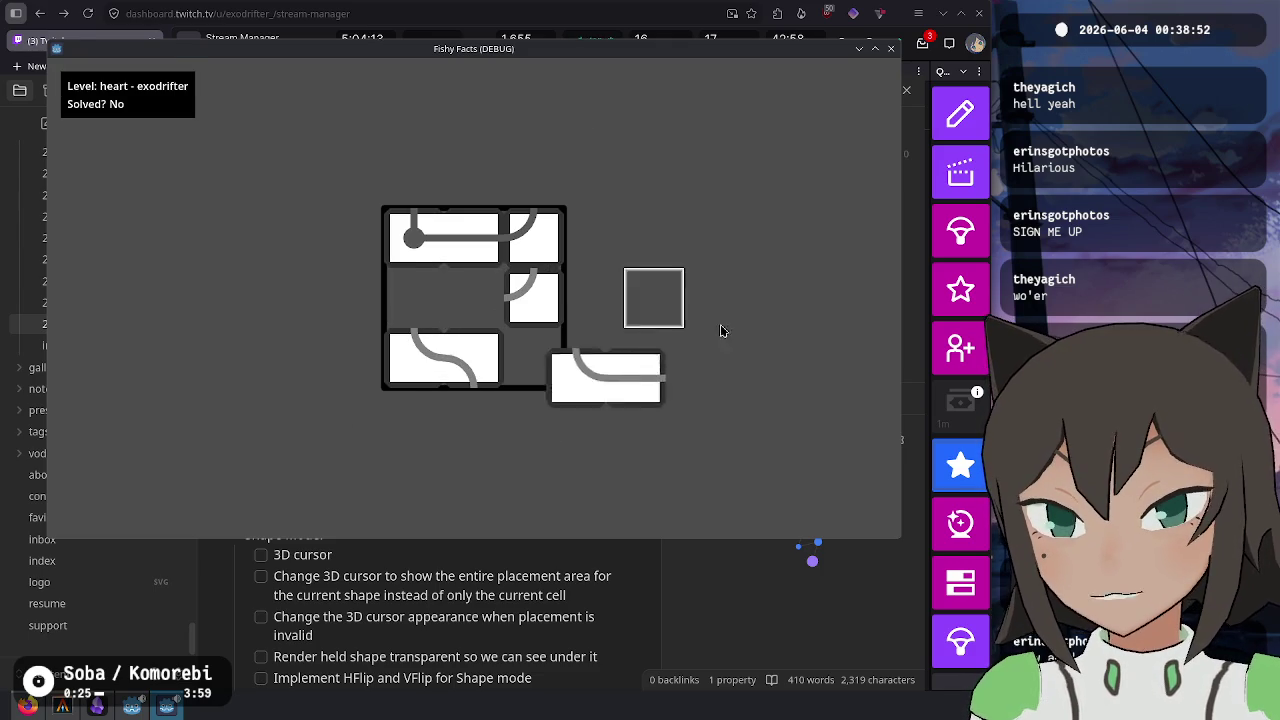
left_click(490, 318)
key("Escape")
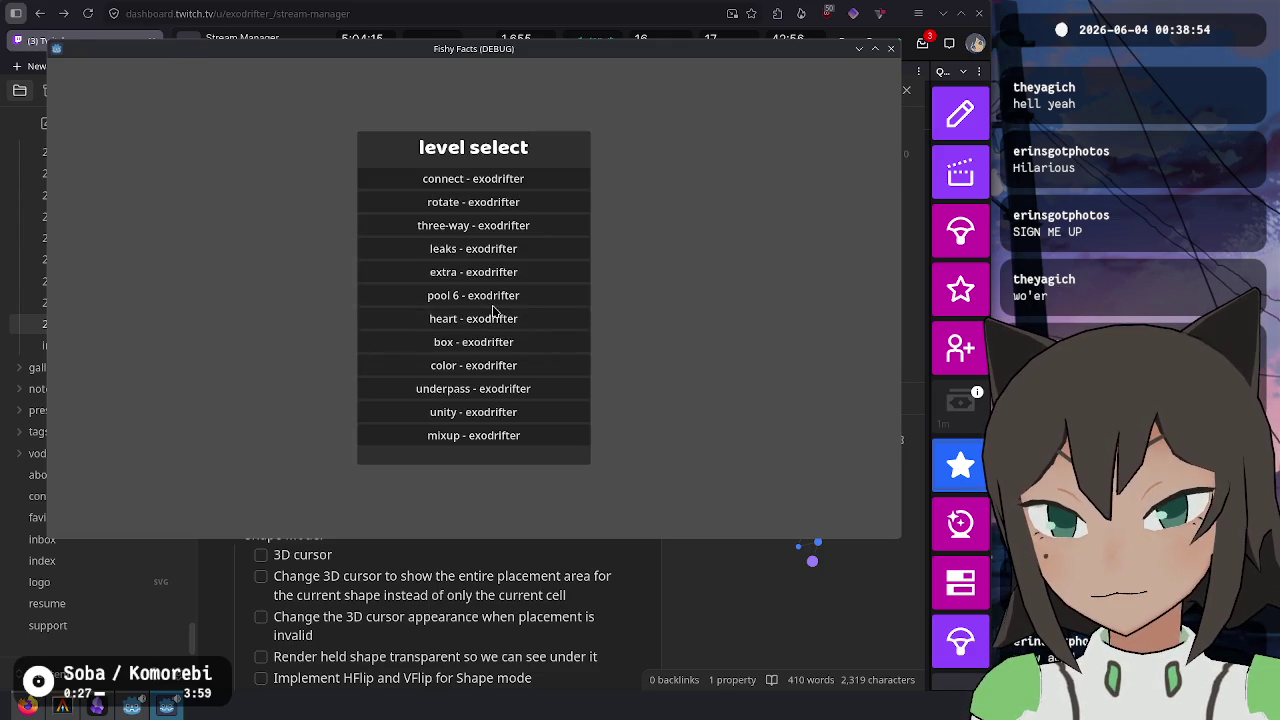
- Play the box puzzle twice, lifting its L piece and dropping it back into the grid
left_click(495, 344)
left_click(552, 302)
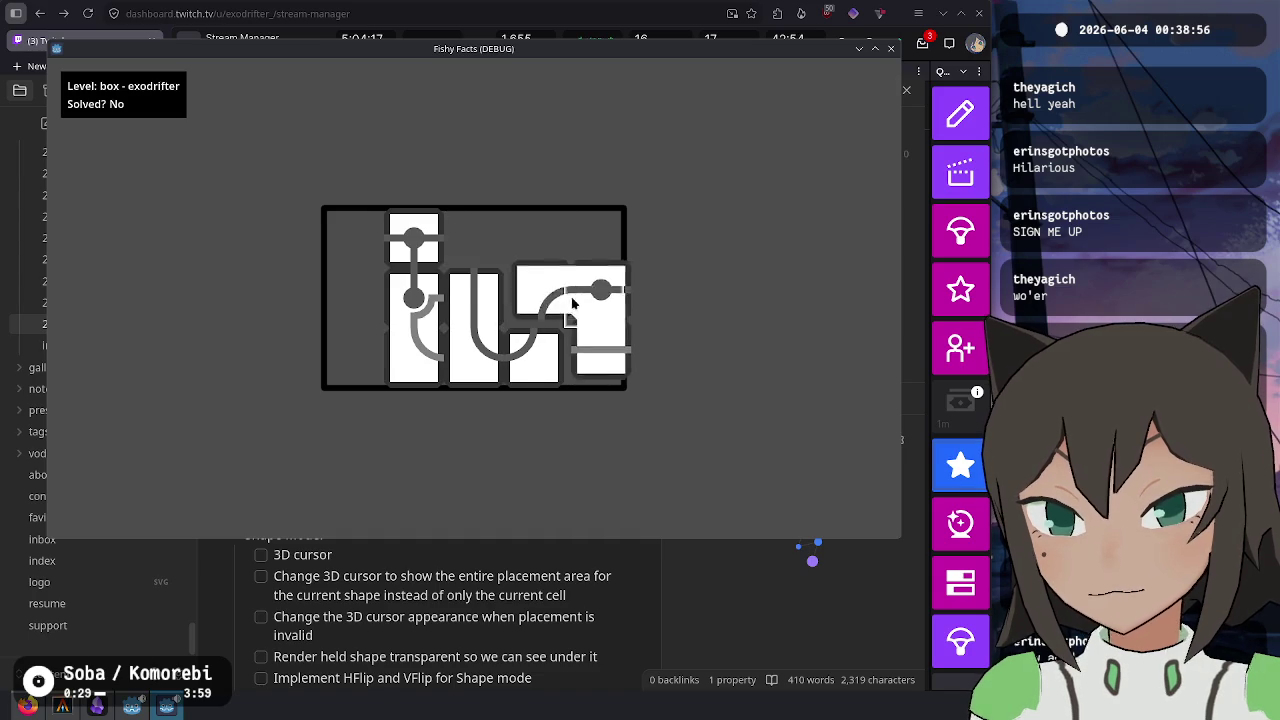
key("Escape")
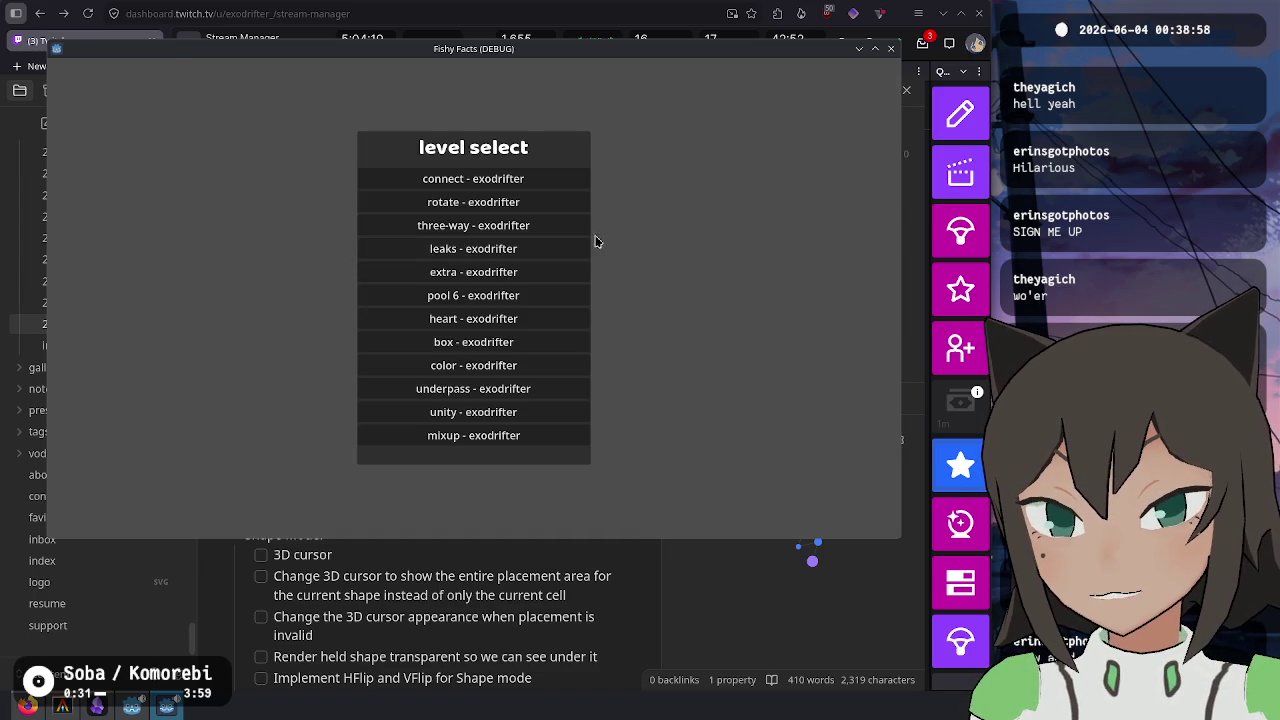
left_click(490, 346)
left_click(552, 248)
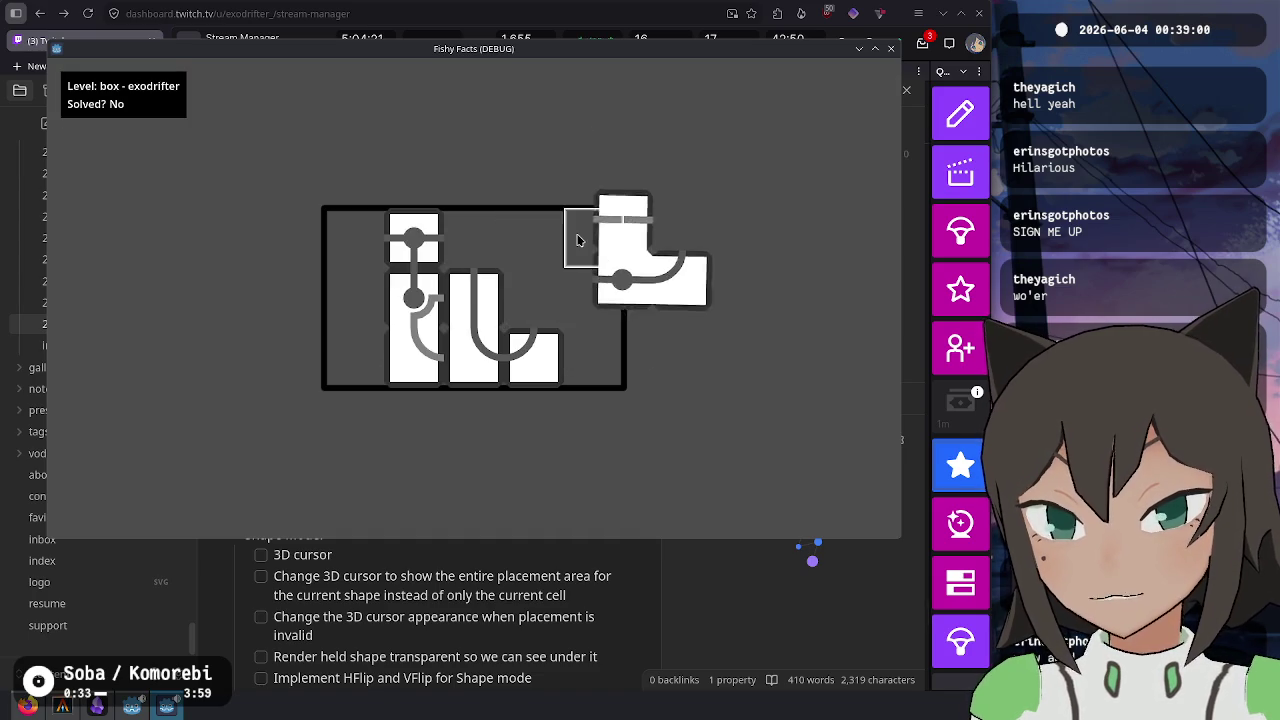
left_click(475, 258)
key("Escape")
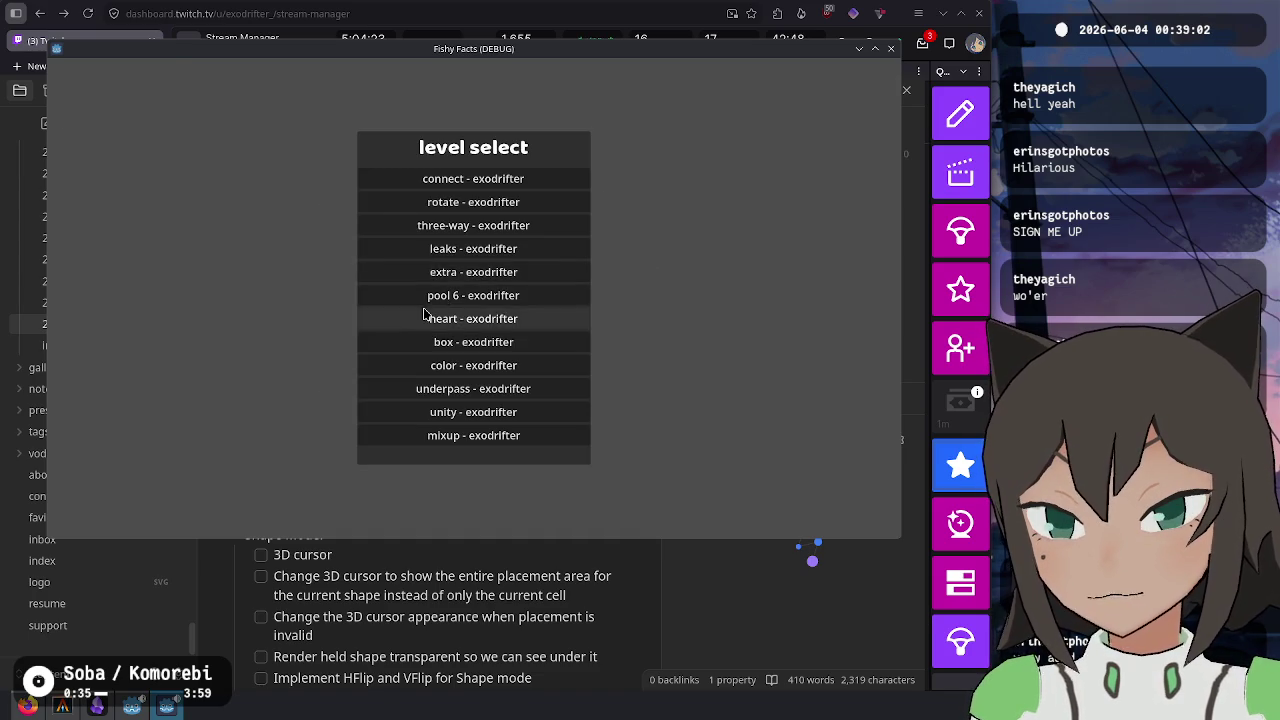
- Rearrange the red and green pieces to solve the color level, then return to the list
left_click(470, 366)
left_click(473, 237)
left_click(413, 237)
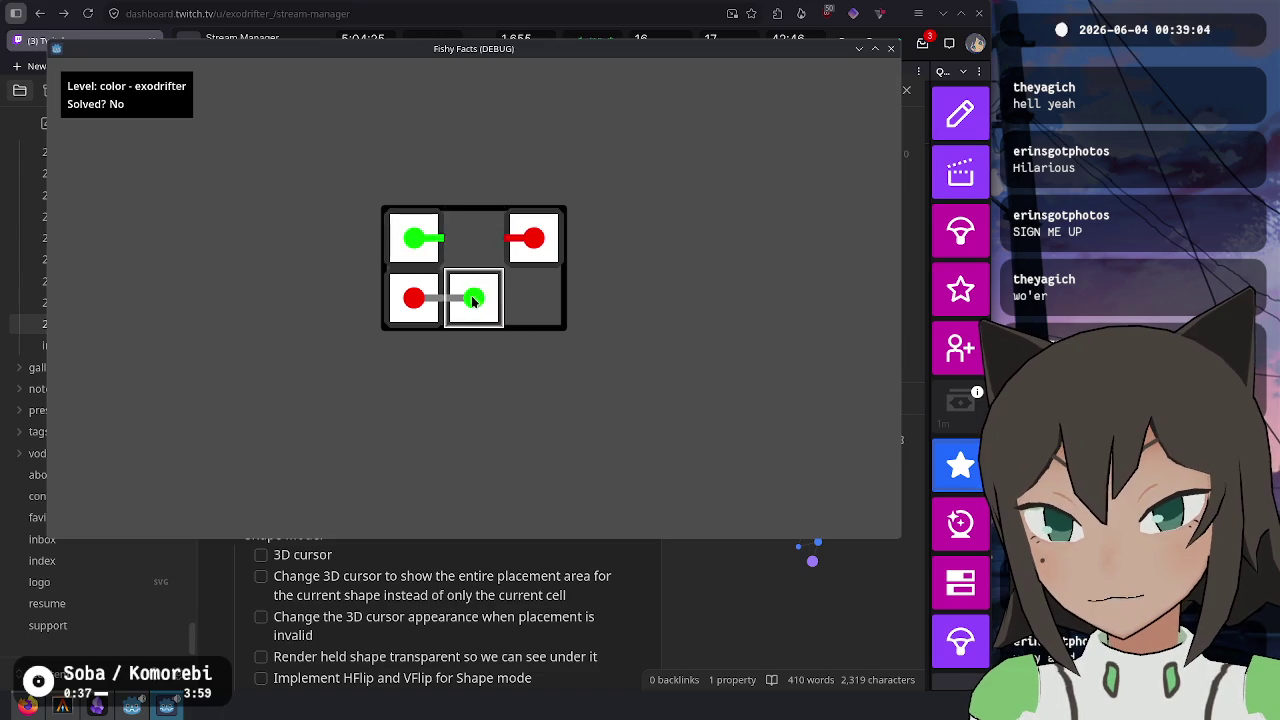
left_click(473, 297)
left_click(473, 237)
left_click(413, 297)
left_click(473, 297)
left_click(533, 237)
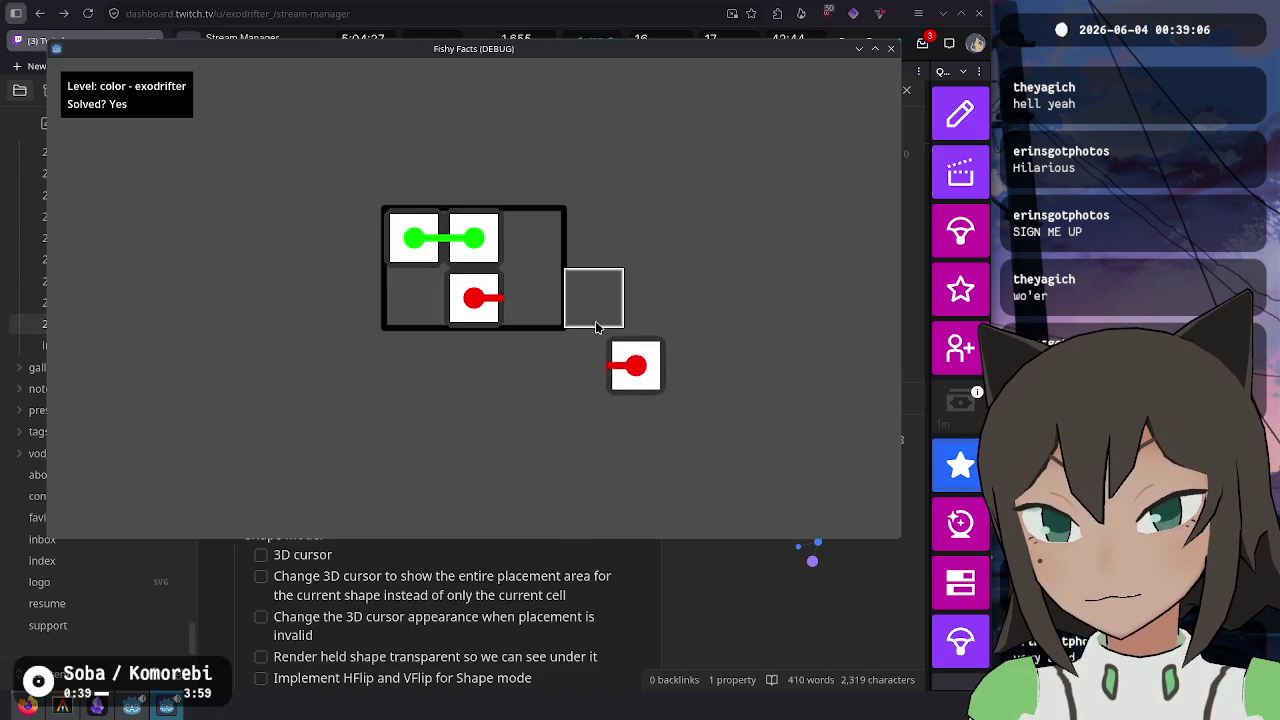
left_click(413, 297)
left_click(413, 297)
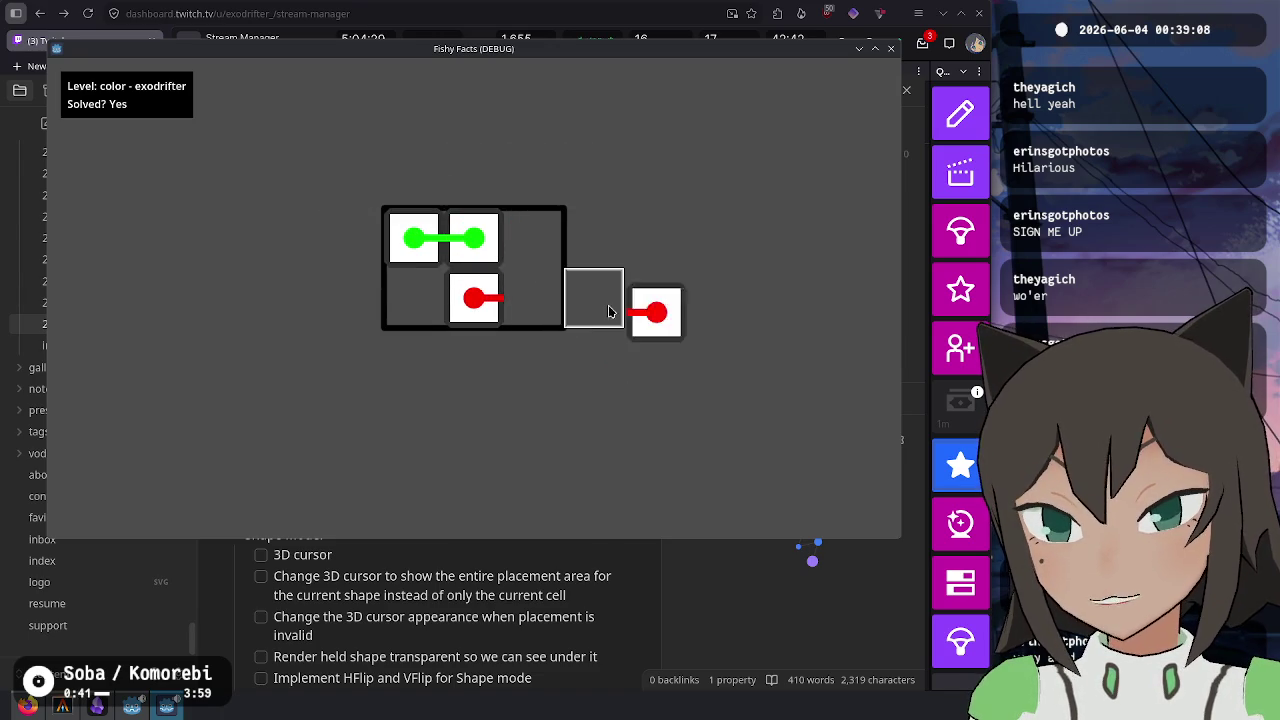
key("Escape")
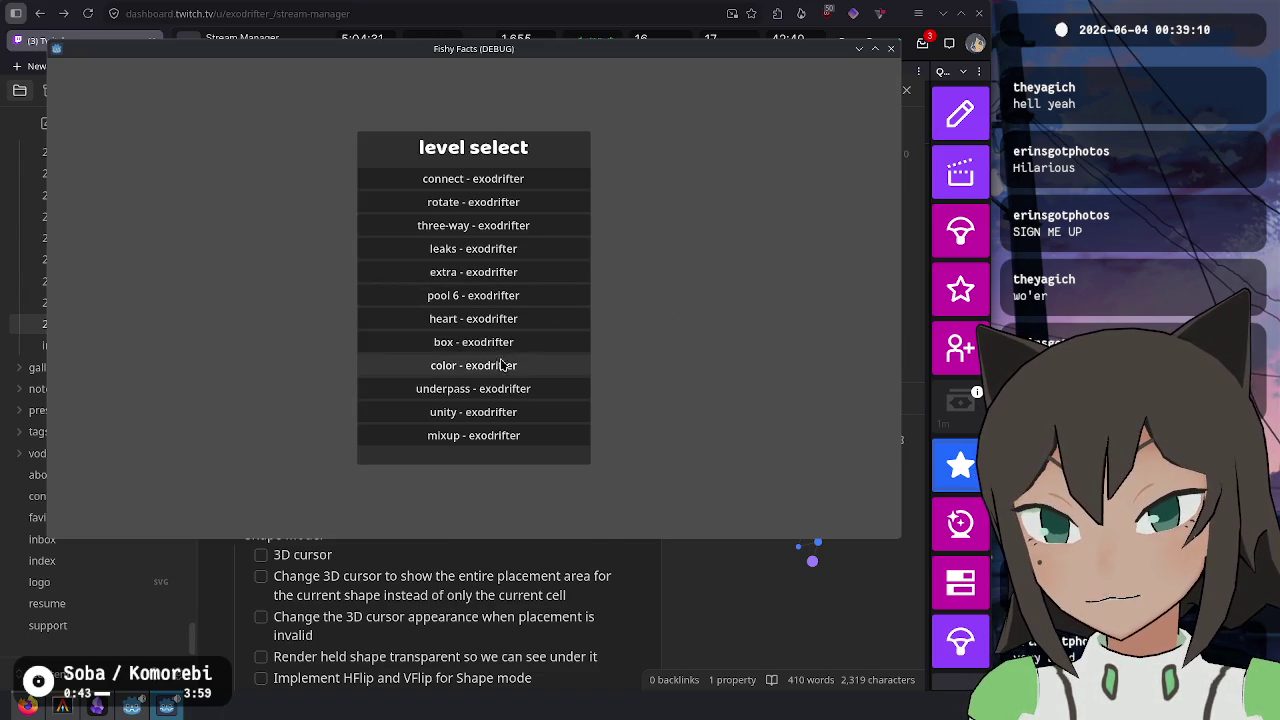
- Solve the underpass level by rearranging its blue and red tiles, then return to the list
left_click(490, 388)
left_click(535, 299)
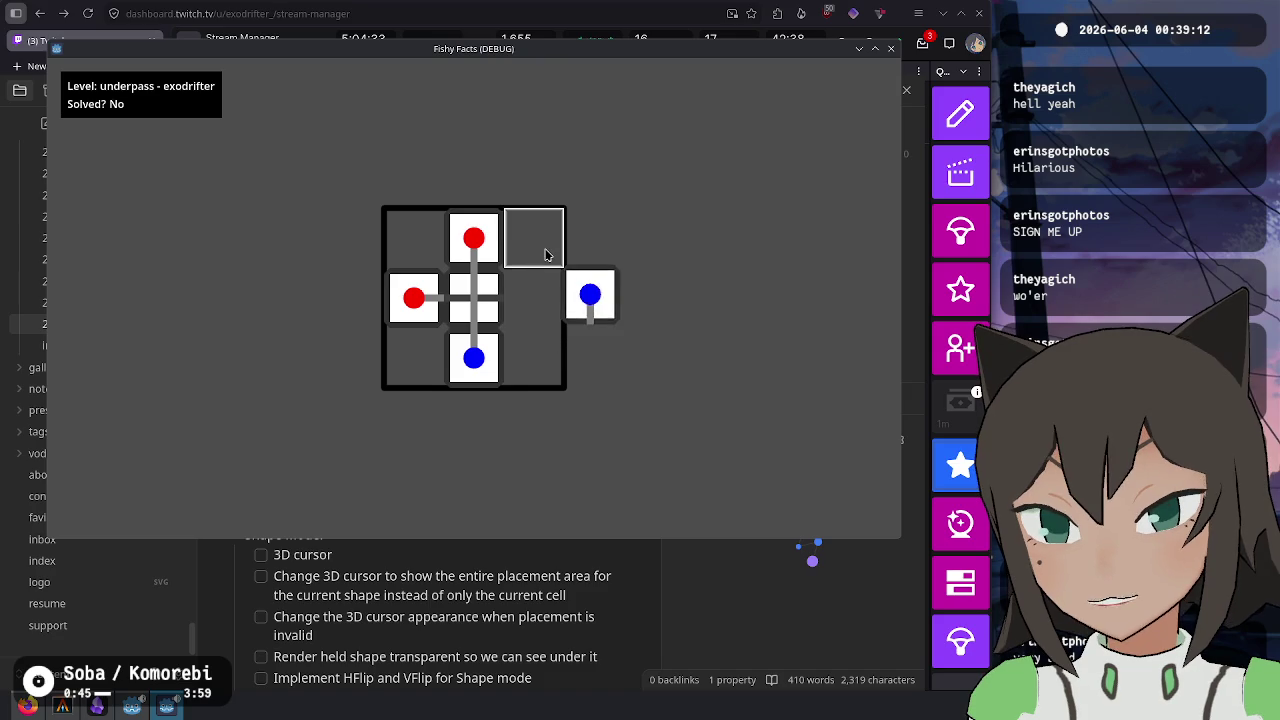
left_click(538, 318)
left_click(474, 357)
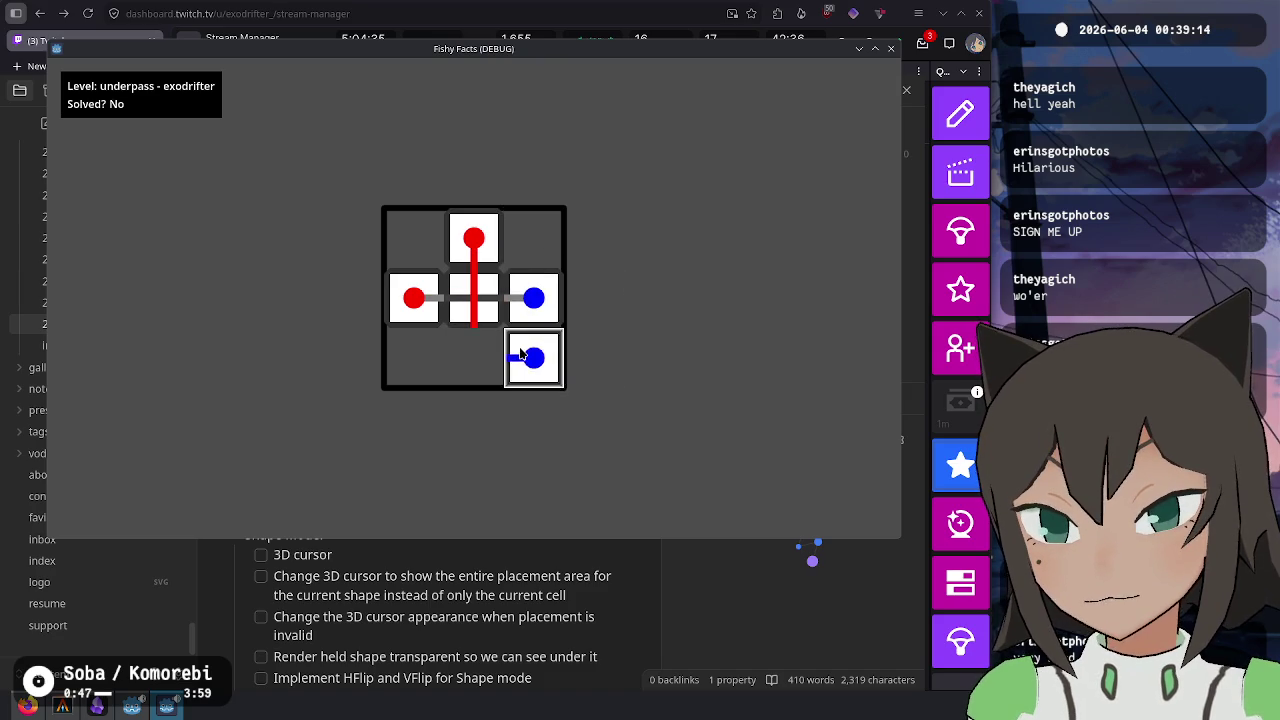
left_click(440, 245)
left_click(425, 305)
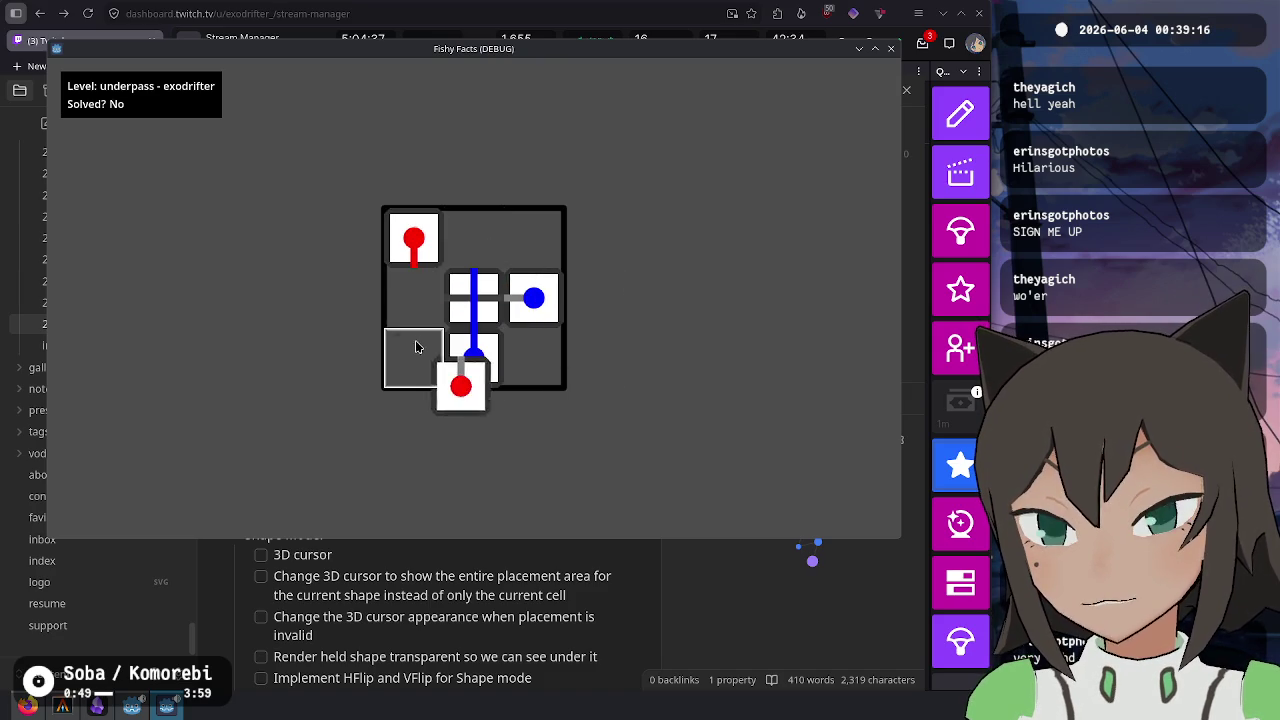
left_click(420, 350)
left_click(420, 240)
left_click(474, 240)
left_click(436, 350)
left_click(417, 292)
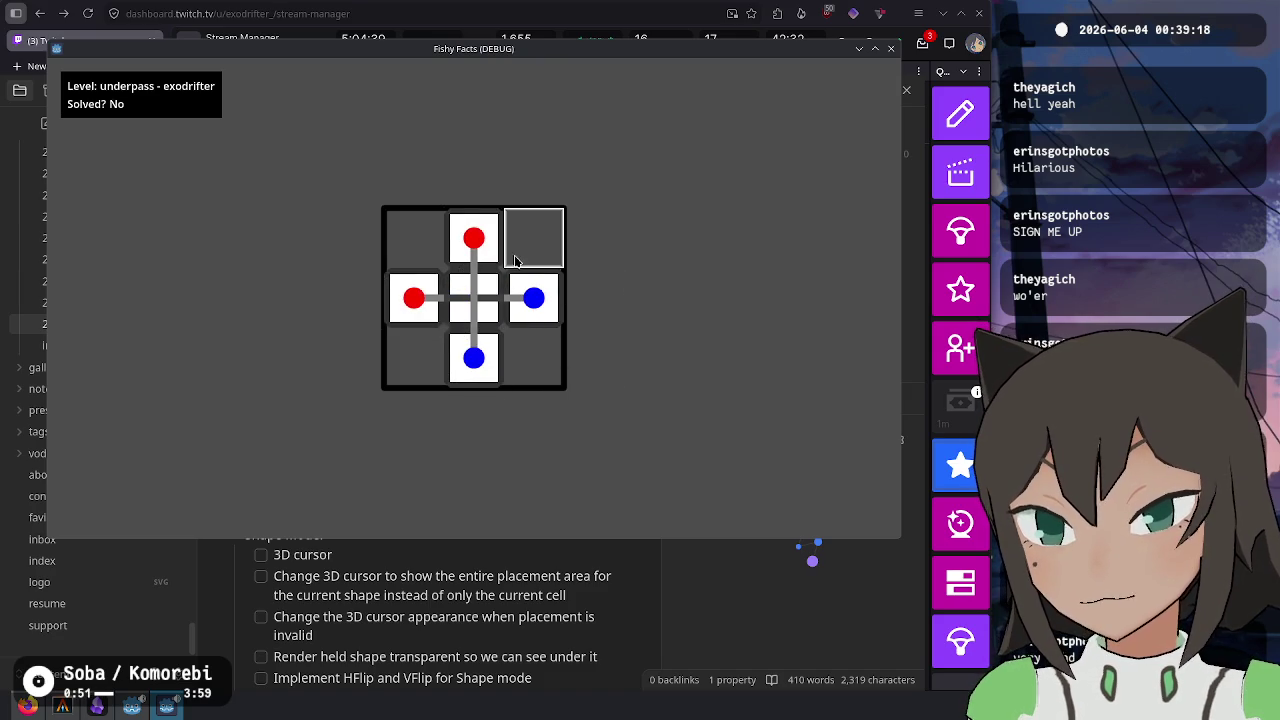
- Try the unity puzzle, then rotate and place the cyan and green pieces in mixup
left_click(519, 412)
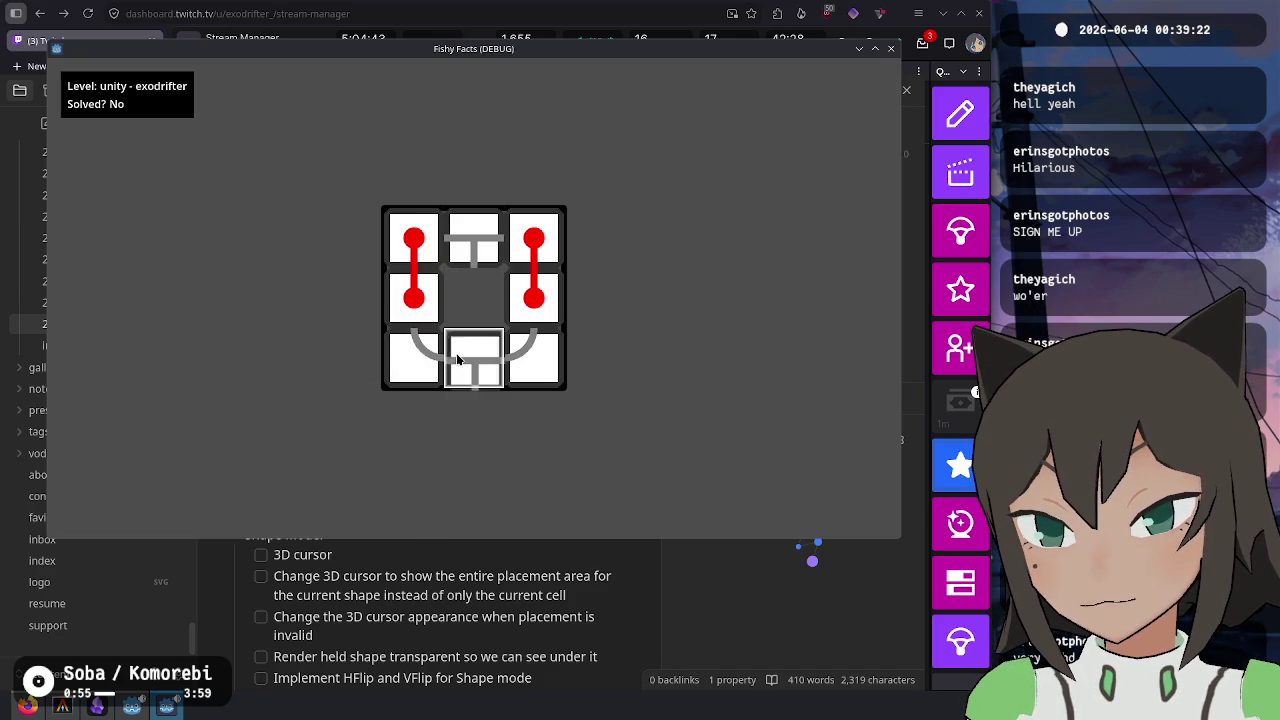
left_click(468, 371)
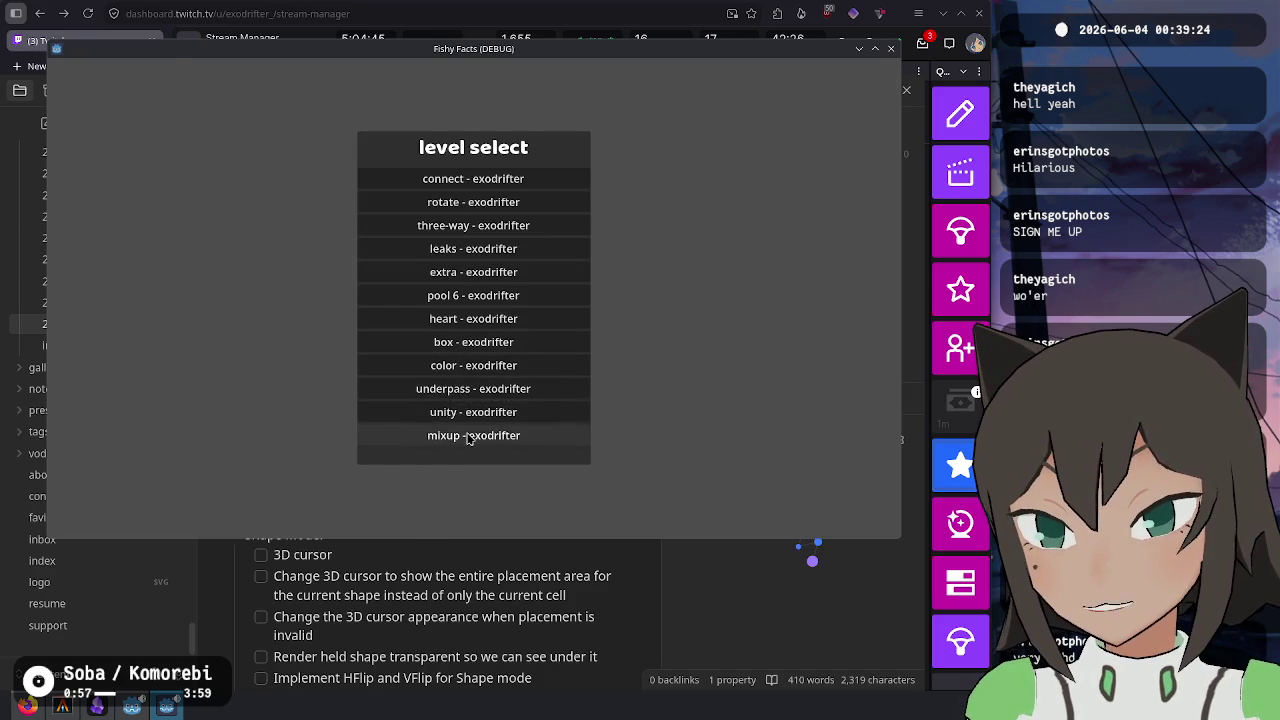
left_click(474, 435)
right_click(478, 293)
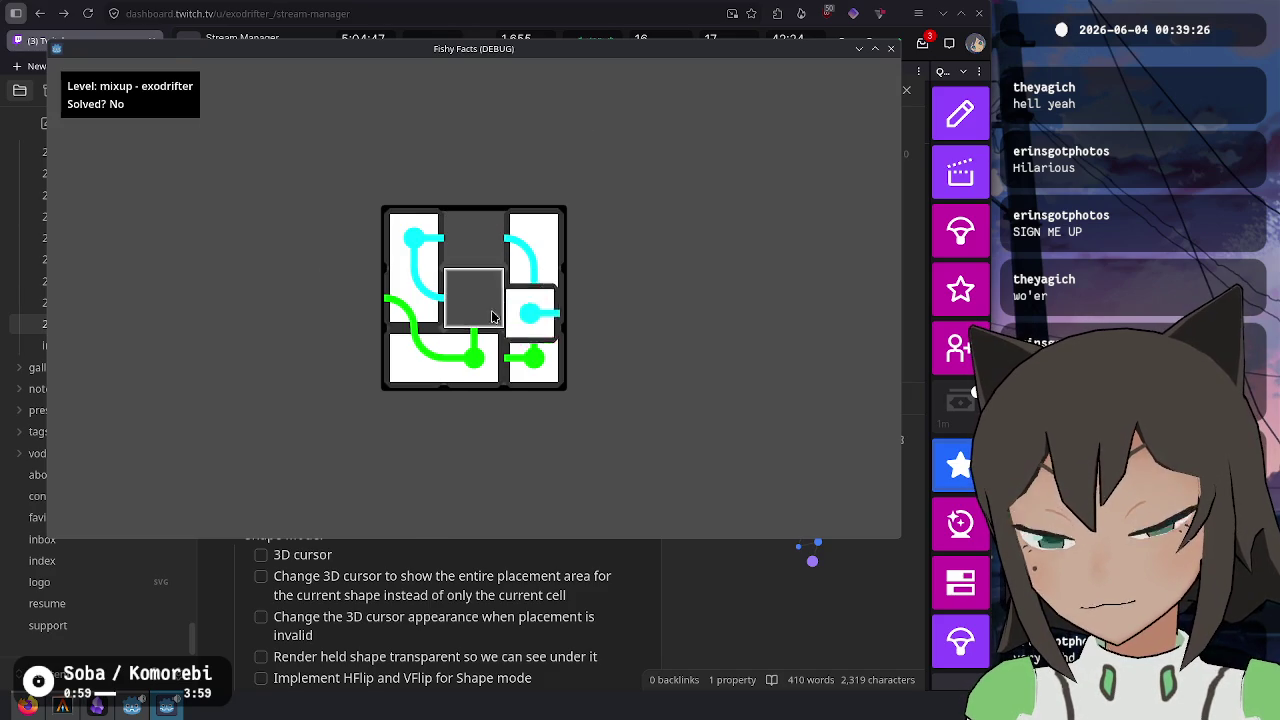
right_click(483, 357)
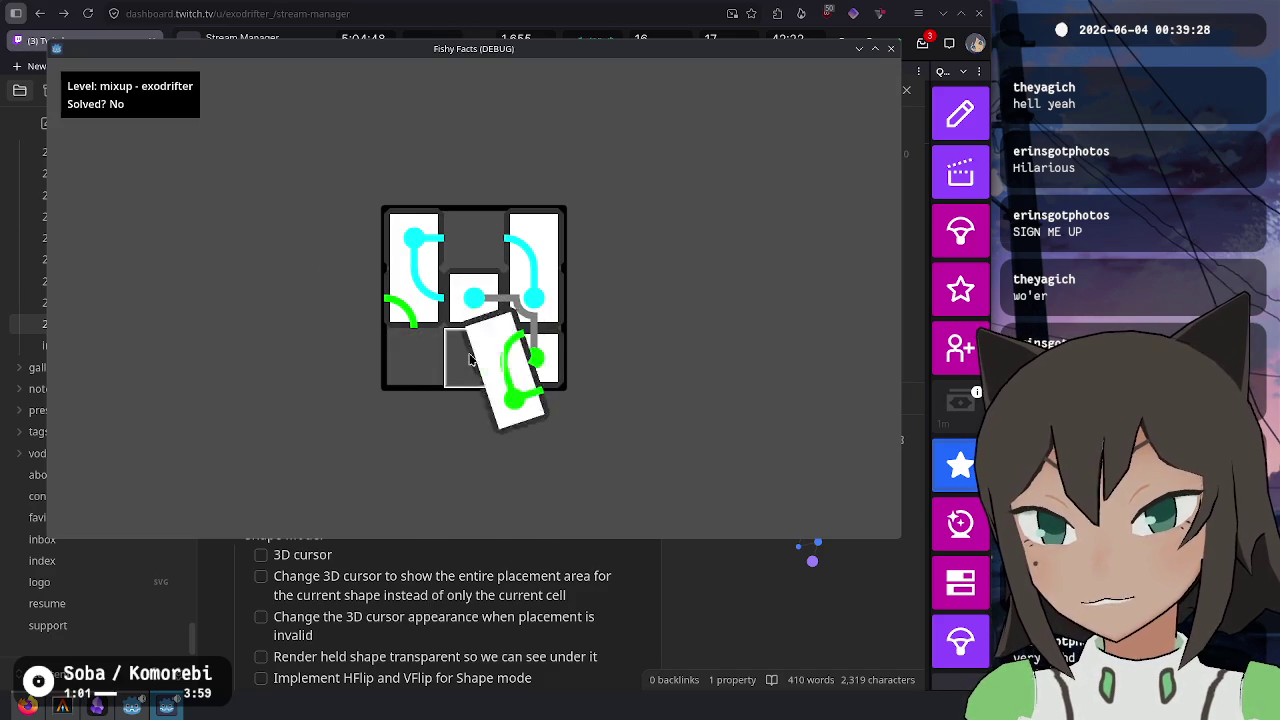
right_click(445, 280)
left_click(411, 340)
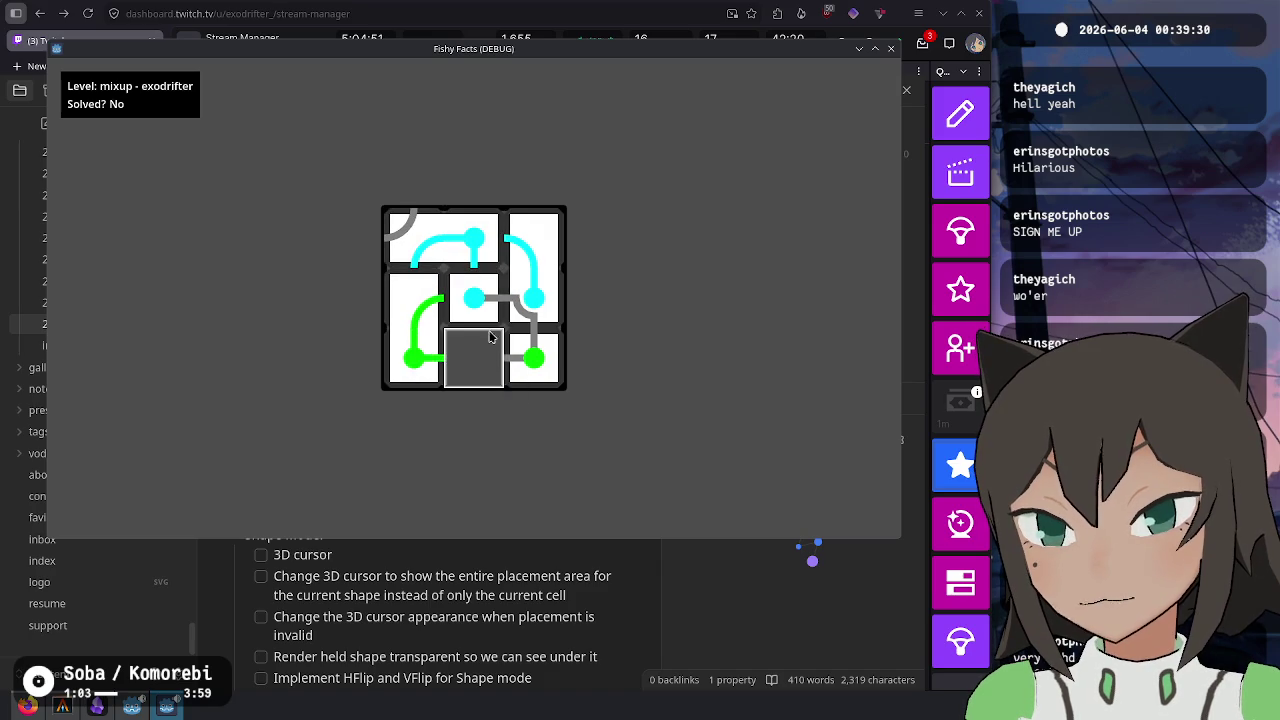
left_click(532, 352)
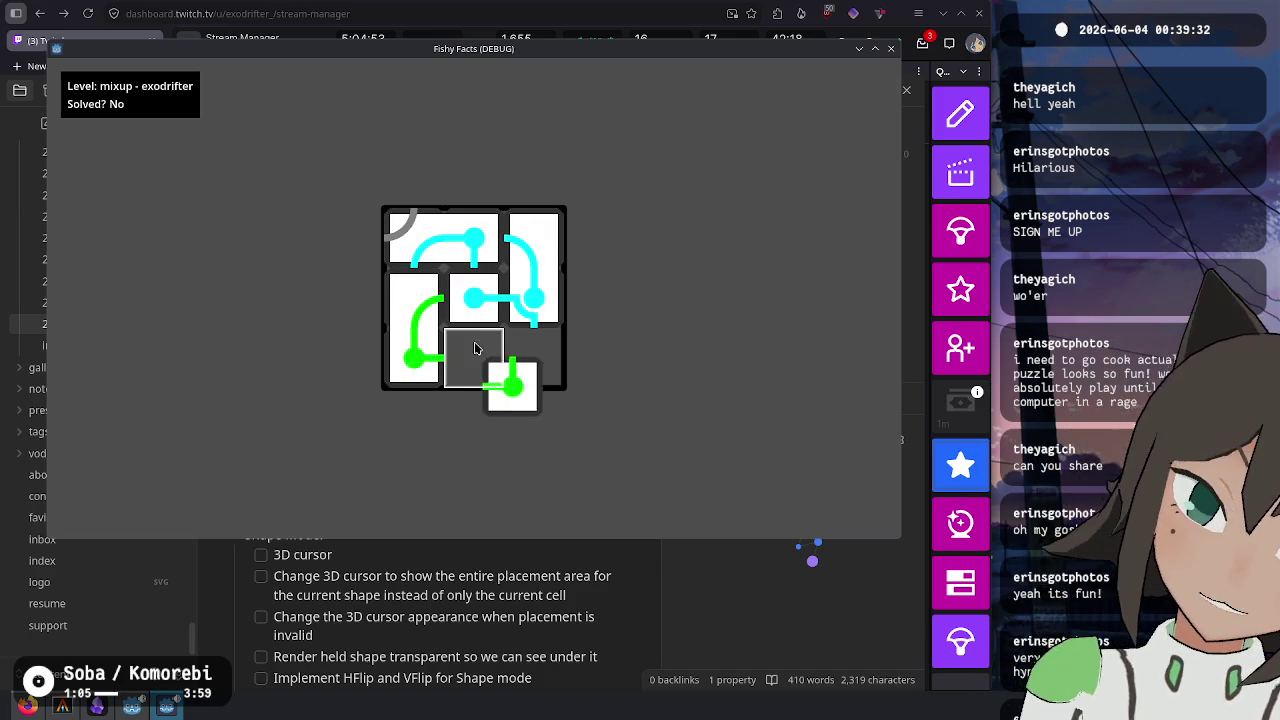
left_click(519, 348)
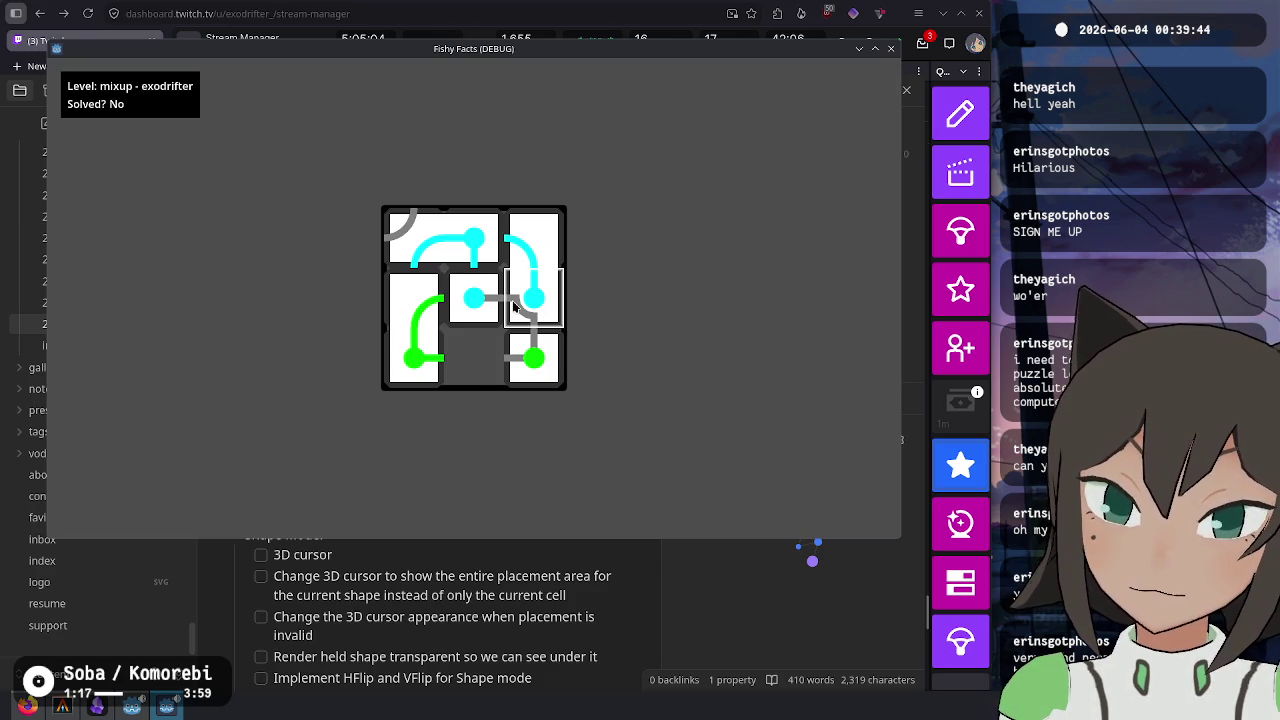
- Return to the level list and highlight the three-way entry
key("Escape")
key("Down")
key("Down")
key("Up")
- Load three-way and shuffle its fish and T tiles around the grid
key("Return")
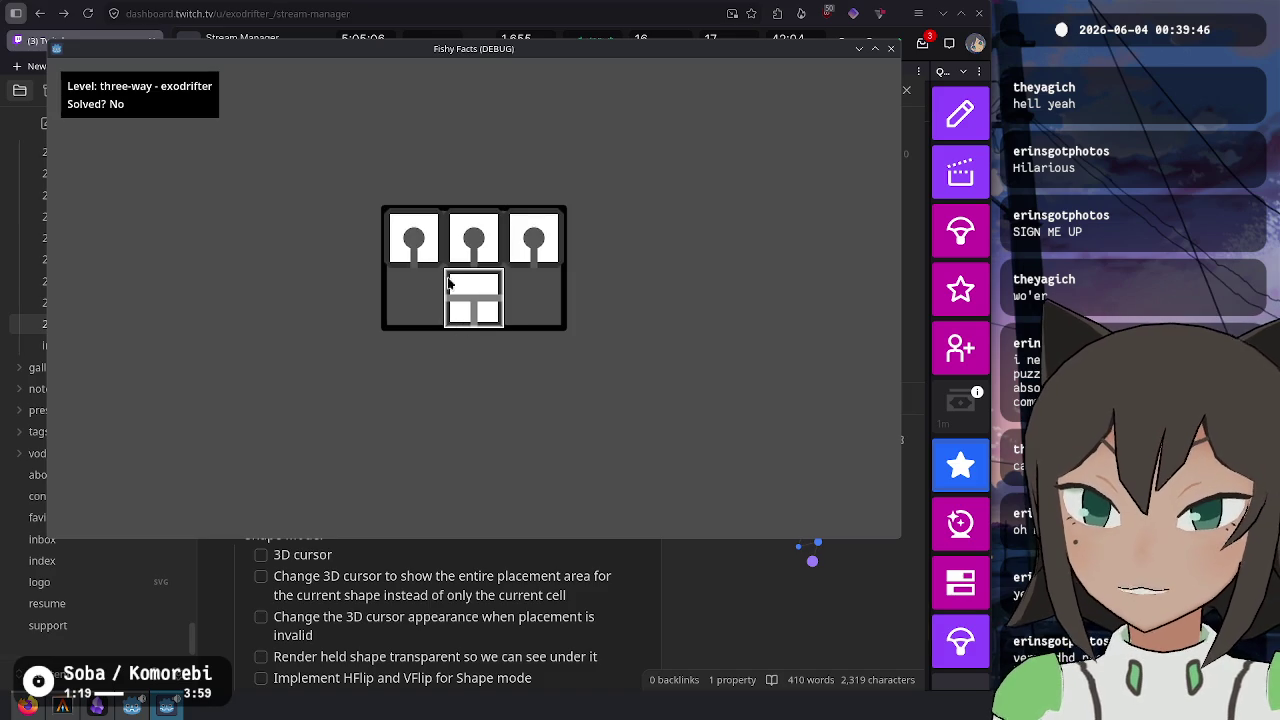
left_click(448, 284)
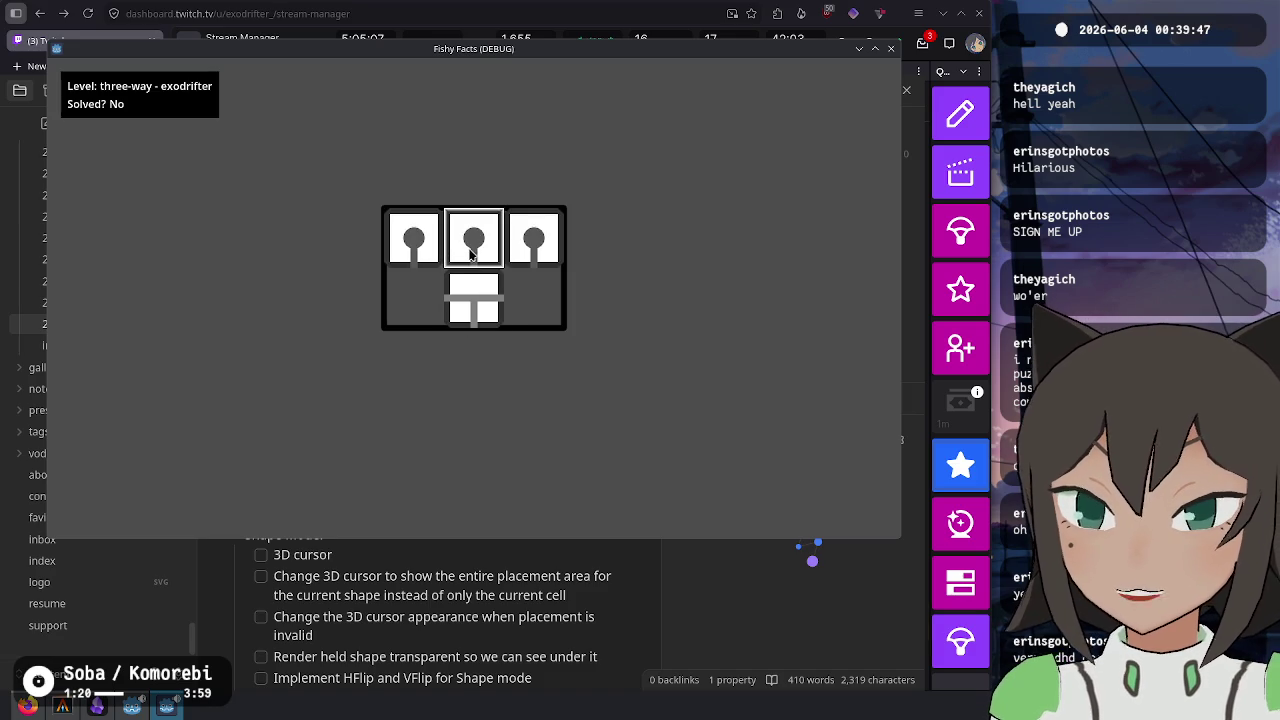
left_click(531, 297)
left_click(474, 300)
left_click(474, 300)
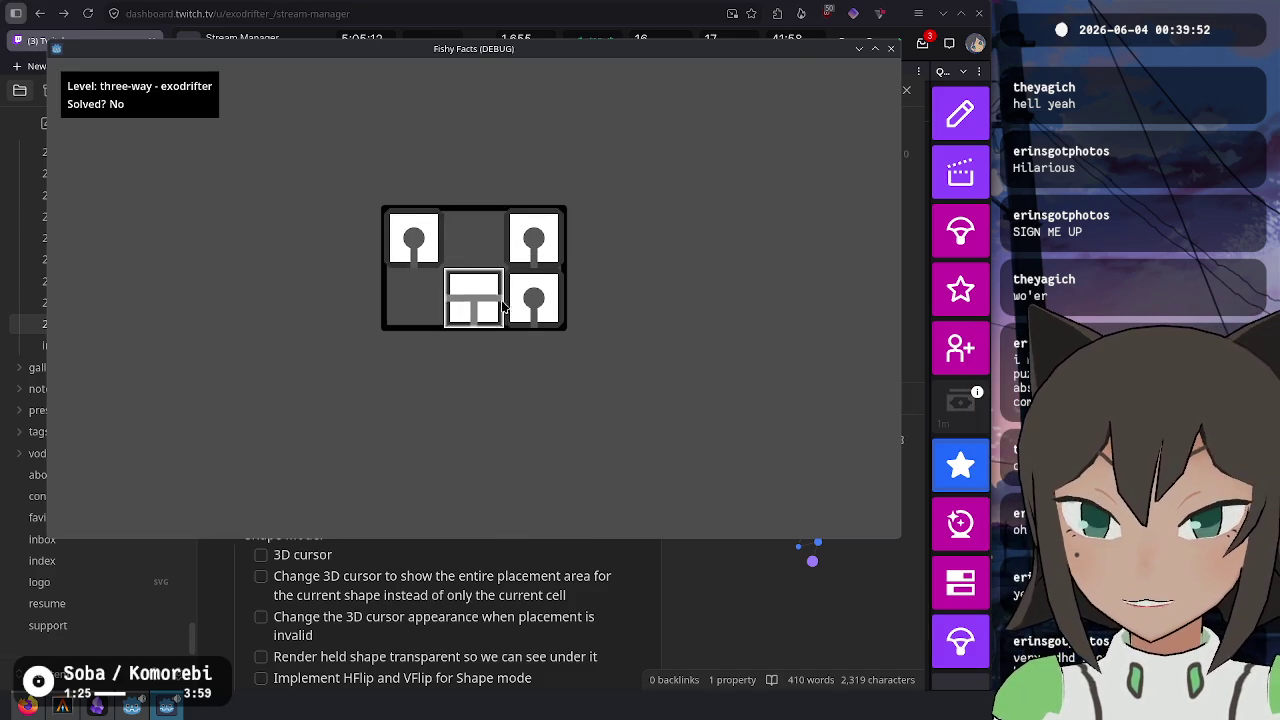
left_click(474, 300)
- Switch briefly to the extra level and back to three-way
key("Escape")
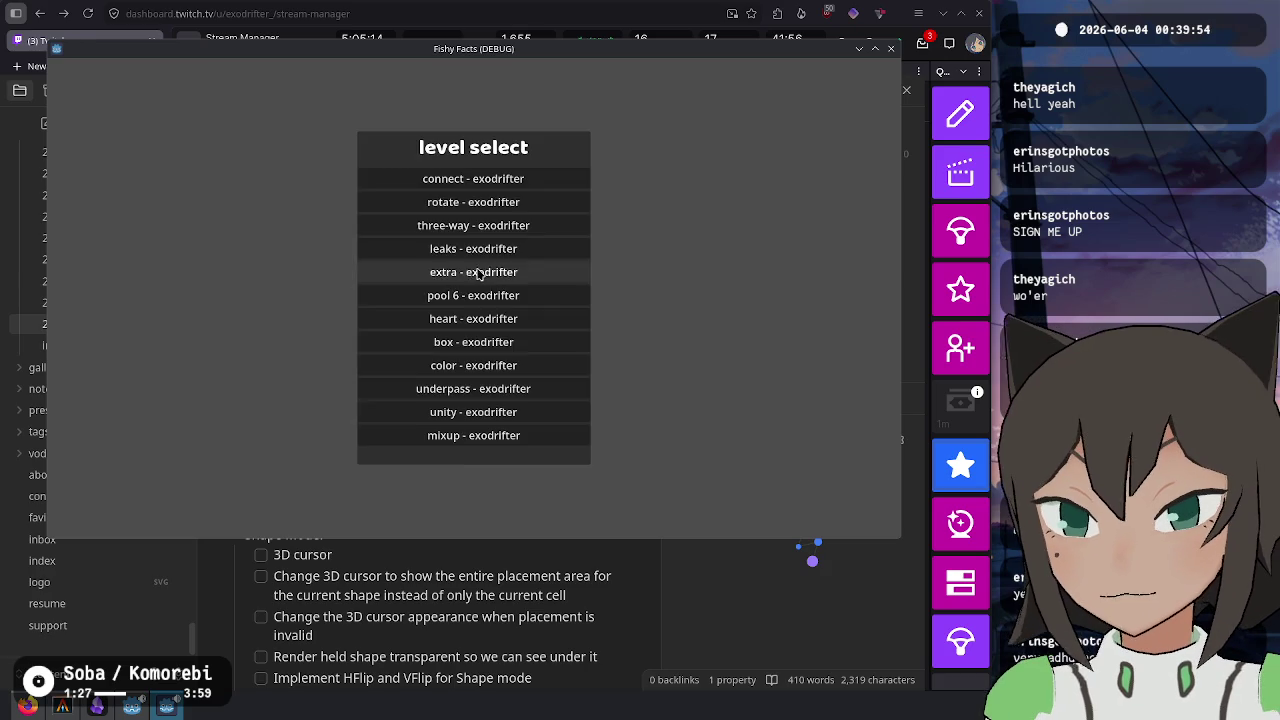
left_click(484, 279)
key("Escape")
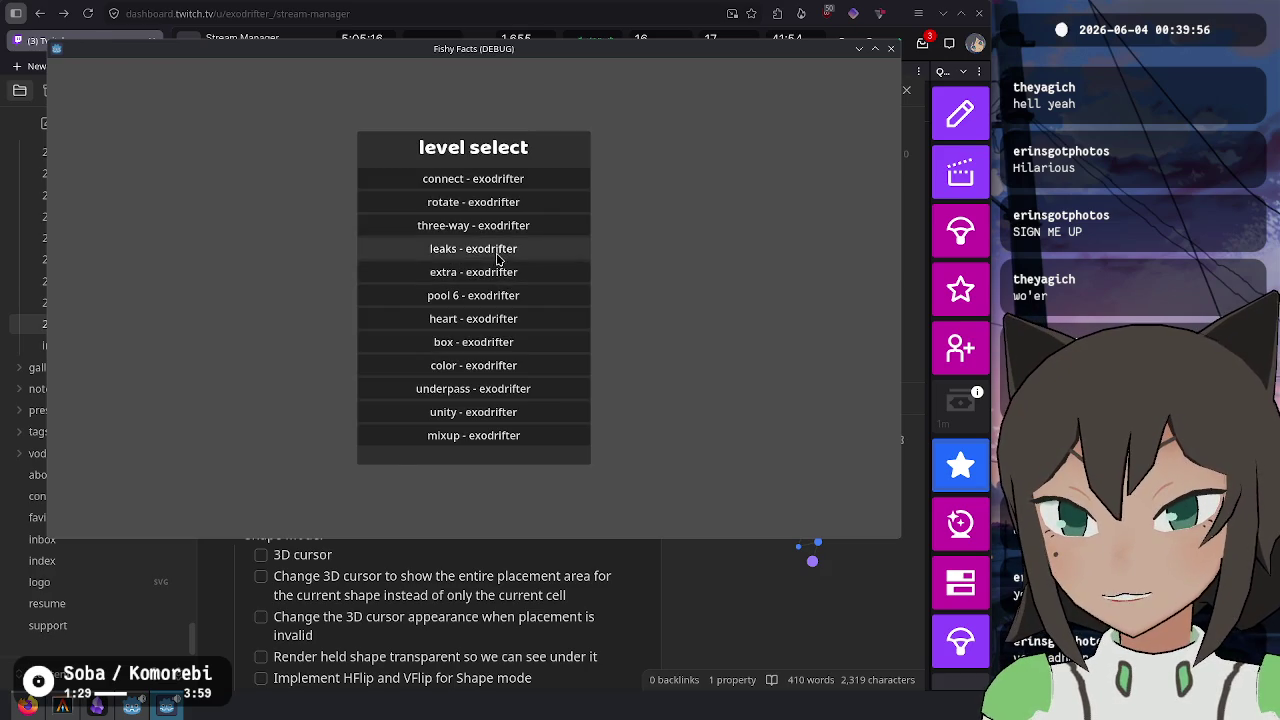
left_click(500, 218)
- In the heart level, rotate the two-cell piece and place it in the middle-left cells
key("Escape")
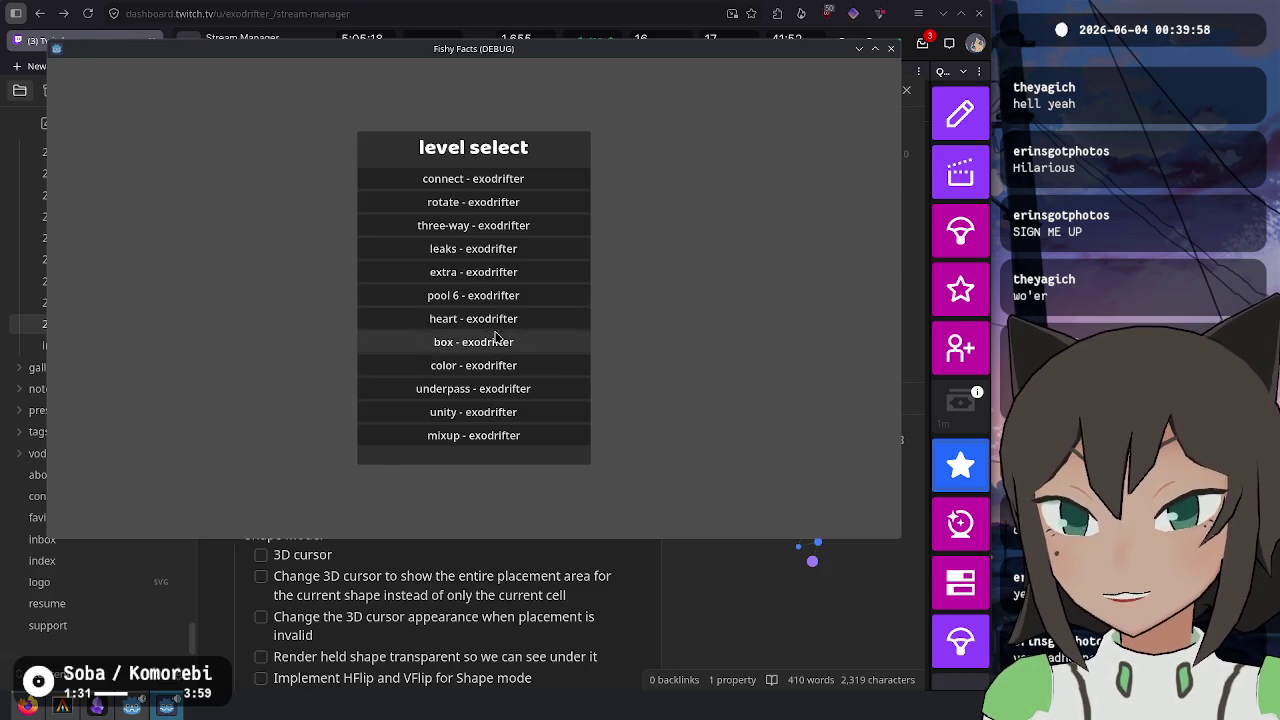
left_click(500, 316)
left_click(406, 302)
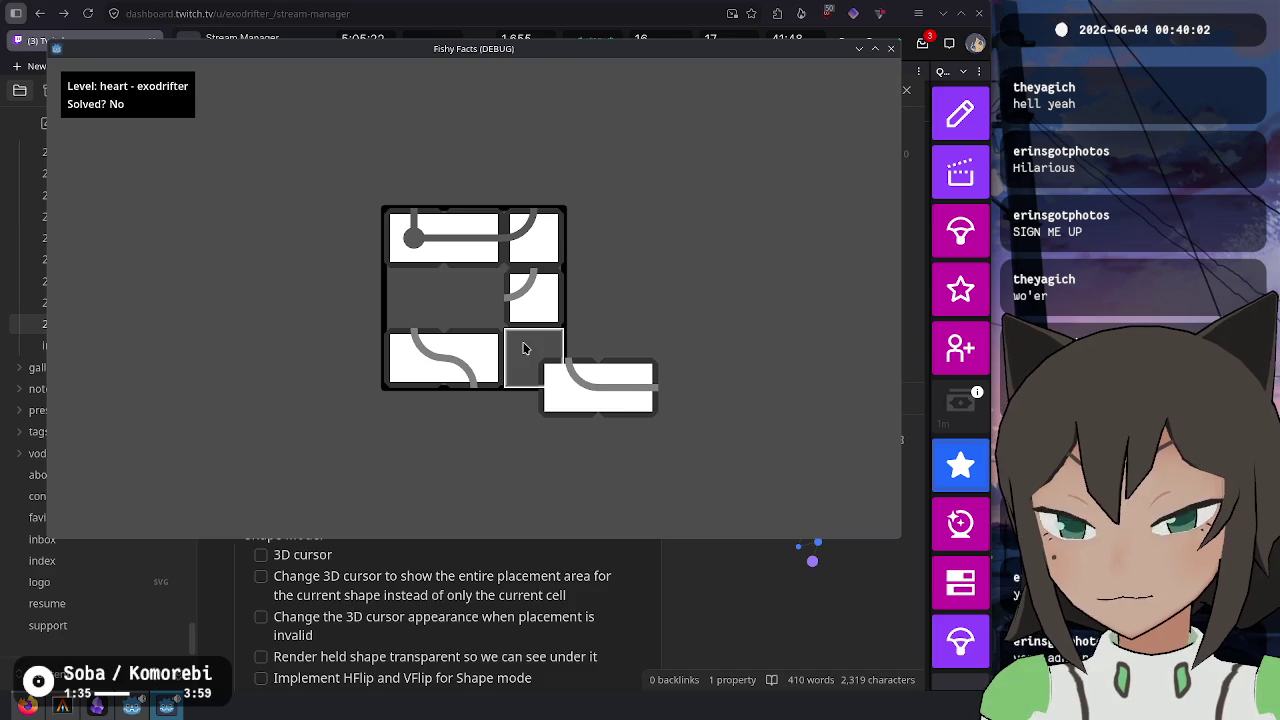
right_click(523, 347)
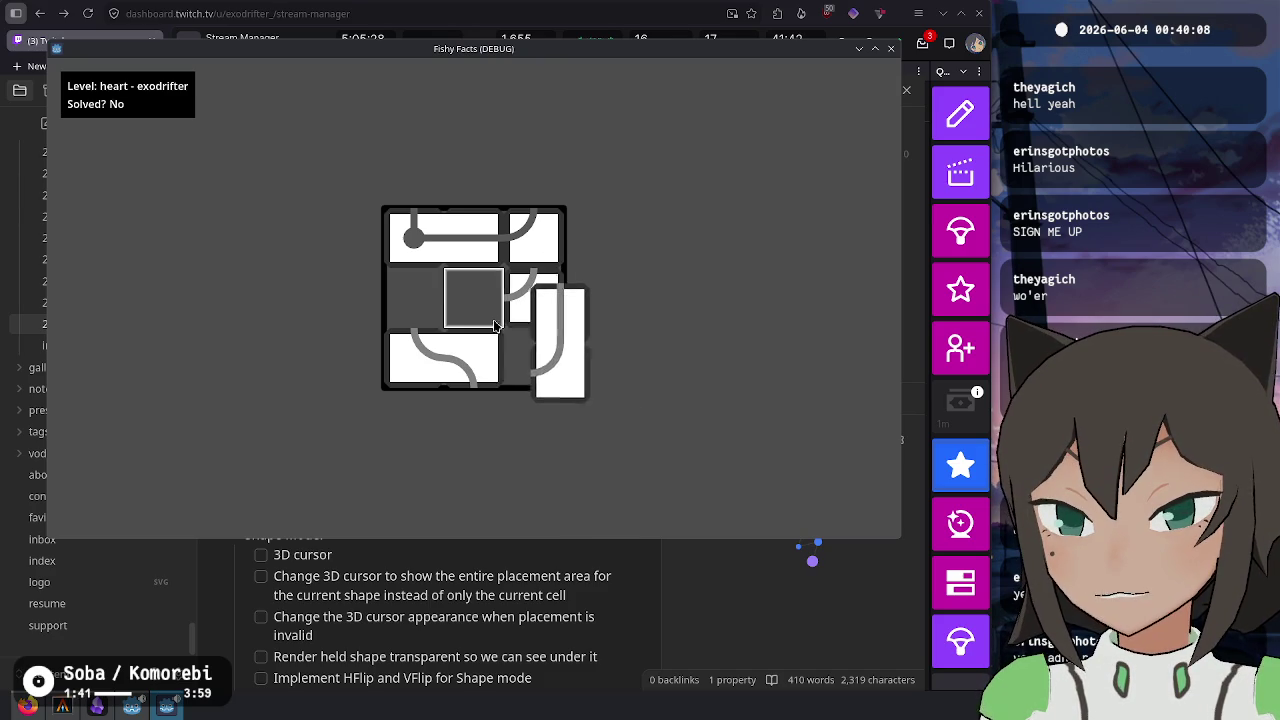
right_click(425, 307)
left_click(425, 307)
left_click(541, 300)
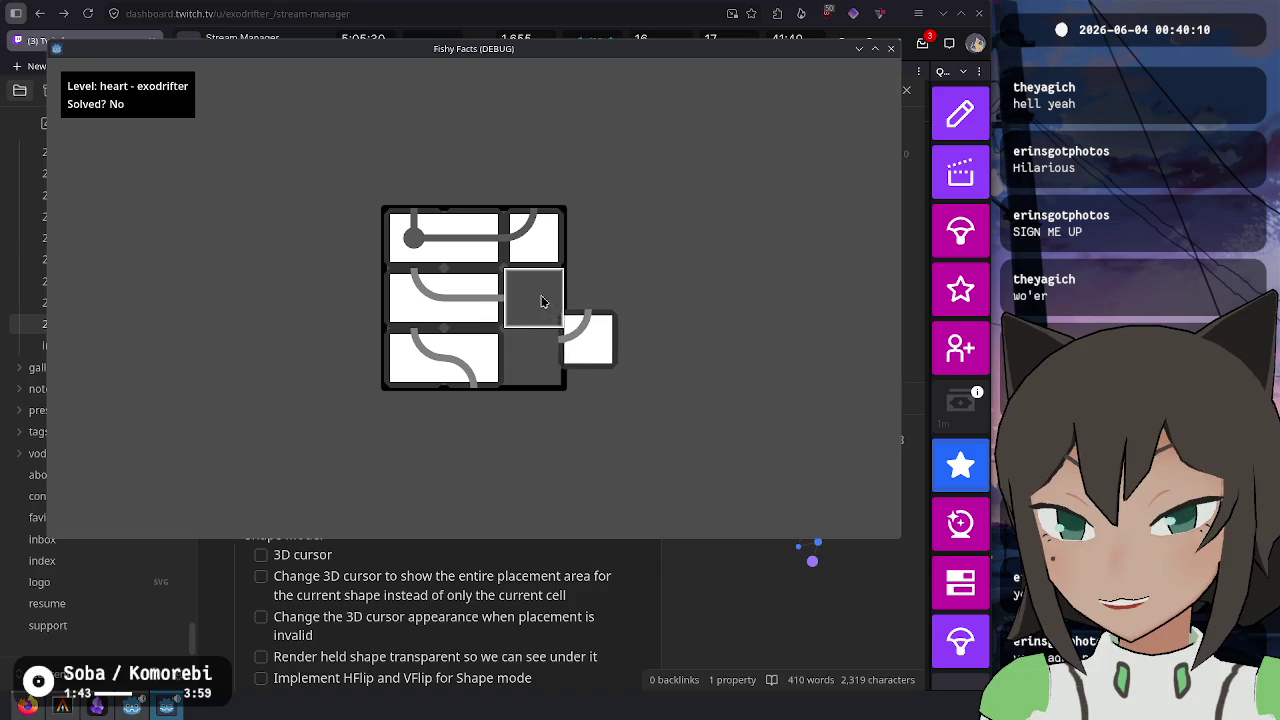
key("Escape")
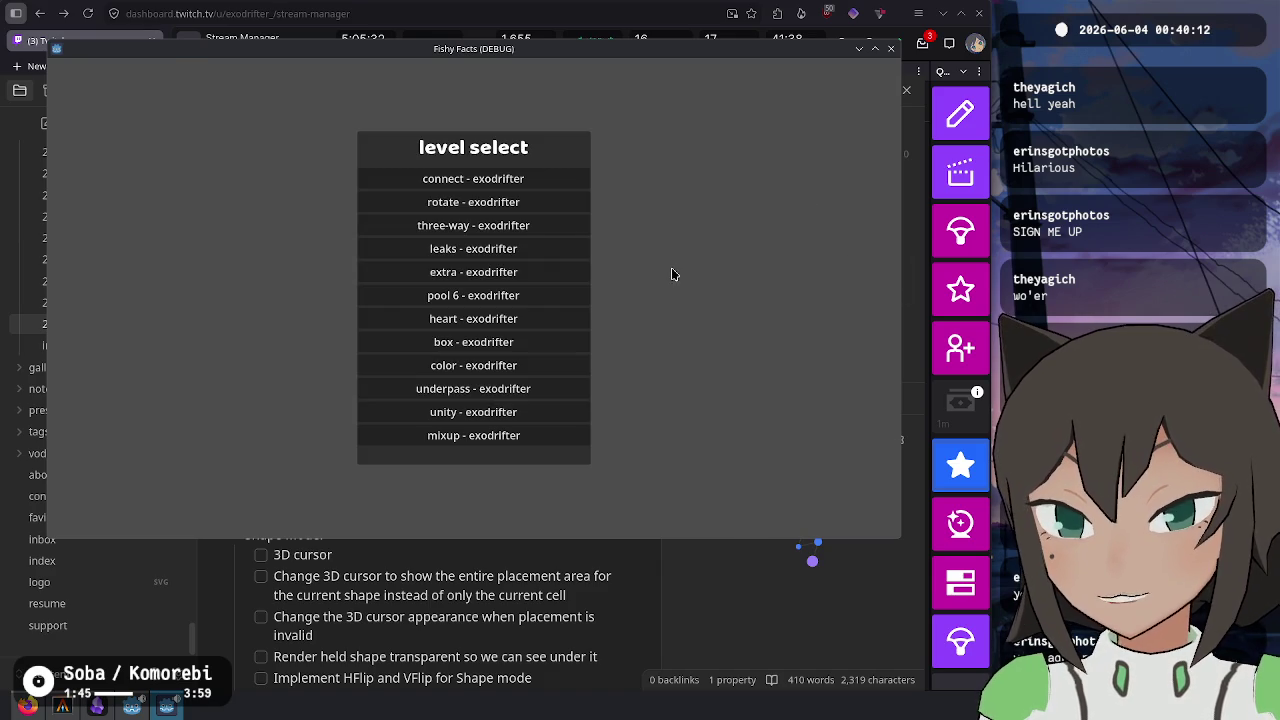
- Cycle through three-way, pool 6 and heart, picking up a piece in each
left_click(521, 228)
left_click(533, 238)
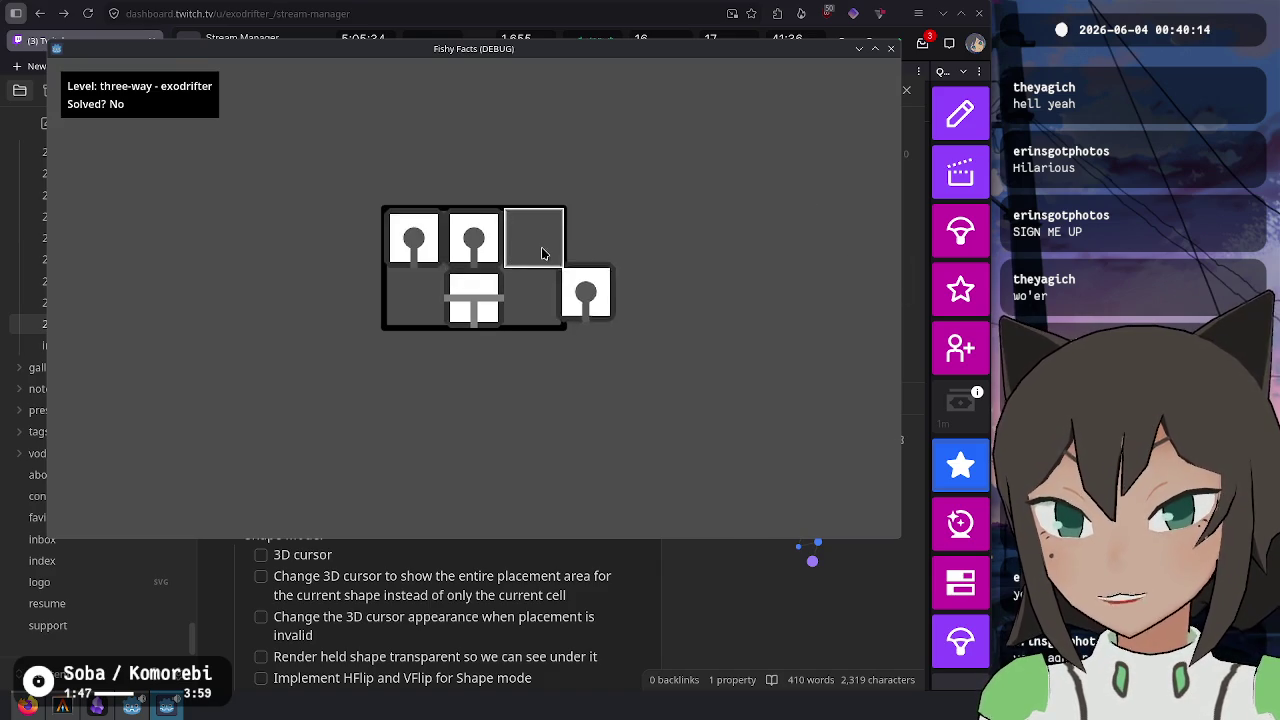
key("Escape")
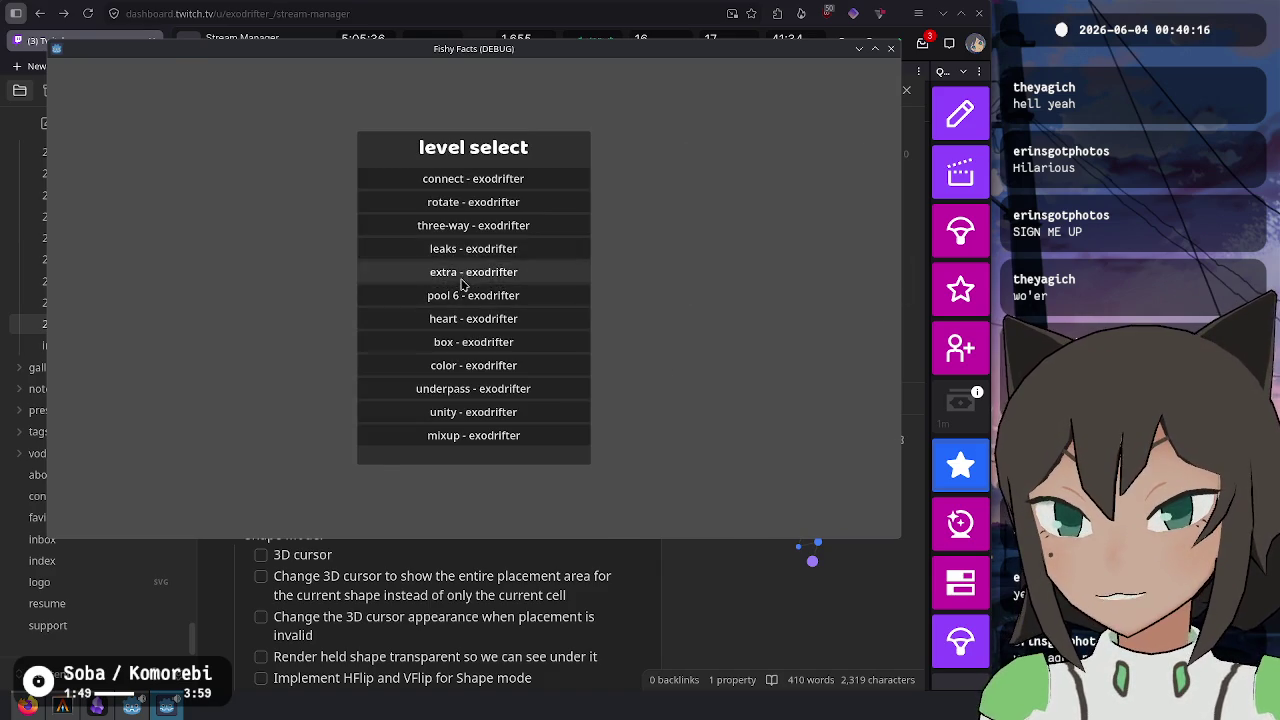
left_click(503, 300)
key("Escape")
left_click(480, 316)
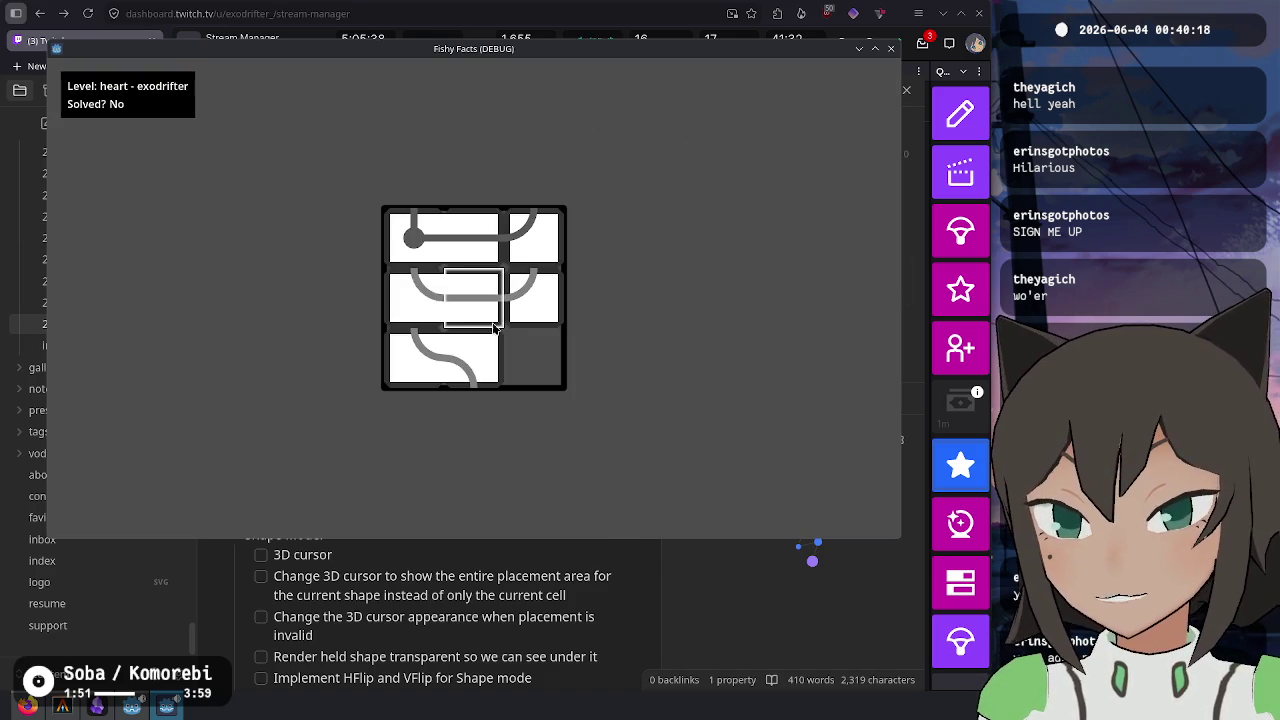
left_click(482, 305)
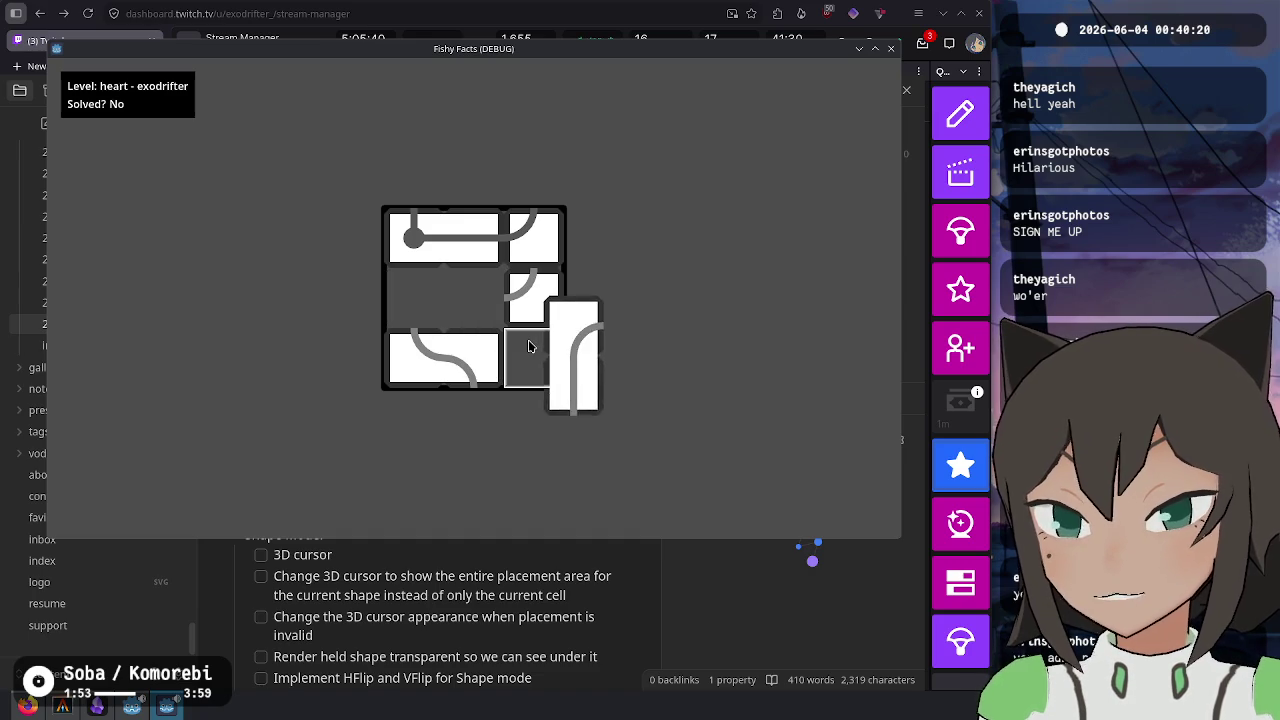
key("Escape")
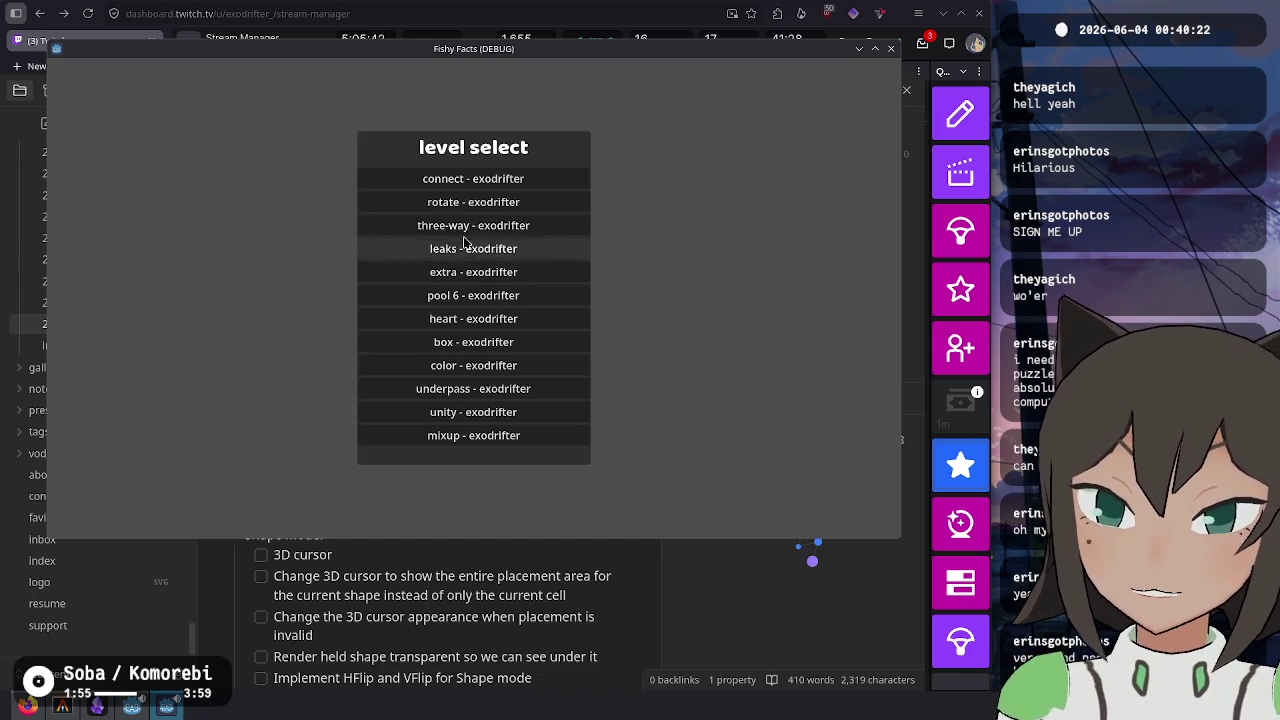
- Solve the connect level, place a piece in three-way, then return to the Godot editor
left_click(474, 180)
left_click(535, 297)
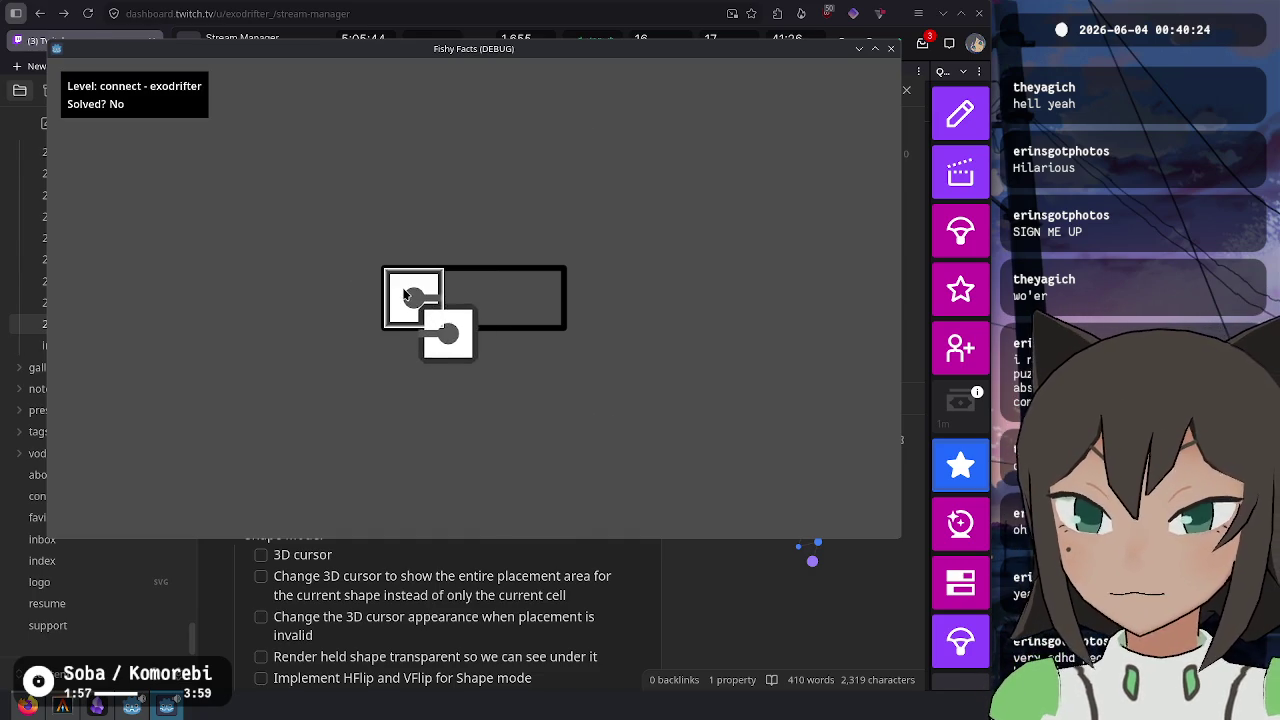
left_click(447, 297)
left_click(533, 240)
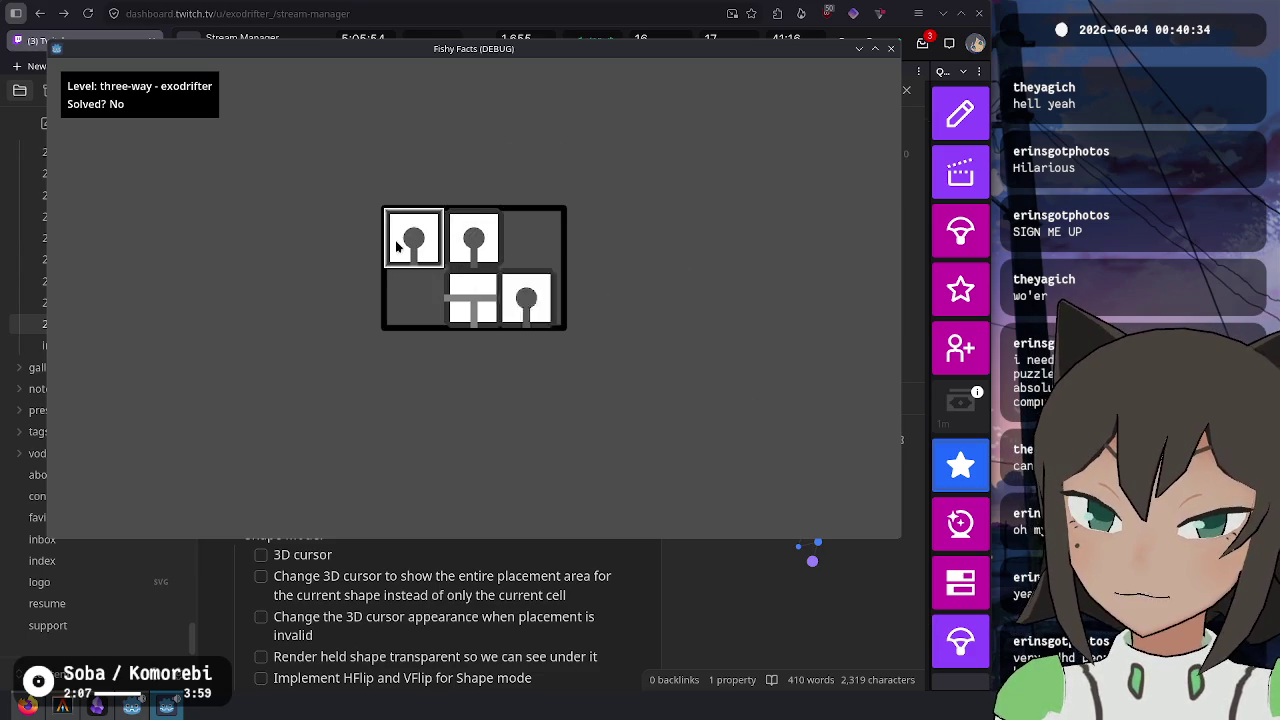
left_click(420, 288)
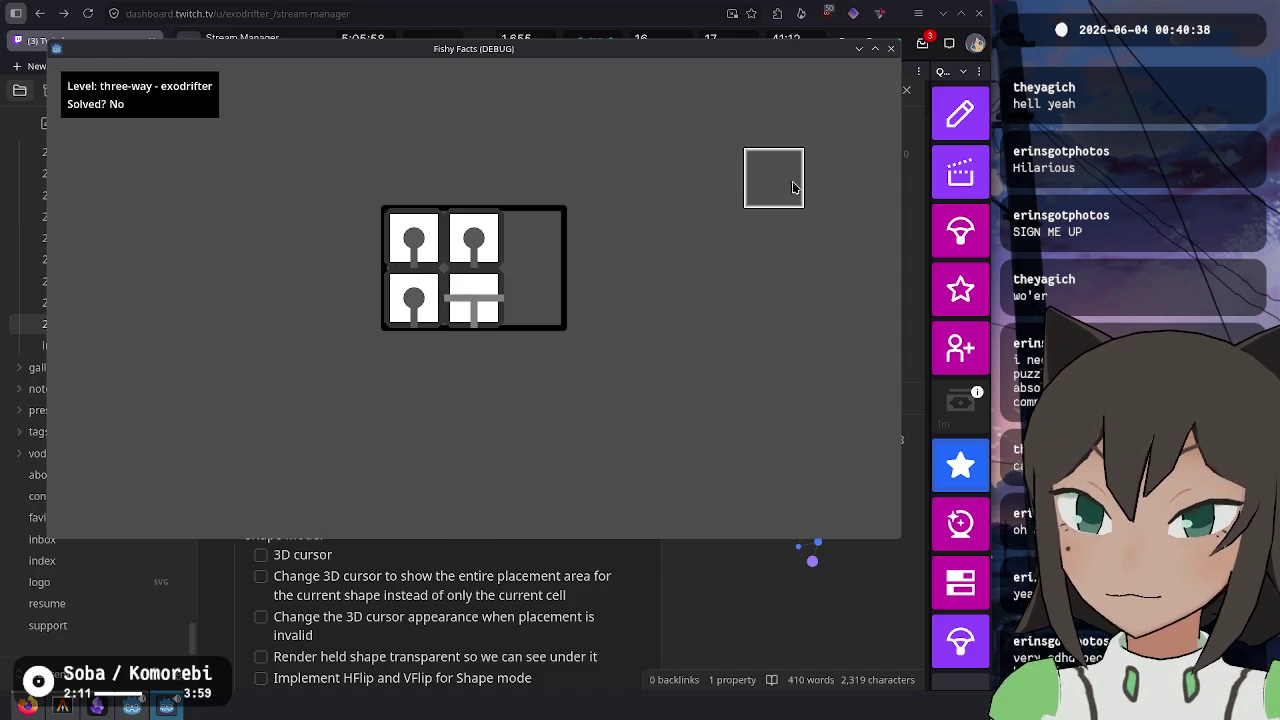
left_click(131, 706)
- Scroll through puzzle.gd to review its code
scroll(685, 287, "up", 15)
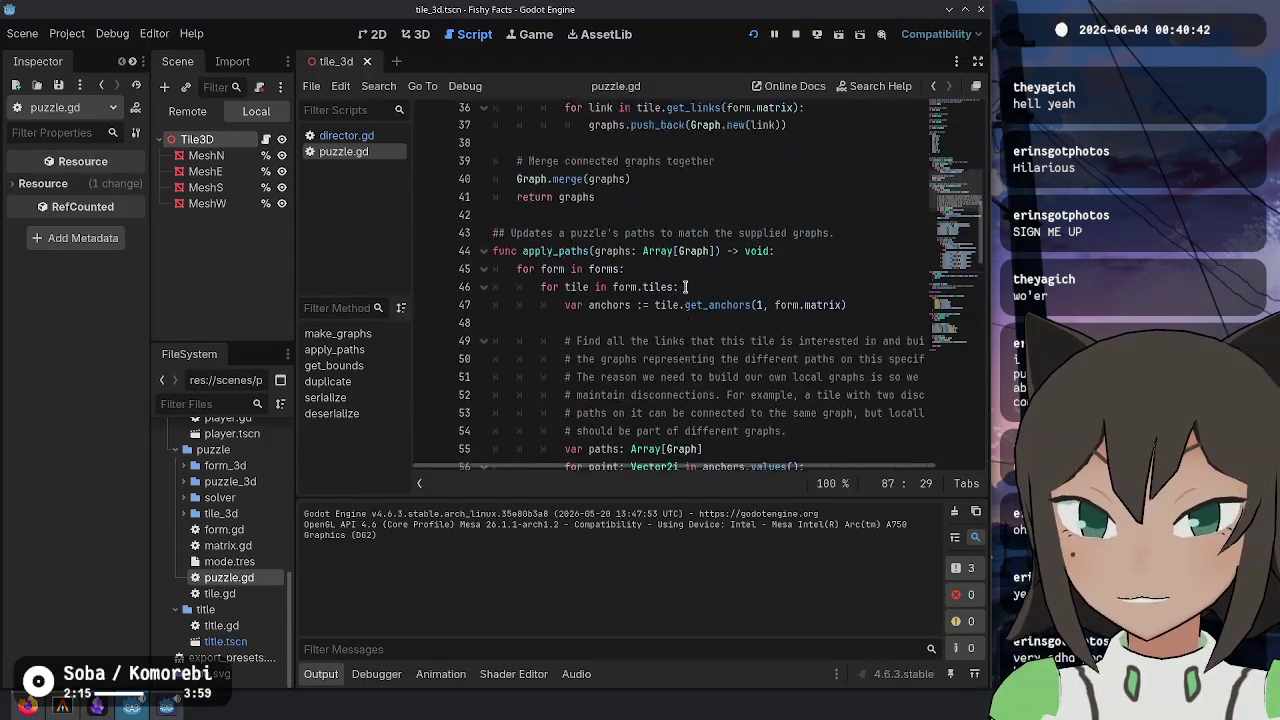
scroll(685, 287, "down", 3)
scroll(663, 280, "up", 8)
left_click(659, 276)
scroll(659, 278, "up", 1)
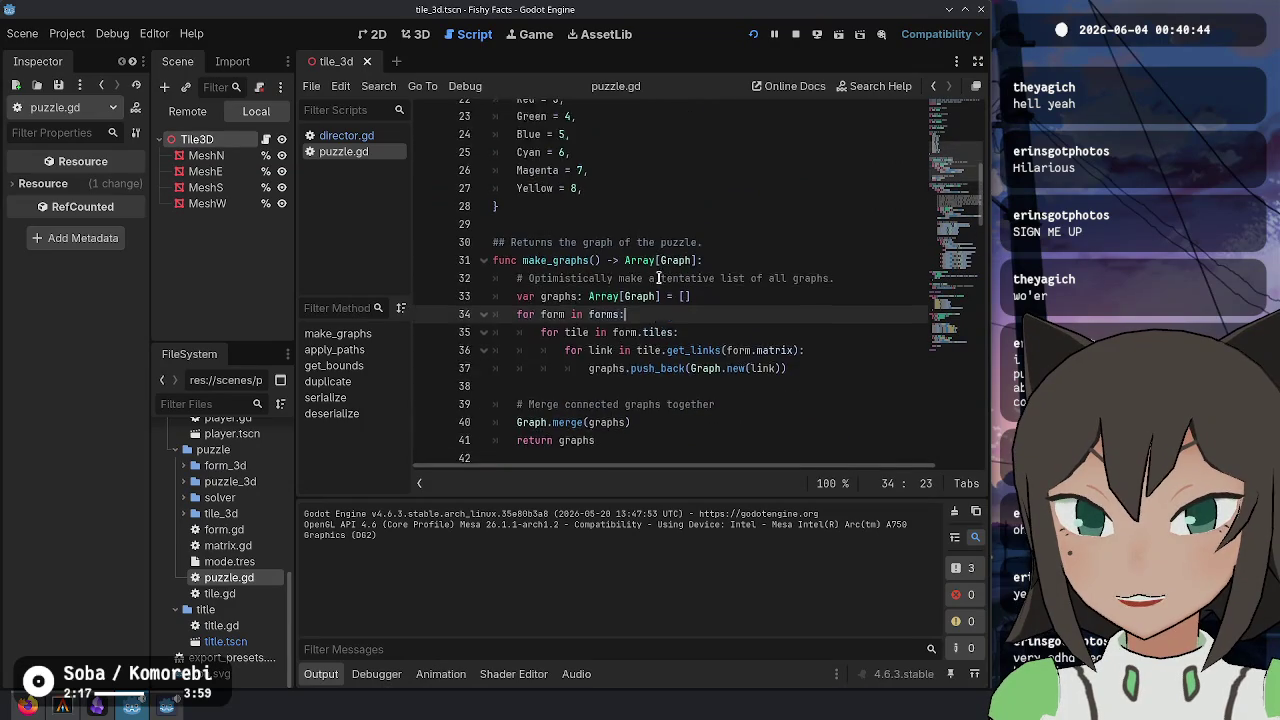
scroll(659, 278, "up", 5)
scroll(628, 287, "down", 15)
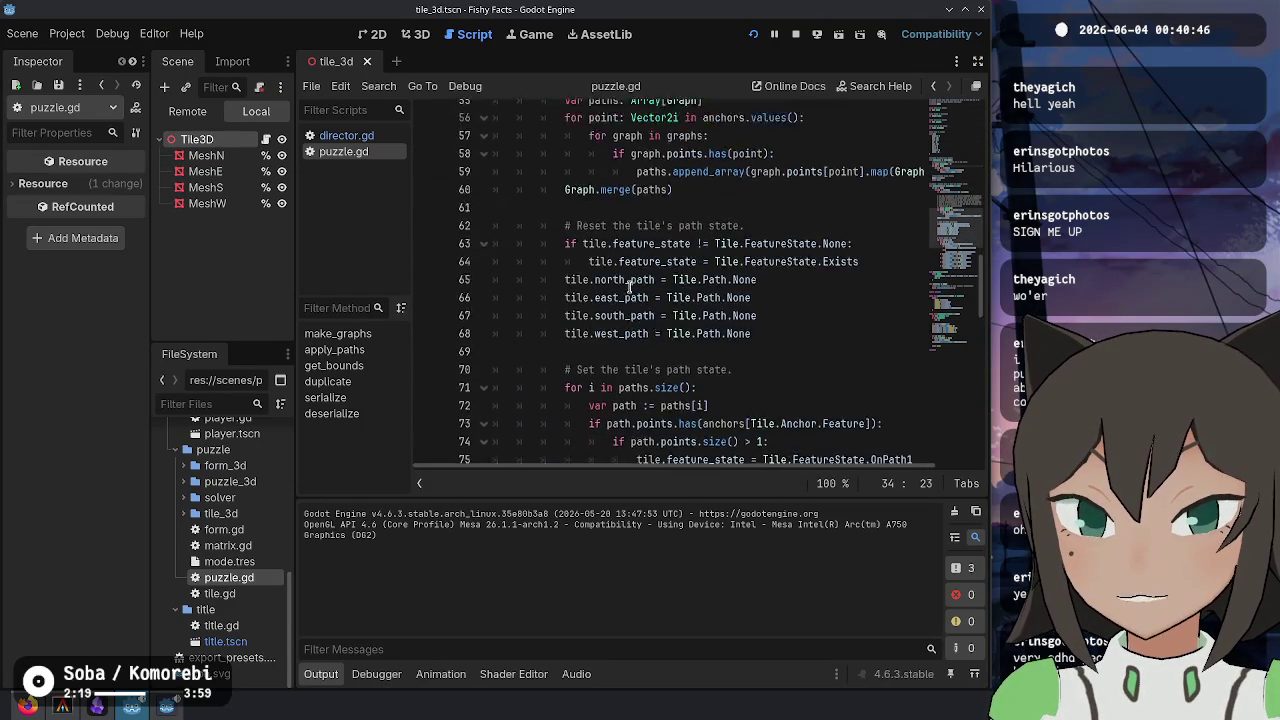
scroll(628, 287, "down", 15)
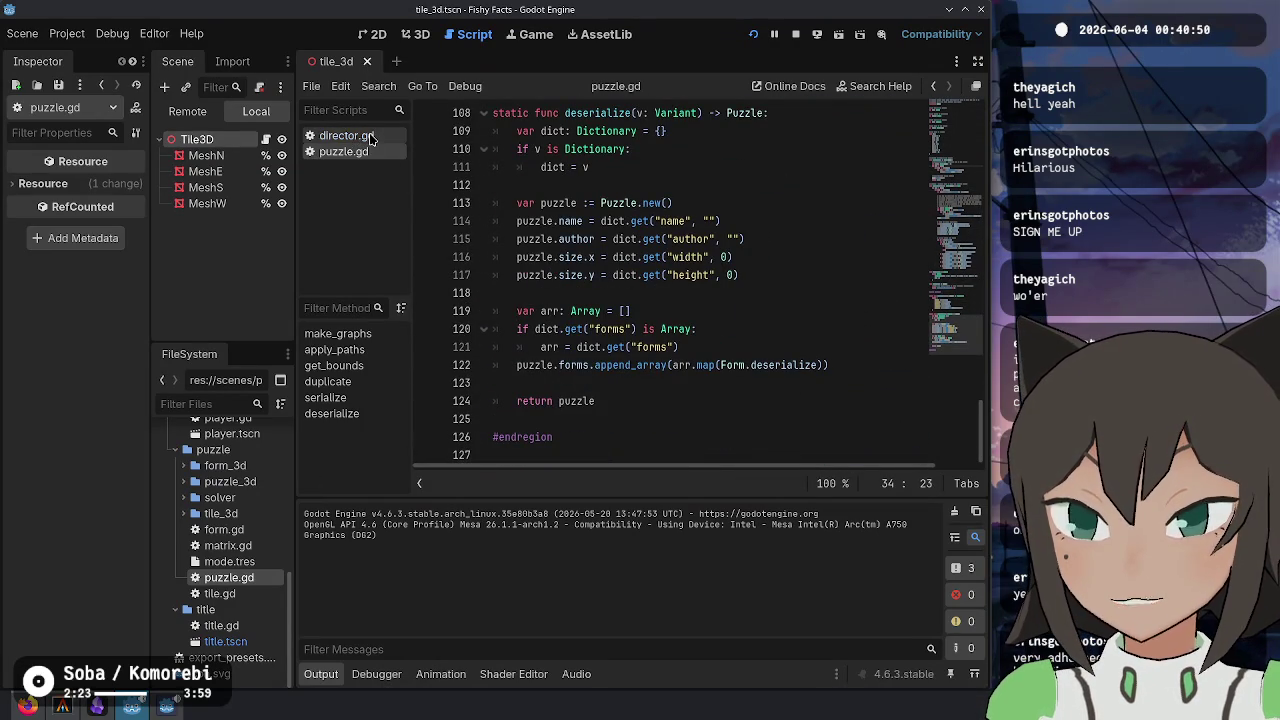
- Select title.gd in FileSystem and browse the project files
left_click(254, 628)
scroll(254, 620, "up", 4)
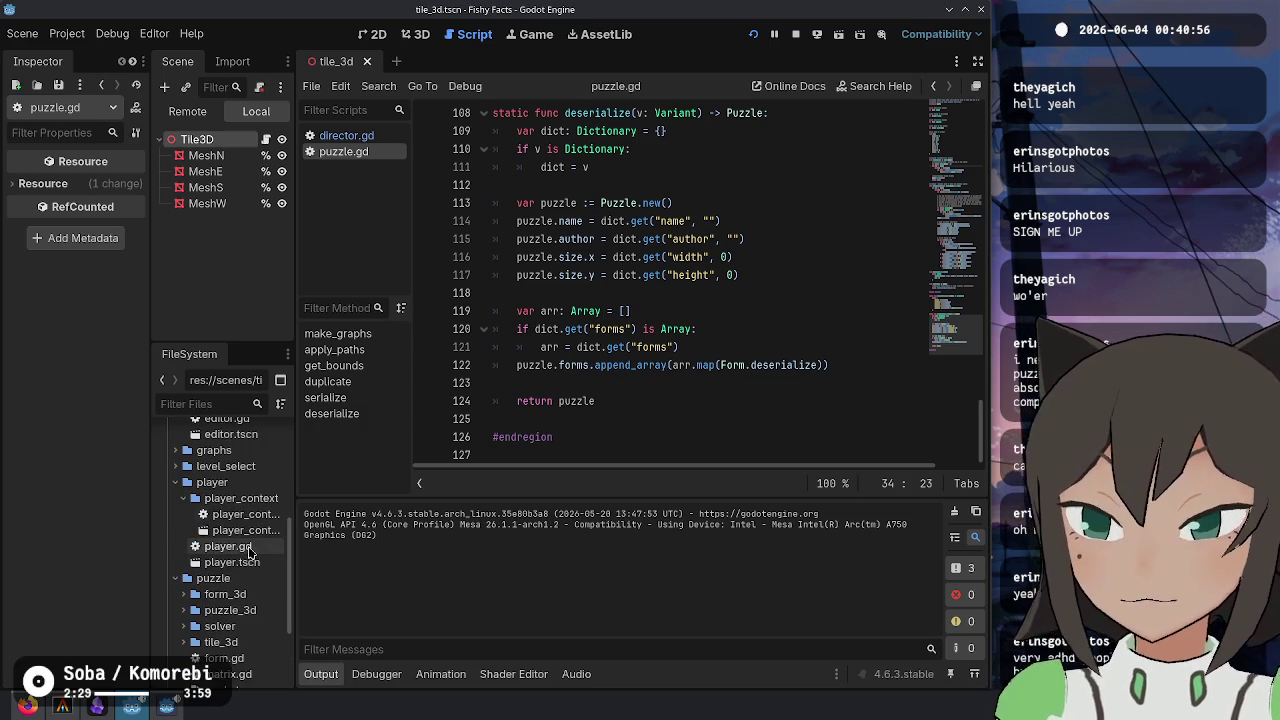
scroll(248, 500, "up", 5)
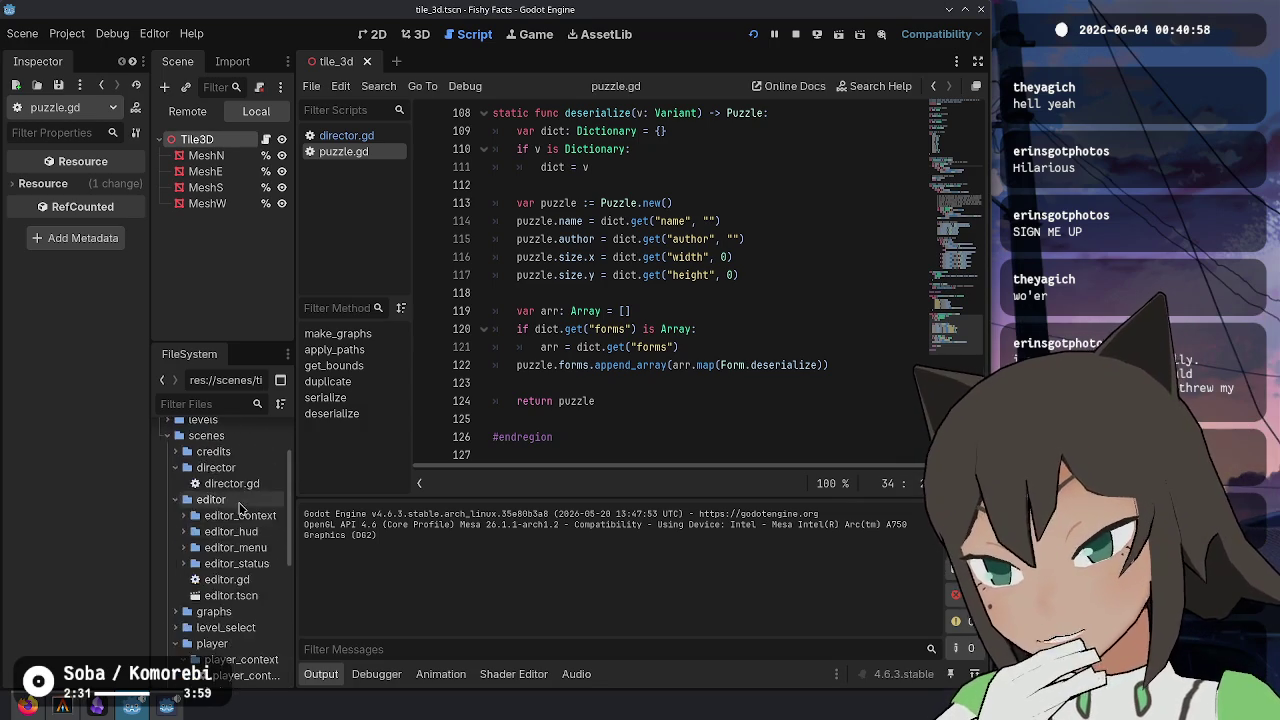
scroll(242, 510, "down", 6)
scroll(240, 505, "down", 3)
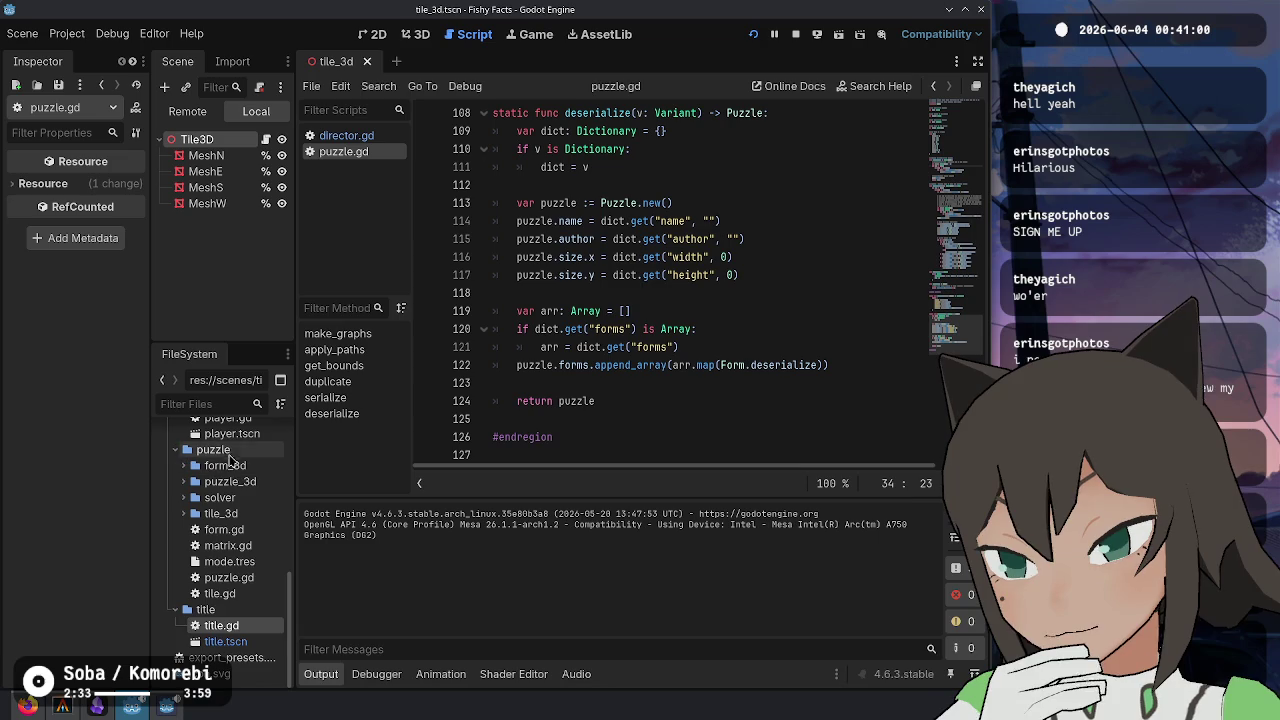
- Open player.tscn and go to player.gd's menu action check, then open the Project menu
left_click(240, 436)
double_click(240, 436)
left_click(880, 308)
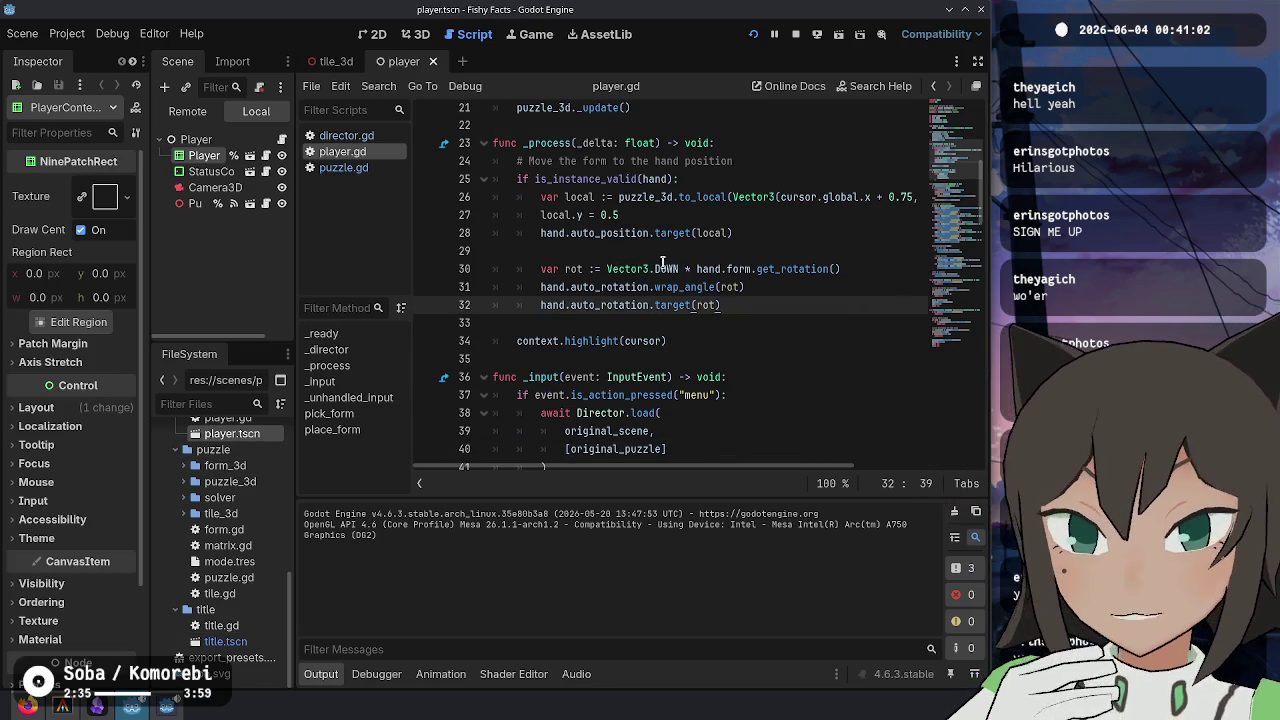
scroll(662, 262, "down", 4)
left_click(752, 165)
left_click(739, 182)
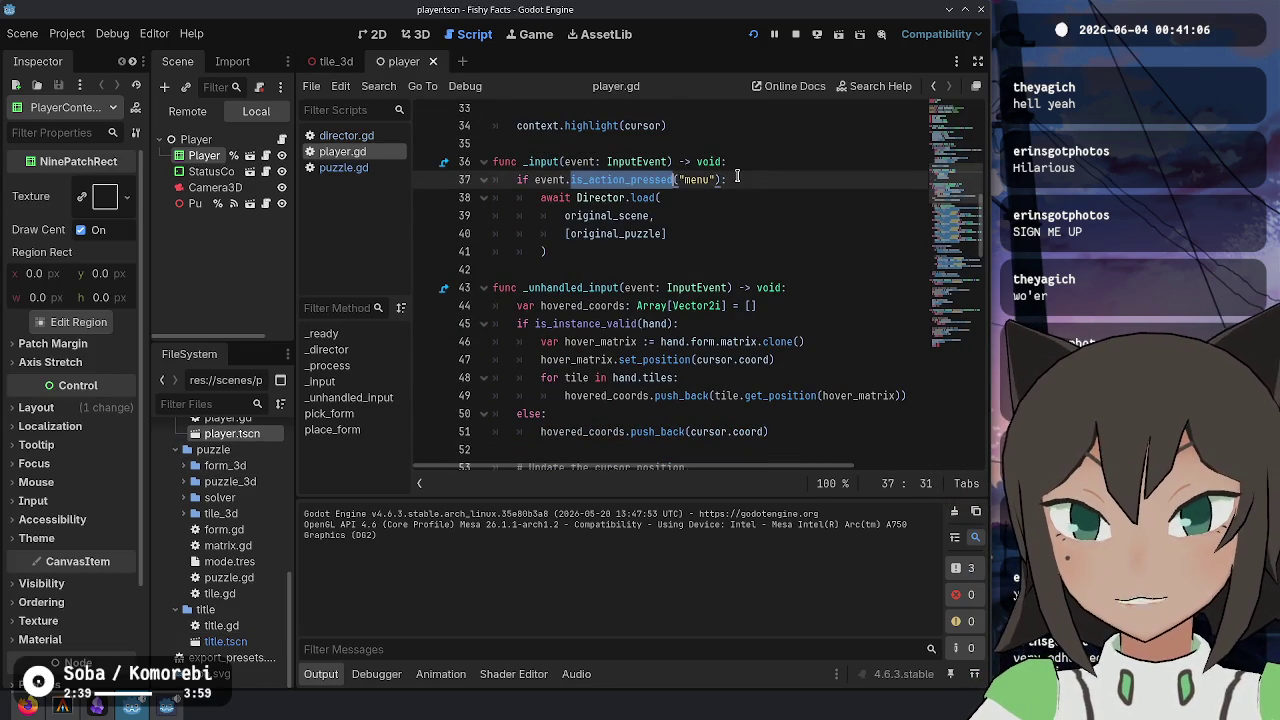
left_click(67, 33)
- Review the Input Map actions in Project Settings, then close it with Escape
left_click(80, 50)
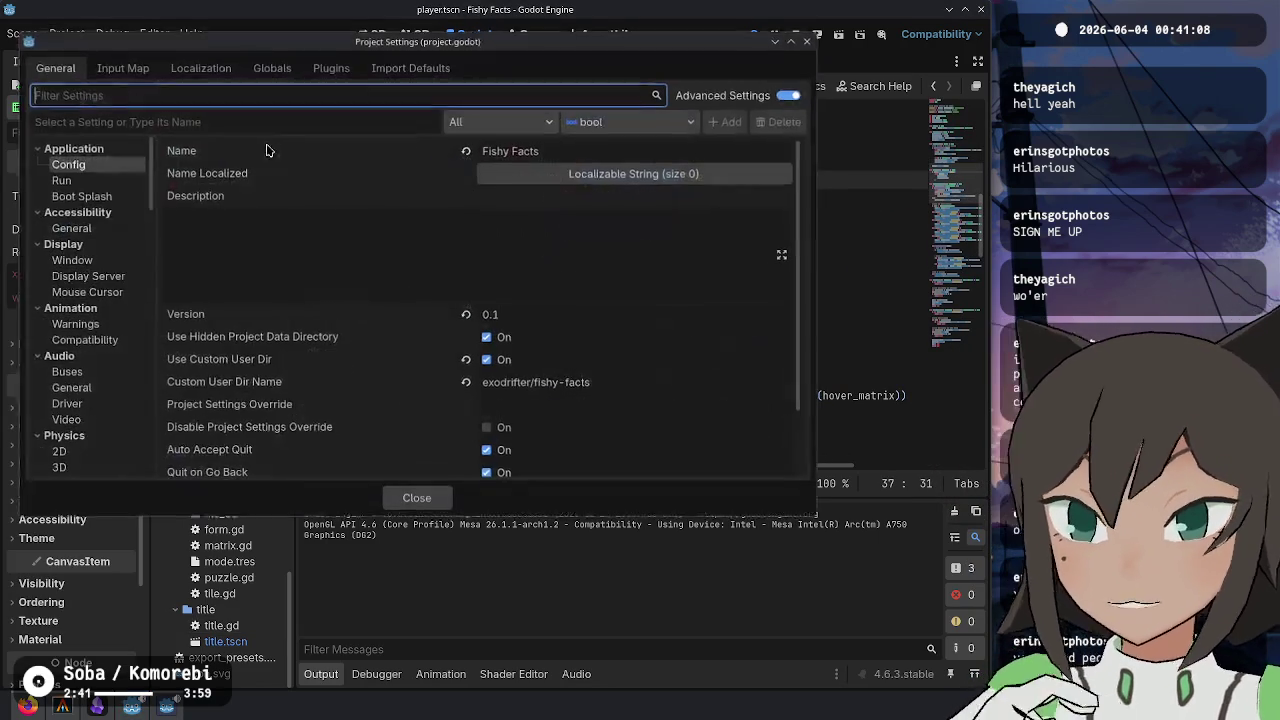
left_click(121, 67)
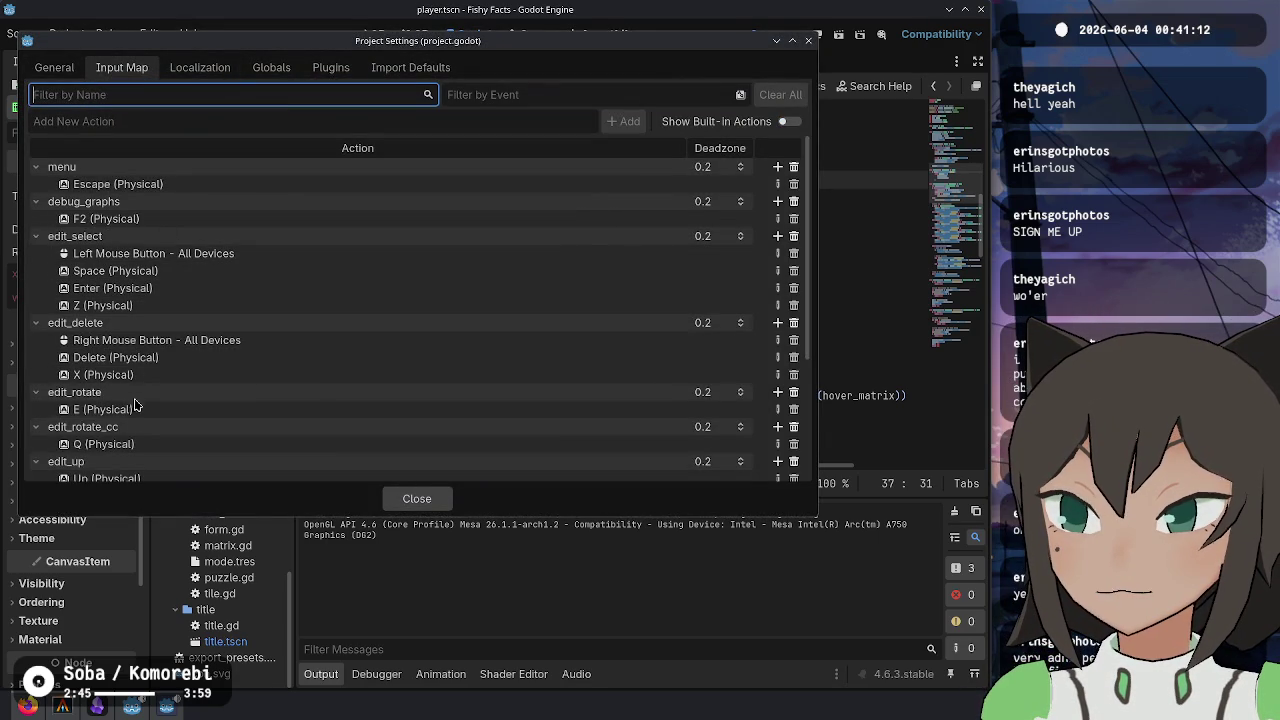
scroll(138, 433, "down", 2)
scroll(138, 430, "up", 2)
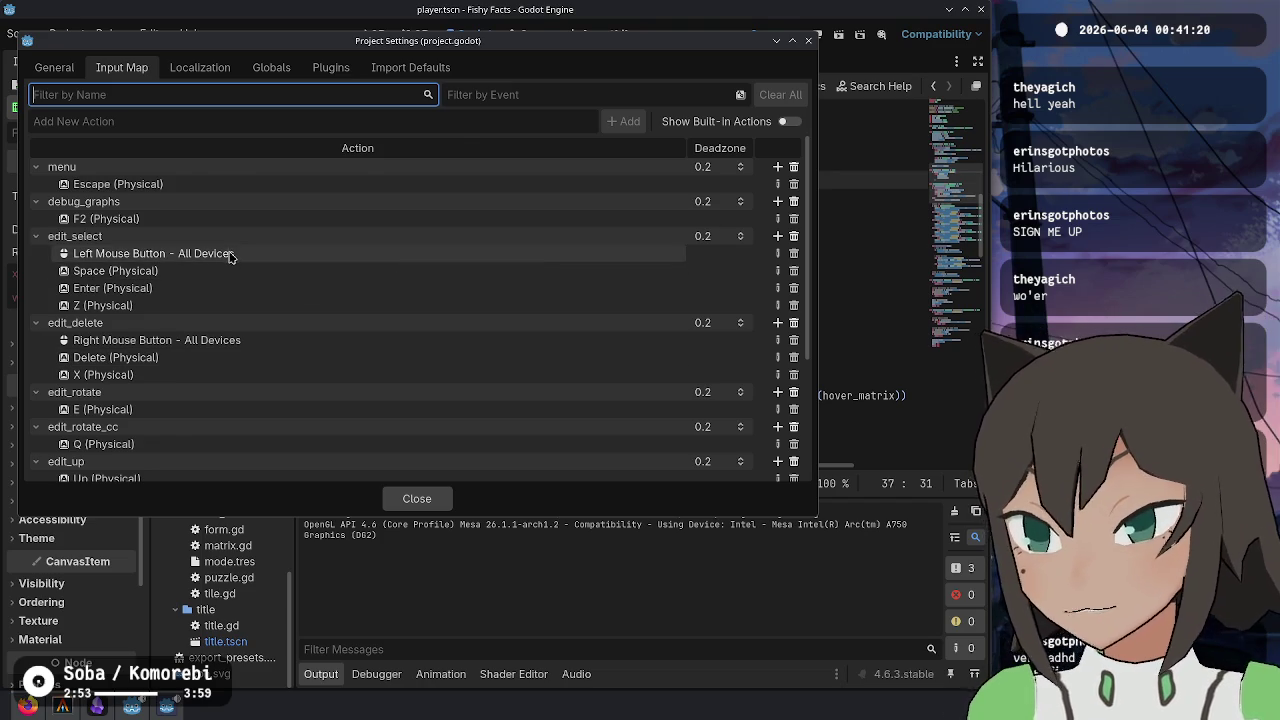
key("Escape")
scroll(688, 298, "down", 3)
- Filter FileSystem for 'editor' and open editor.gd
scroll(688, 298, "down", 10)
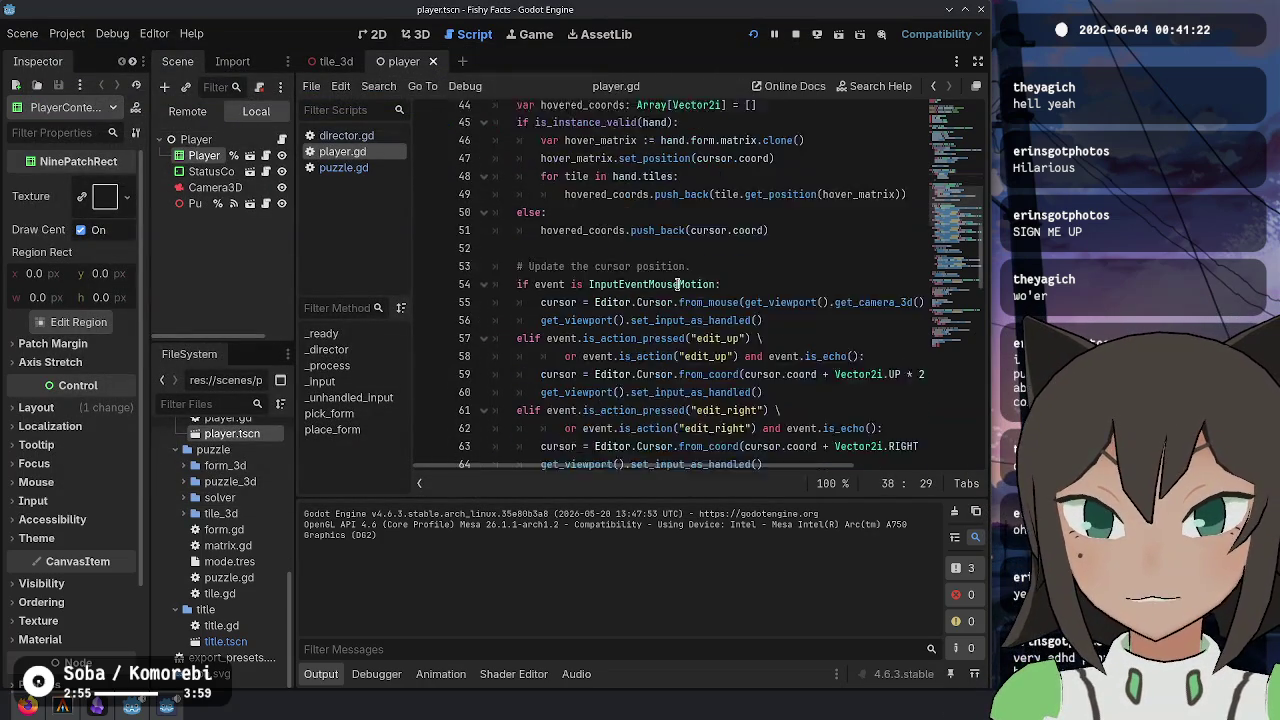
scroll(677, 286, "down", 11)
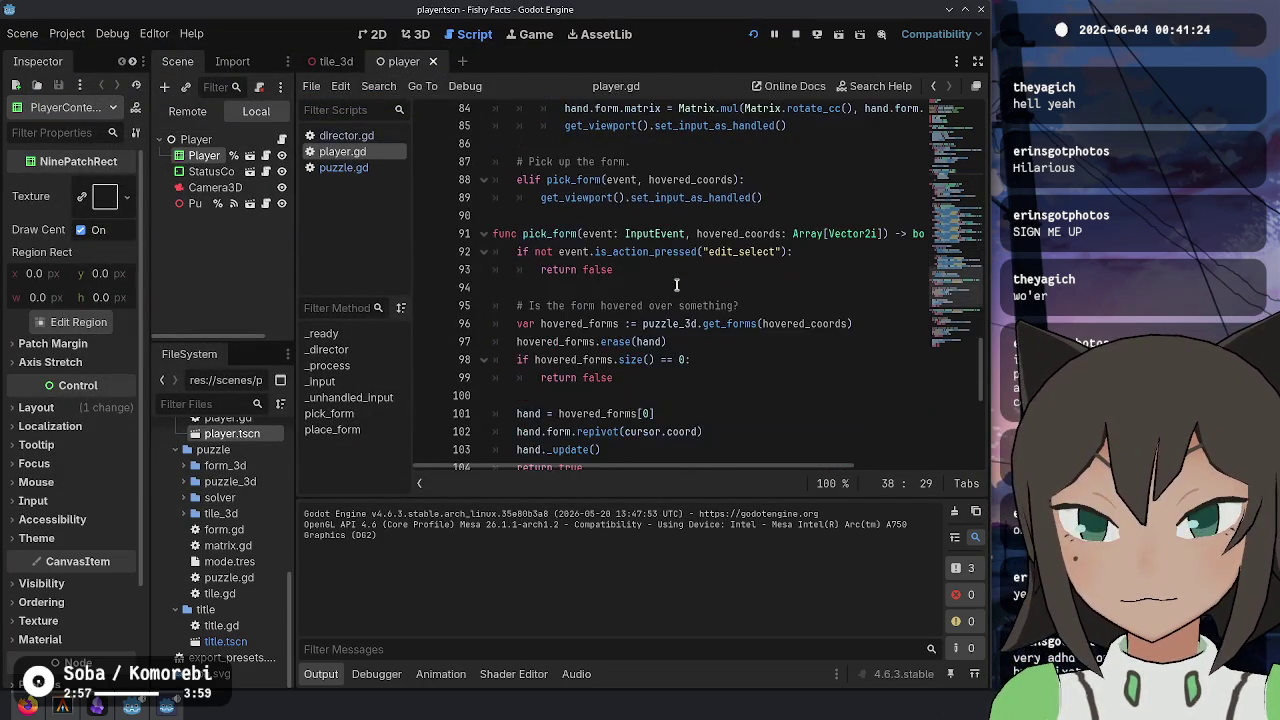
scroll(677, 286, "up", 3)
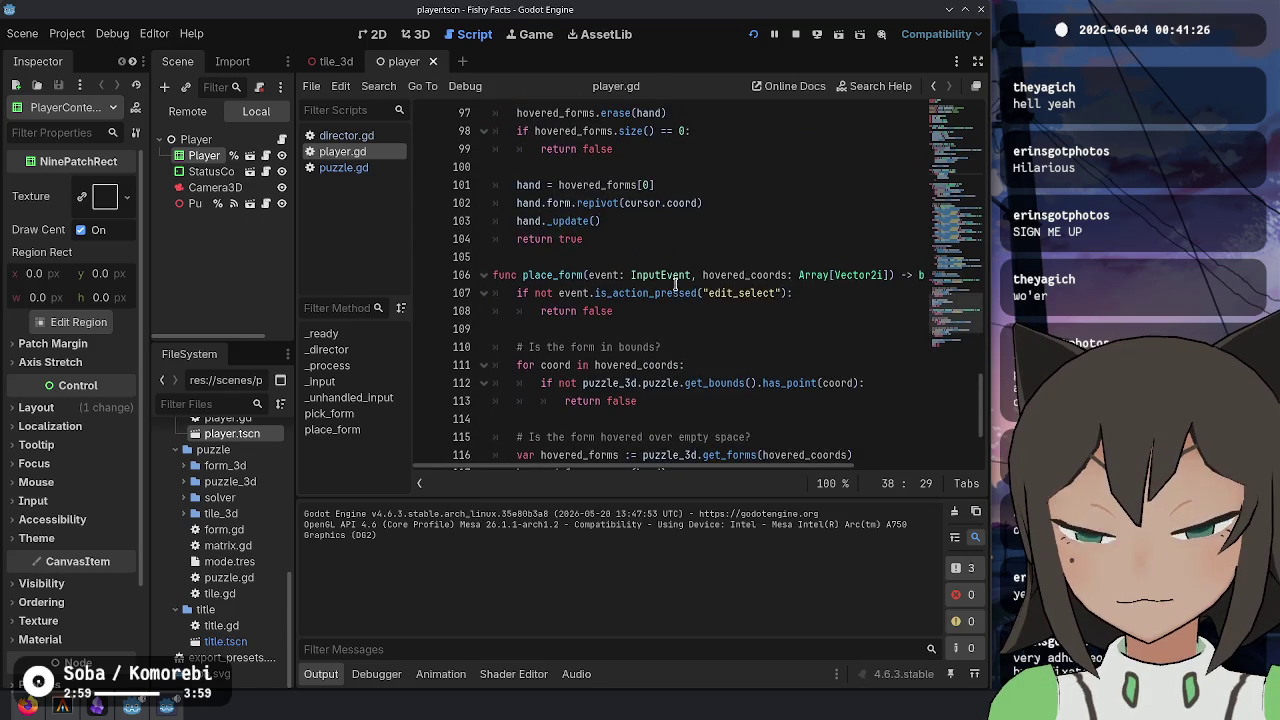
scroll(672, 285, "down", 3)
scroll(672, 283, "up", 20)
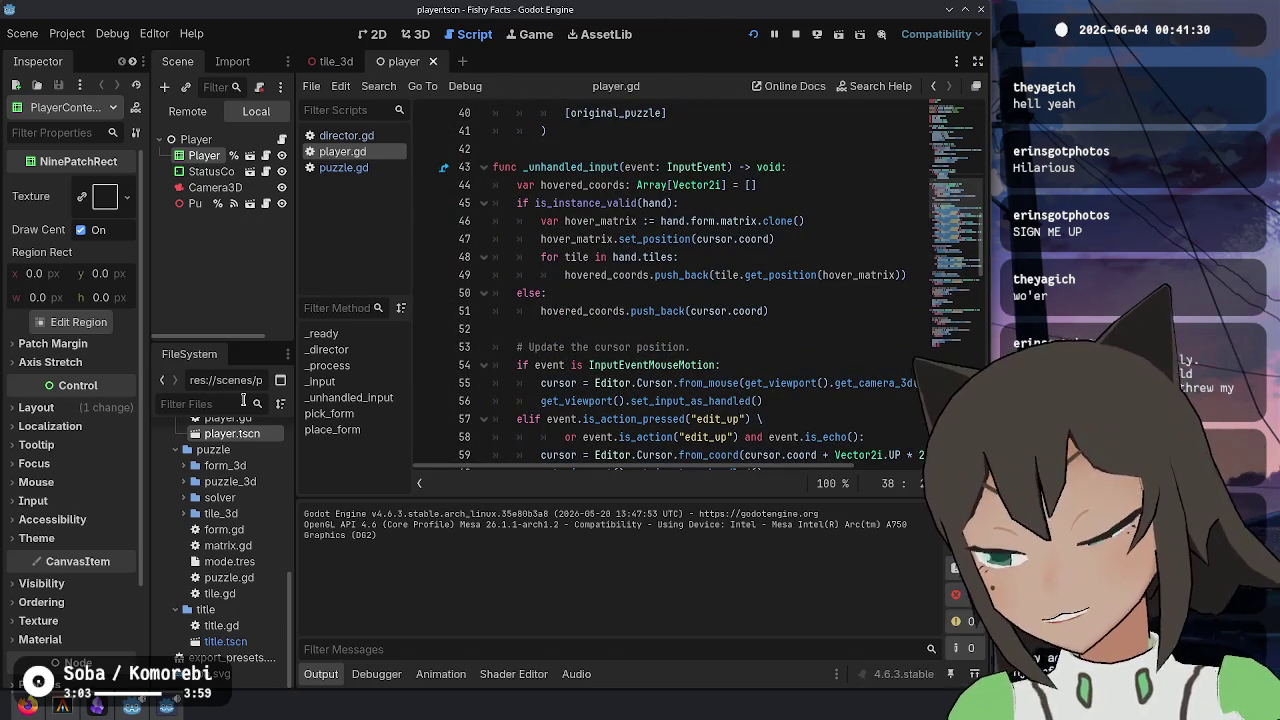
type("editor")
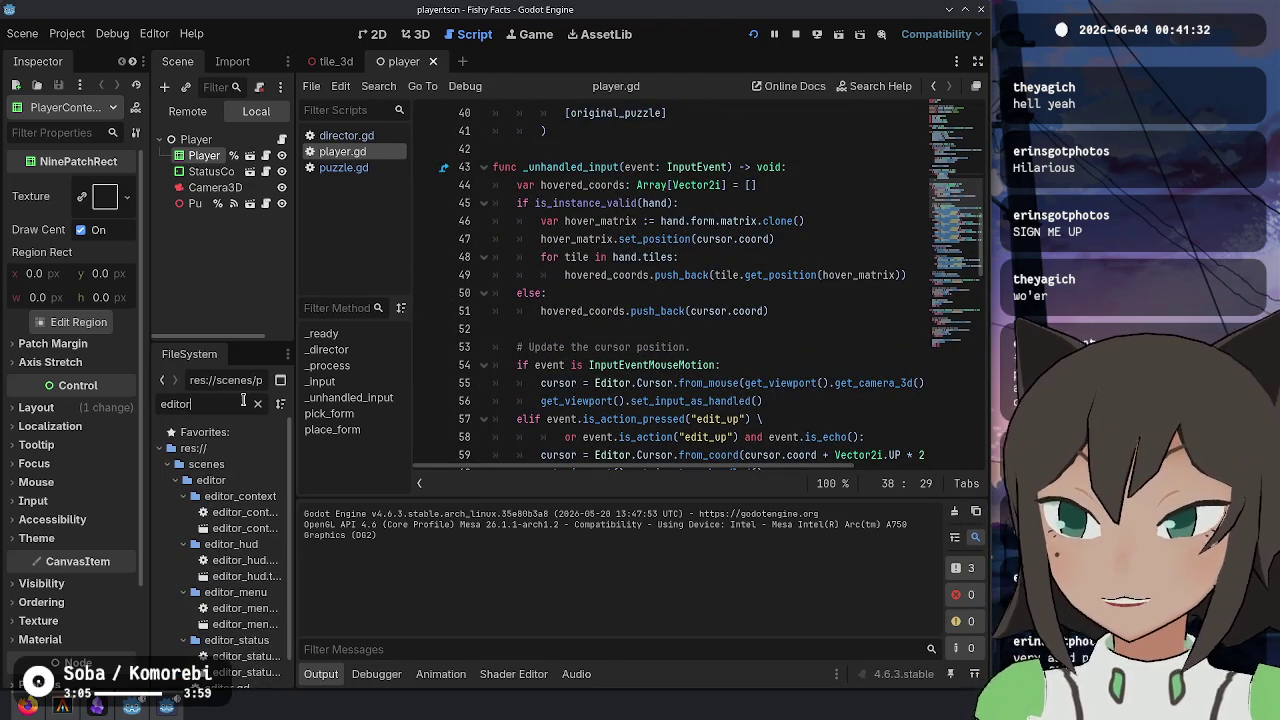
scroll(230, 620, "down", 1)
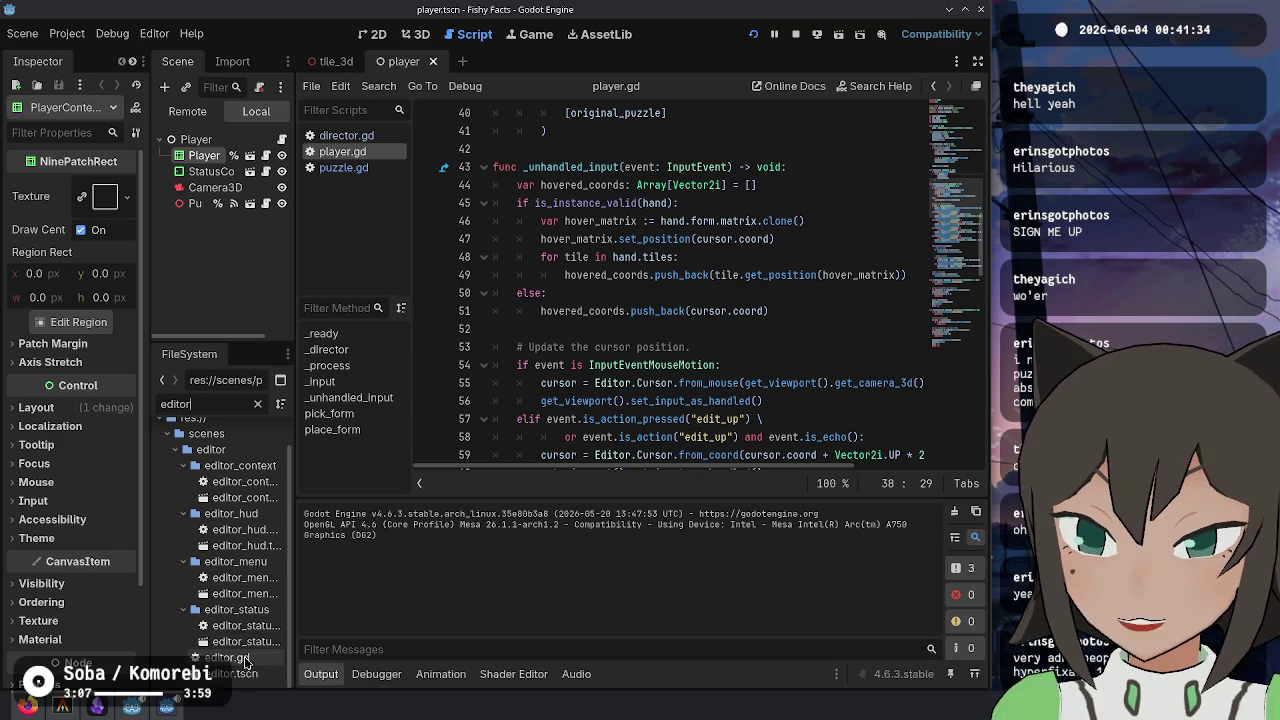
double_click(226, 657)
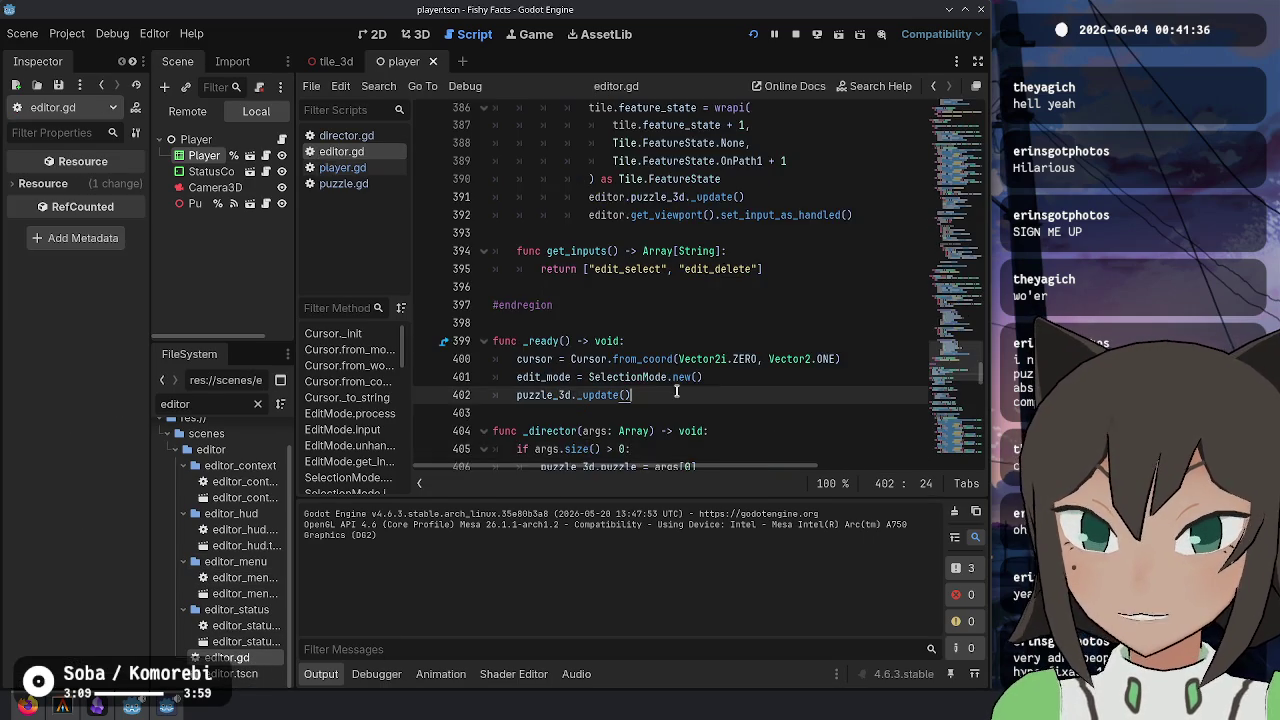
- Scroll editor.gd to TileMode's input code that clears the held piece
scroll(779, 322, "up", 8)
scroll(779, 322, "up", 10)
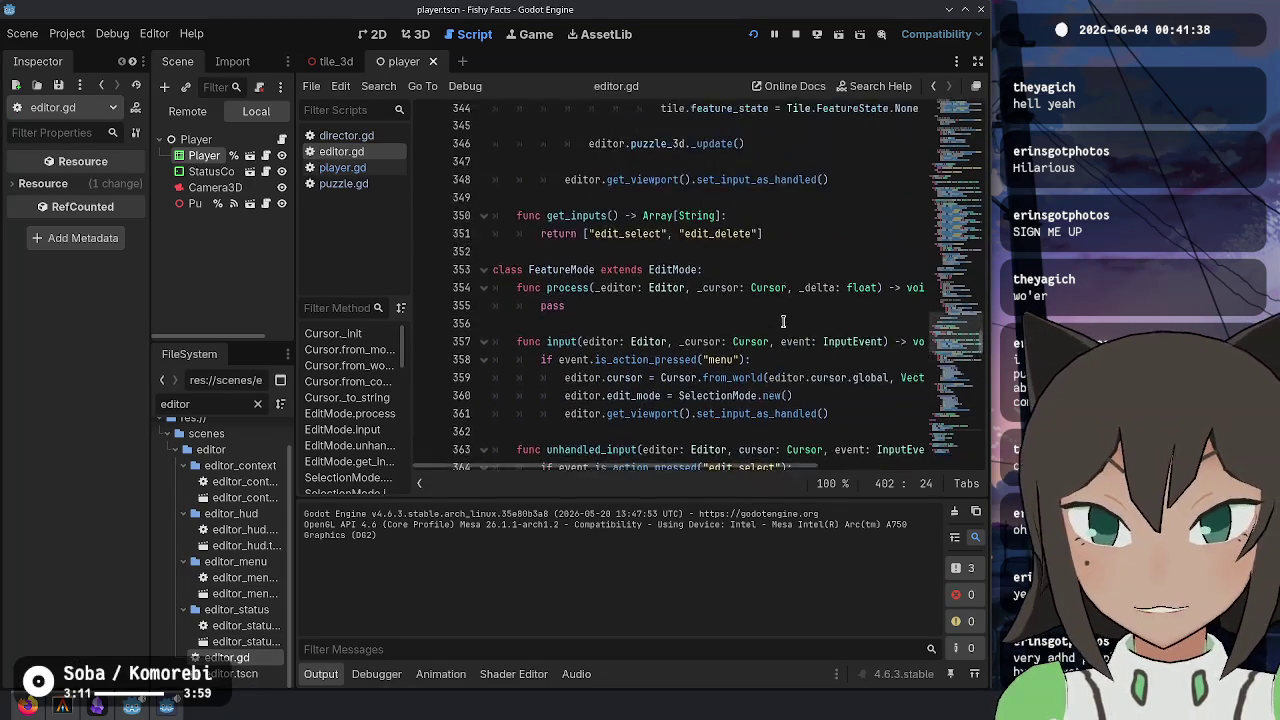
scroll(789, 323, "up", 12)
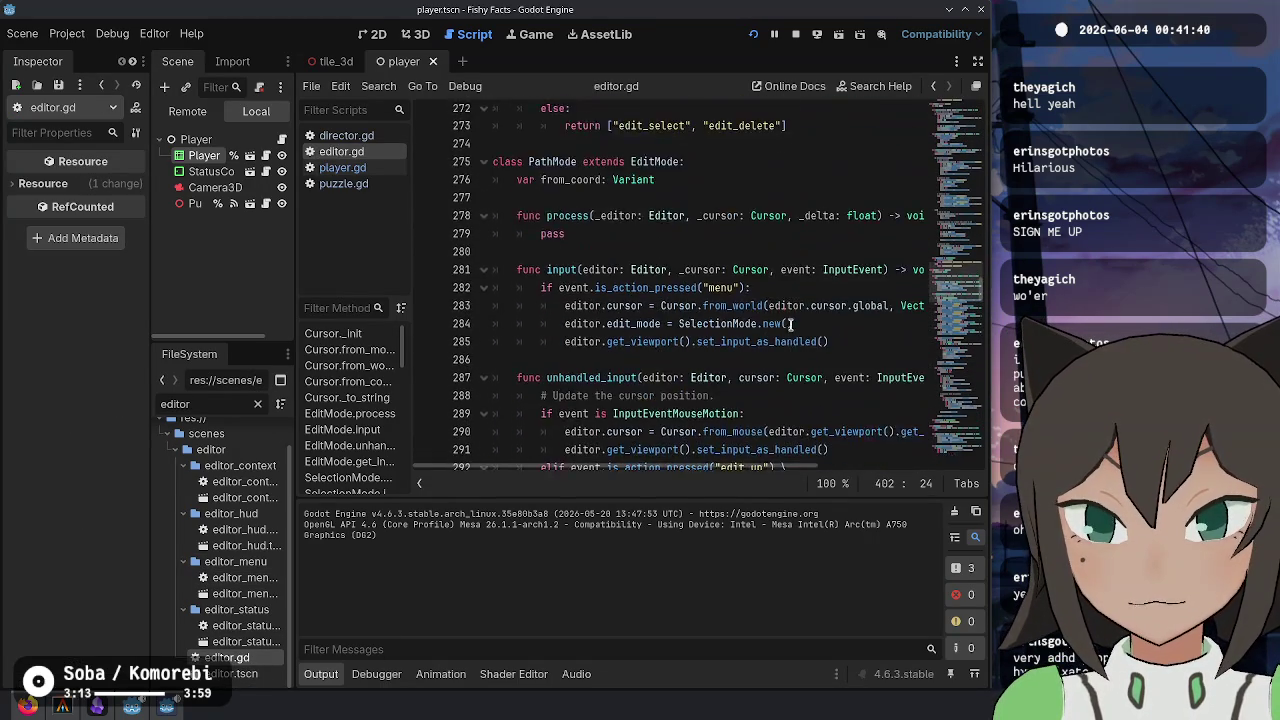
scroll(589, 332, "up", 15)
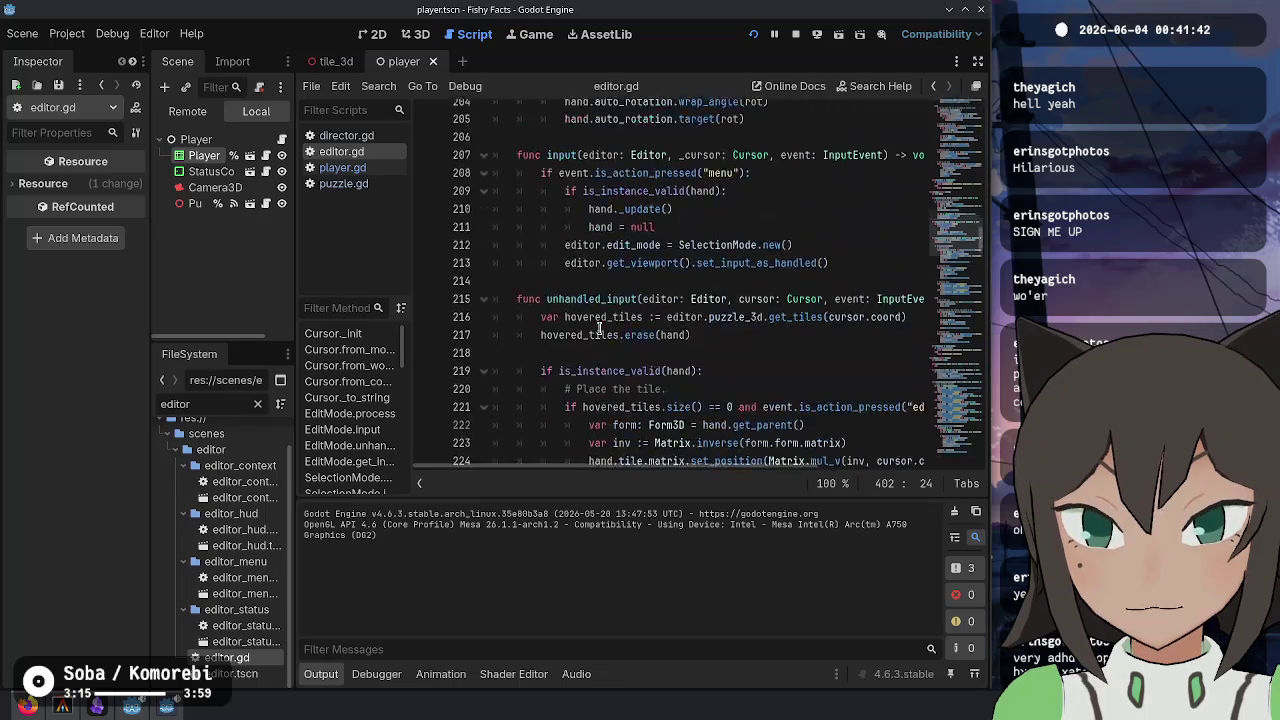
scroll(565, 413, "down", 4)
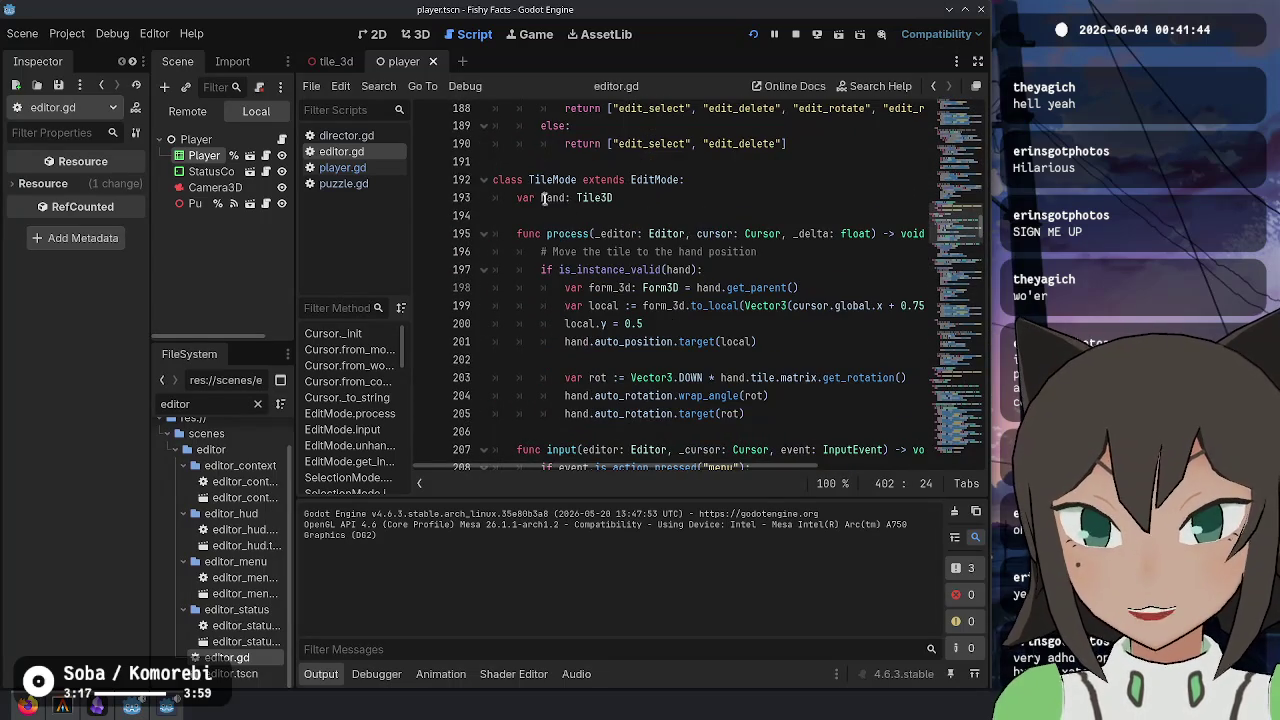
left_click(566, 198)
scroll(600, 200, "down", 3)
scroll(635, 153, "up", 1)
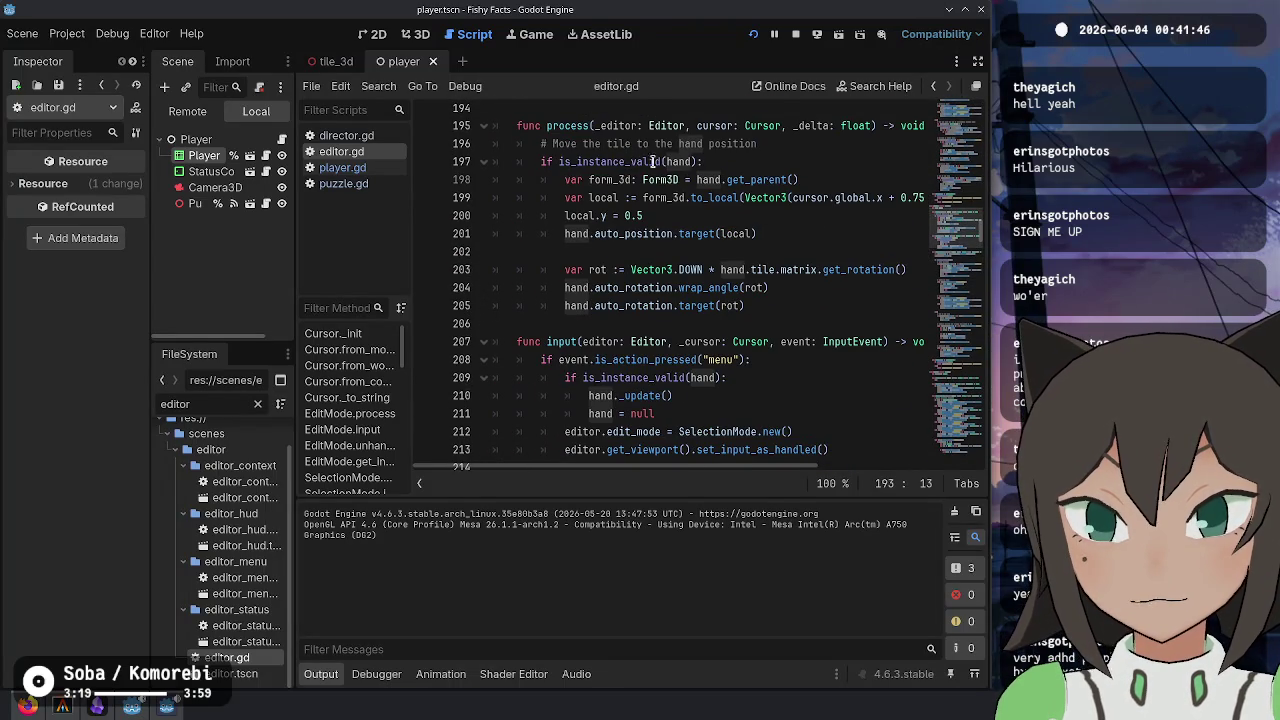
scroll(640, 190, "down", 2)
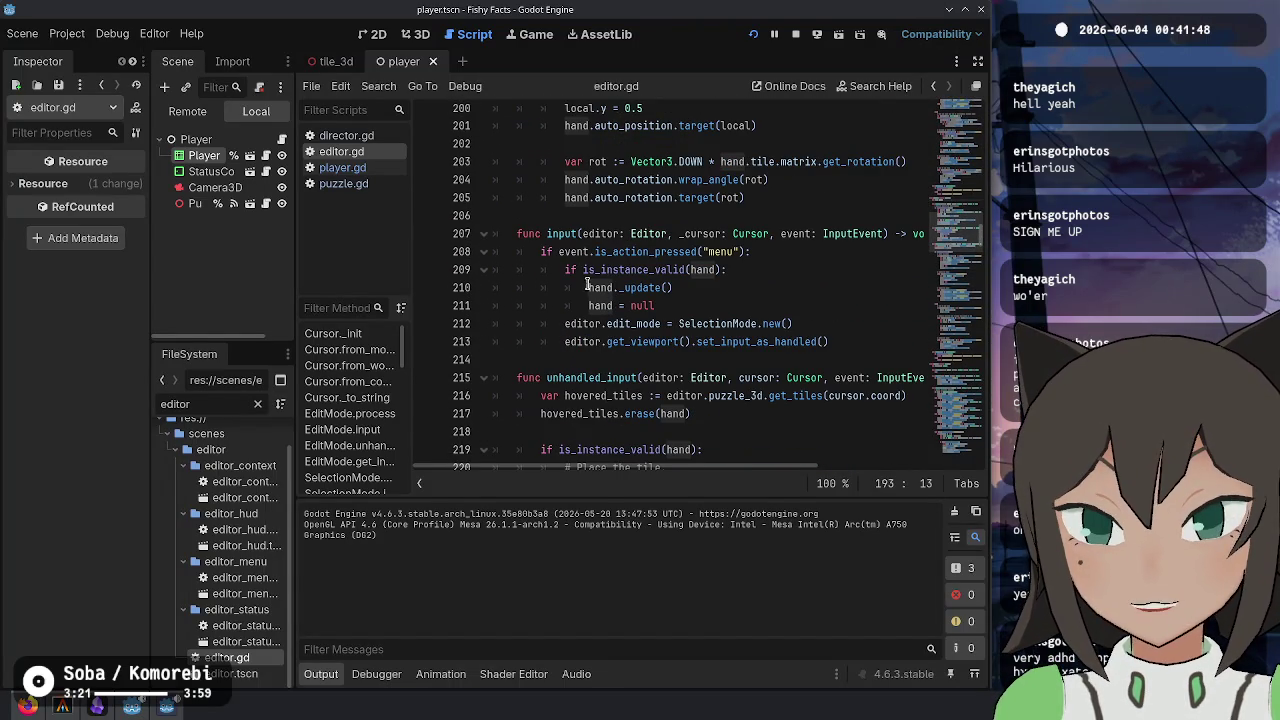
- Select the menu check and hand-clearing lines 208–211, then close editor.gd with Ctrl+W
mouse_move(655, 306)
left_mouse_down()
mouse_move(580, 290)
mouse_move(566, 271)
left_mouse_up()
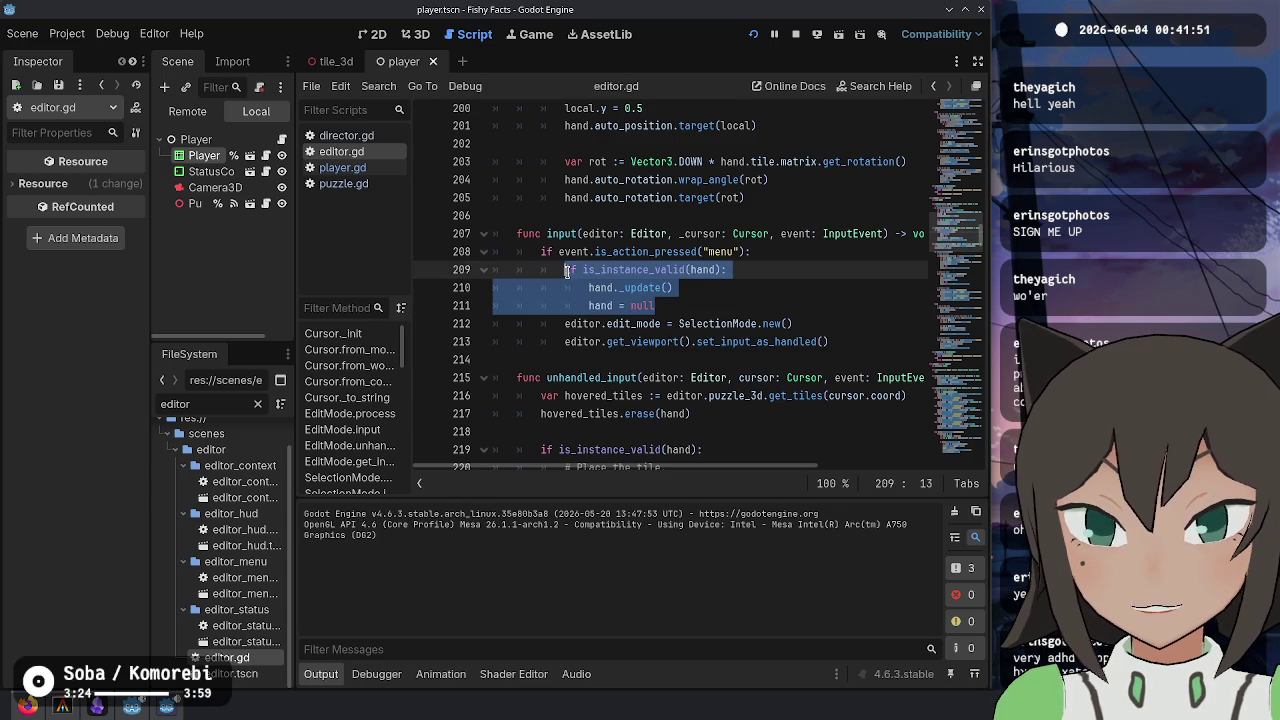
left_click(742, 292)
left_click_drag(667, 306, 524, 261)
key("ctrl+c")
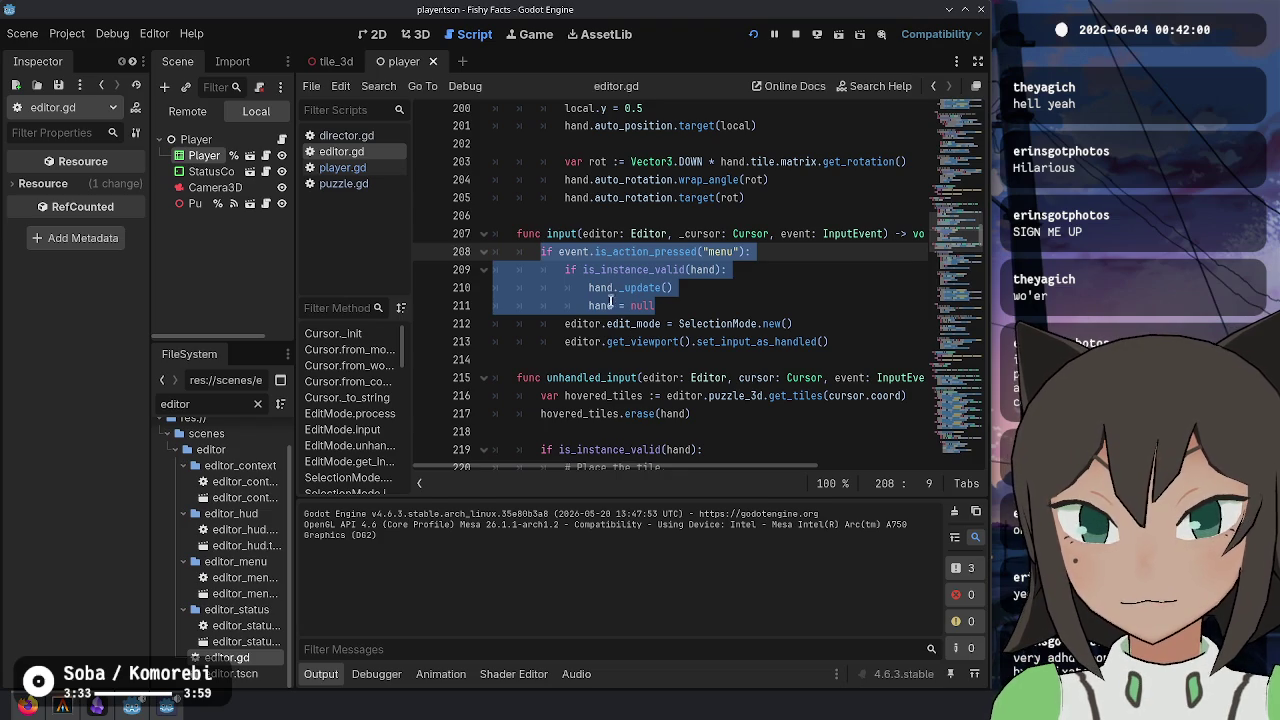
key("ctrl+w")
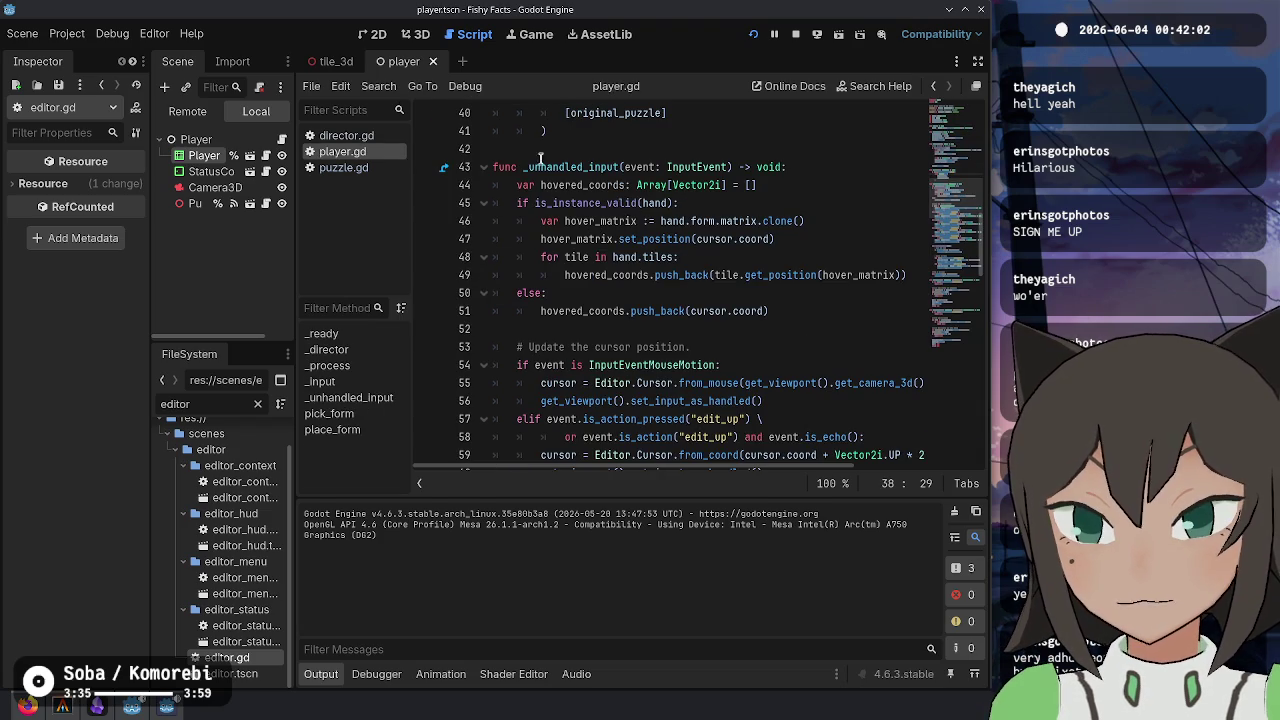
- Paste the is_instance_valid(hand) check into _input, drop the duplicate menu line, and dedent it
scroll(740, 290, "up", 4)
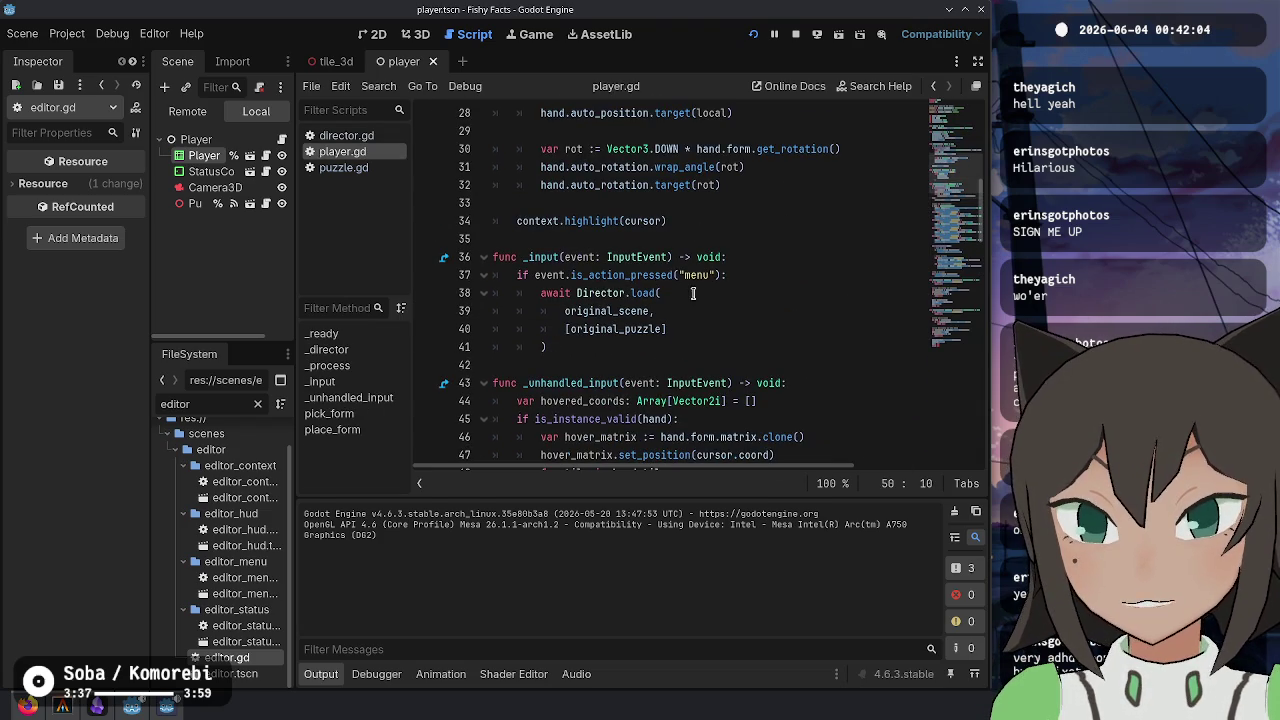
left_click(740, 257)
left_click(686, 344)
key("ctrl+v")
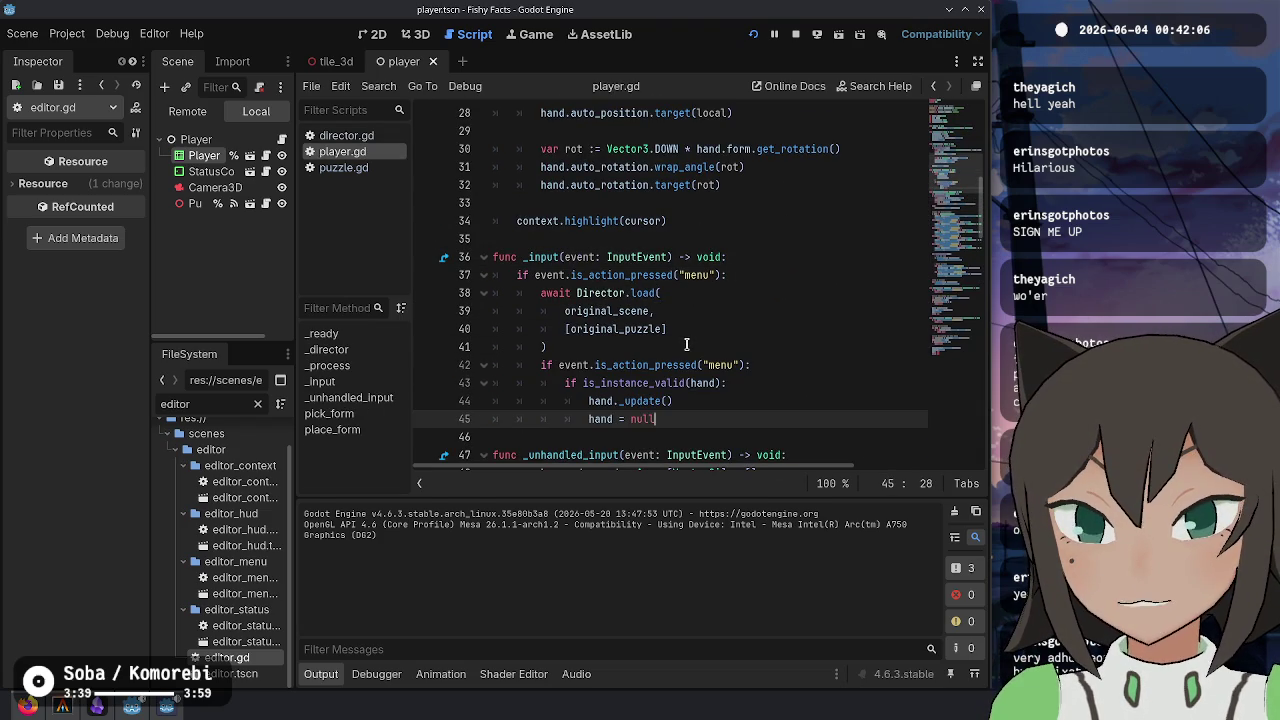
left_click(658, 364)
key("ctrl+shift+k")
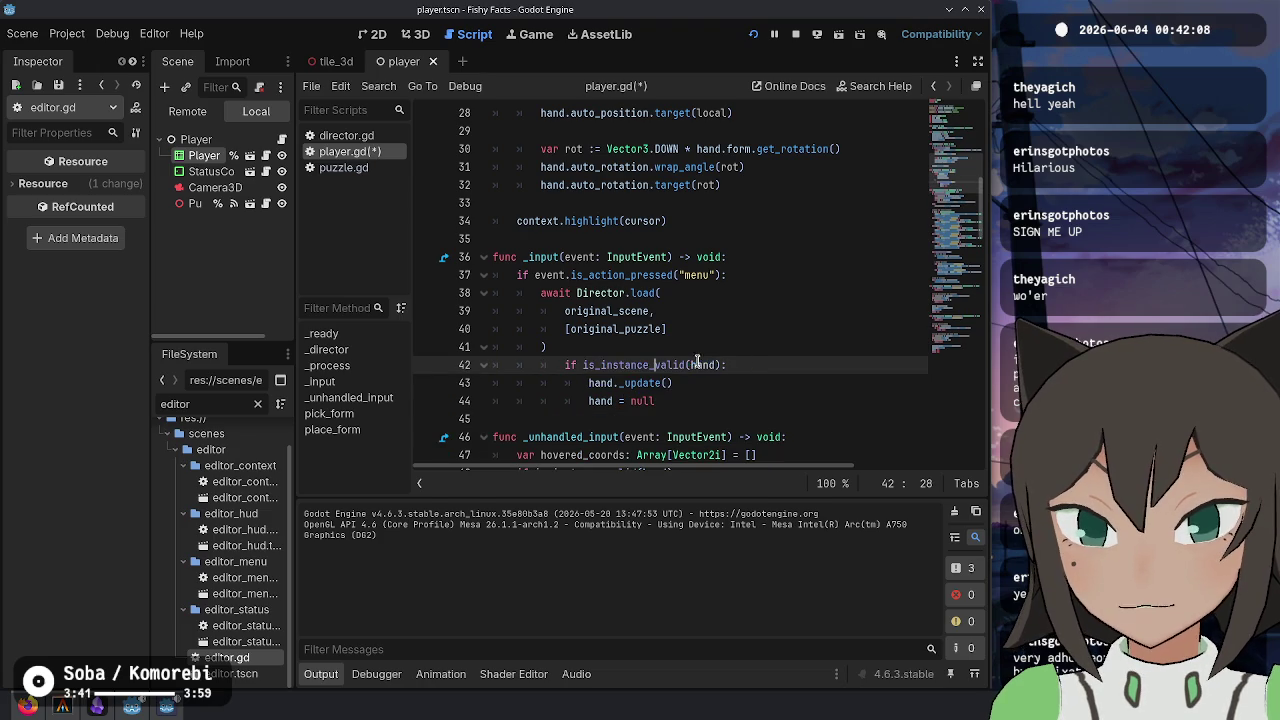
left_click_drag(517, 374, 668, 400)
key("shift+Tab")
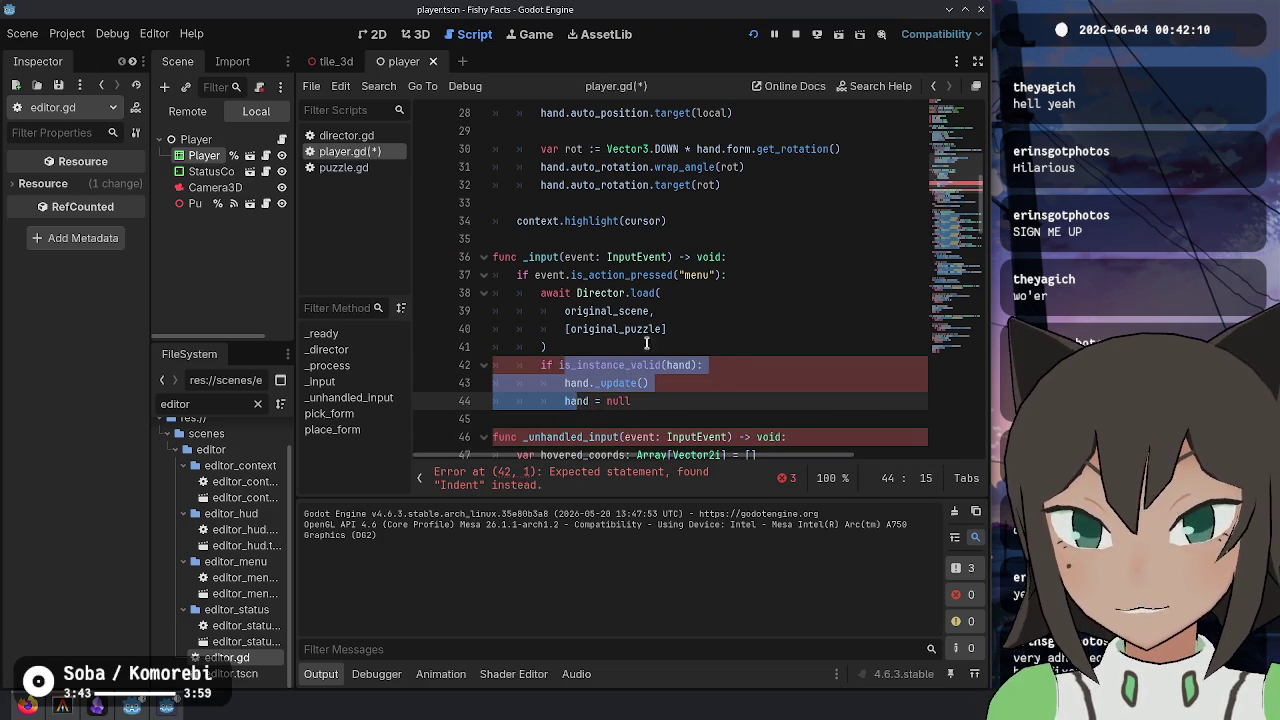
key("Up")
key("Up")
key("Up")
- Add an else branch and move the Director.load block under it with Tab indentation
left_click(735, 401)
key("Return")
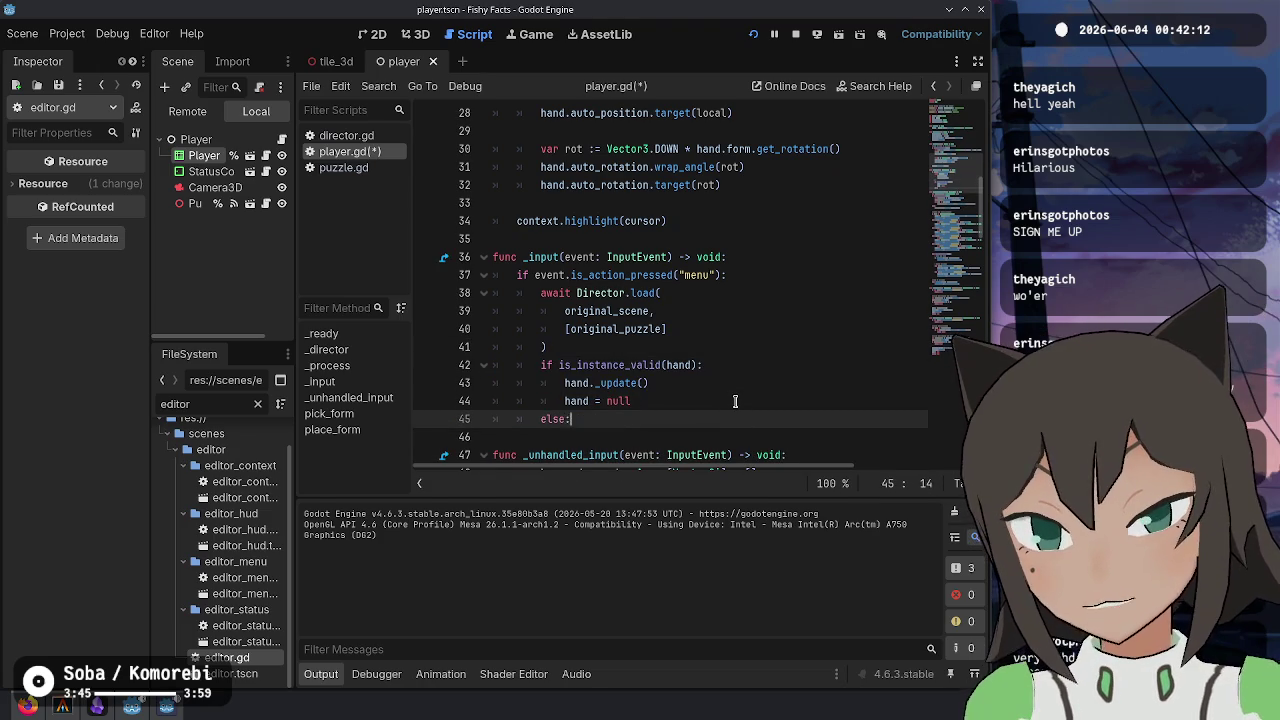
key("Return")
left_click_drag(599, 347, 728, 275)
key("ctrl+x")
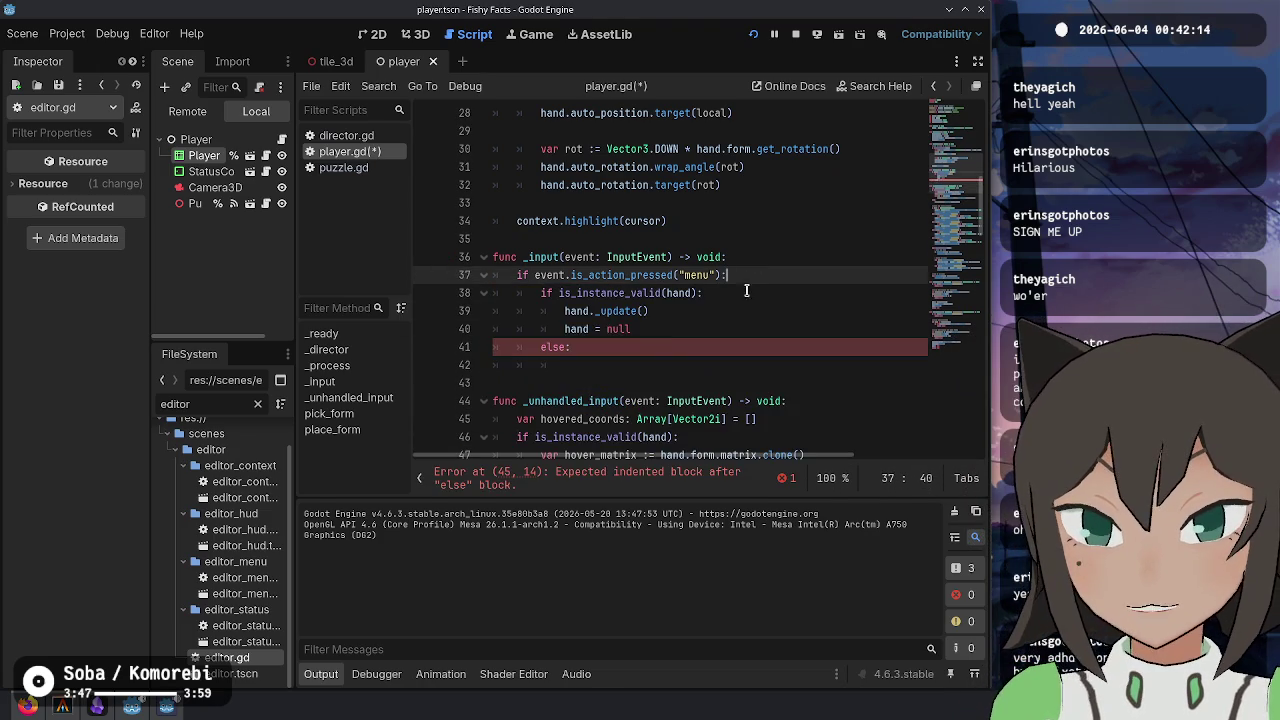
left_click(672, 329)
key("ctrl+v")
key("ctrl+z")
key("ctrl+z")
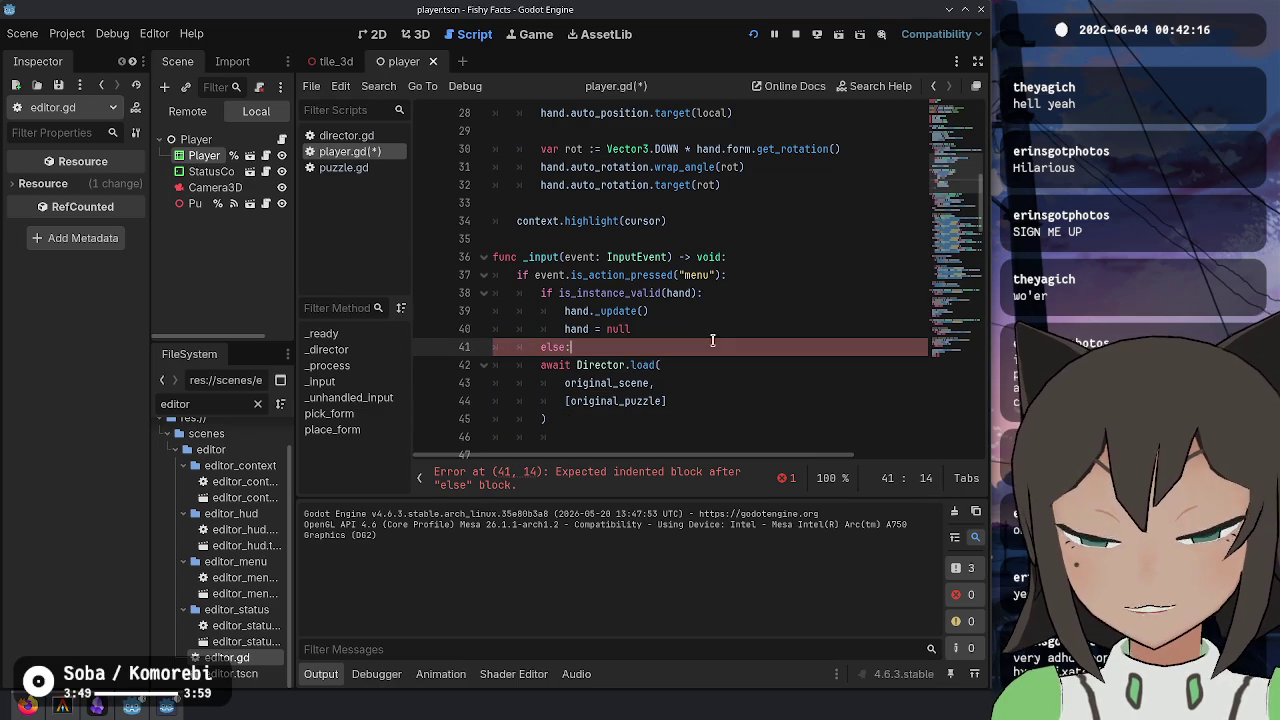
left_click_drag(637, 368, 547, 420)
key("Tab")
- Save player.gd with Ctrl+S and look over the menu check on line 37
scroll(585, 300, "down", 3)
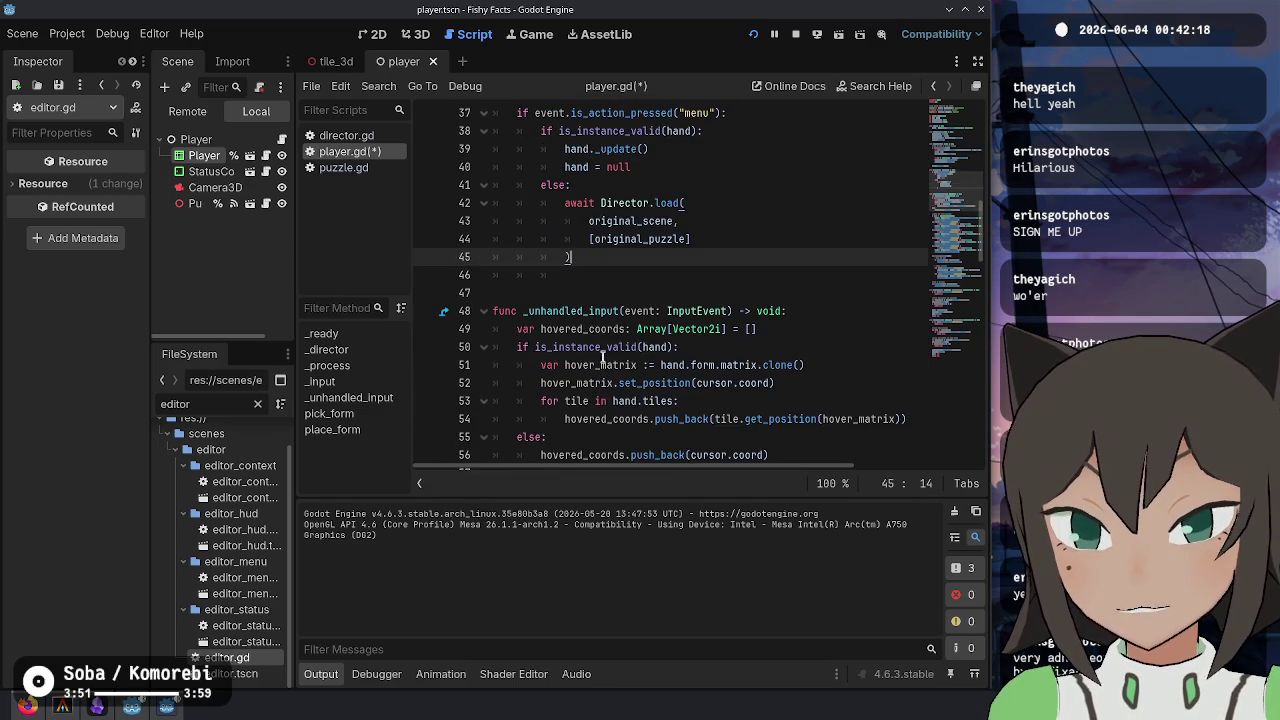
left_click(585, 275)
key("ctrl+s")
scroll(650, 277, "up", 3)
left_click(707, 275)
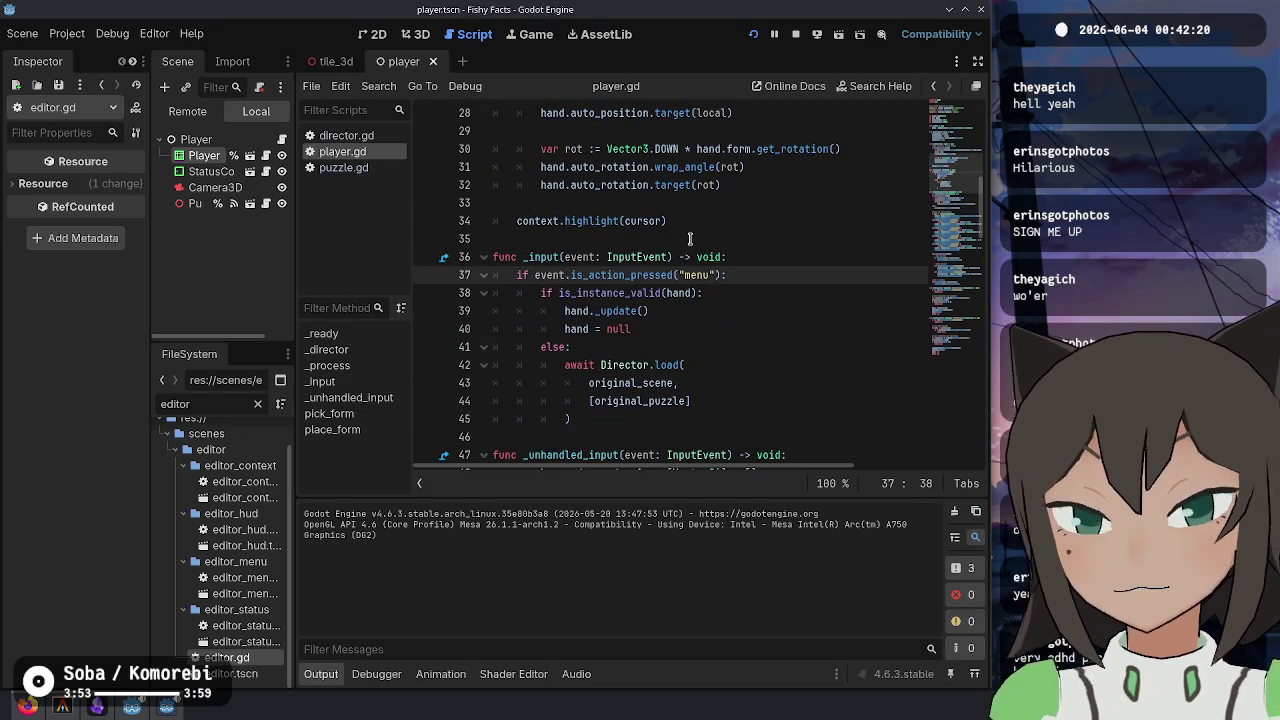
left_click_drag(526, 270, 800, 266)
left_click(800, 268)
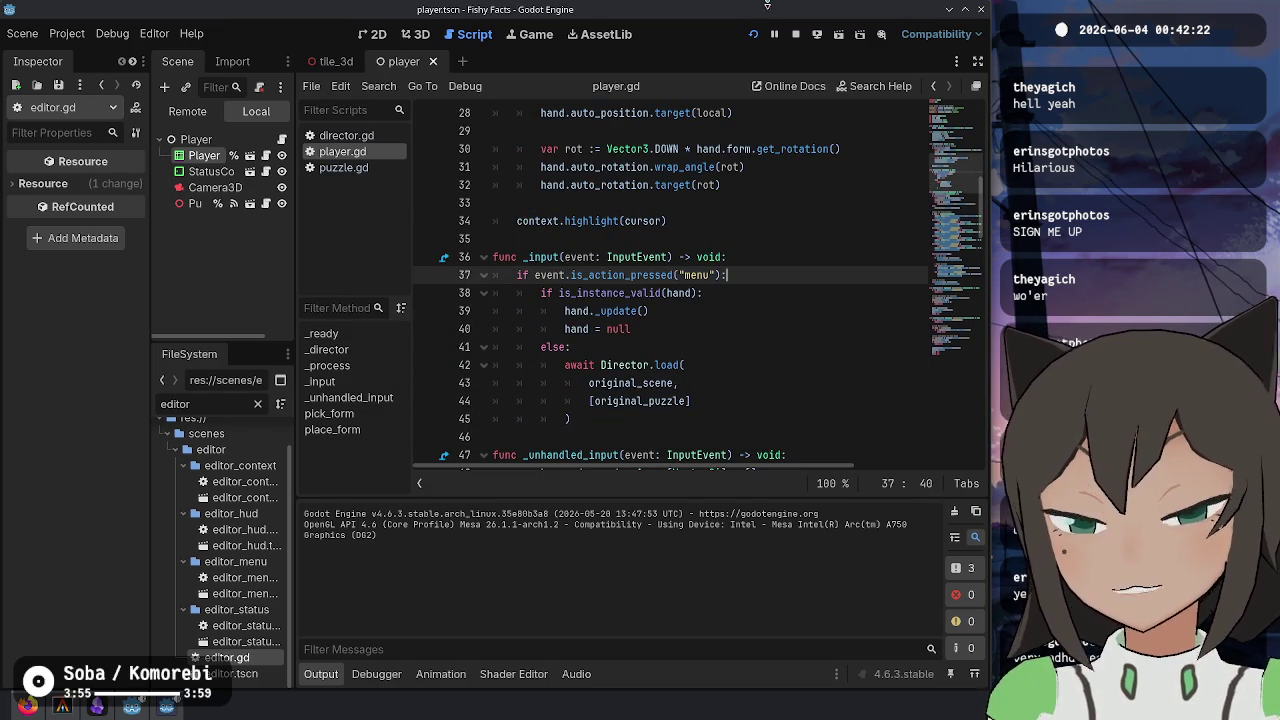
left_click(676, 365)
left_click(670, 293)
left_click(671, 331)
- Run the game and load the rotate - exodrifter level from level select
left_click(667, 293)
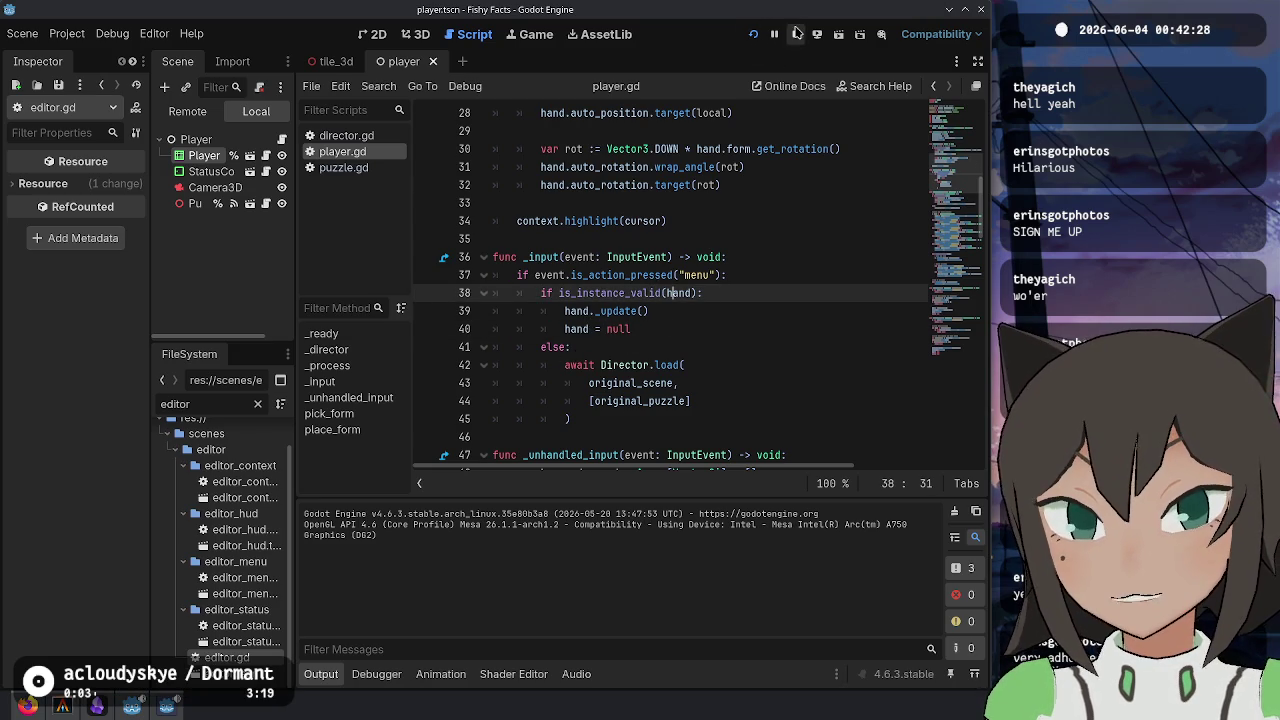
left_click(754, 37)
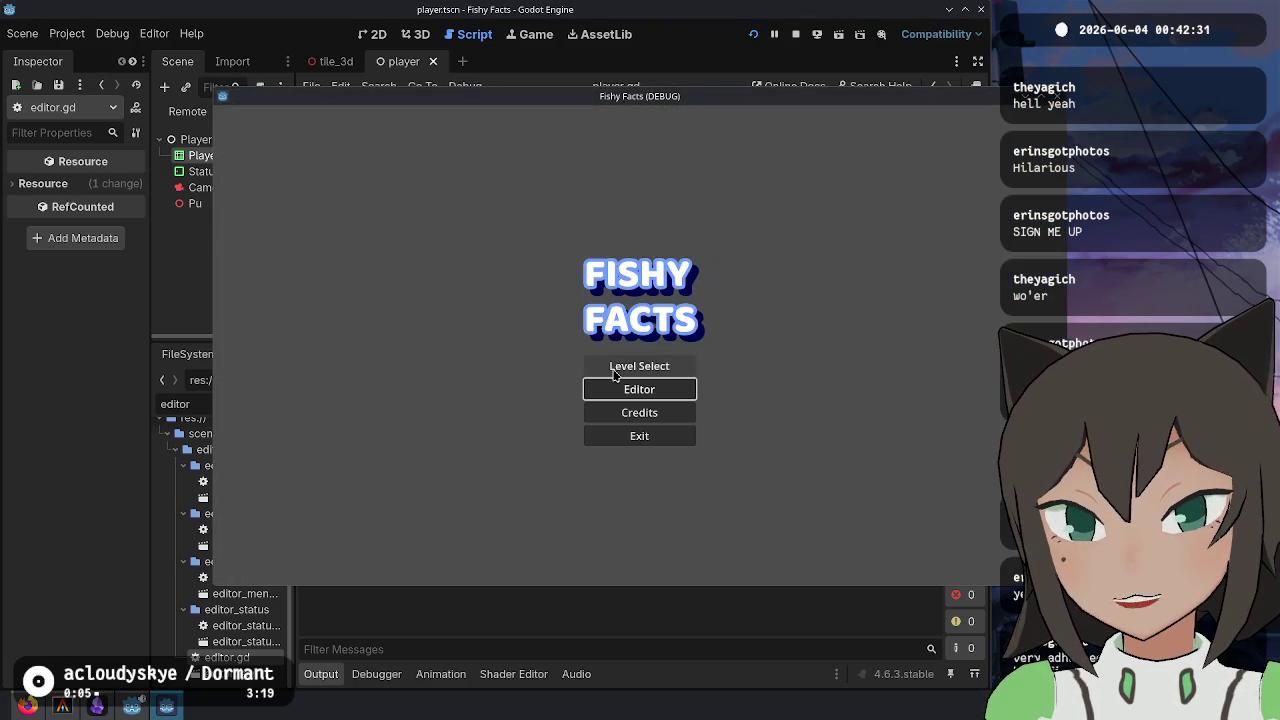
left_click(615, 371)
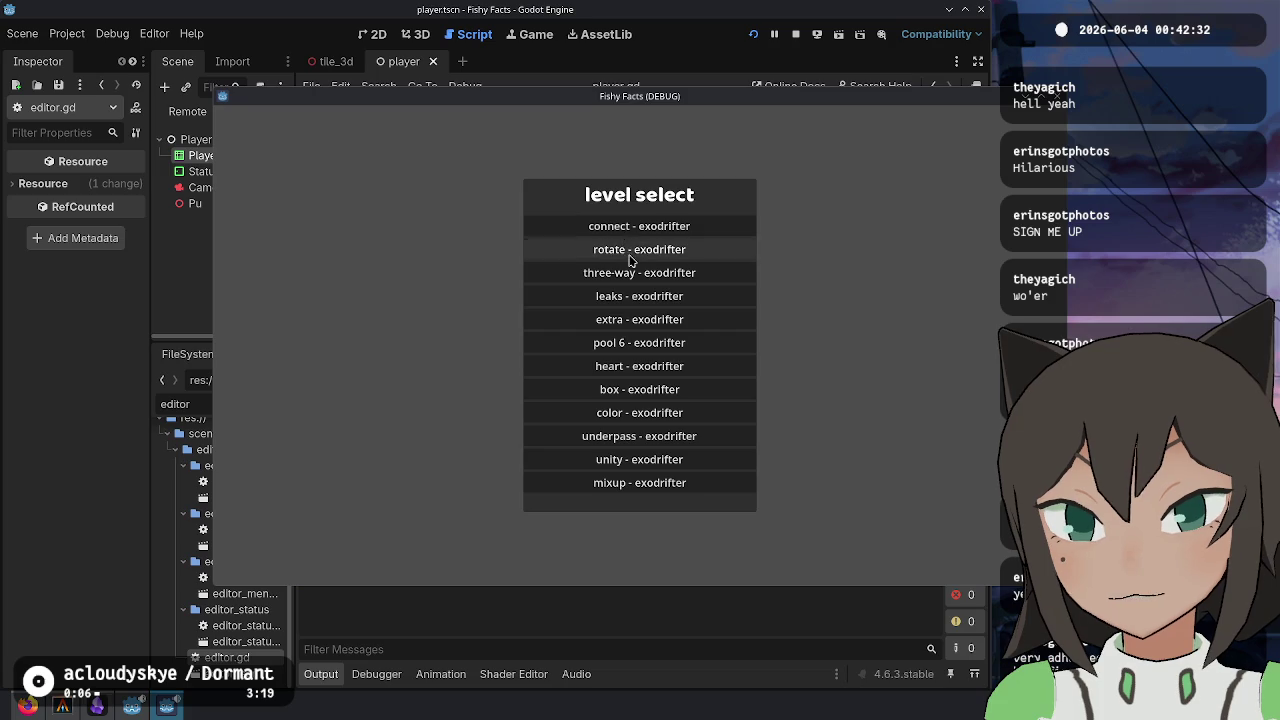
left_click(626, 250)
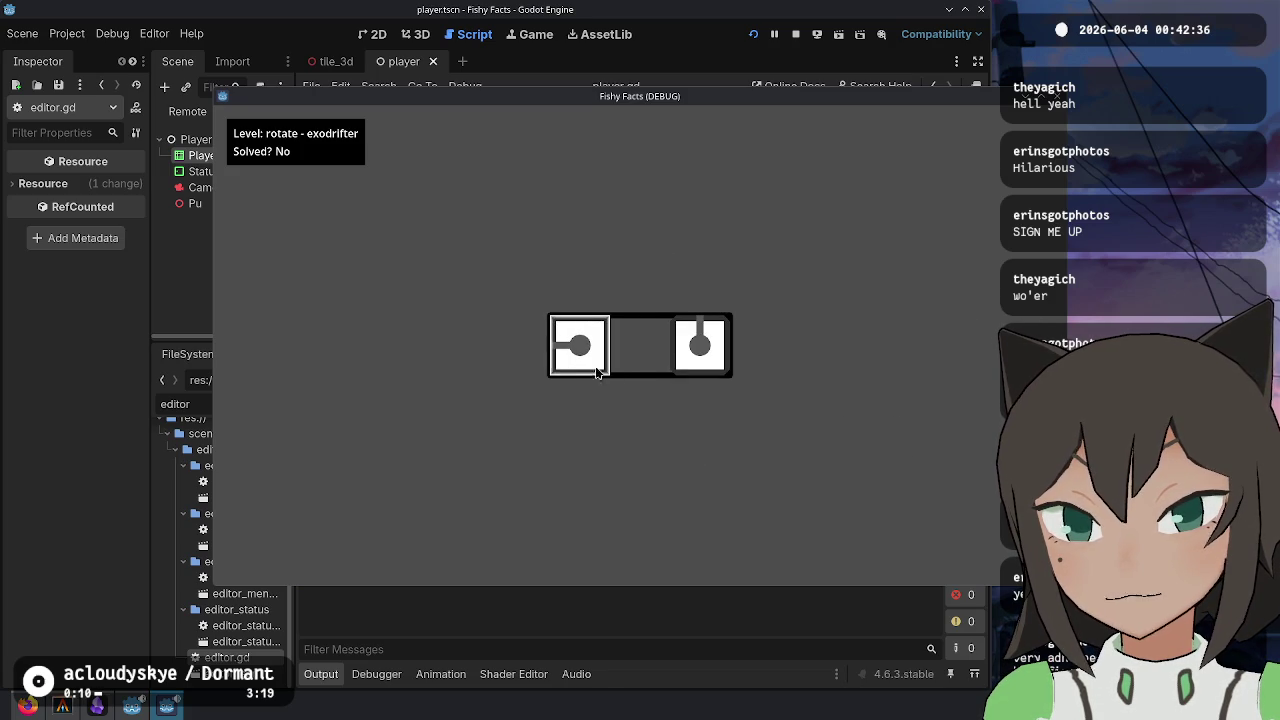
- Test the menu key in color - exodrifter to return to level select, then bring Obsidian forward
key("Escape")
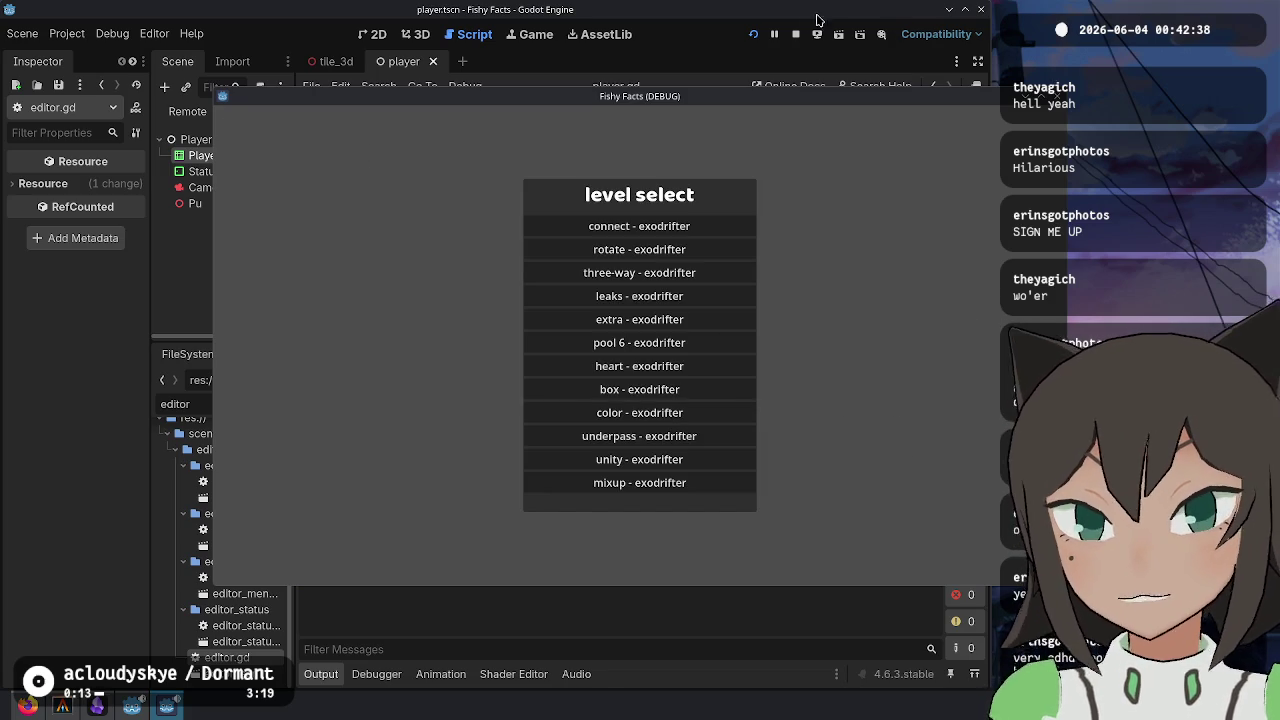
left_click(700, 416)
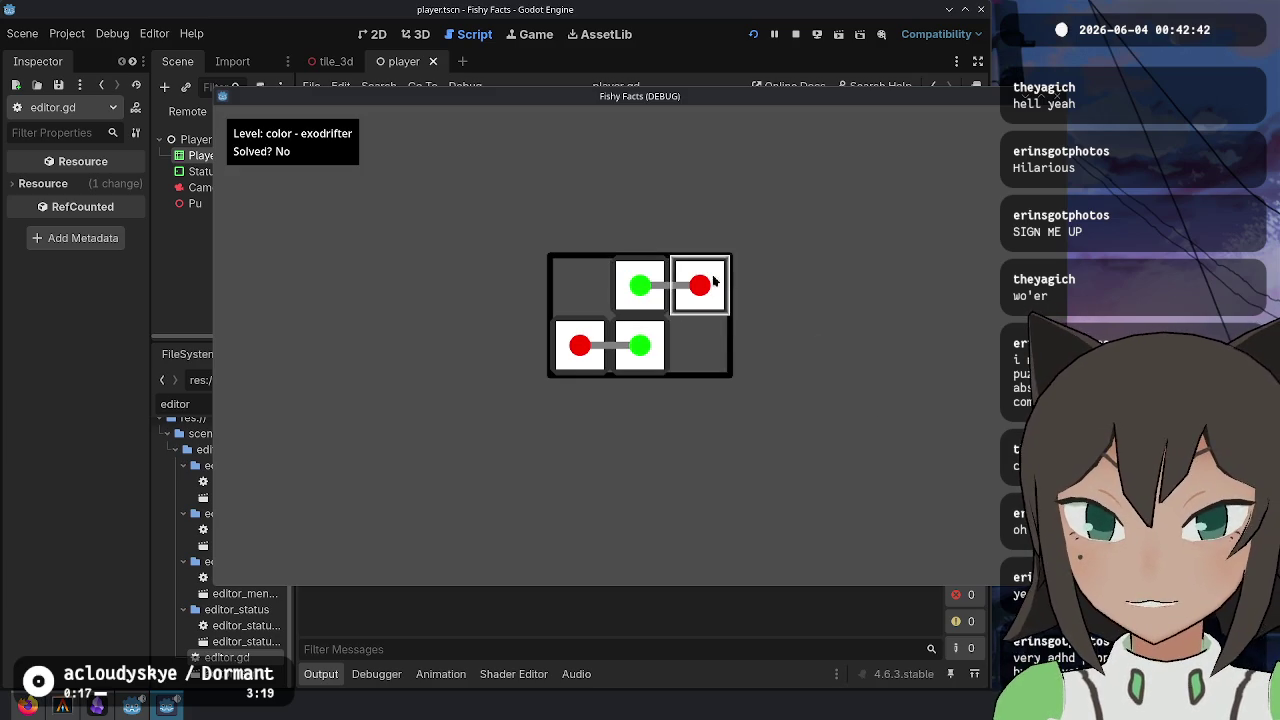
left_click(645, 360)
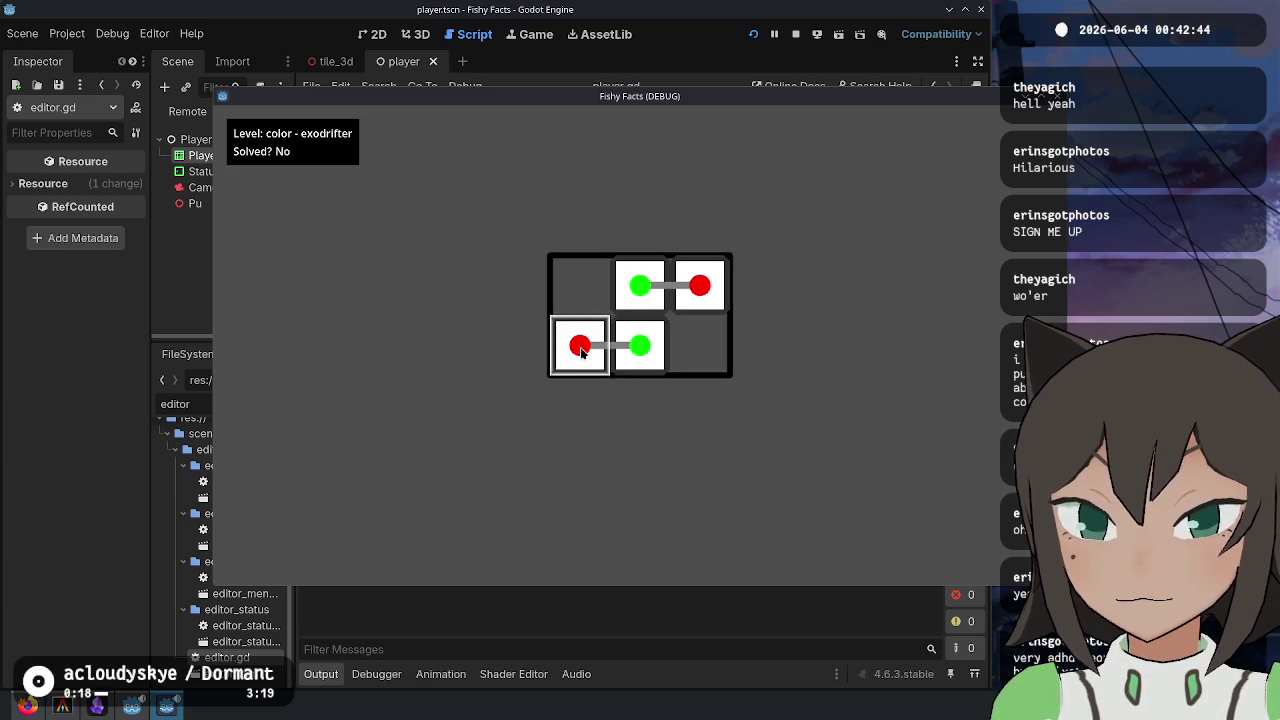
key("Escape")
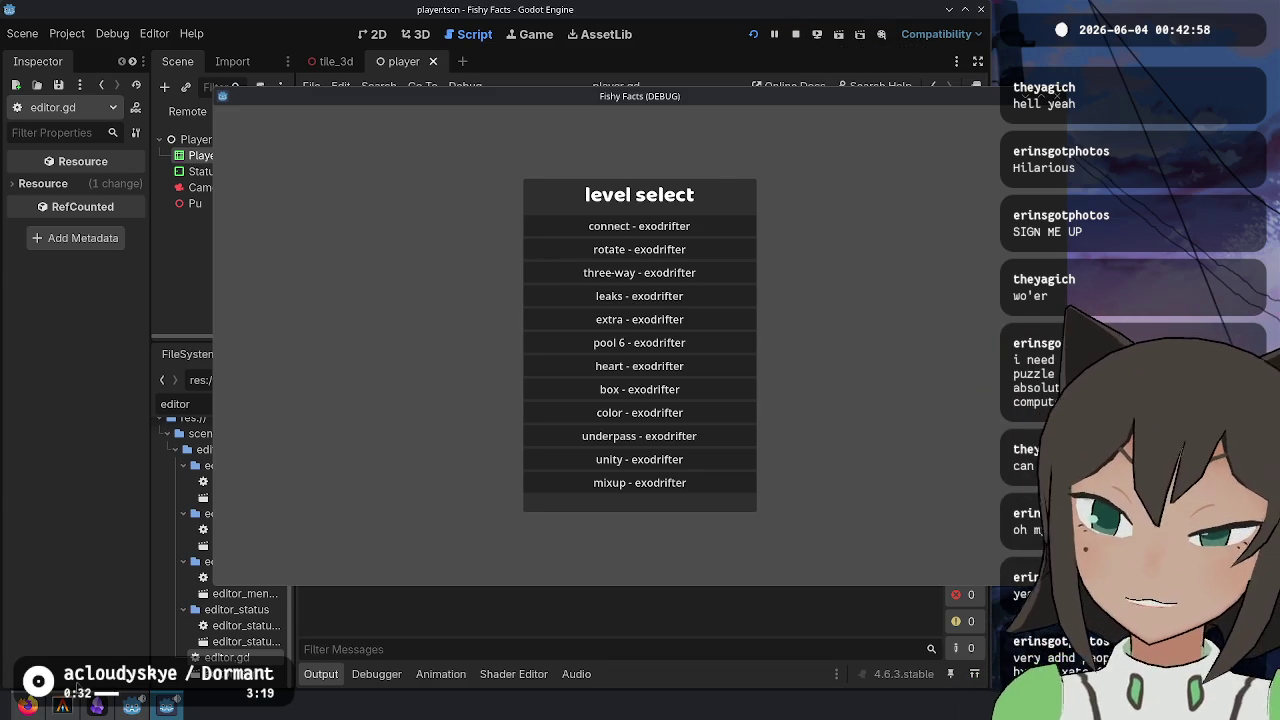
left_click(97, 706)
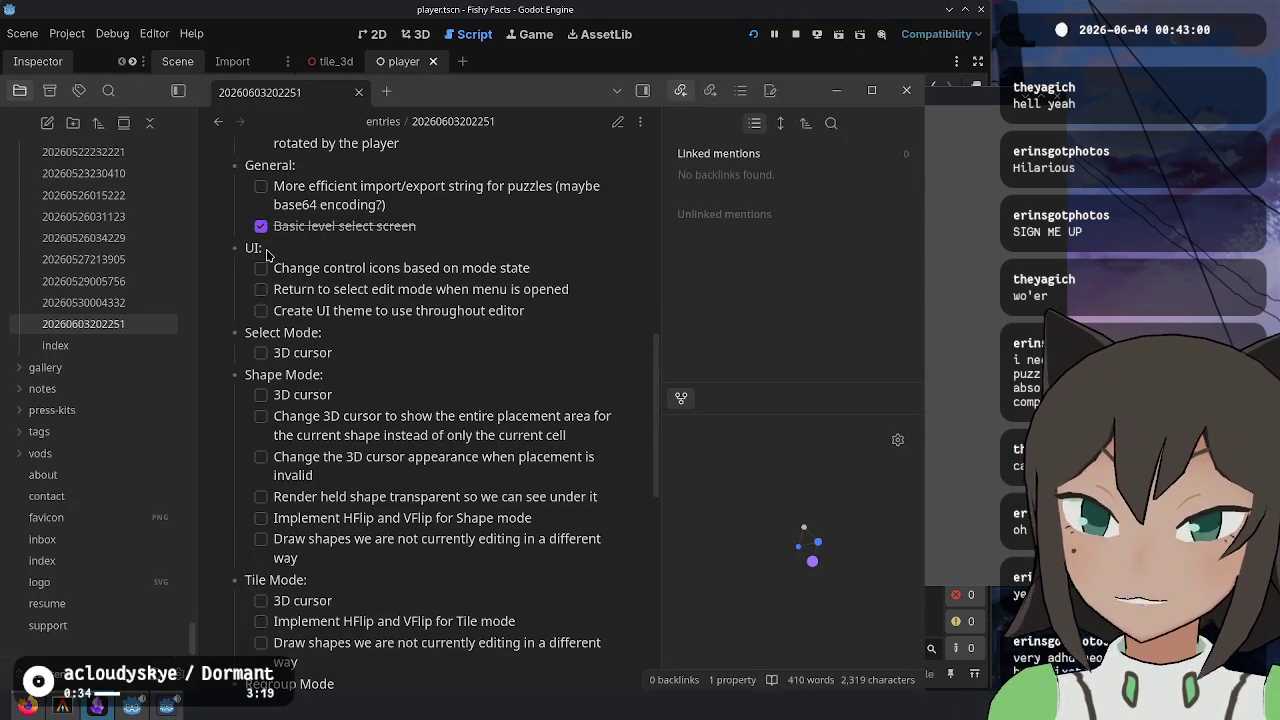
scroll(266, 253, "up", 5)
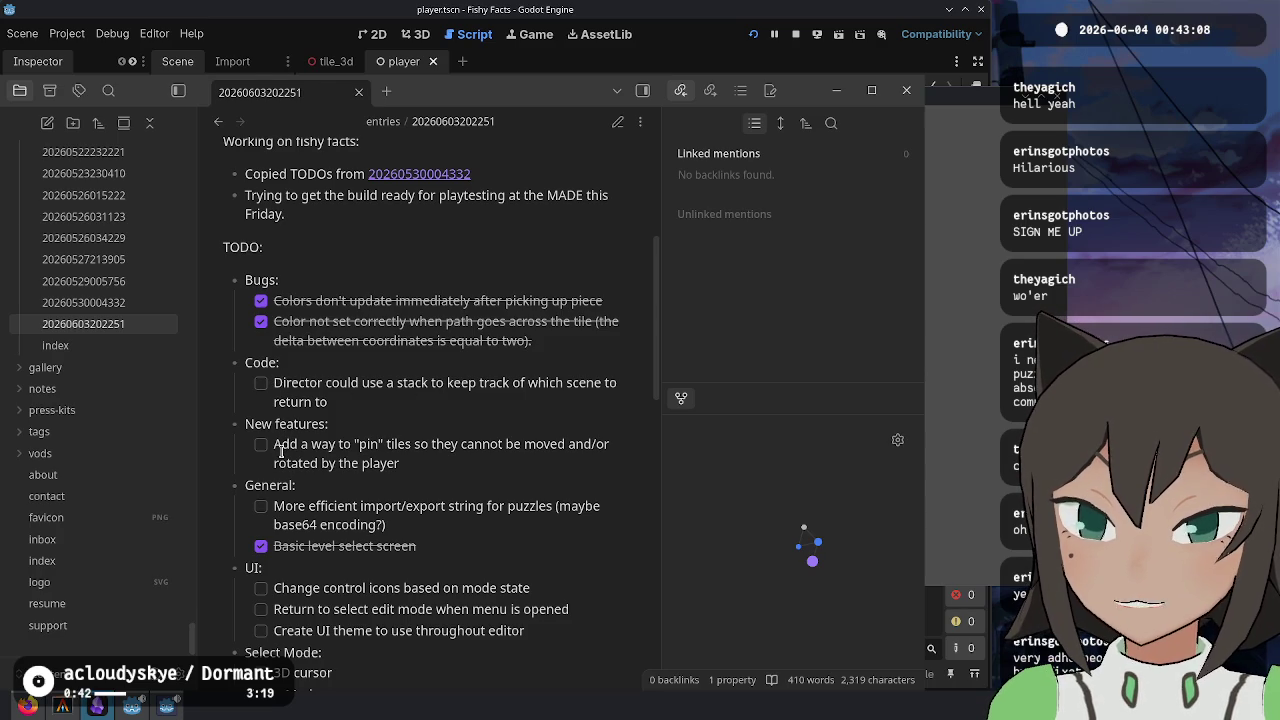
scroll(281, 452, "down", 3)
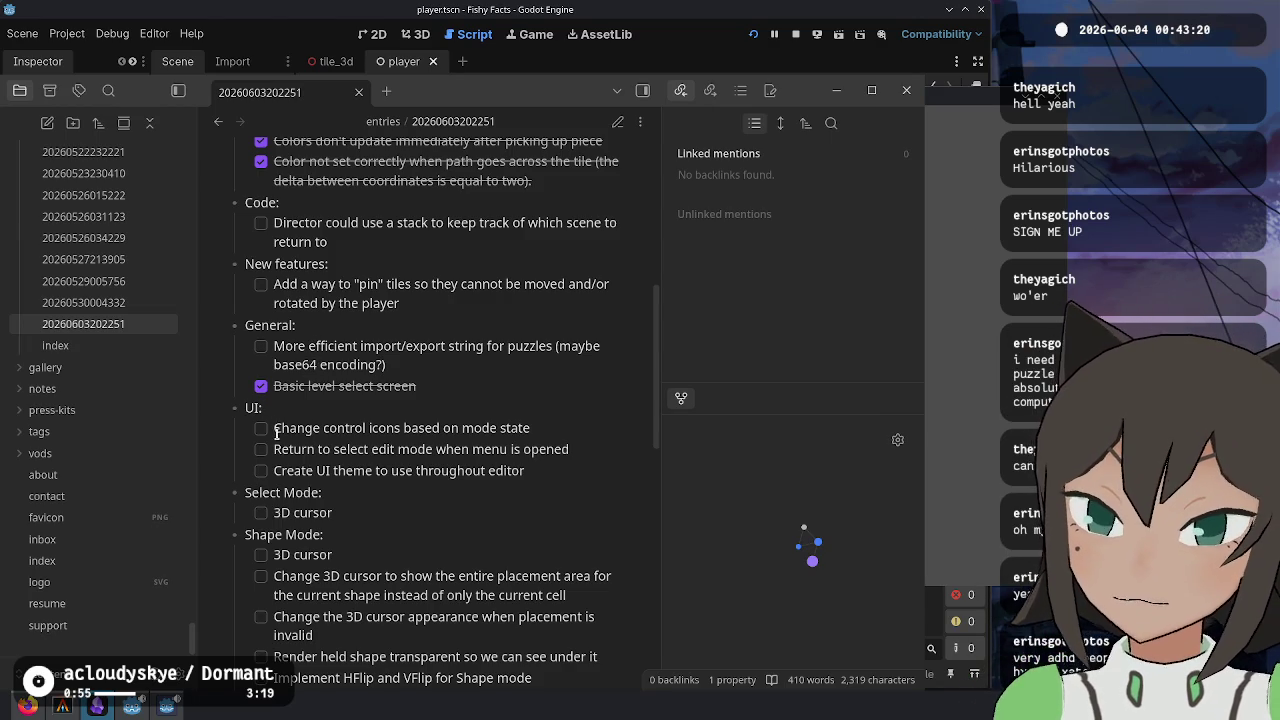
left_click_drag(281, 428, 459, 428)
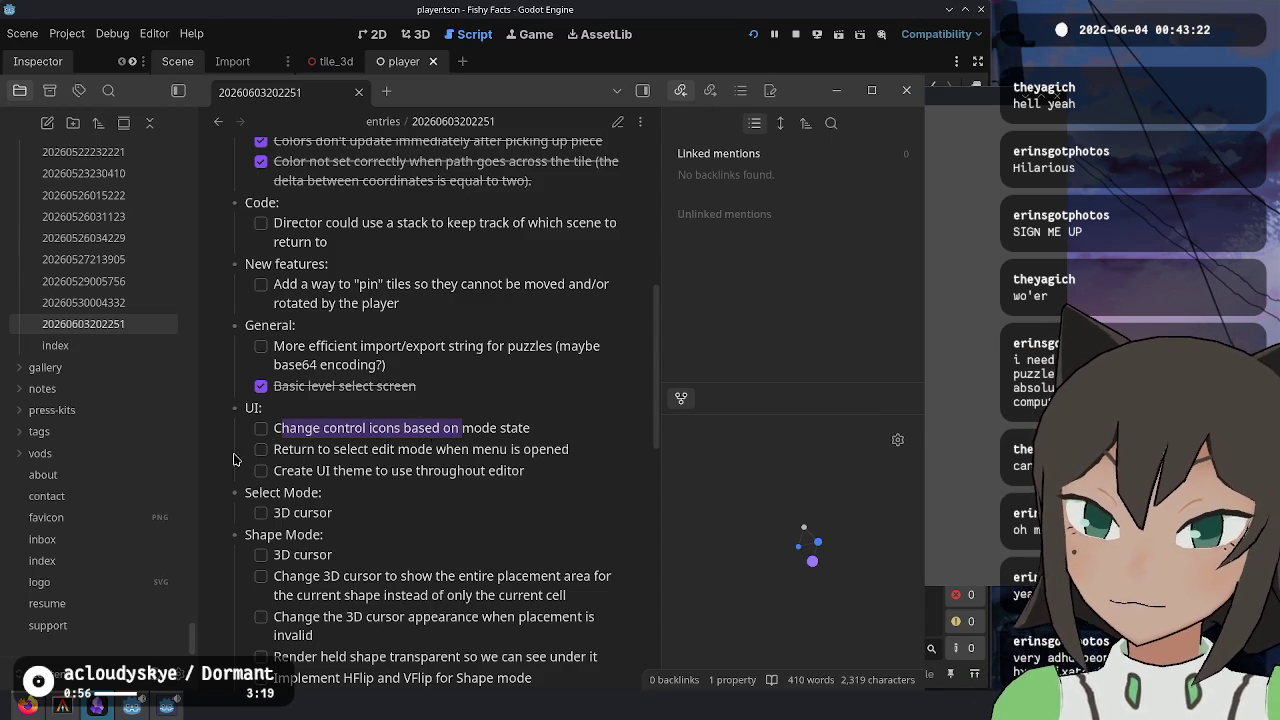
left_click(284, 446)
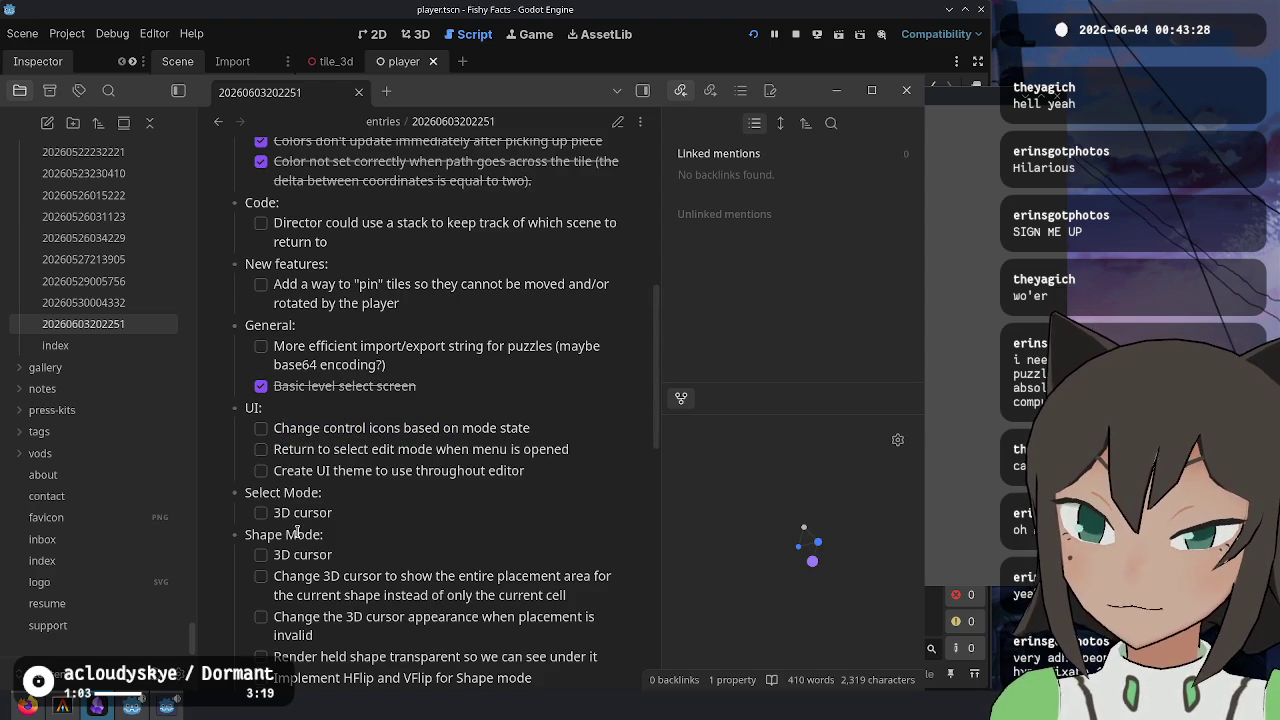
scroll(297, 532, "down", 5)
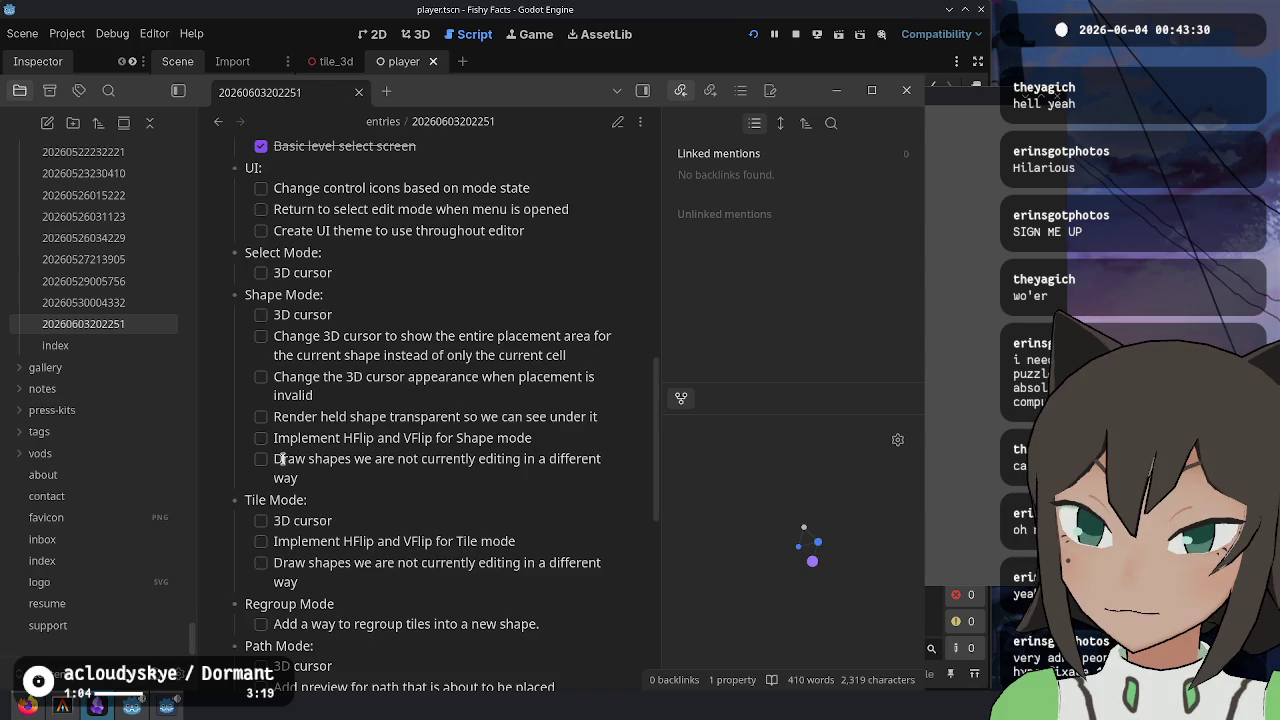
scroll(288, 495, "down", 3)
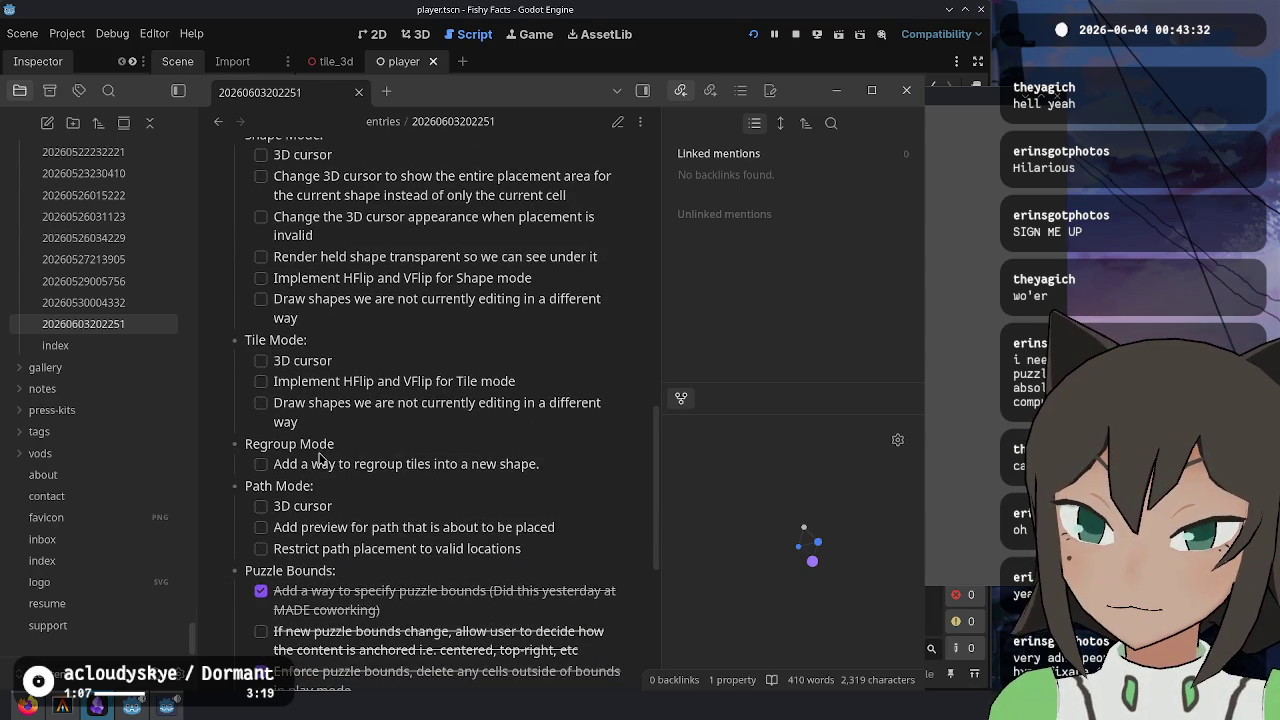
scroll(275, 342, "down", 3)
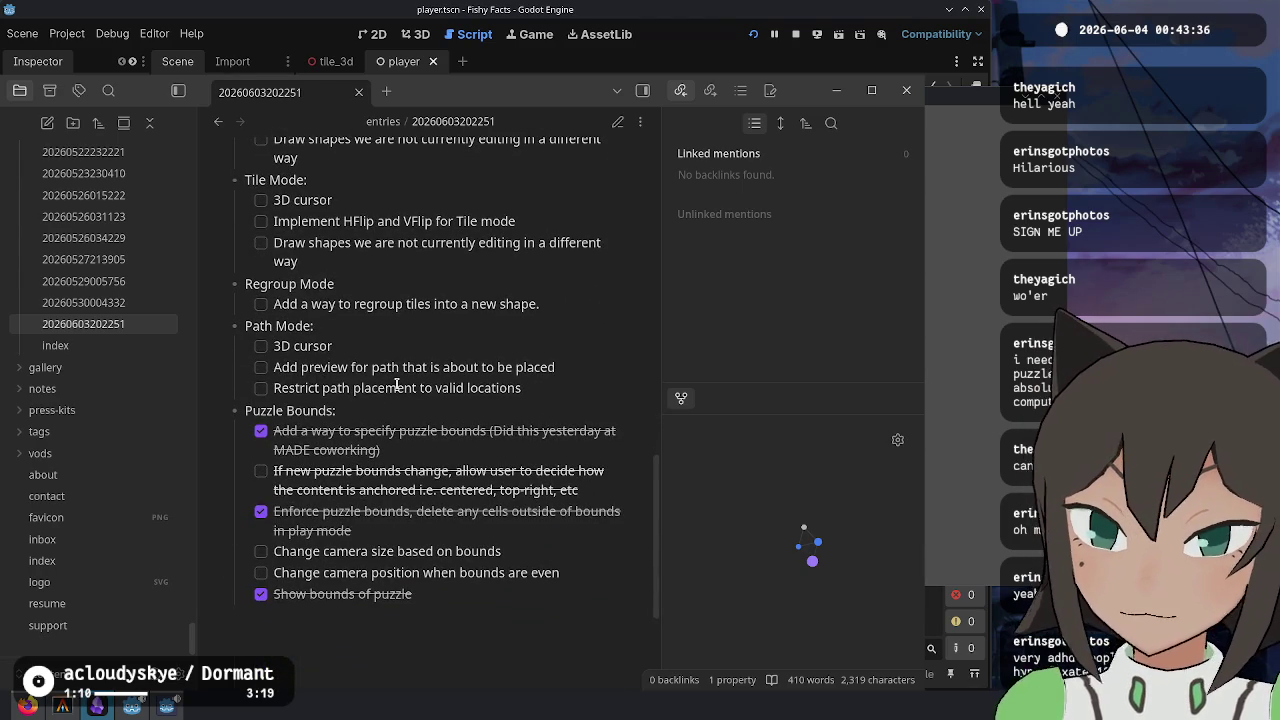
scroll(320, 398, "down", 3)
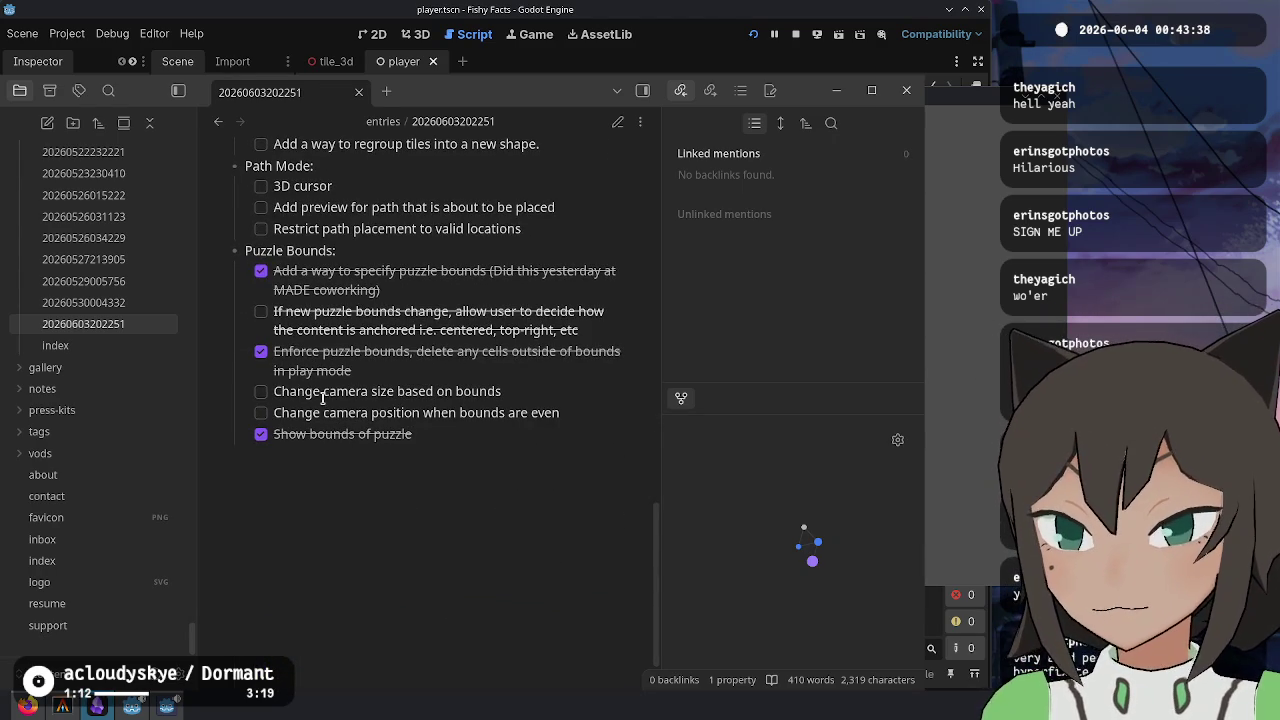
scroll(314, 397, "down", 1)
left_click_drag(566, 347, 263, 325)
- Run Fishy Facts, open three-way - exodrifter, drag a tile off the board, and stop the game
key("F5")
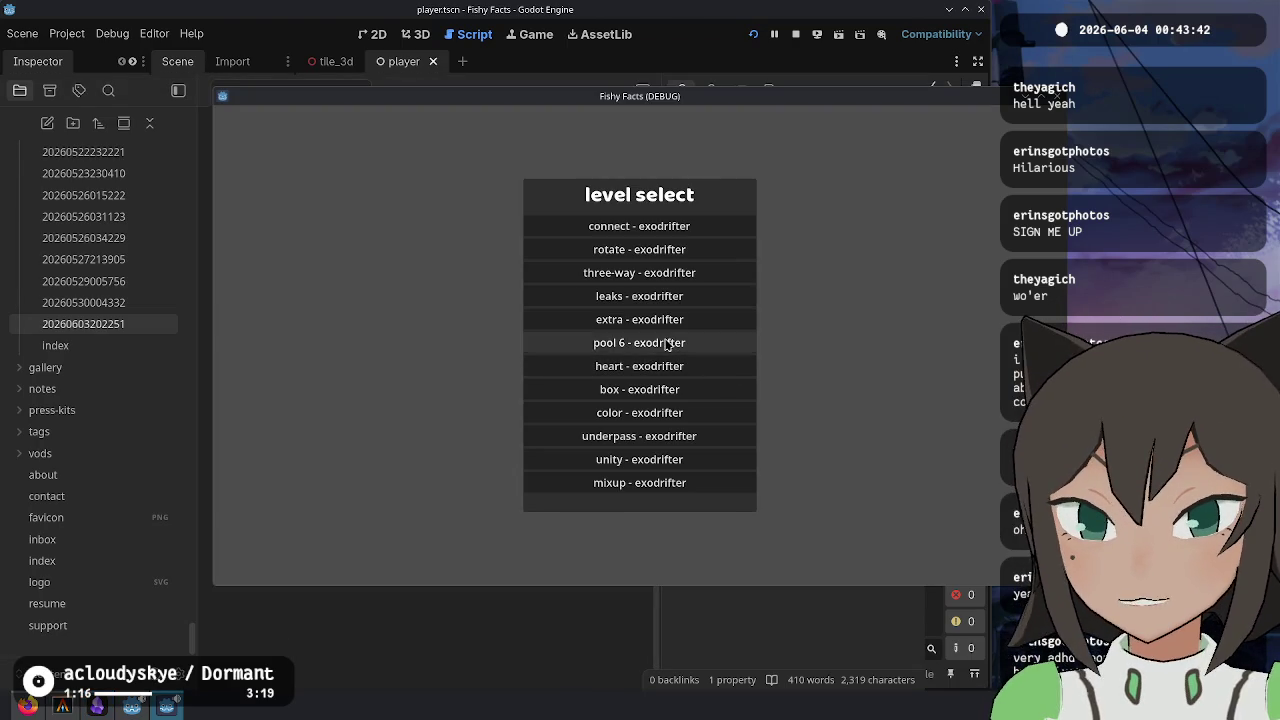
left_click(650, 343)
key("Escape")
left_click(630, 272)
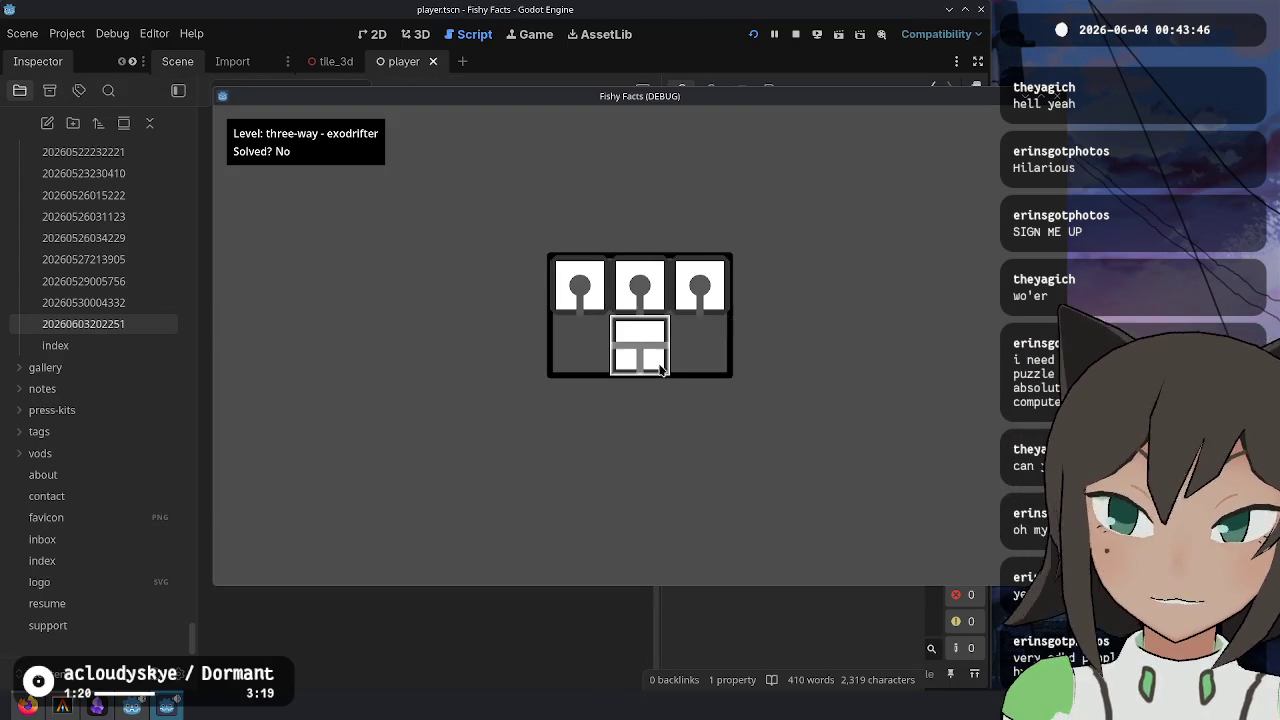
mouse_move(607, 322)
left_mouse_down()
mouse_move(703, 347)
mouse_move(808, 260)
mouse_move(797, 5)
left_mouse_up()
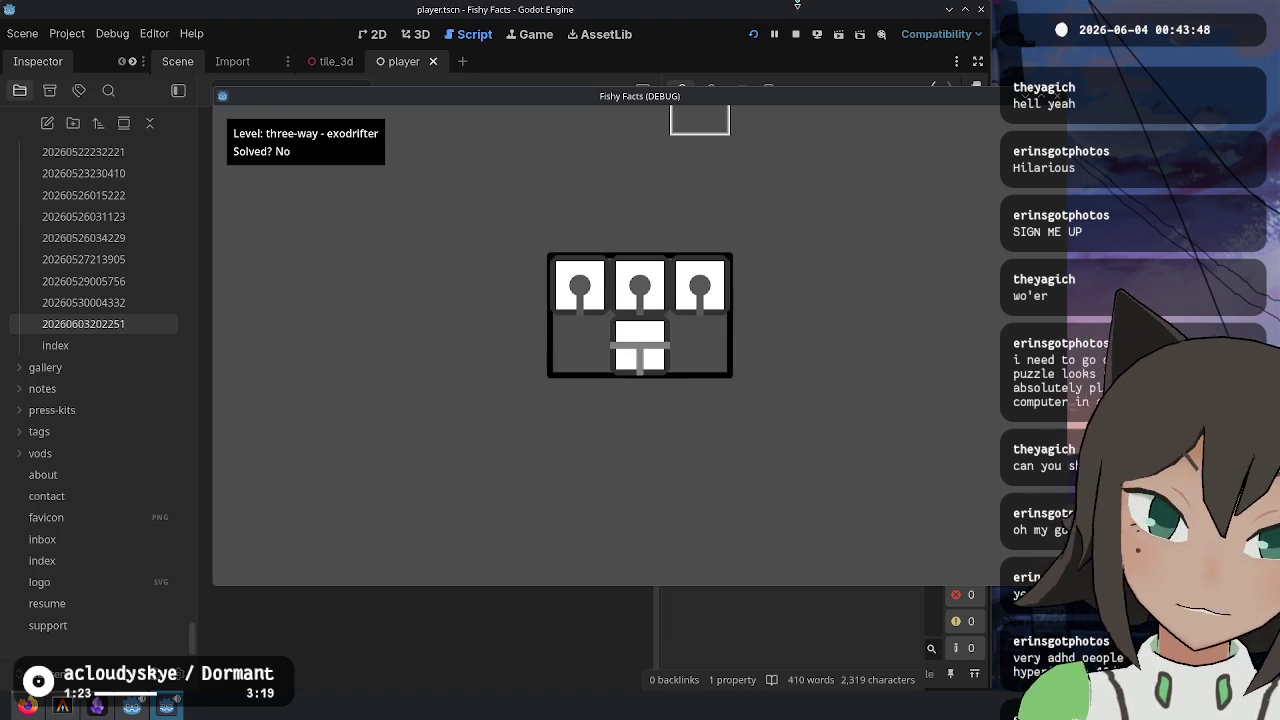
left_click(795, 34)
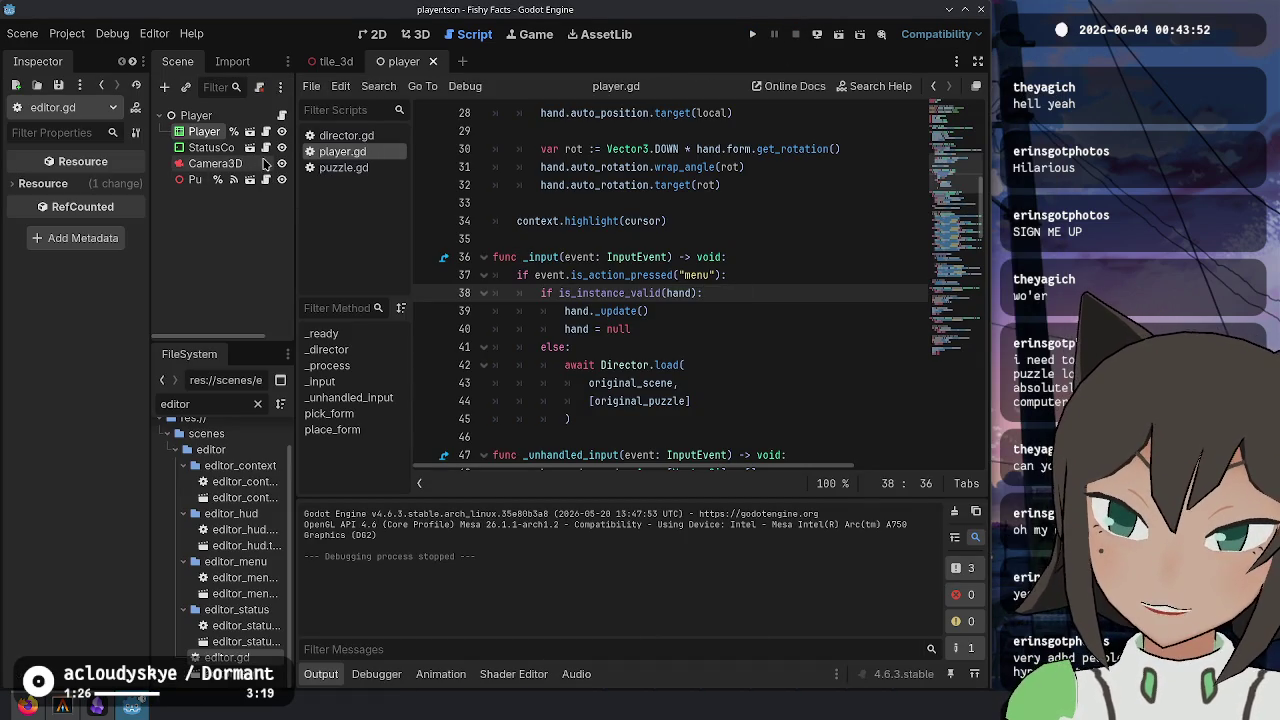
- Choose Attach Script from the Camera3D node's context menu
left_click(729, 220)
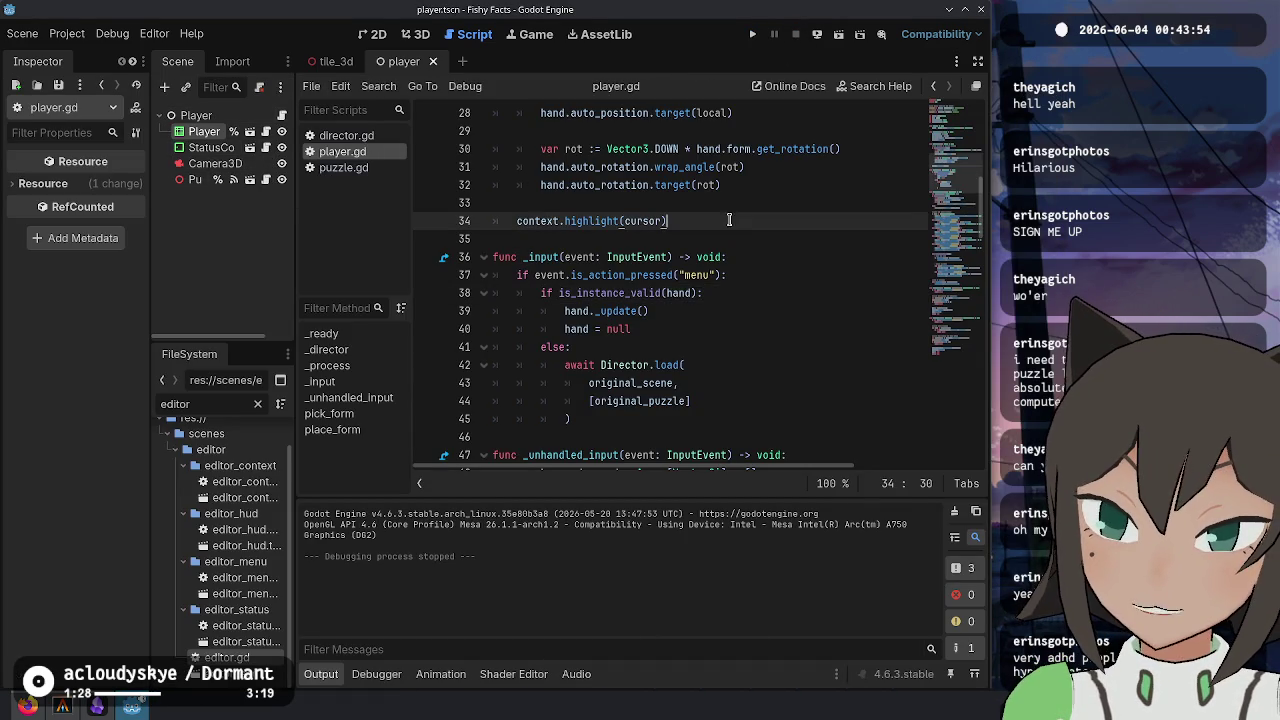
scroll(726, 240, "up", 9)
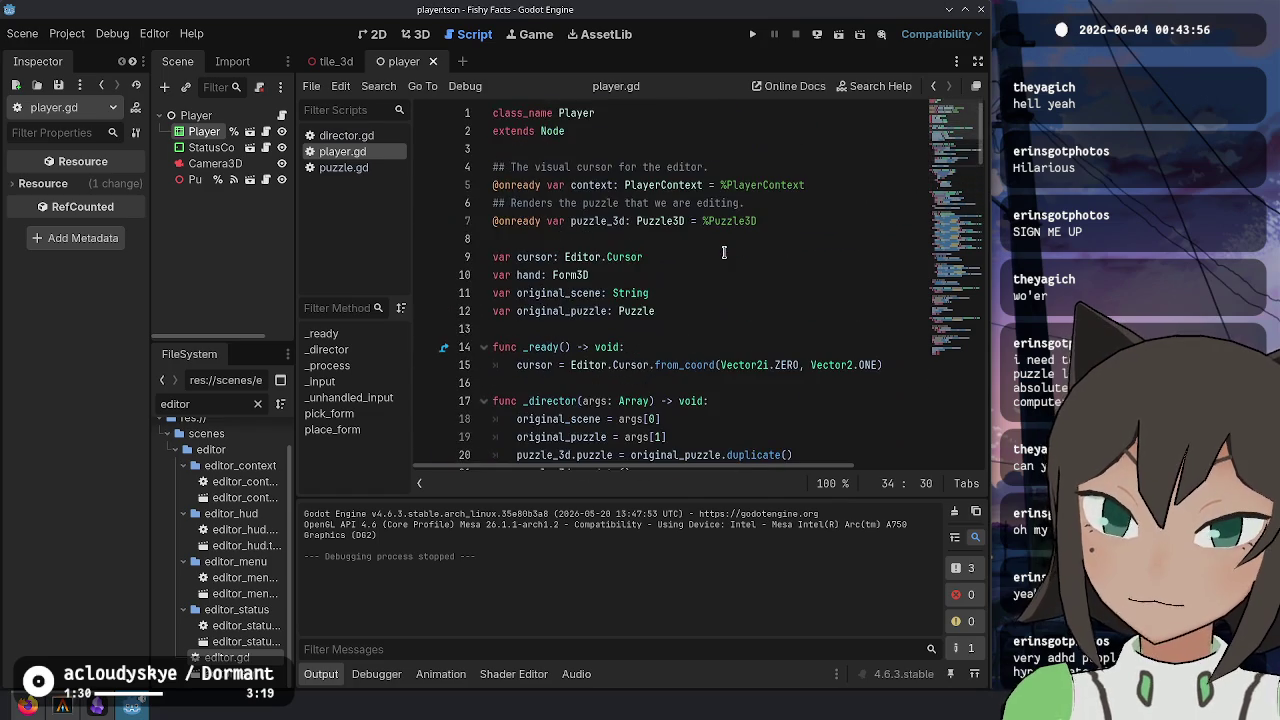
left_click(714, 239)
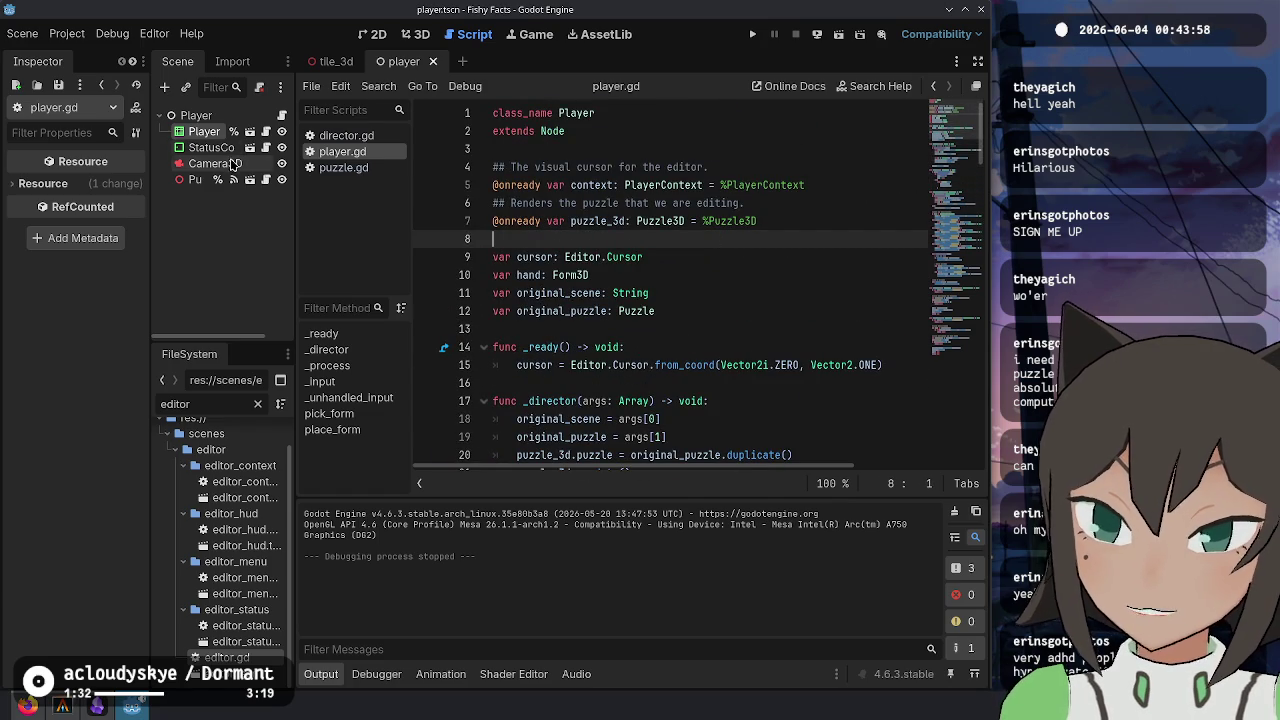
left_click(218, 164)
right_click(241, 170)
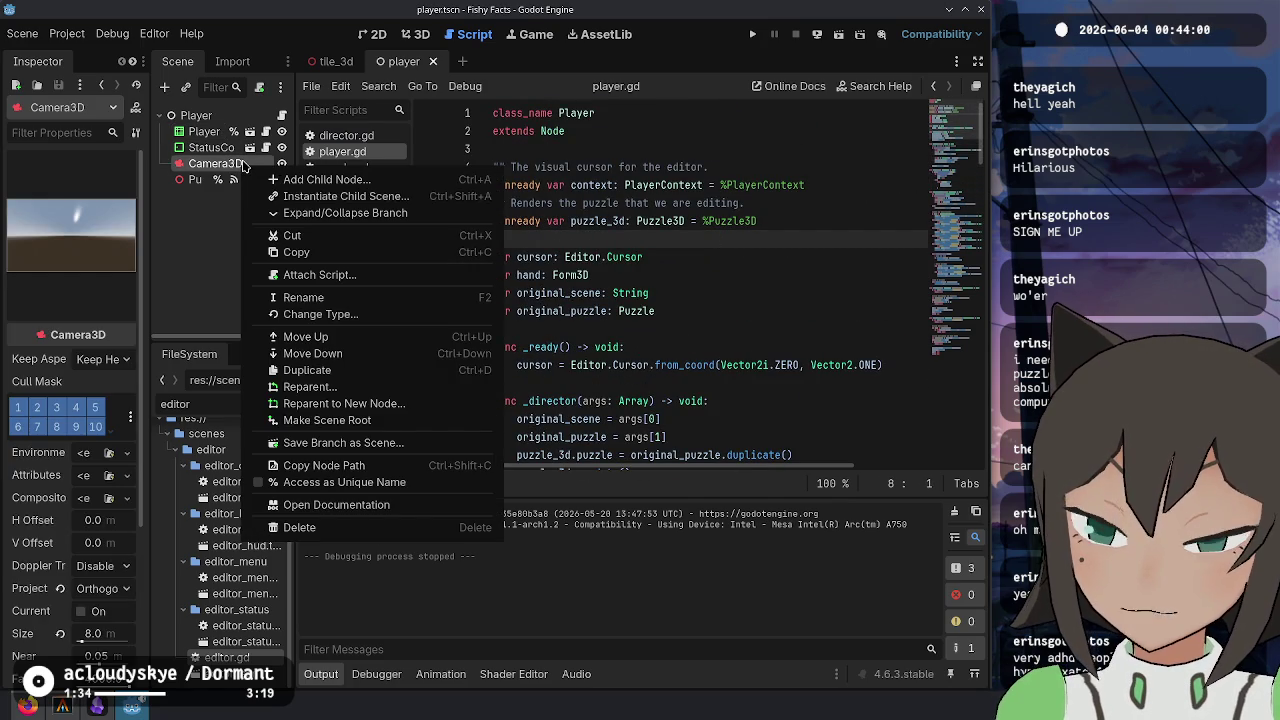
key("Escape")
right_click(242, 165)
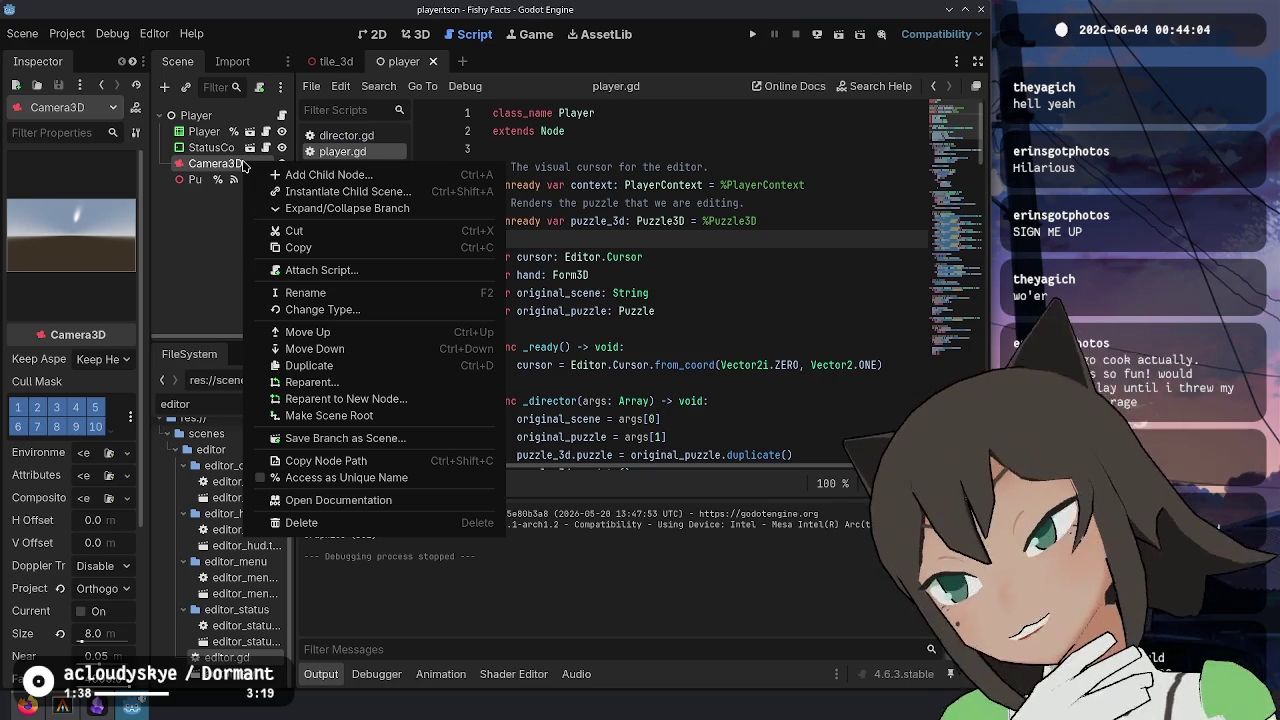
left_click(322, 271)
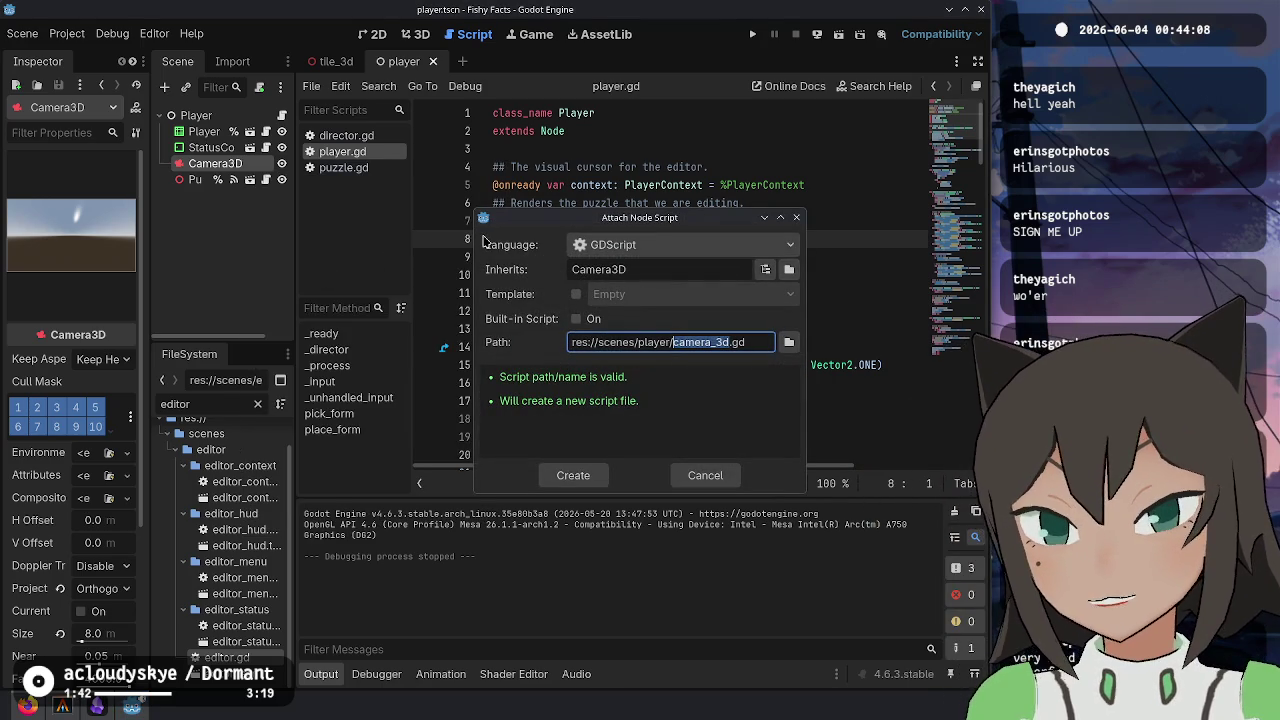
- Name the script res://scenes/player/puzzle_camera.gd and create it
type("puzzle_carme")
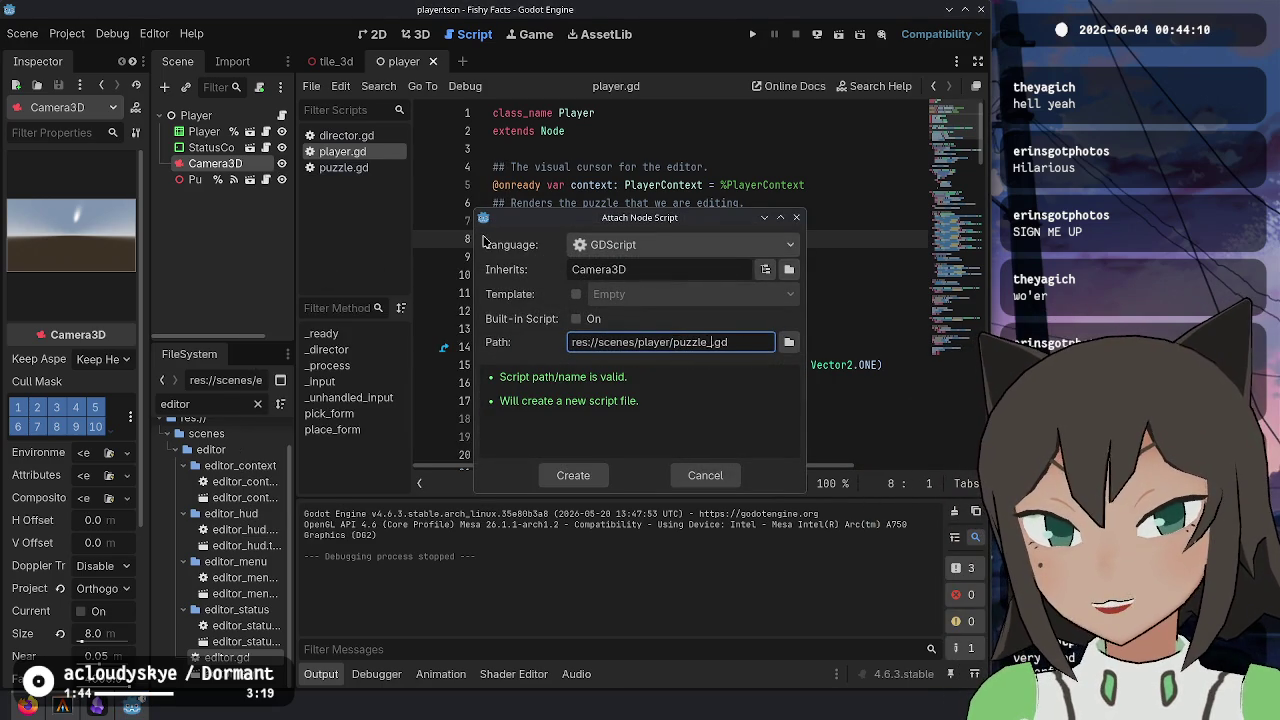
key("BackSpace")
key("BackSpace")
key("BackSpace")
type("mera")
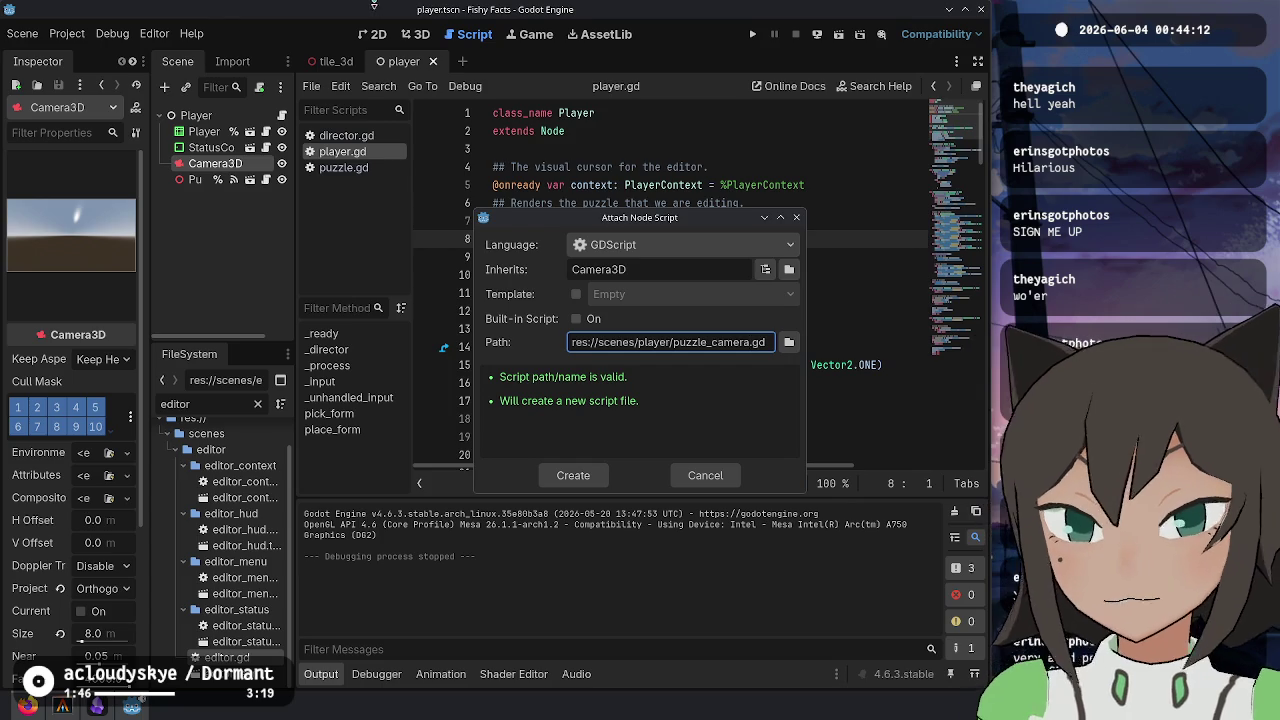
key("Return")
left_click(651, 217)
key("Return")
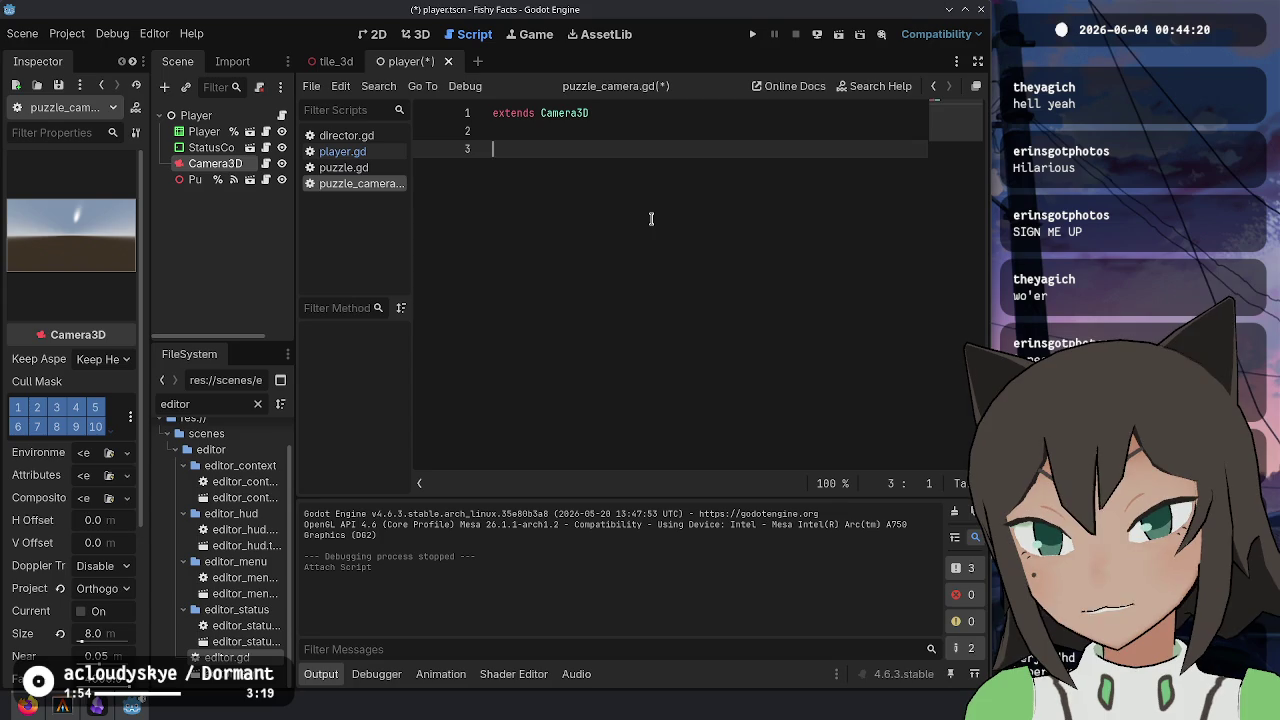
- Start a func line and declare a bounds variable typed Rect2i above it
type("func")
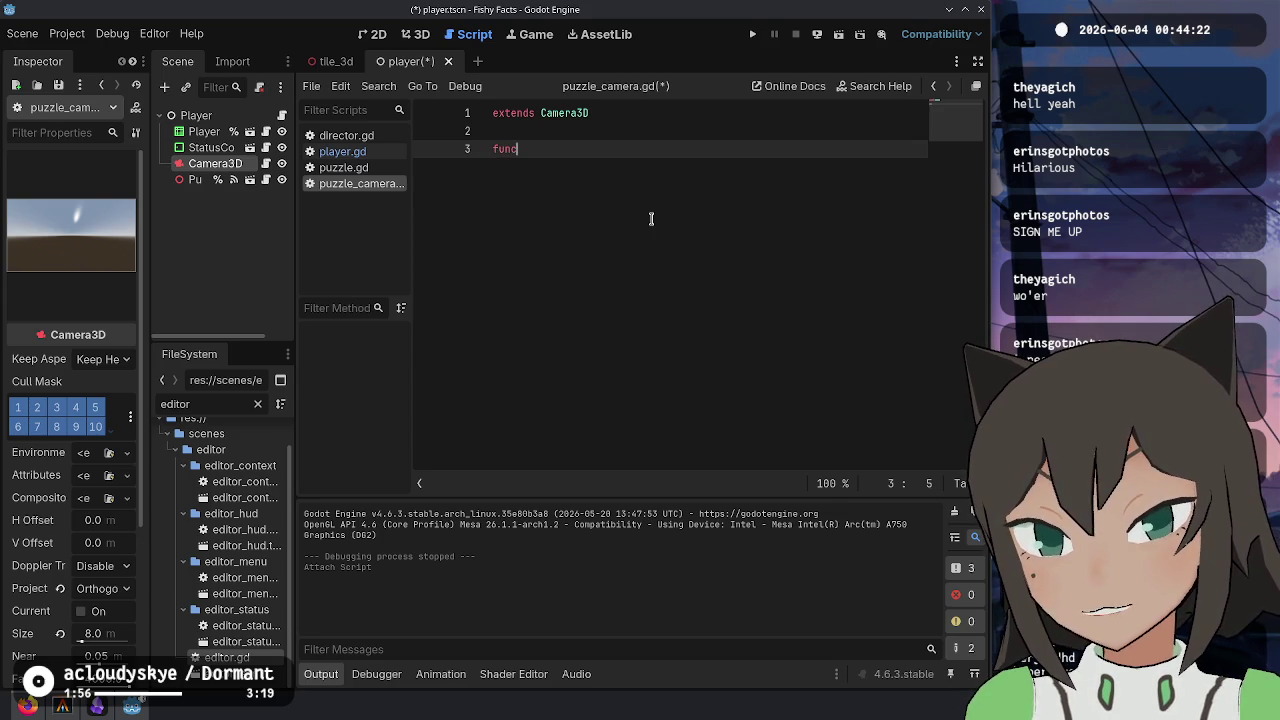
key("Up")
key("Return")
key("Return")
key("Up")
type("p")
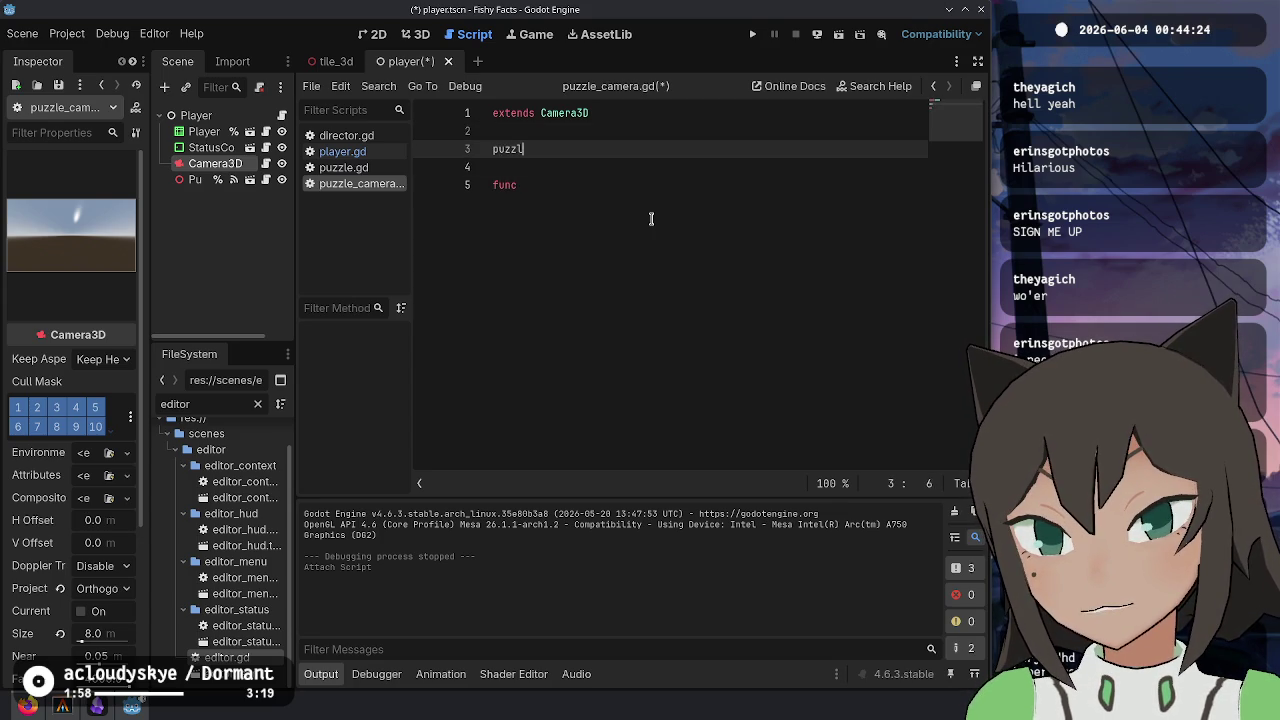
type("e_bounds")
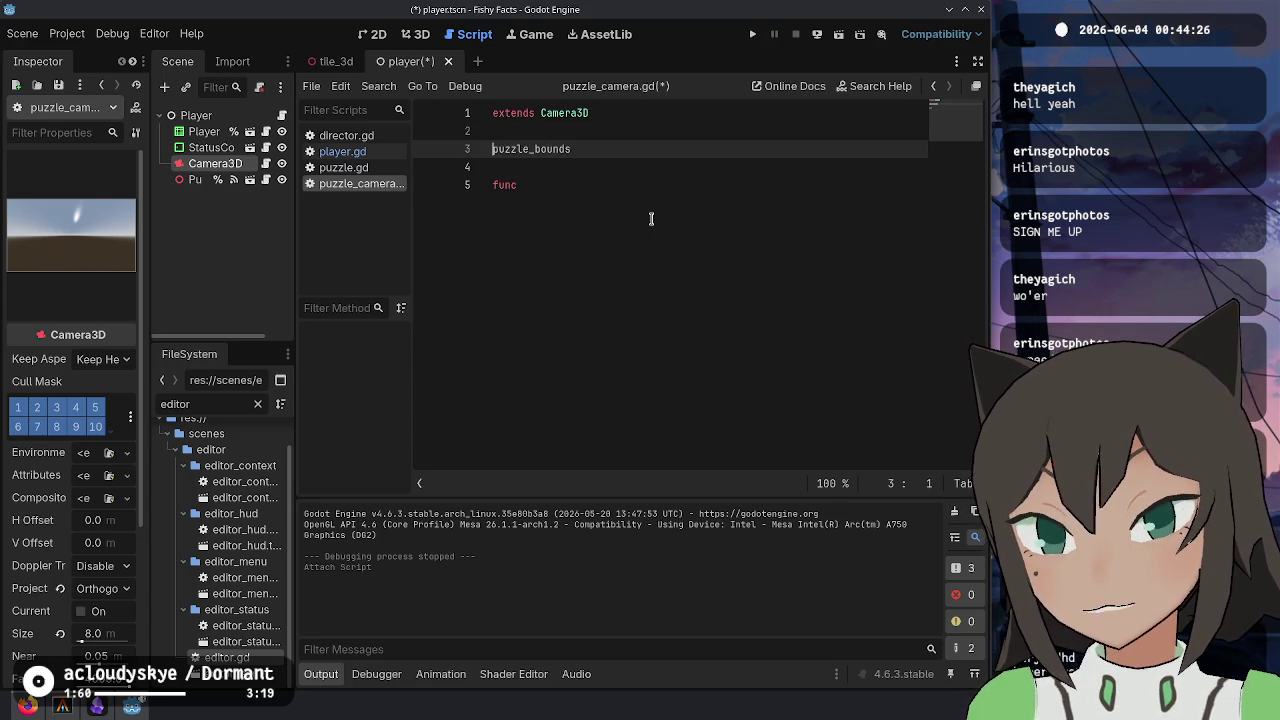
type("var")
key("Left")
key("Left")
key("Left")
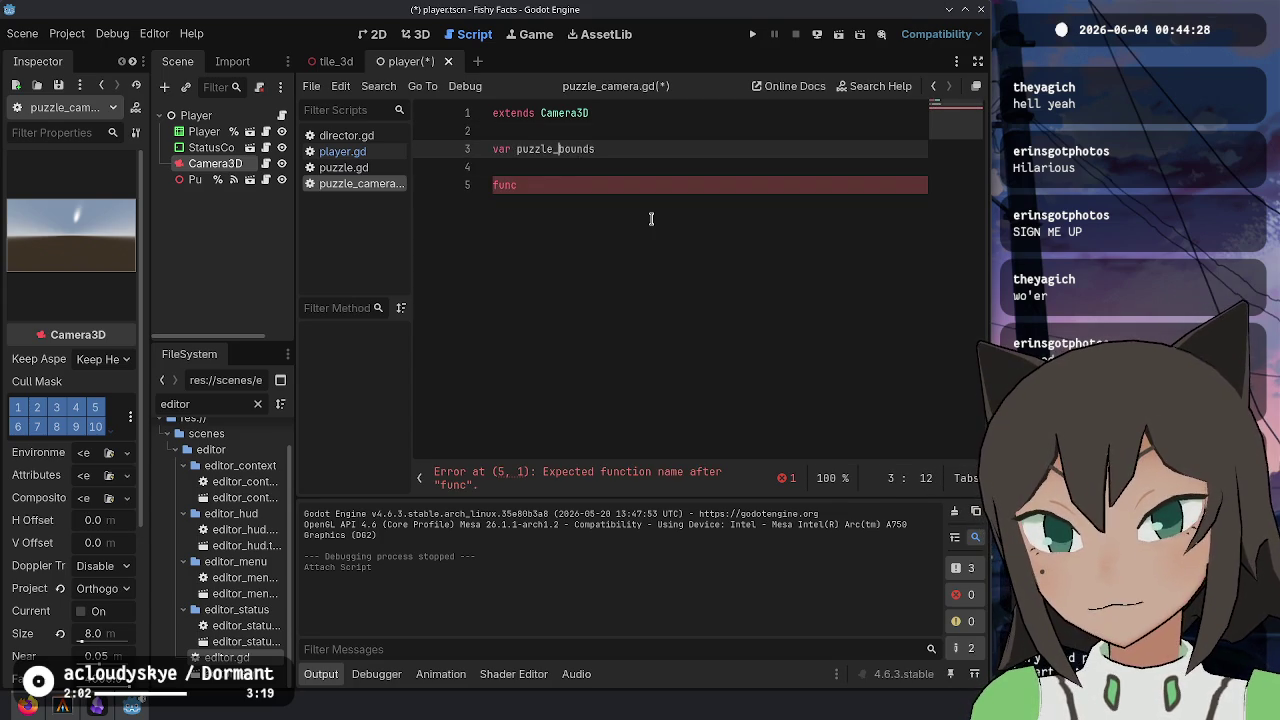
key("ctrl+BackSpace")
type(": Re")
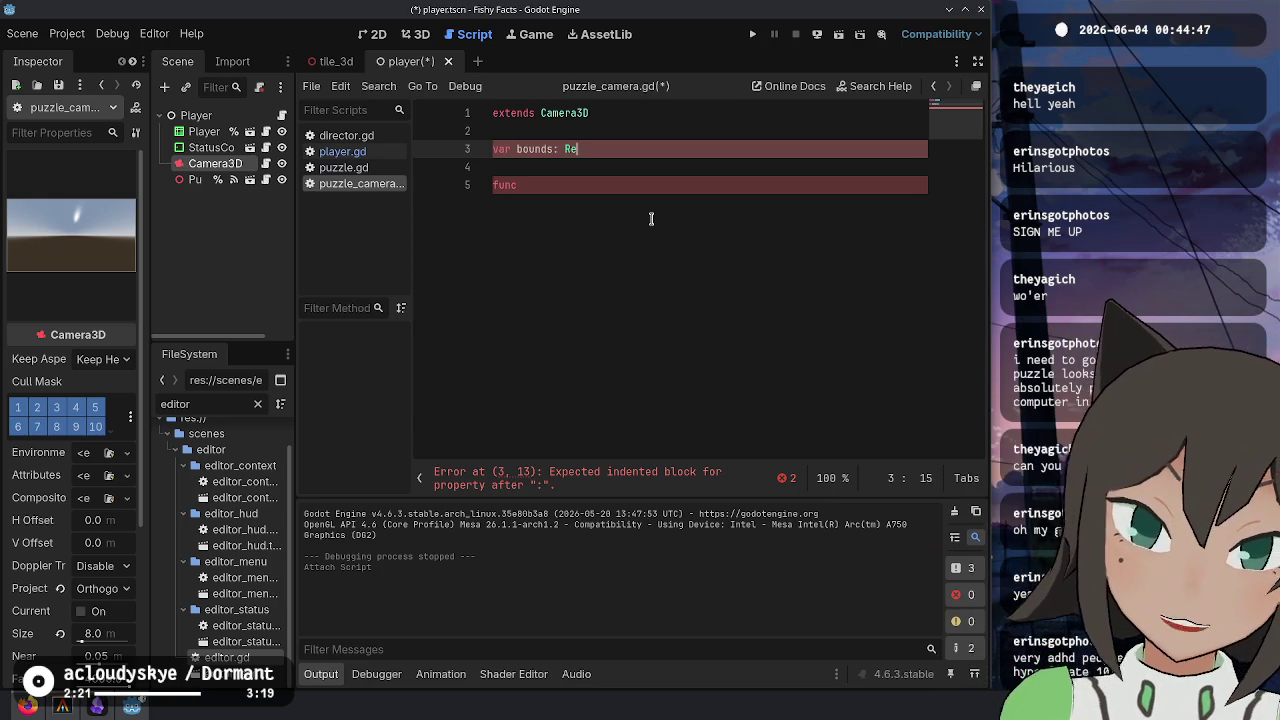
type("ct2i")
key("Escape")
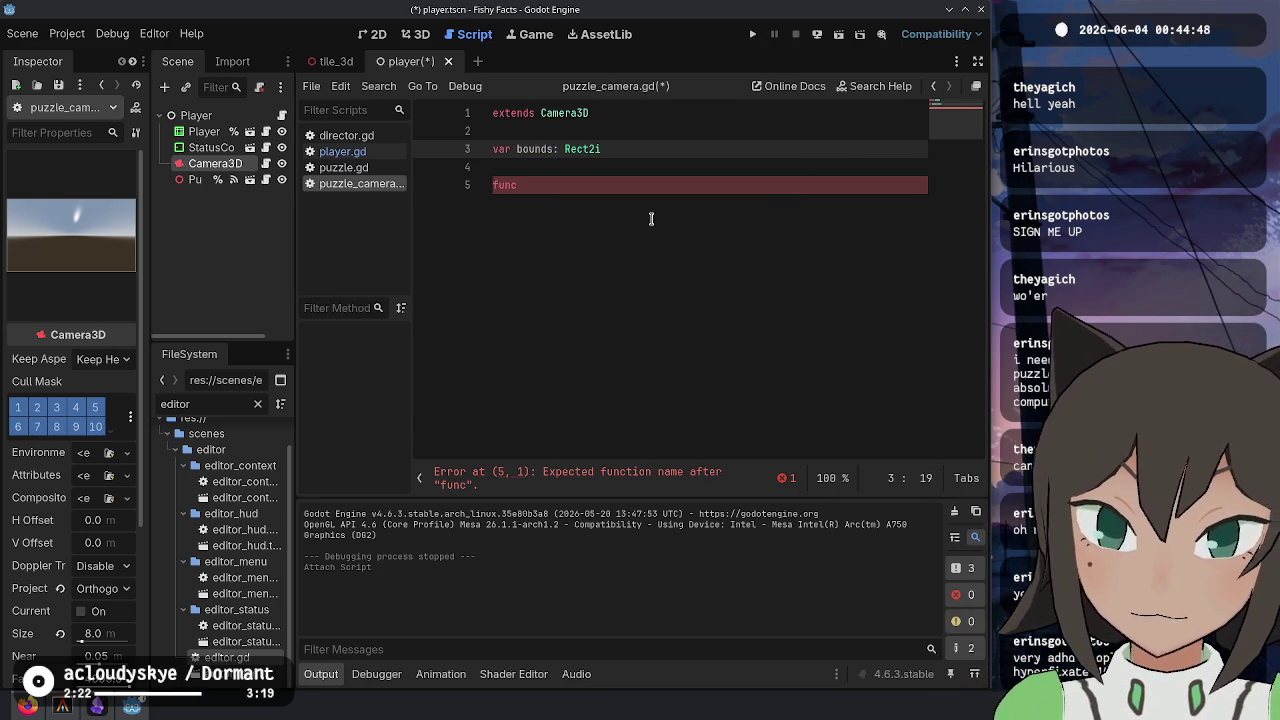
- Rename it puzzle_bounds and add a _process stub, var auto_position, and func _ready() -> void:
type("puzzle_")
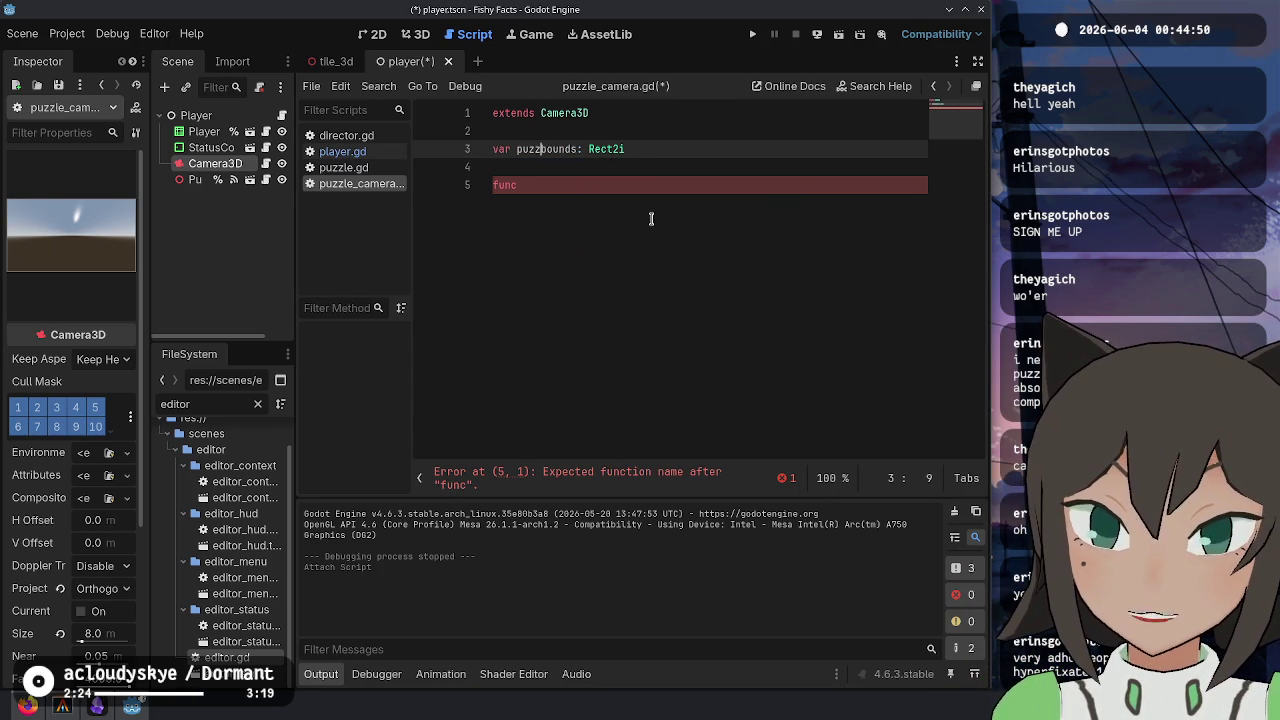
key("Down")
key("Down")
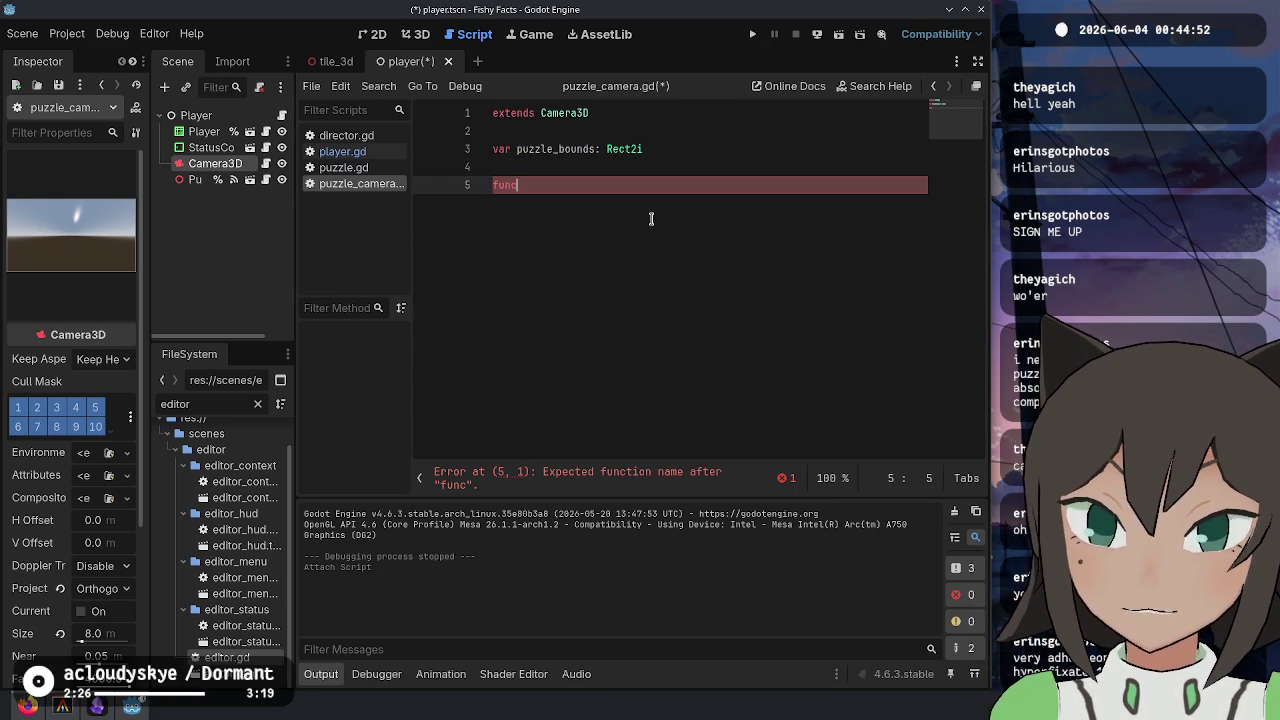
type(" _pro")
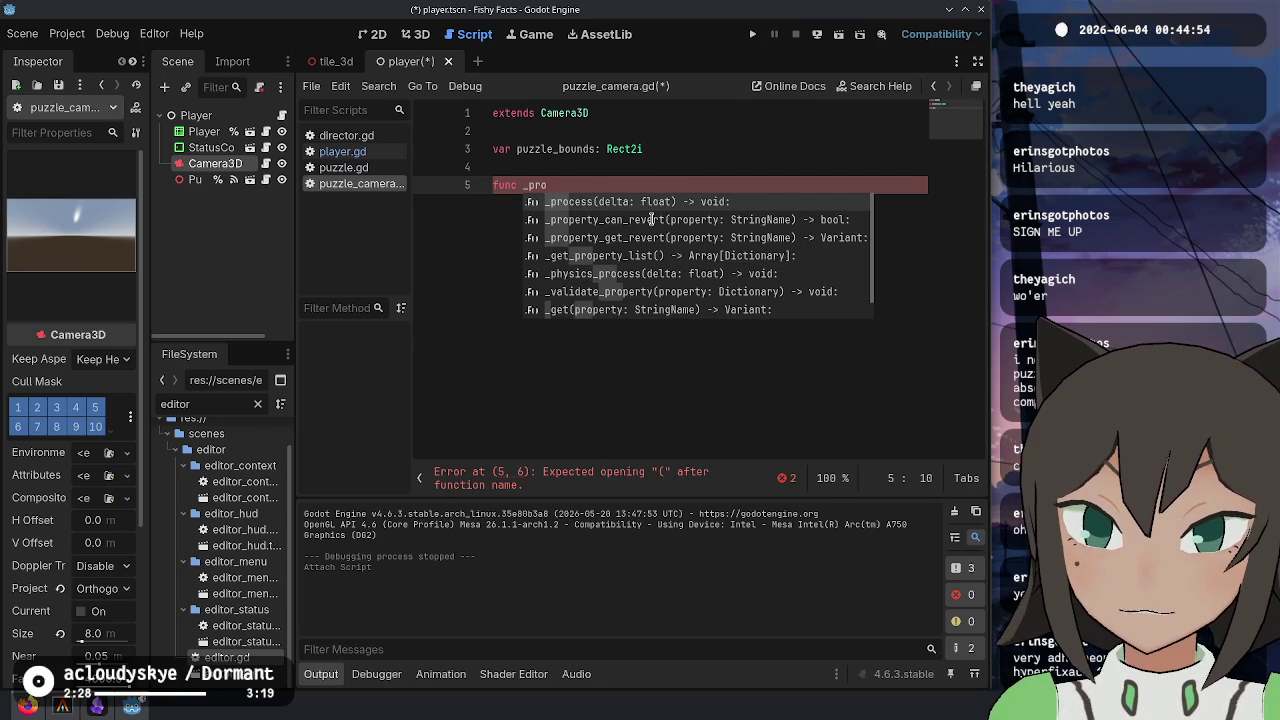
key("Return")
key("Return")
key("ctrl+shift+Return")
key("ctrl+shift+Return")
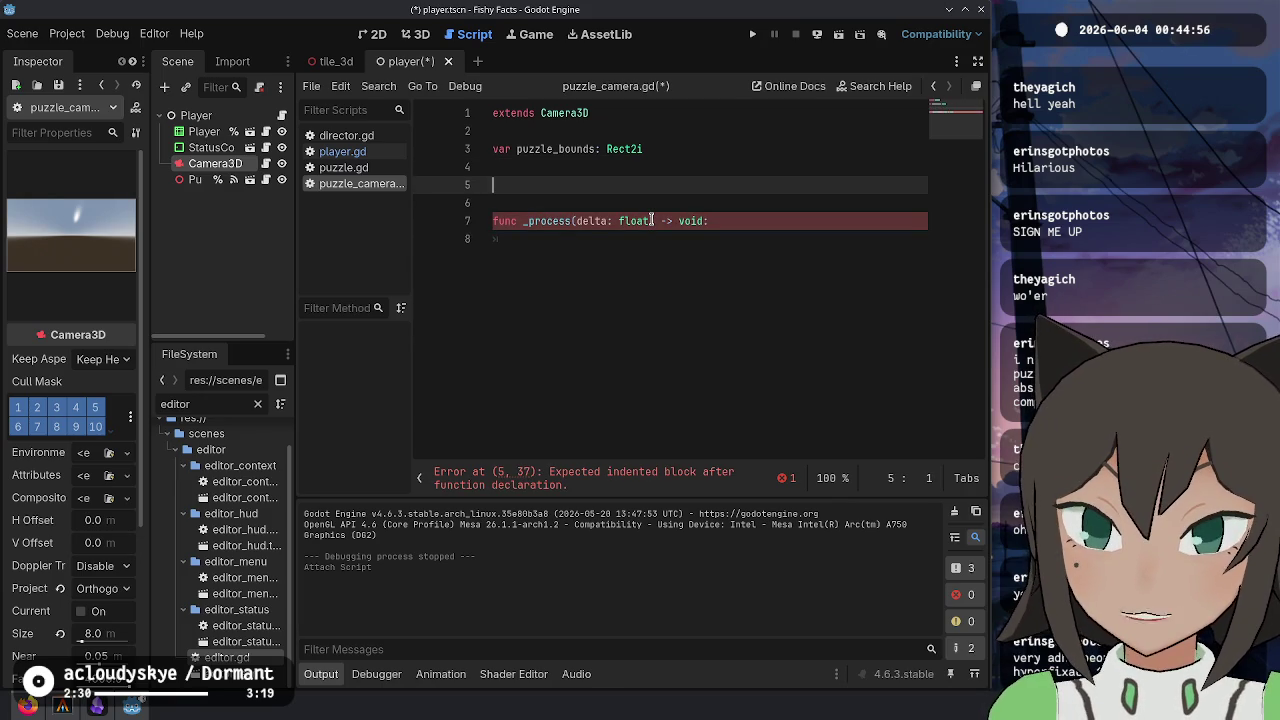
type("var auto_position")
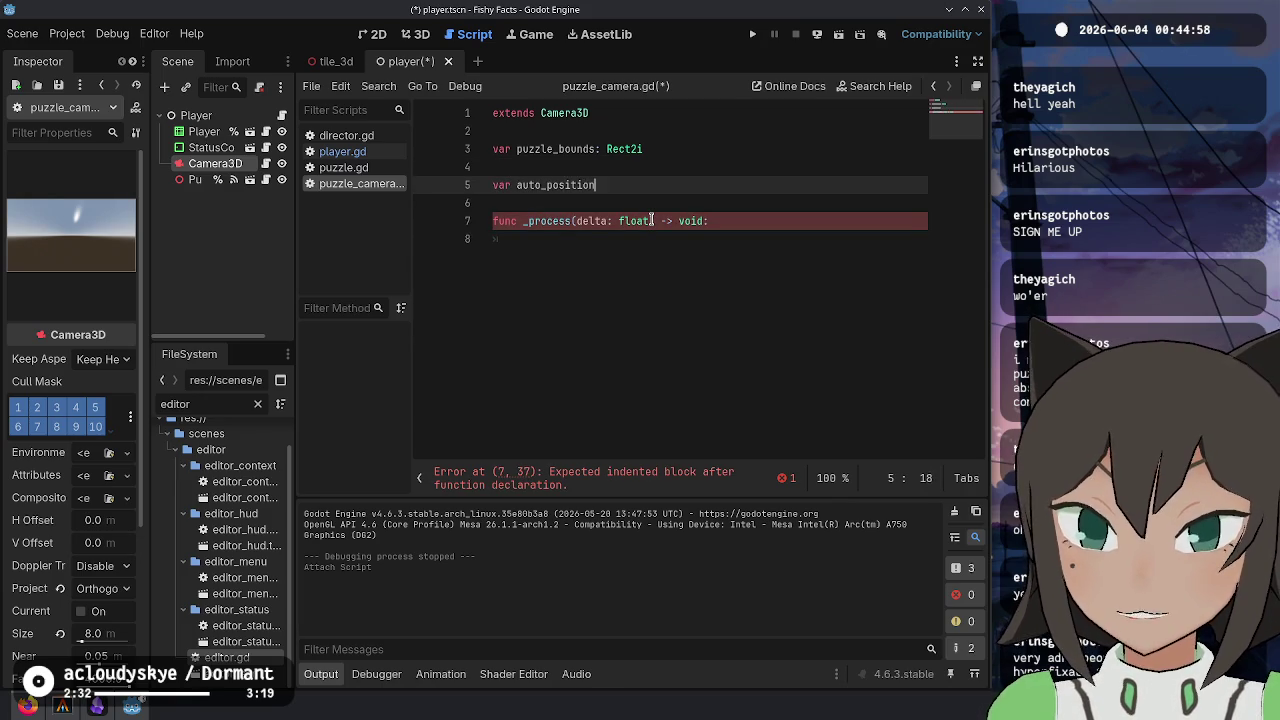
key("Return")
key("Return")
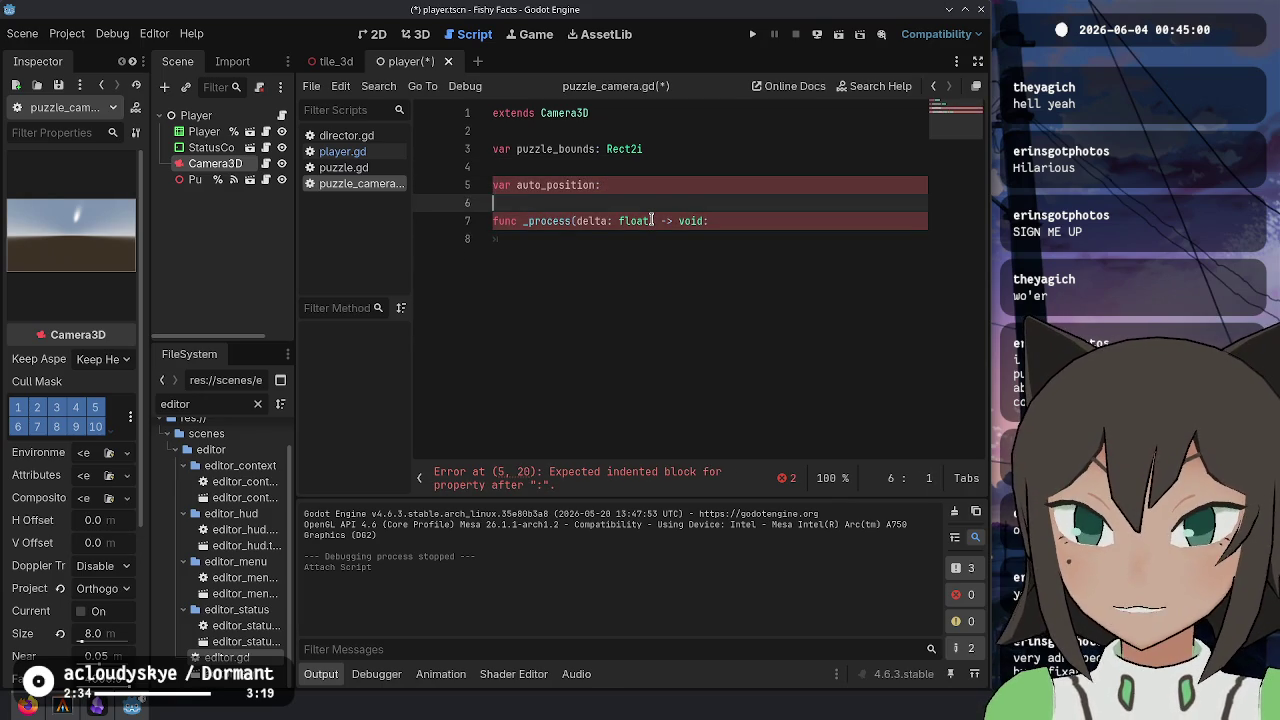
type("func _ready()")
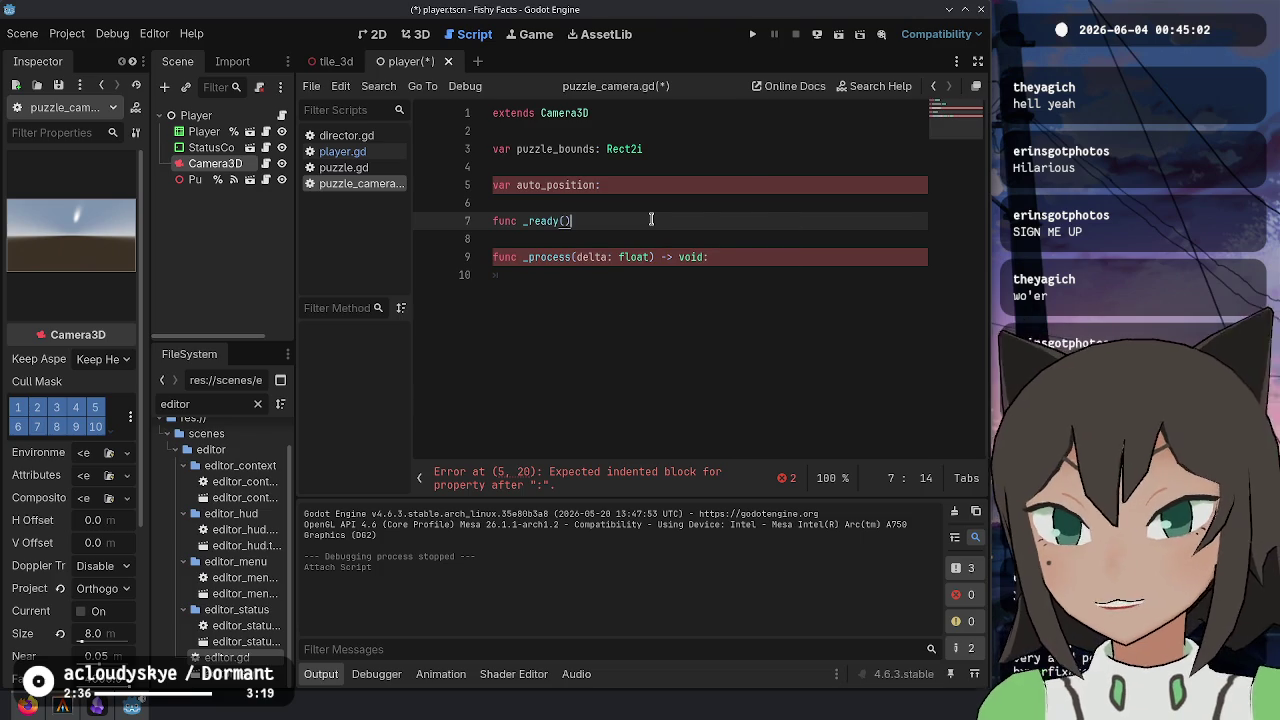
type(" -> void:")
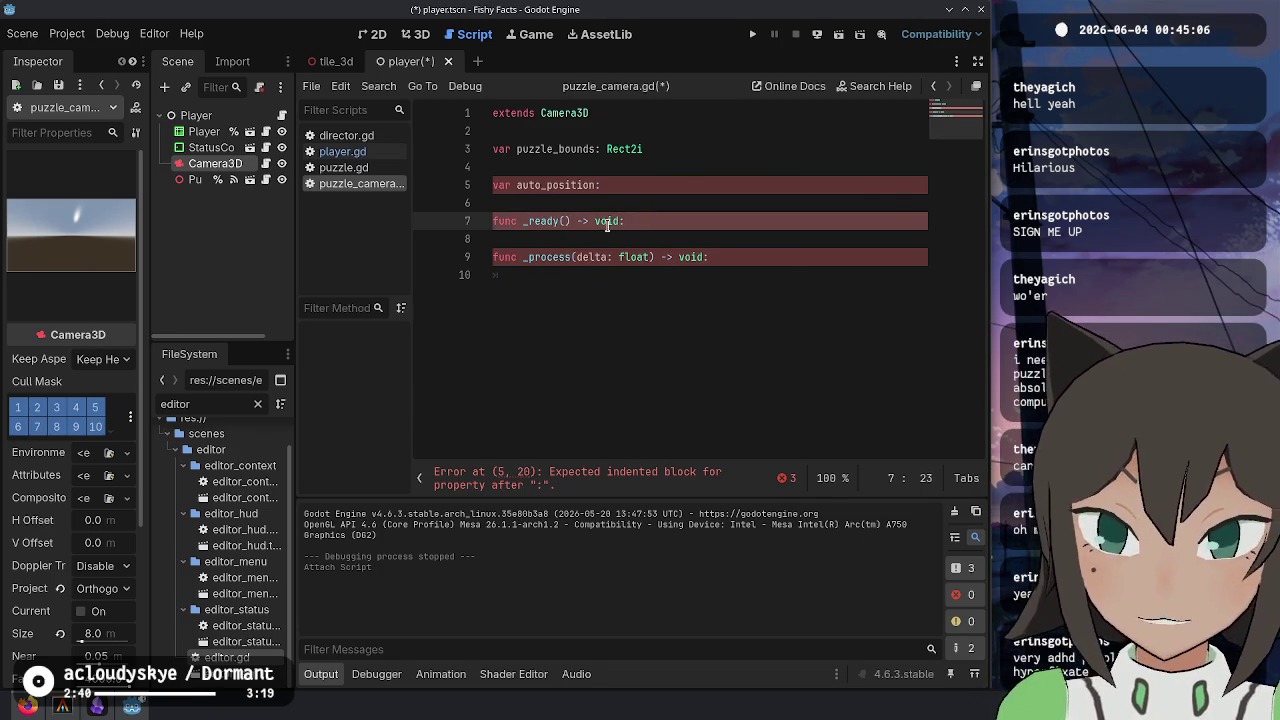
key("shift+alt+o")
- Open puzzle_3d.gd to review its code, then close it
type("puzzle3d")
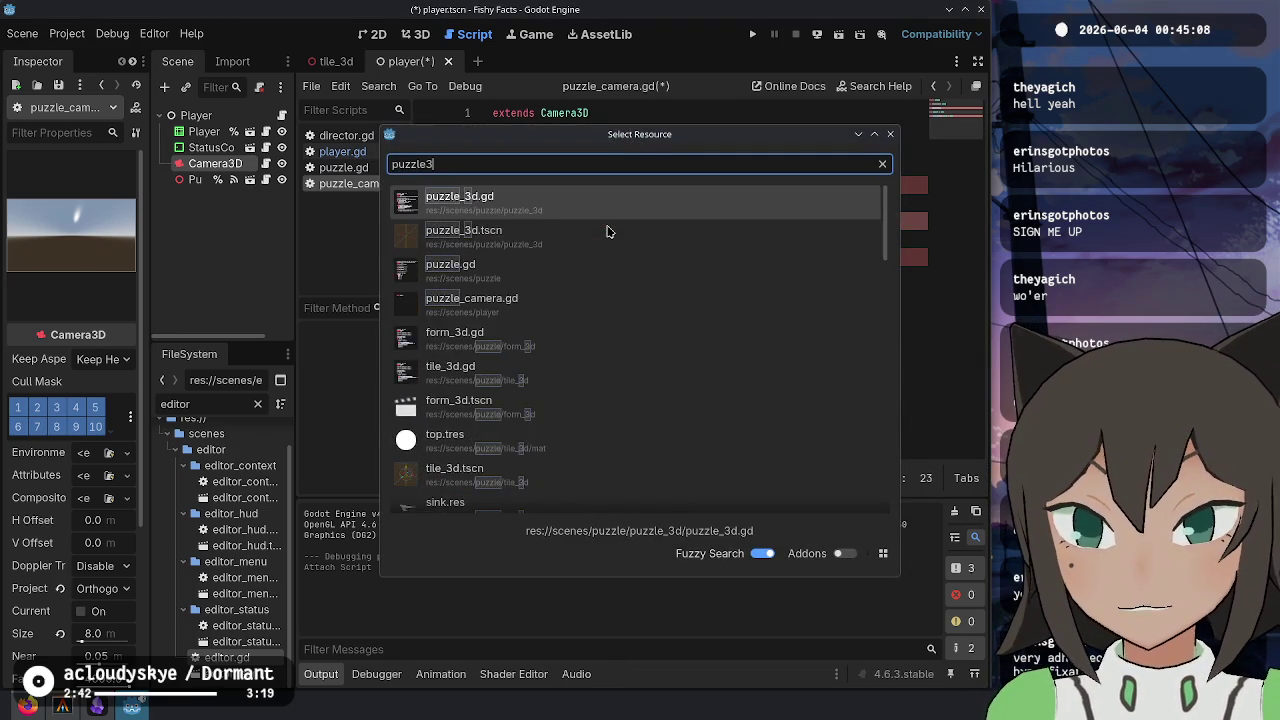
key("Return")
scroll(768, 207, "down", 10)
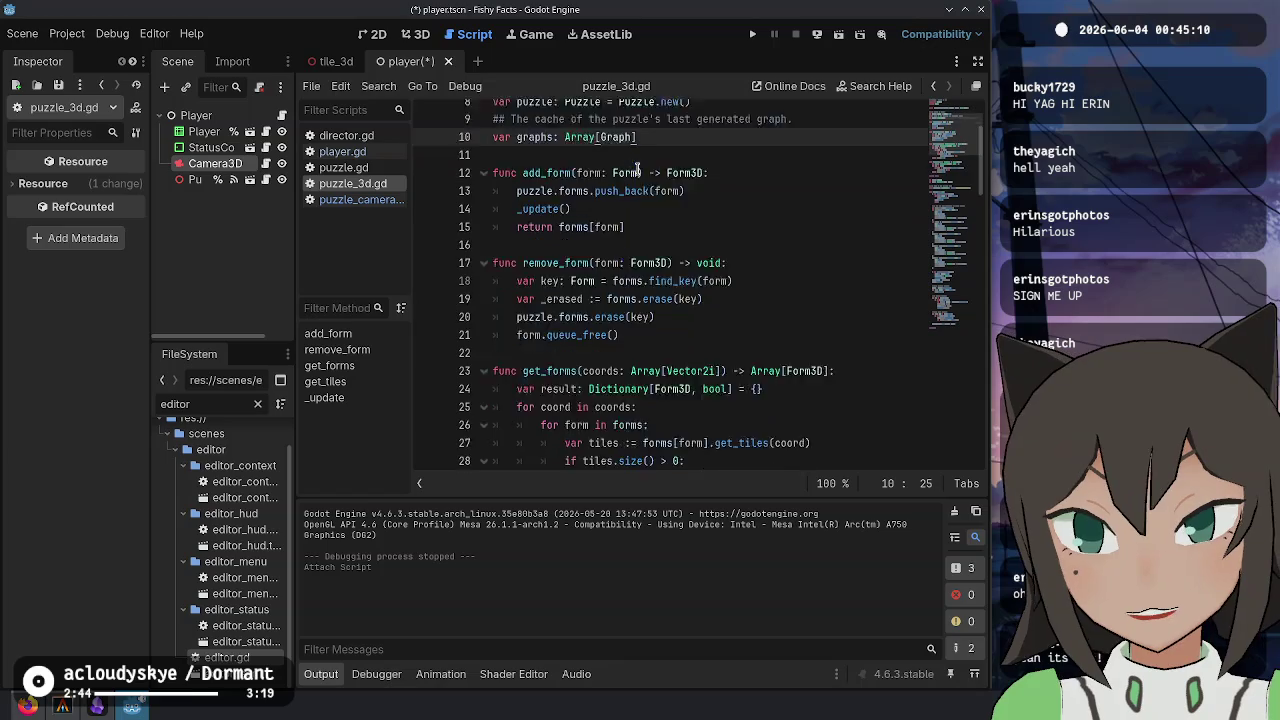
scroll(637, 168, "down", 5)
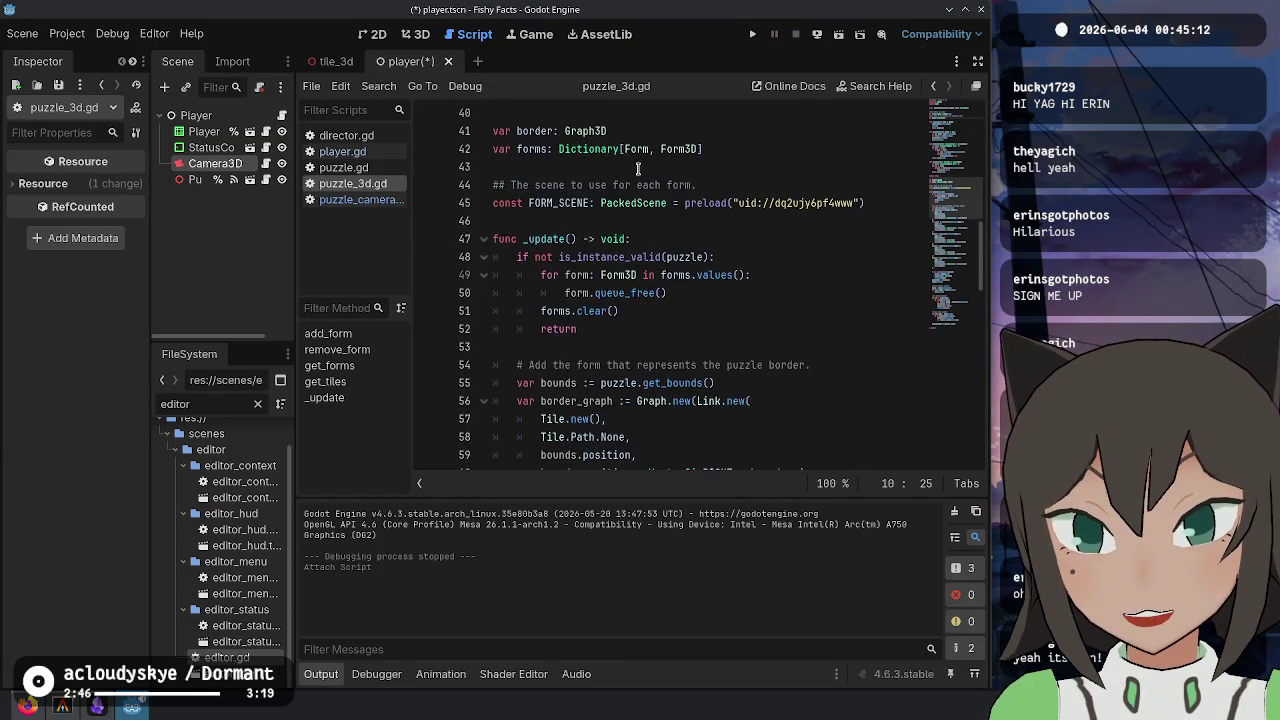
scroll(622, 293, "up", 14)
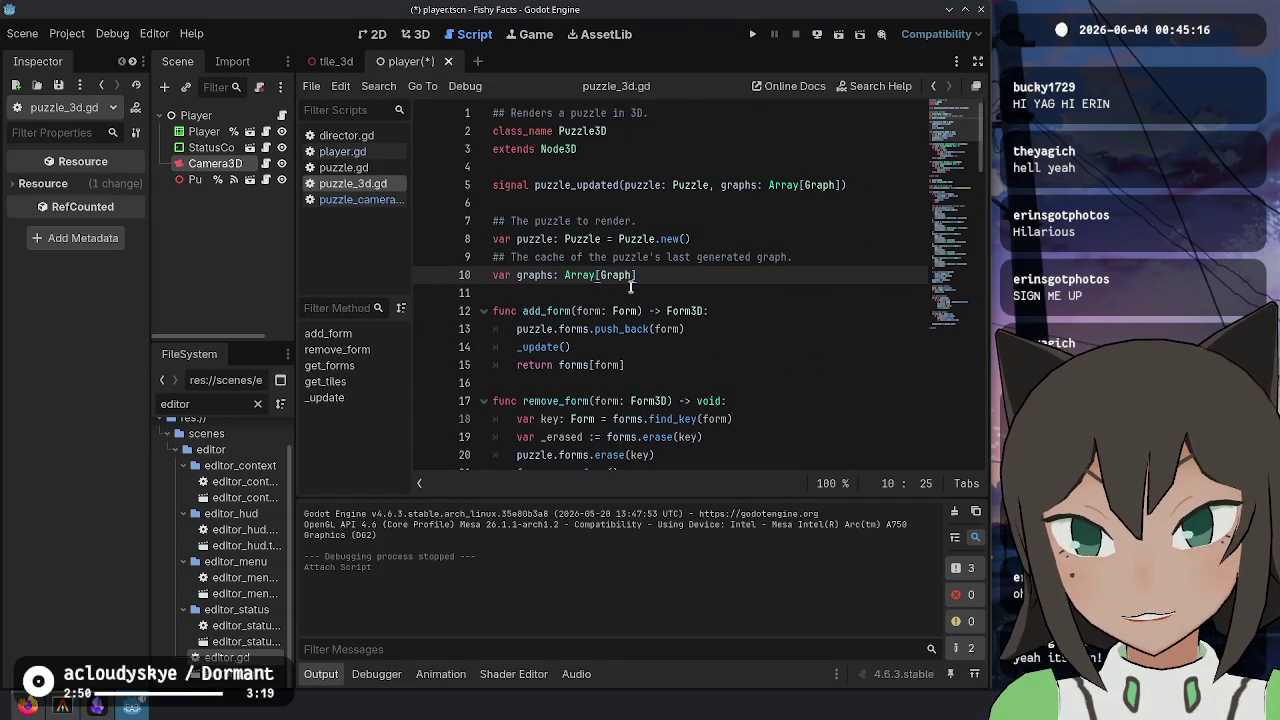
scroll(640, 287, "down", 15)
scroll(650, 287, "down", 17)
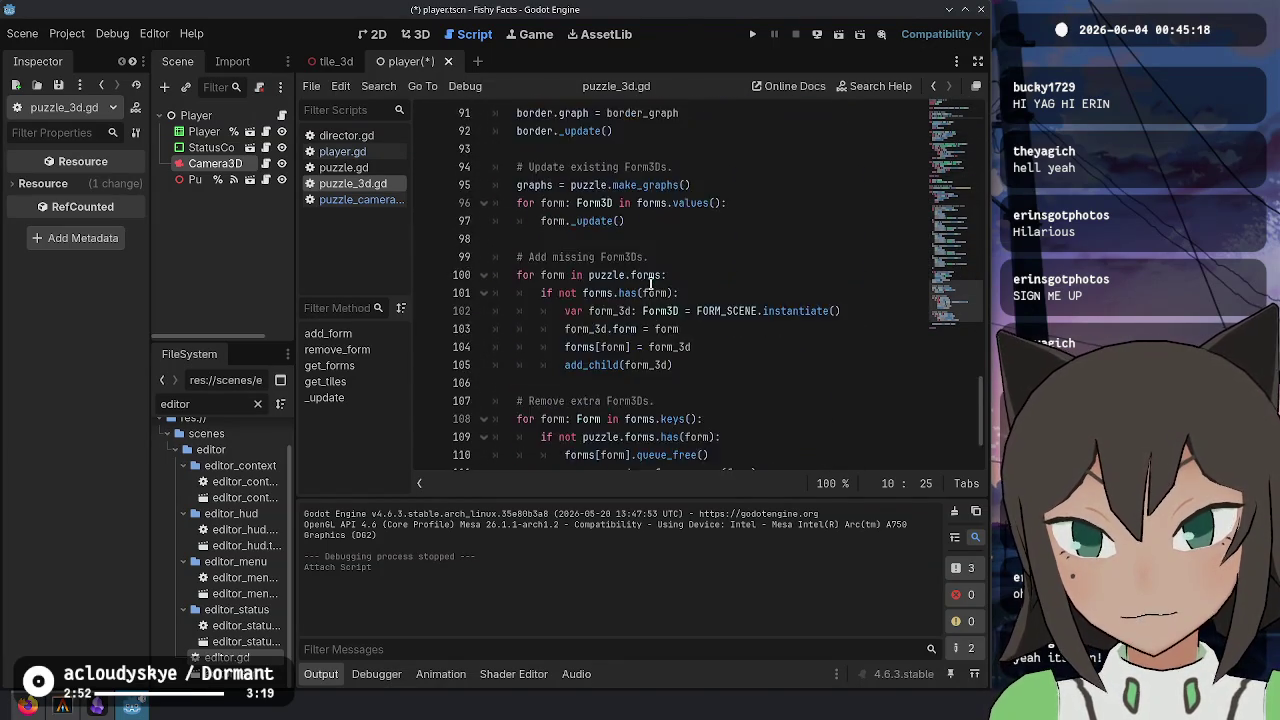
left_click(640, 333)
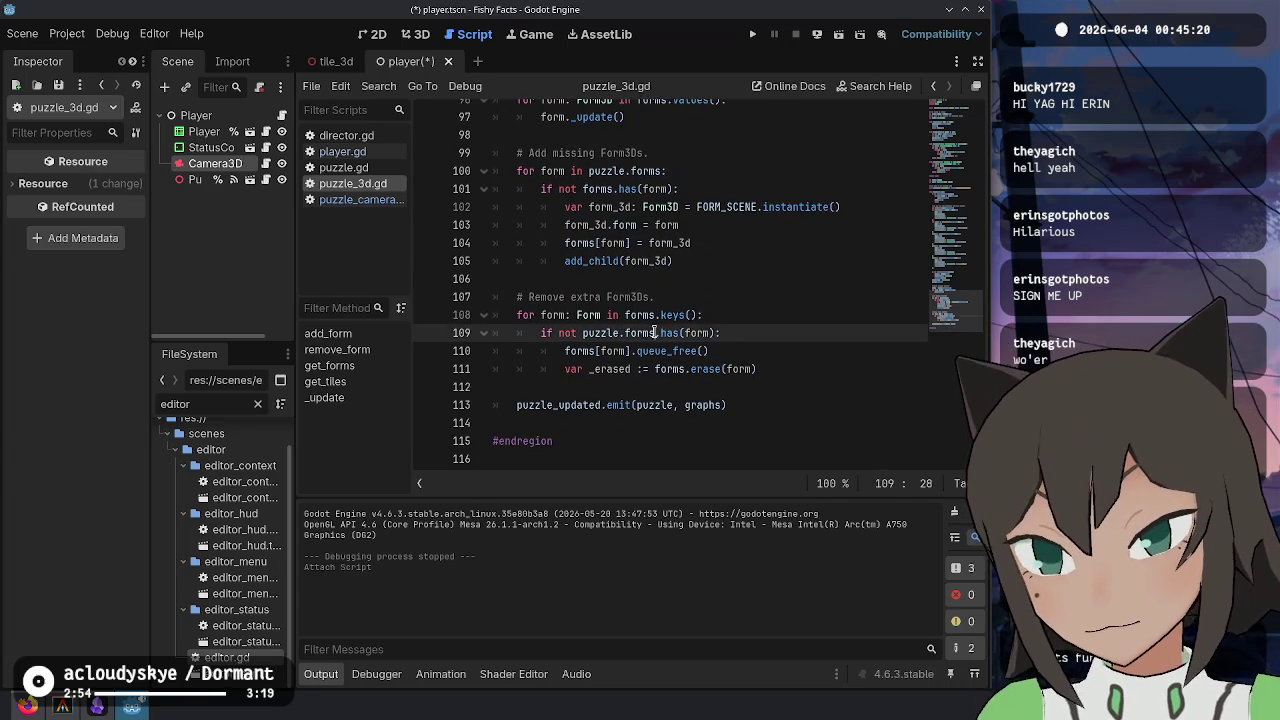
key("ctrl+shift+period")
- Copy the teleport and position/rotation lines from tile_3d.gd's _ready into puzzle_camera.gd's _ready
key("ctrl+alt+o")
type("tile3d")
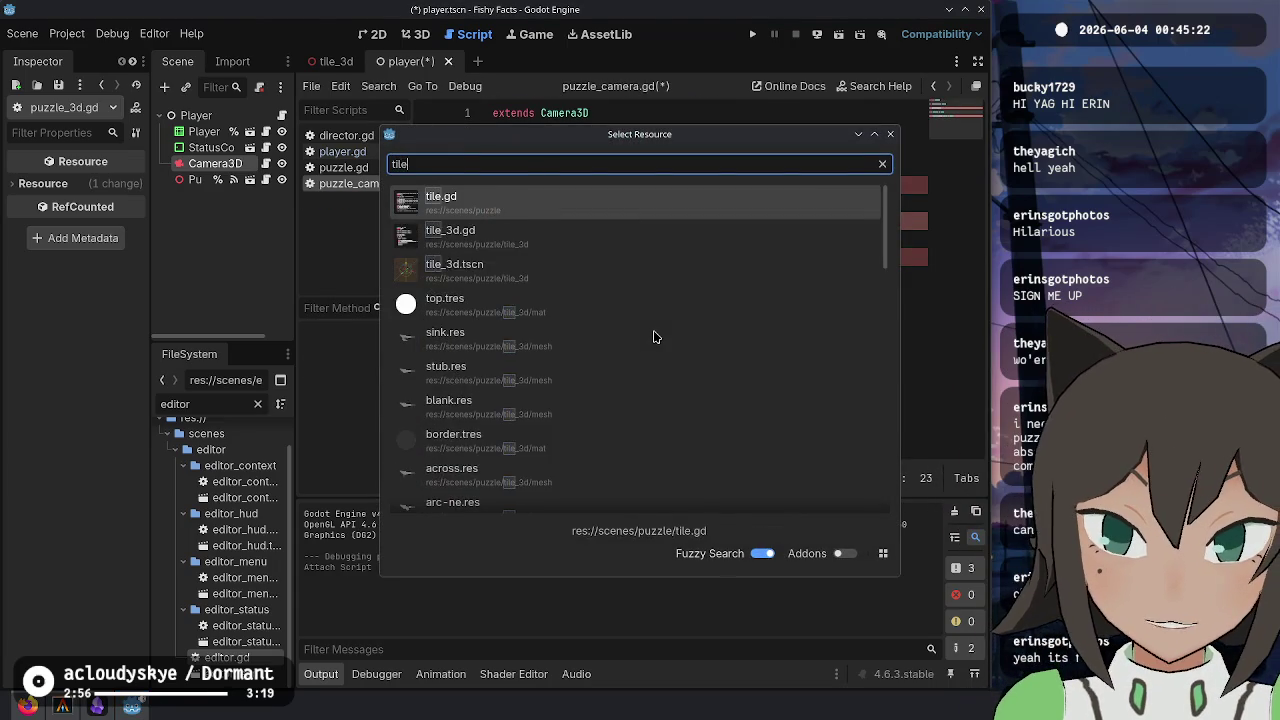
key("Return")
key("ctrl+Home")
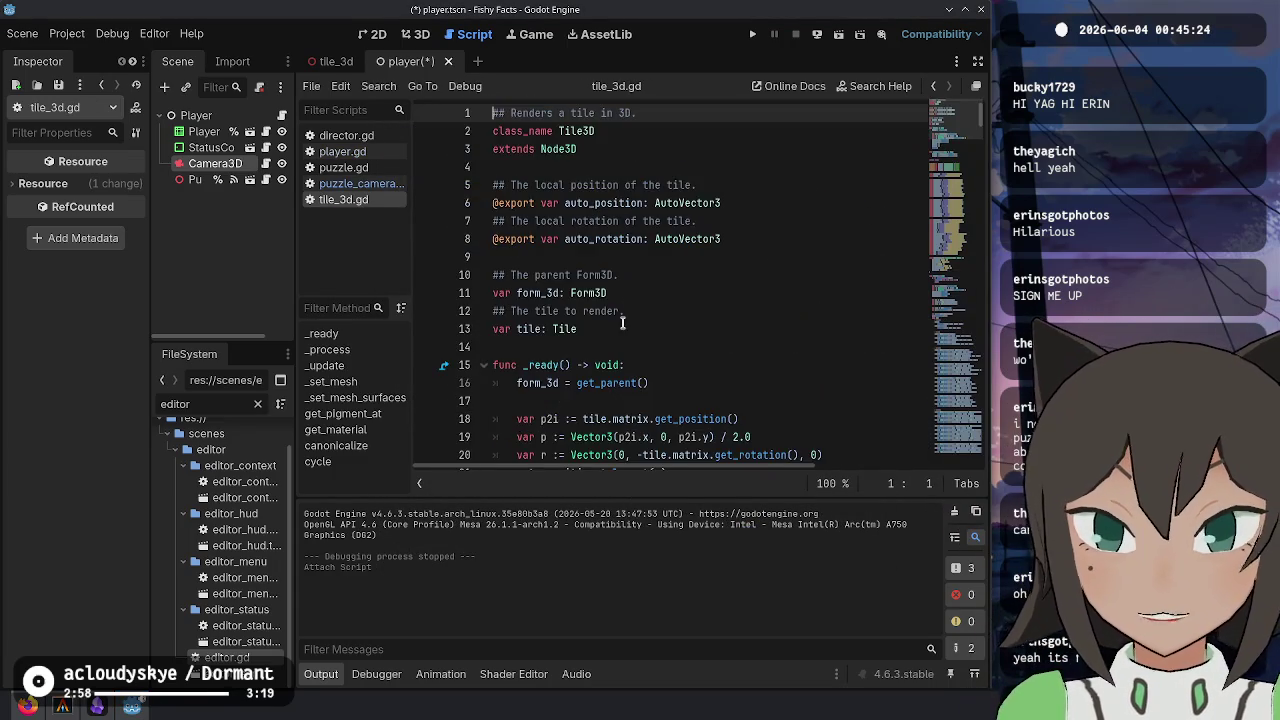
scroll(645, 290, "down", 4)
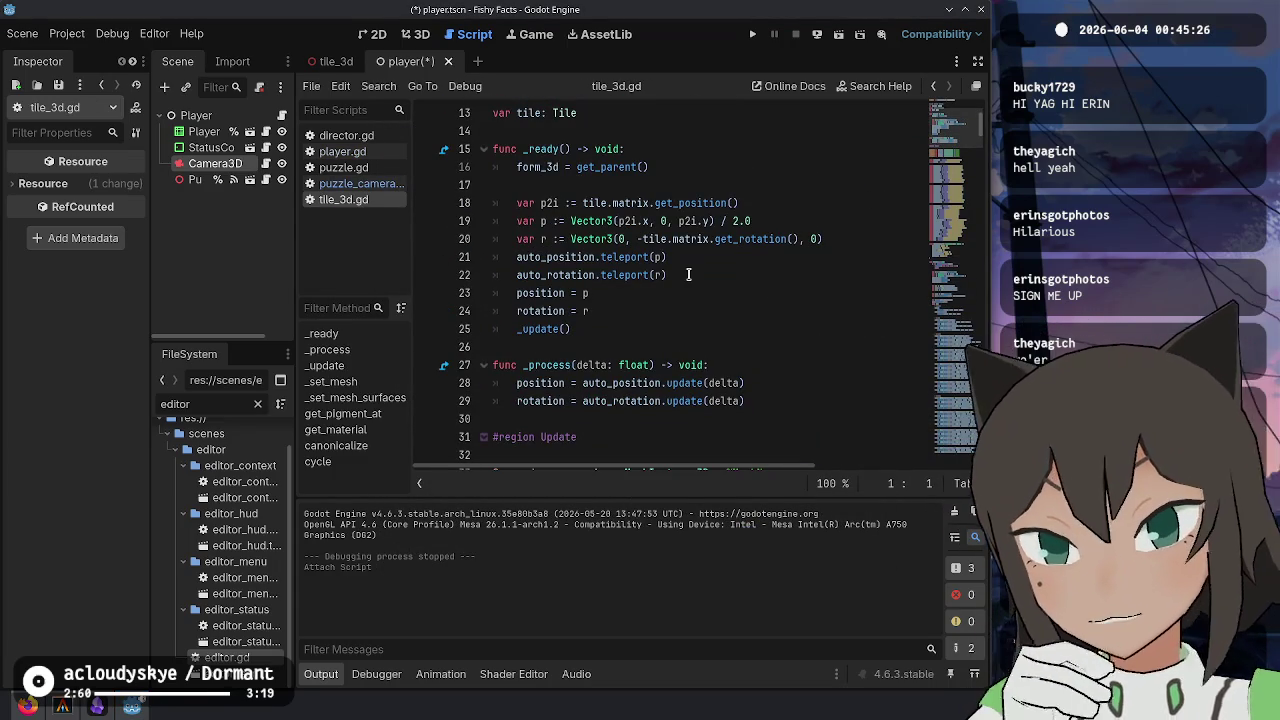
mouse_move(656, 310)
left_mouse_down()
mouse_move(903, 249)
mouse_move(885, 237)
left_mouse_up()
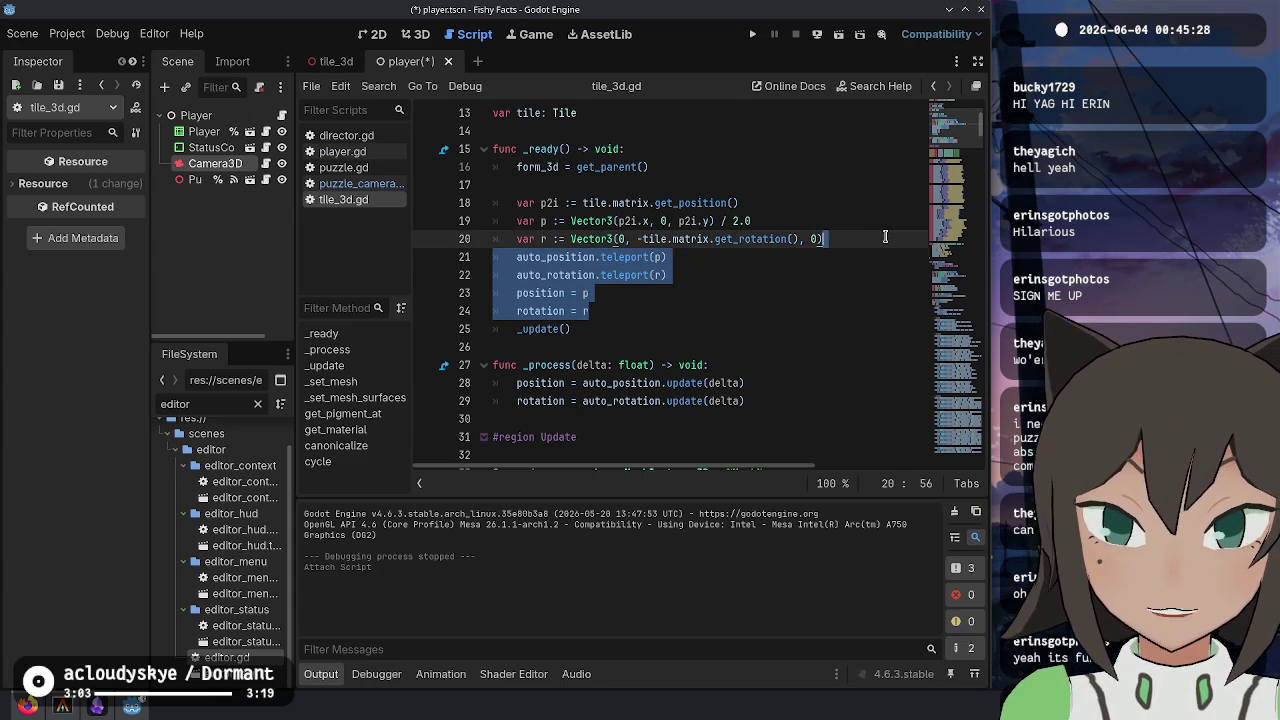
key("ctrl+c")
key("ctrl+w")
key("ctrl+v")
- Give auto_position the type AutoVector3 using autocomplete
left_click(686, 220)
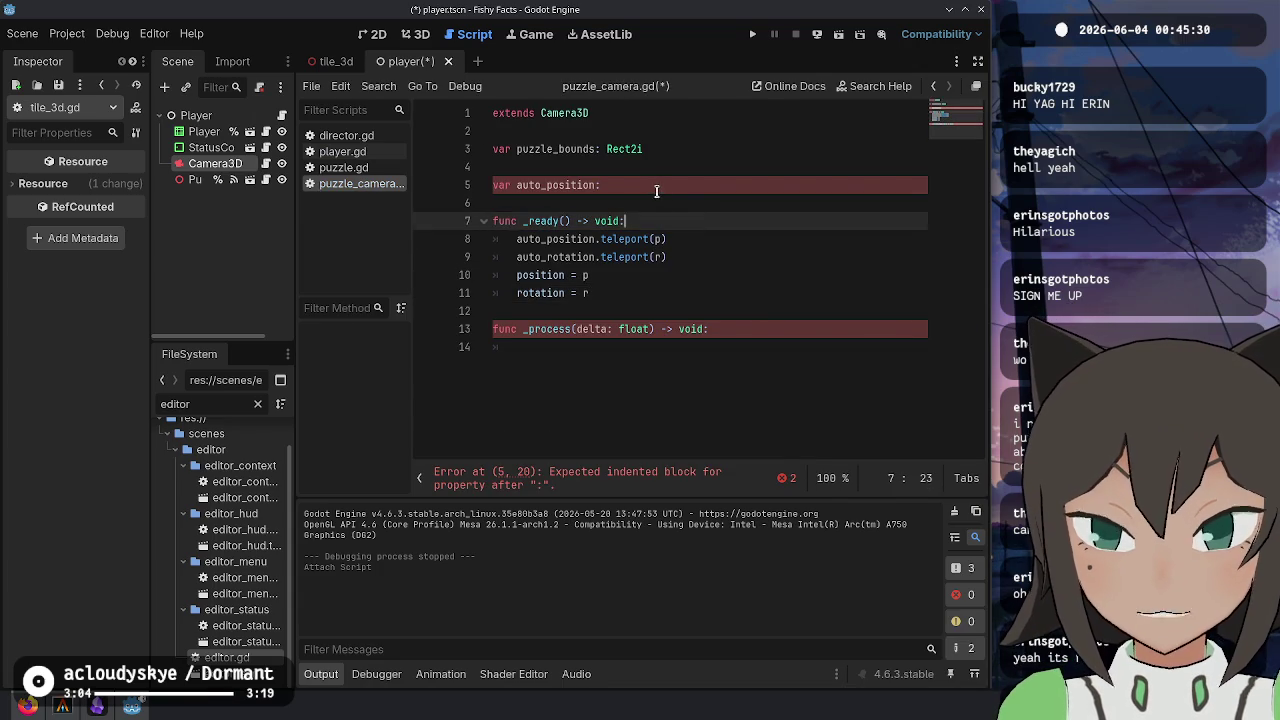
left_click(661, 186)
type("AutoV")
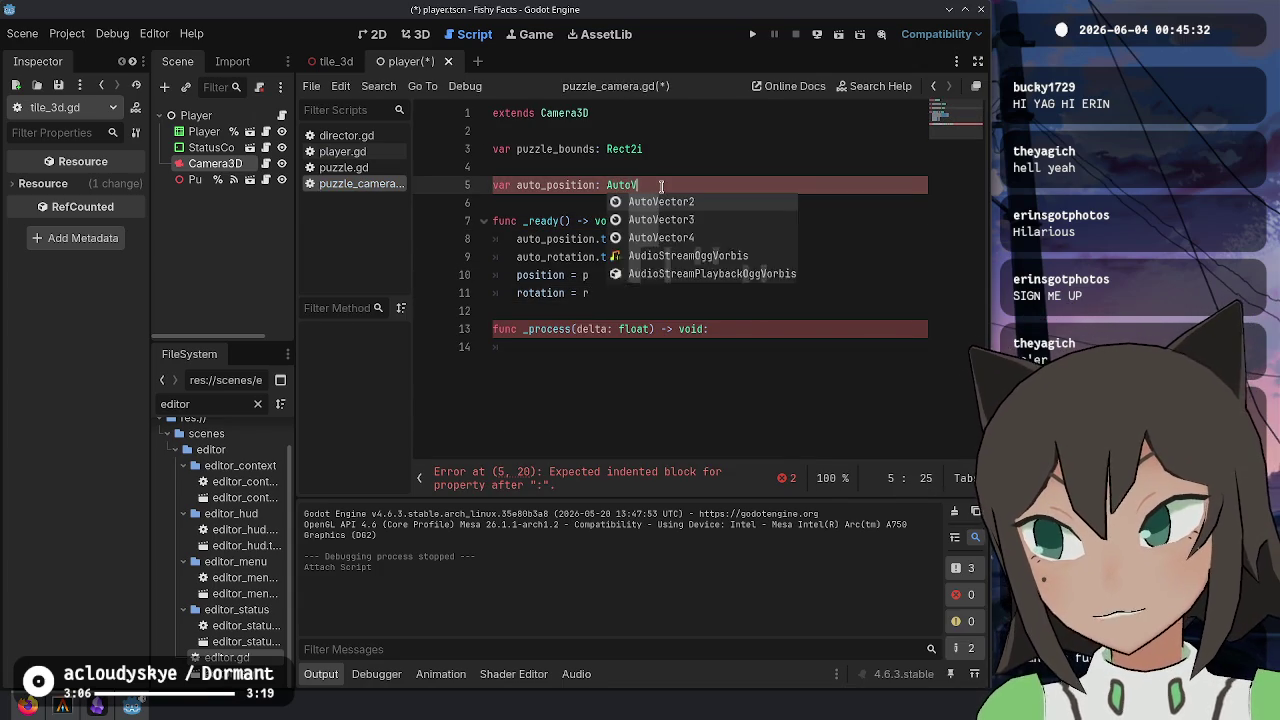
type("ector3")
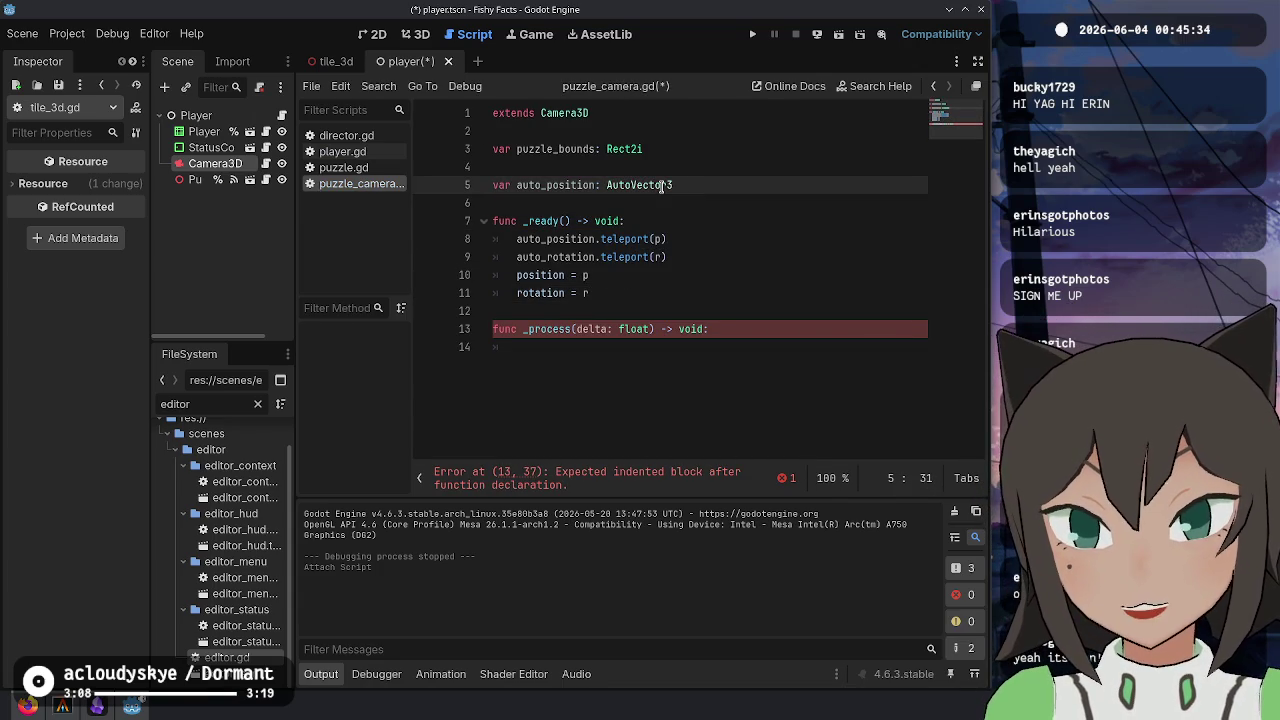
key("Down")
key("Down")
key("Down")
key("Up")
key("Up")
key("Up")
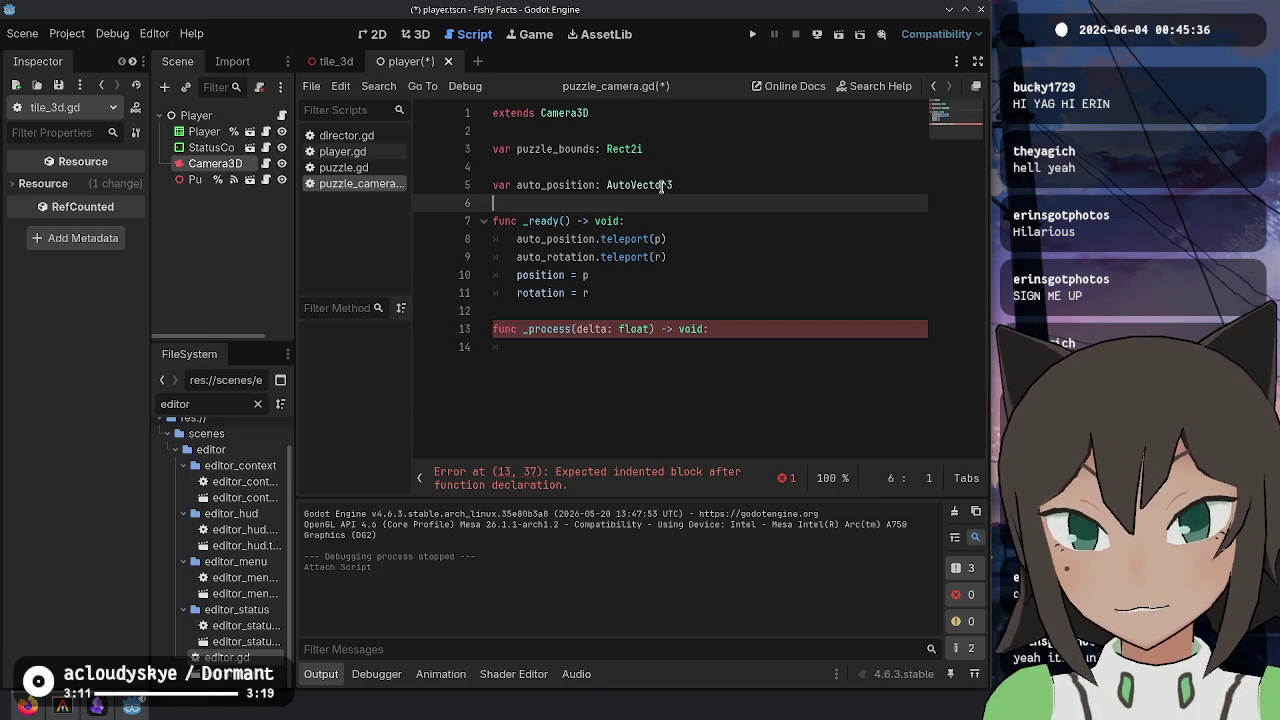
- Delete the auto_rotation.teleport(r) and rotation = r lines from _ready
key("Down")
key("Down")
key("Down")
key("ctrl+shift+k")
key("Down")
key("ctrl+shift+k")
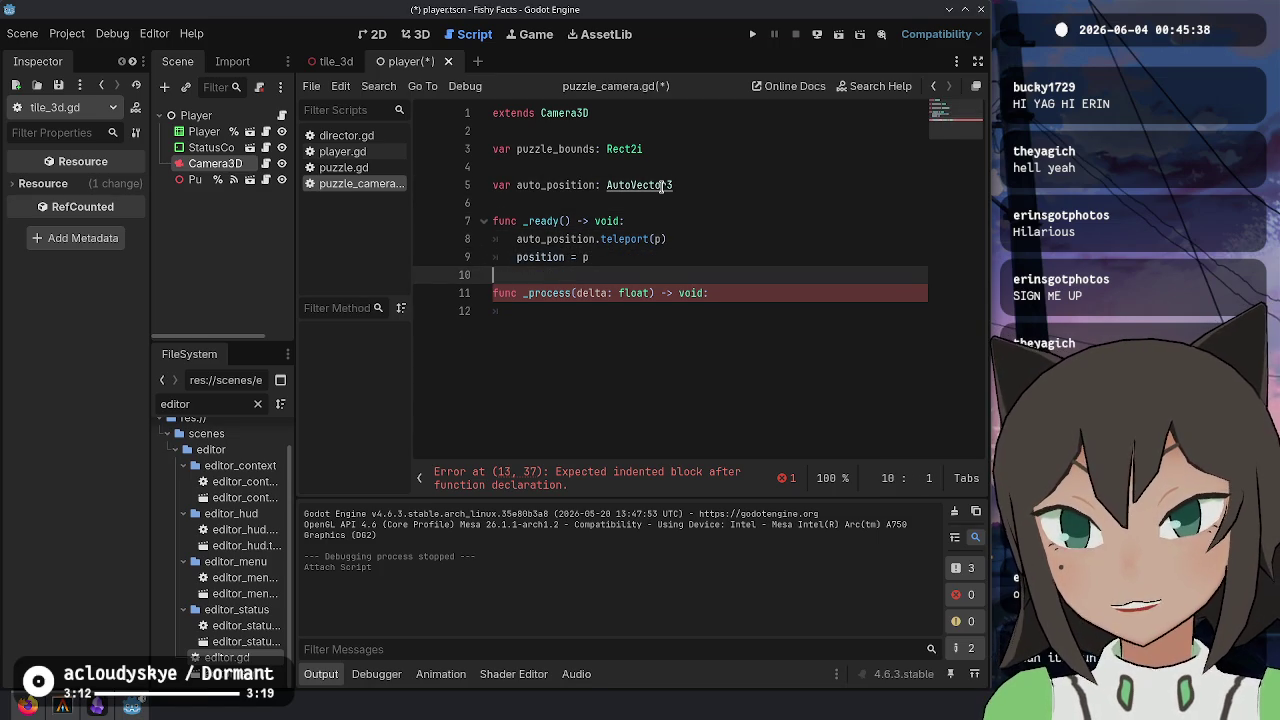
key("Up")
key("Up")
key("End")
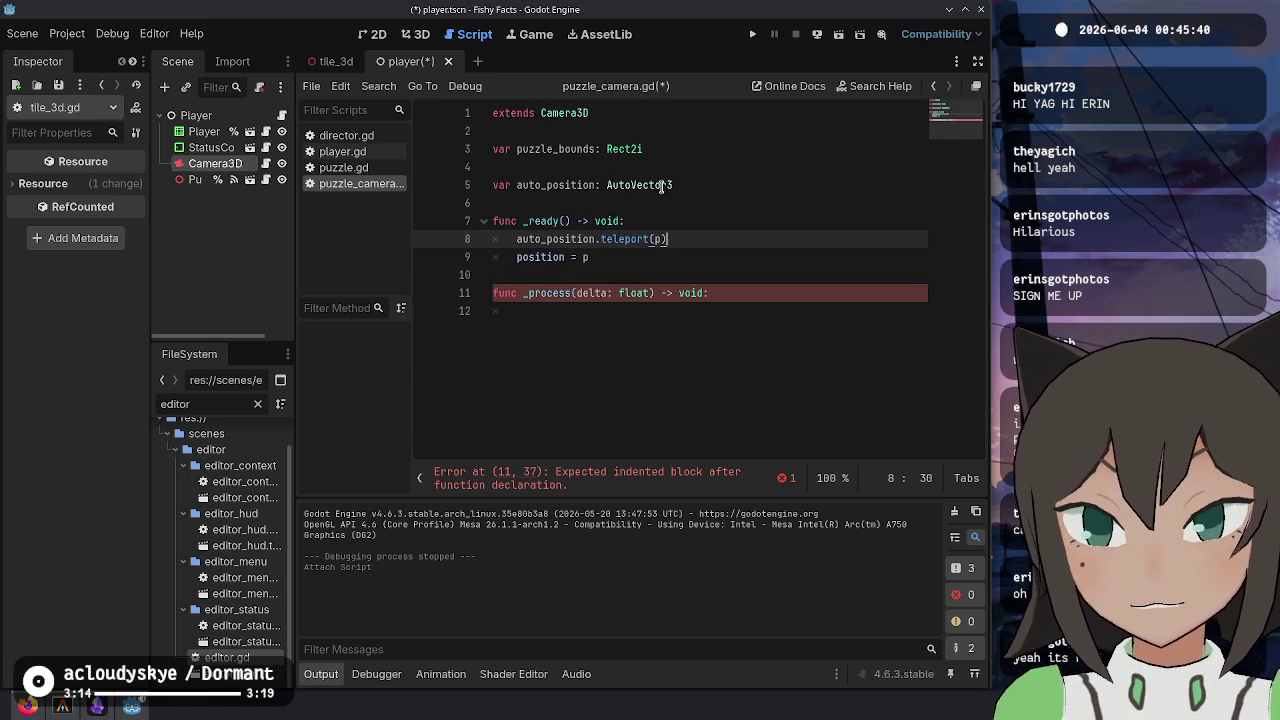
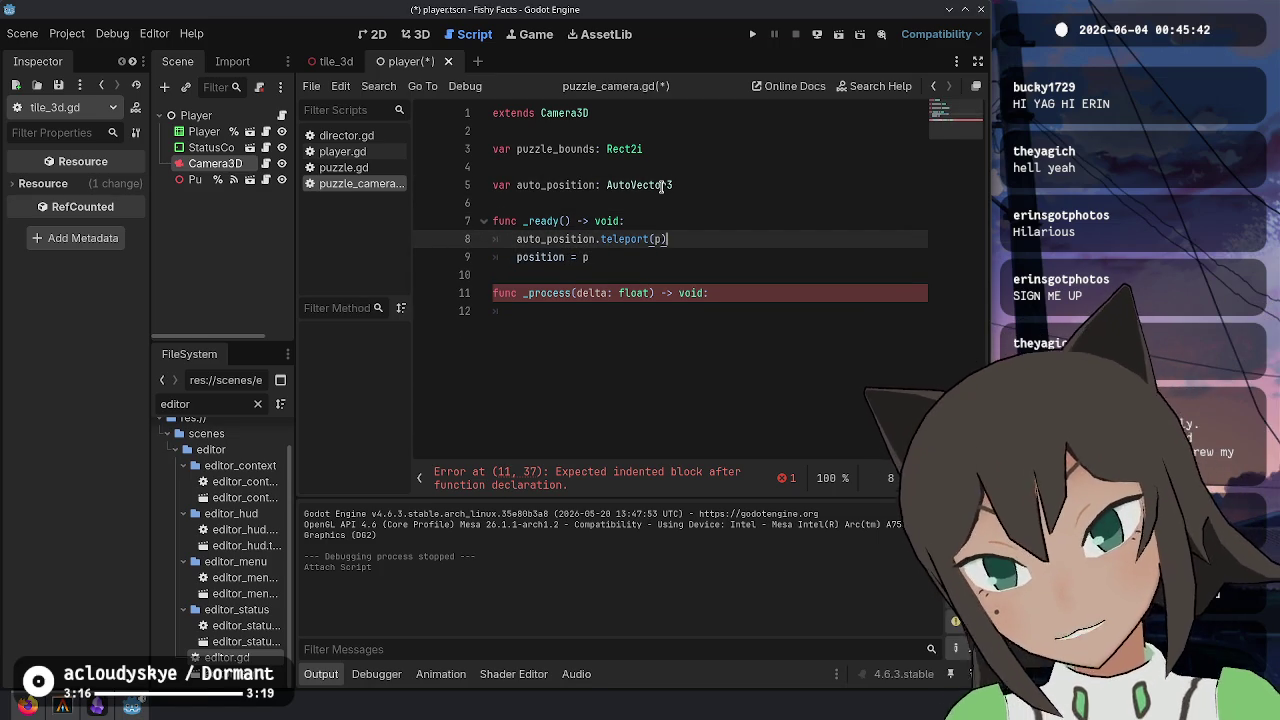
- Try an 'if puzzle_bounds.width' check inside _ready, then delete that line again
key("Up")
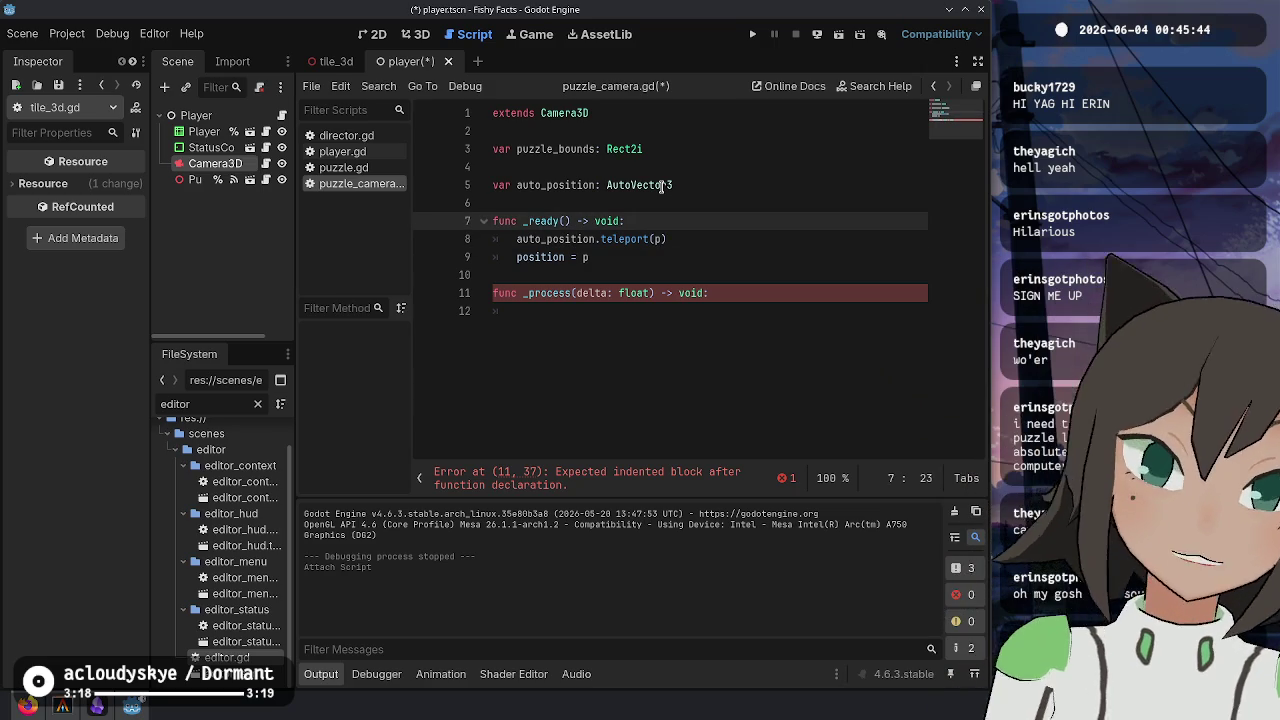
key("Return")
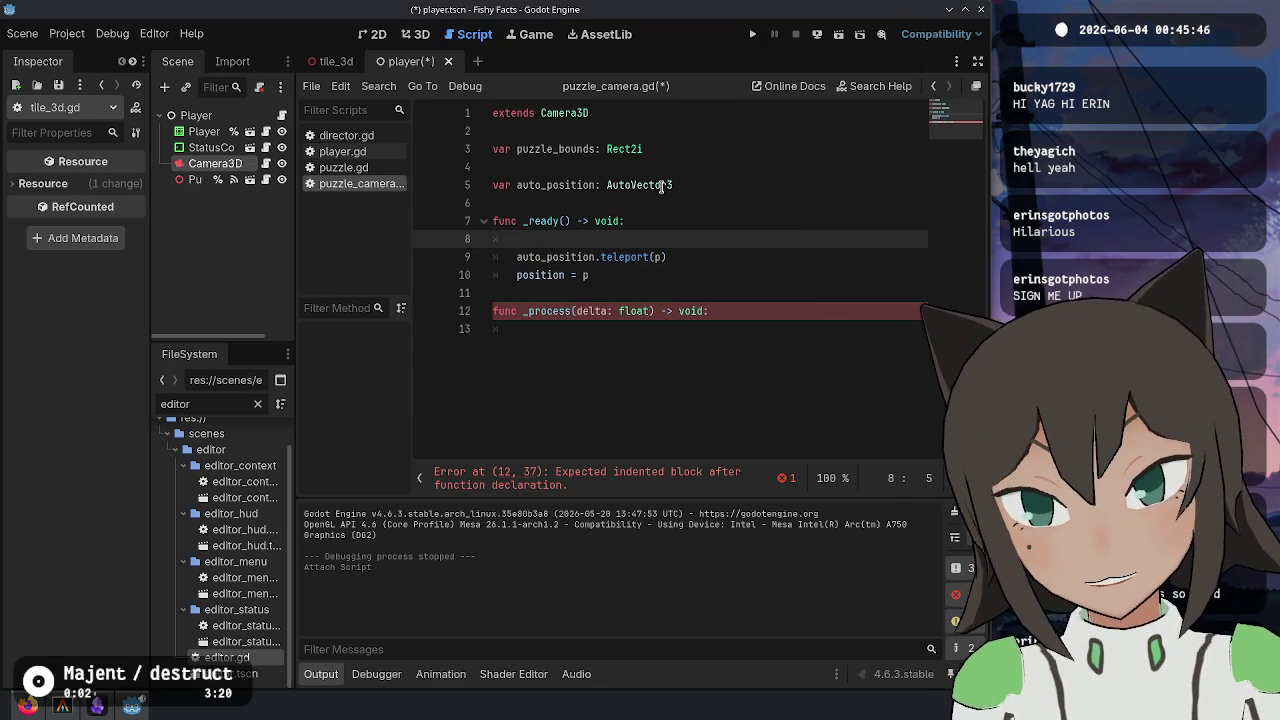
type("if puzzle_b")
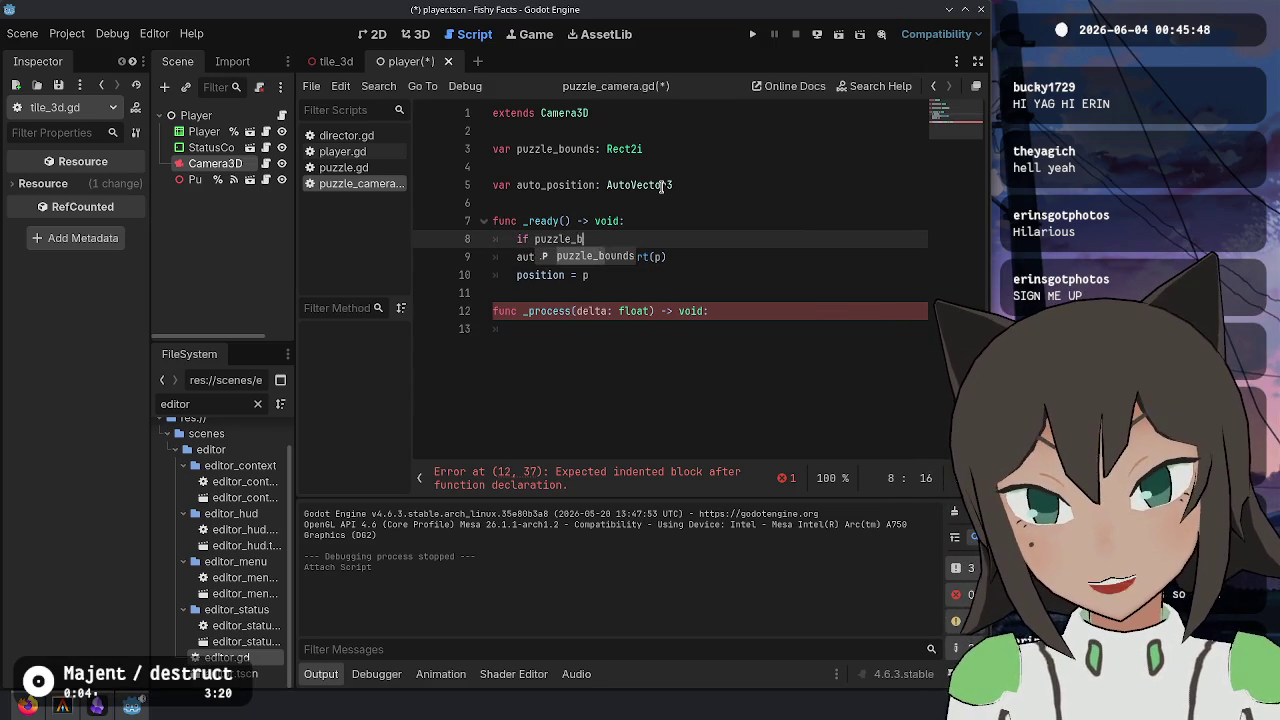
key("Return")
type(".x")
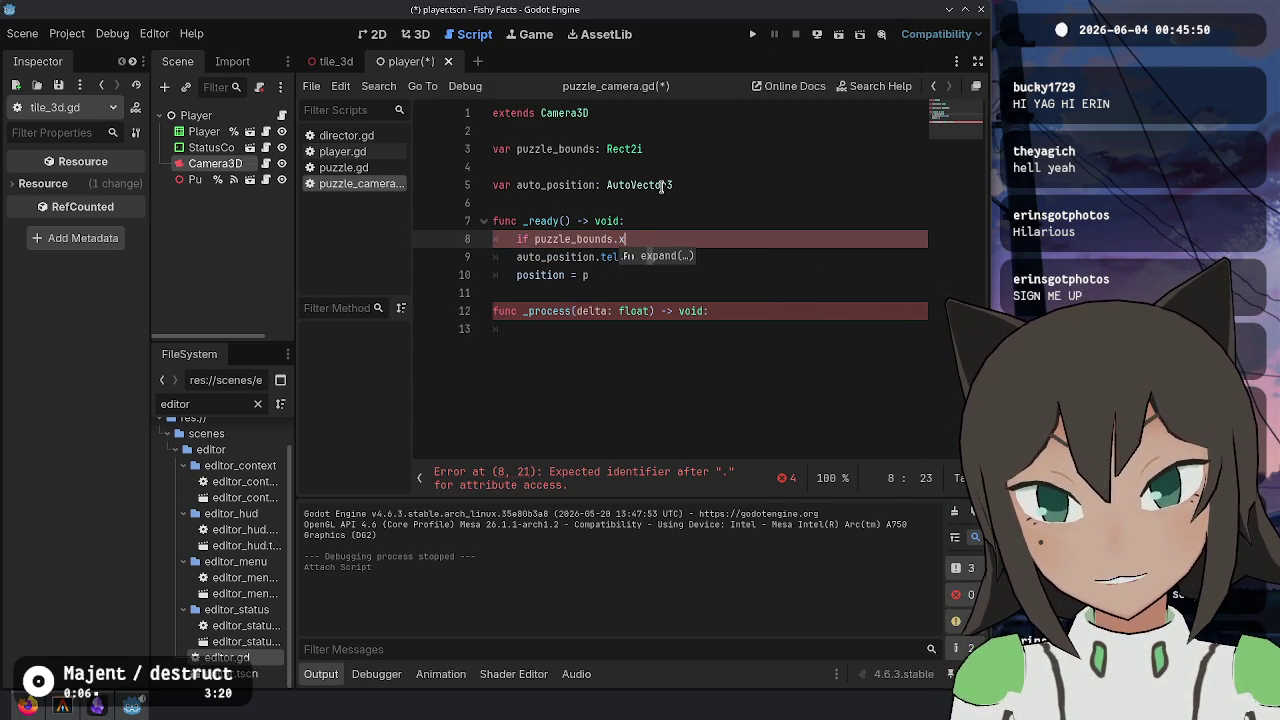
key("BackSpace")
type("width")
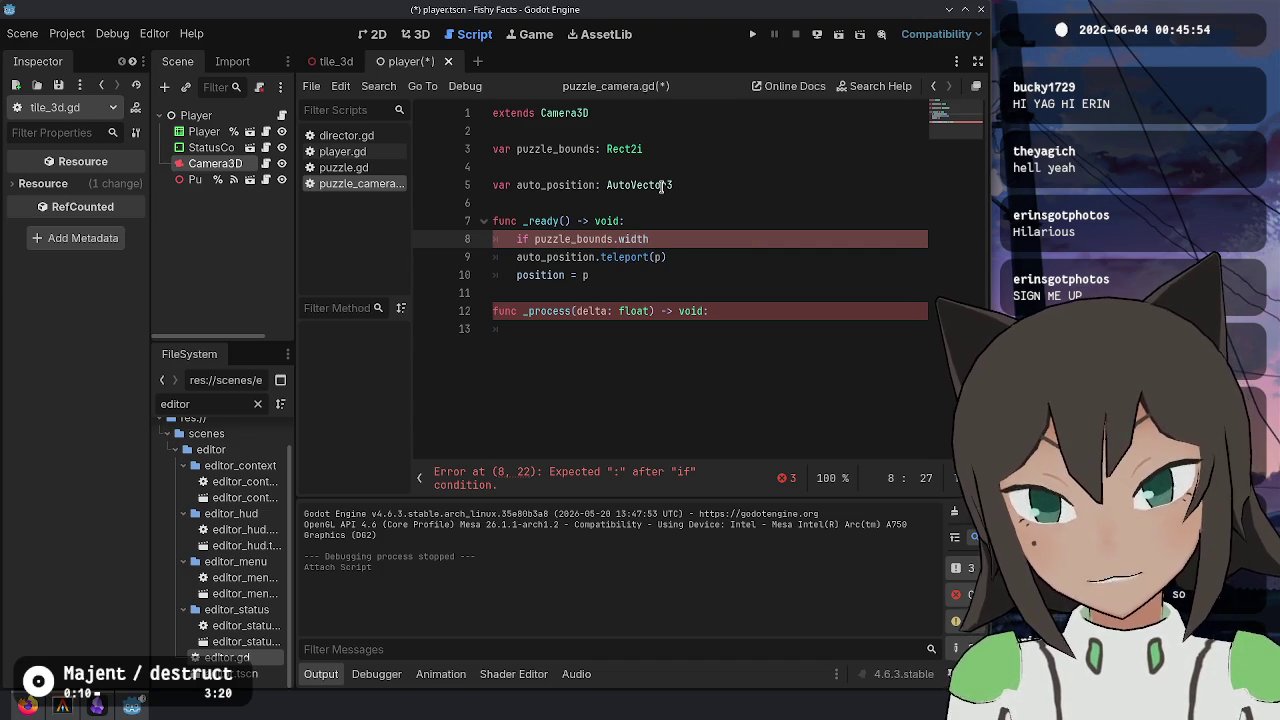
key("shift+Home")
key("BackSpace")
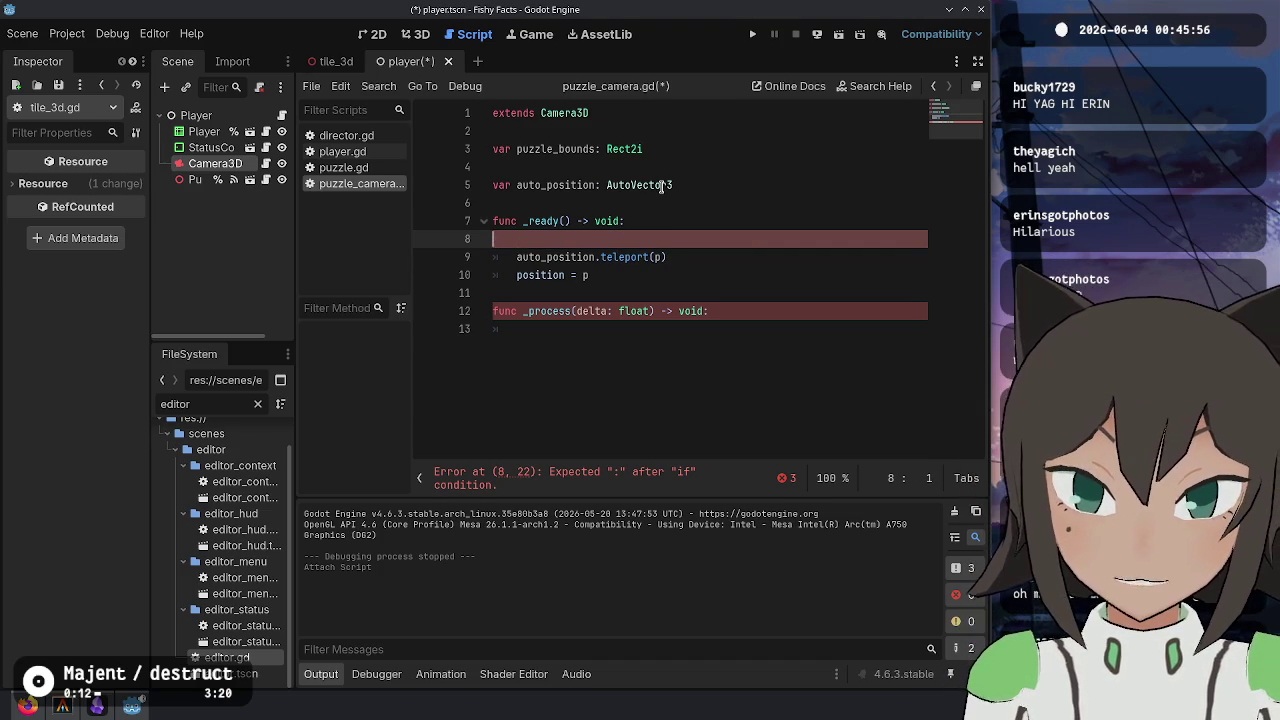
key("ctrl+shift+k")
key("Down")
key("End")
- Below _process, begin a new function 'func _calculate_position() -> Vector2:'
key("Down")
key("Down")
key("Down")
key("Return")
key("Return")
key("BackSpace")
type("func ")
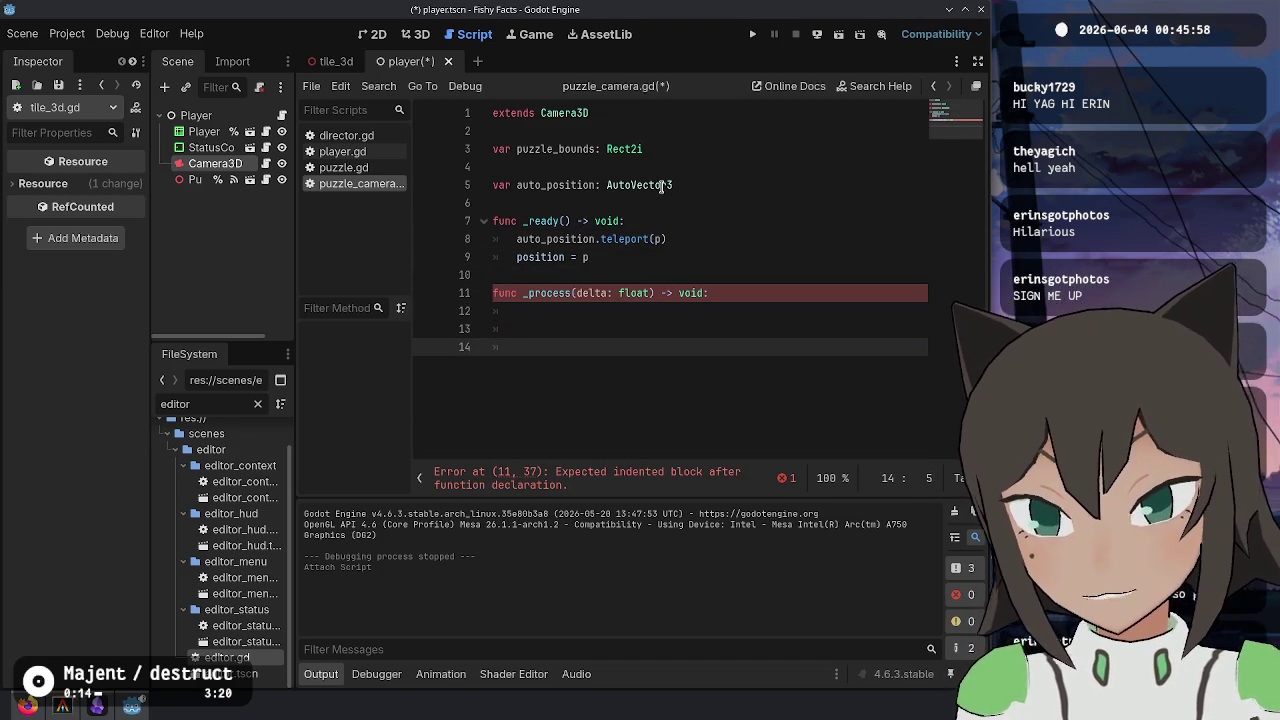
type("_c")
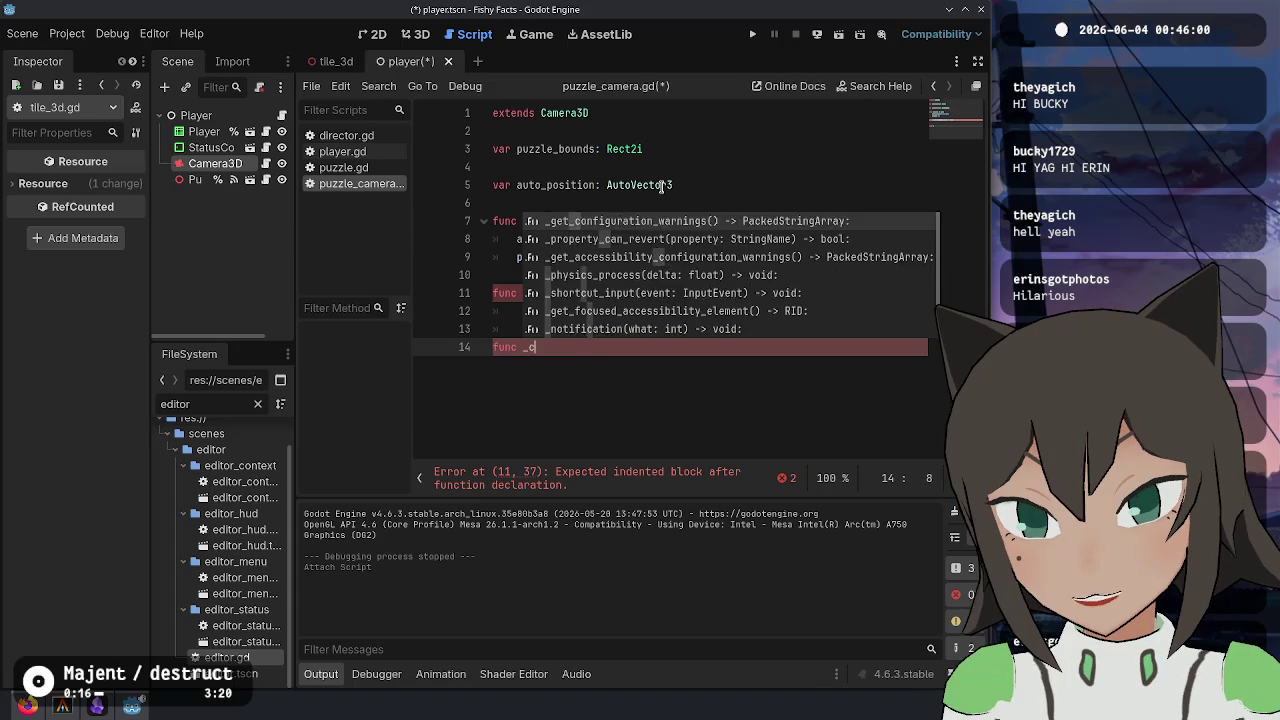
type("alculate_")
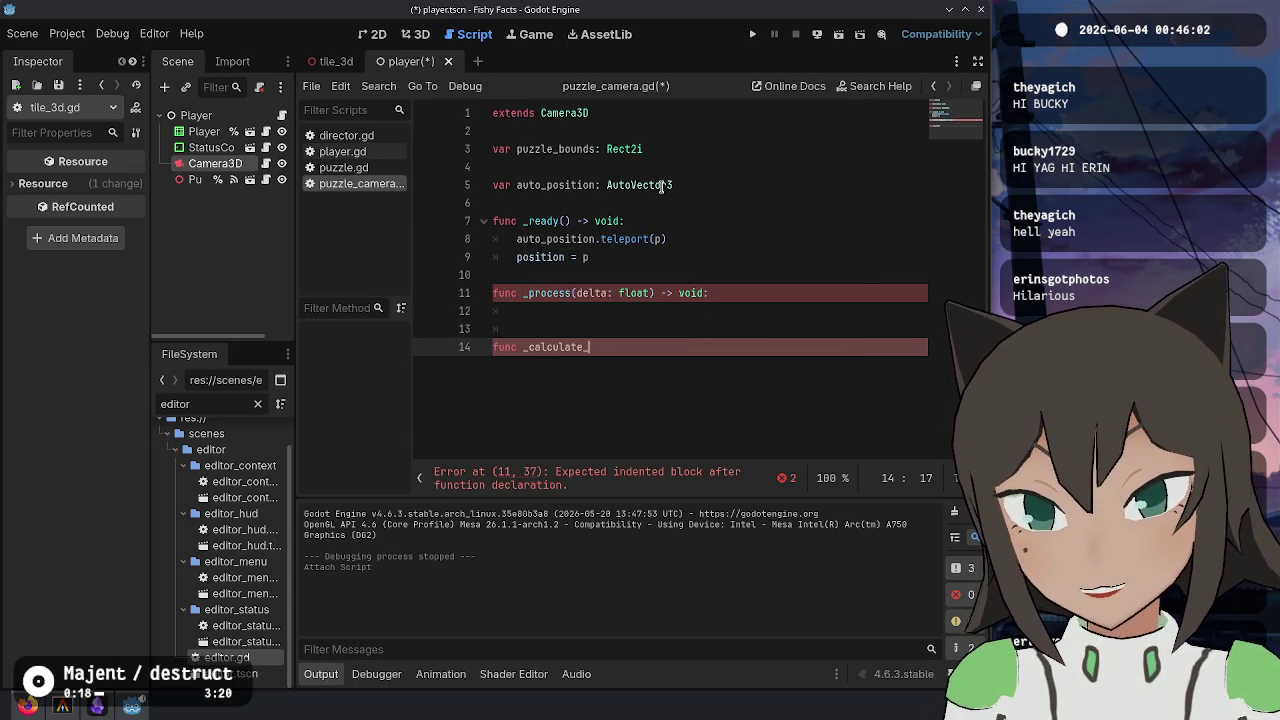
type("position() -> V")
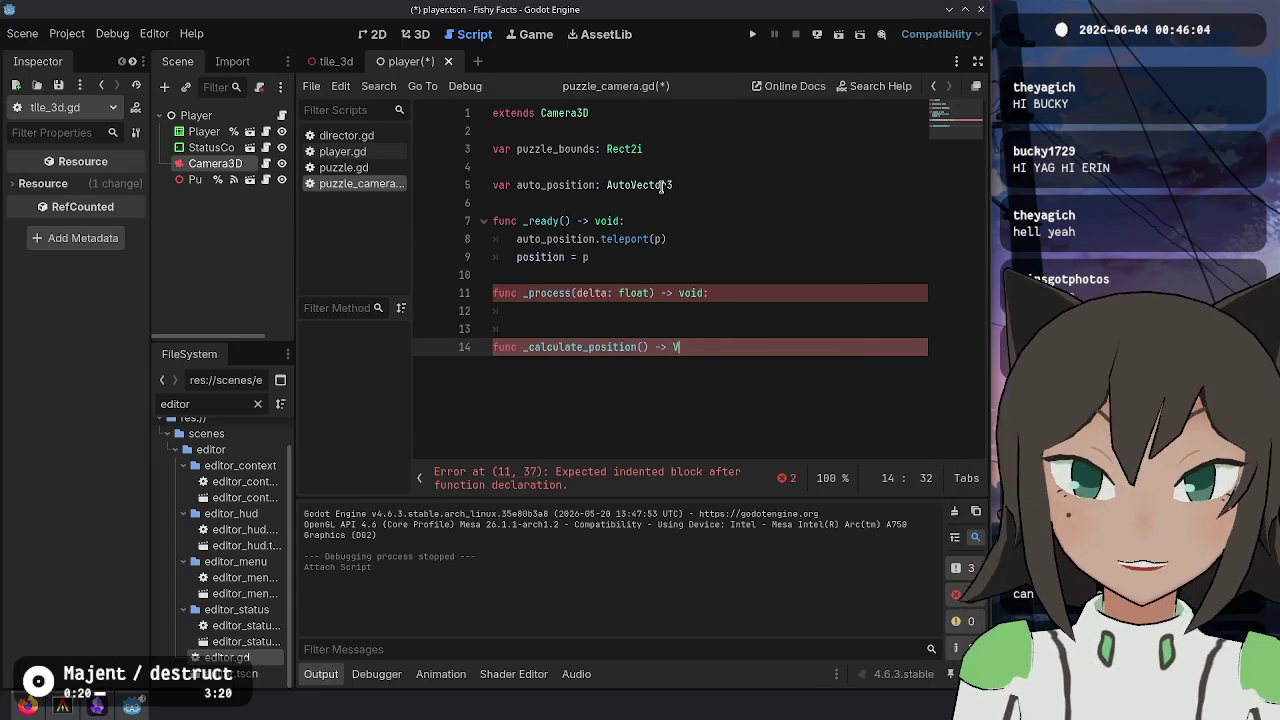
type("ector2:")
- Start the function body with 'if puzzle_bounds.' and browse its member suggestions
key("Return")
type("if puzzle_bounds.width")
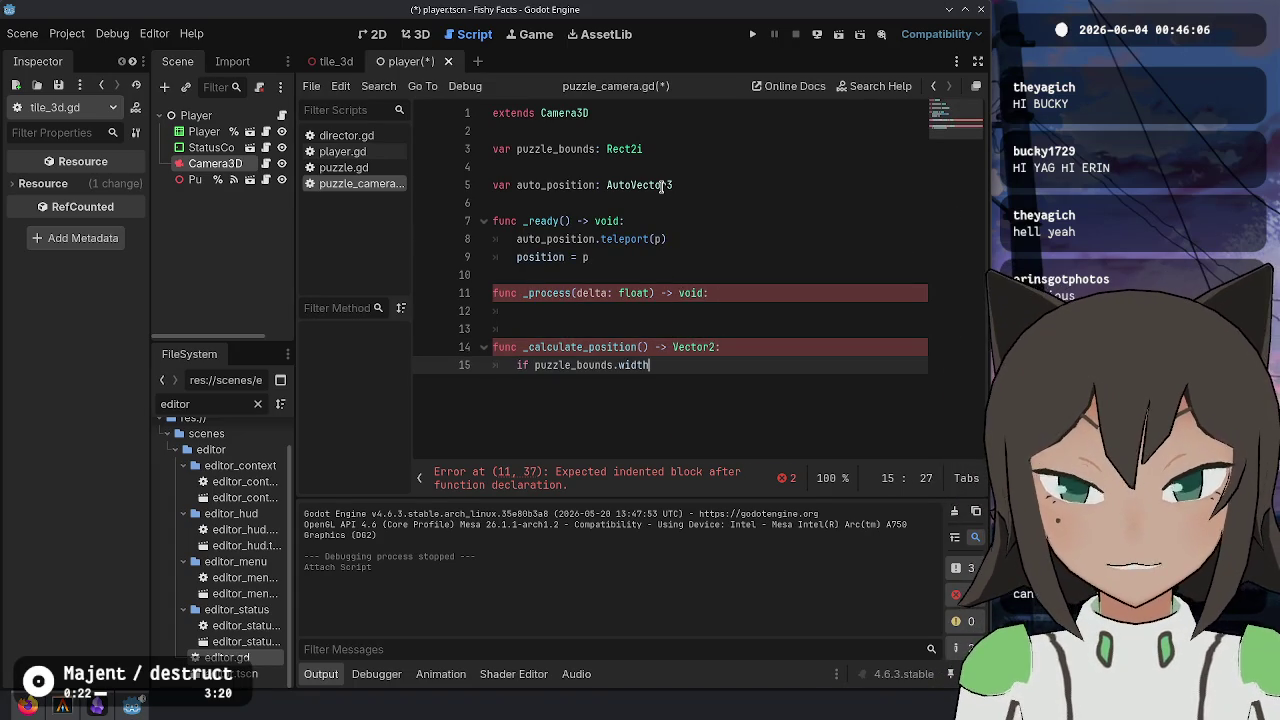
key("BackSpace")
key("BackSpace")
key("BackSpace")
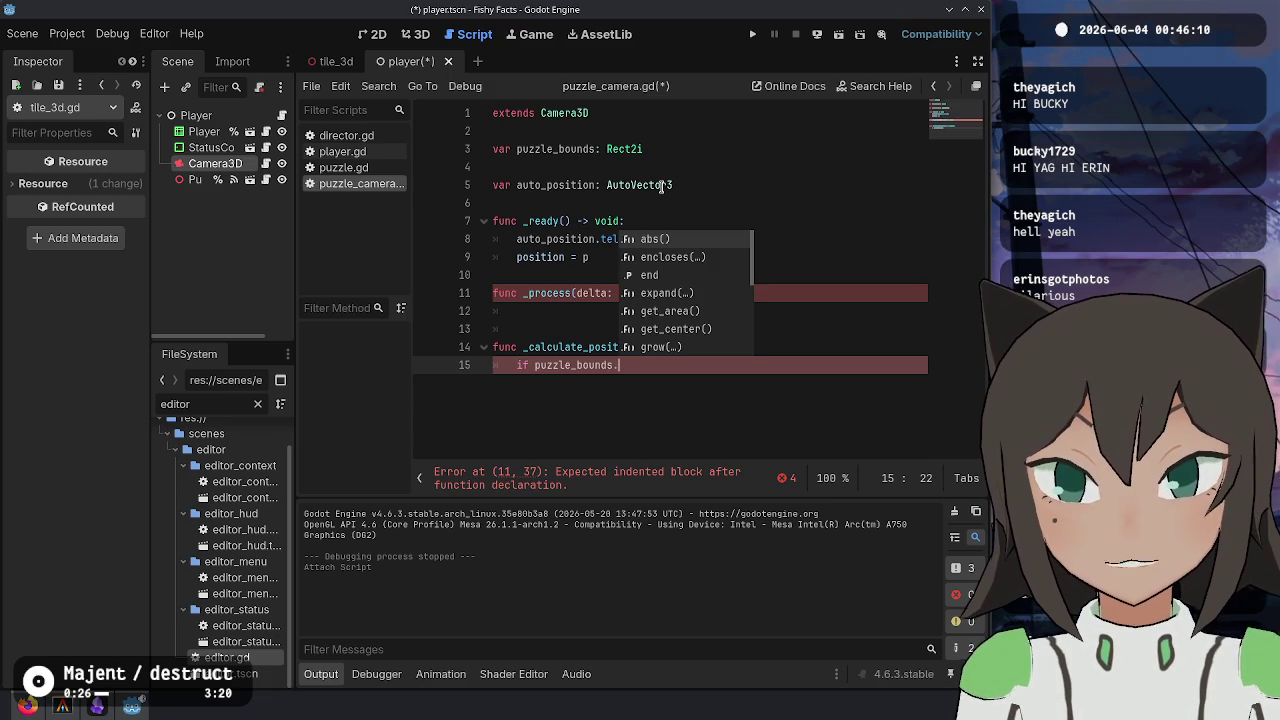
type("w")
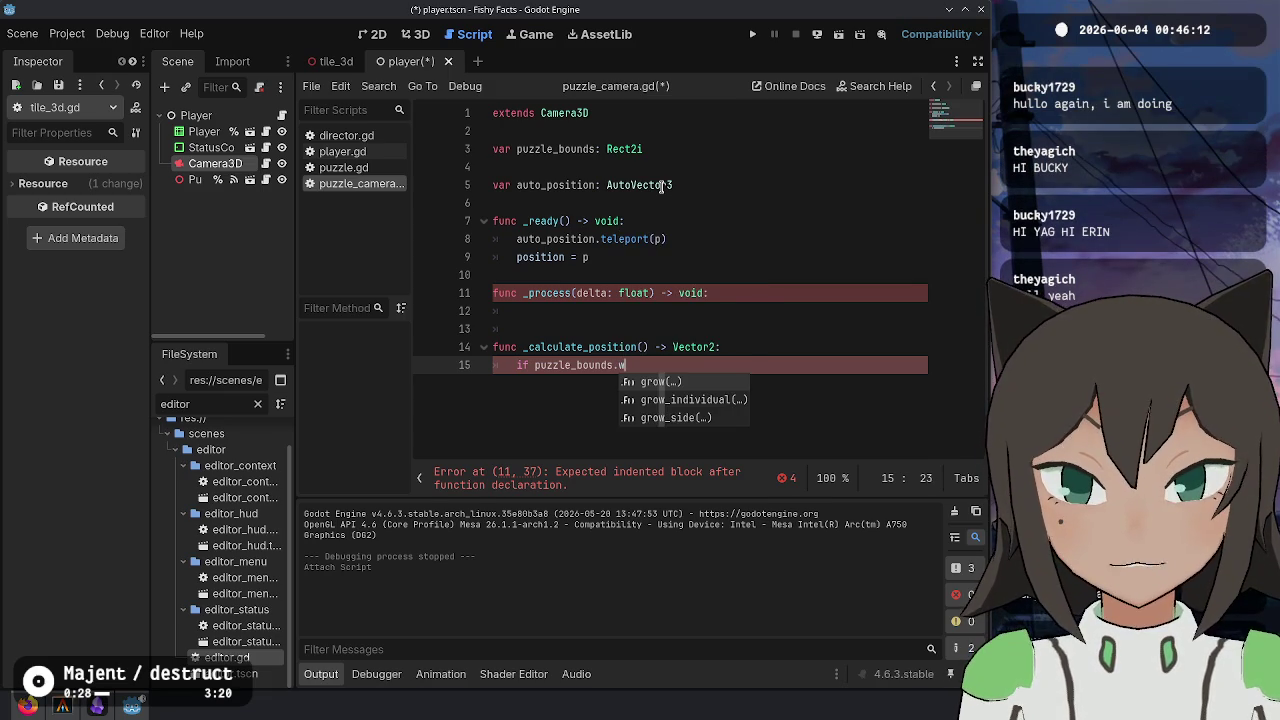
key("BackSpace")
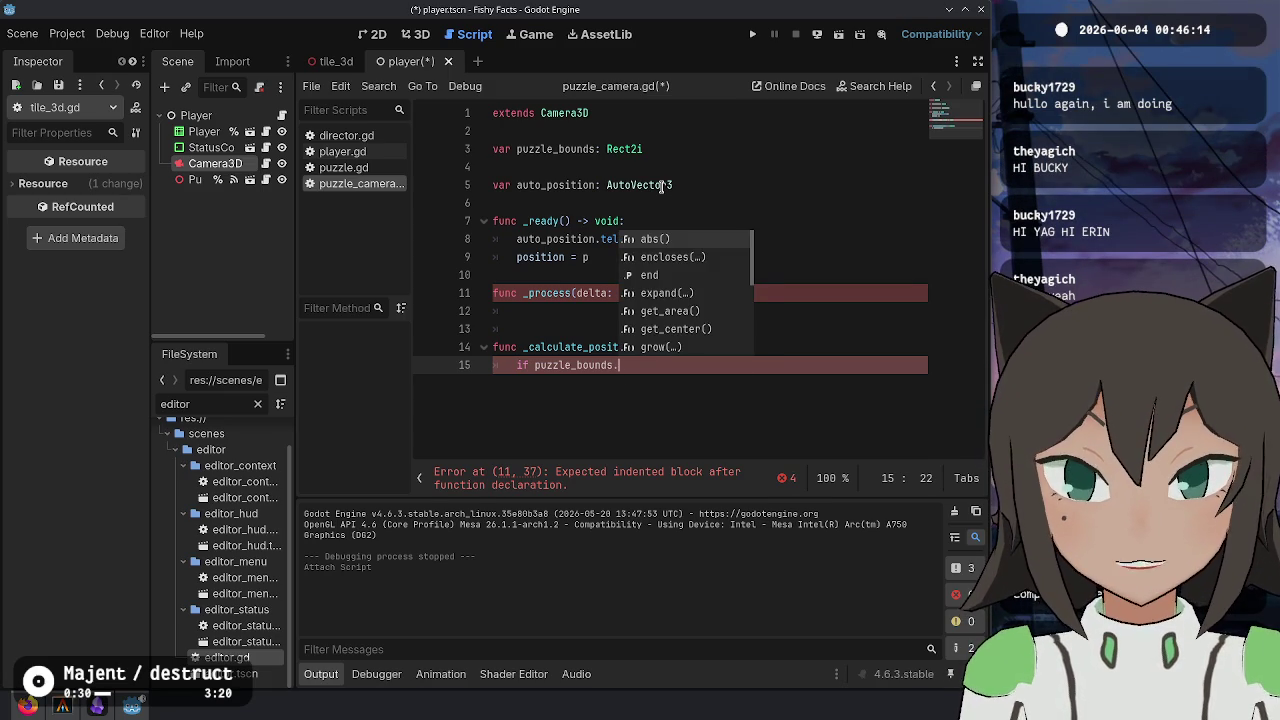
key("Escape")
- Read the Rect2i class documentation, then close its help page
left_click(646, 149, "ctrl")
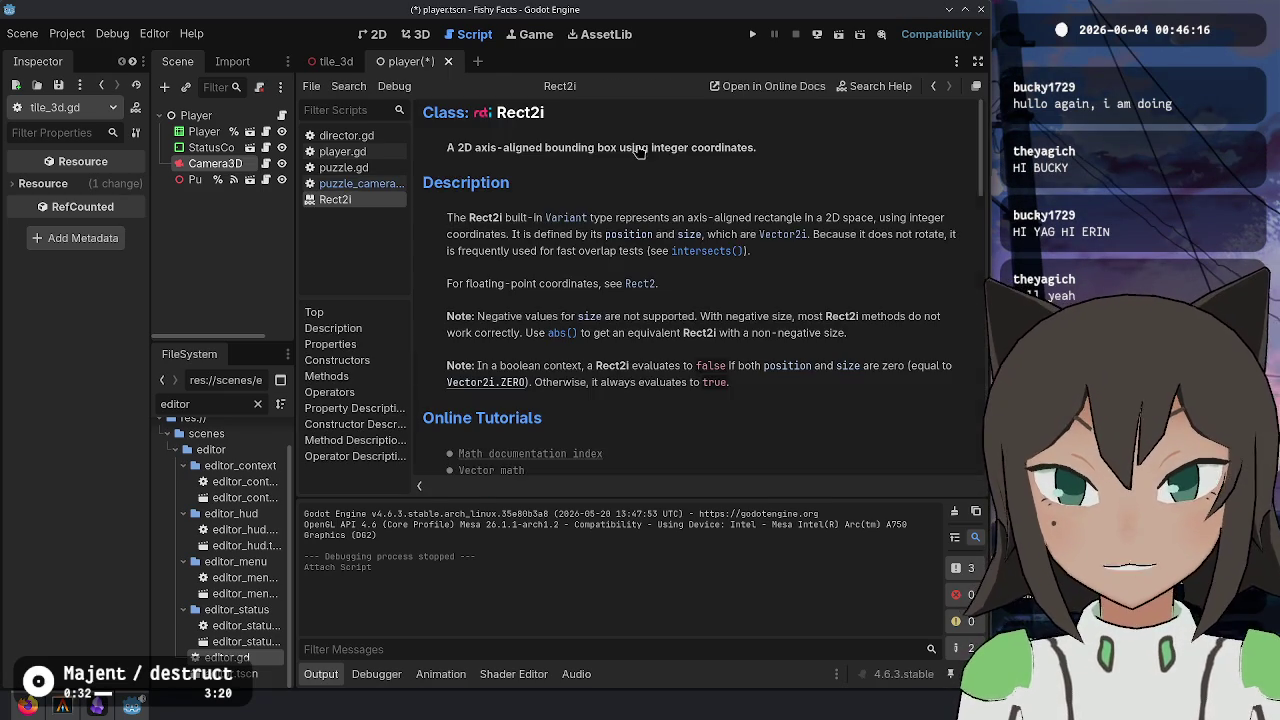
scroll(592, 343, "down", 5)
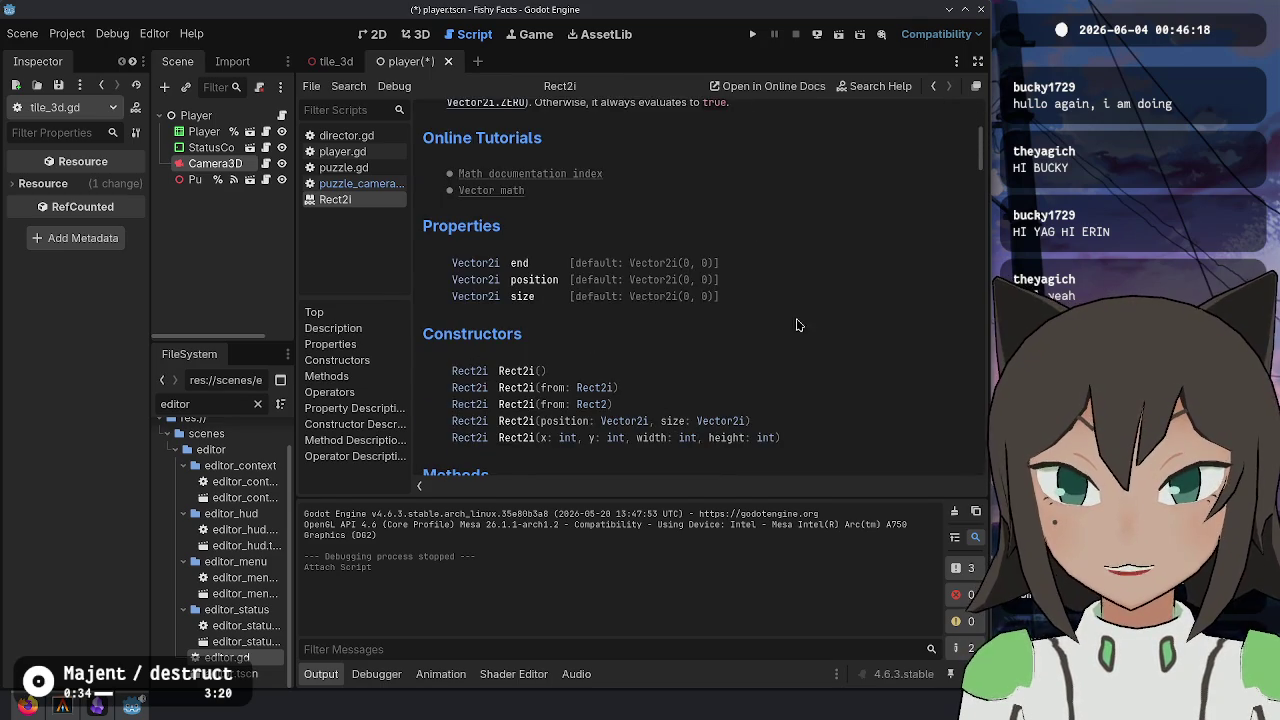
key("ctrl+w")
- Complete the x parity check and initialise offset to Vector2.ZERO above it
left_click(731, 369)
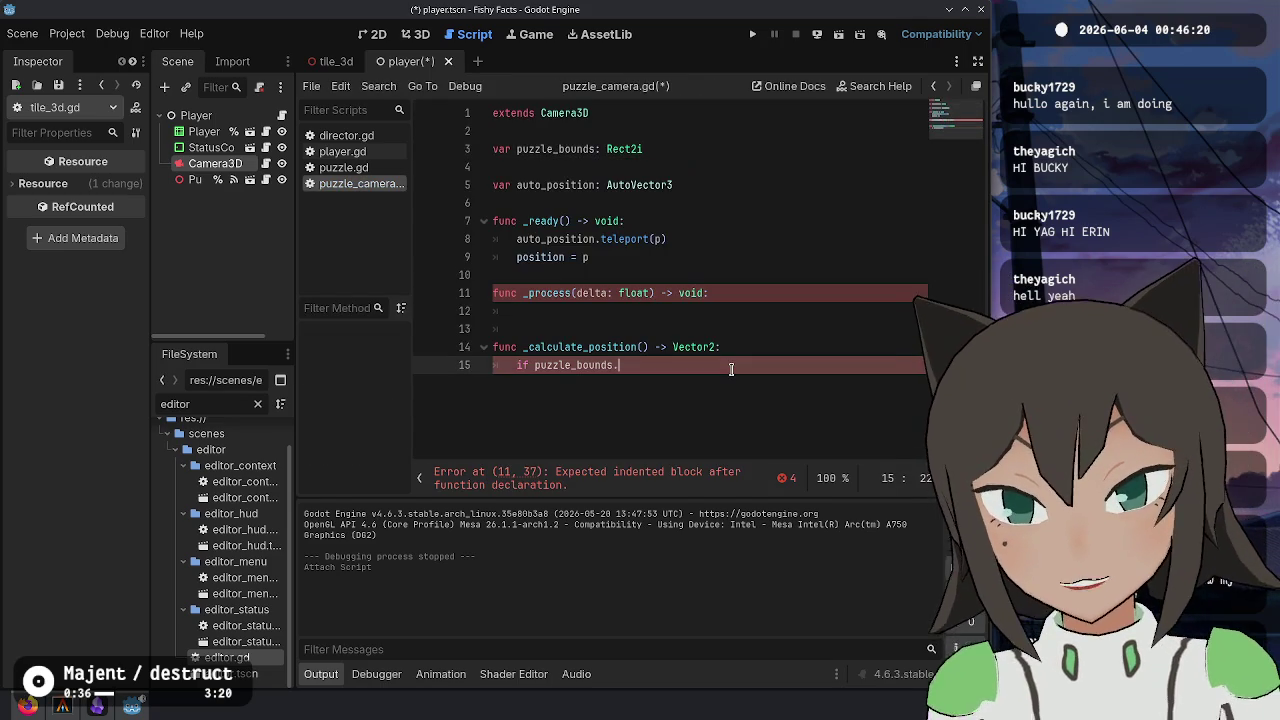
type("size.x")
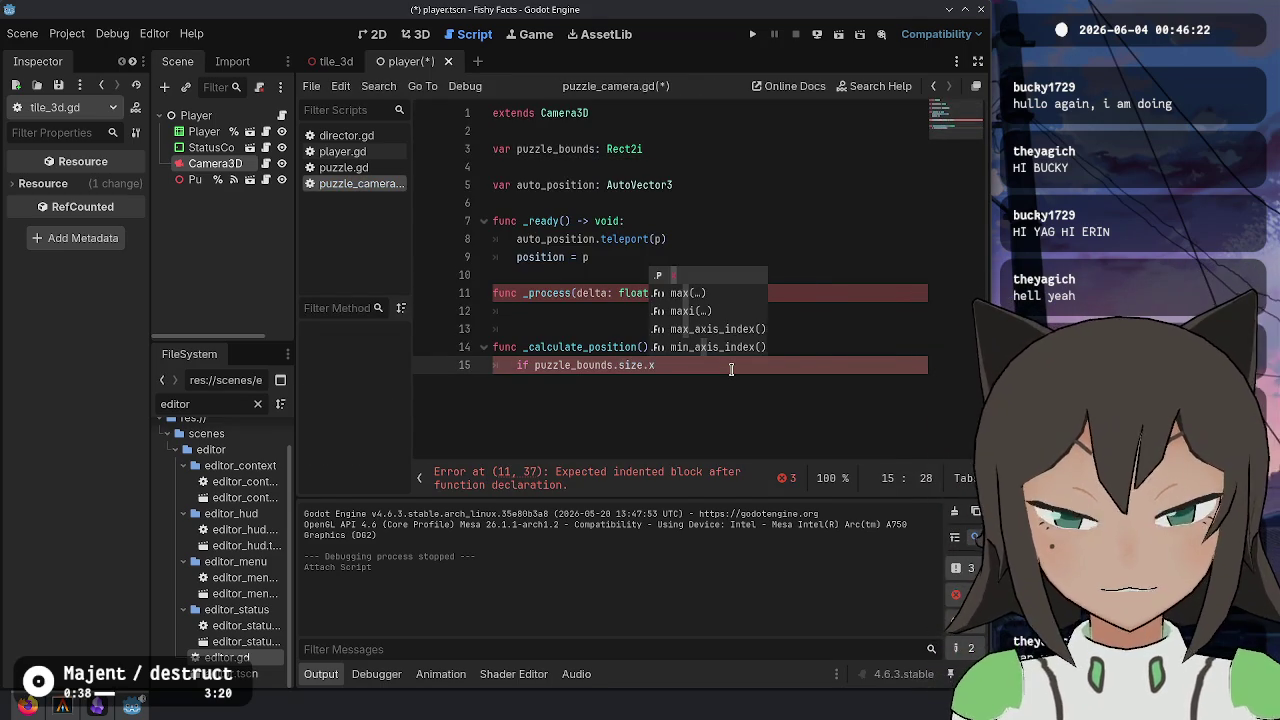
type(" % 2 ==")
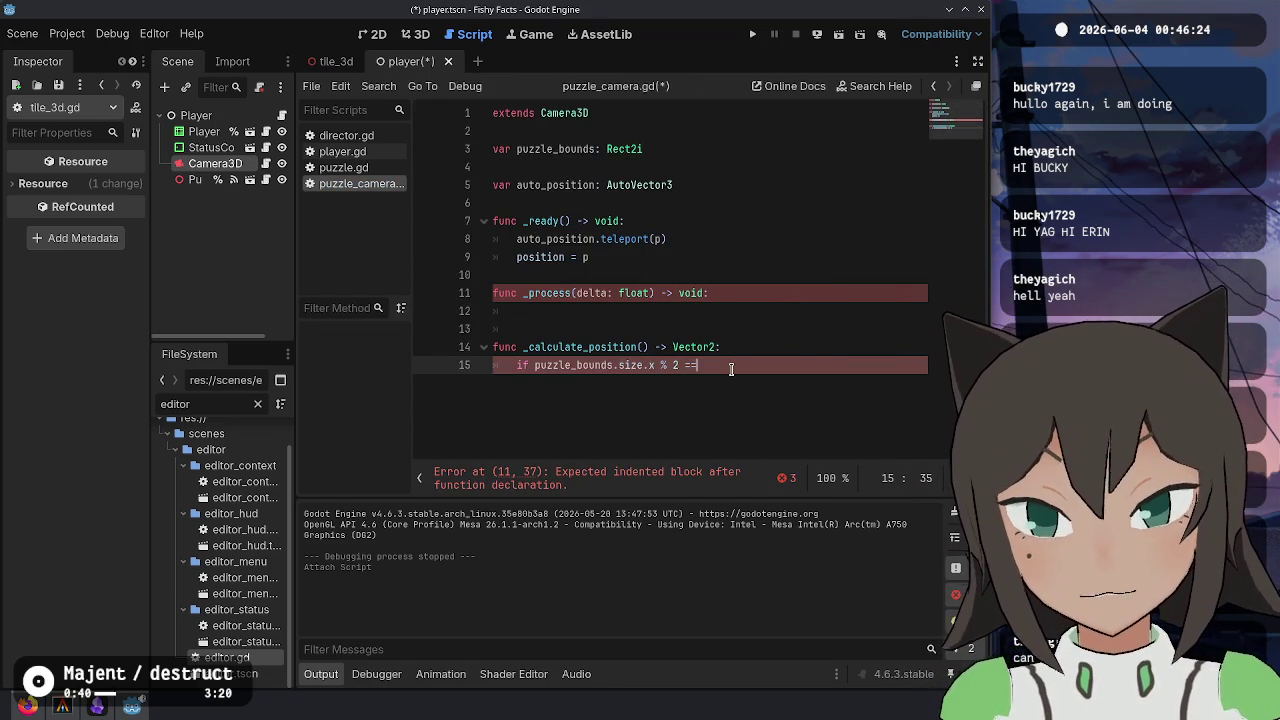
type(":")
key("ctrl+shift+Return")
type("var offset := Vector")
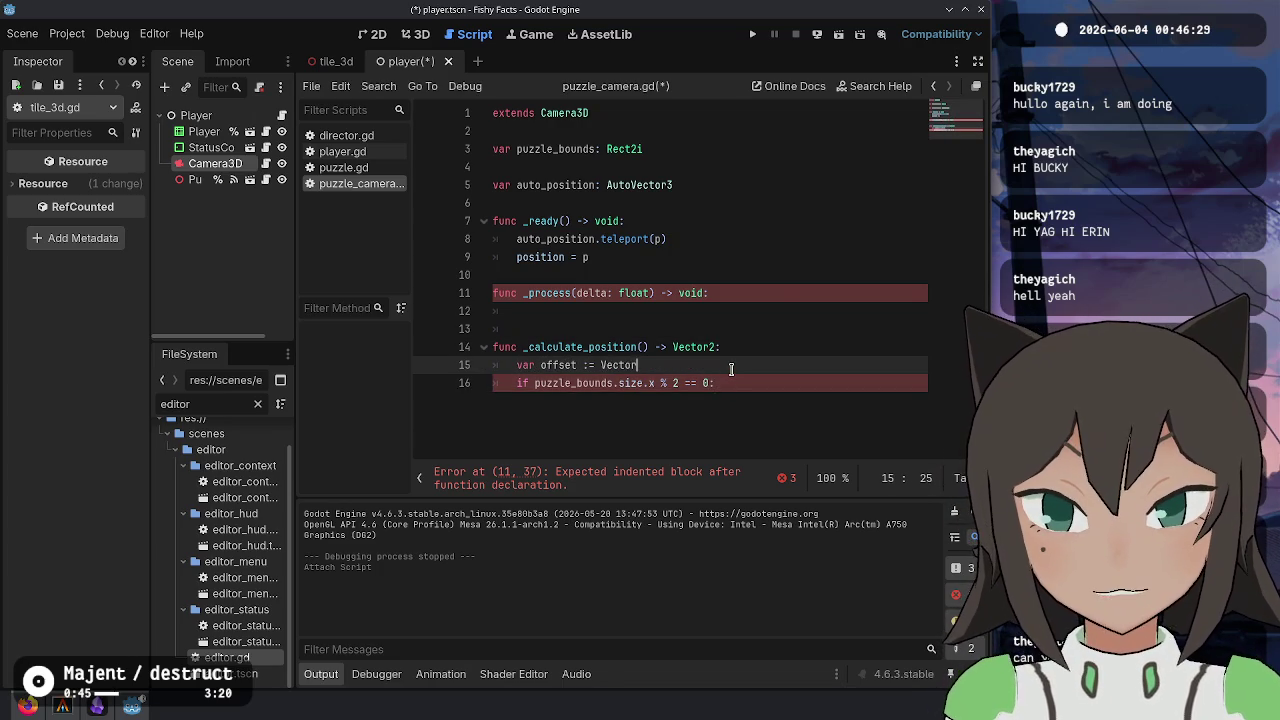
type("2(0")
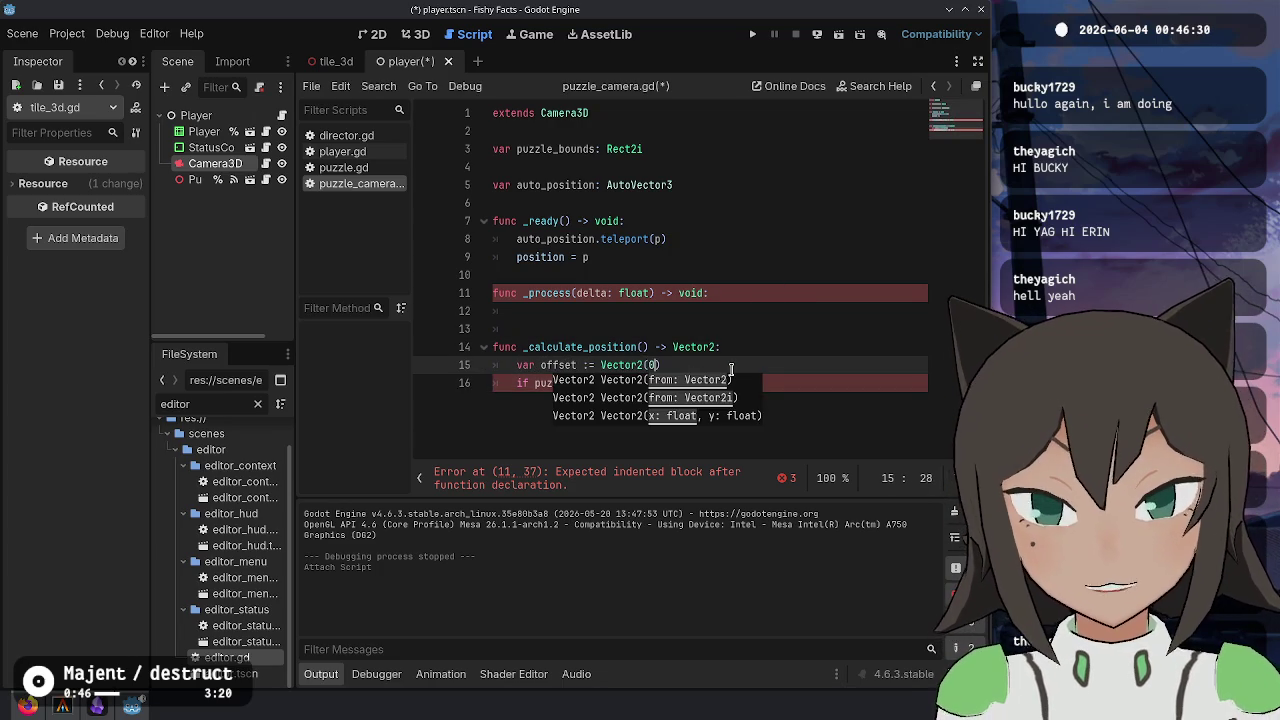
key("Escape")
type(", 0")
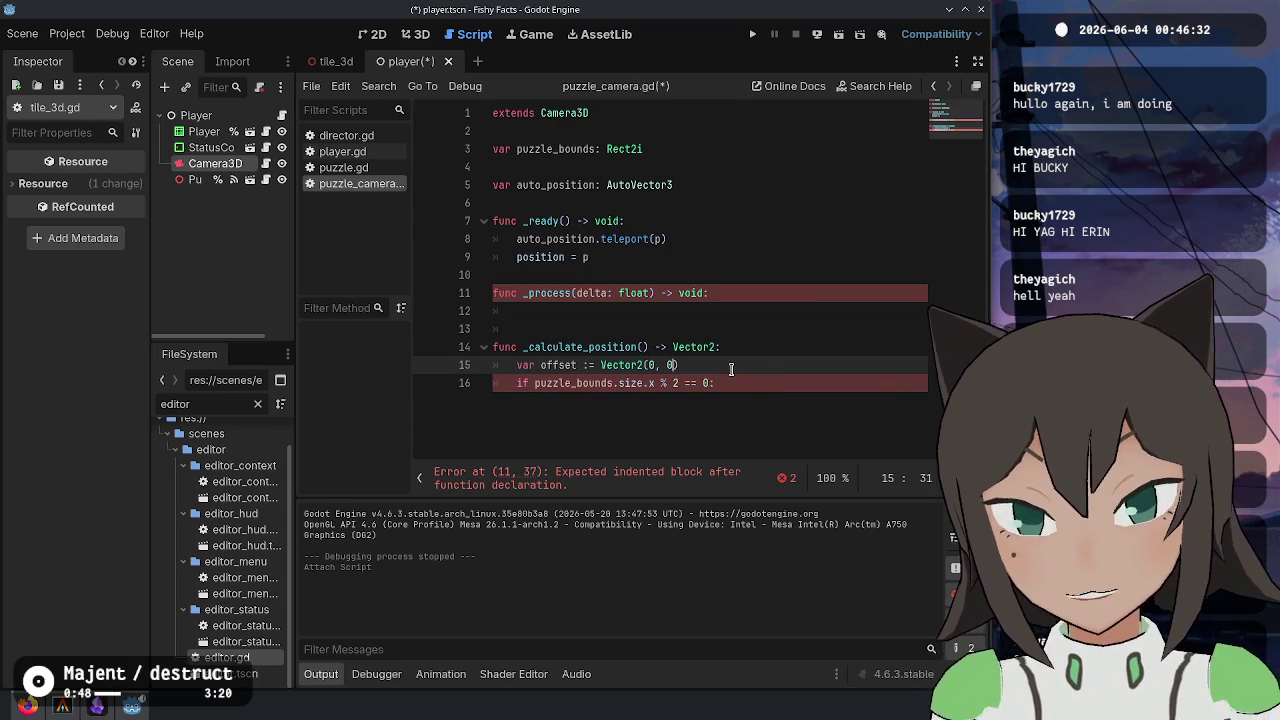
type(")")
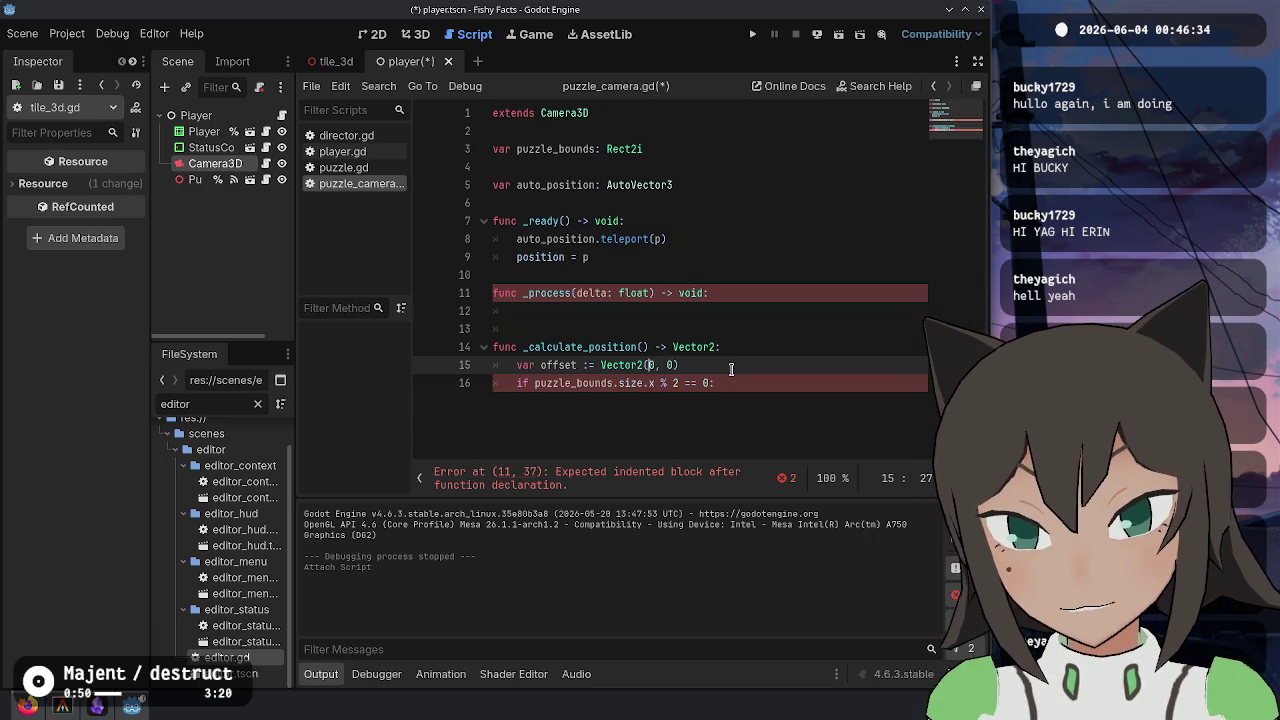
key("BackSpace")
key("shift+End")
type(".Z")
- Inside the x check, shift offset by Vector2.LEFT
key("Down")
key("End")
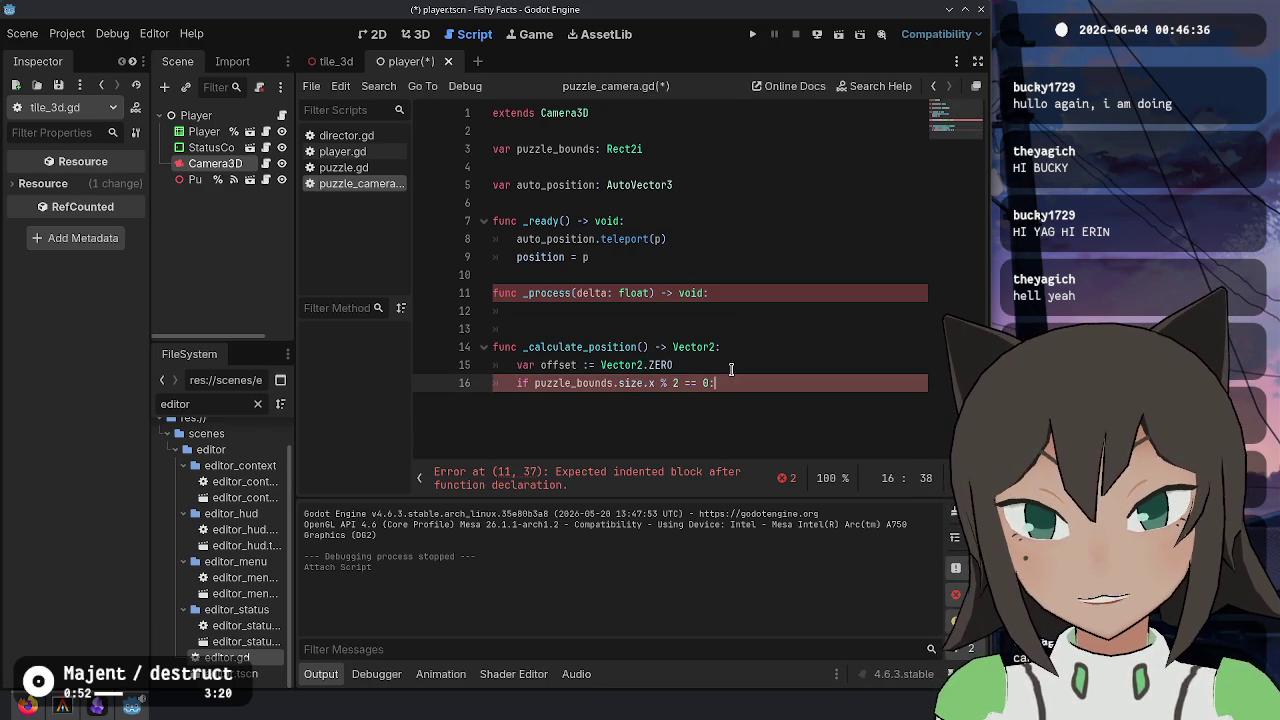
key("Return")
type("offset +=")
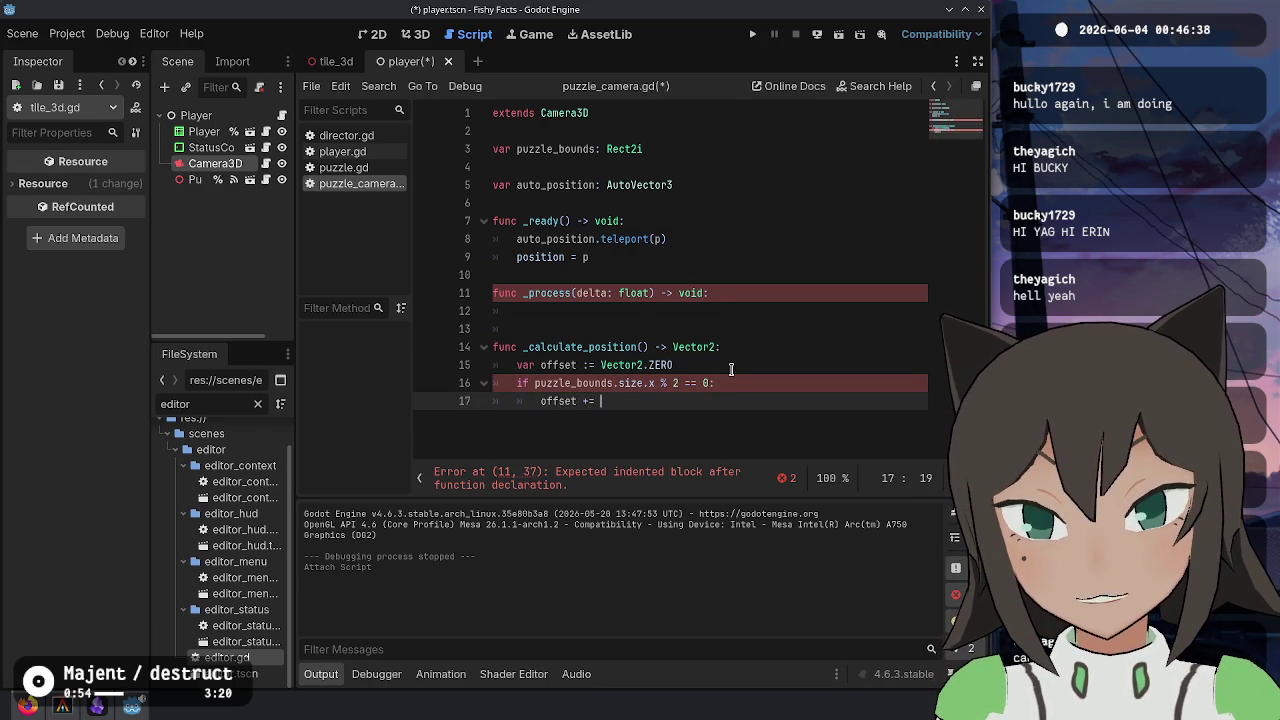
type("p")
key("BackSpace")
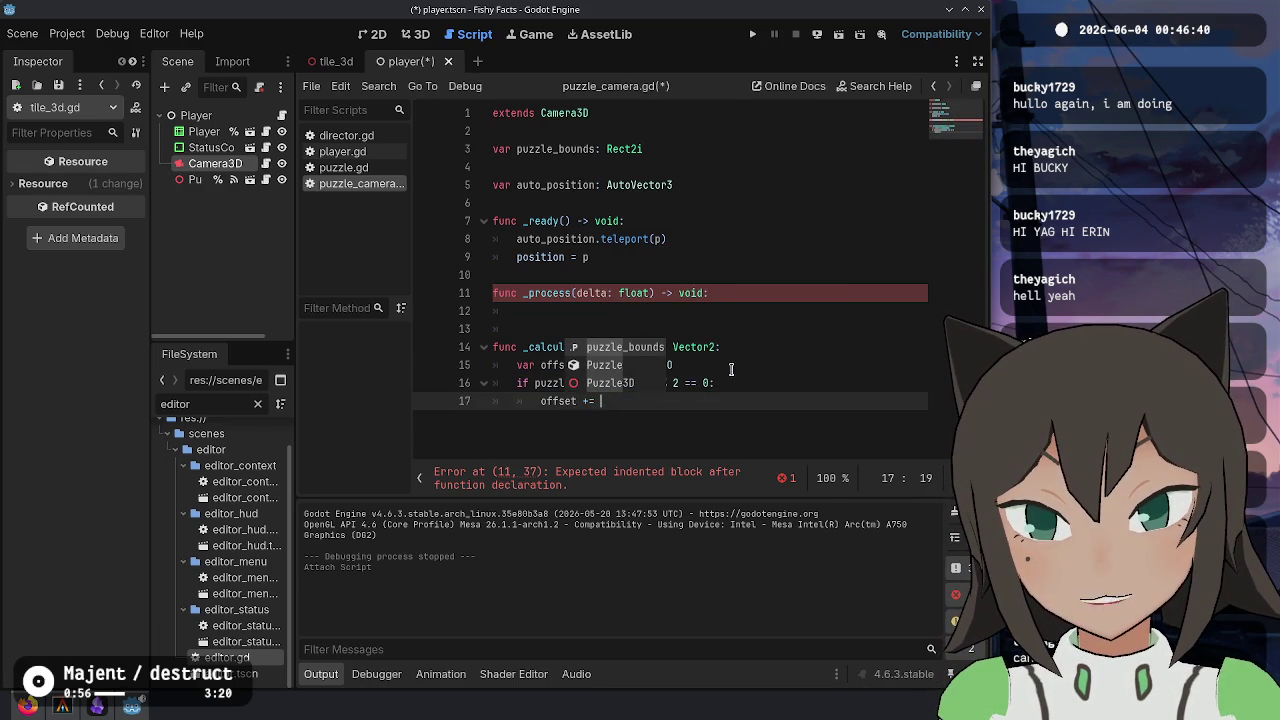
type("Vector2.ON")
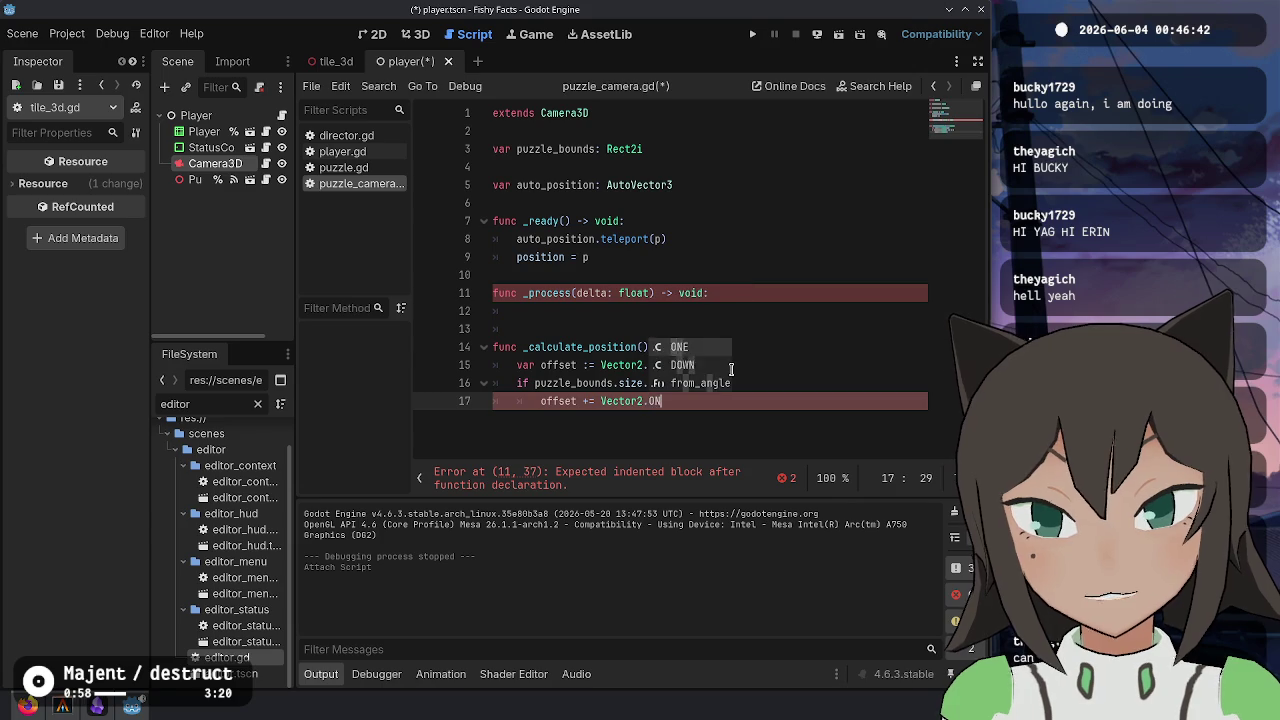
key("BackSpace")
key("BackSpace")
type("LU")
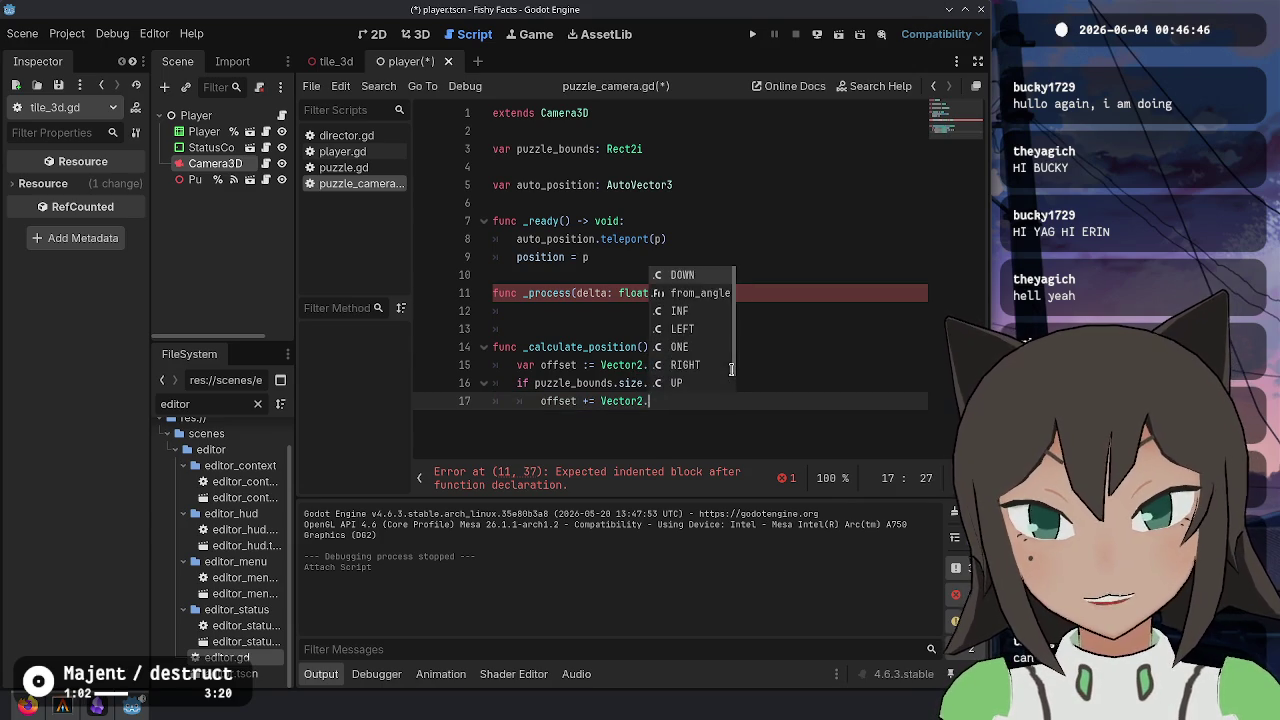
type("LEFTg")
- Duplicate the if block as a y check and leave a line for the return
key("shift+Up")
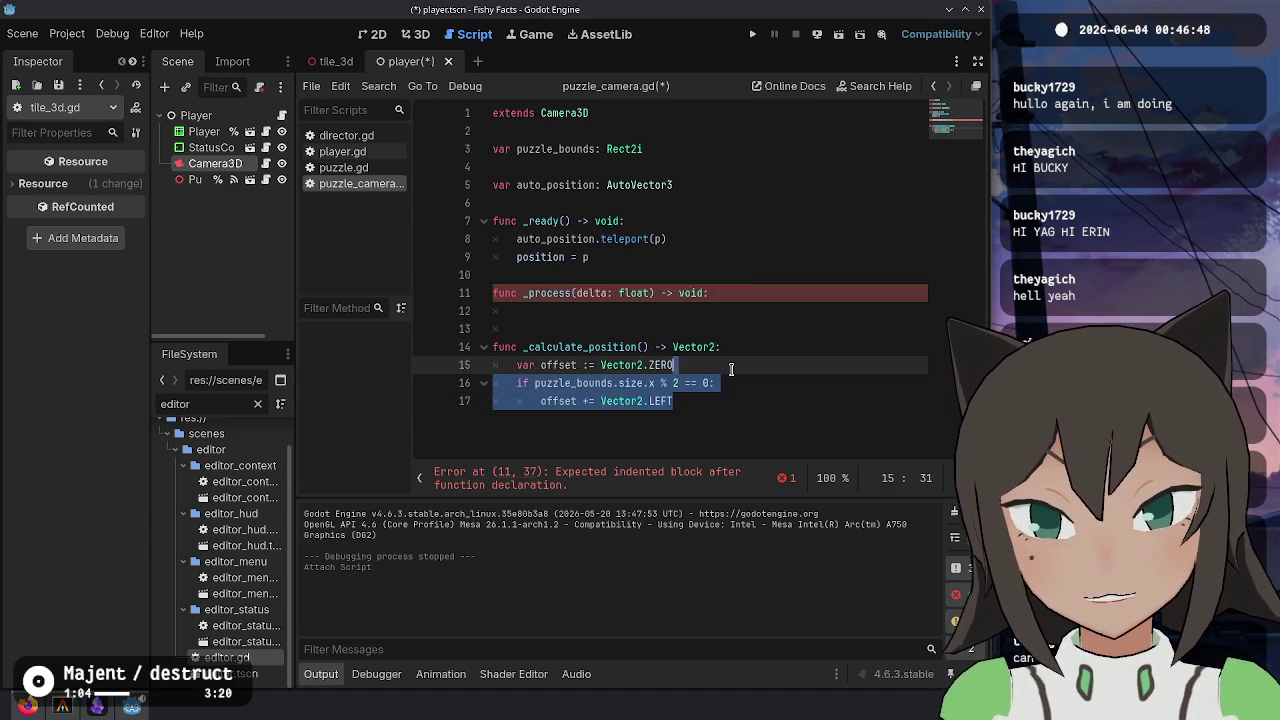
key("ctrl+shift+d")
key("Up")
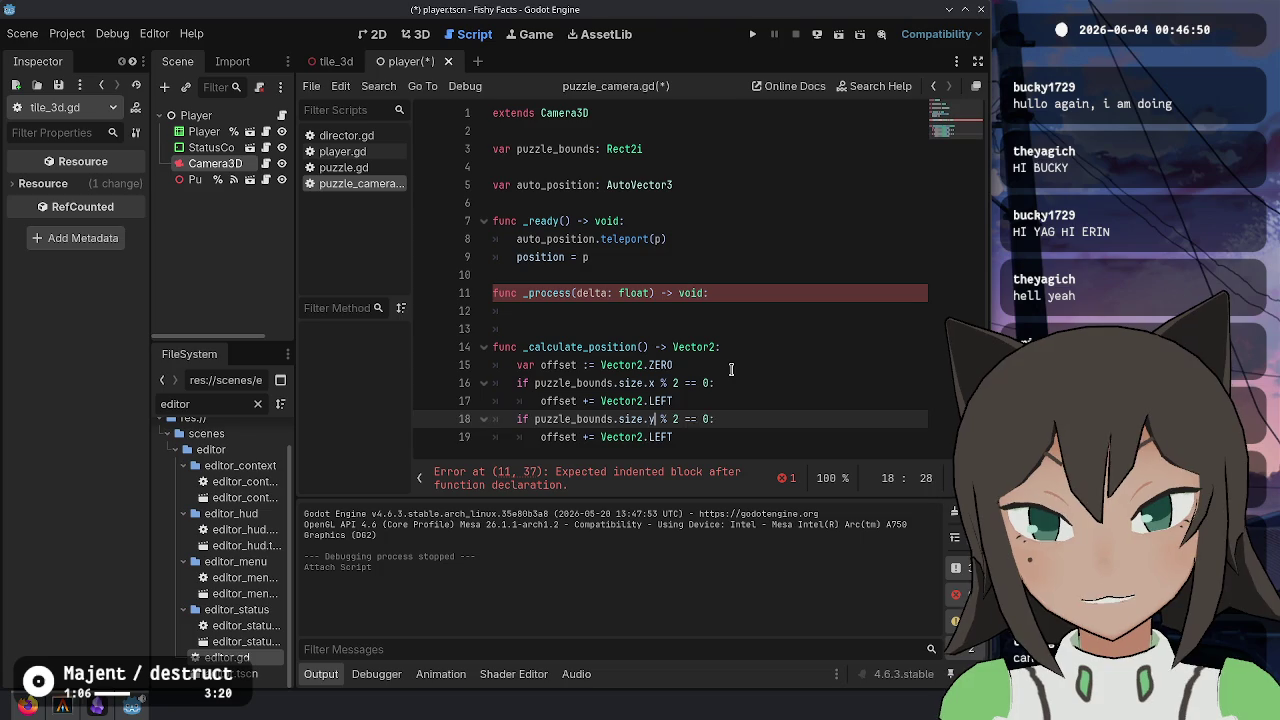
key("BackSpace")
type("y")
key("Down")
key("Return")
key("BackSpace")
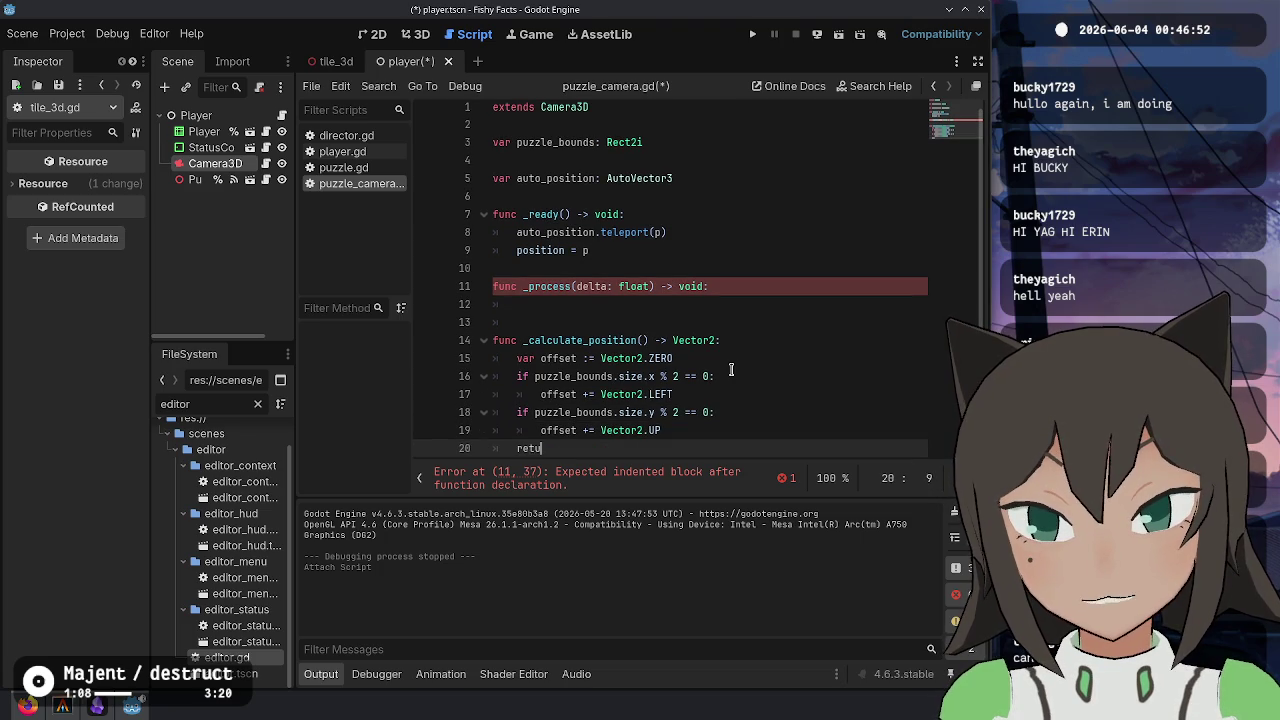
- Keep auto_position typed AutoVector3 and remove the 2 from the Vector2 return type
key("Up")
key("Up")
key("Up")
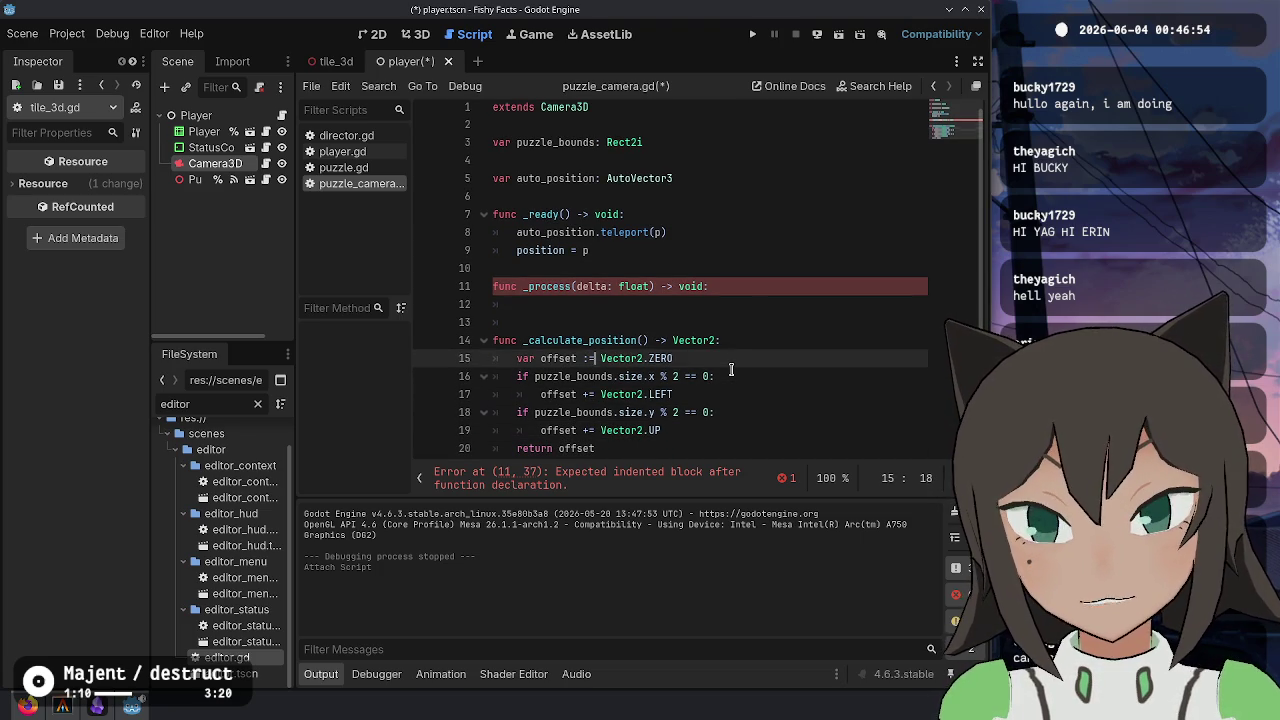
key("Up")
key("Up")
key("Up")
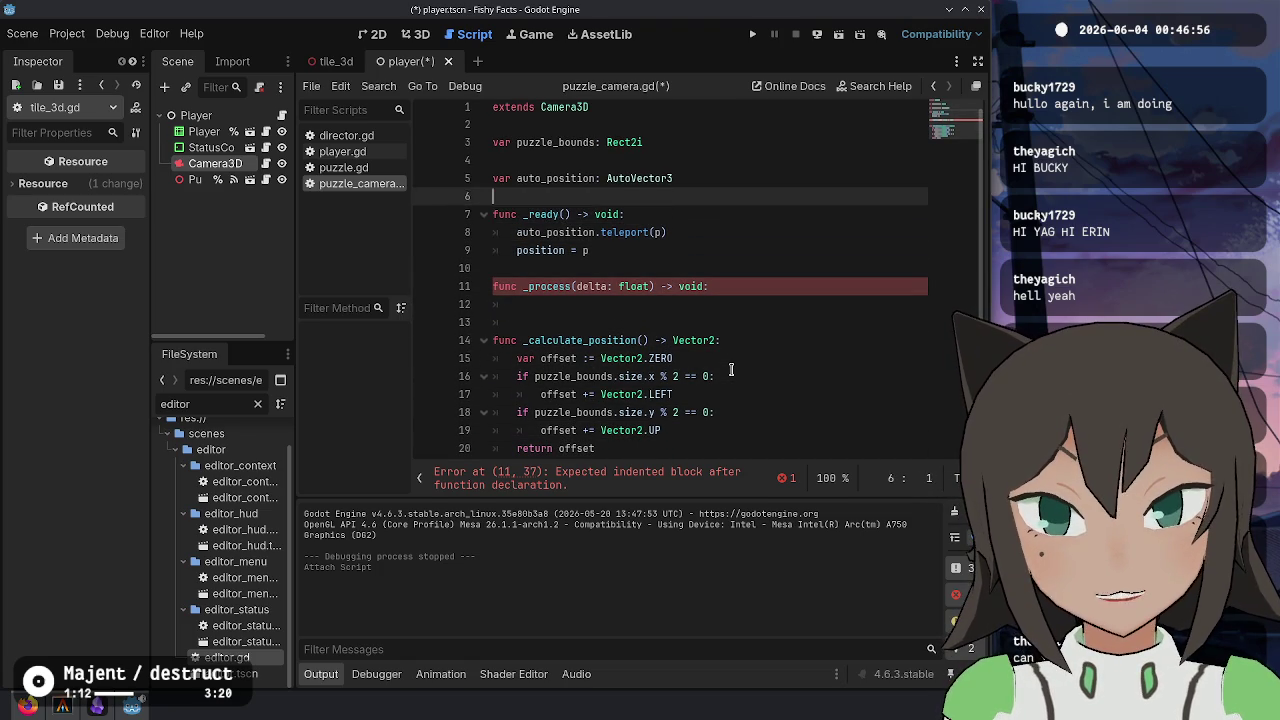
key("End")
key("BackSpace")
type("2")
key("BackSpace")
type("3")
key("Down")
key("Down")
key("Down")
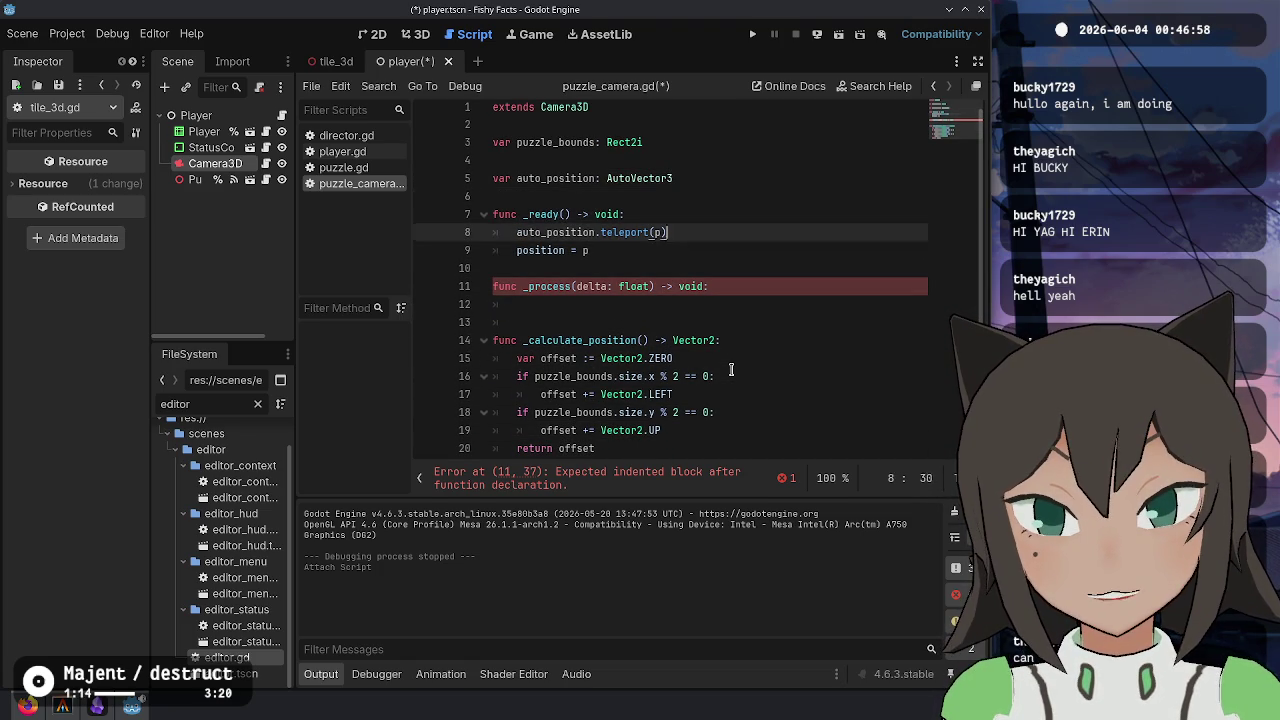
key("Delete")
- Finish the Vector3 return type and switch the ZERO, LEFT and UP offsets to Vector3
type("3:")
key("Down")
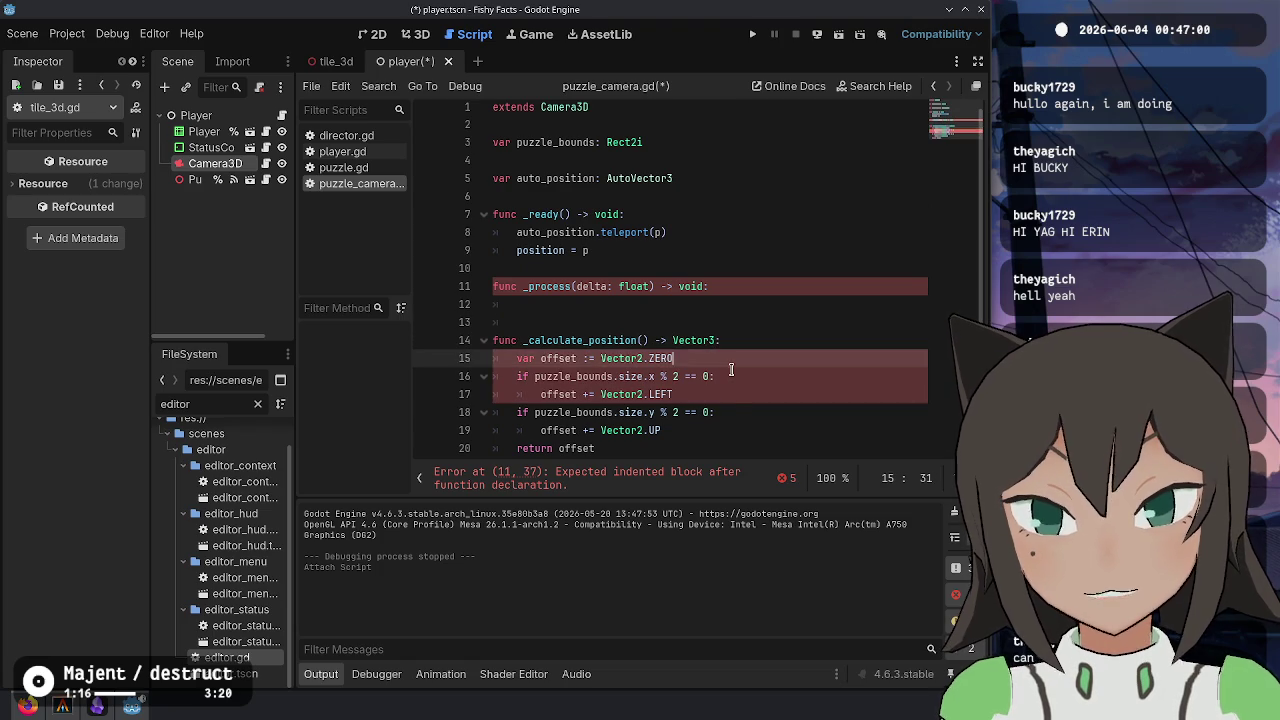
key("Left")
key("BackSpace")
type("3")
key("Down")
key("Down")
key("Down")
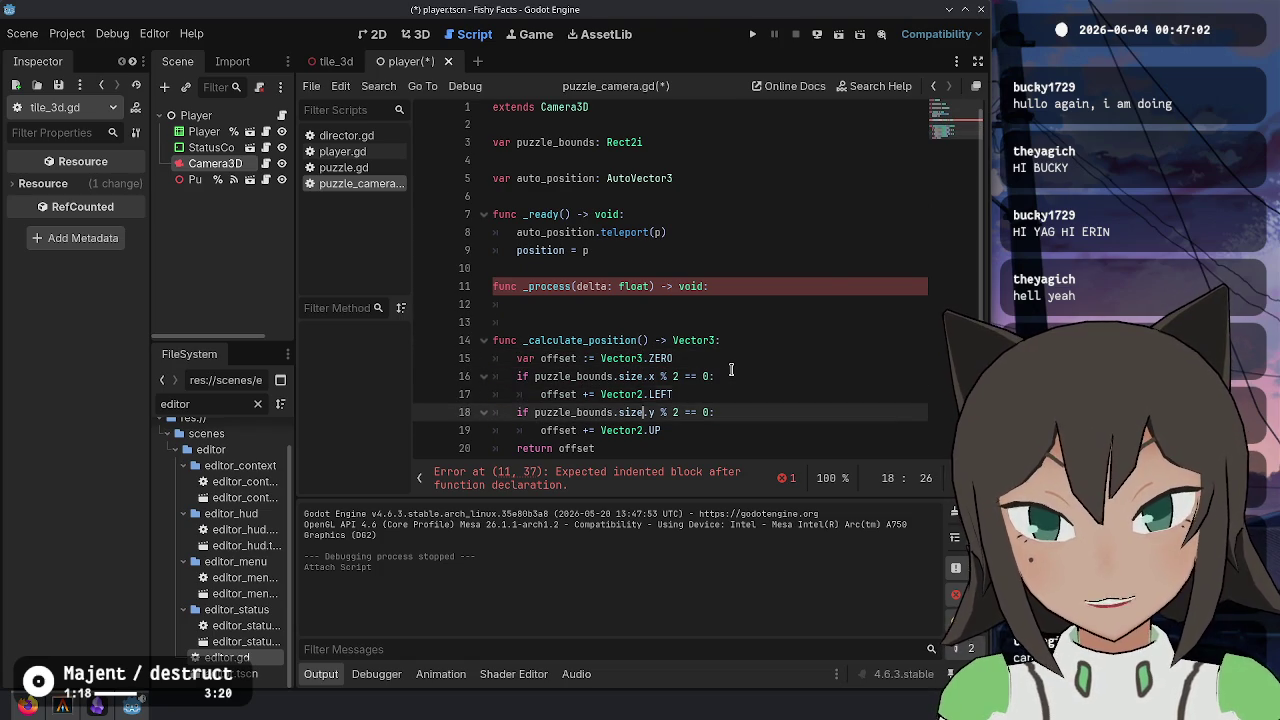
key("Up")
key("BackSpace")
type("3")
key("Down")
key("Escape")
key("Down")
key("Down")
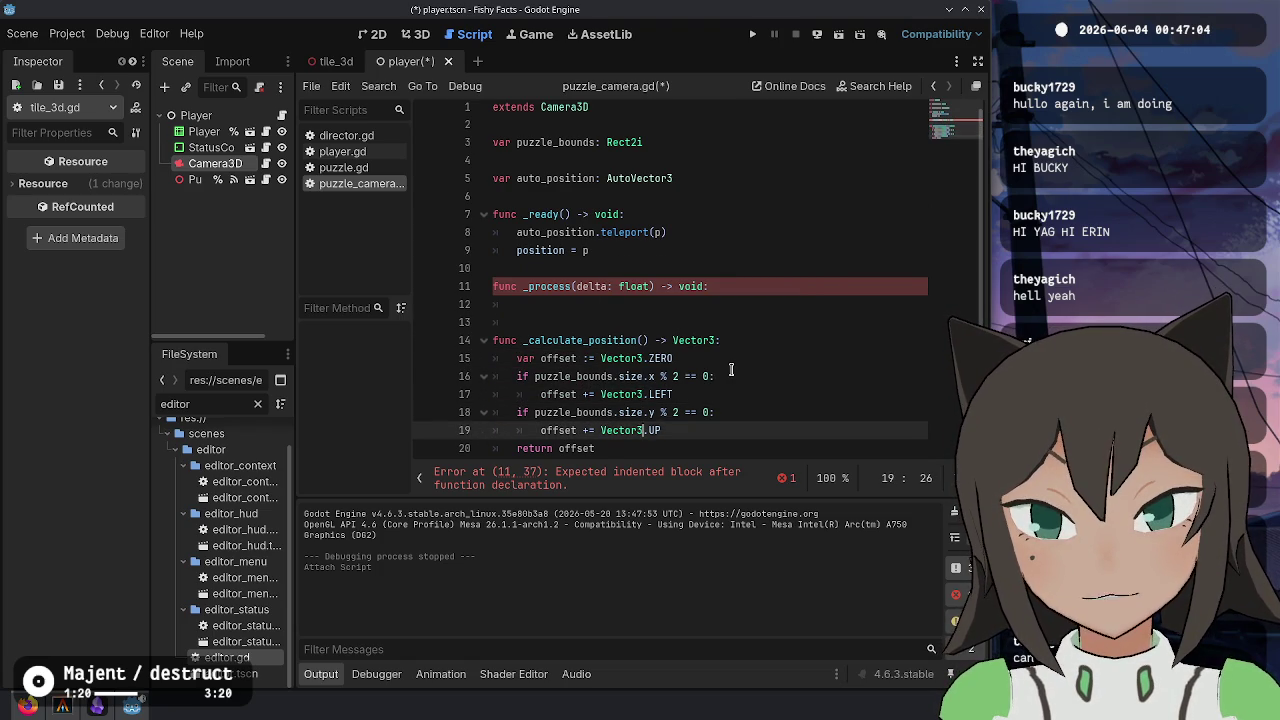
key("Up")
key("Up")
key("Up")
key("Up")
key("Up")
key("Up")
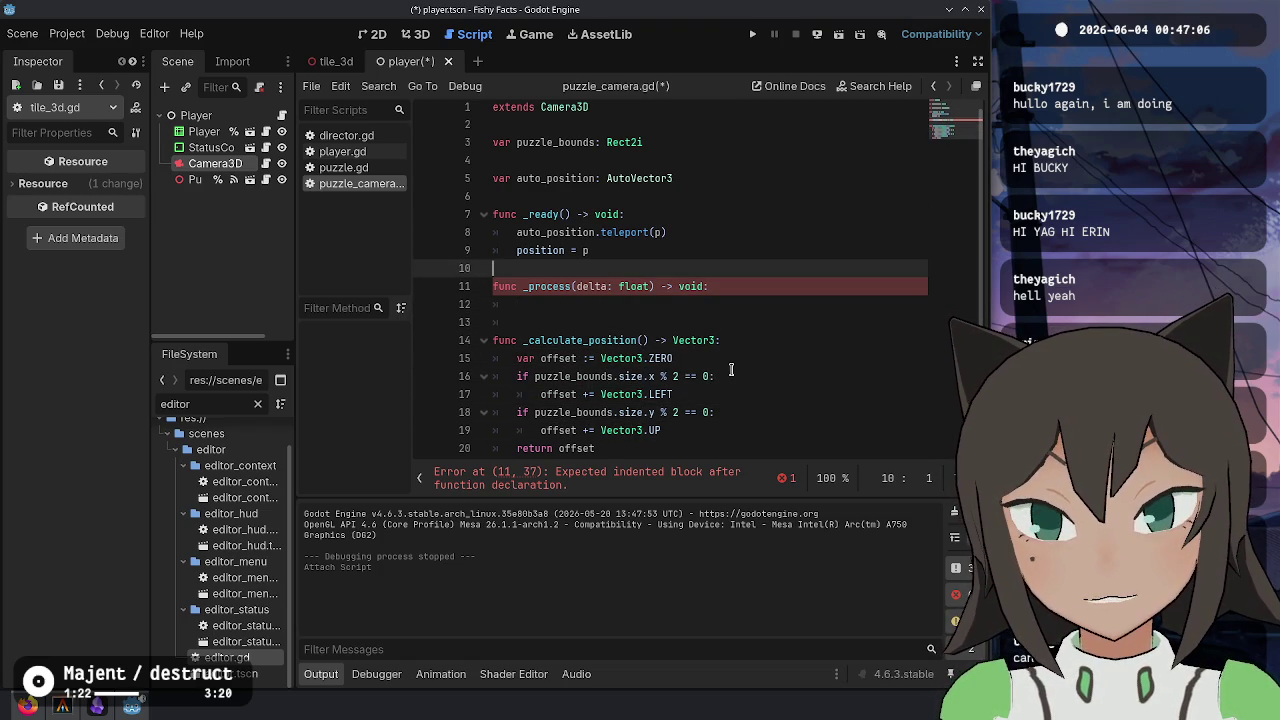
key("Down")
key("Down")
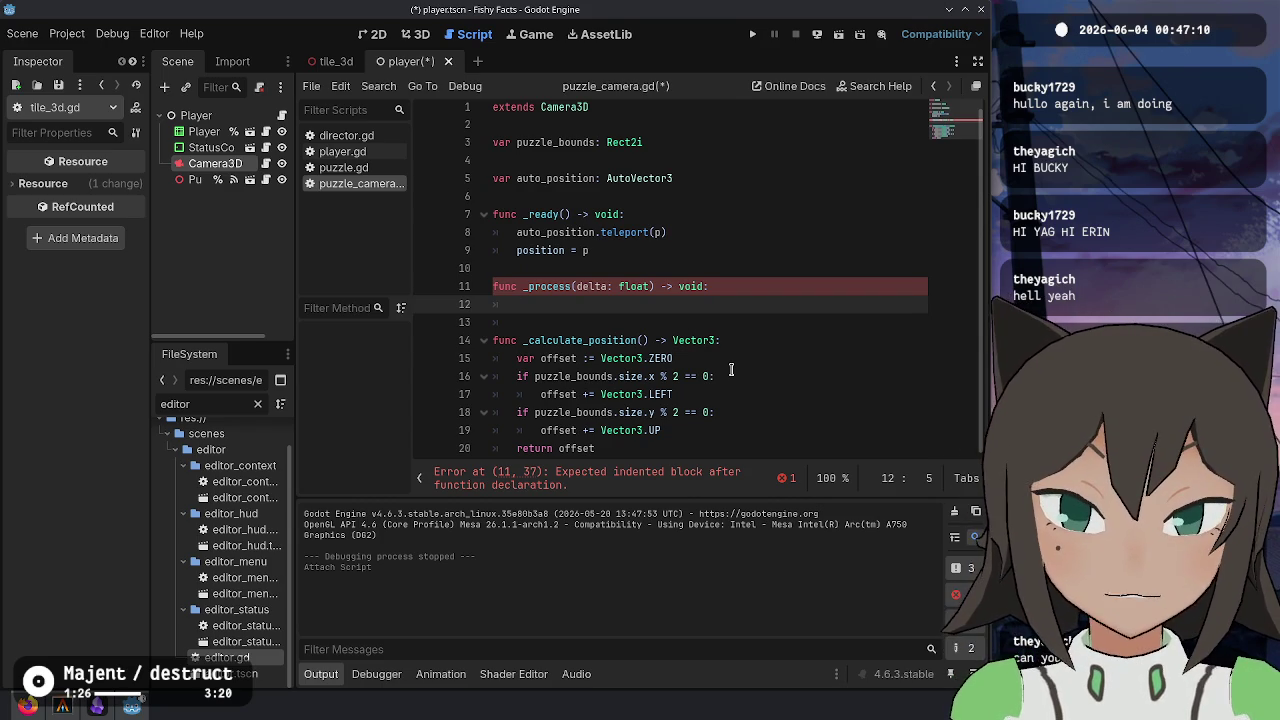
- In _ready, store _calculate_position() in 'var p :=' and call teleport(p)
key("Up")
key("Up")
key("Up")
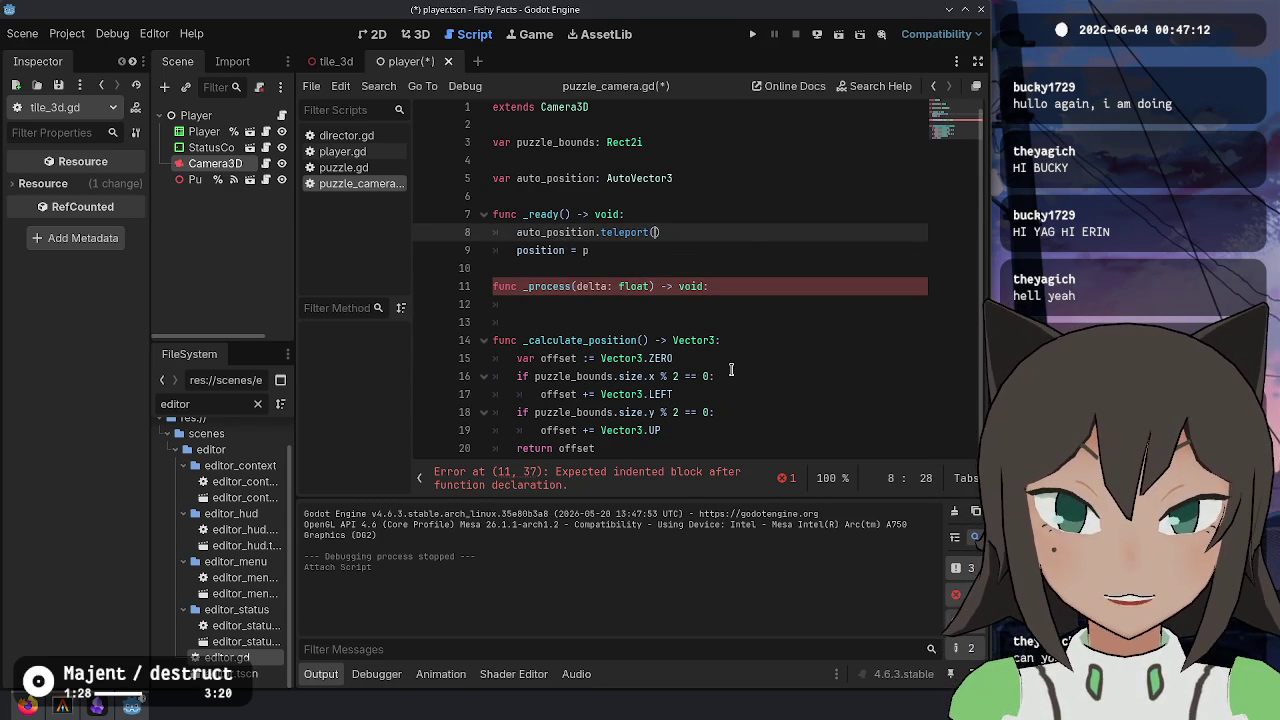
type("_calc")
key("Return")
key("ctrl+shift+Left")
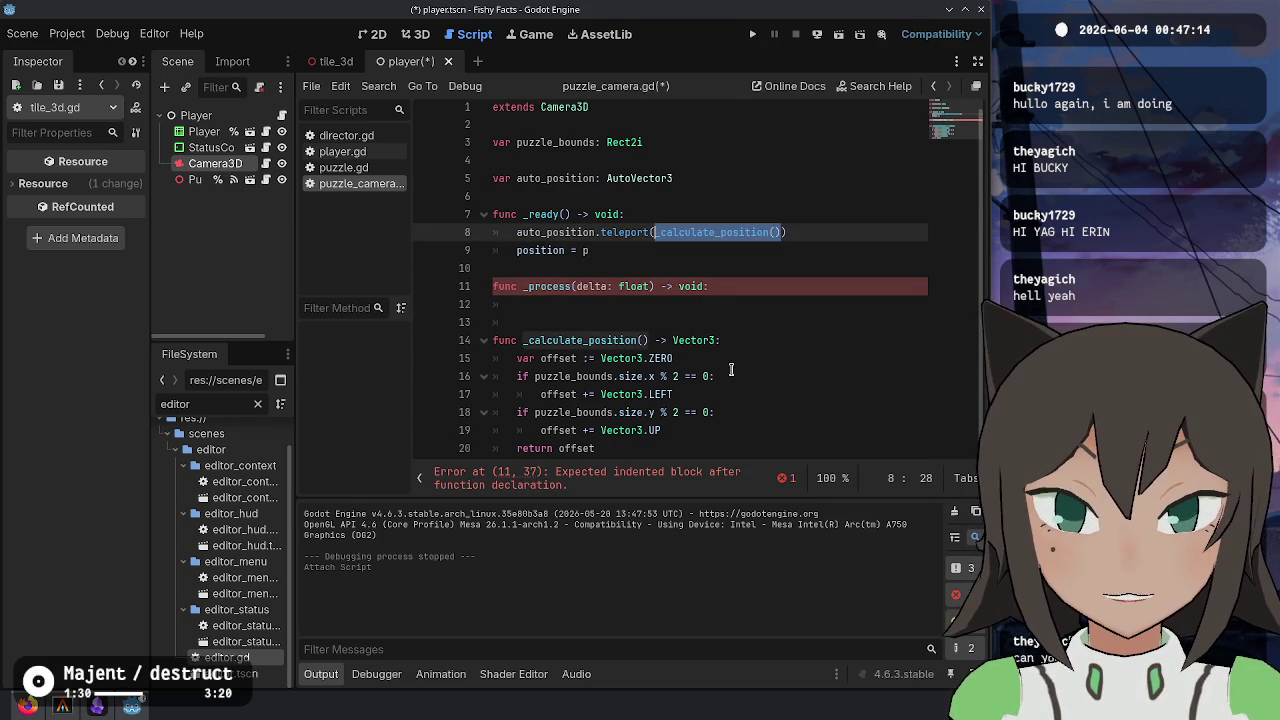
key("ctrl+x")
key("ctrl+shift+Return")
type(":=")
key("ctrl+v")
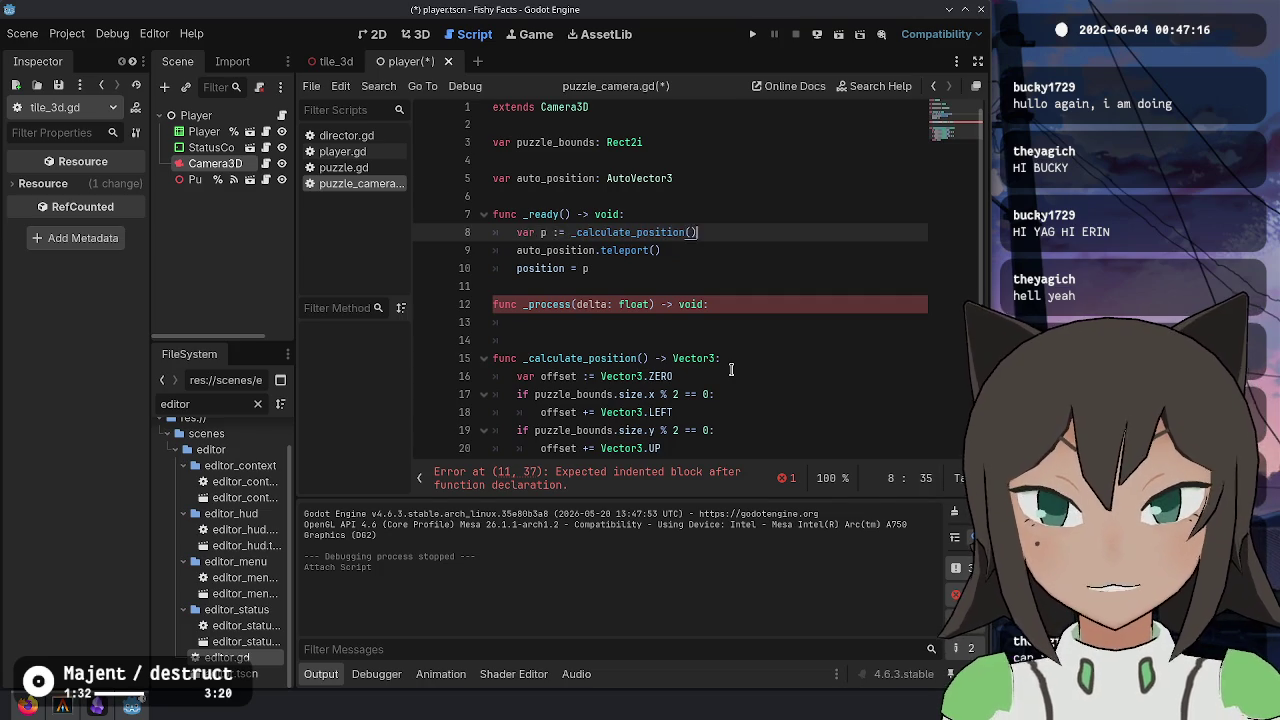
key("Down")
key("BackSpace")
key("BackSpace")
key("Down")
key("Up")
type("(p)")
key("Down")
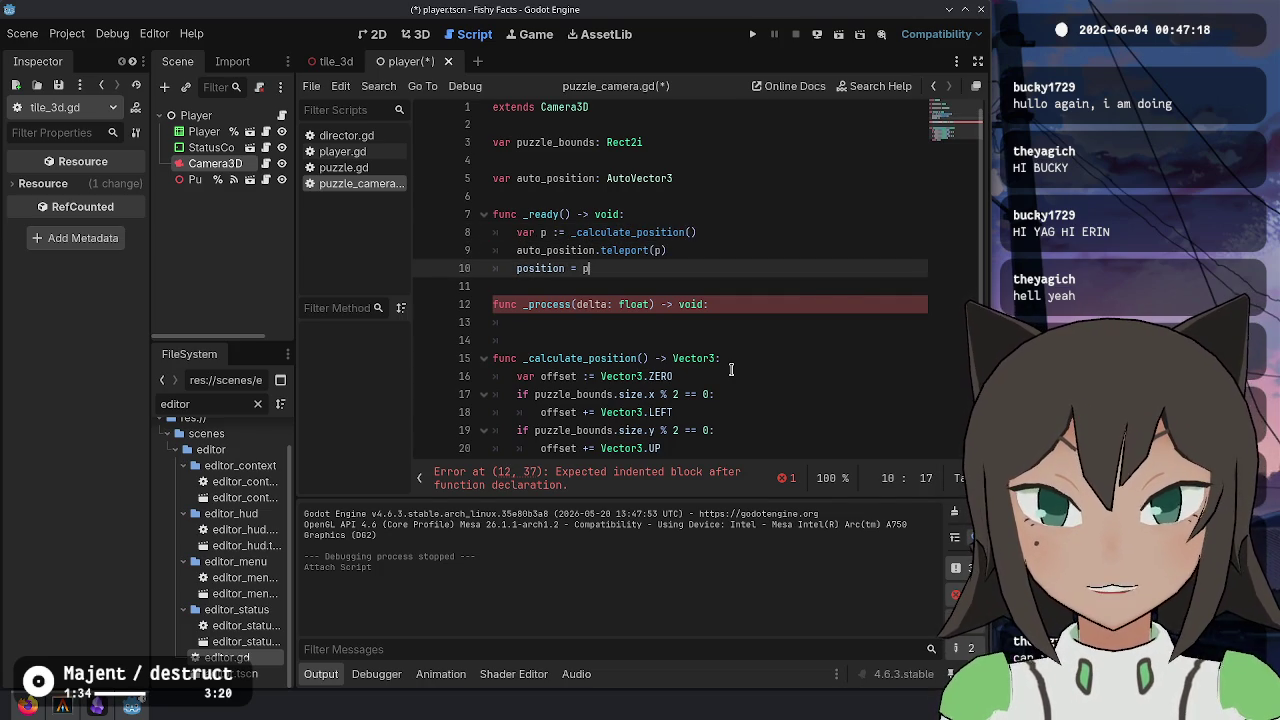
key("Down")
key("Down")
key("Down")
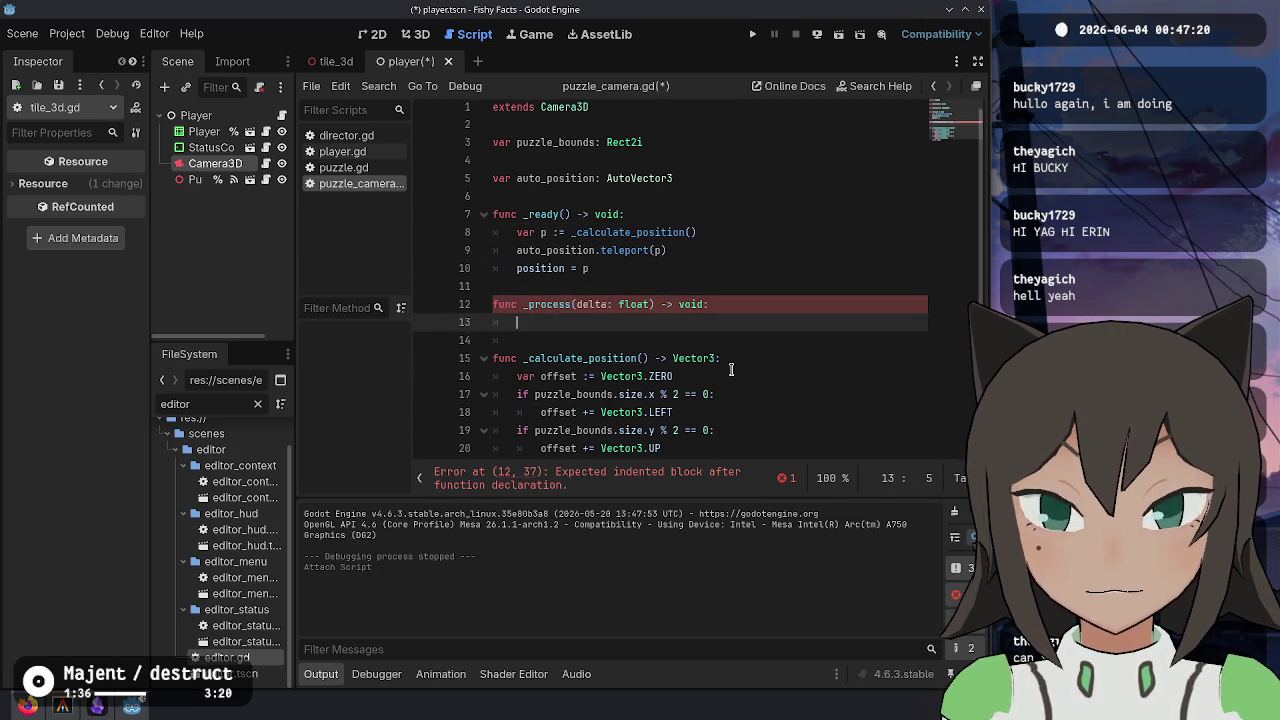
key("Up")
key("Up")
key("Up")
key("Up")
- Copy those two lines into _process and change teleport to target(p)
key("Down")
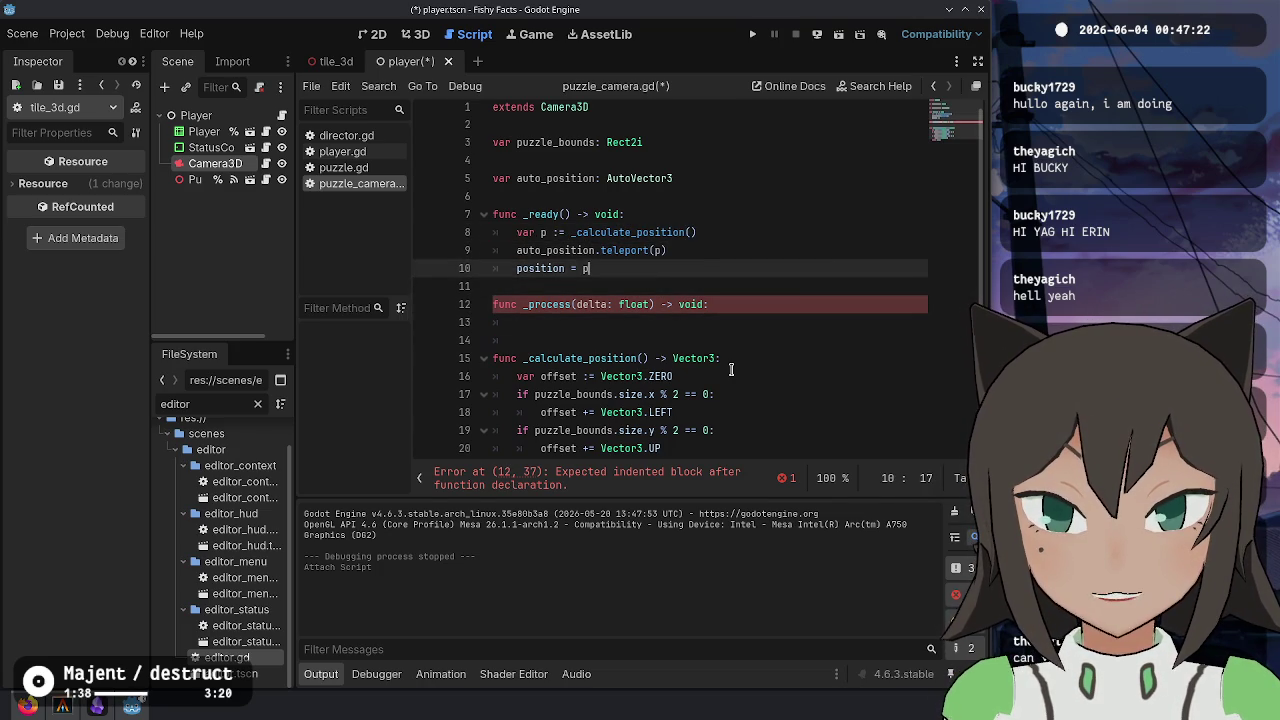
key("Up")
key("shift+Up")
key("Down")
key("Down")
key("Down")
key("Down")
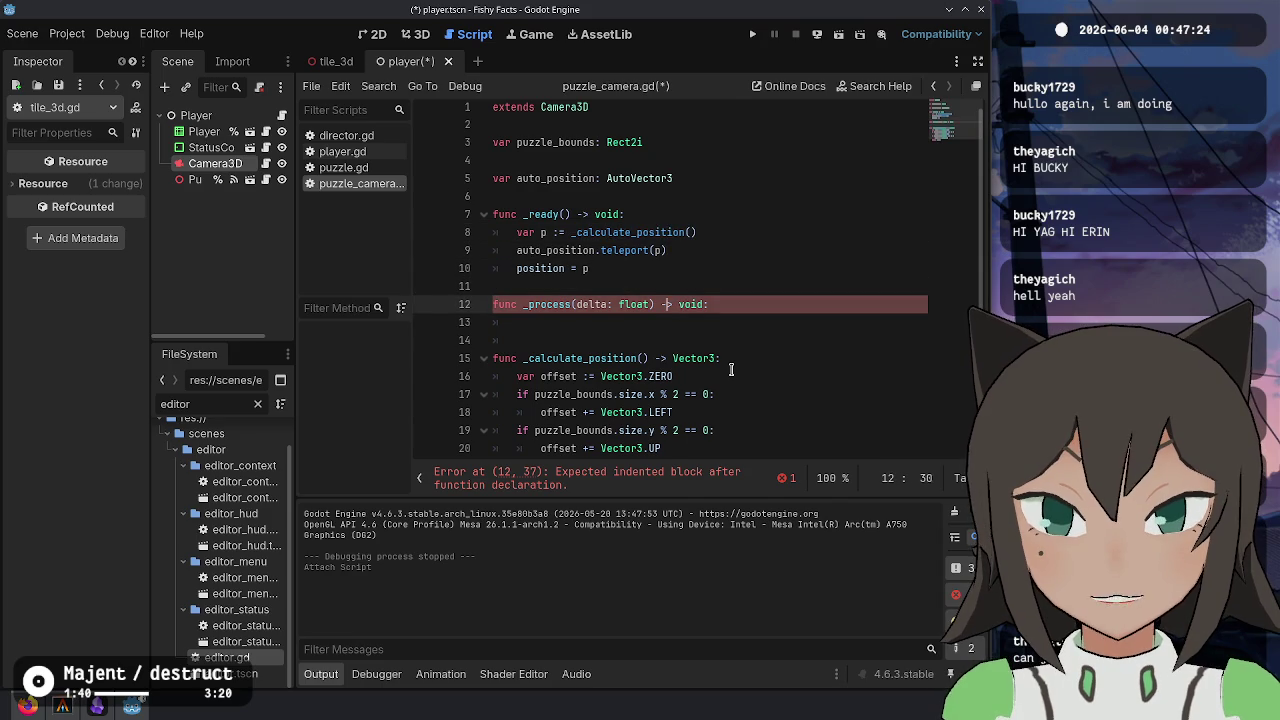
key("ctrl+v")
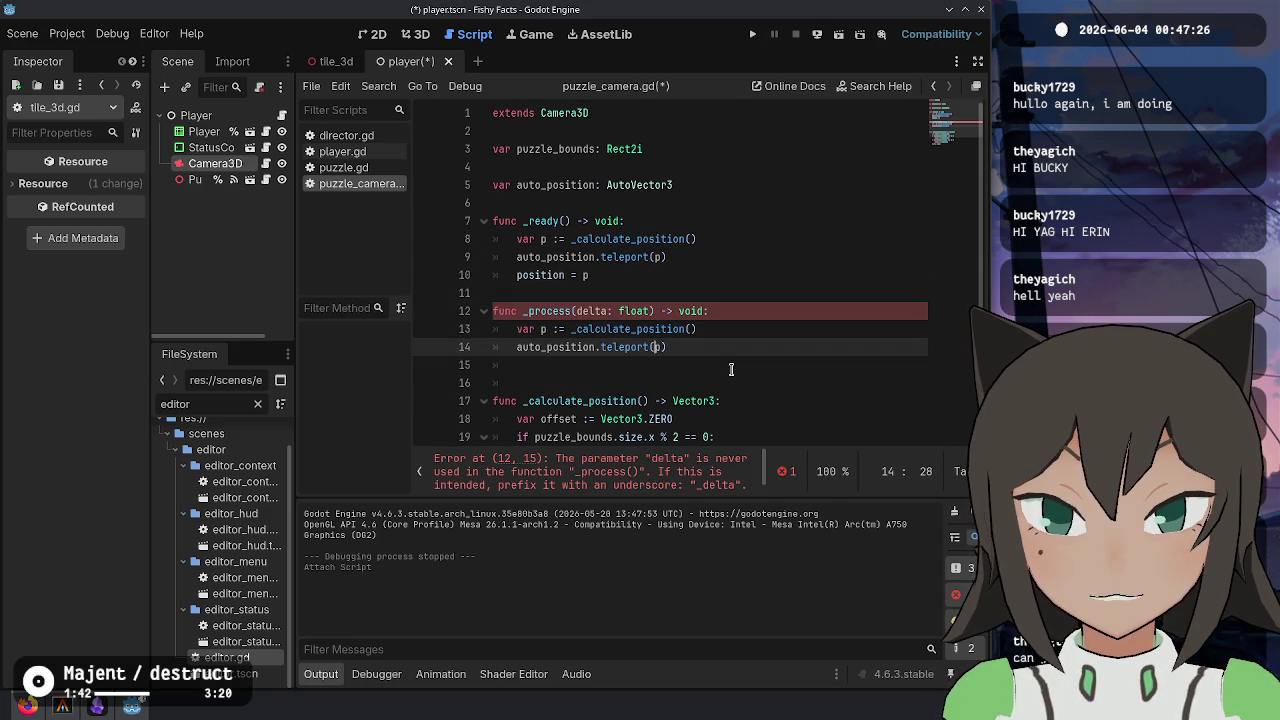
key("Left")
key("ctrl+BackSpace")
type("target")
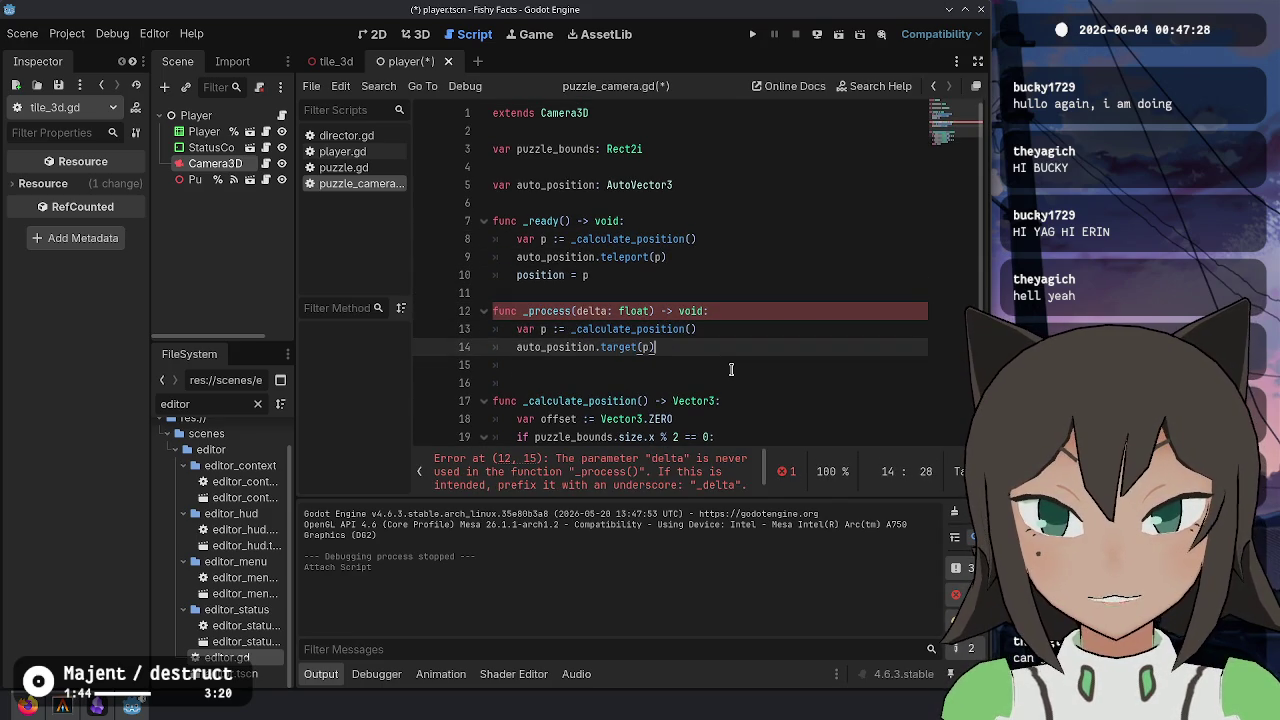
- Set position from auto_position's update(delta) in _process and save the script
key("Down")
type("po")
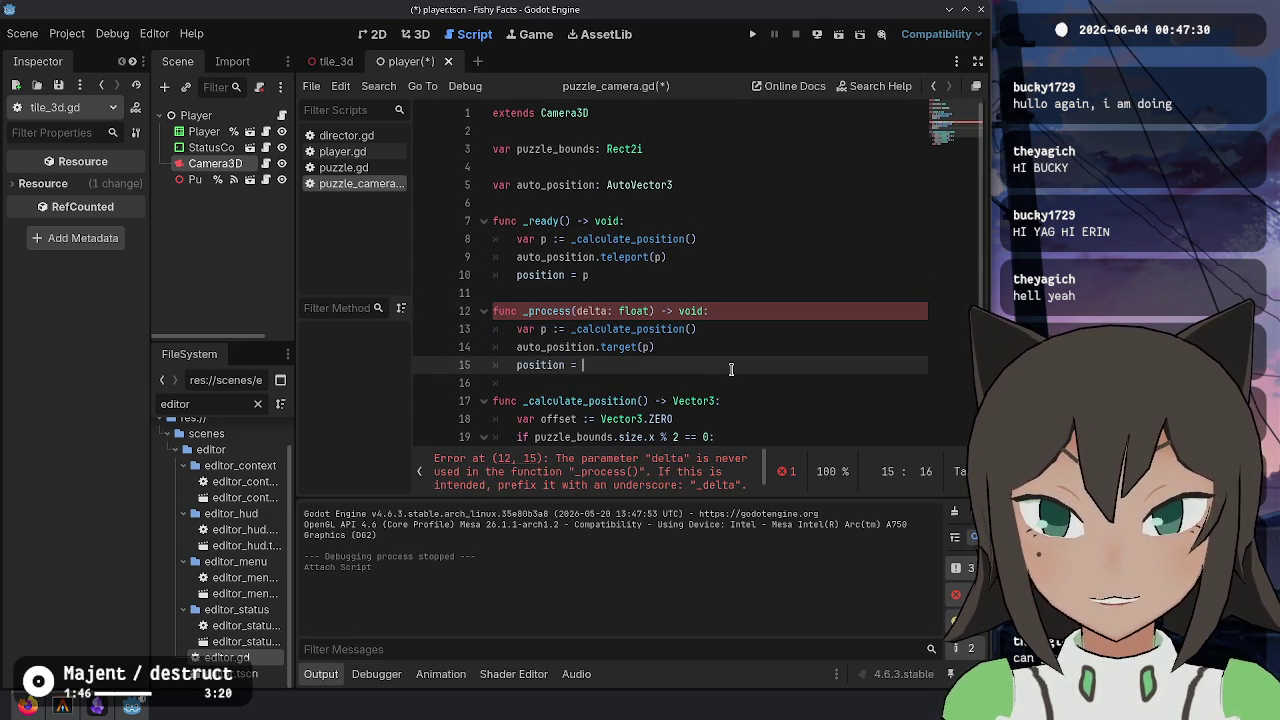
type("sition.")
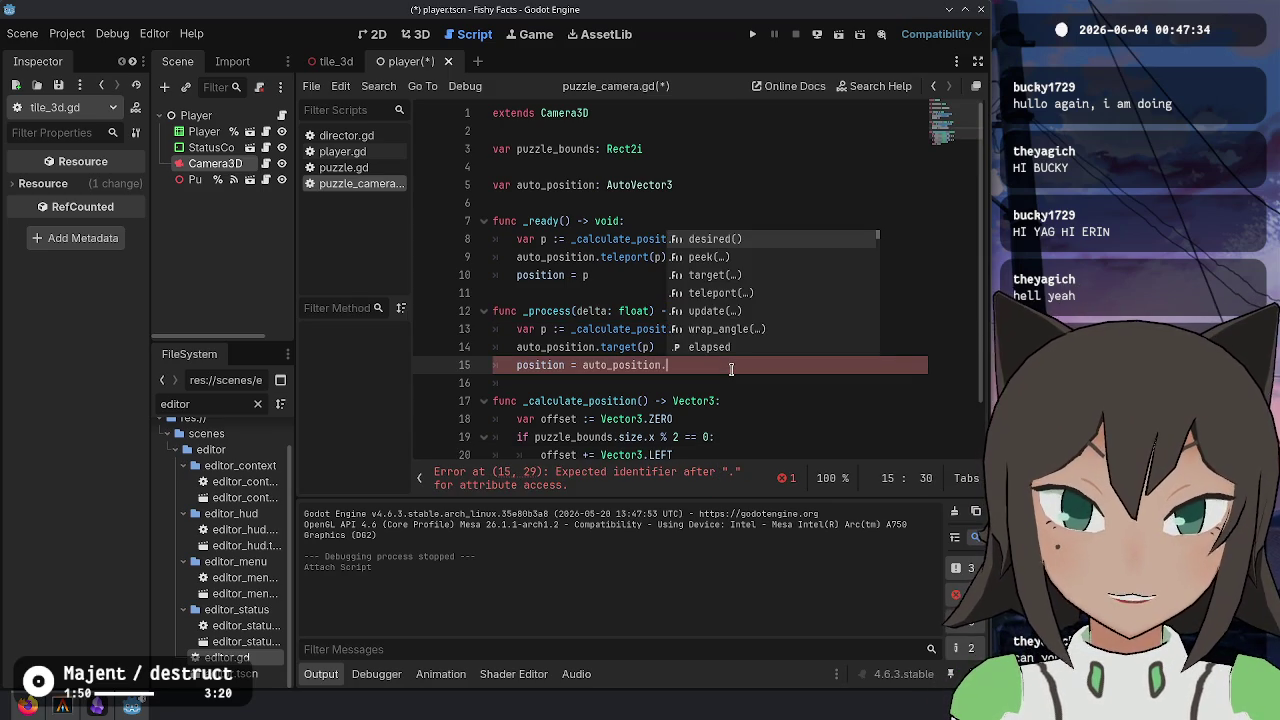
key("Down")
key("Down")
key("Down")
key("Return")
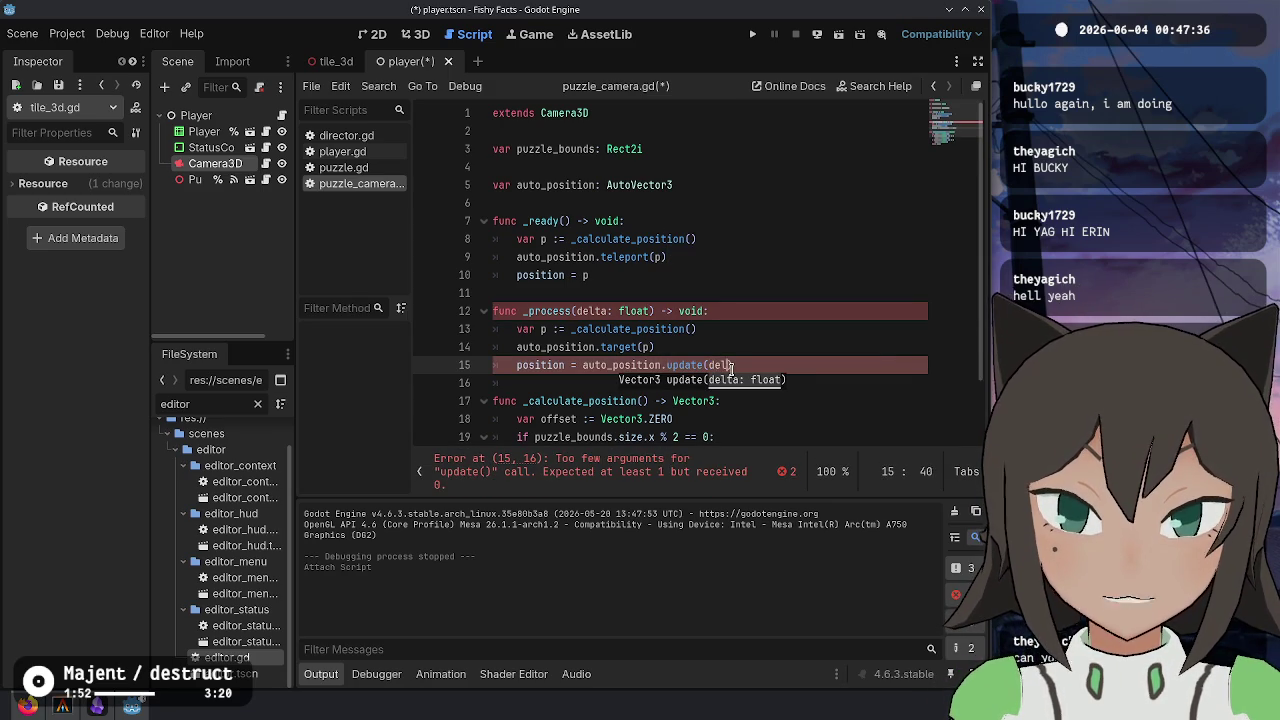
type("ta")
key("Down")
key("ctrl+s")
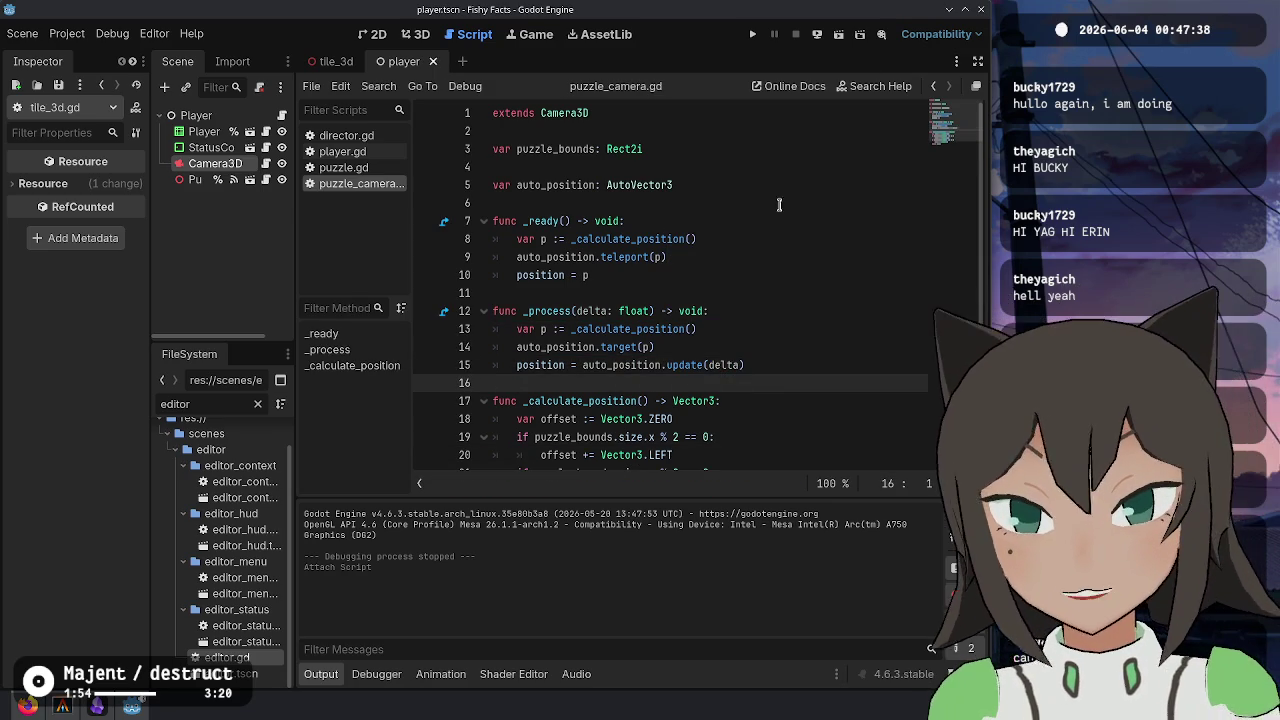
scroll(779, 205, "down", 2)
scroll(728, 370, "up", 2)
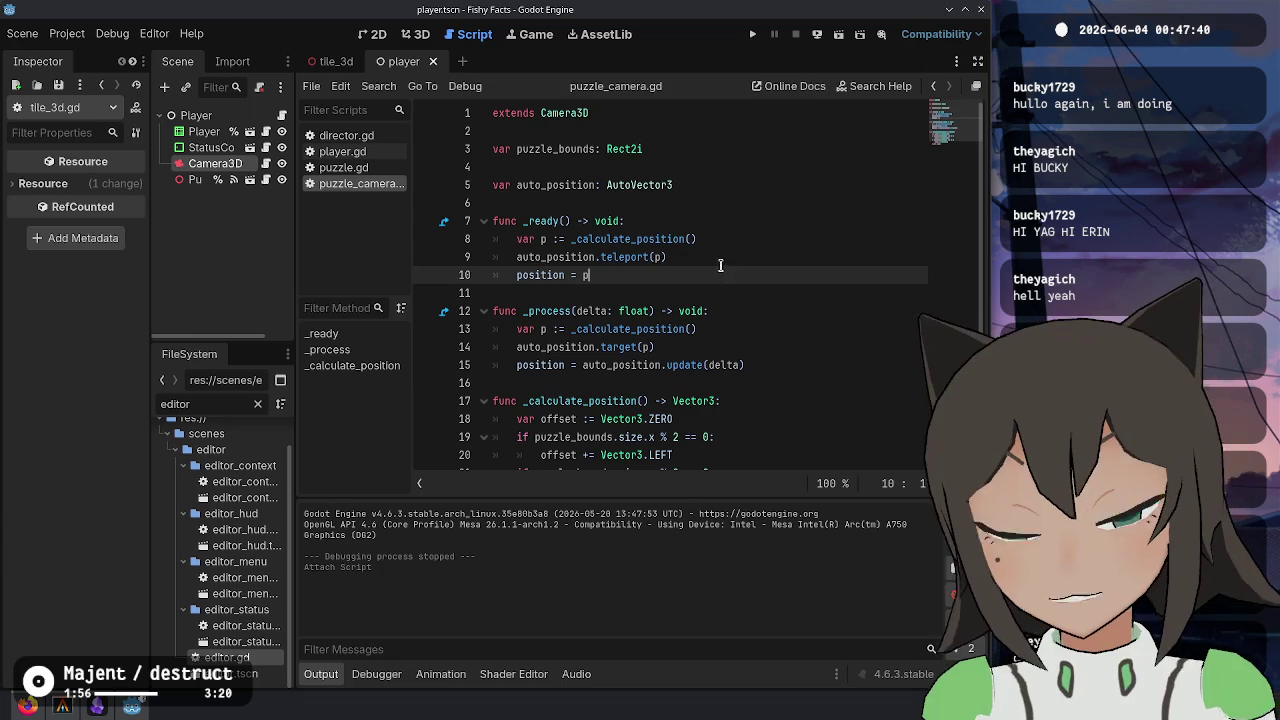
double_click(563, 149)
left_click(752, 154)
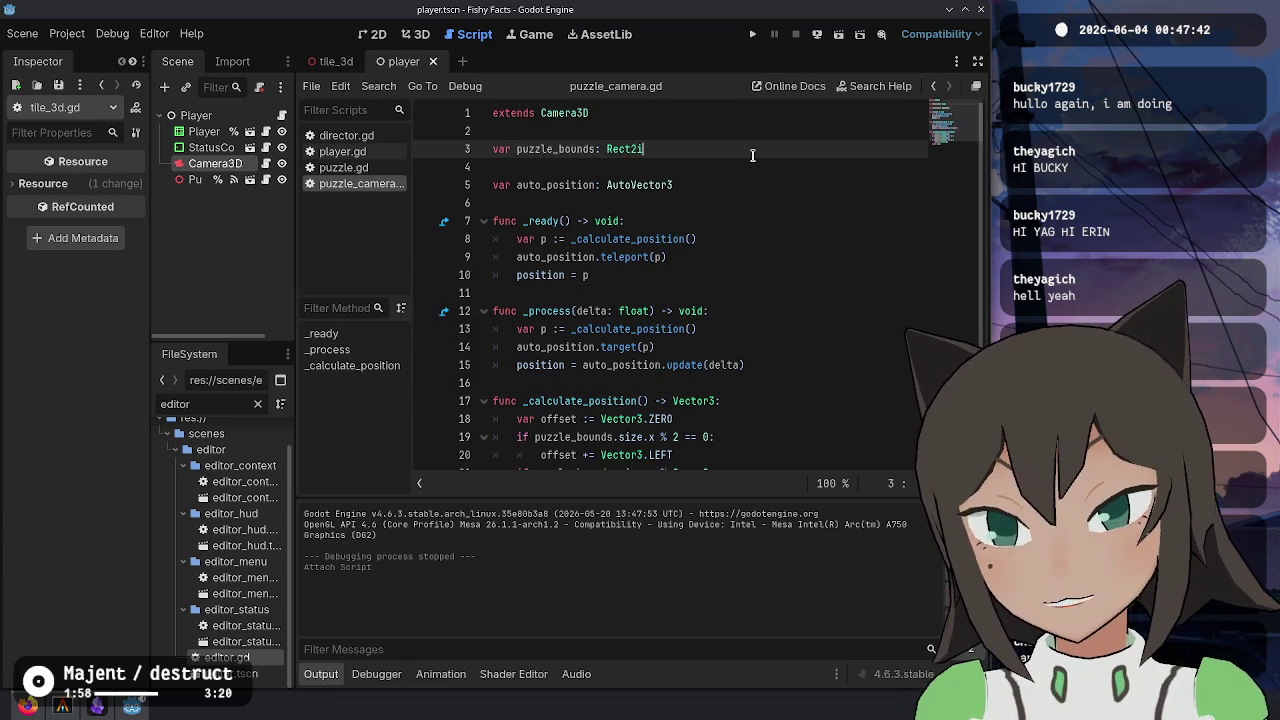
left_click(835, 380)
scroll(810, 368, "down", 2)
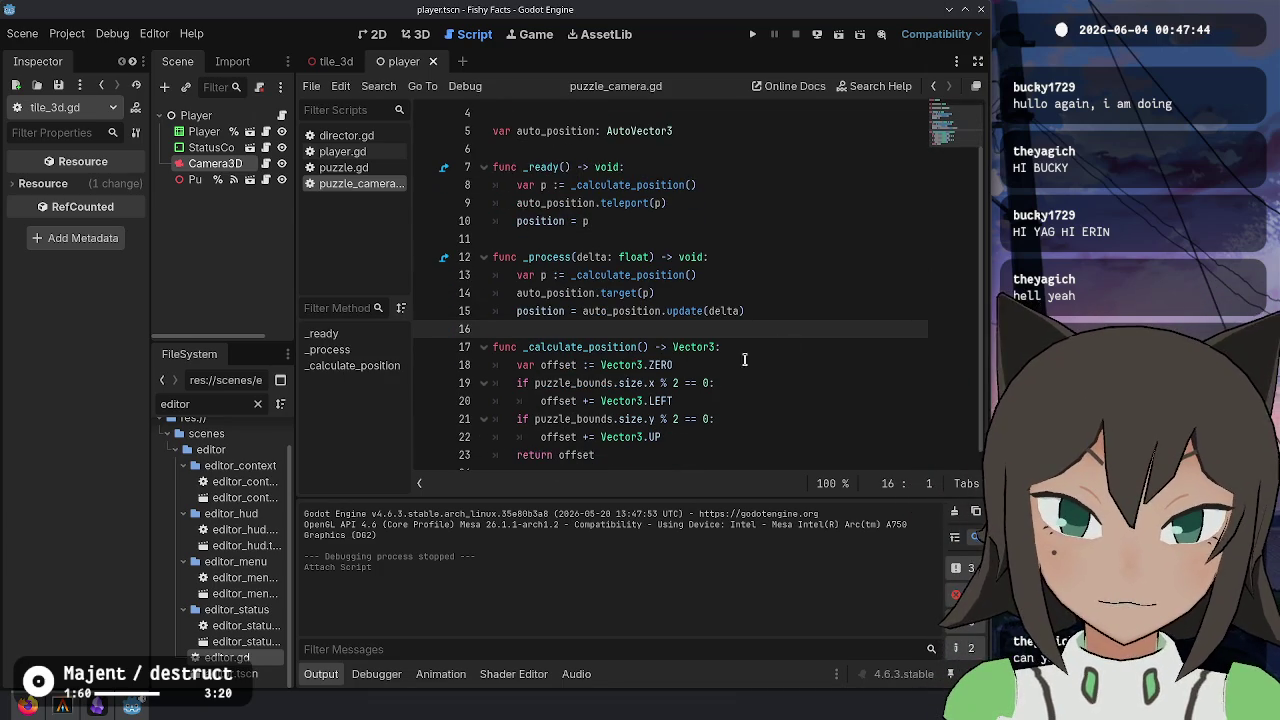
left_click(728, 372)
key("Home")
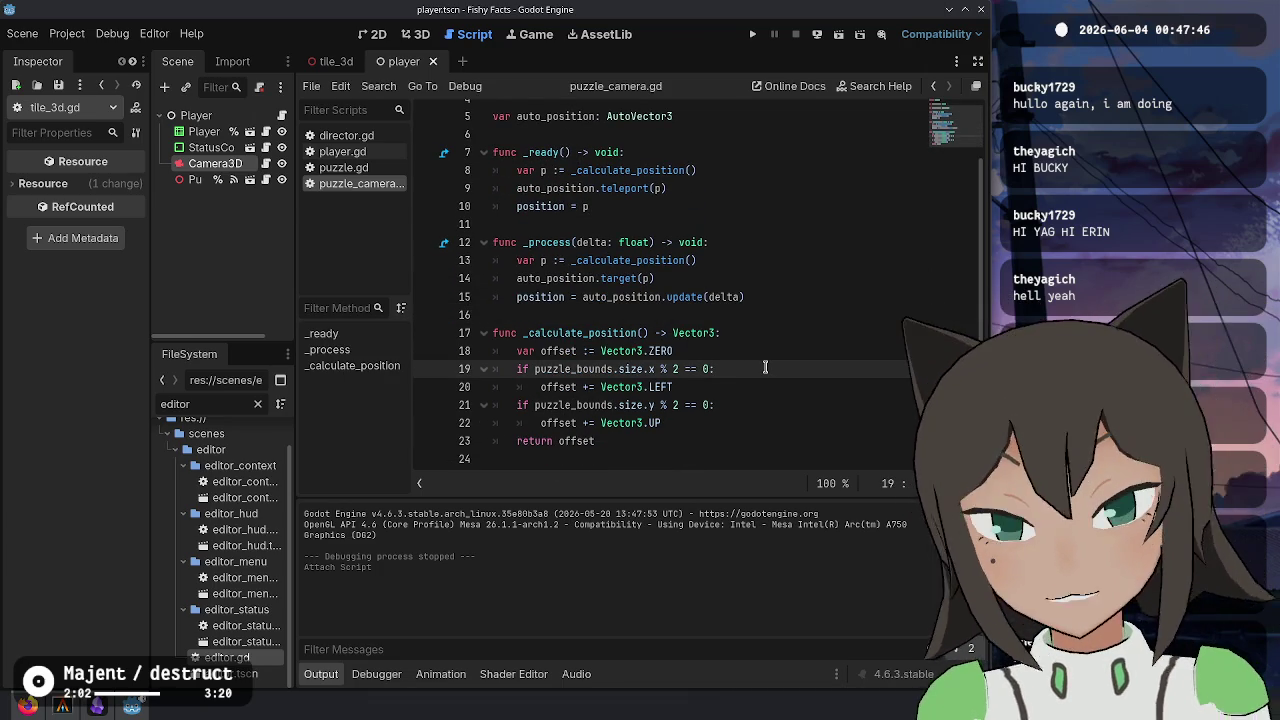
key("Up")
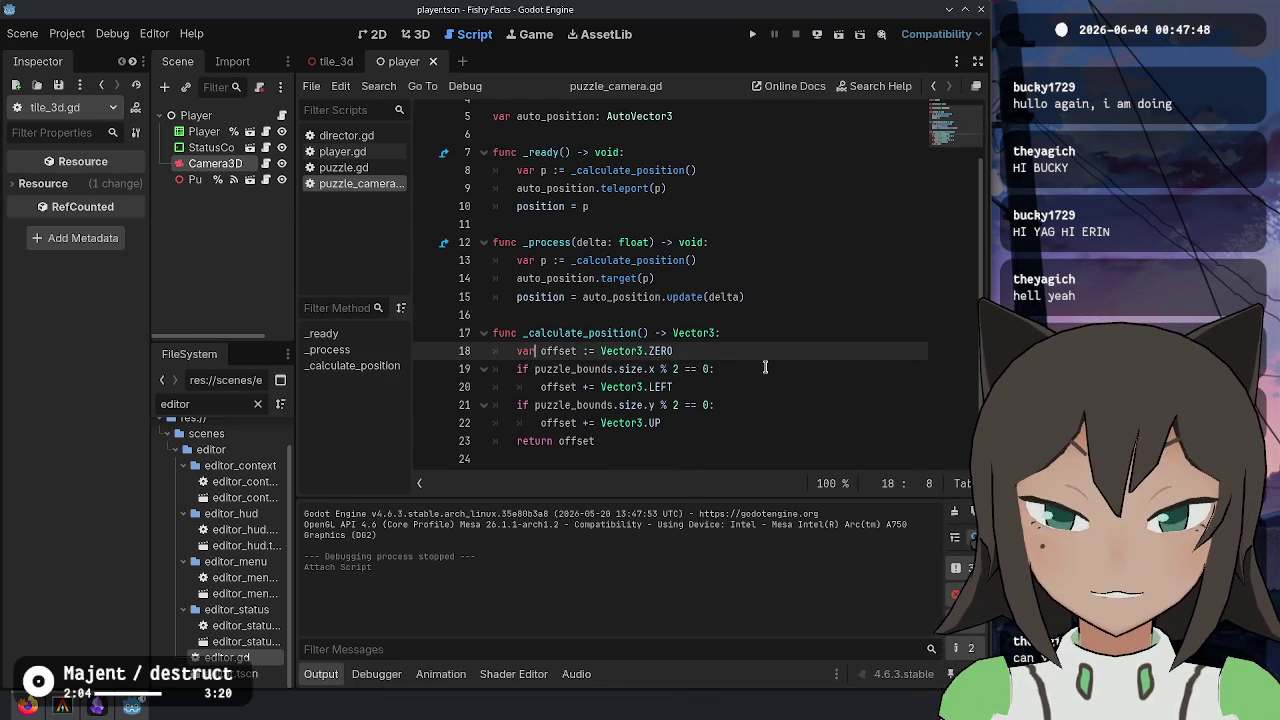
key("End")
key("Return")
key("BackSpace")
key("BackSpace")
key("BackSpace")
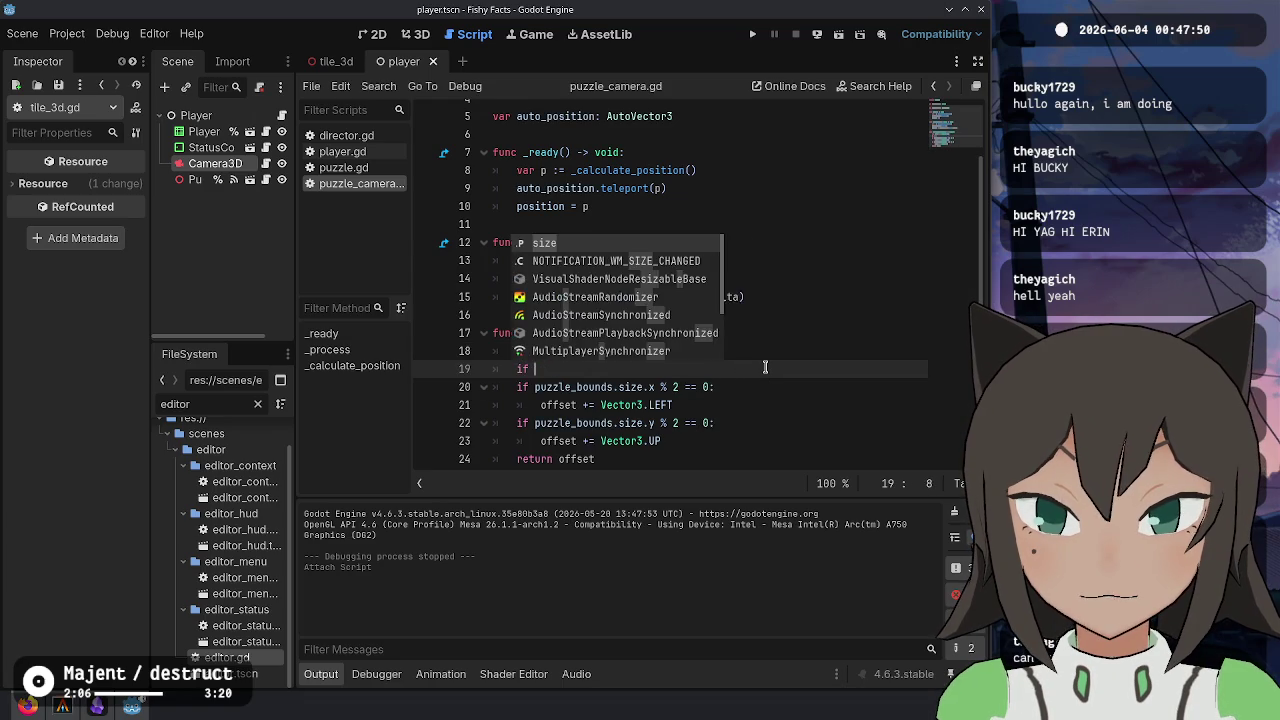
type("puzzle_bounds.size")
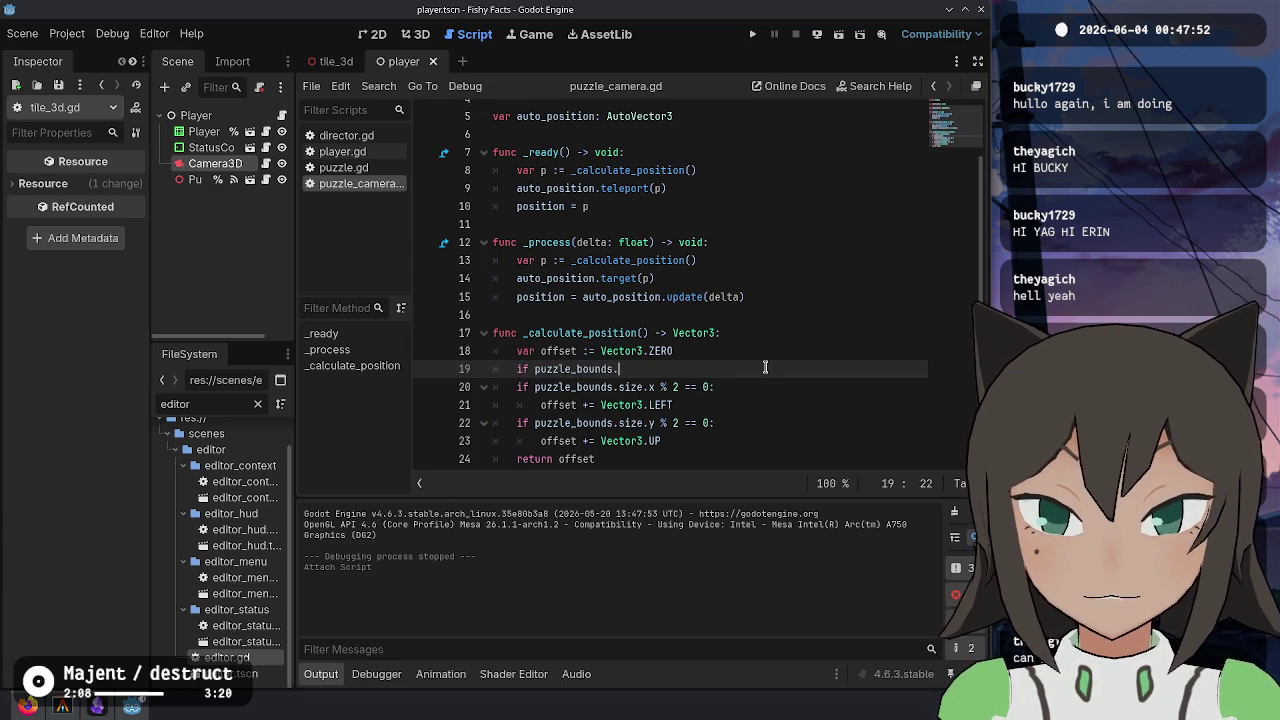
key("ctrl+shift+k")
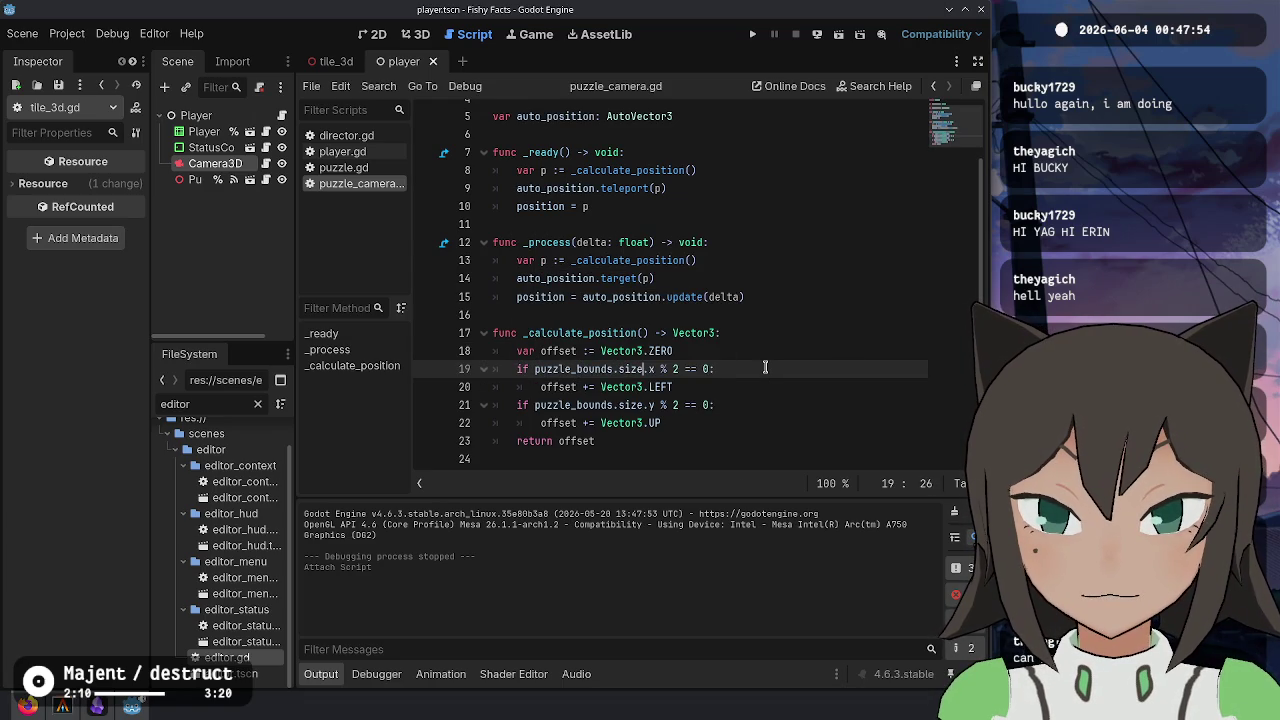
key("Down")
key("Down")
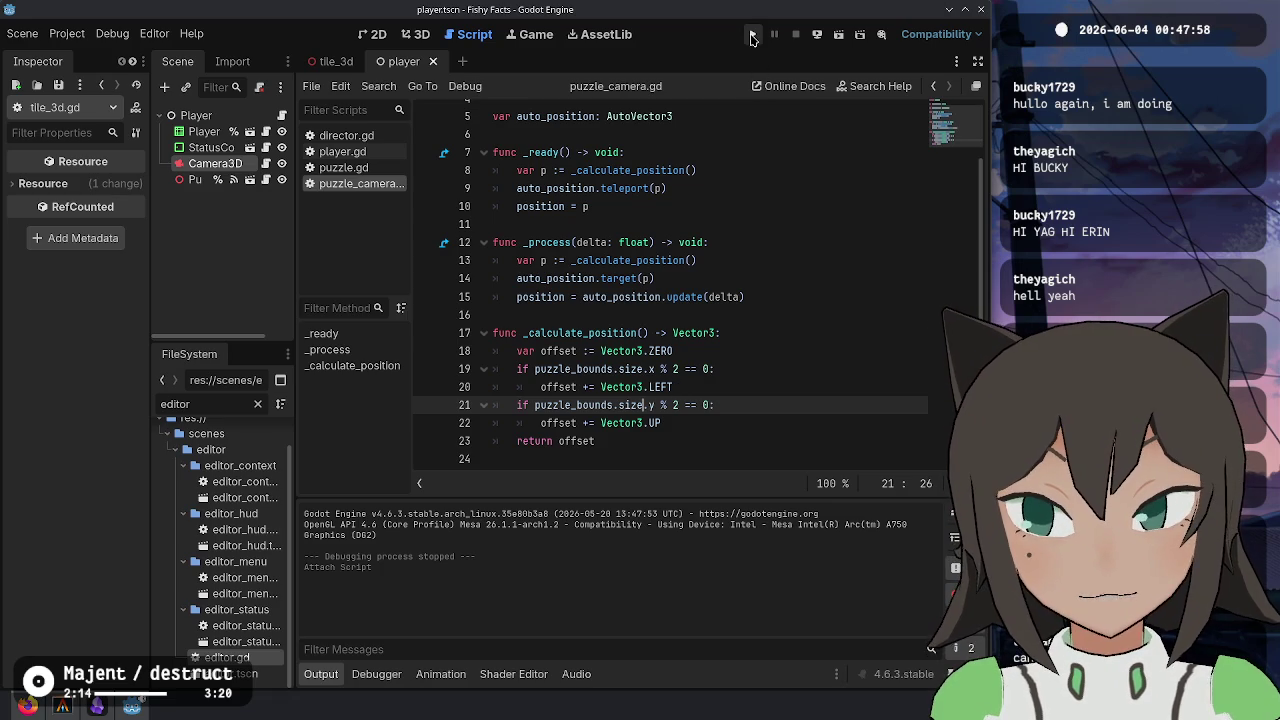
- Run the game, start a level to test the camera, then stop the session
left_click(752, 37)
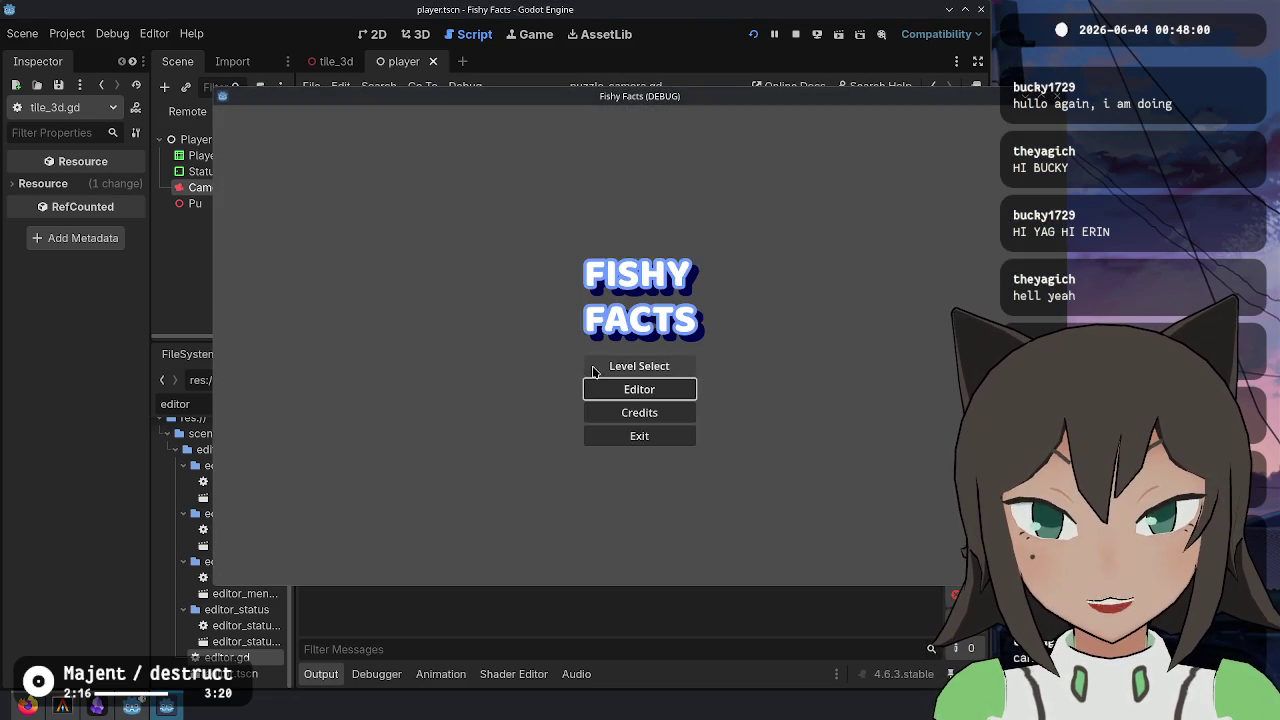
left_click(594, 368)
left_click(670, 229)
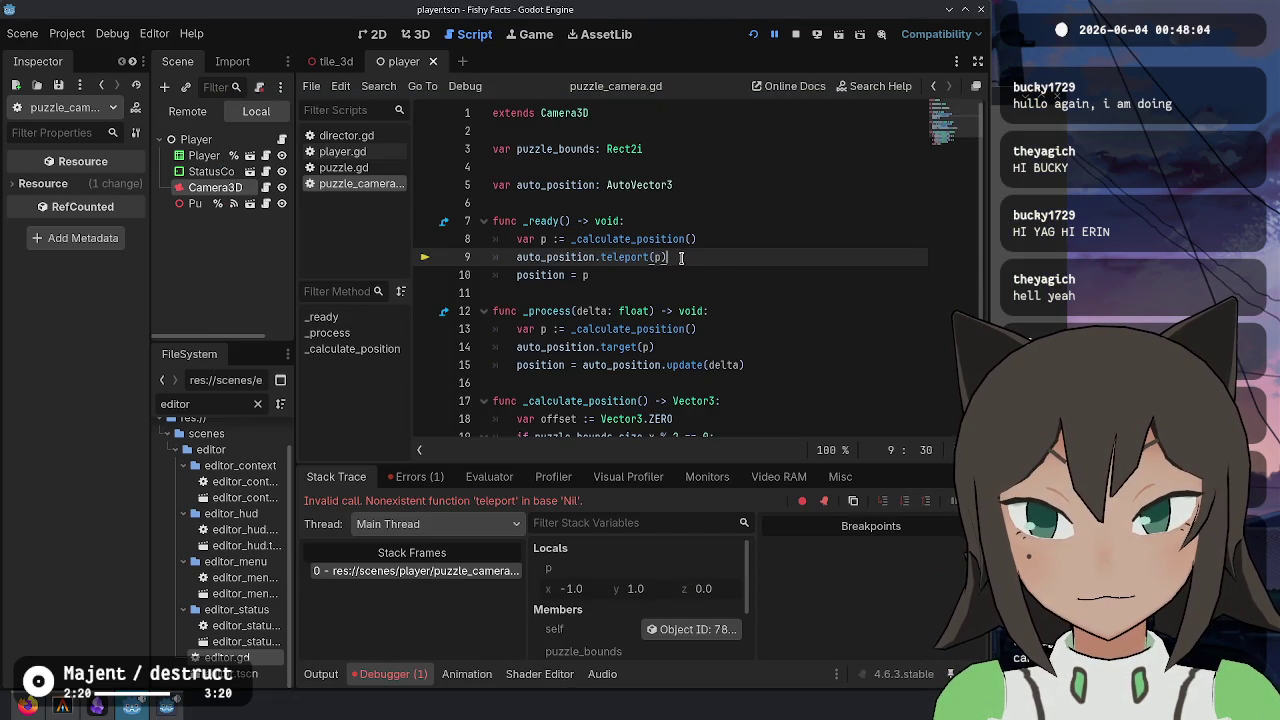
left_click(796, 35)
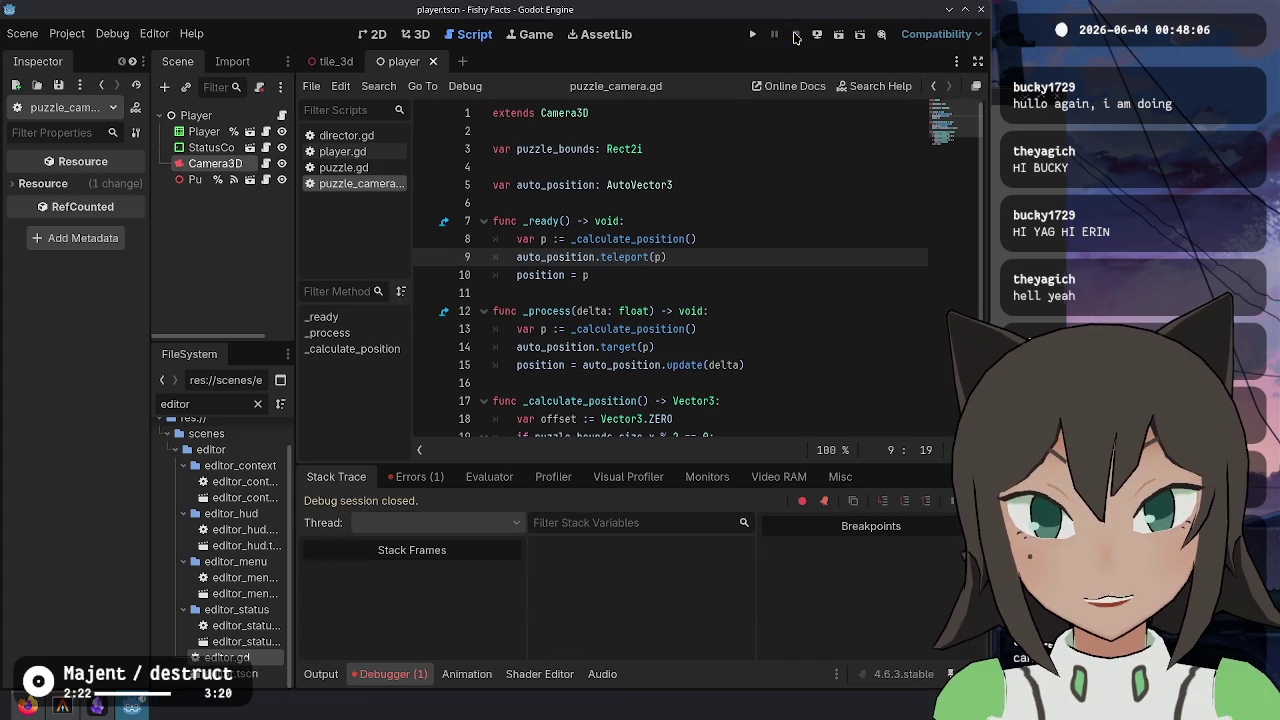
- Initialise auto_position on line 5 as AutoVector3.new(CriticalDampingMode.new(10))
left_click(755, 183)
type("utoVector3.")
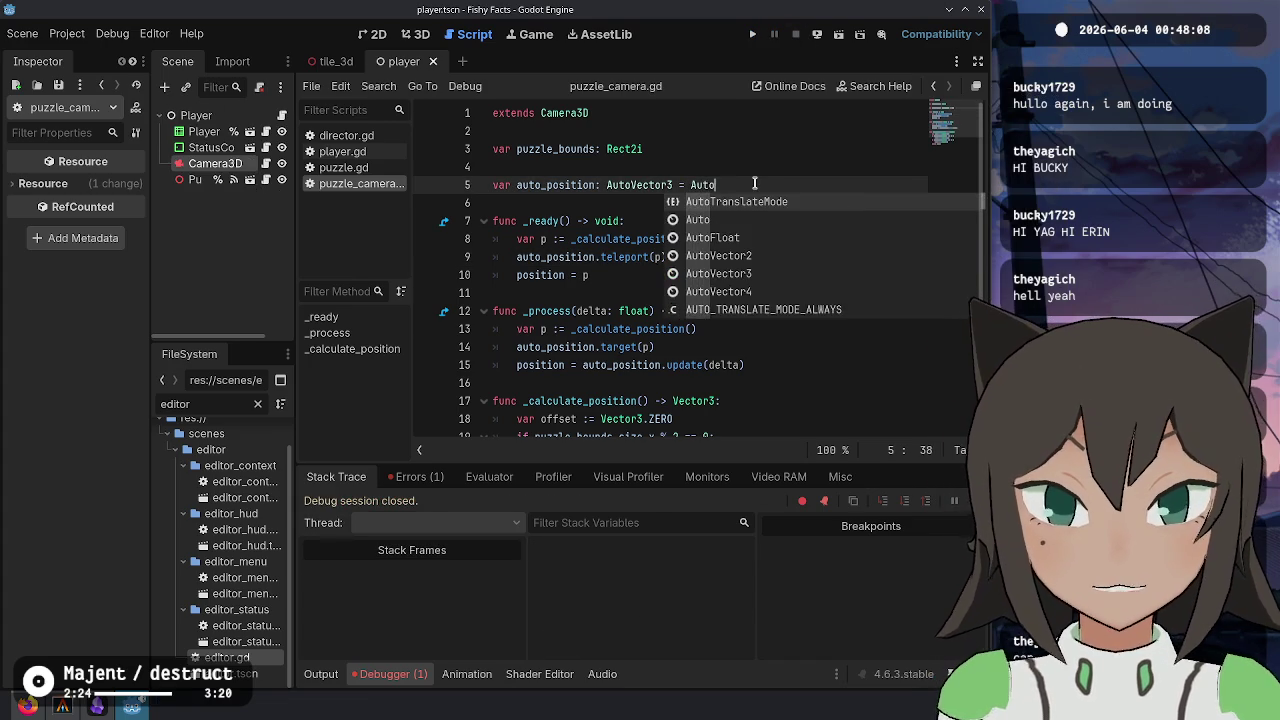
type("new(")
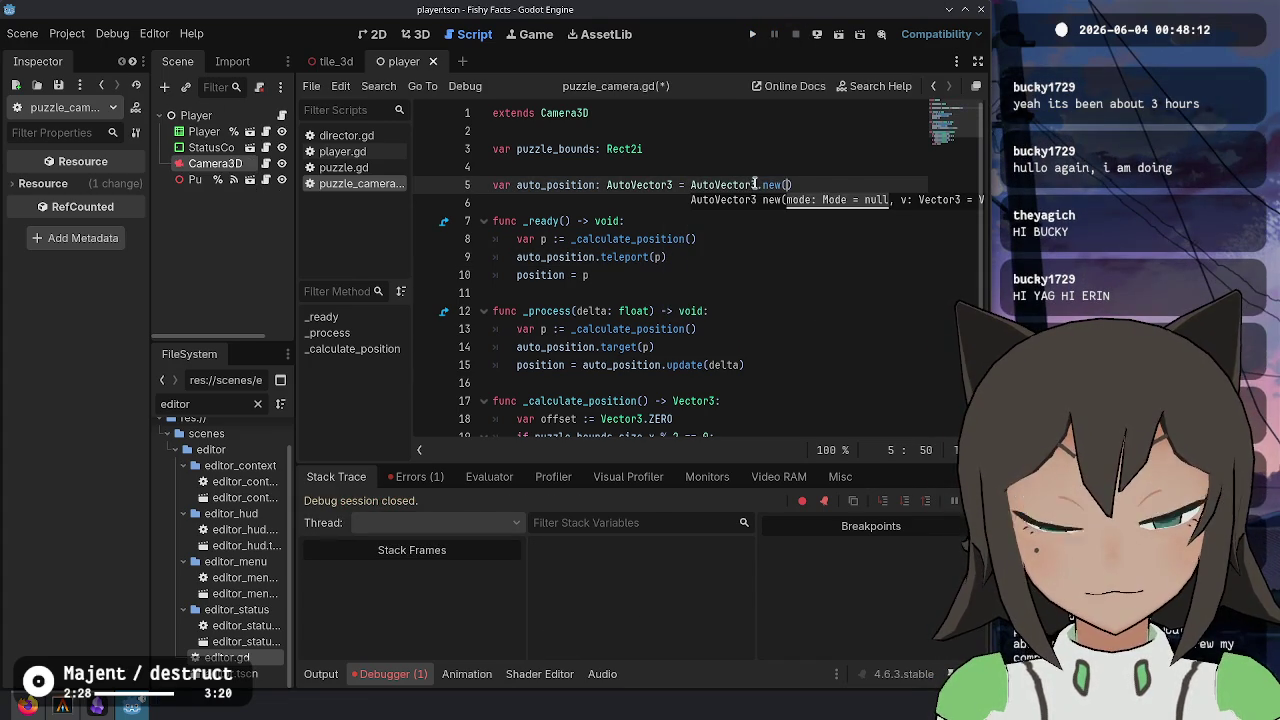
key("BackSpace")
key("BackSpace")
key("BackSpace")
type("Critica")
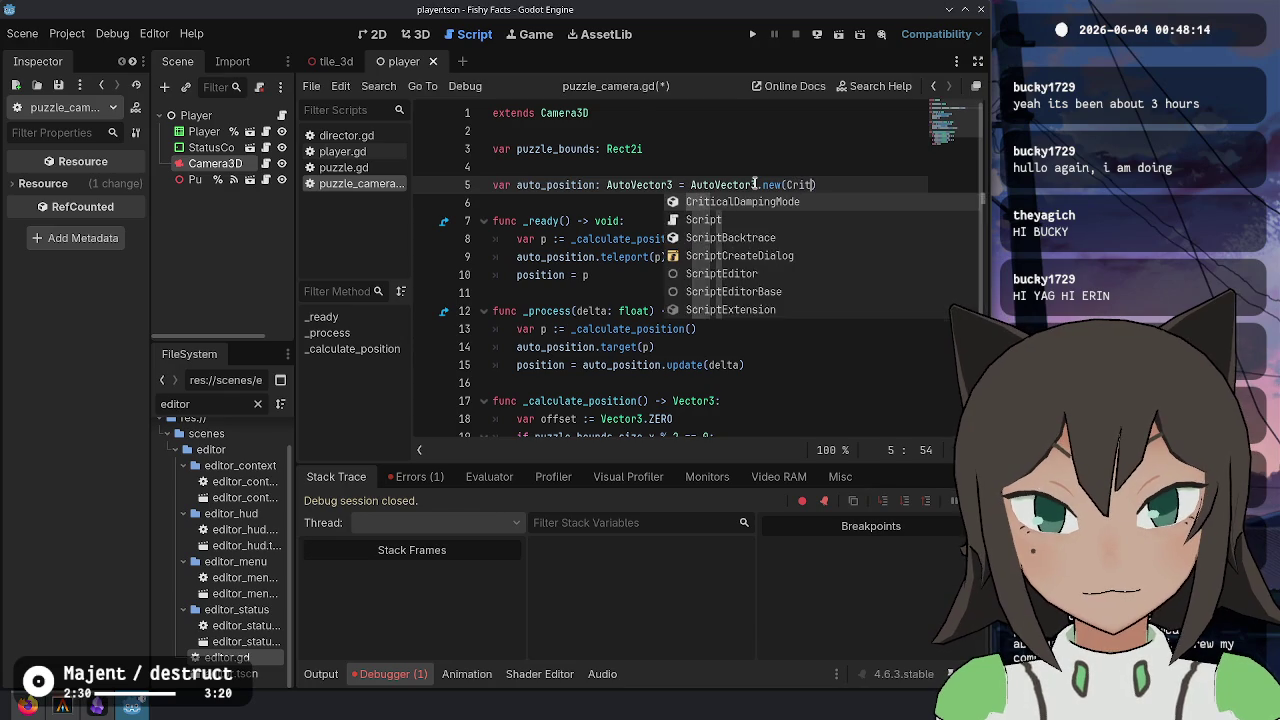
key("Return")
type(".new(10")
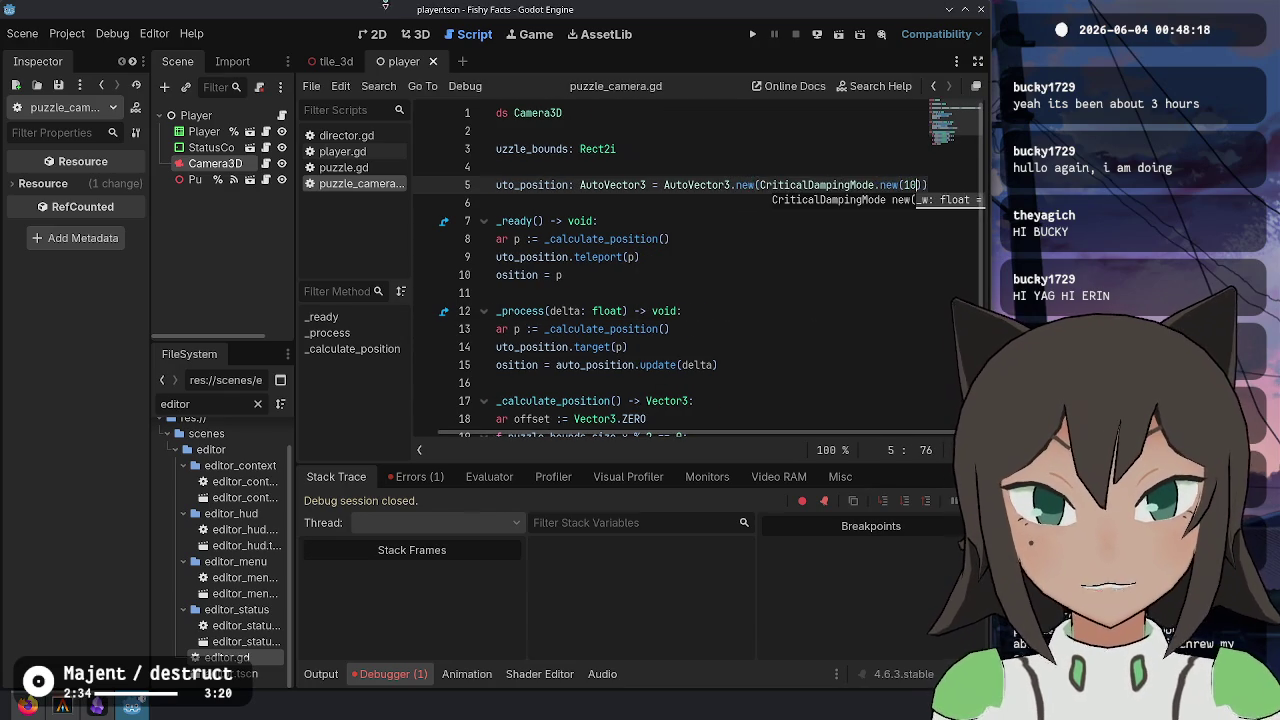
left_click(540, 292)
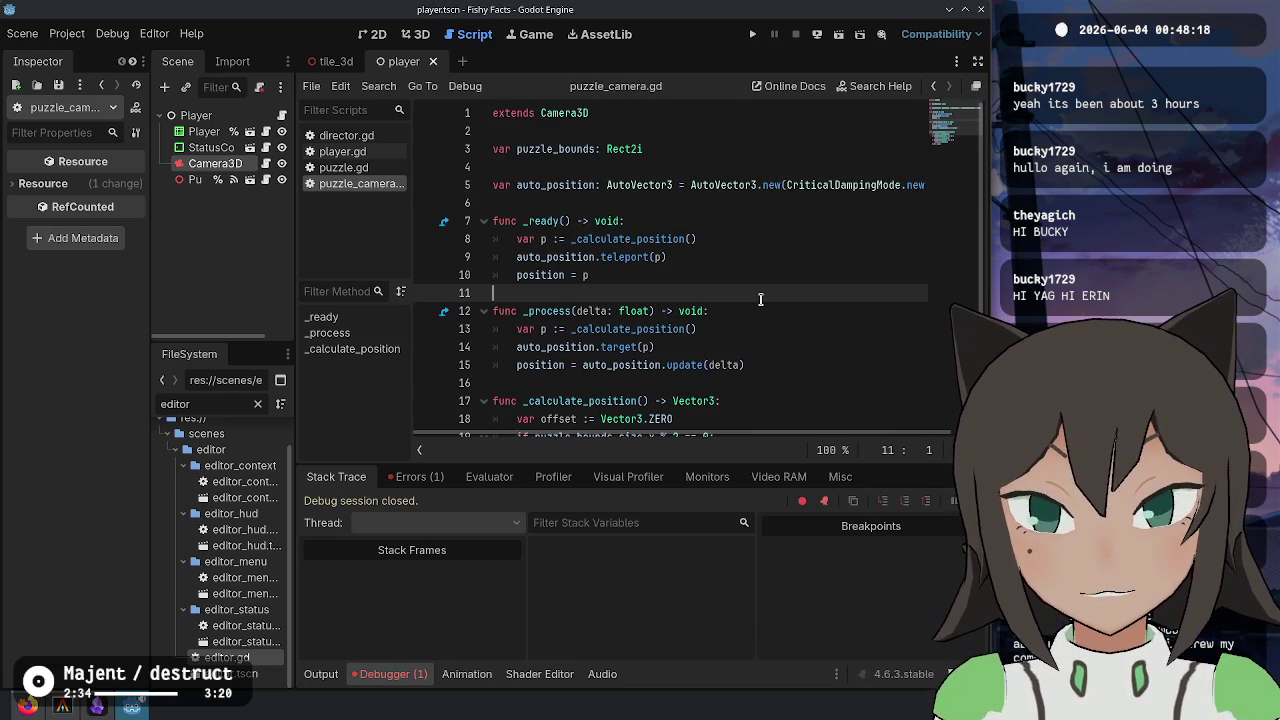
left_click(901, 184)
key("End")
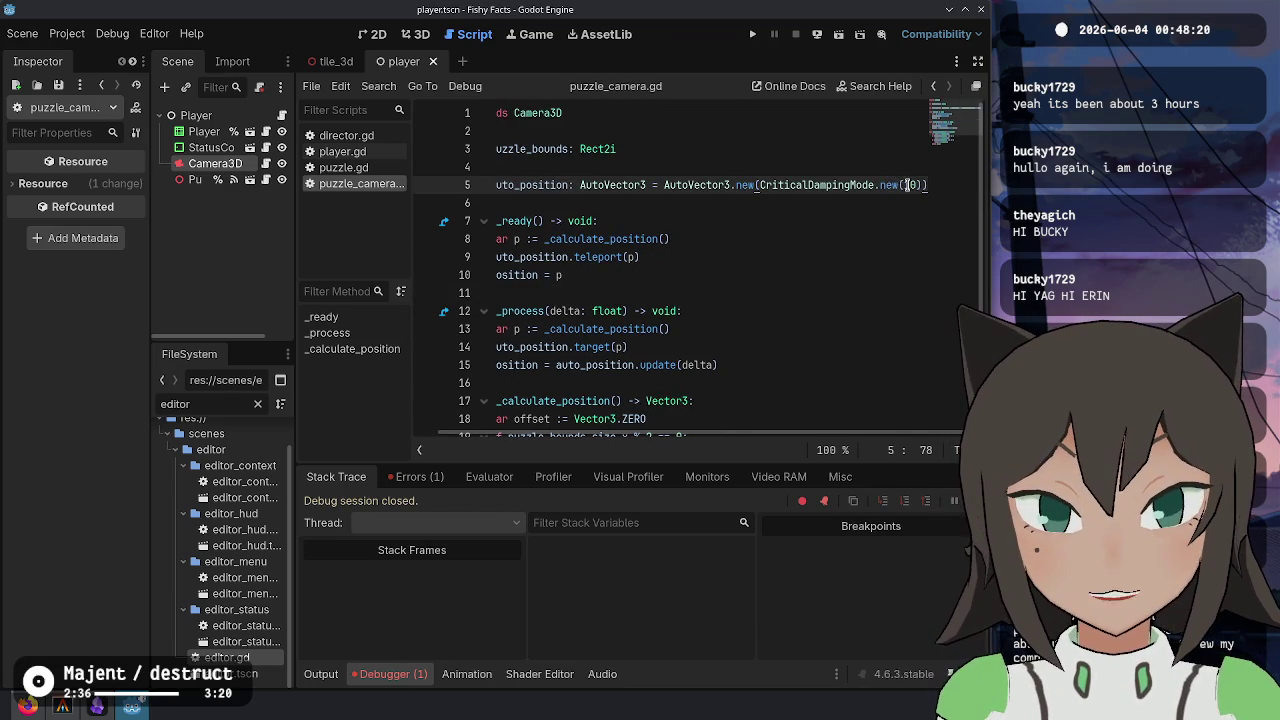
left_click(856, 224)
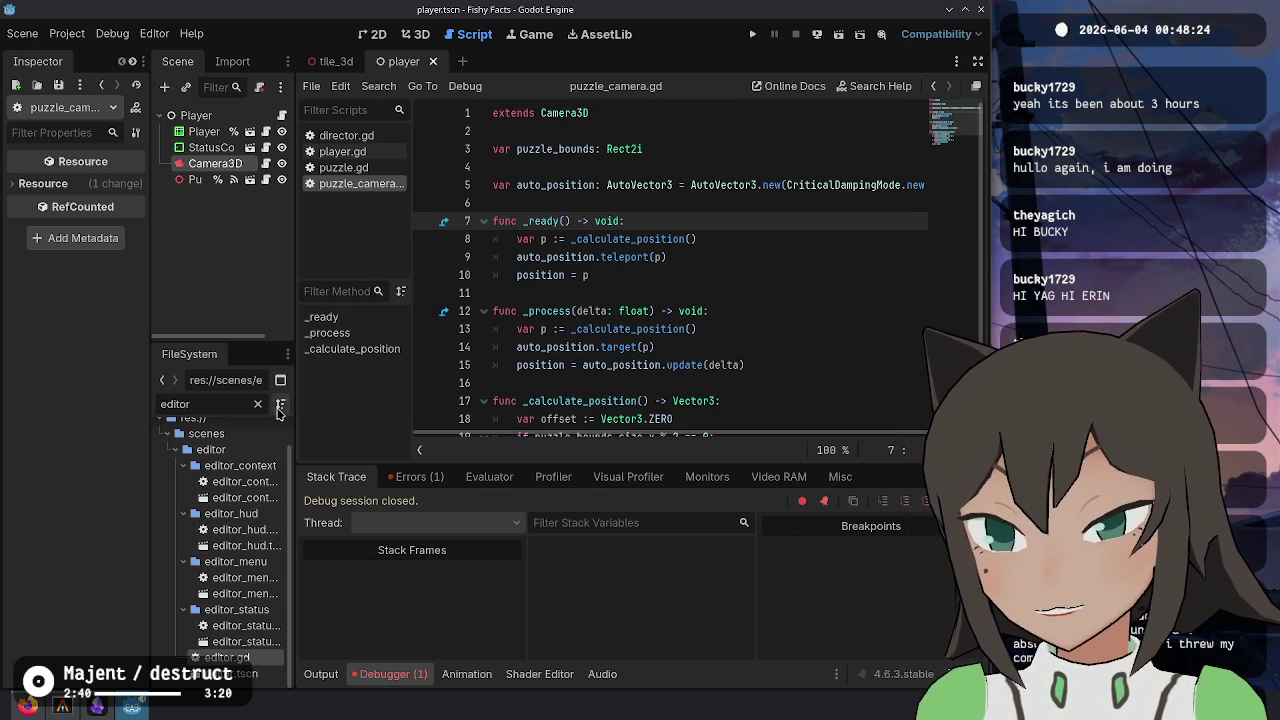
- Open the editor scene and start, then cancel, a type change on Camera3D
double_click(235, 673)
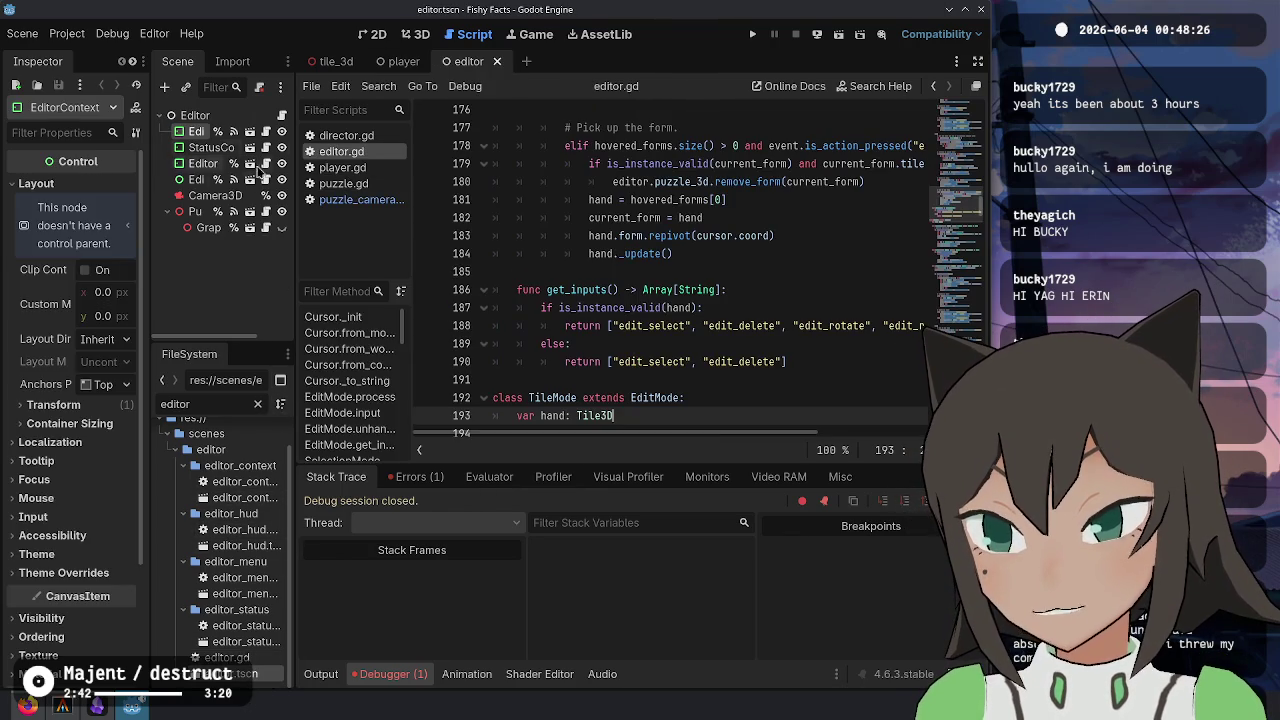
right_click(245, 200)
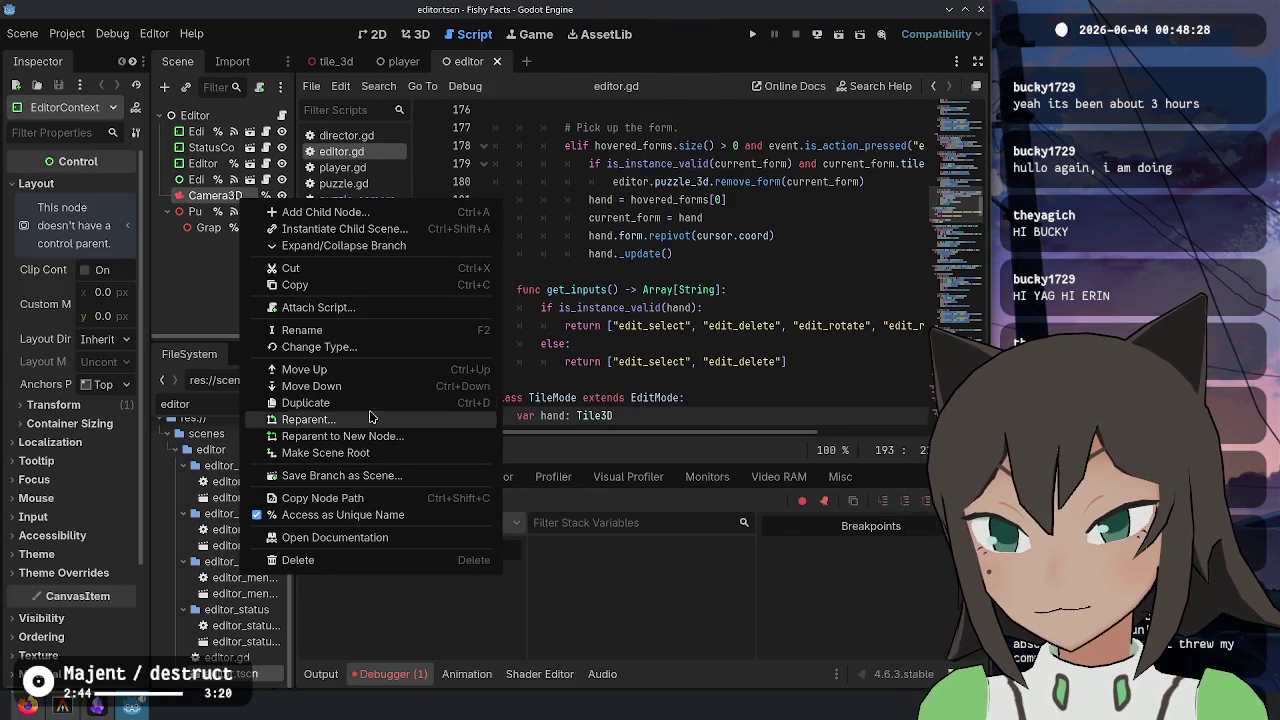
left_click(378, 347)
type("puzz")
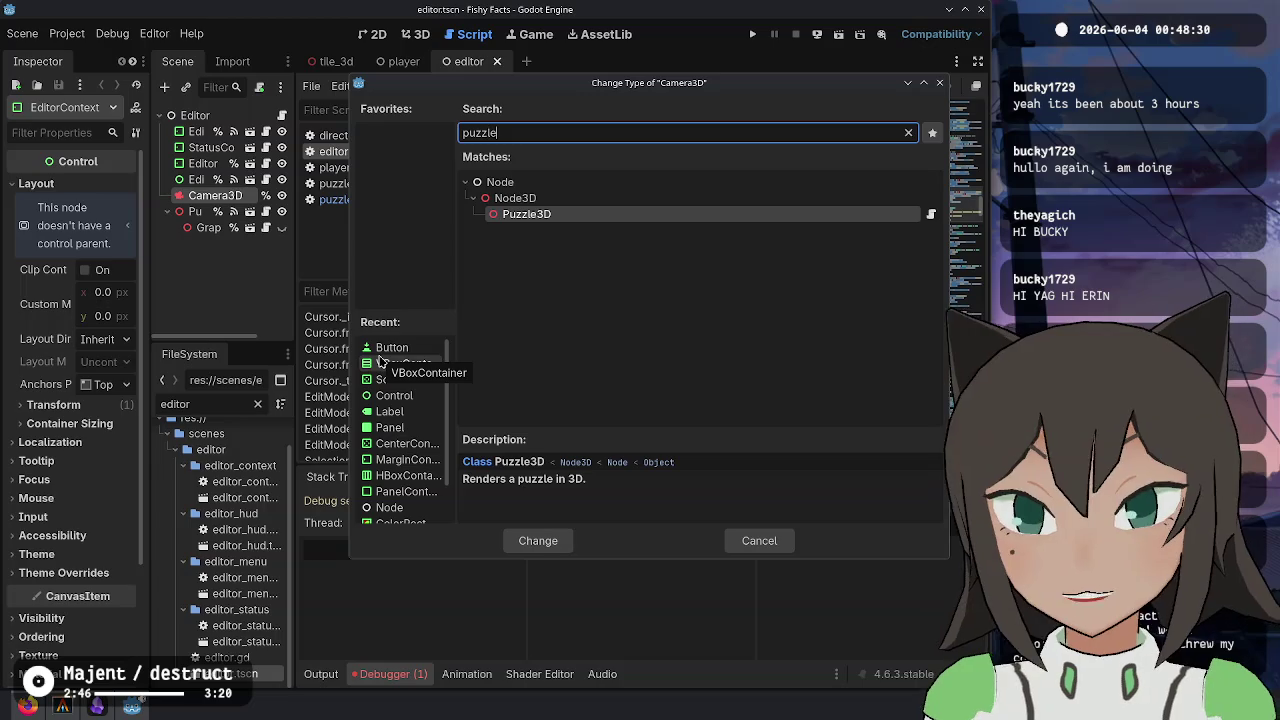
key("Escape")
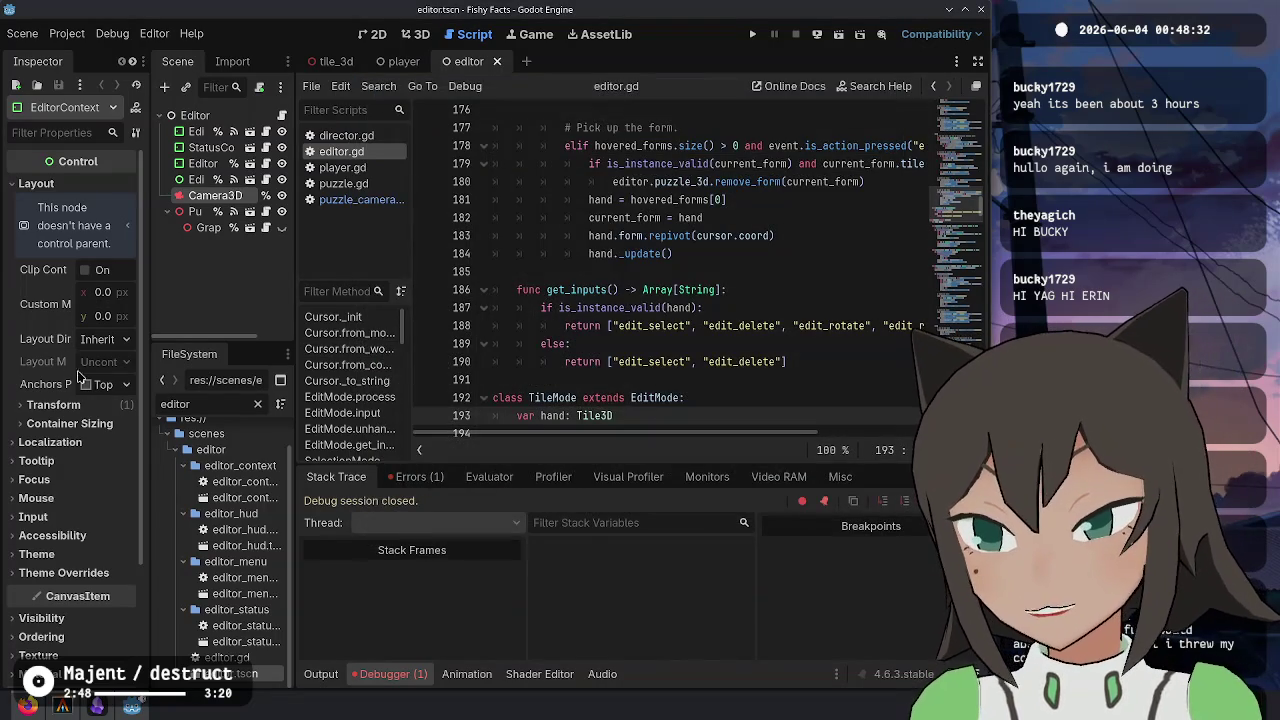
- Filter FileSystem for 'camera', drop puzzle_camera.gd onto Camera3D, and save the scene
double_click(209, 404)
type("camera")
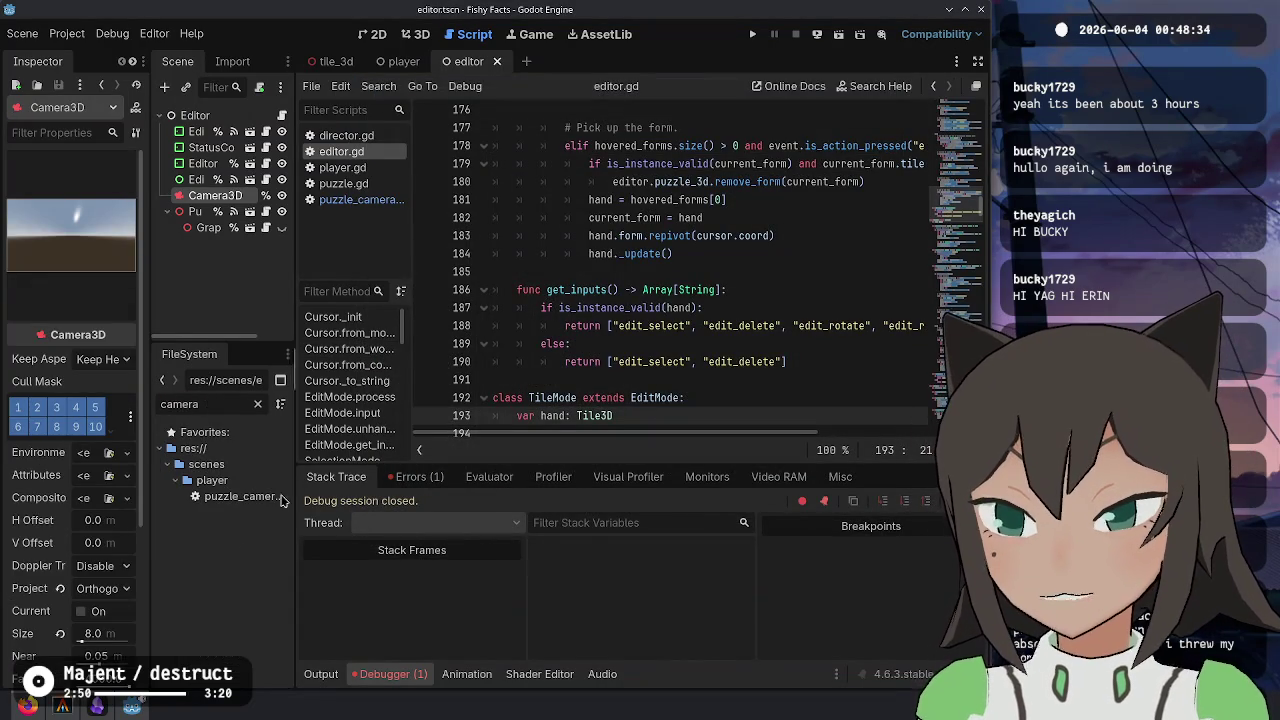
left_click_drag(230, 496, 266, 229)
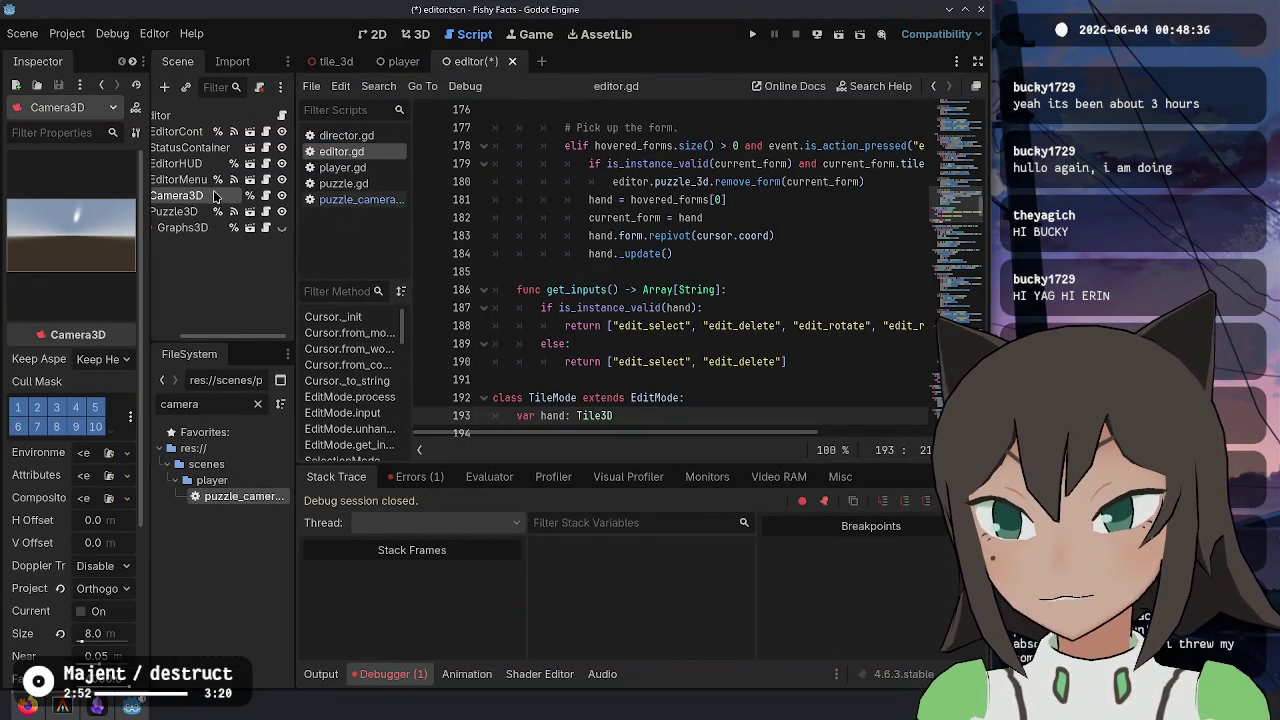
key("ctrl+s")
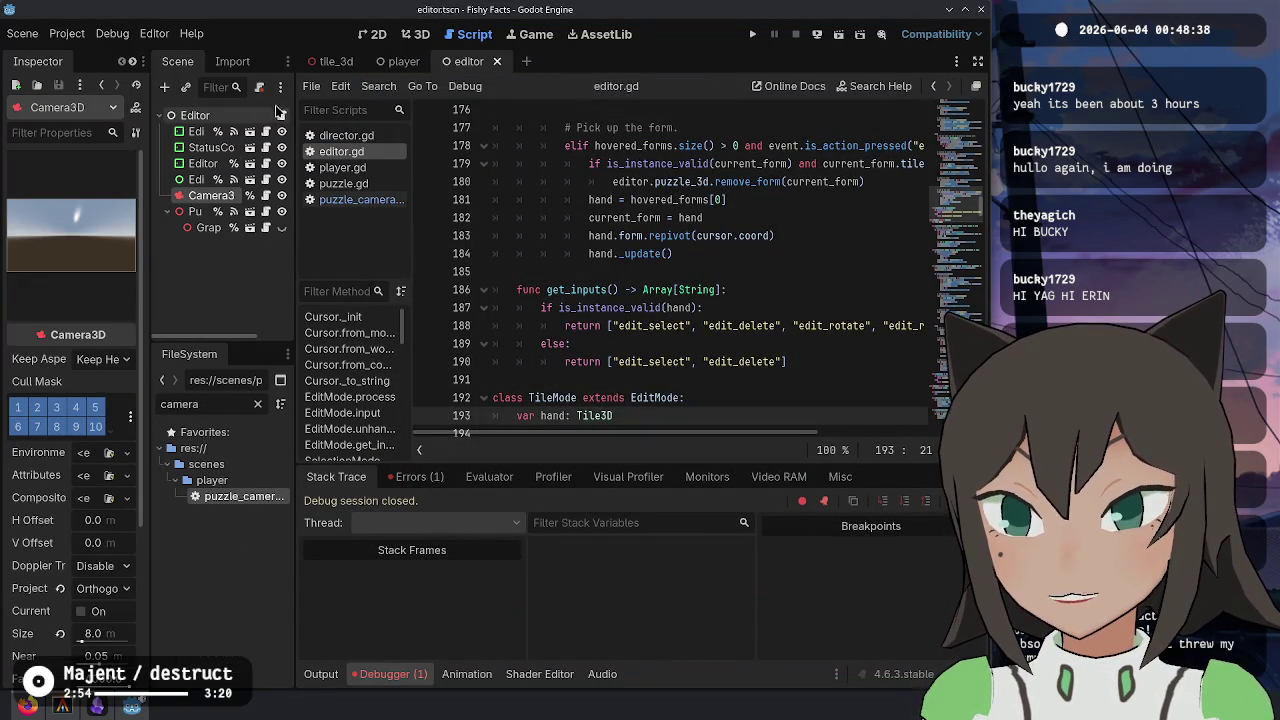
- Open puzzle_camera.gd and place the caret on empty line 24
left_click(266, 196)
left_click(836, 358)
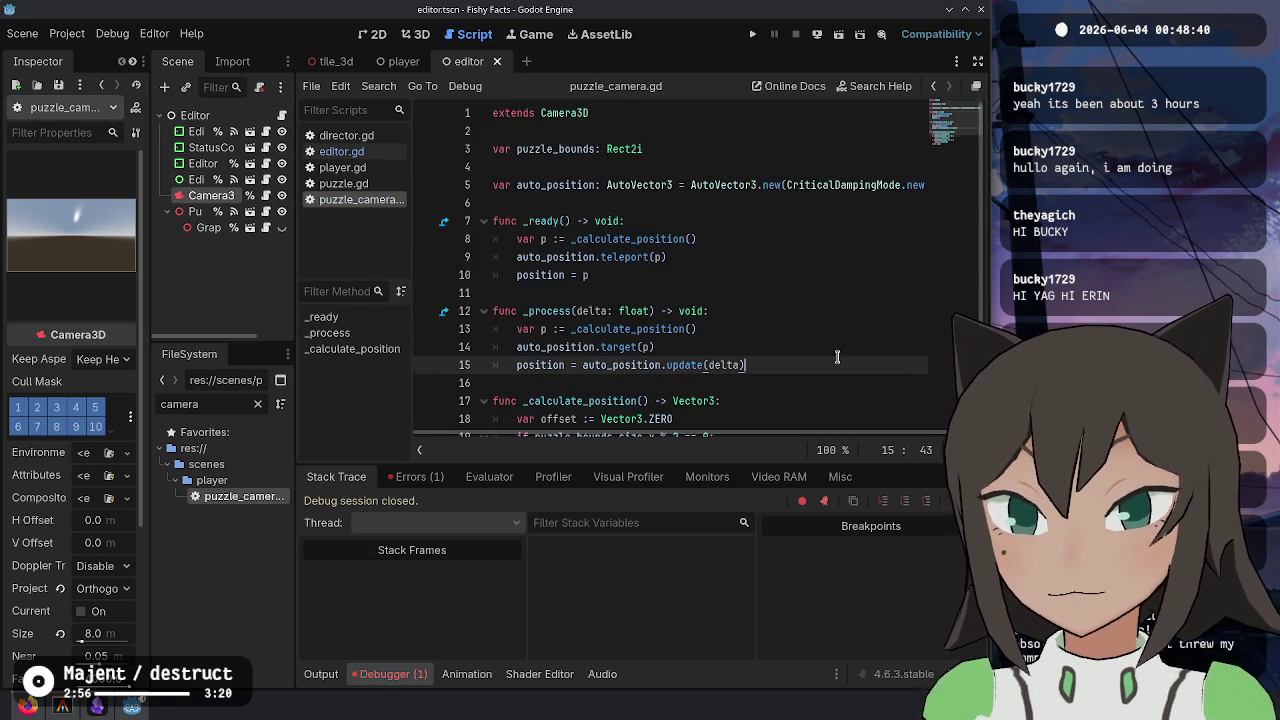
scroll(705, 402, "down", 2)
left_click(709, 406)
left_click(720, 419)
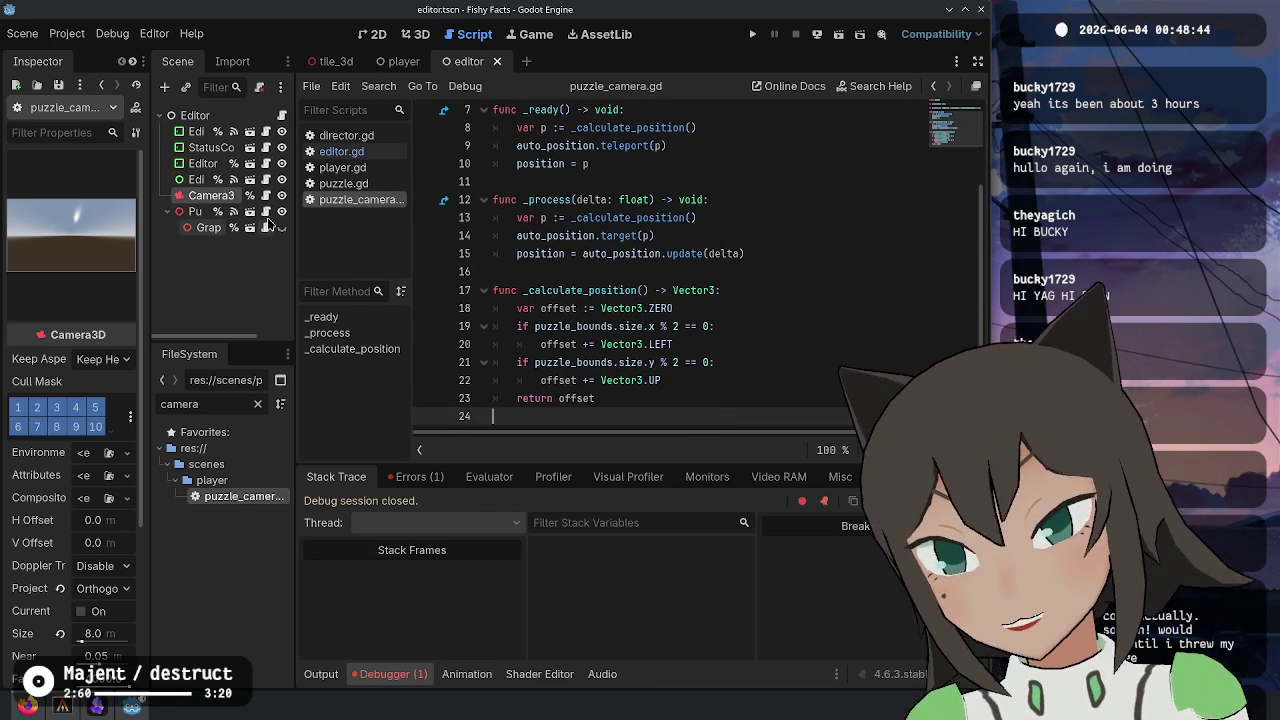
- Connect Puzzle3D's puzzle_updated signal to Camera3D using the method name _on_puzzle_updated
left_click(236, 211)
left_click(234, 211)
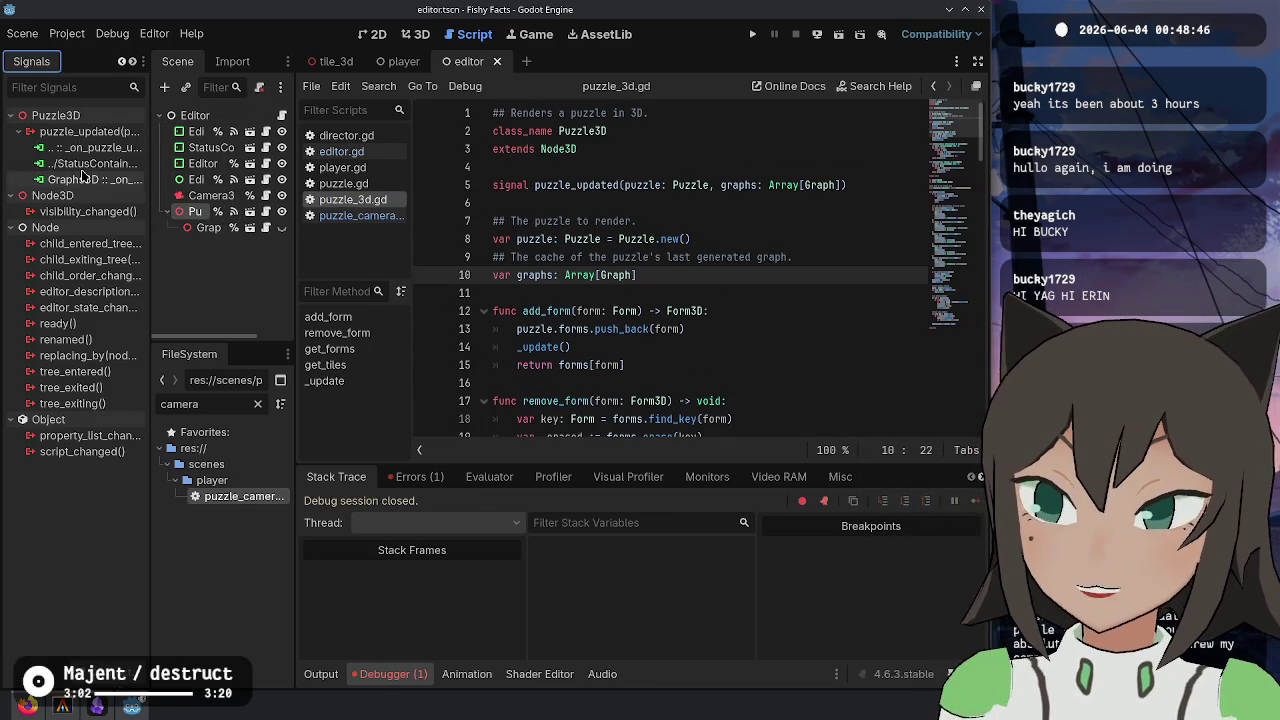
double_click(88, 131)
scroll(520, 350, "down", 1)
left_click(505, 370)
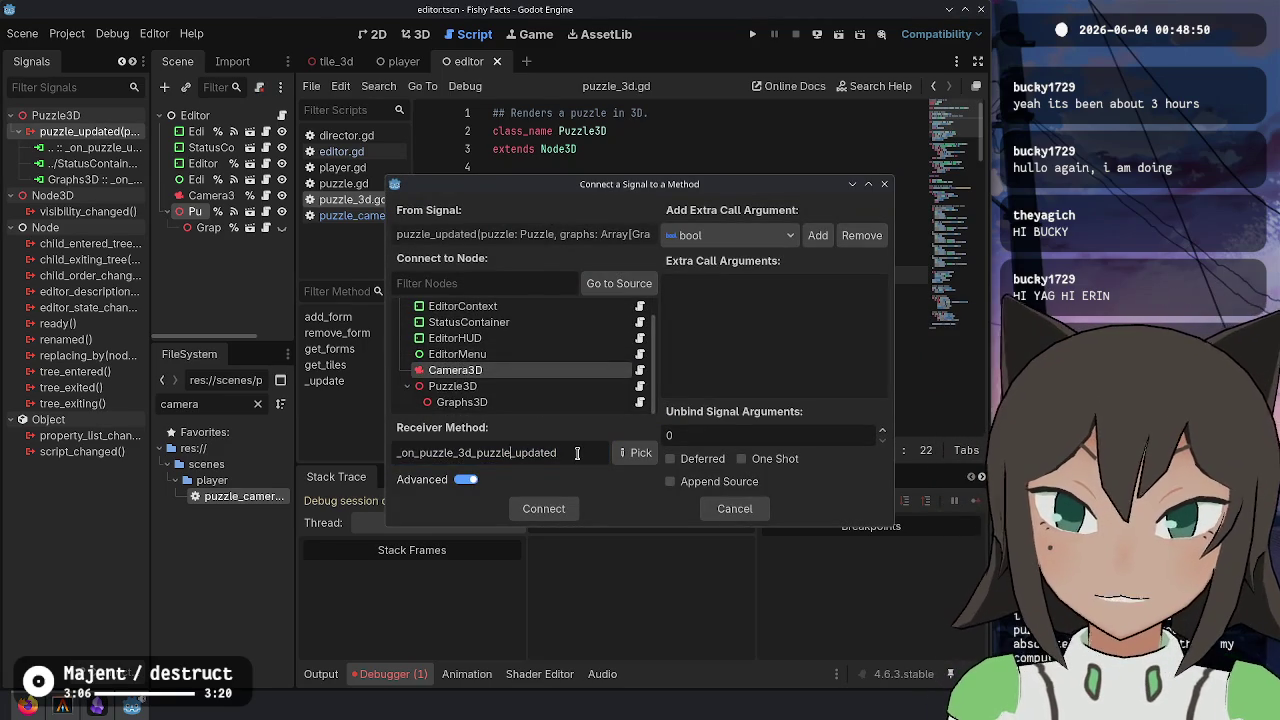
key("BackSpace")
key("BackSpace")
key("BackSpace")
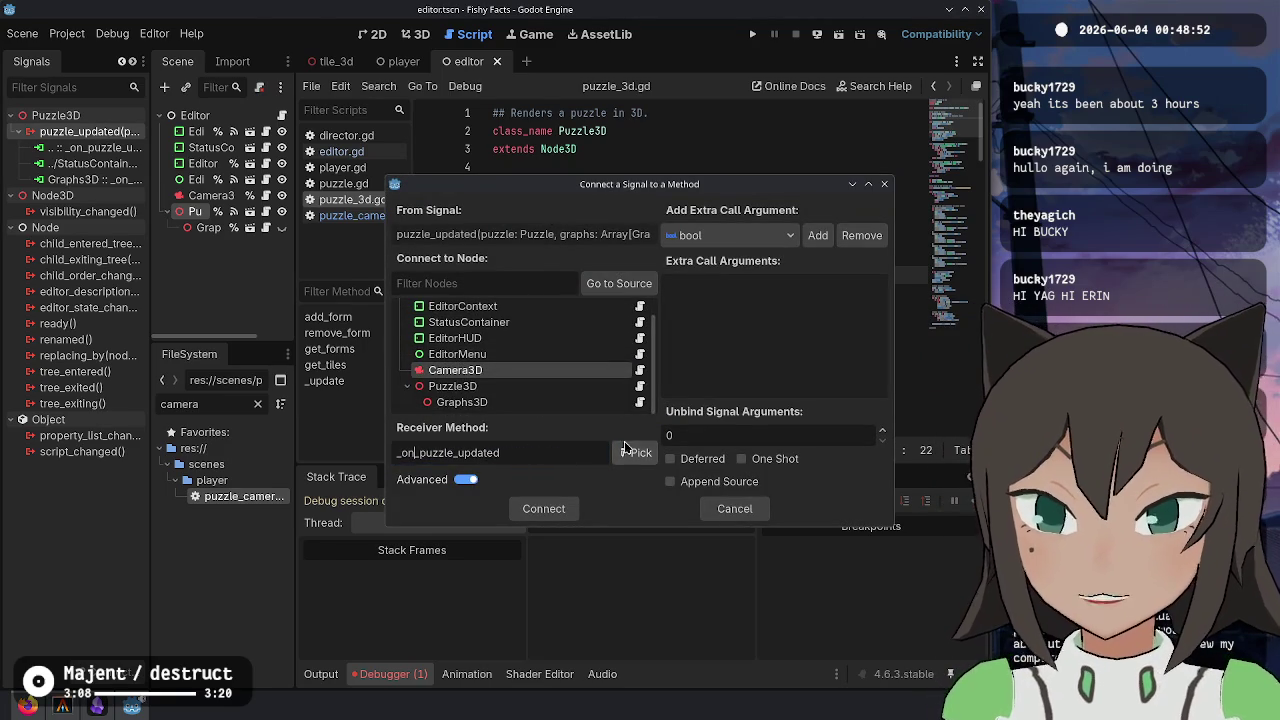
left_click(557, 510)
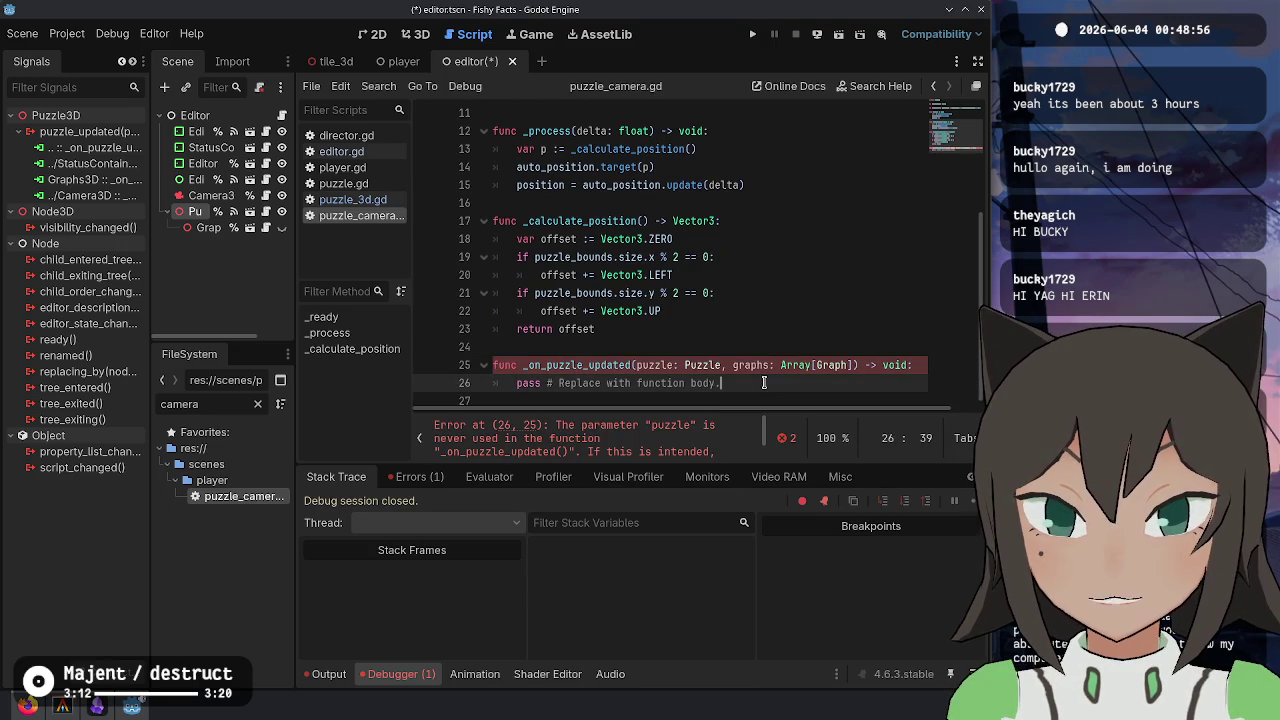
- Replace the pass placeholder with 'puzzle_bounds = puzzle.get_bounds()'
key("shift+Home")
key("BackSpace")
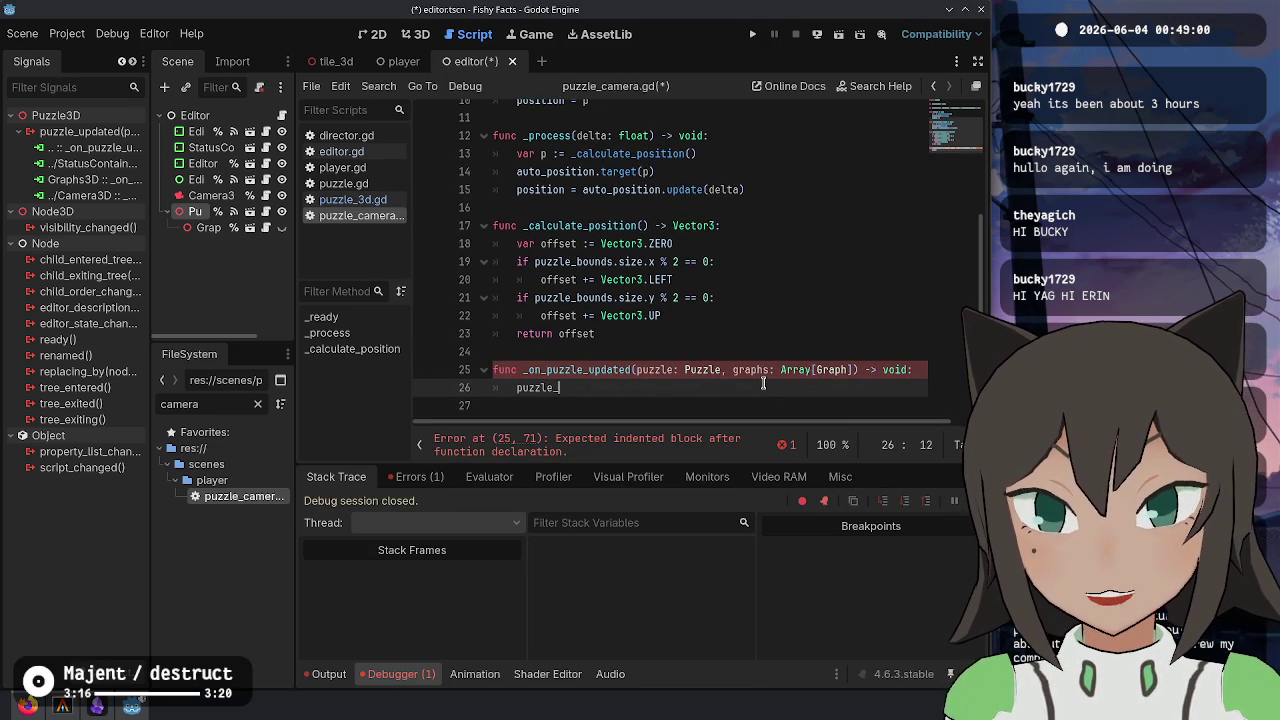
type("bounds = ")
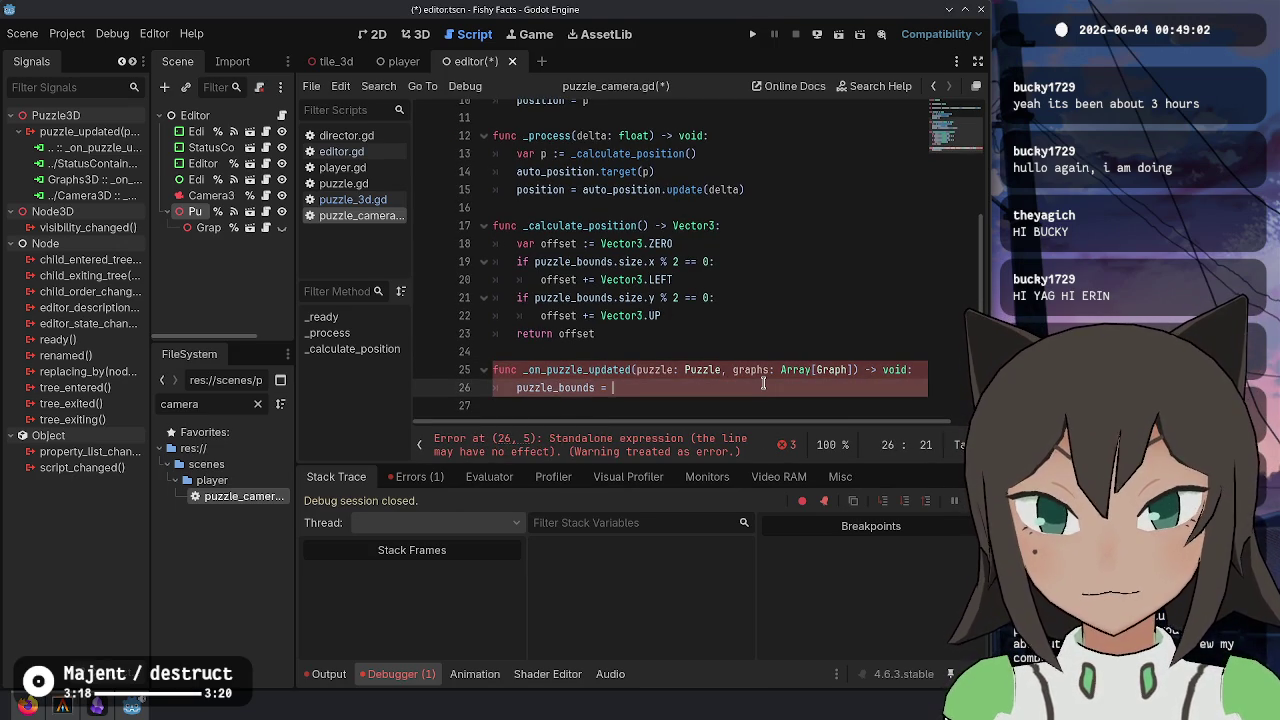
type("puzzle.get_b")
key("Return")
double_click(763, 383)
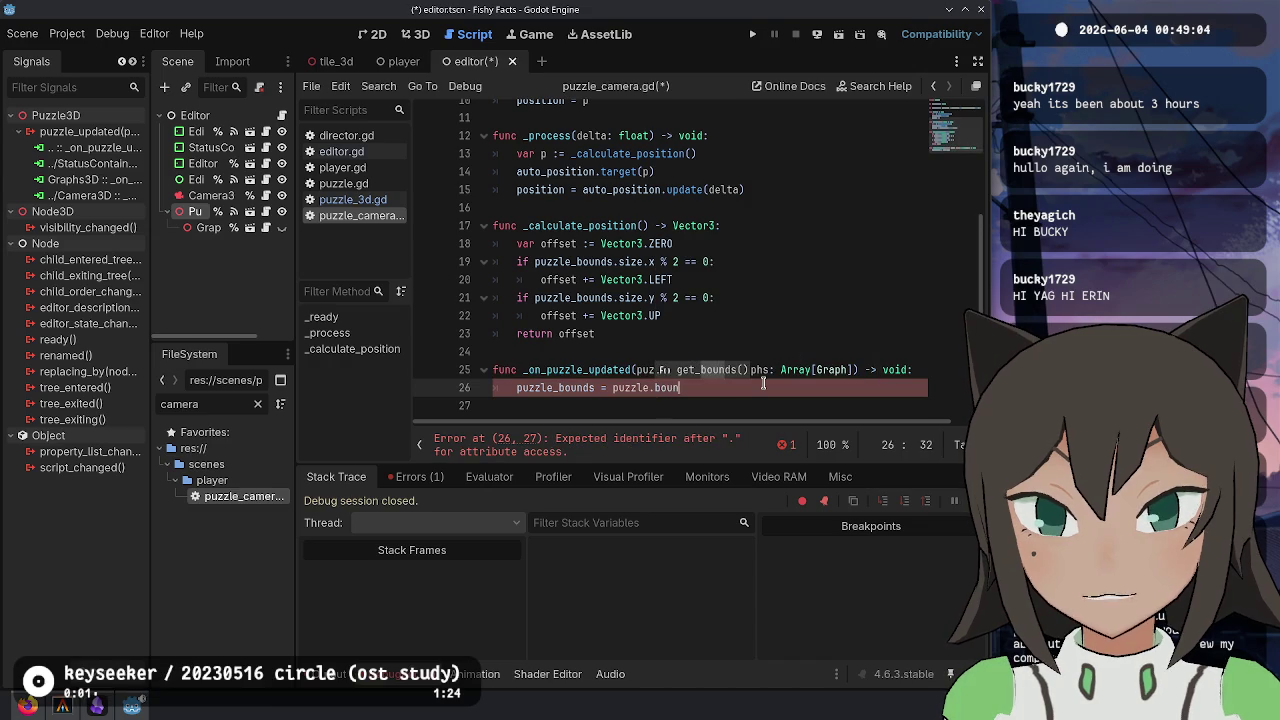
- Rename the unused graphs parameter to _graphs and save the camera script
key("Left")
type("_")
key("Down")
key("Down")
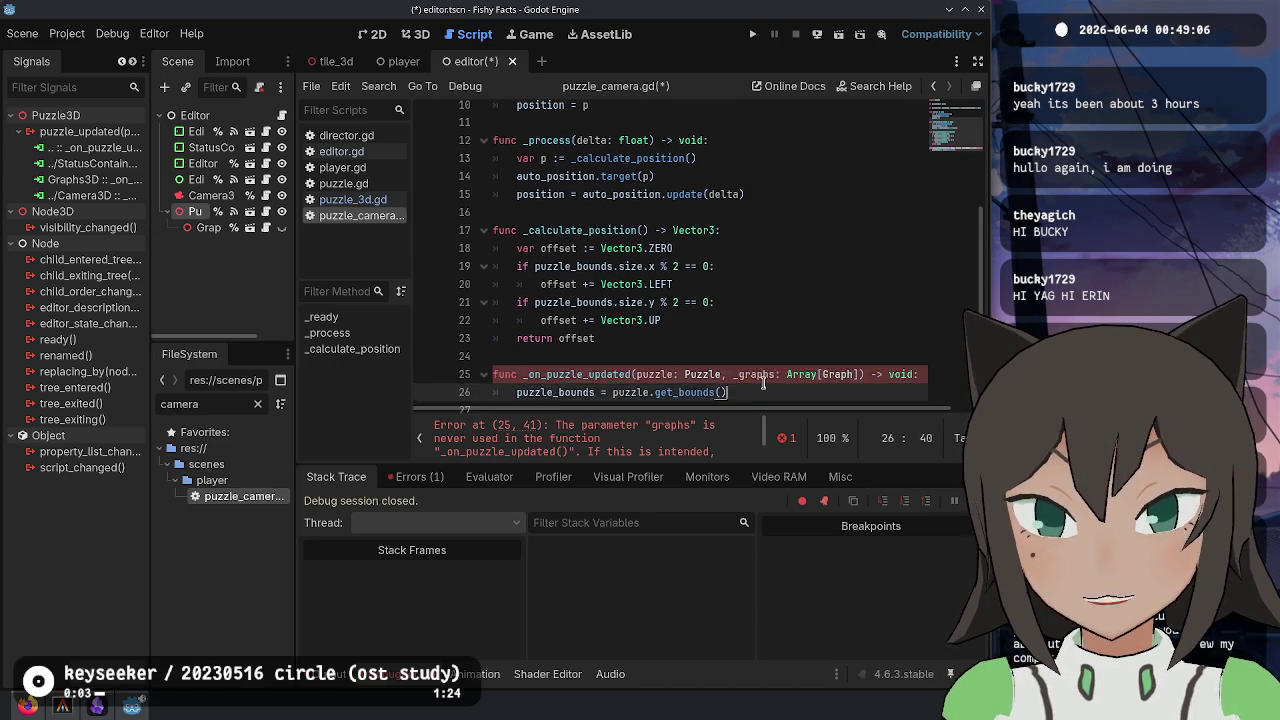
key("ctrl+s")
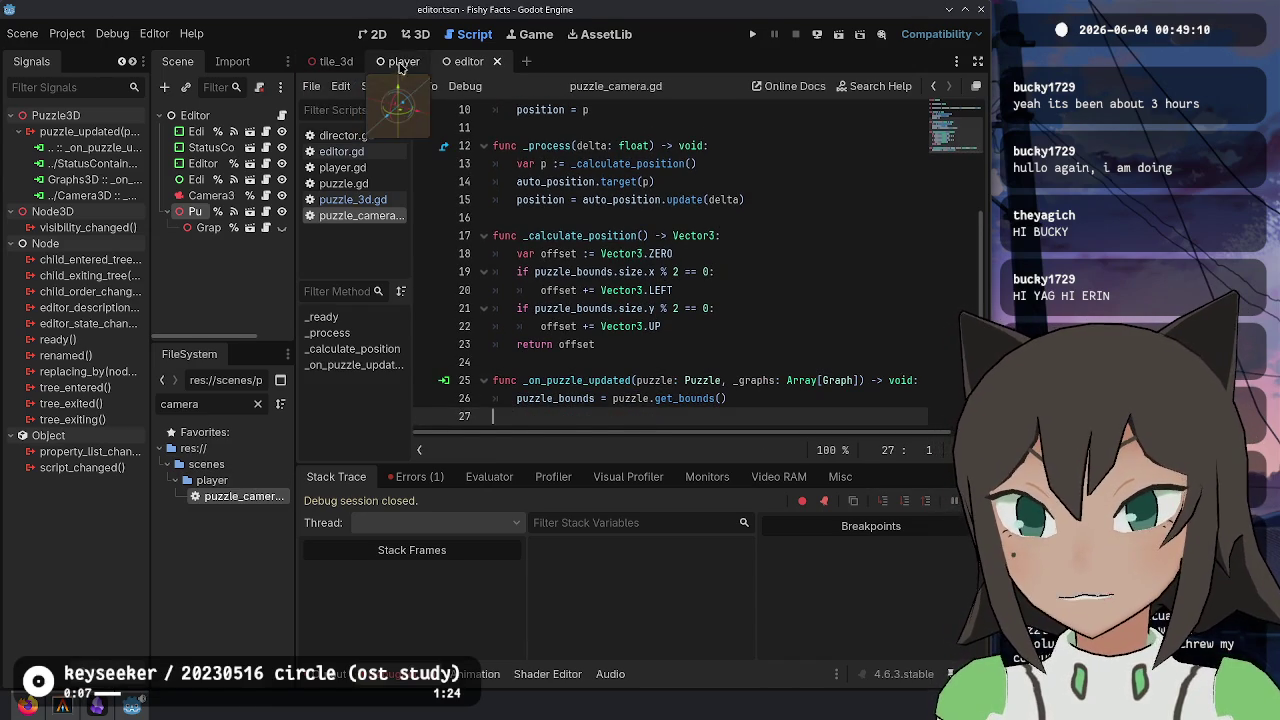
- Connect Puzzle3D's puzzle_updated signal to Camera3D's _on_puzzle_updated in the player scene, then run the project
left_click(398, 61)
left_click(190, 182)
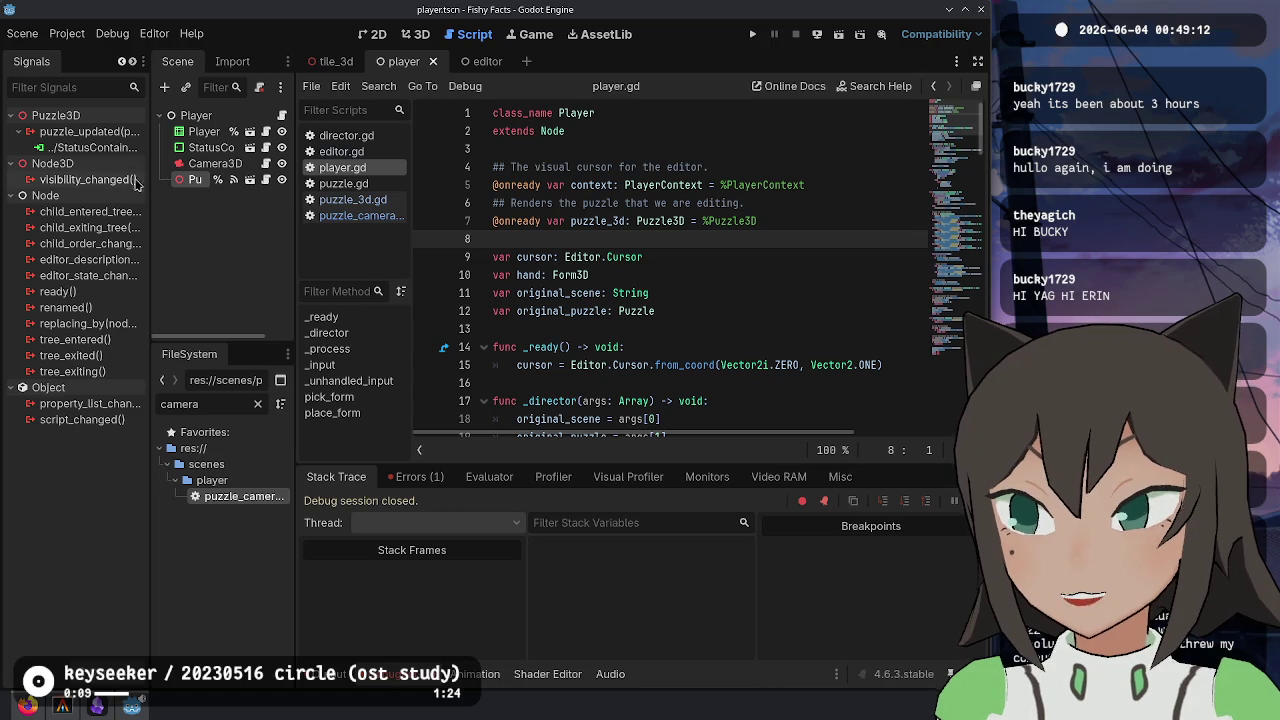
double_click(80, 131)
left_click(505, 357)
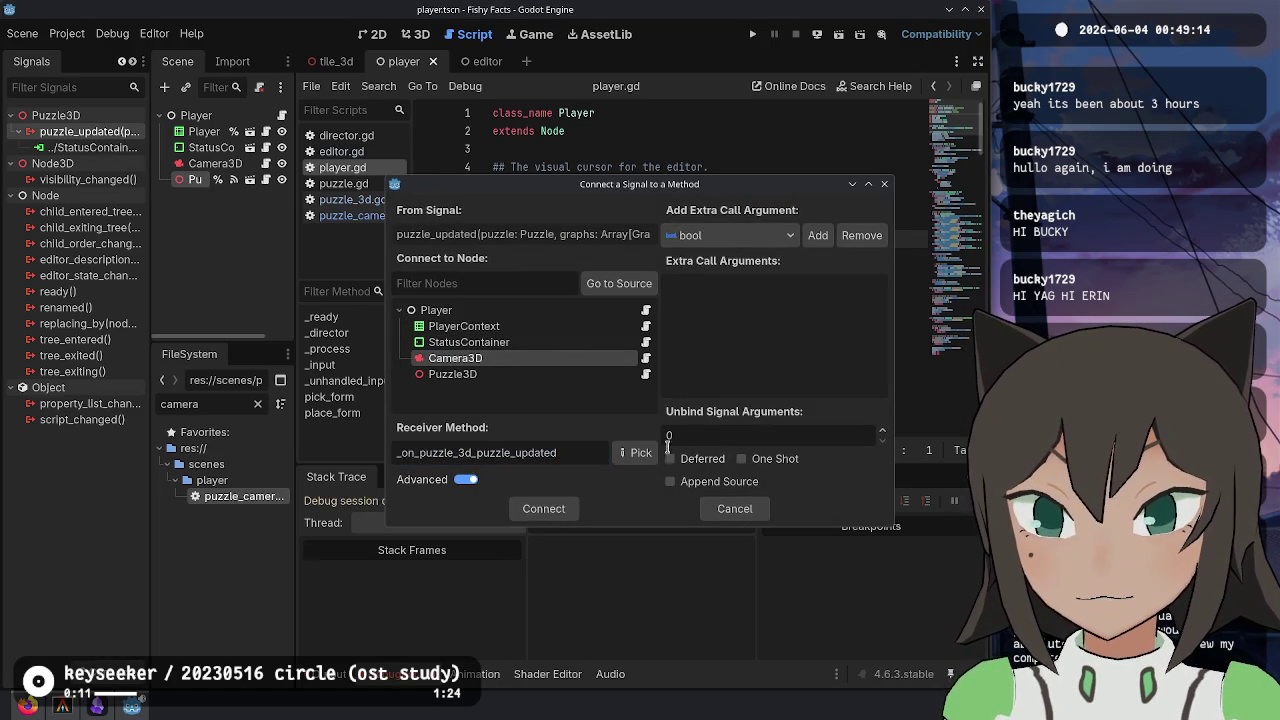
left_click(638, 452)
double_click(625, 269)
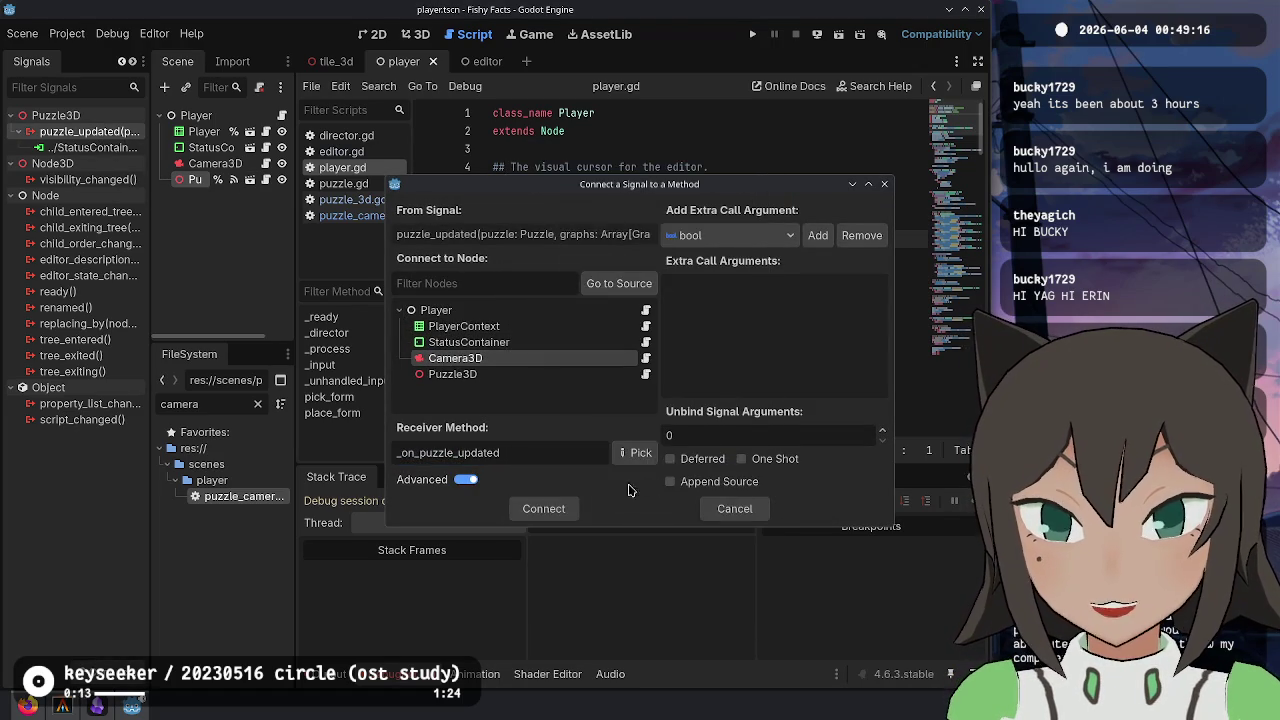
left_click(541, 507)
left_click(753, 37)
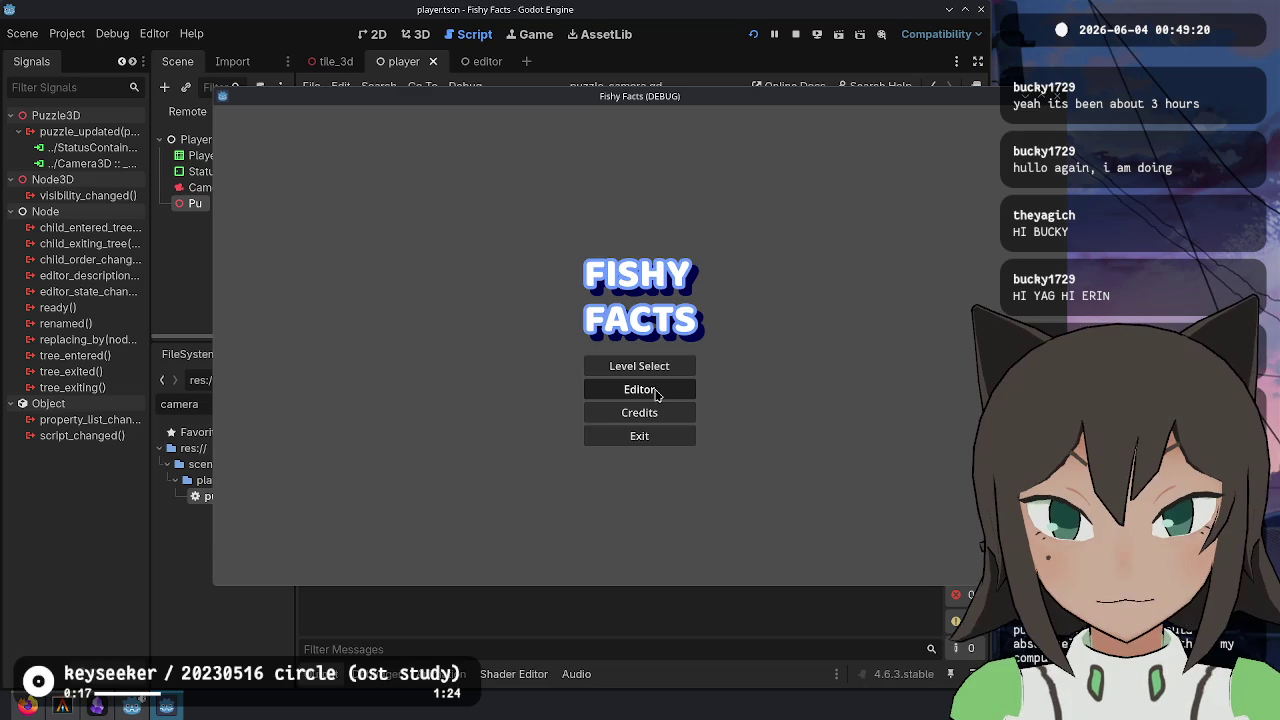
- Stop the game and change the horizontal centring offset from Vector3.LEFT to Vector3.RIGHT
left_click(657, 392)
key("Escape")
key("Escape")
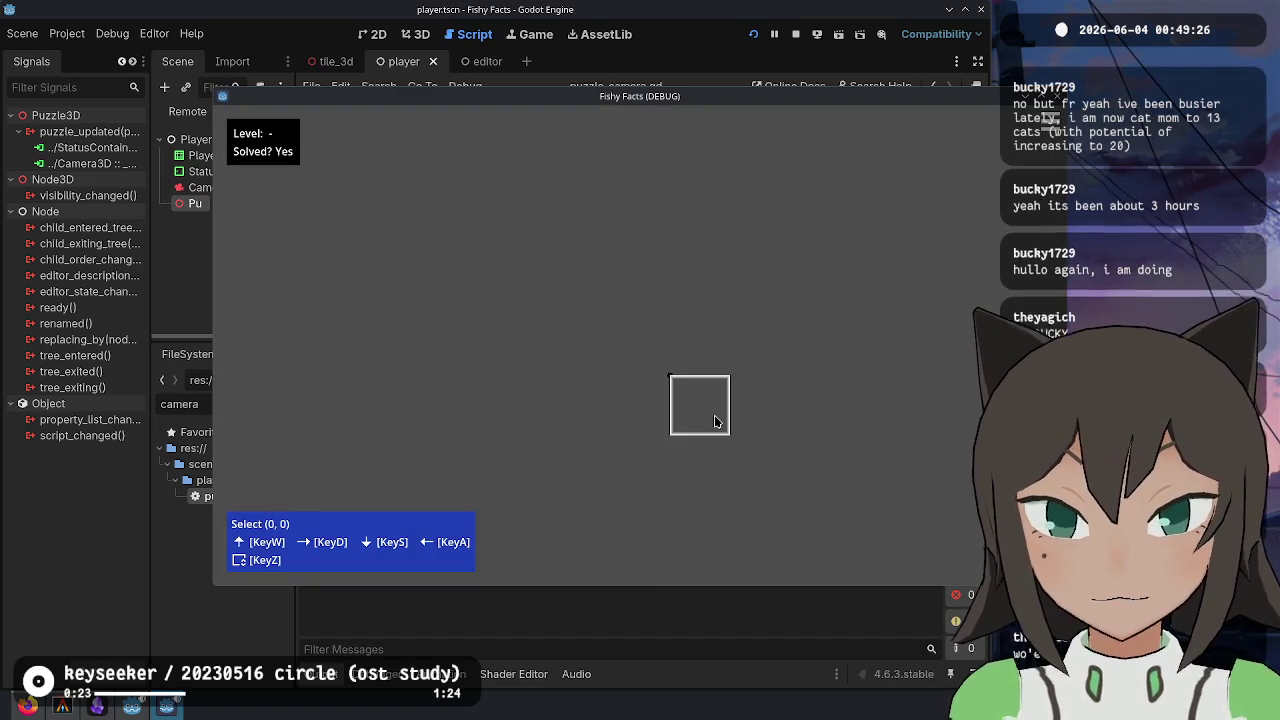
key("F8")
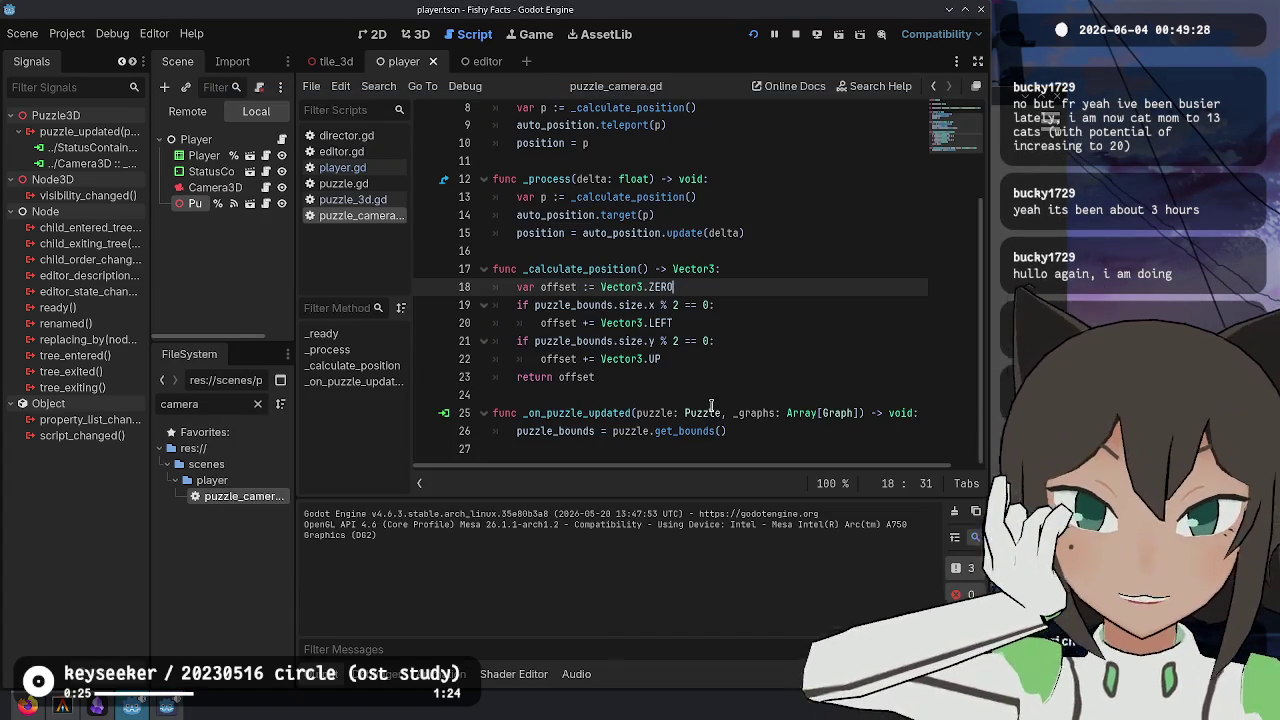
left_click(752, 321)
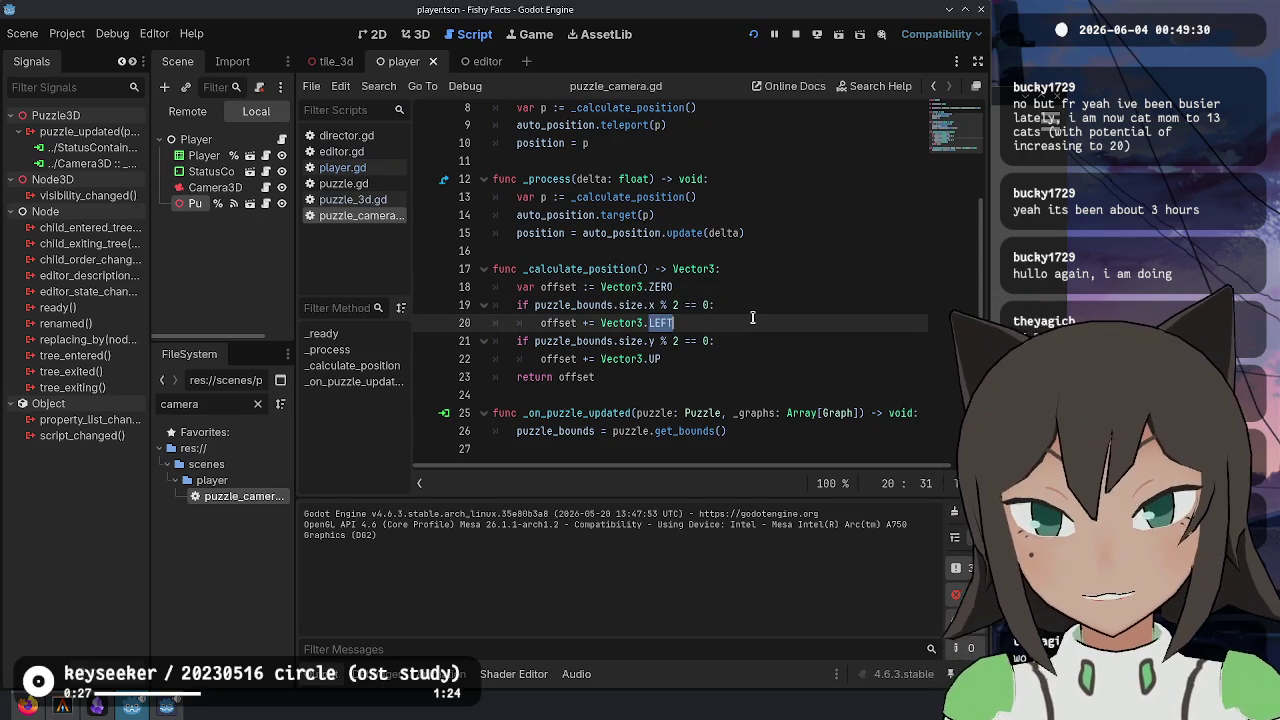
type("RIGH")
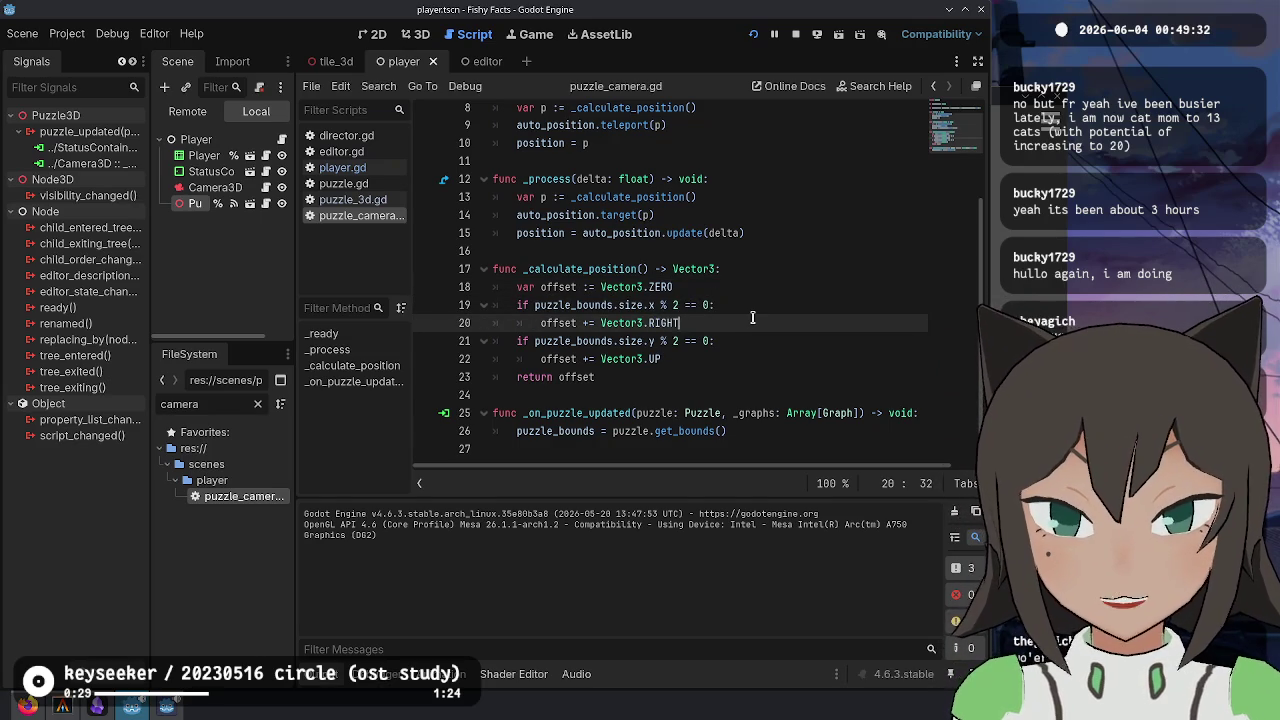
key("Down")
key("Down")
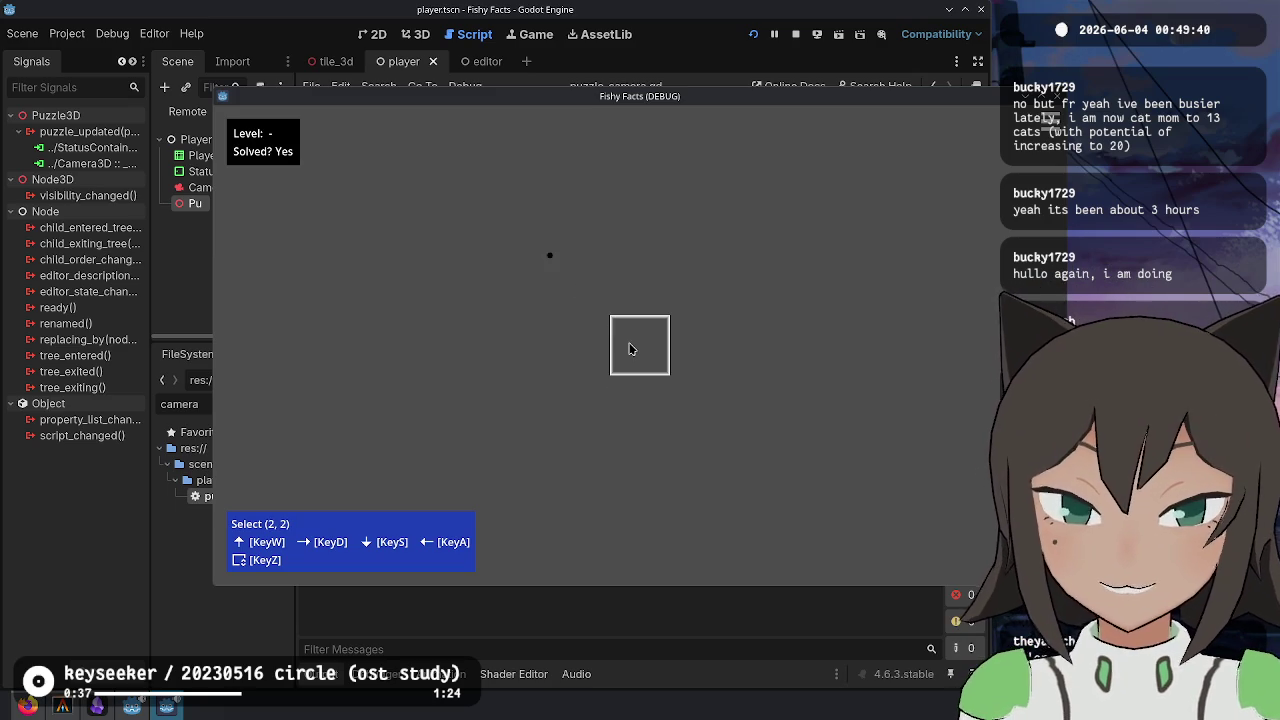
- Halve the Vector3.DOWN offset with '/ 2', save, and check the camera in the running game
key("alt+Tab")
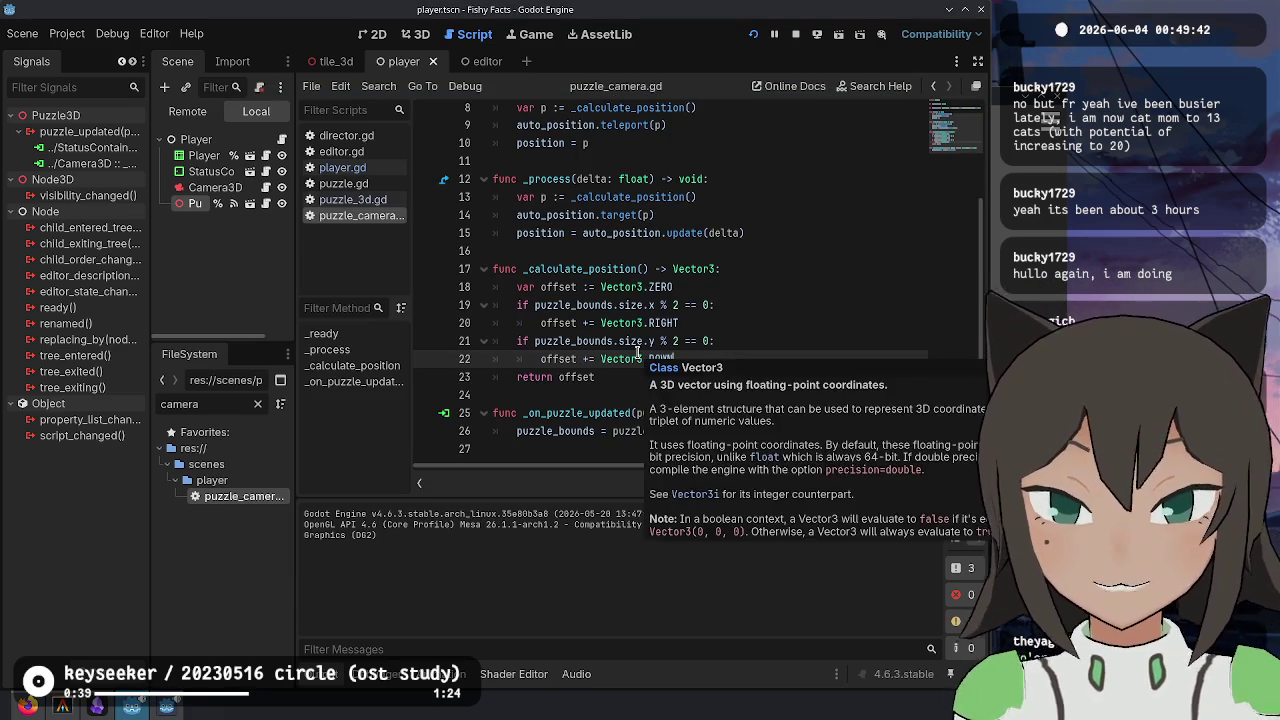
type("/ 2")
key("ctrl+s")
key("alt+Tab")
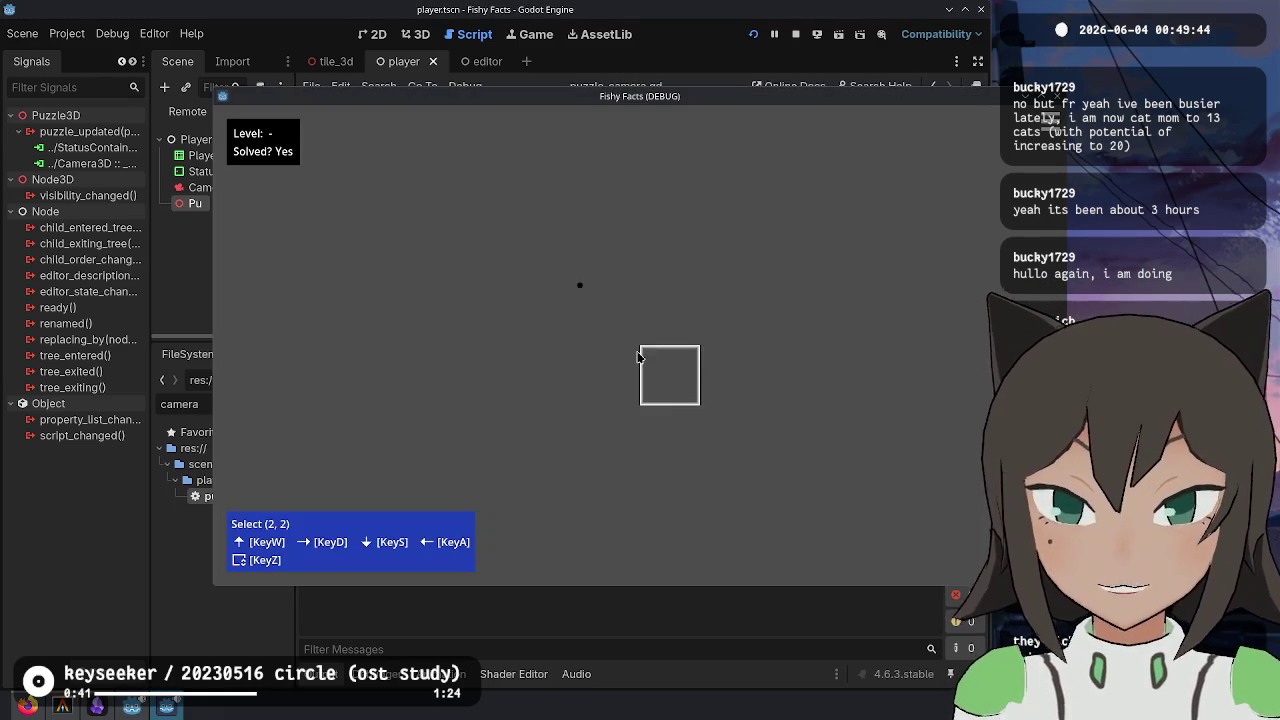
right_click(658, 362)
key("Escape")
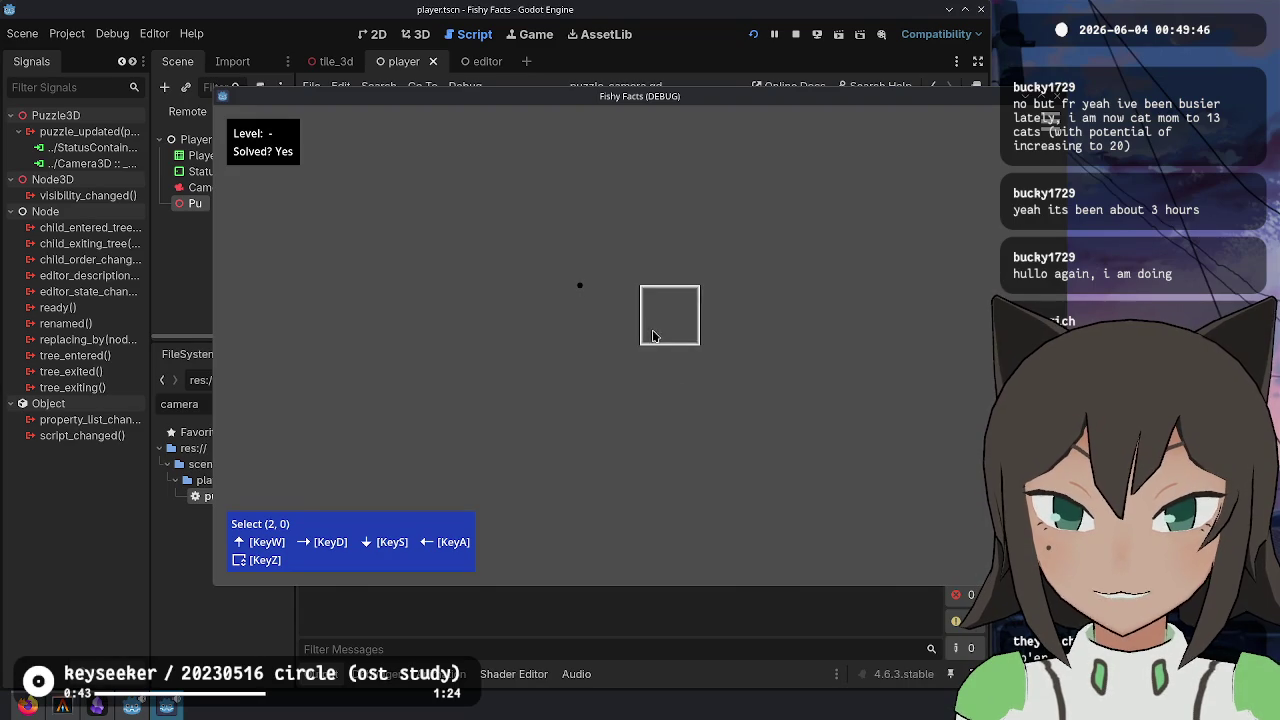
key("alt+Tab")
key("alt+Tab")
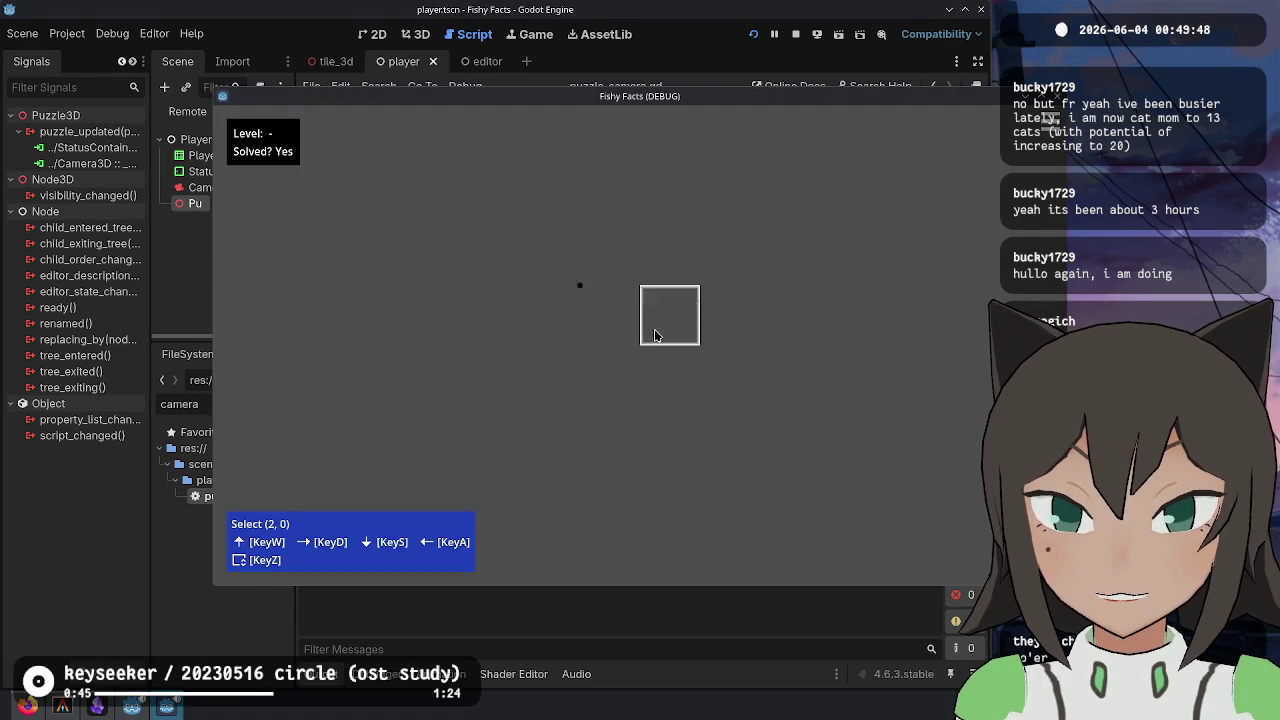
key("Escape")
key("Escape")
key("alt+Tab")
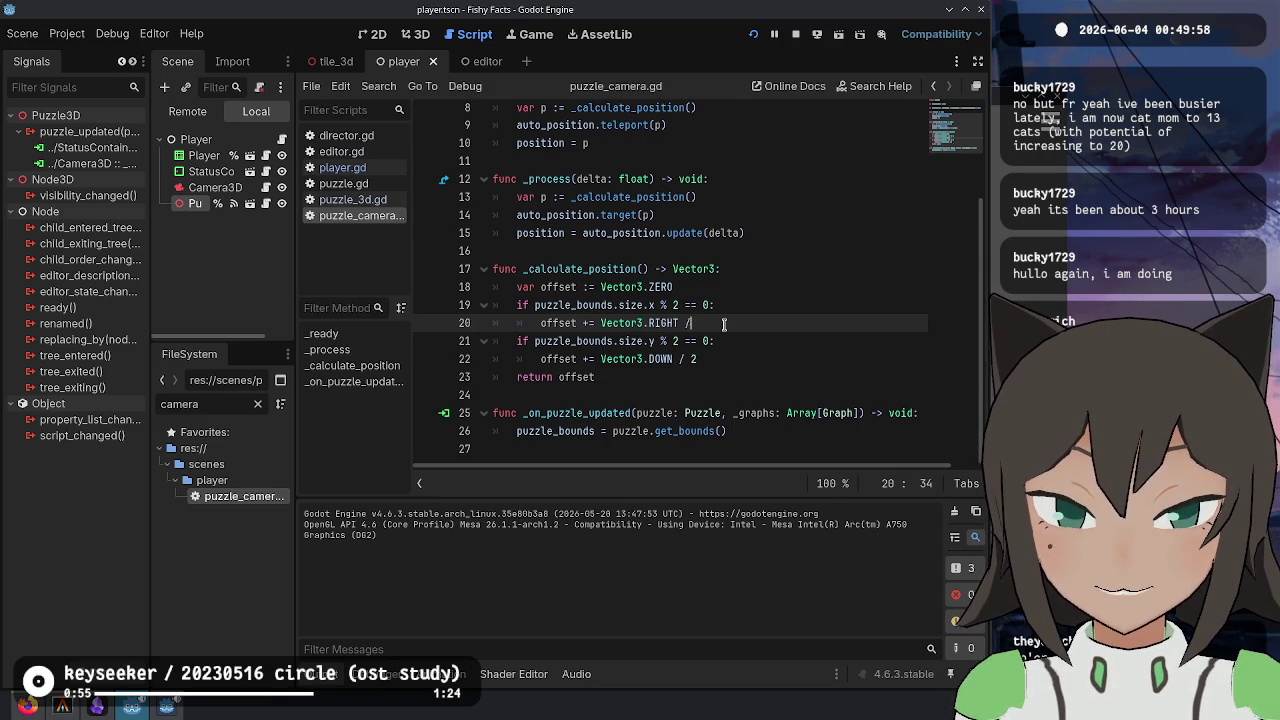
- Remove the '/ 2' halving from both offsets and briefly test the game
key("BackSpace")
key("Down")
key("Down")
key("BackSpace")
key("BackSpace")
key("BackSpace")
key("F5")
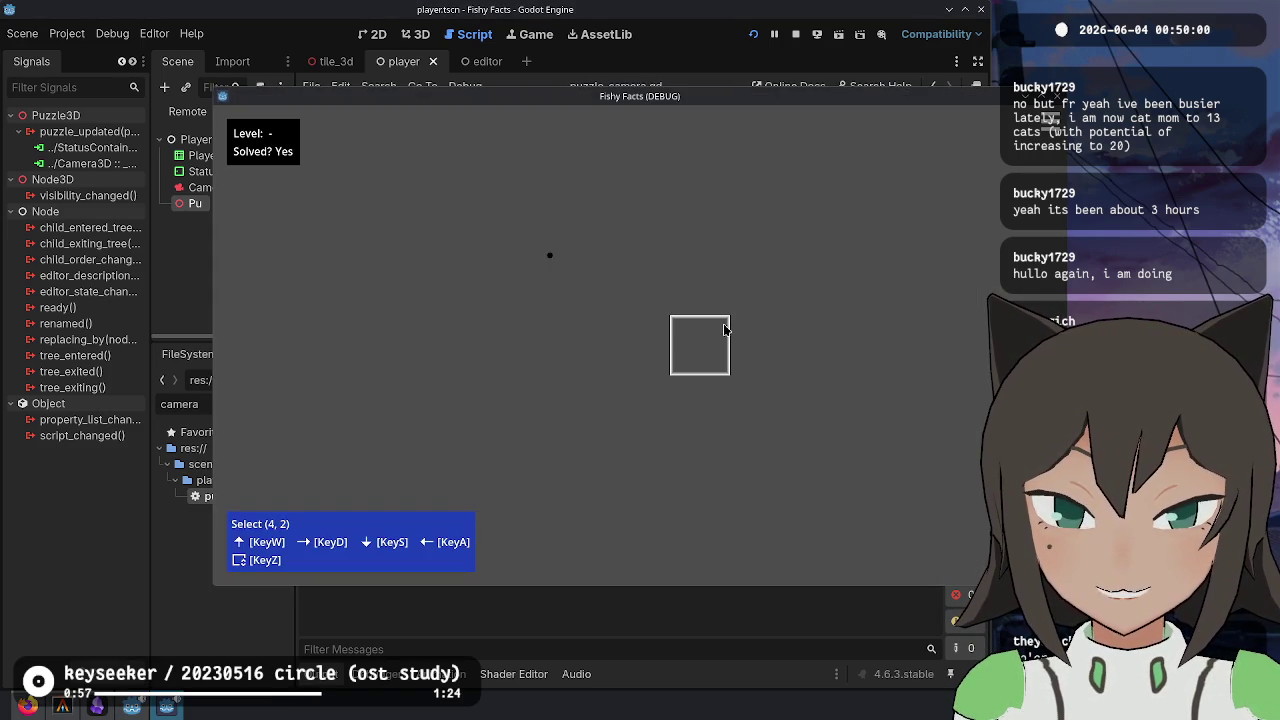
key("F8")
- Change the horizontal offset back to Vector3.LEFT, rerun the game and tile it beside the editor
key("ctrl+BackSpace")
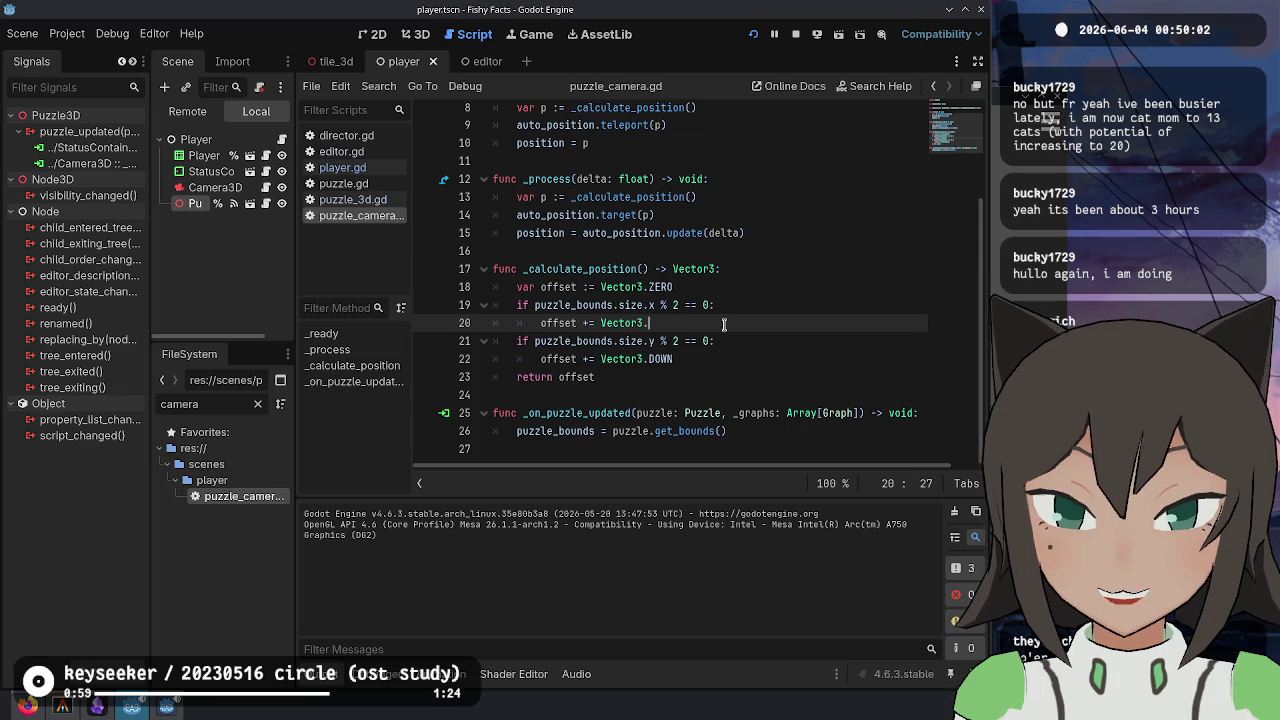
type("T")
key("F5")
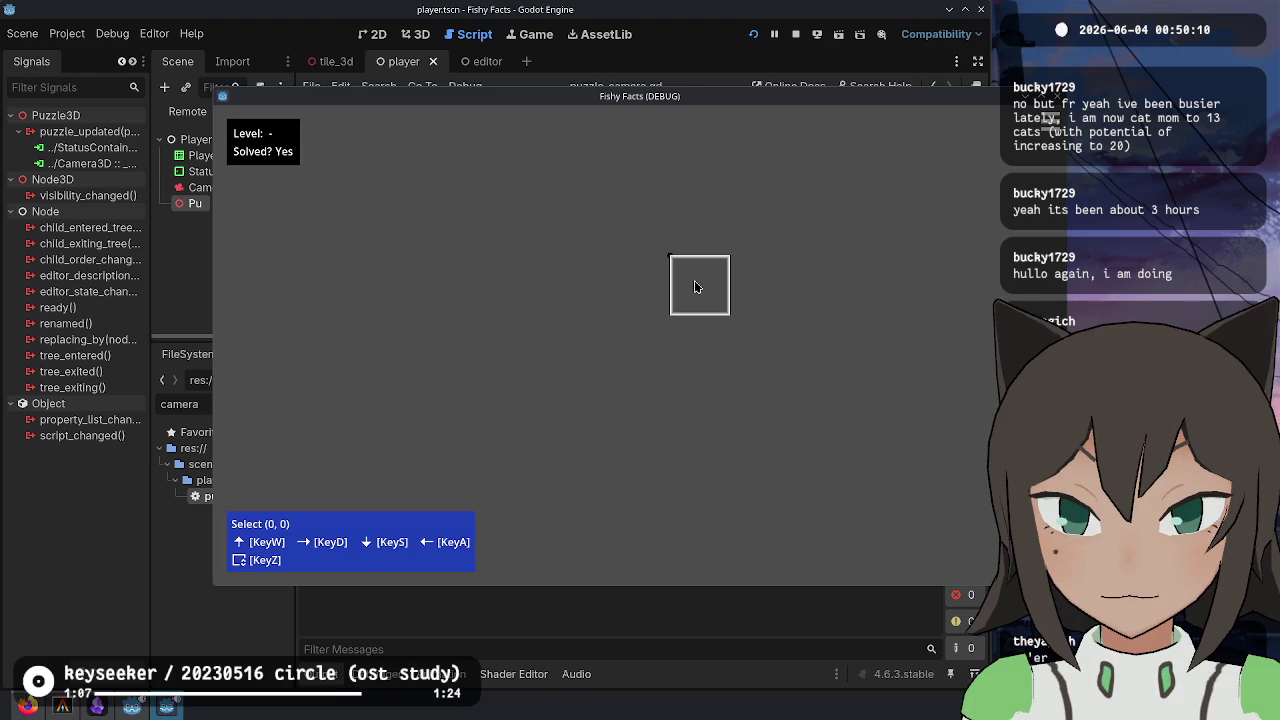
key("super+v")
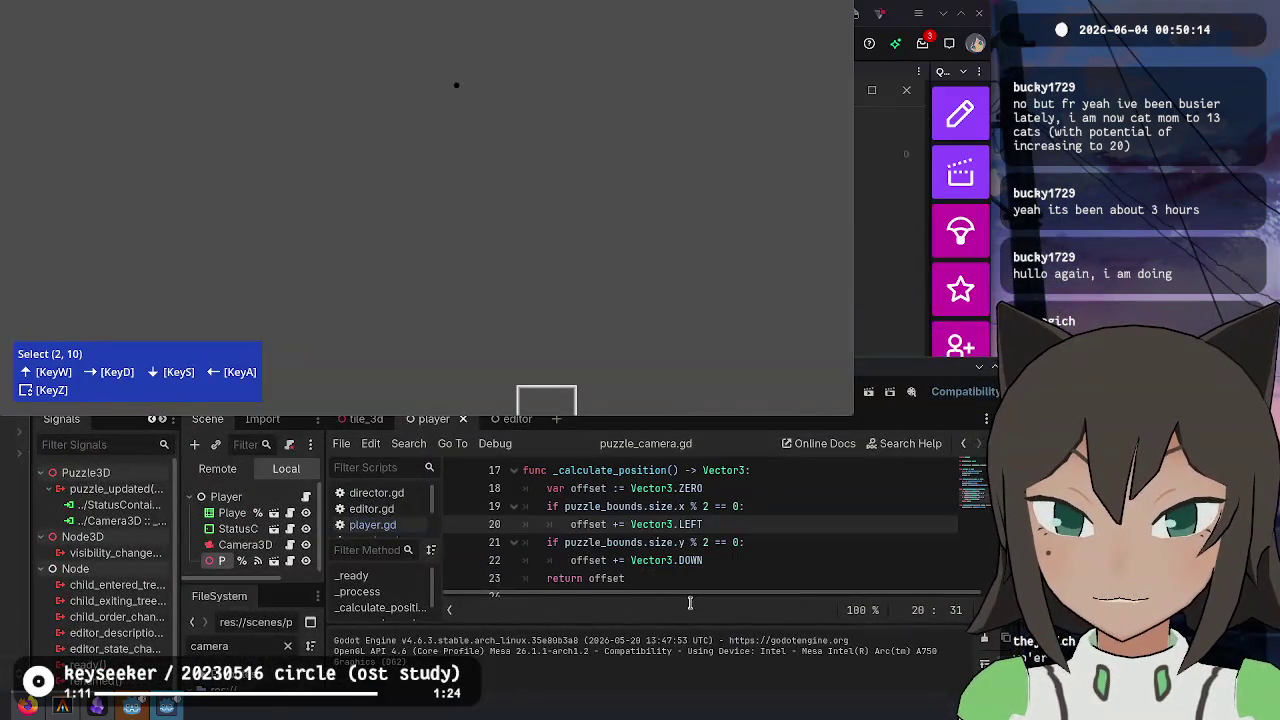
- Set the line 20 offset to Vector3.RIGHT and save the script
double_click(690, 524)
type("RIGHT")
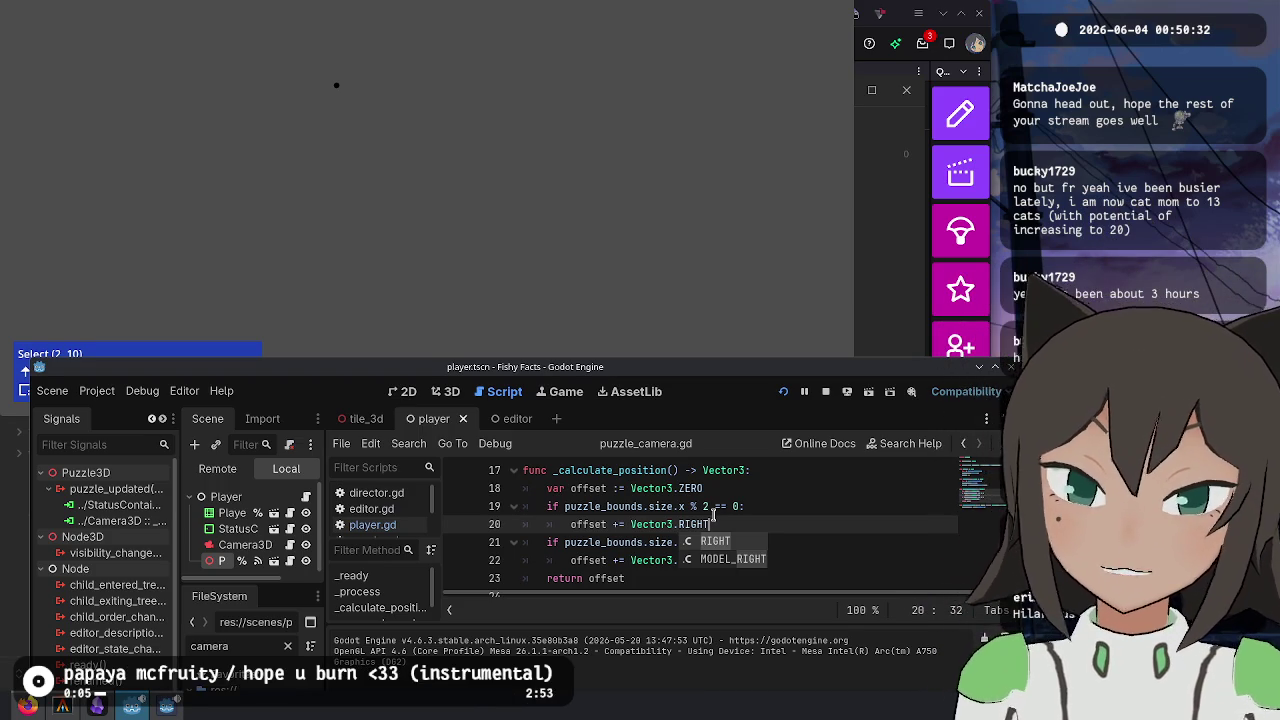
key("Escape")
key("ctrl+BackSpace")
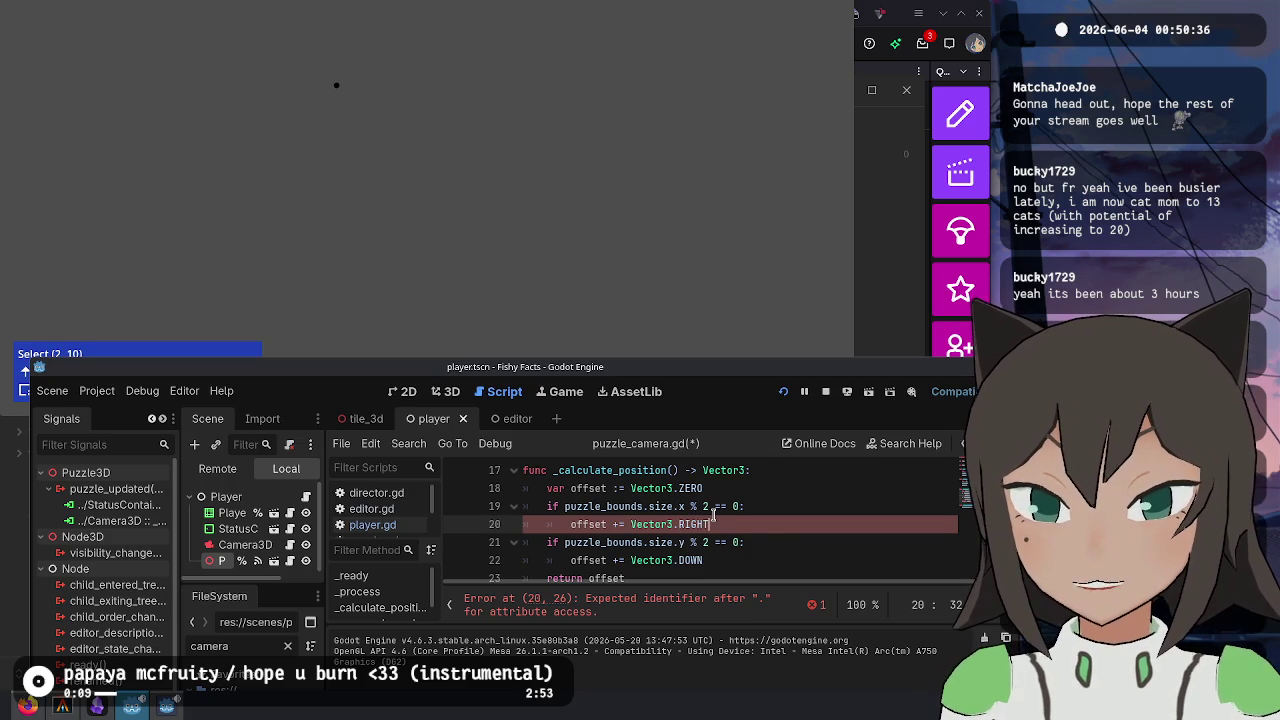
key("ctrl+s")
key("Escape")
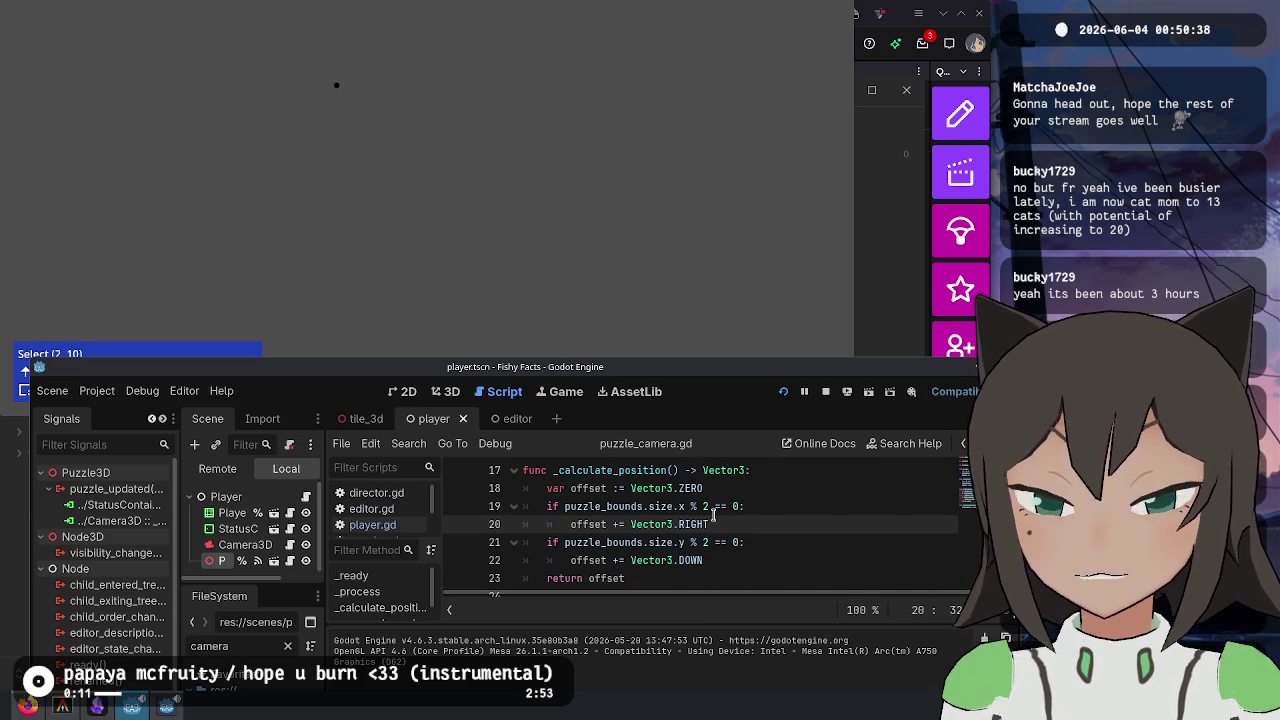
- Check the camera framing in the game, then return to the x-size check on line 19
right_click(441, 158)
left_click(430, 118)
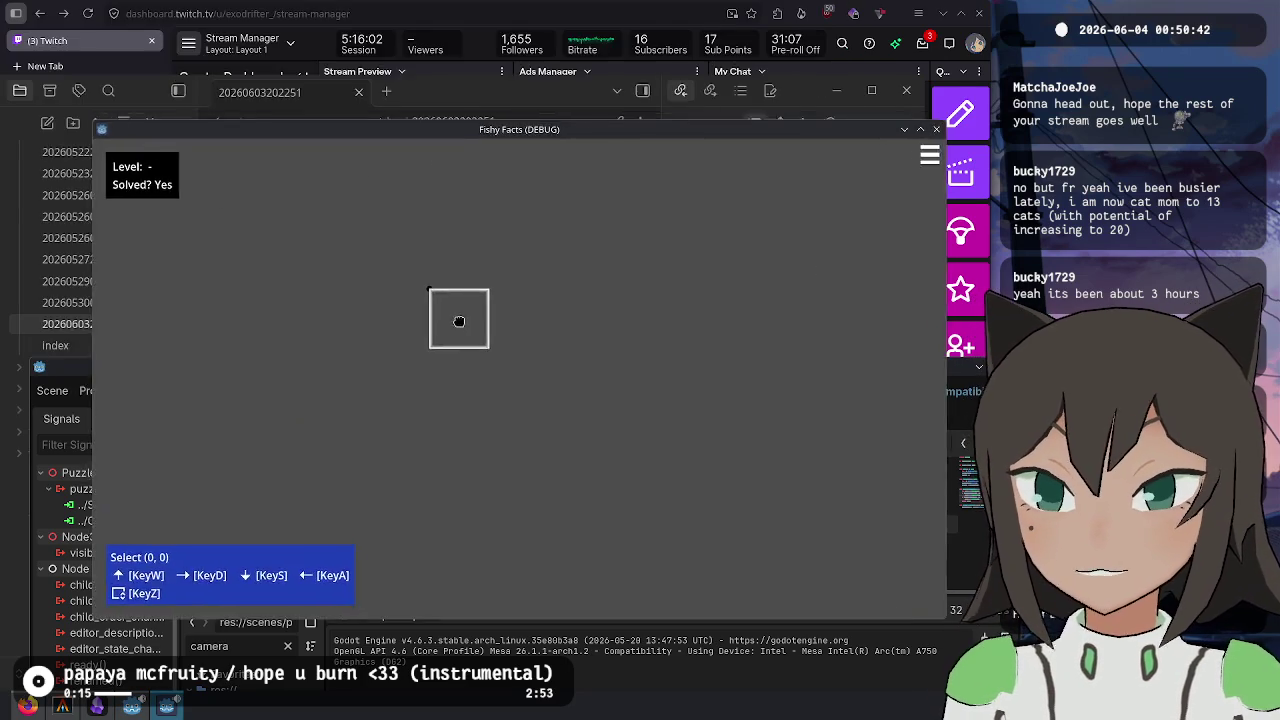
key("alt+Tab")
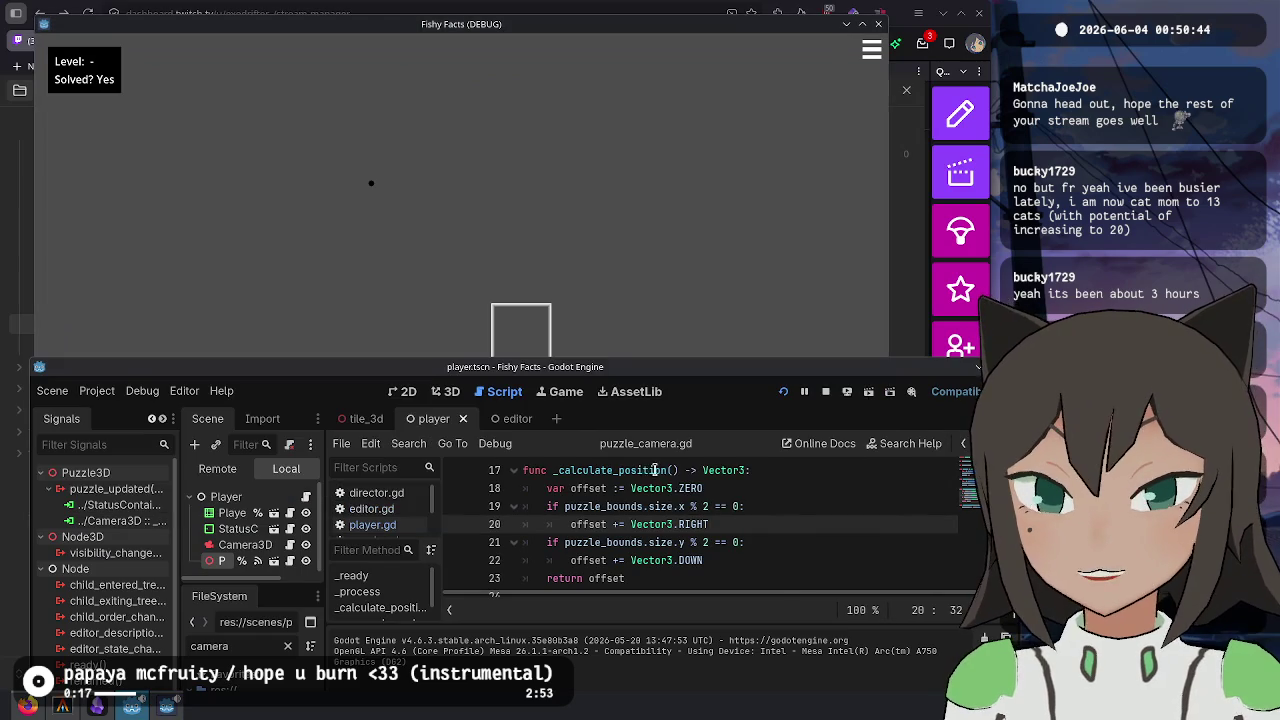
key("Up")
- Comment out the offset code on lines 19–22 and test the camera without offsets
key("shift+Down")
key("shift+Down")
key("shift+Down")
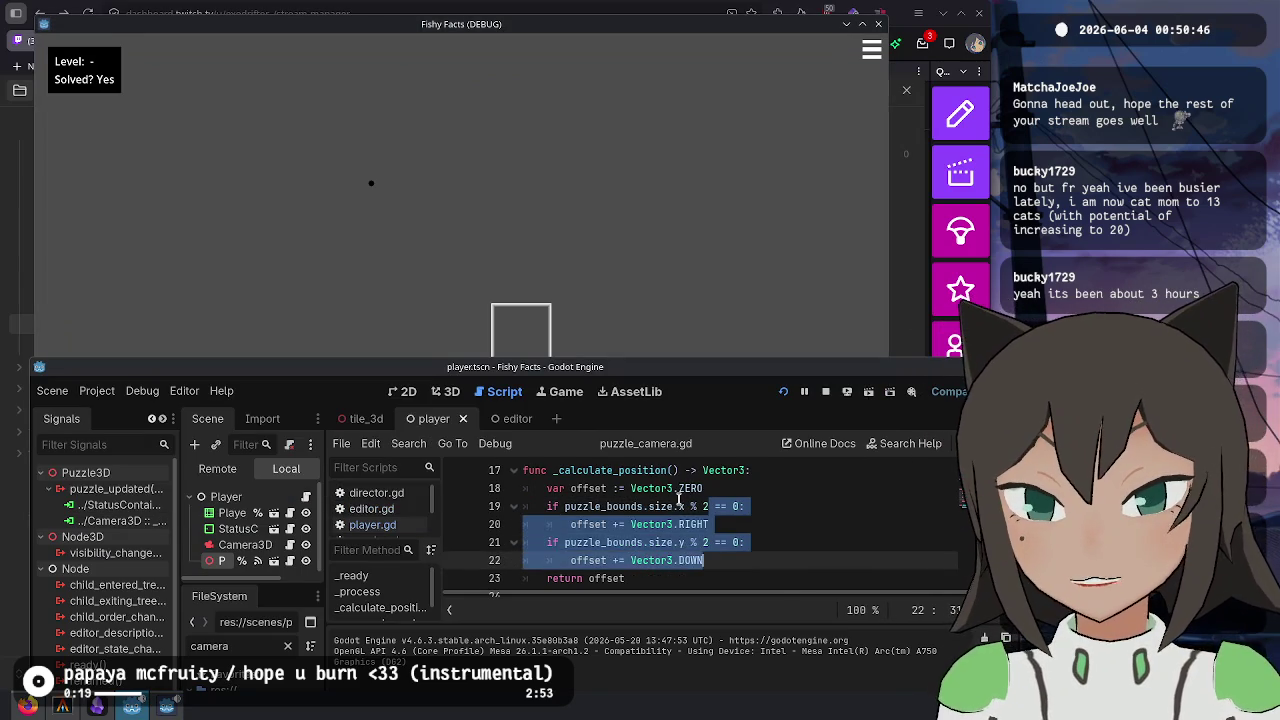
key("ctrl+k")
key("alt+Tab")
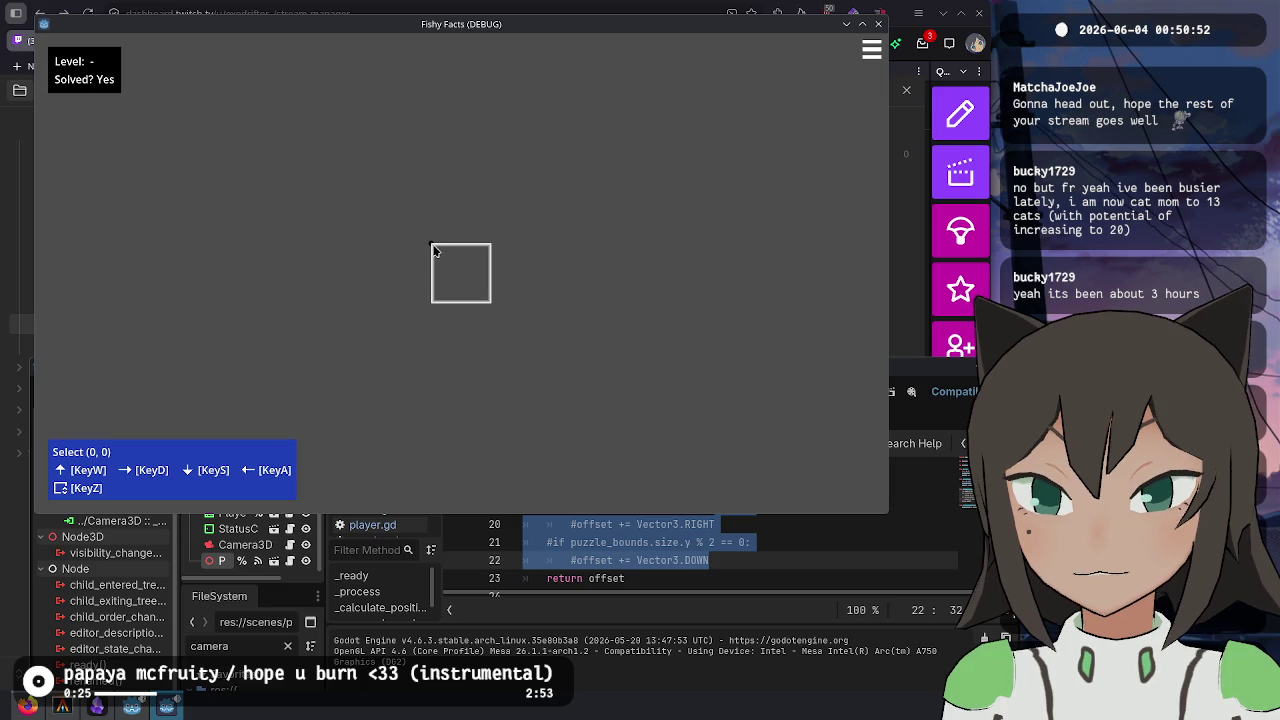
key("alt+Tab")
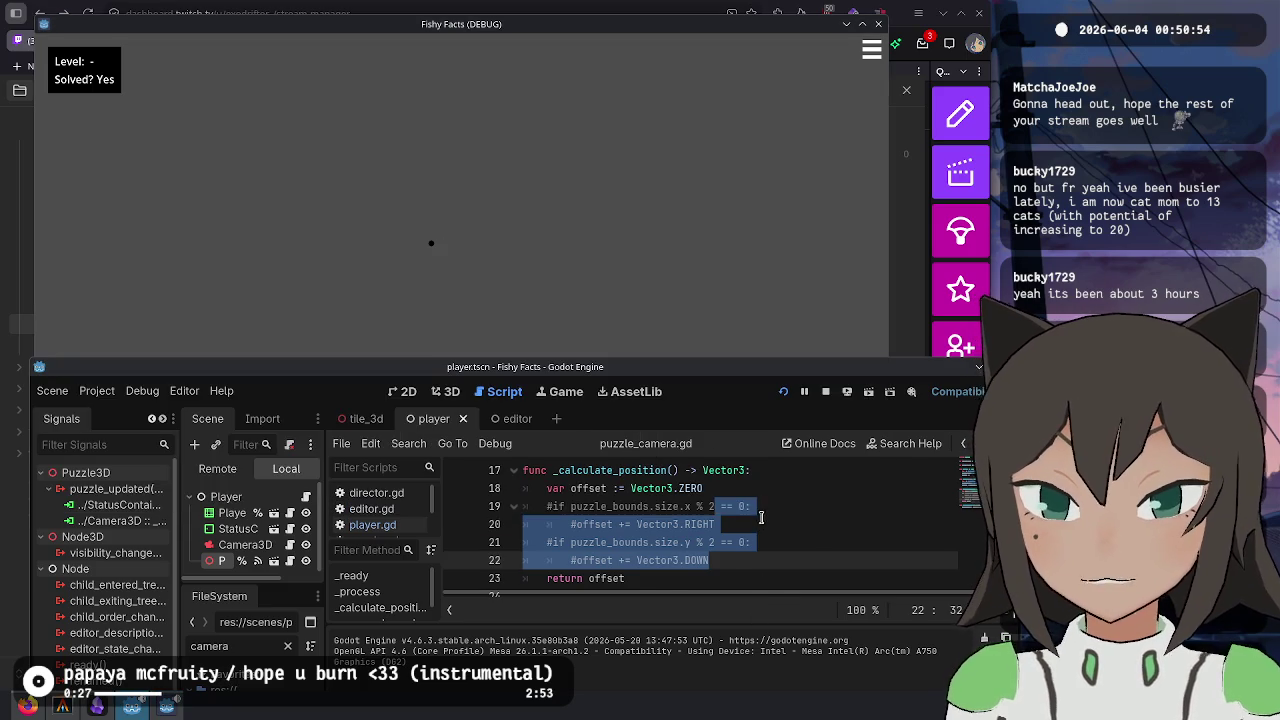
- Uncomment the horizontal offset lines, set it to Vector3.LEFT, and test in the game
left_click_drag(761, 517, 705, 506)
key("ctrl+k")
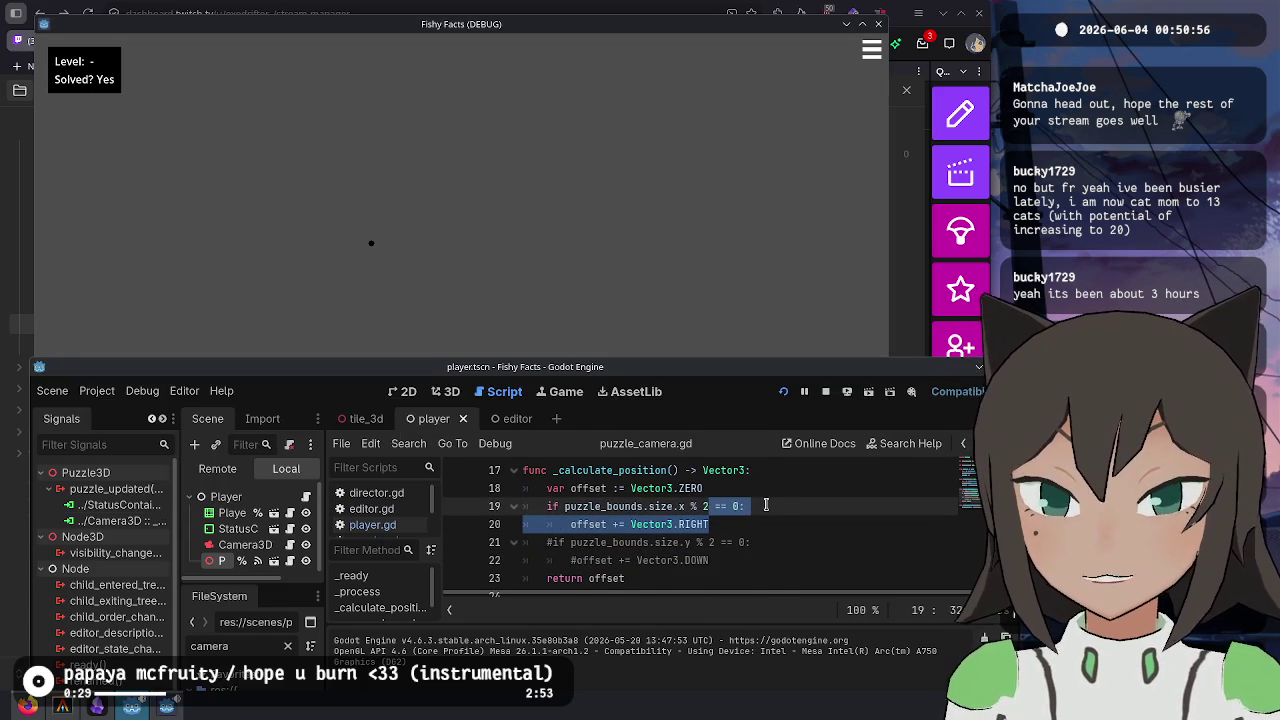
left_click(731, 523)
key("ctrl+BackSpace")
type("LEF")
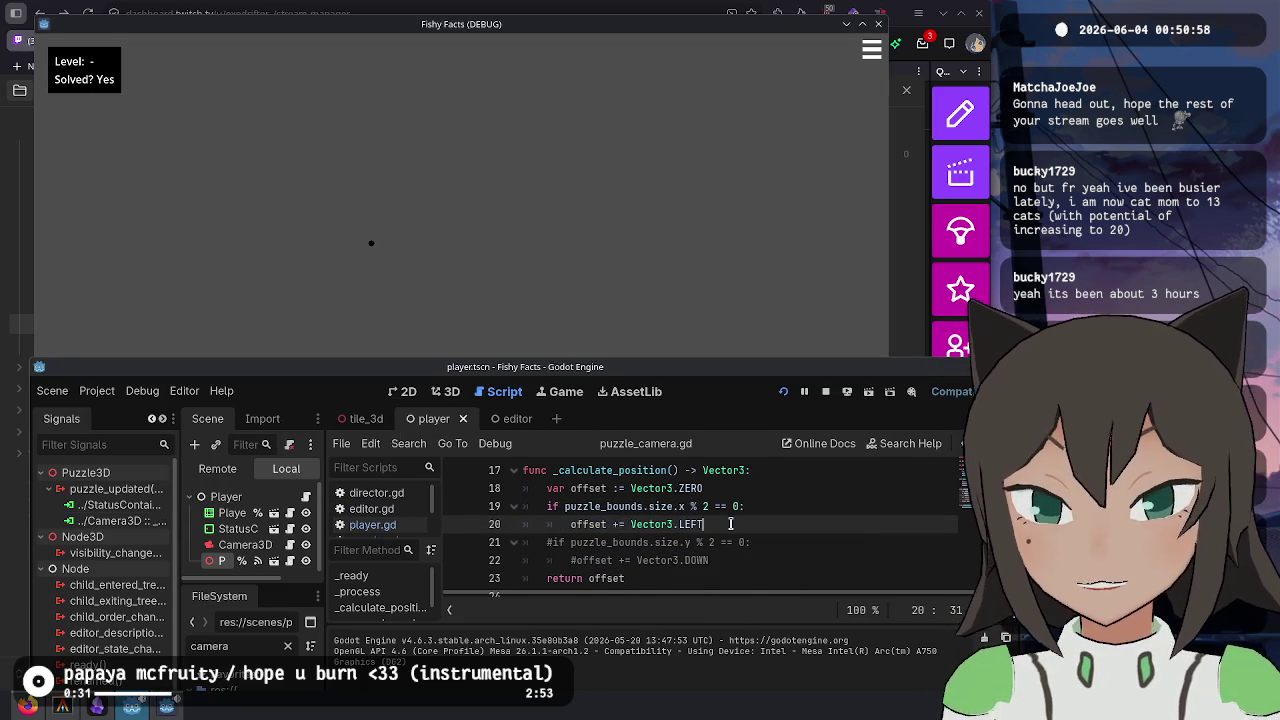
scroll(600, 535, "up", 6)
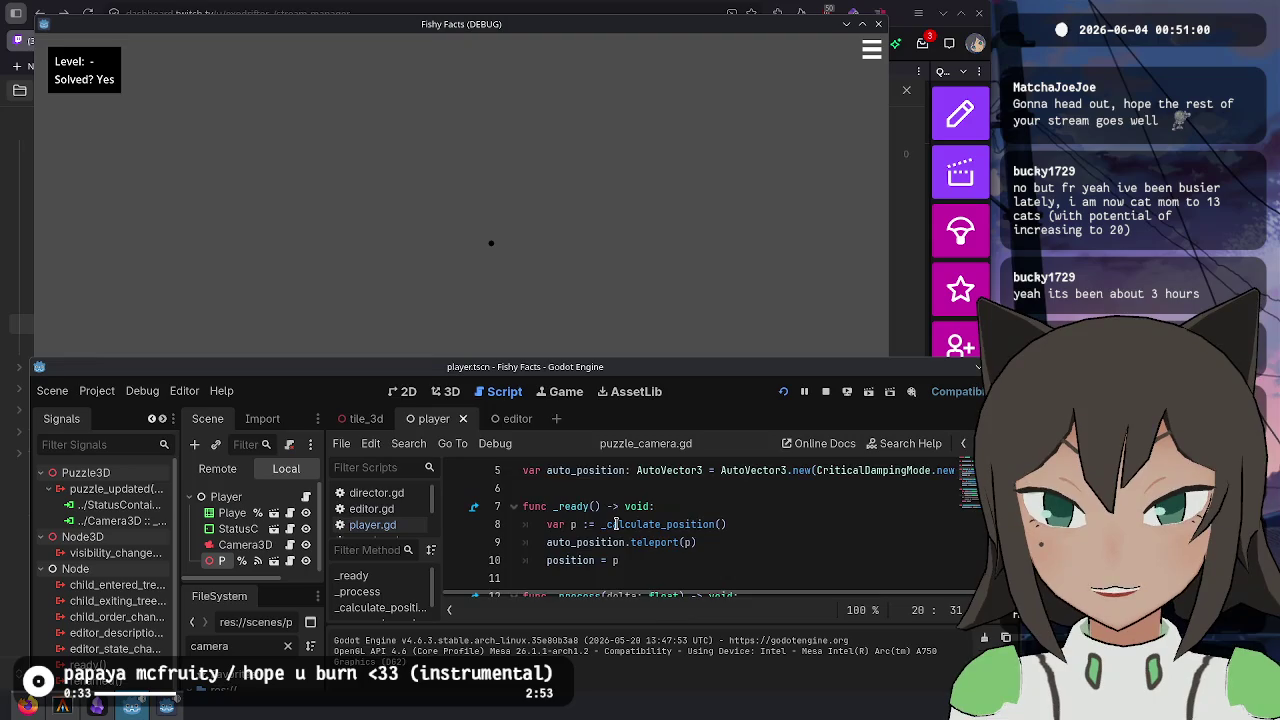
scroll(621, 520, "down", 3)
scroll(621, 520, "down", 3)
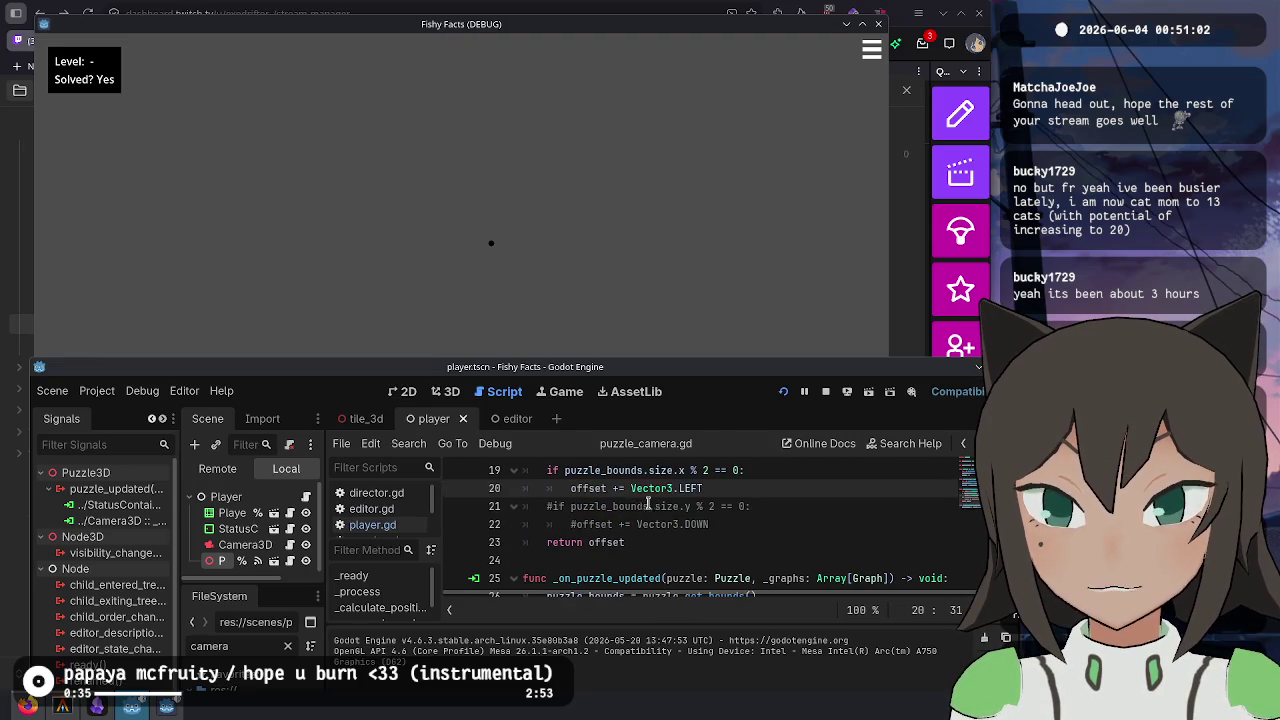
left_click(700, 505)
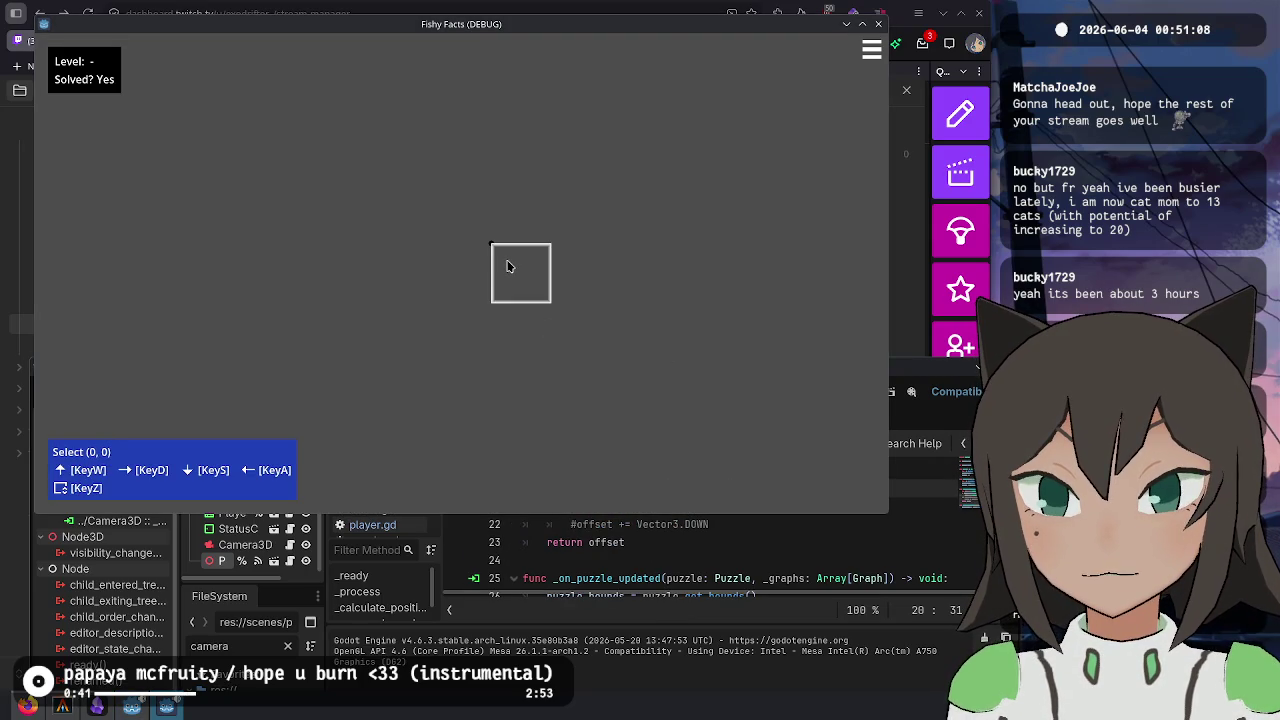
left_click(801, 655)
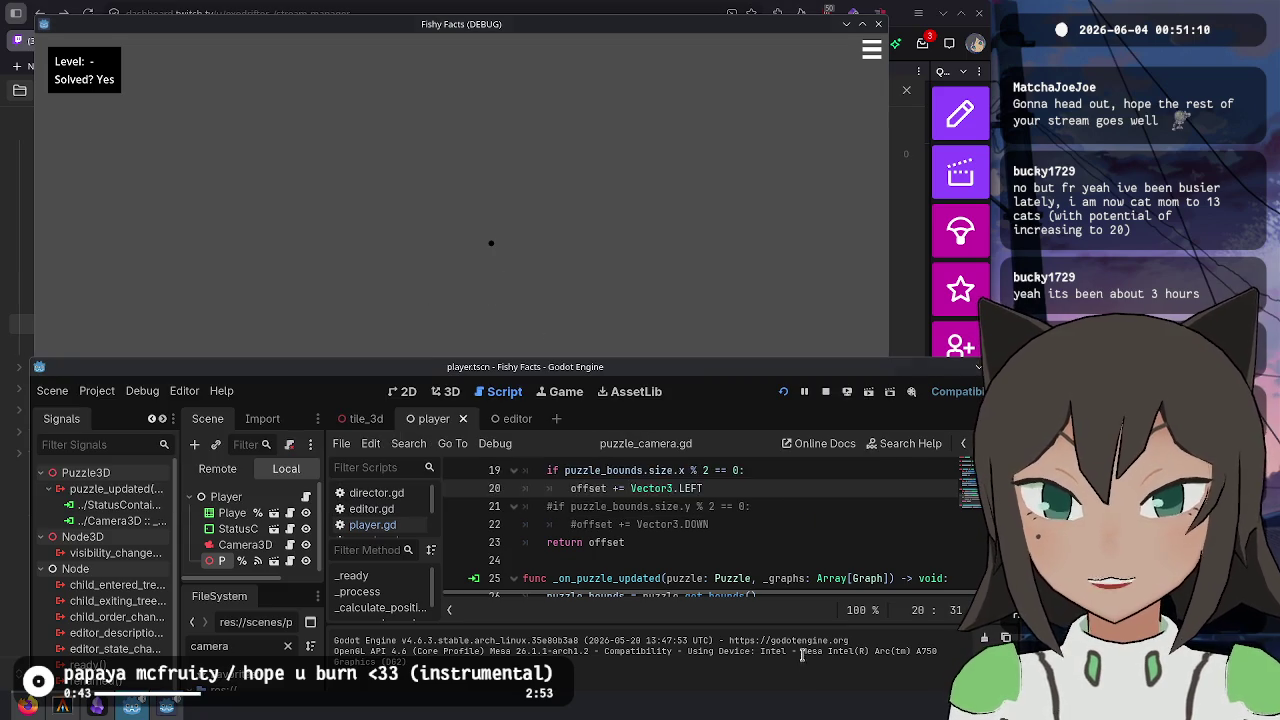
- Uncomment the vertical offset lines, change DOWN to Vector3.UP, and check the framing
scroll(759, 542, "down", 1)
left_click_drag(751, 493, 760, 462)
key("ctrl+k")
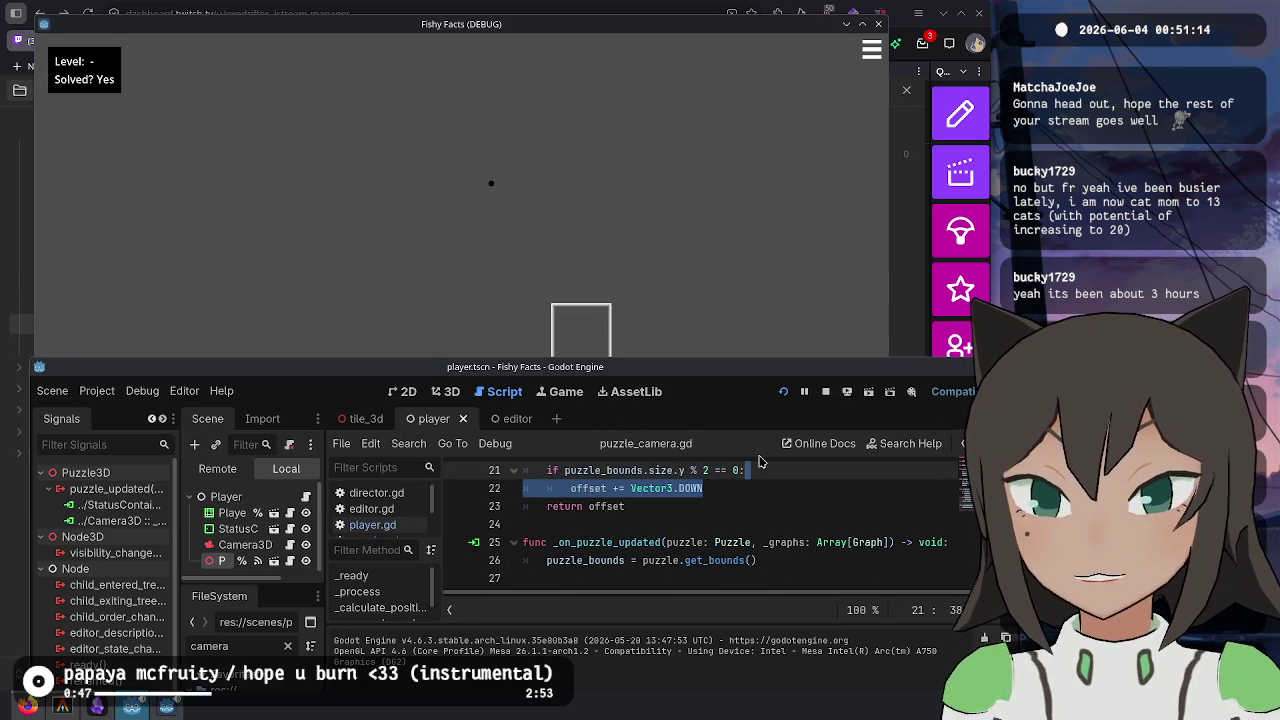
key("Down")
key("ctrl+BackSpace")
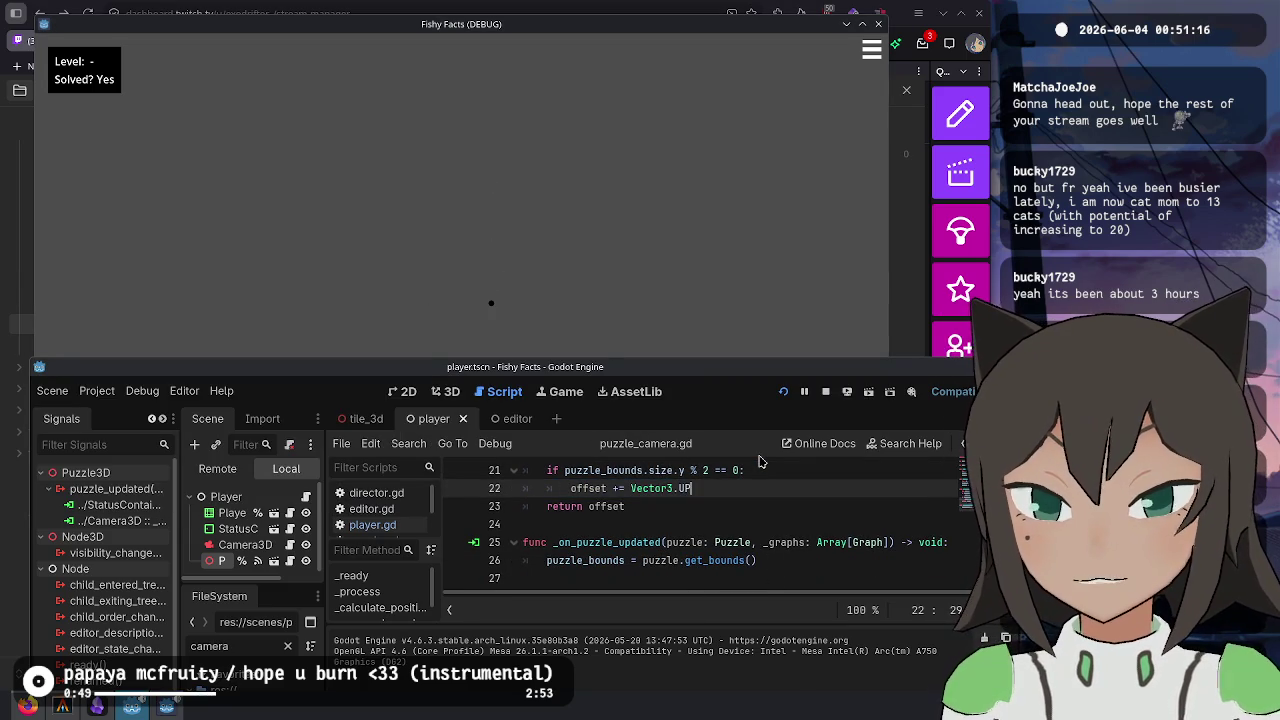
right_click(531, 260)
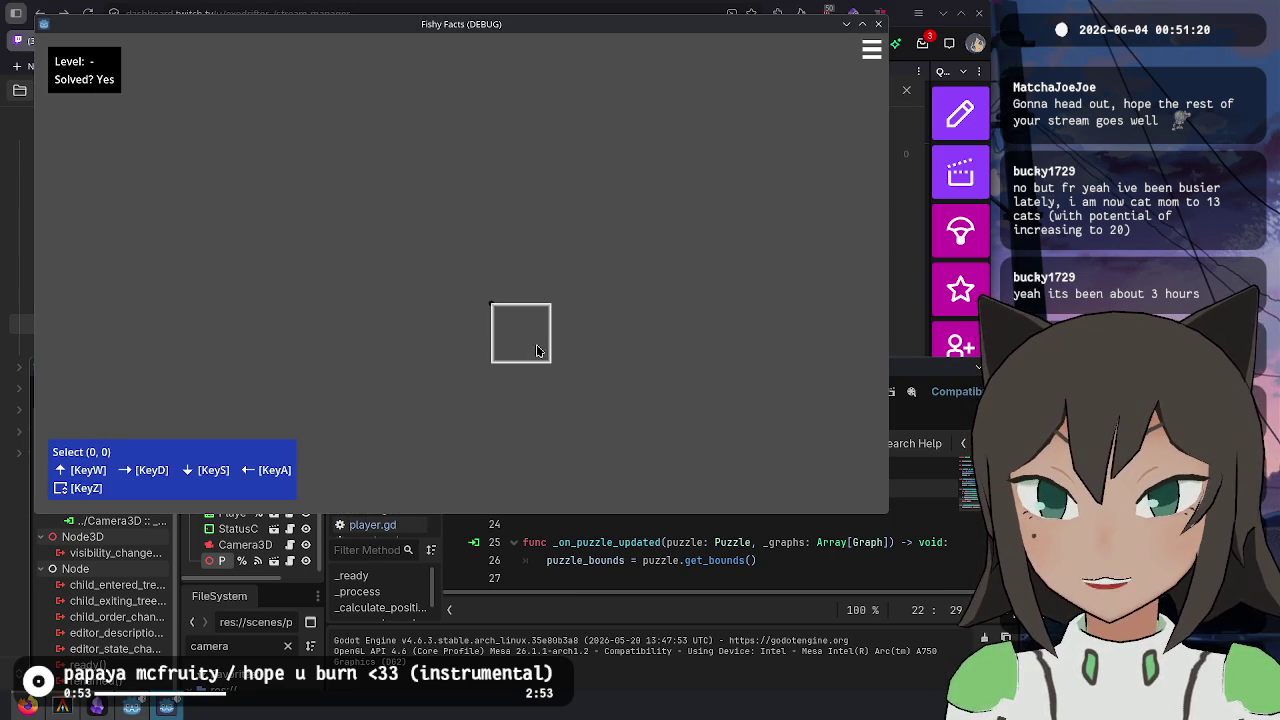
key("alt+Tab")
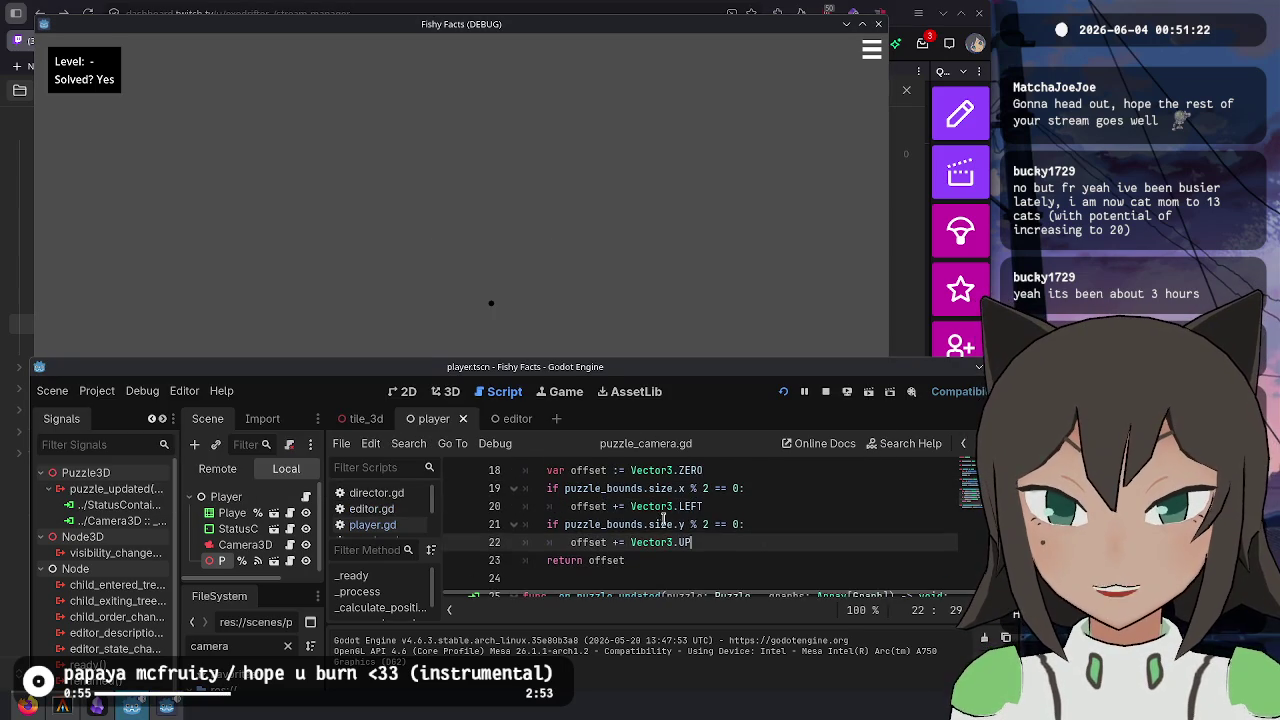
scroll(650, 520, "up", 2)
scroll(650, 520, "down", 2)
scroll(620, 500, "up", 1)
- Add a trial line inside the x-size check calling project_local_ray_normal
left_click(632, 506)
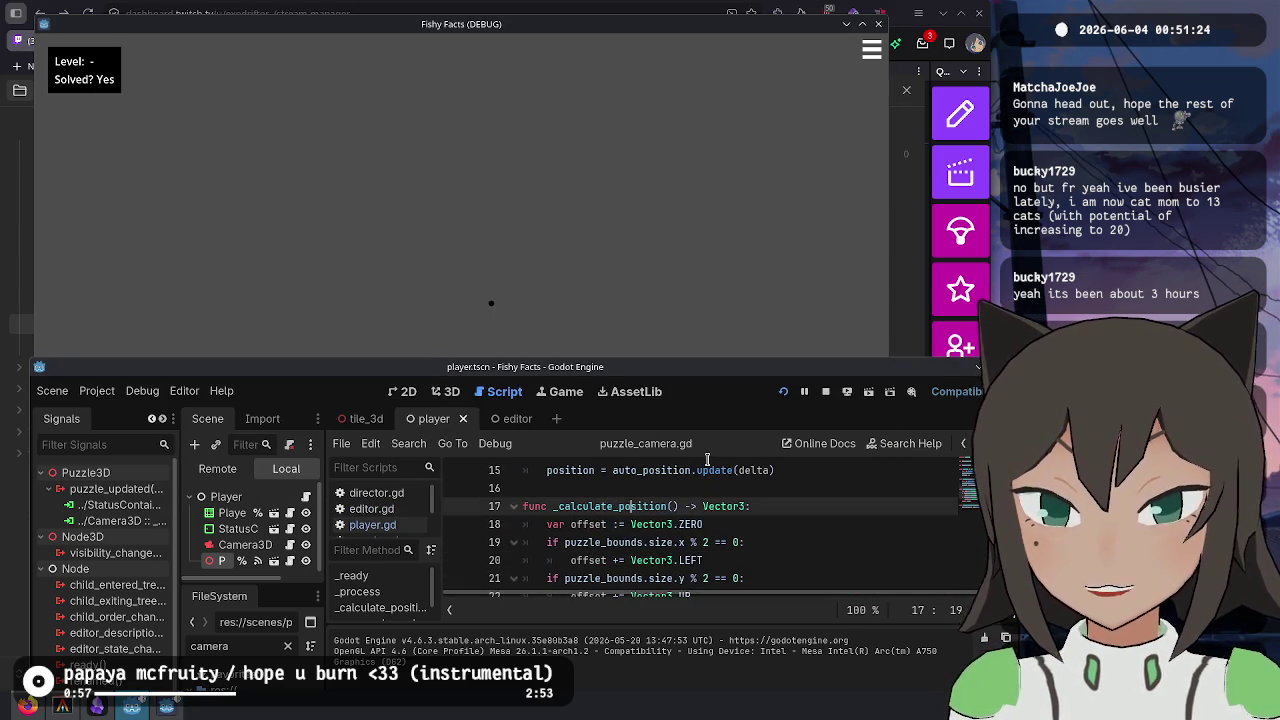
key("Down")
key("Down")
key("End")
key("Return")
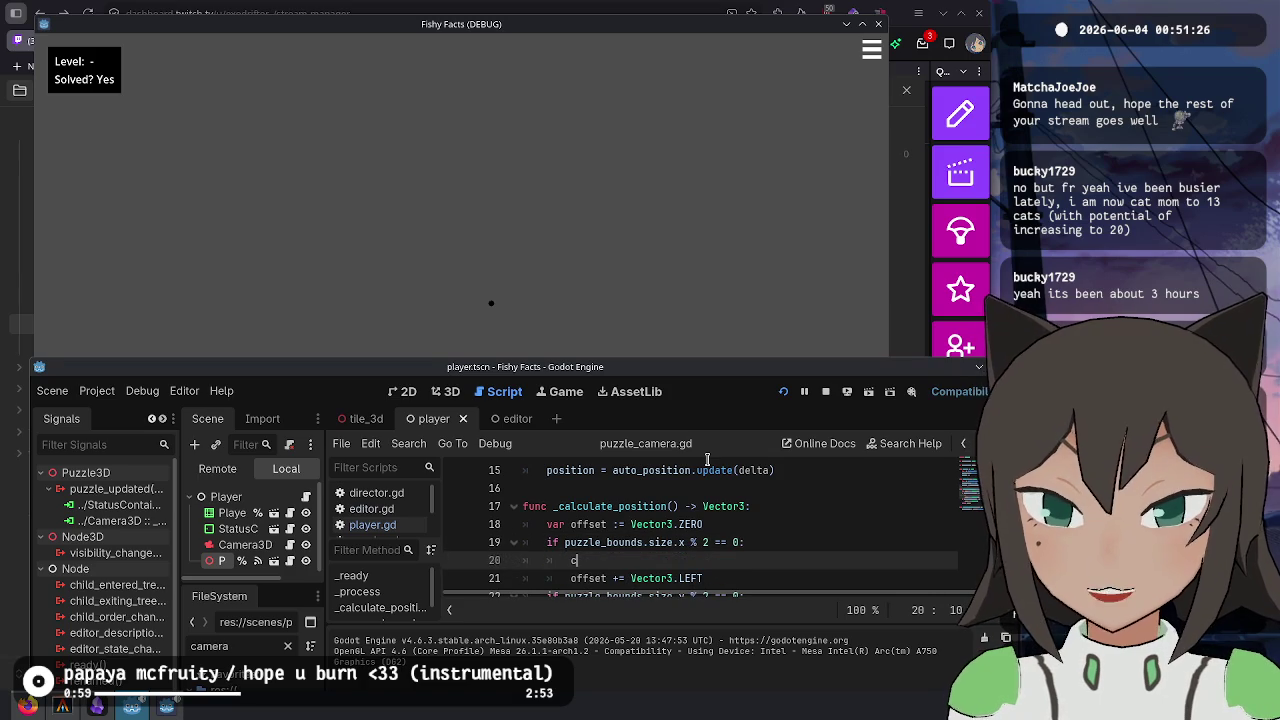
type("amera")
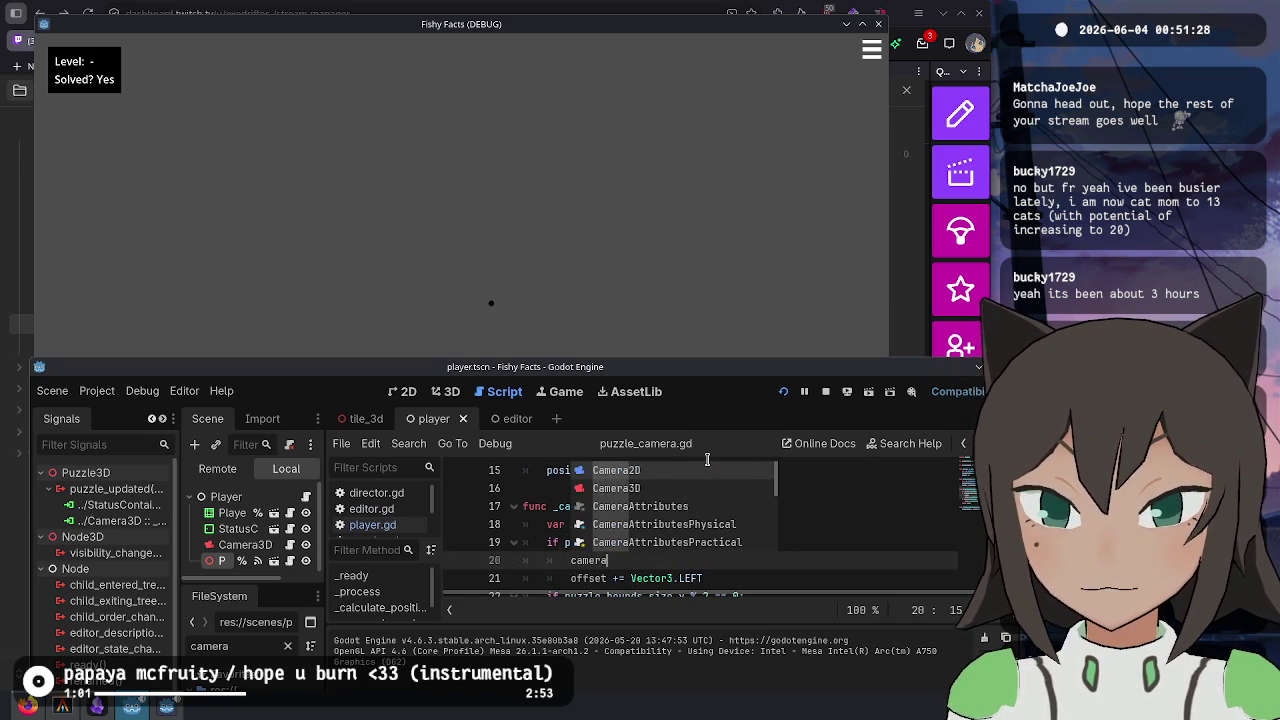
key("ctrl+BackSpace")
type("local")
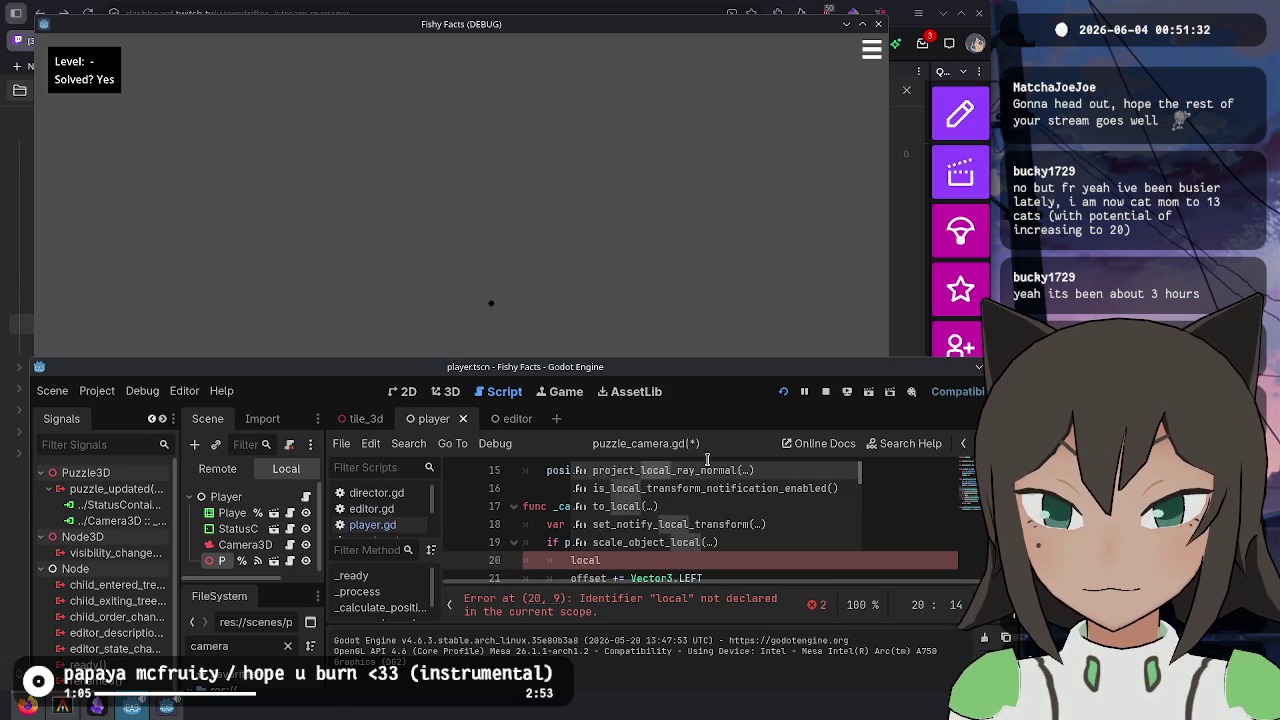
key("Down")
key("Down")
key("Down")
key("Down")
key("Down")
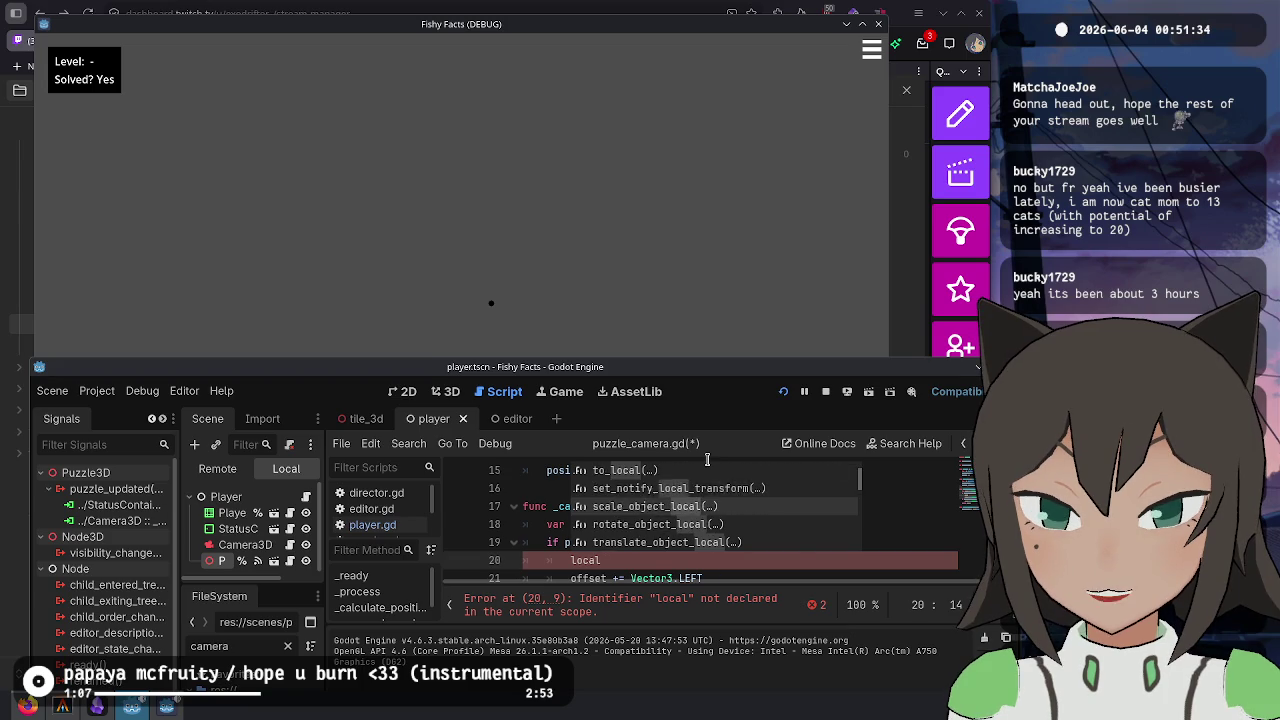
key("Up")
key("Up")
key("Up")
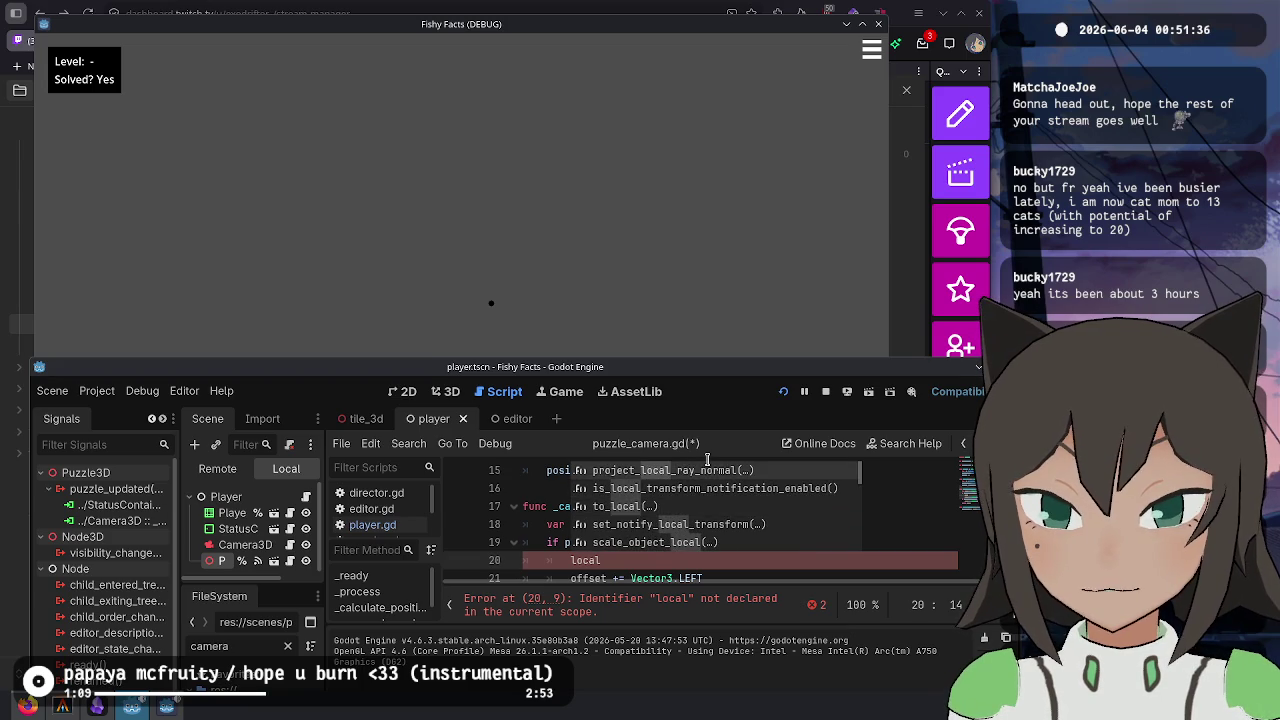
key("Return")
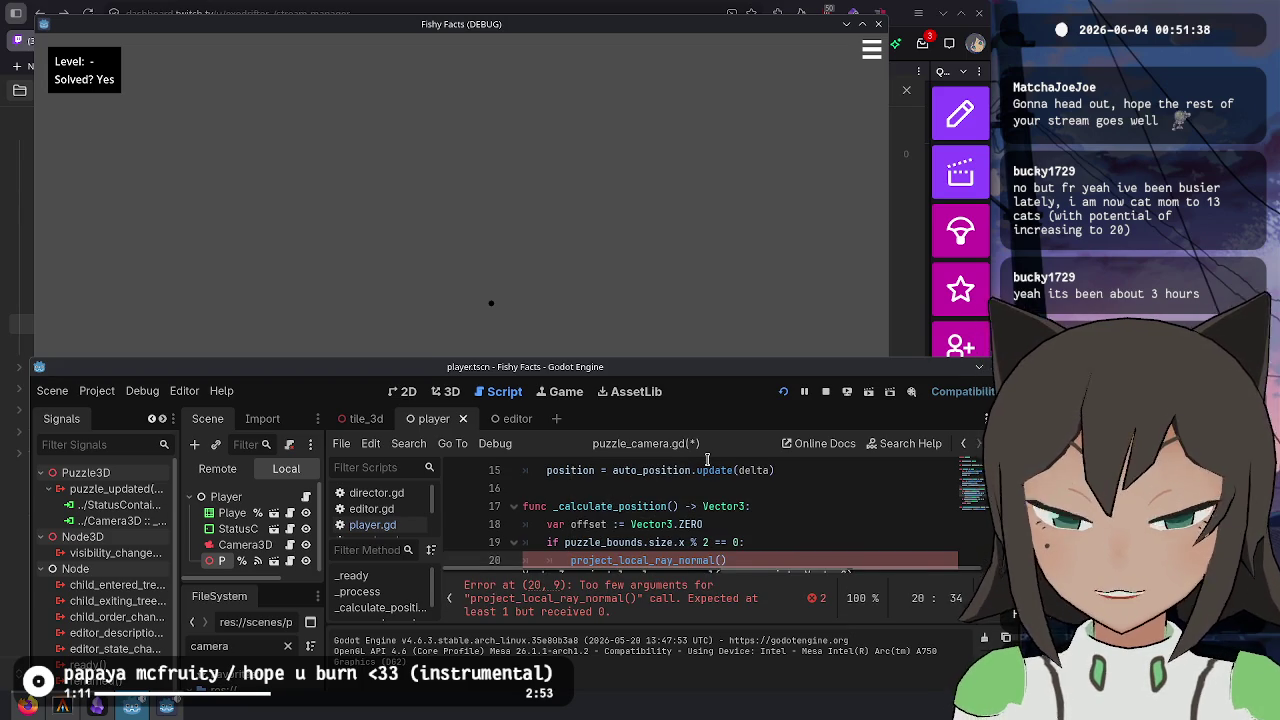
- Try world_ and get_viewport() alternatives on line 20, then delete the trial line entirely
scroll(850, 494, "down", 1)
key("ctrl+BackSpace")
key("ctrl+BackSpace")
type("wo")
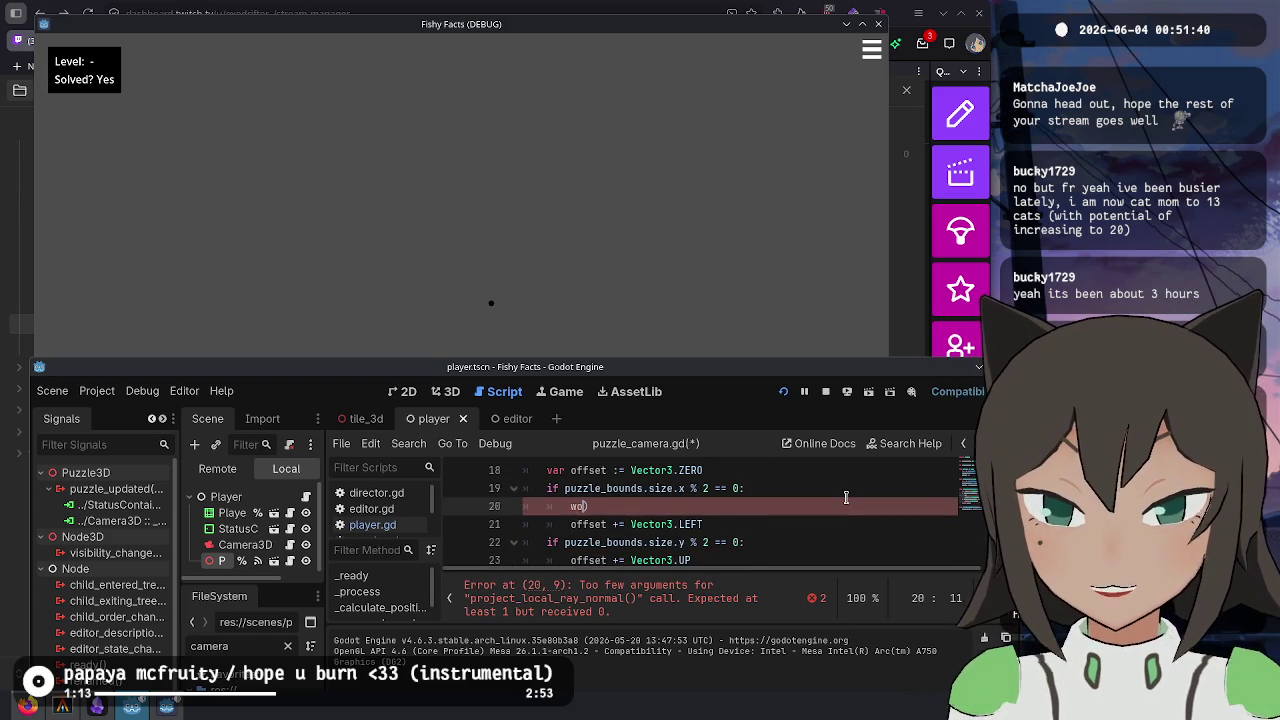
type("rld_")
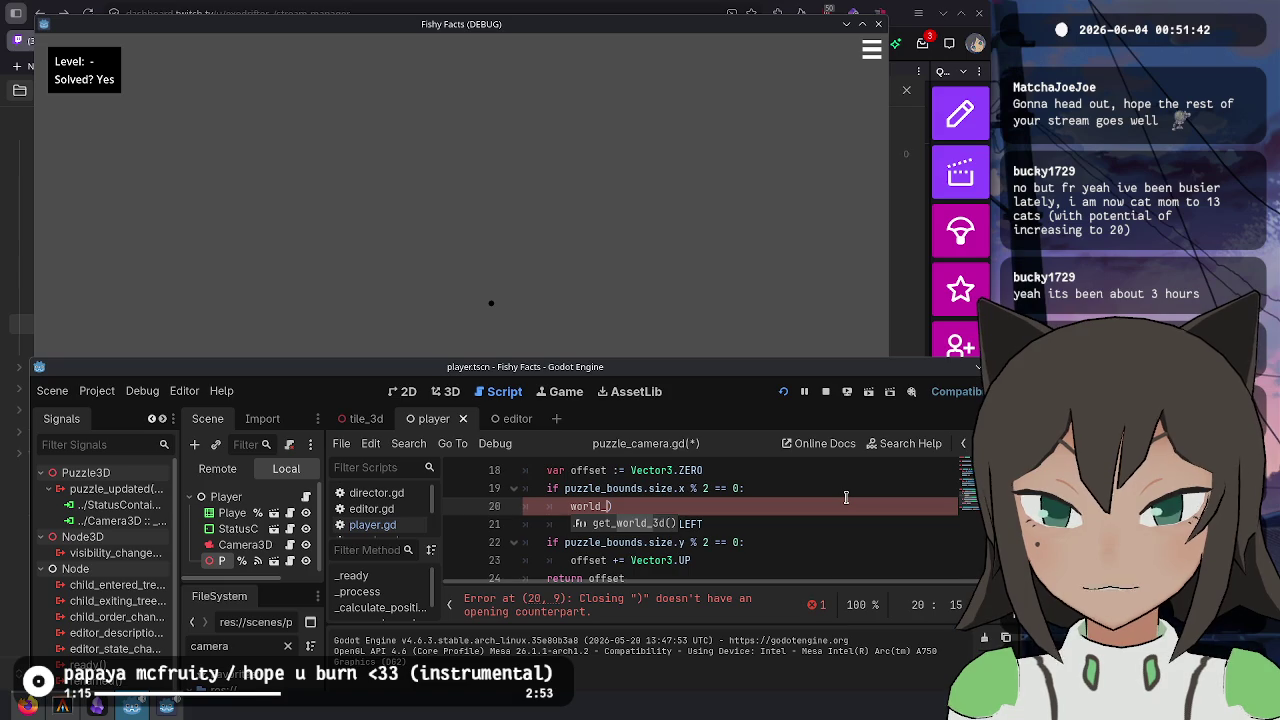
key("Escape")
key("ctrl+BackSpace")
key("ctrl+BackSpace")
type("rld_")
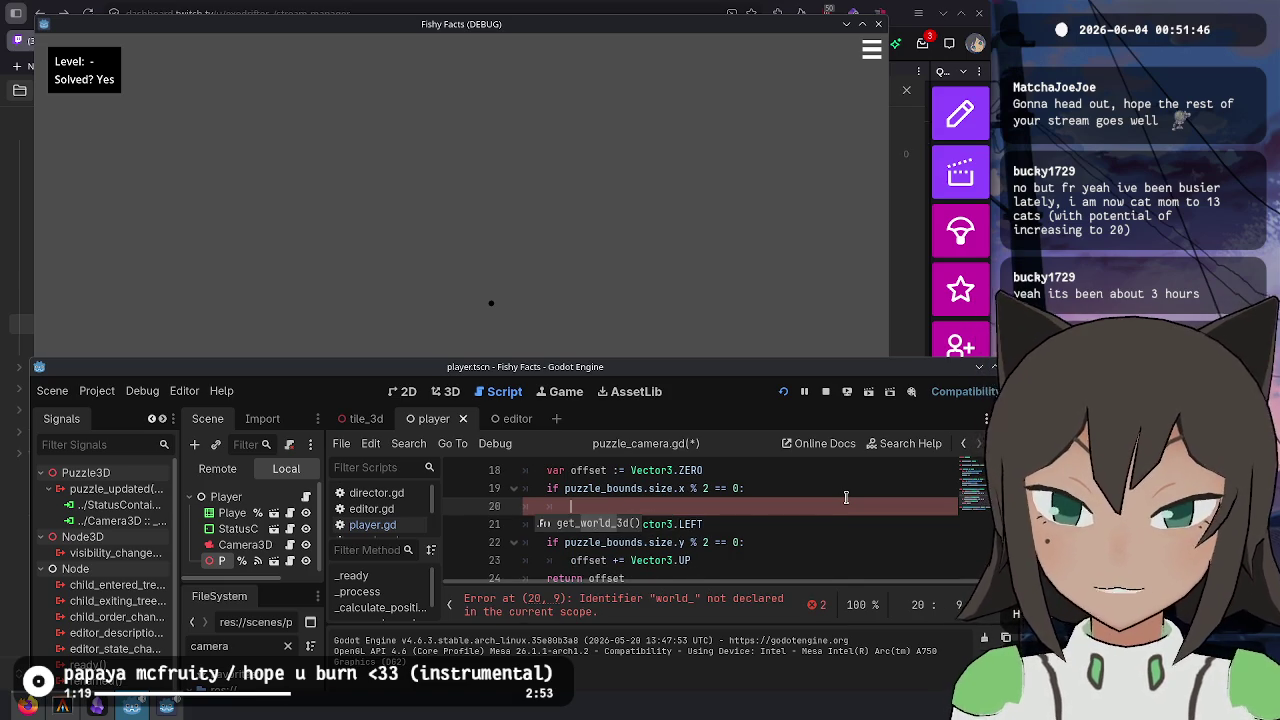
key("ctrl+BackSpace")
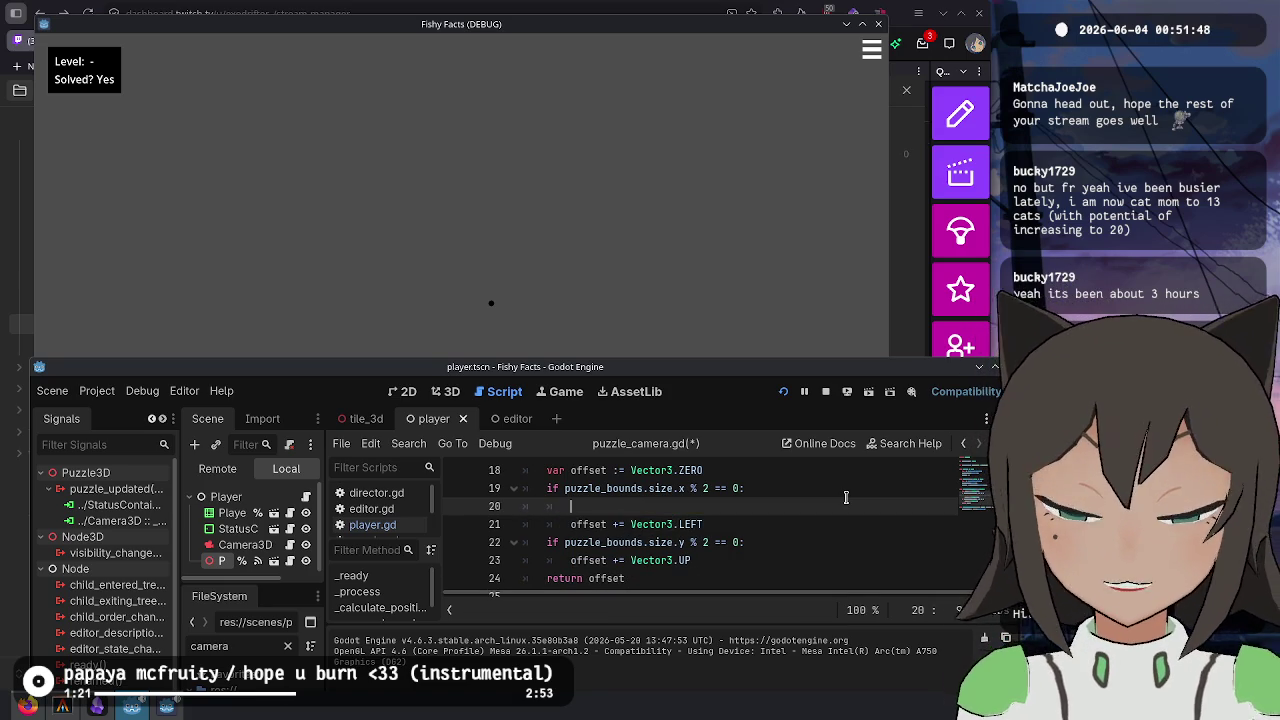
type("get_viewport().scr")
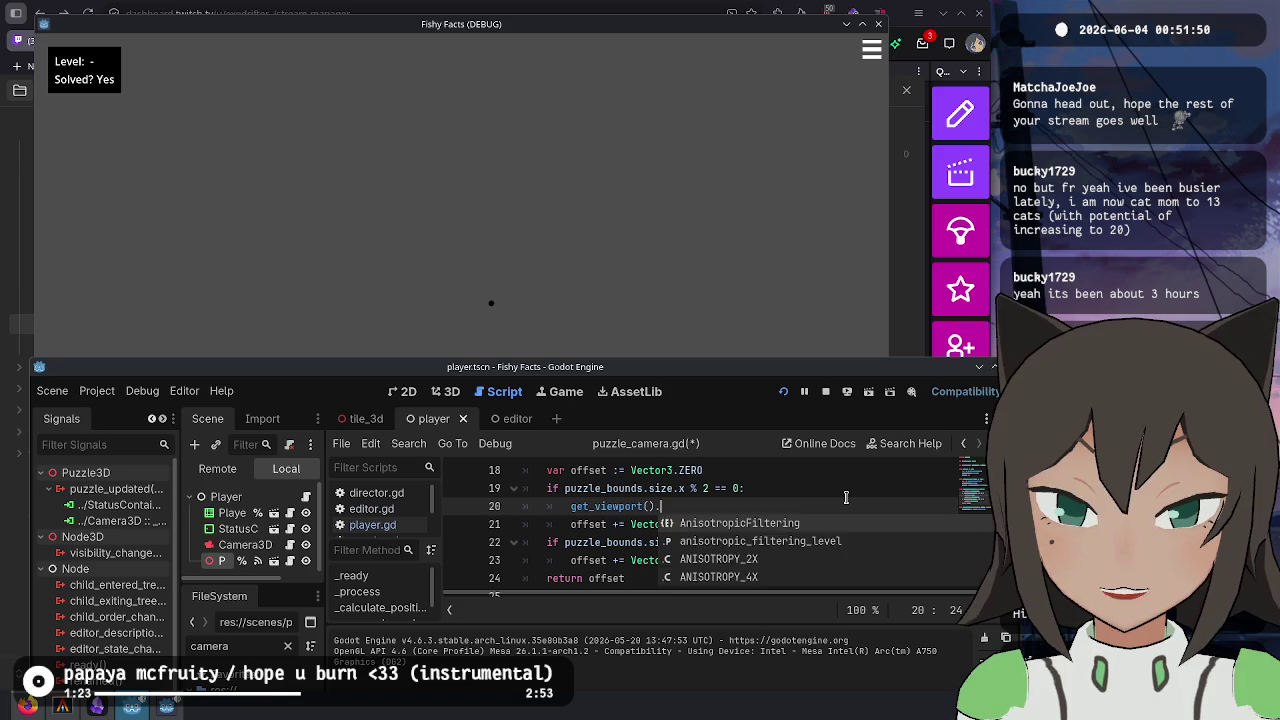
key("BackSpace")
key("BackSpace")
key("BackSpace")
type("world")
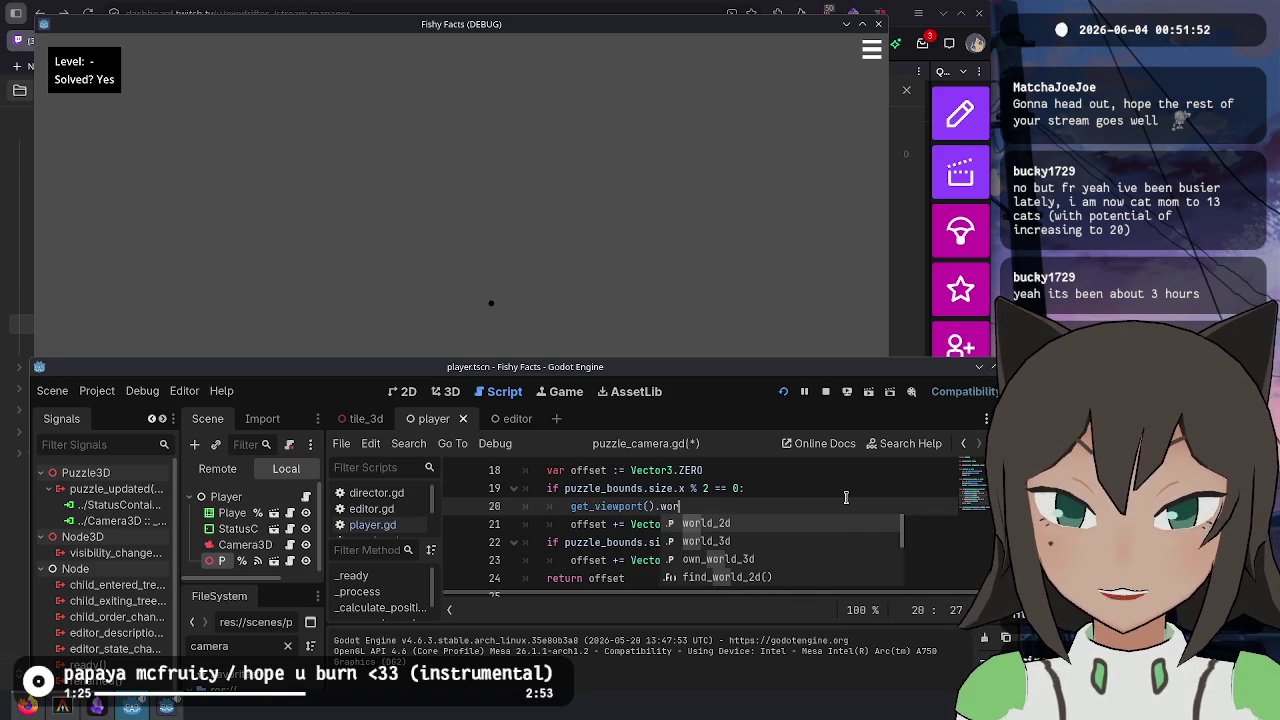
key("ctrl+BackSpace")
key("ctrl+BackSpace")
key("ctrl+BackSpace")
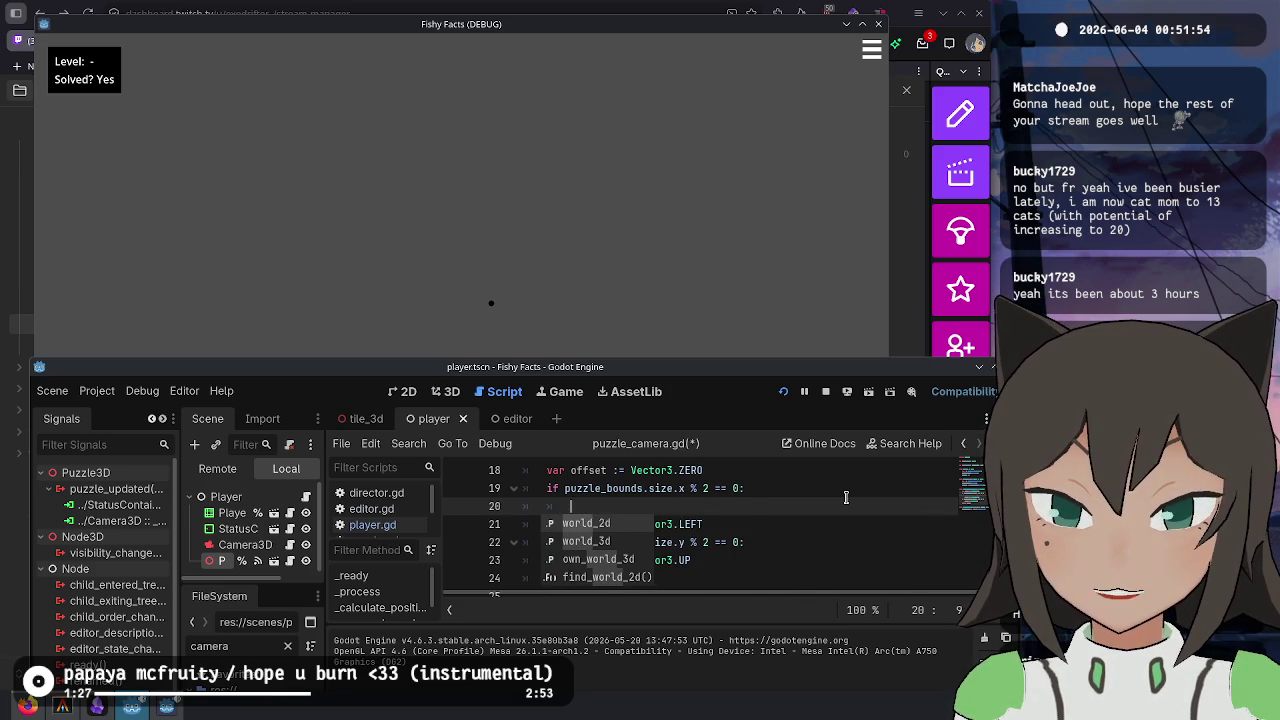
type("self.")
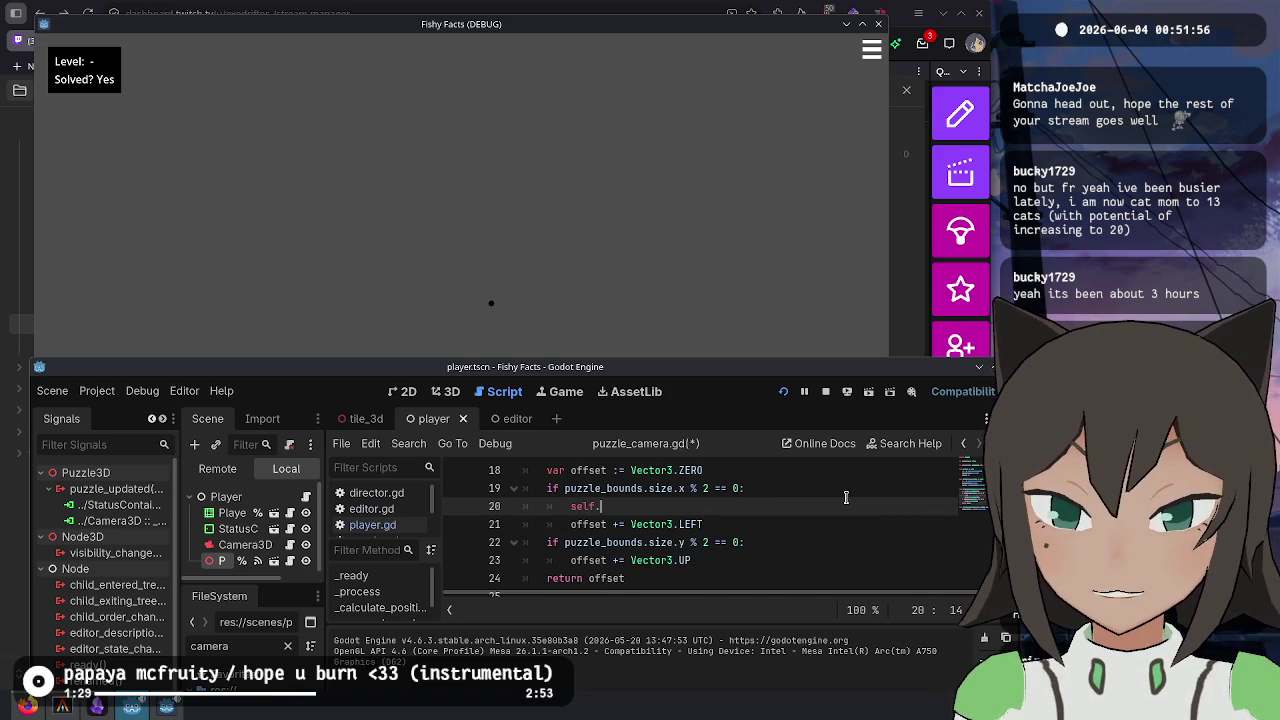
key("BackSpace")
key("BackSpace")
key("BackSpace")
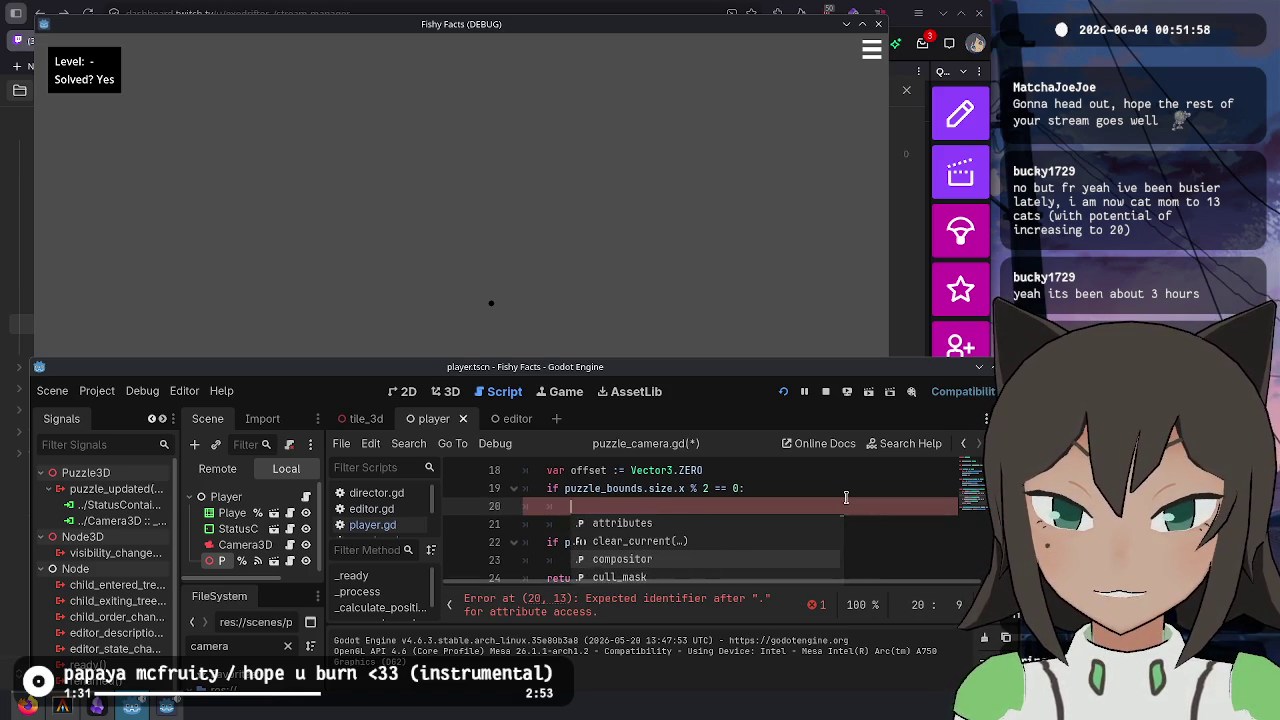
scroll(845, 497, "up", 5)
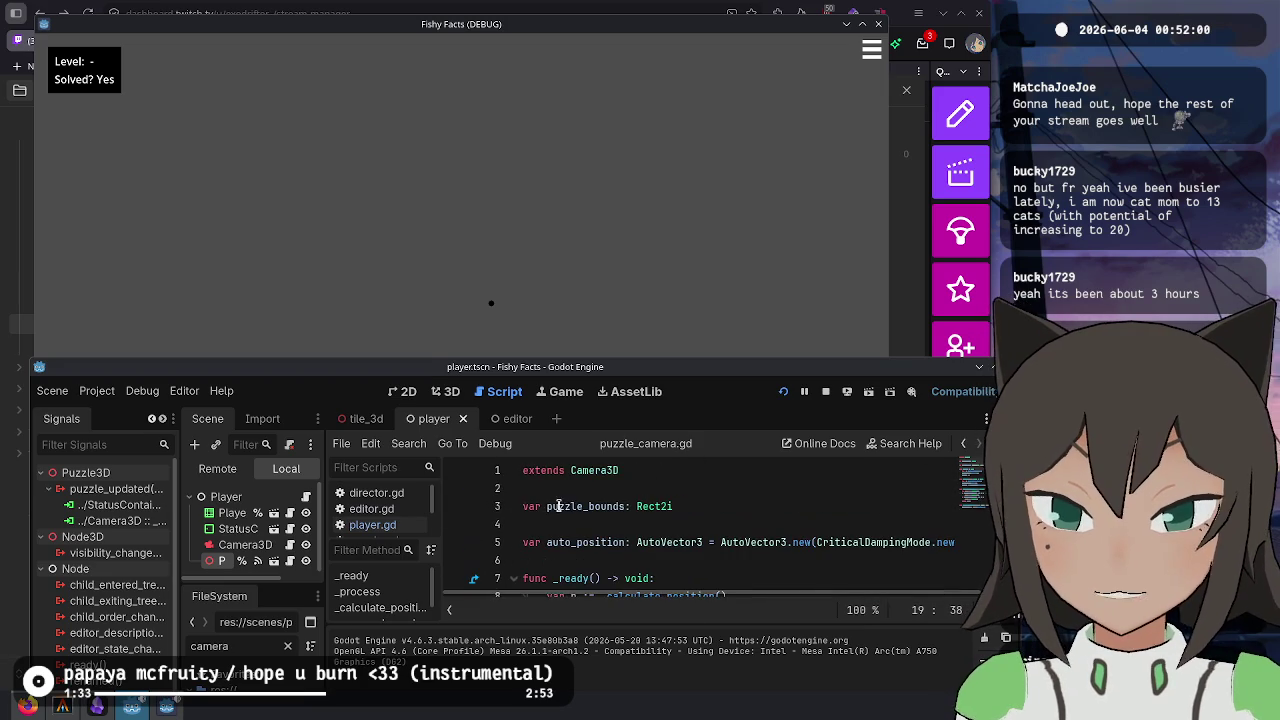
- Open the Camera3D class reference, enlarge the editor window, and browse its project_ray methods
left_click(600, 470, "ctrl")
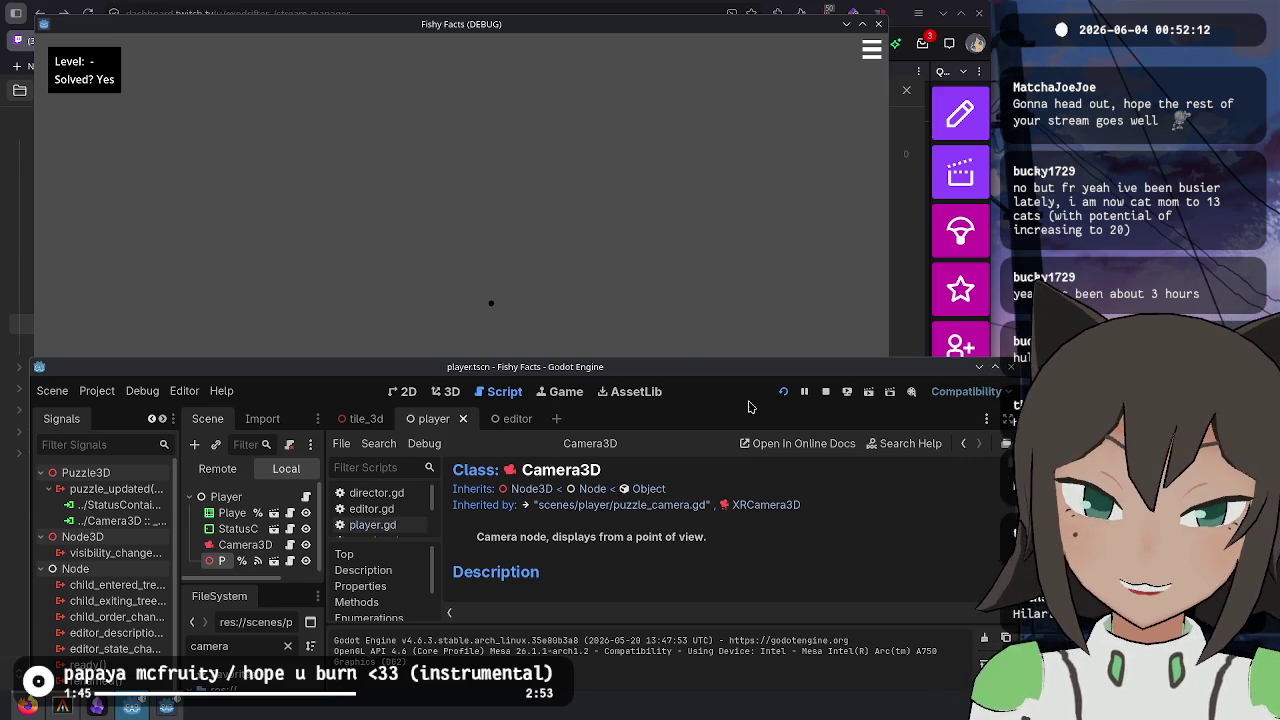
left_click_drag(672, 366, 672, 234)
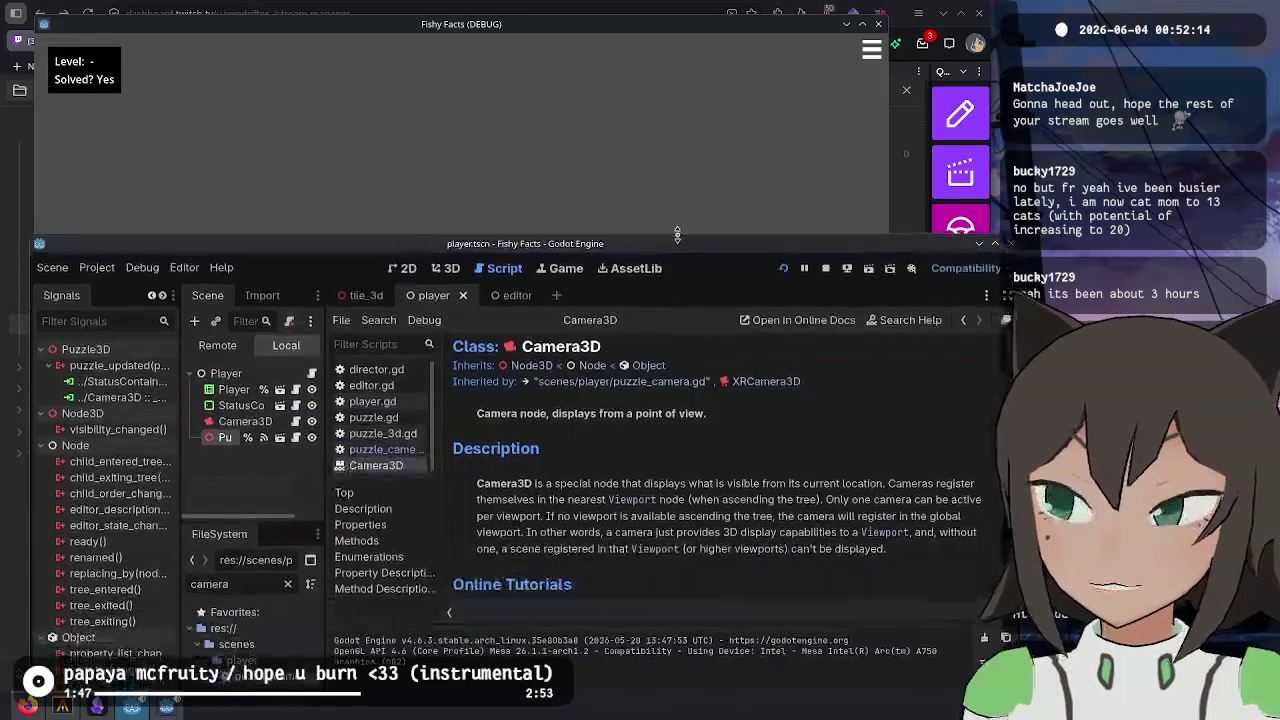
scroll(735, 453, "down", 5)
scroll(735, 453, "down", 2)
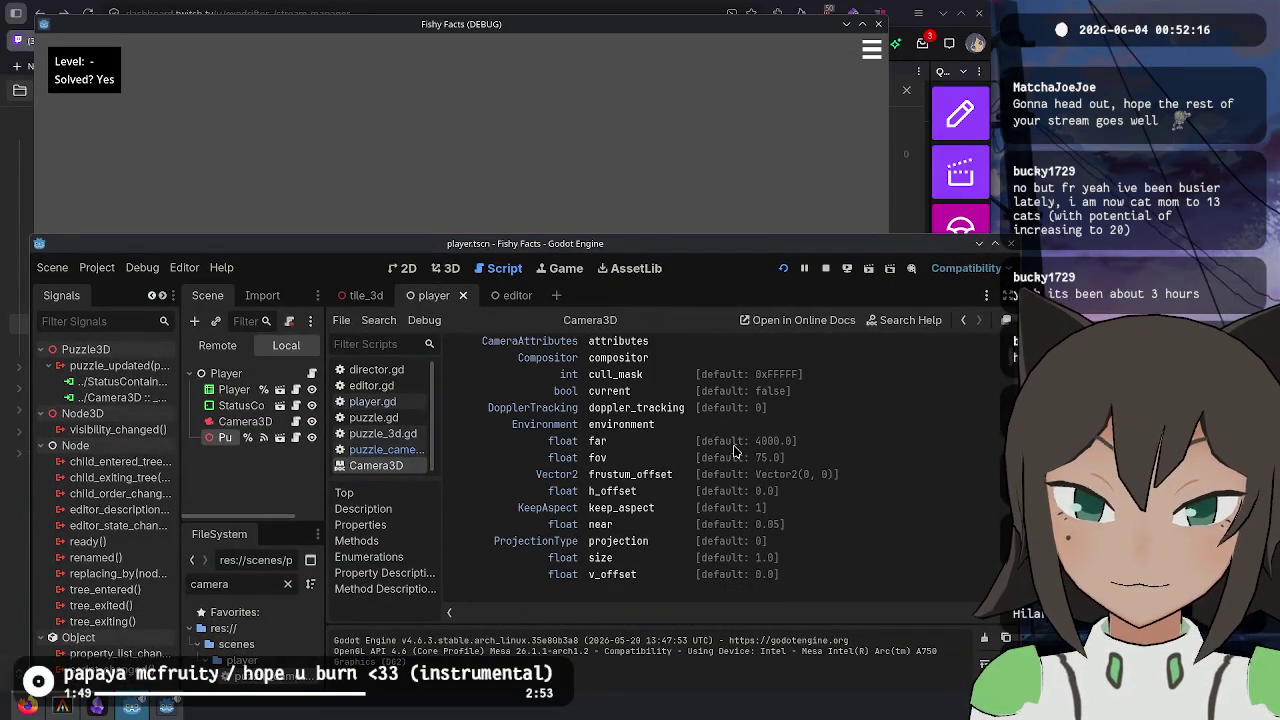
scroll(735, 453, "down", 10)
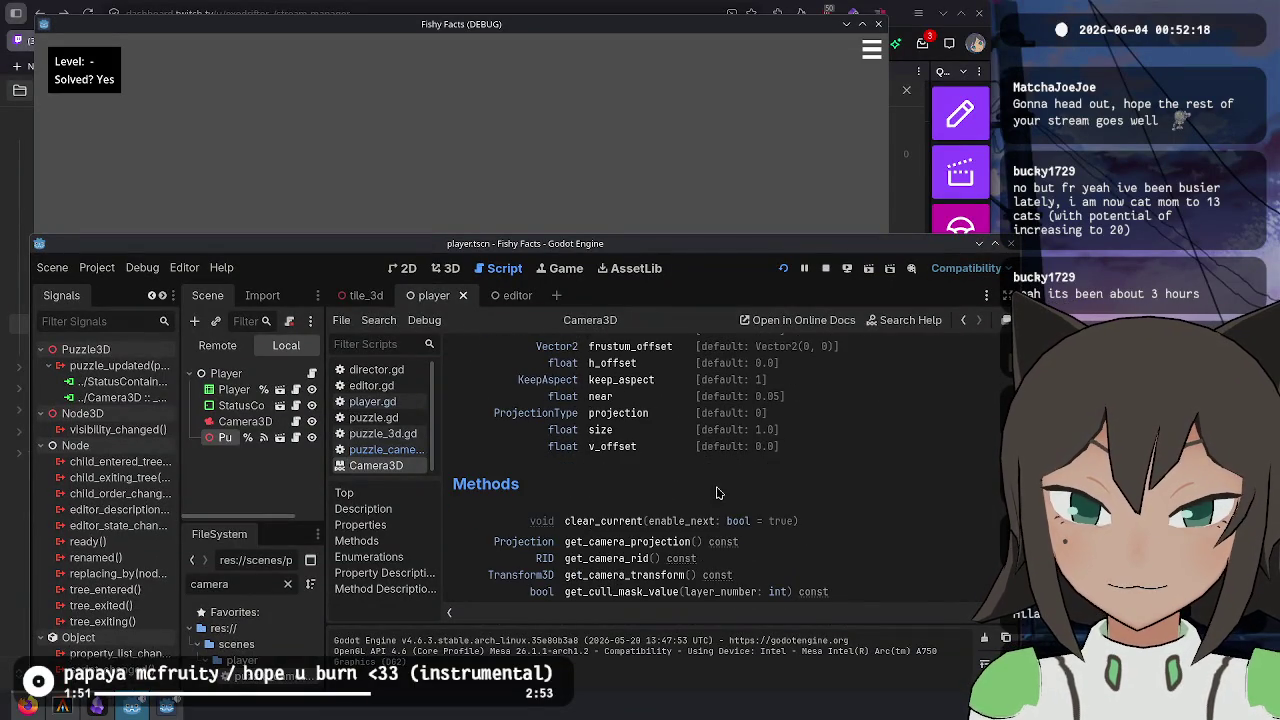
scroll(616, 488, "down", 3)
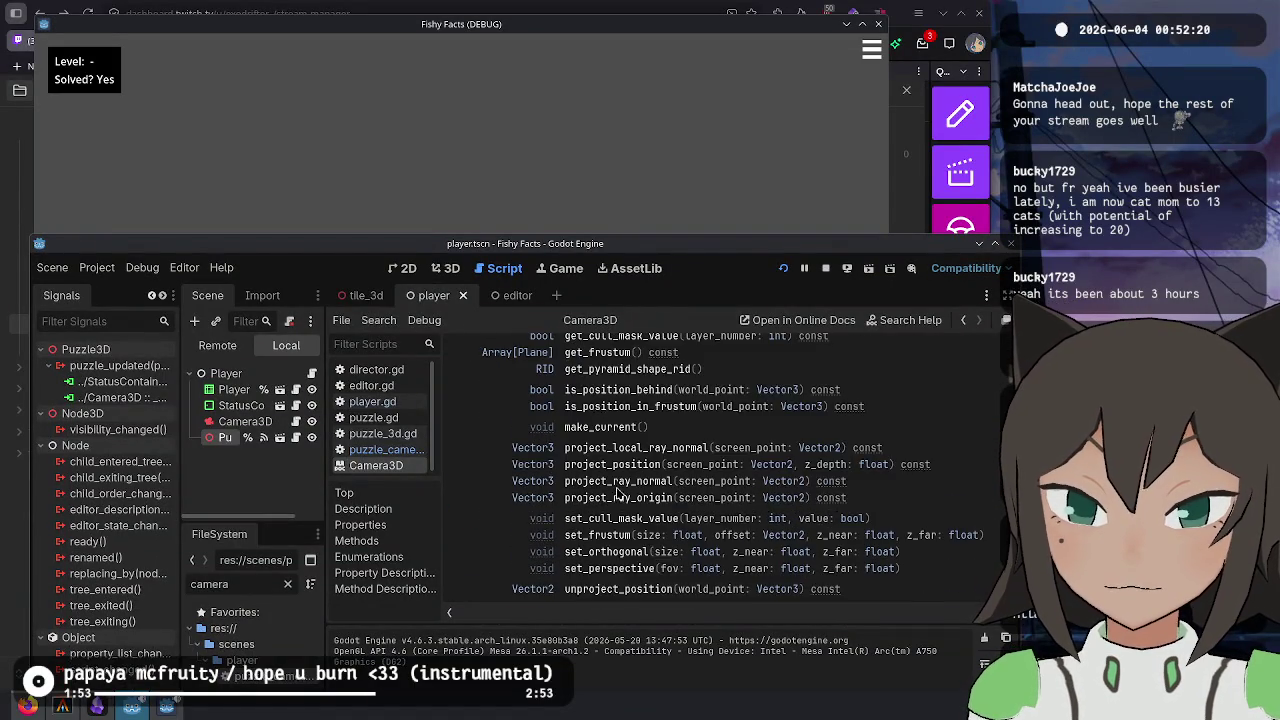
scroll(625, 432, "up", 1)
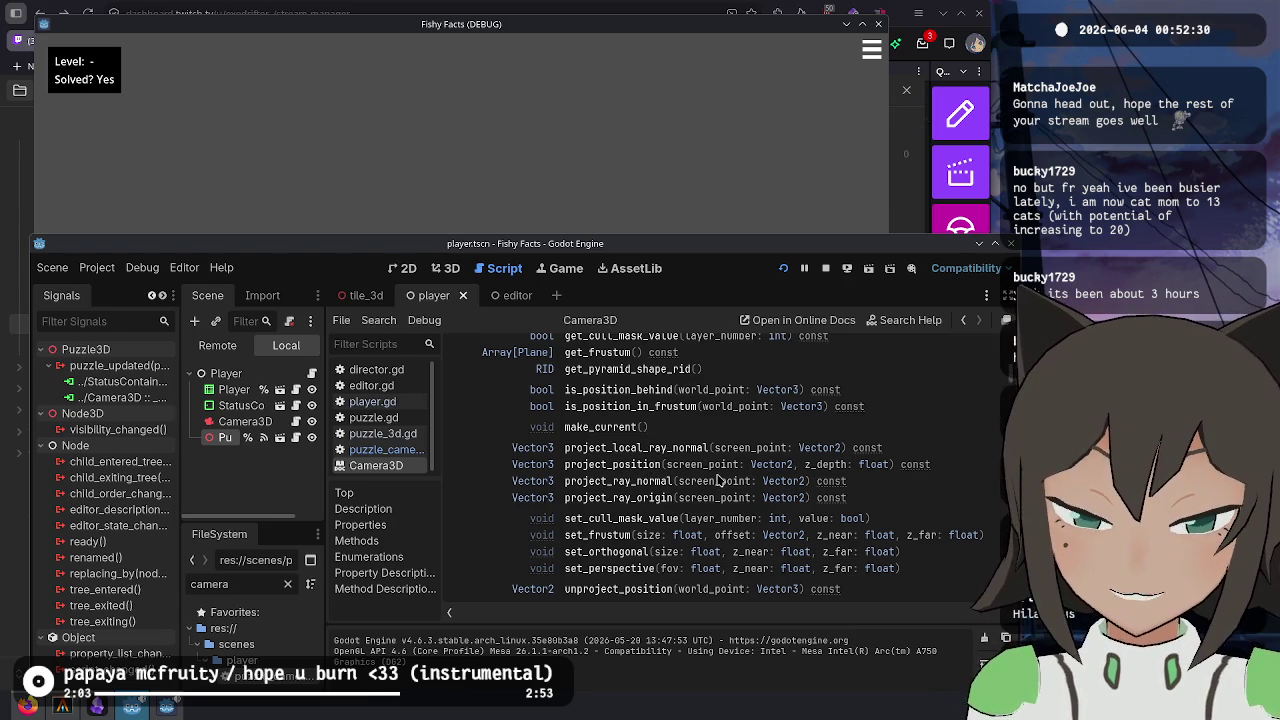
scroll(671, 455, "up", 2)
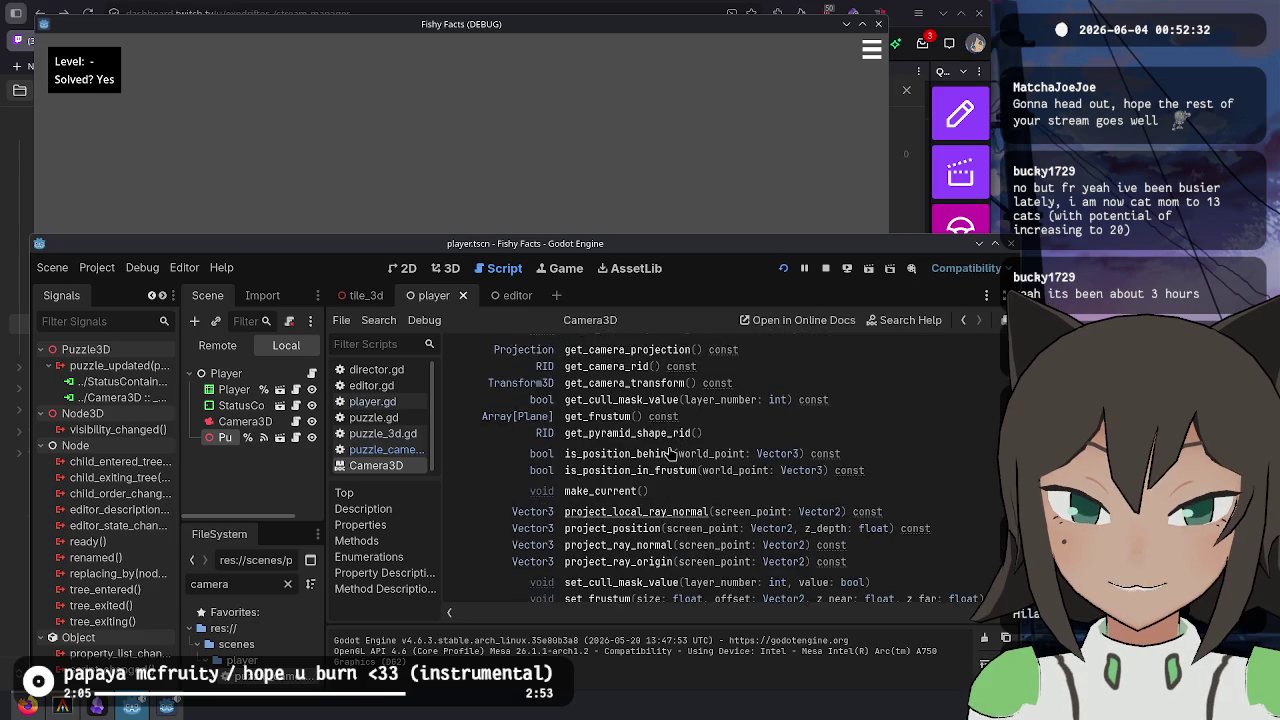
scroll(671, 455, "up", 1)
scroll(671, 455, "up", 1)
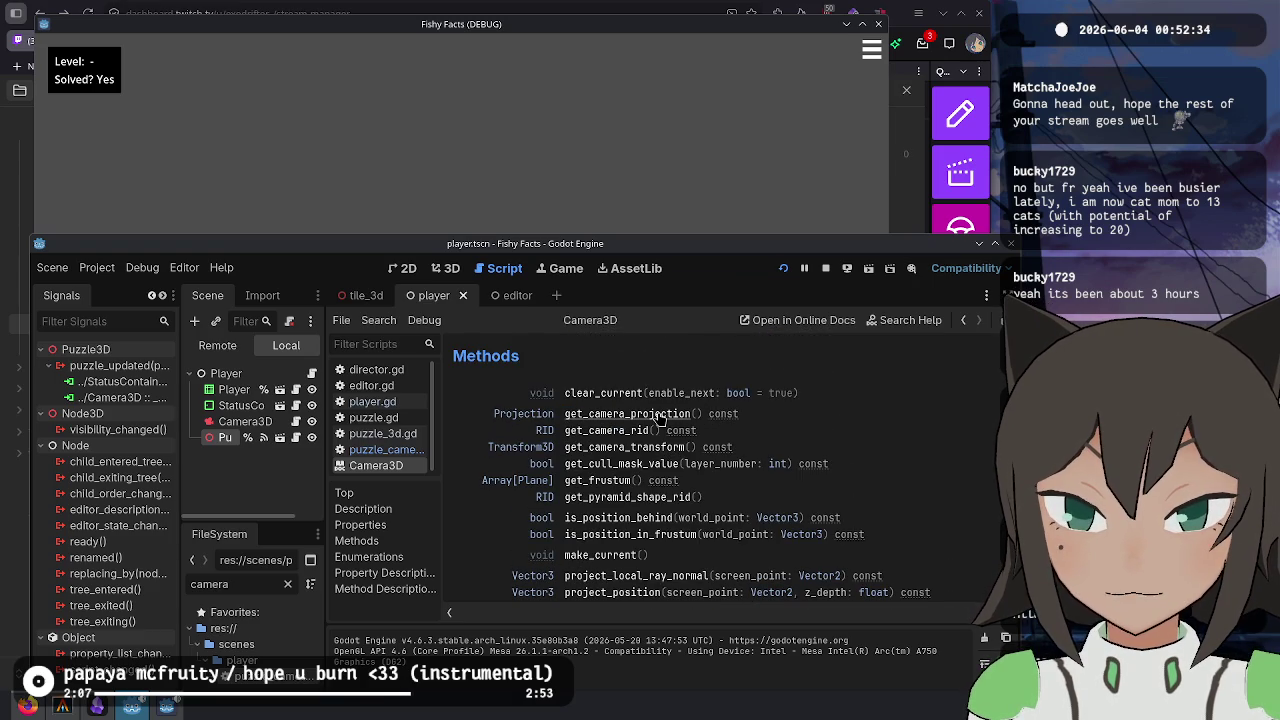
scroll(660, 420, "down", 8)
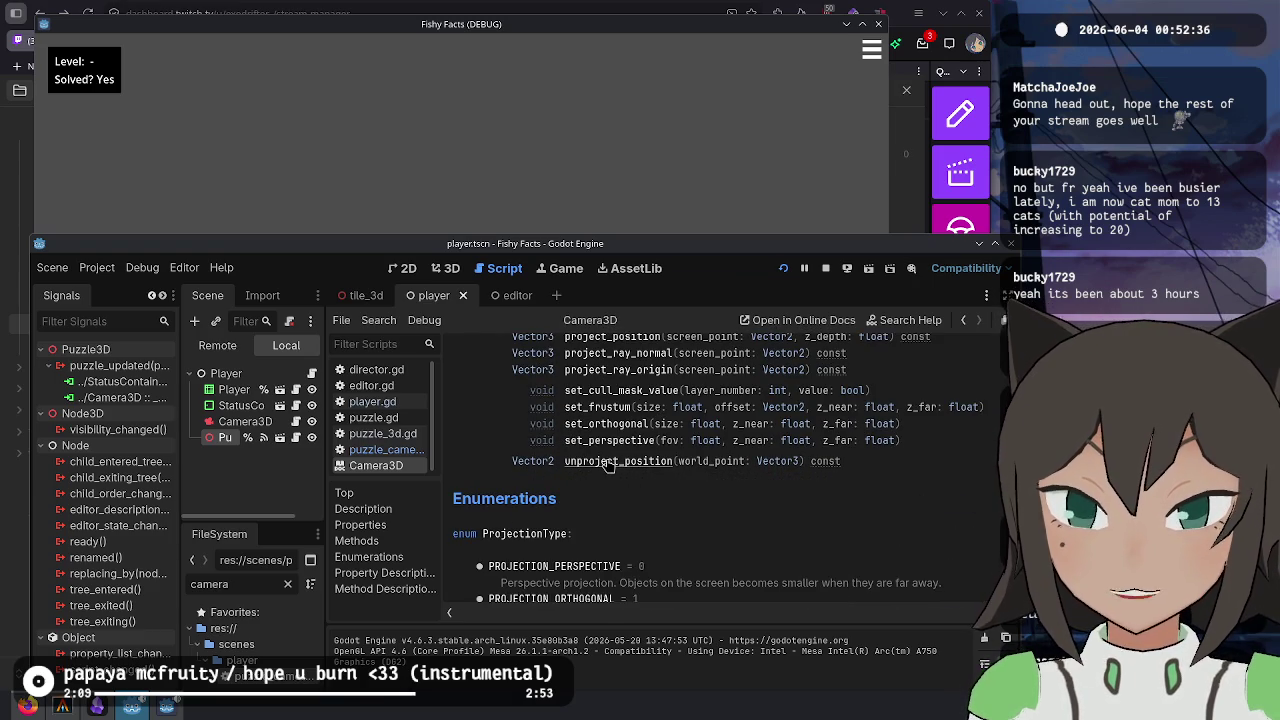
- Close the Camera3D reference and review _calculate_position and the auto_position line in puzzle_camera.gd
key("ctrl+w")
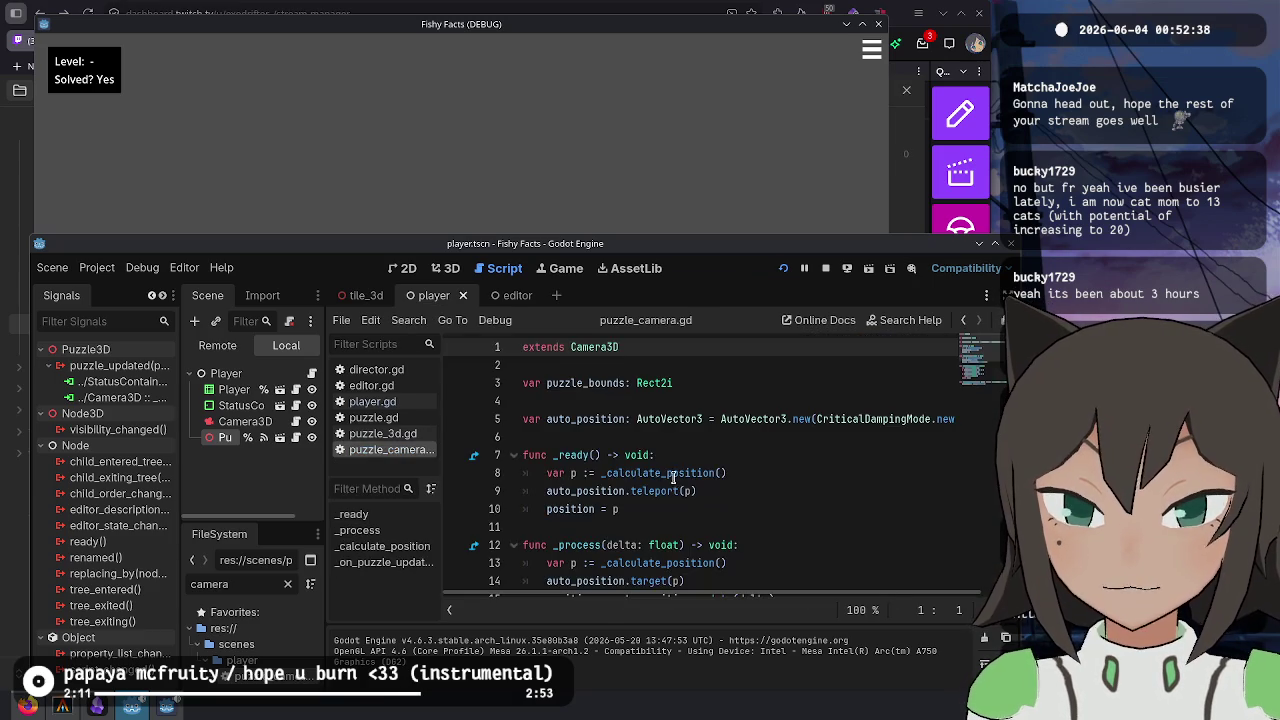
scroll(773, 488, "down", 5)
left_click(737, 560)
left_click(750, 472)
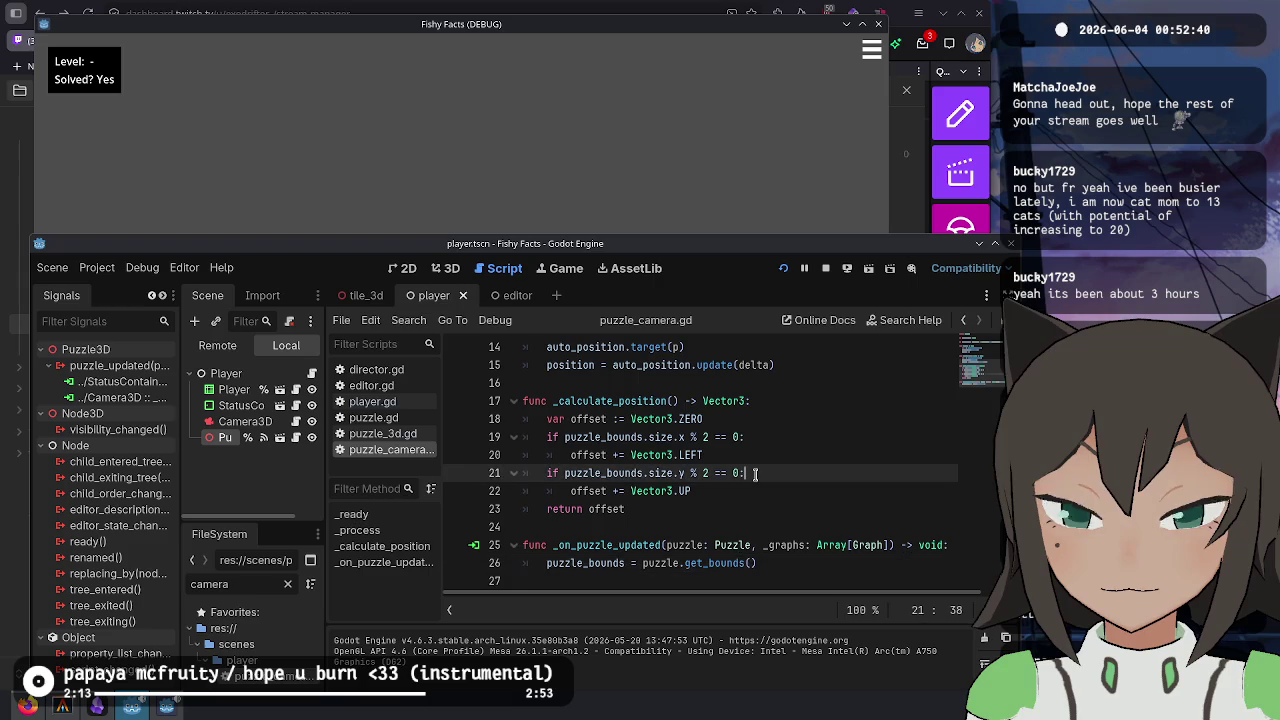
scroll(745, 450, "up", 3)
left_click(735, 508)
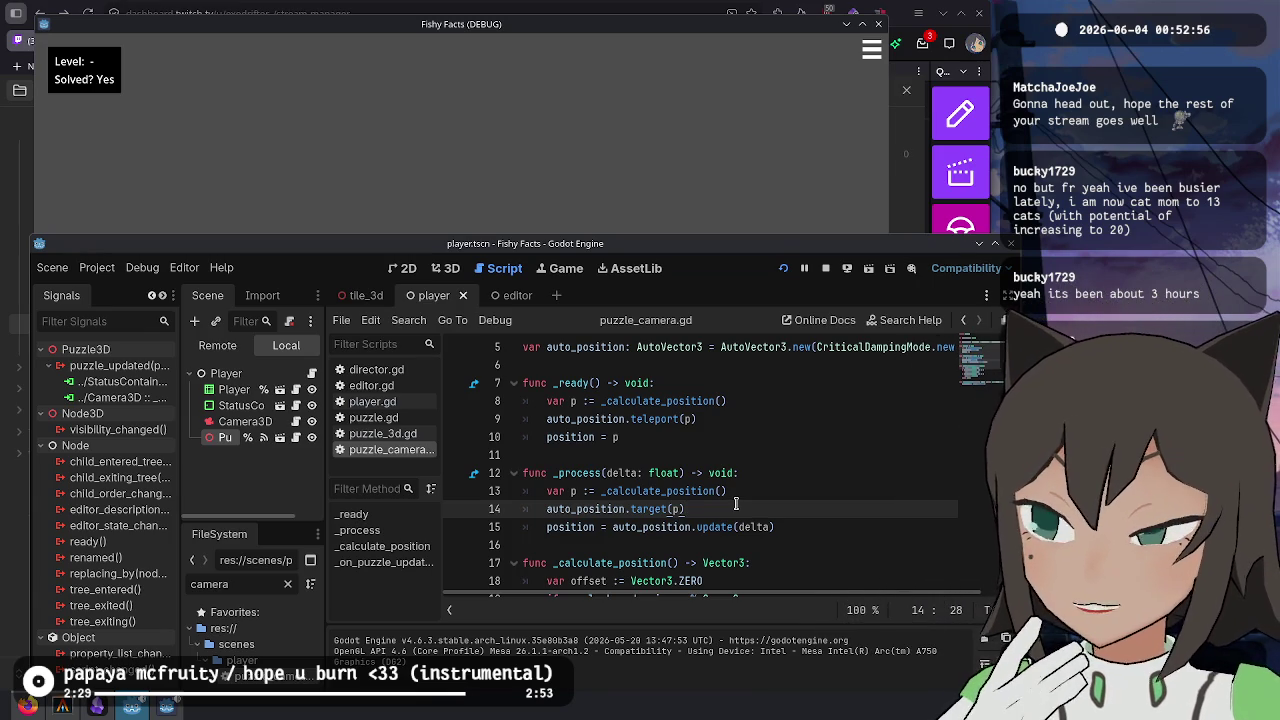
scroll(750, 497, "down", 3)
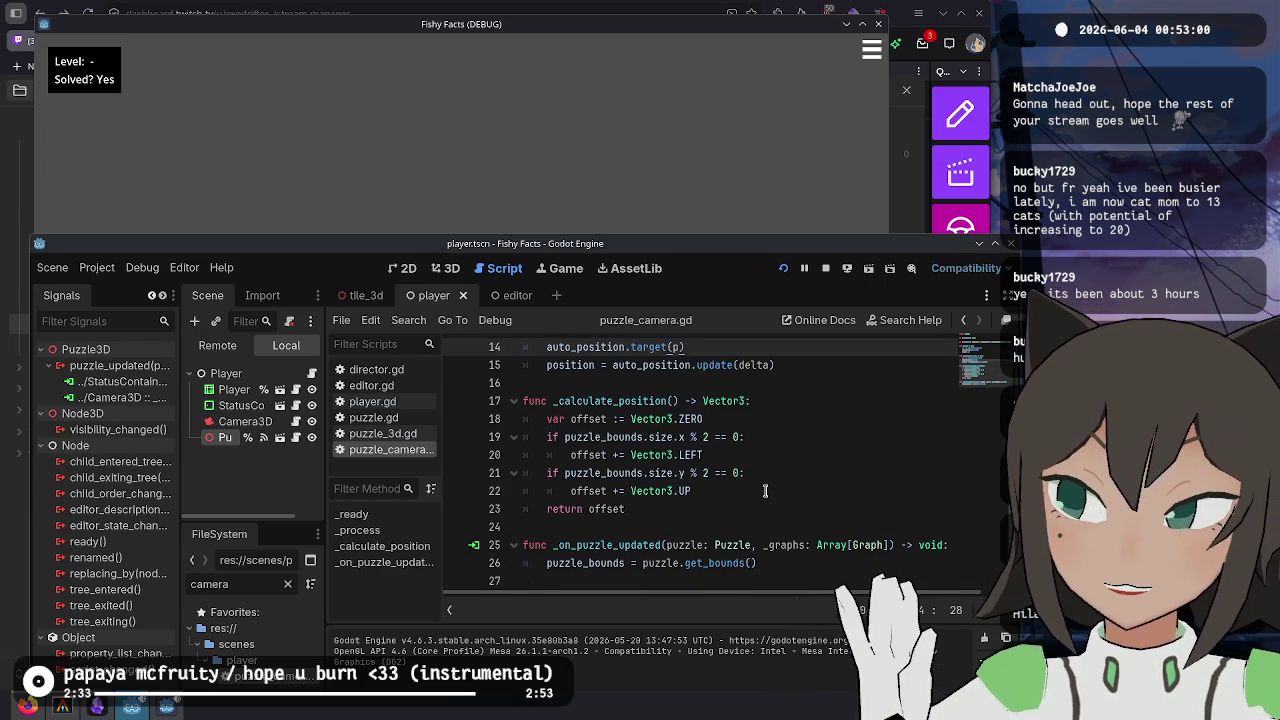
- Change the horizontal offset on line 20 to Vector3.RIGHT and save the script
left_click(749, 454)
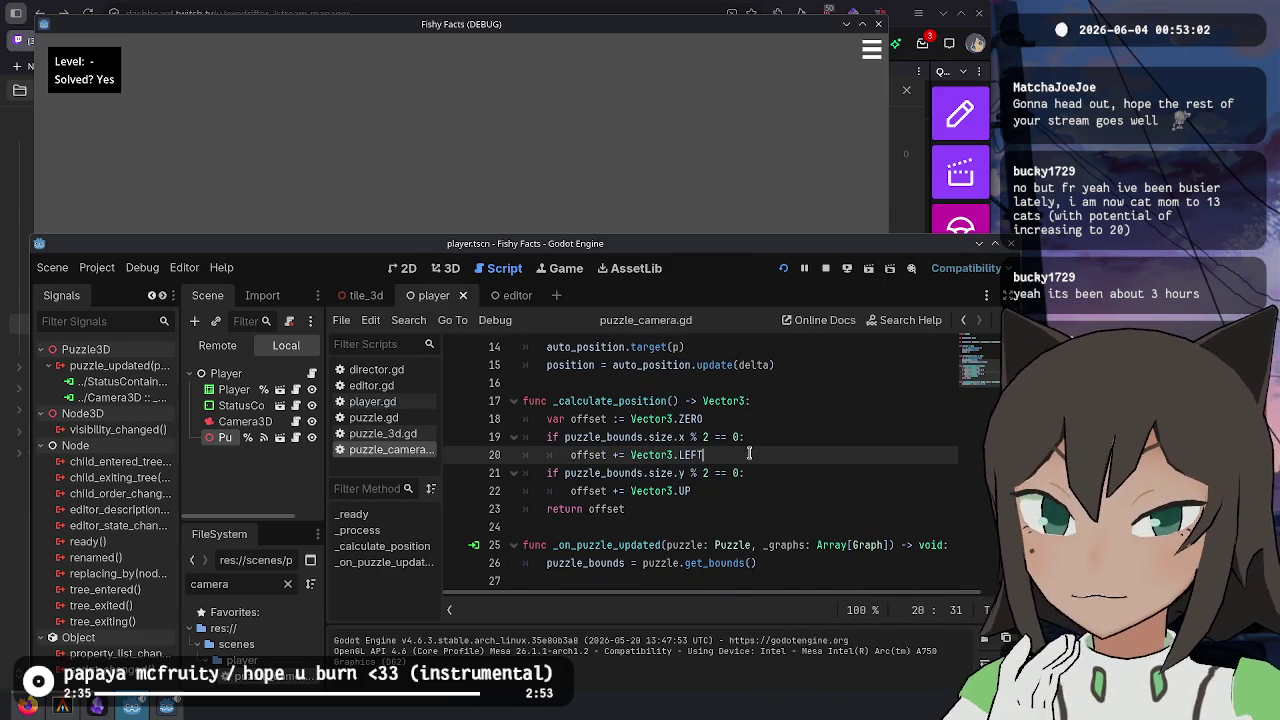
key("ctrl+shift+Left")
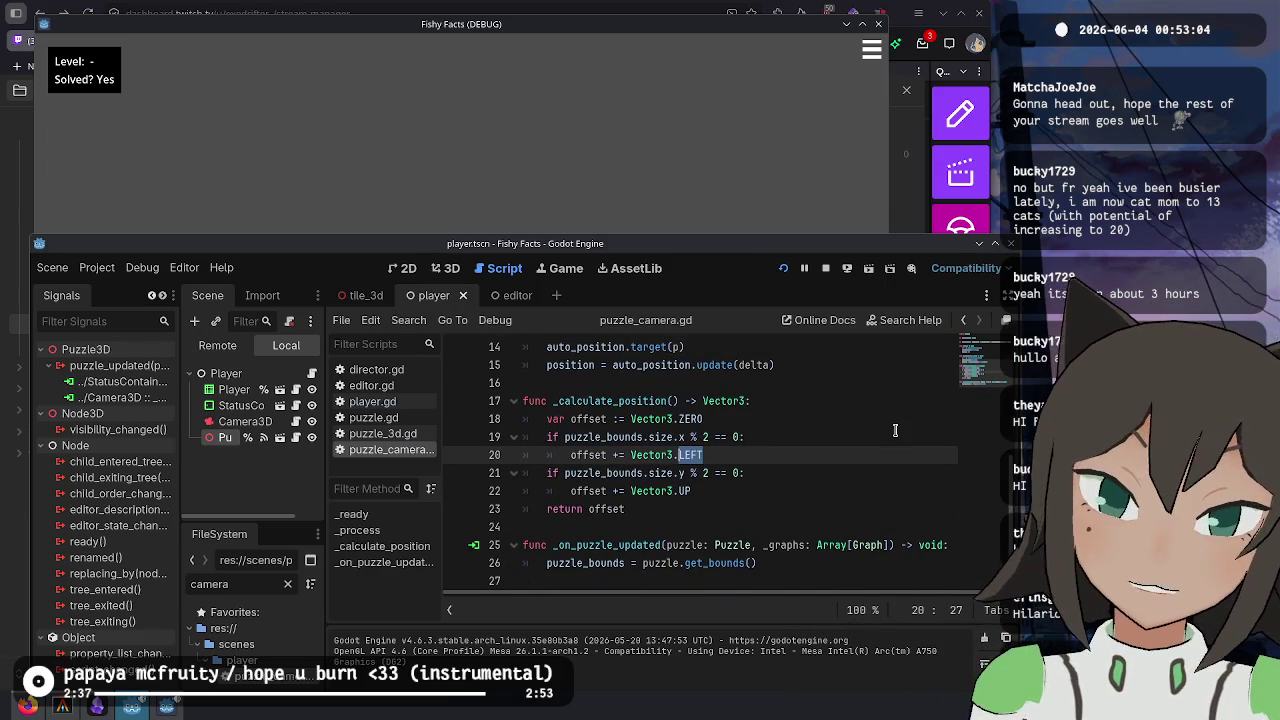
type("RI")
key("Up")
key("Home")
key("shift+Down")
key("shift+Down")
key("shift+Down")
key("shift+End")
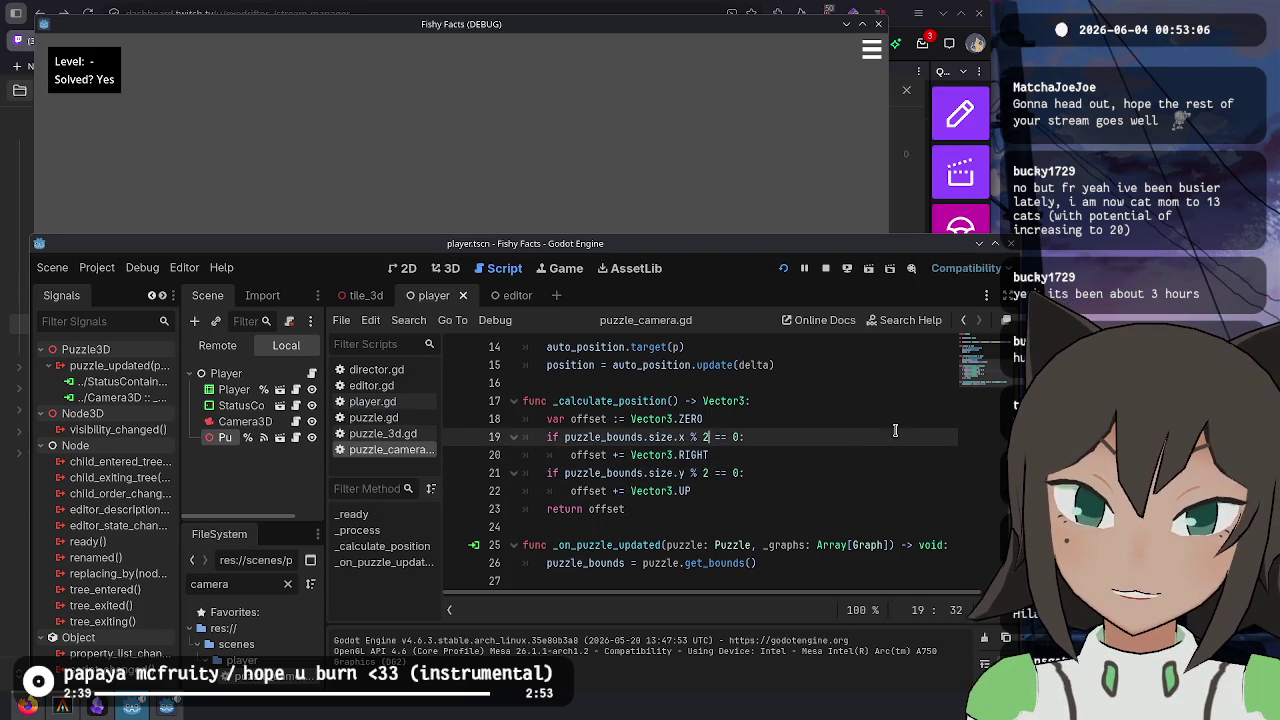
key("Escape")
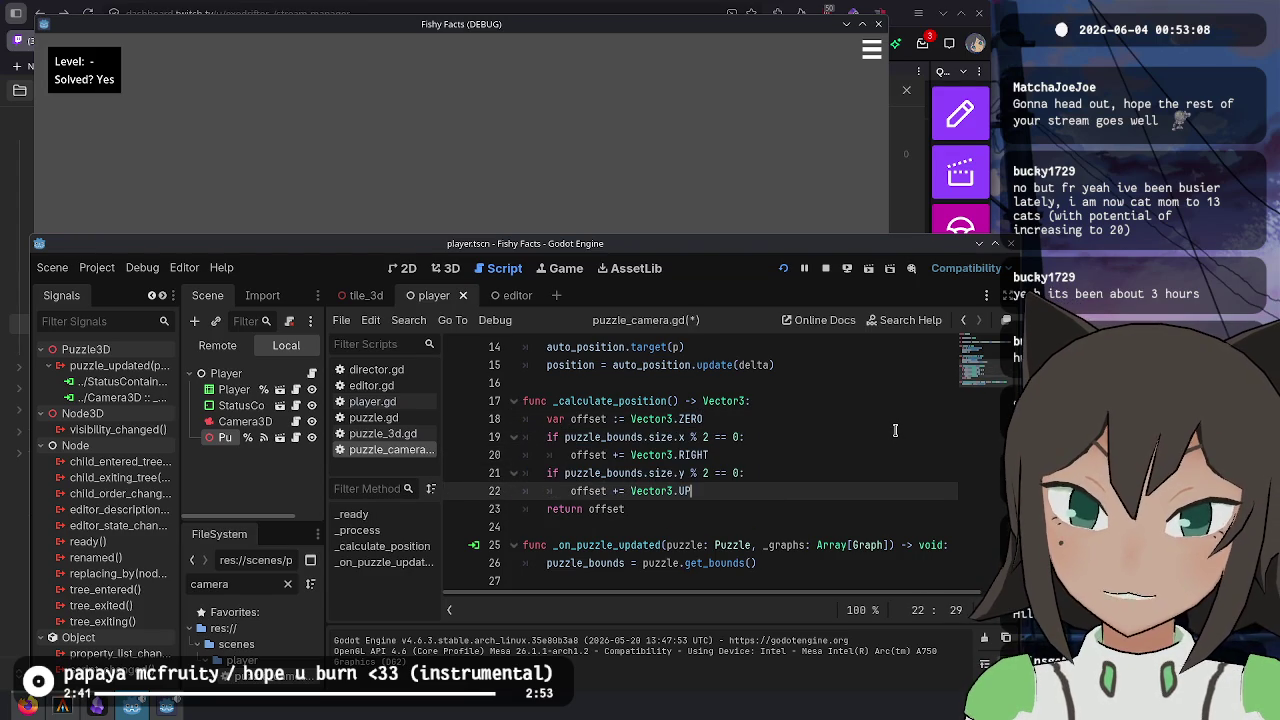
left_click(739, 491)
type("DOWN")
key("ctrl+s")
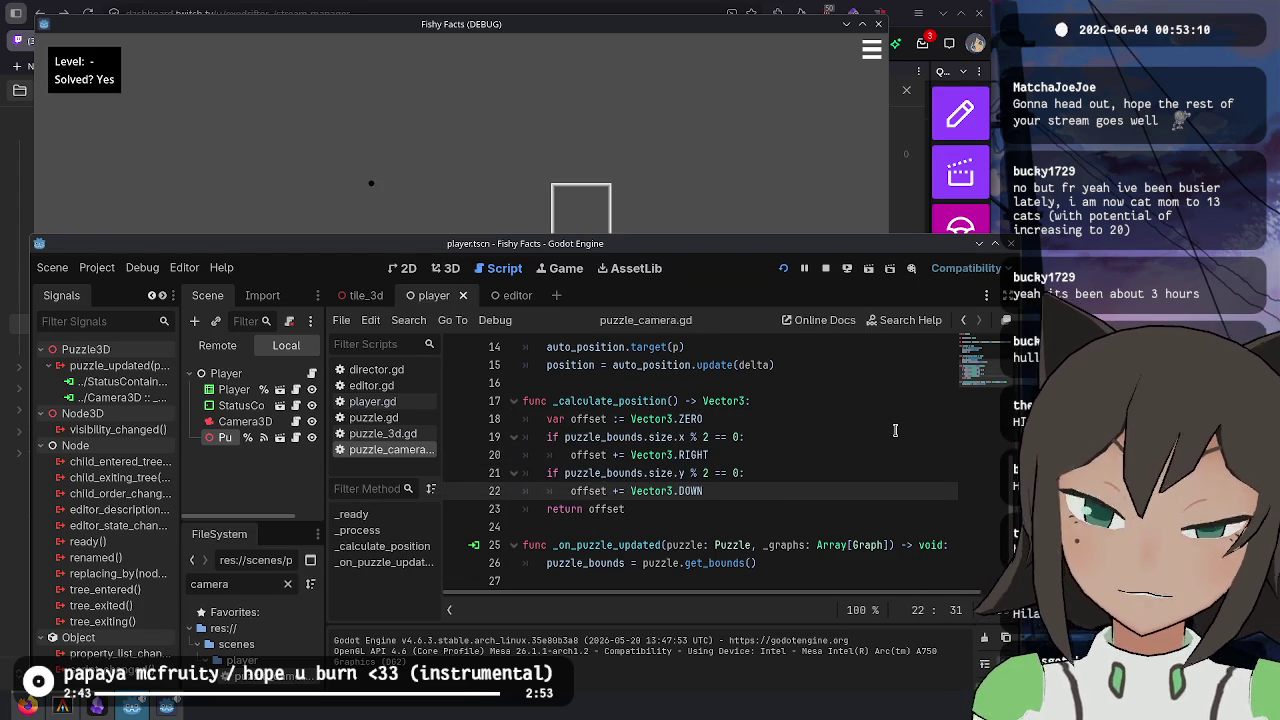
- Look up the Vector3.DOWN documentation, then return to the end of the DOWN line
left_click(680, 491, "ctrl")
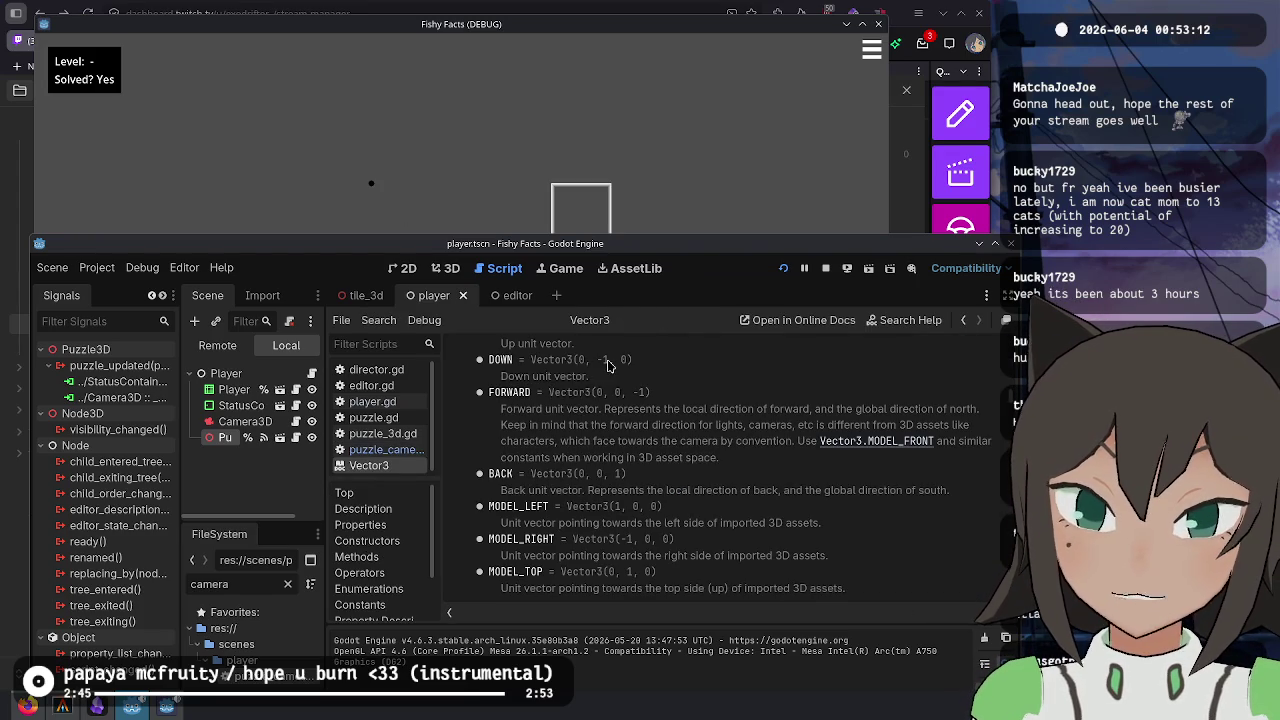
key("alt+Left")
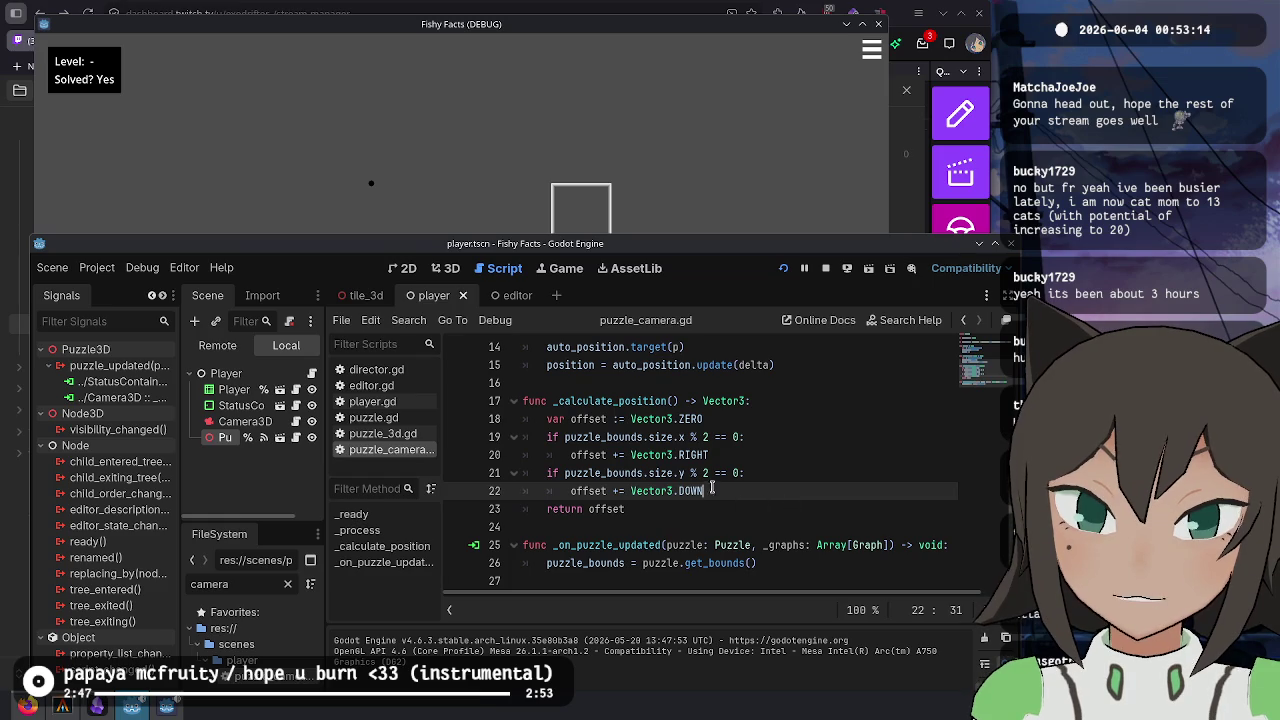
double_click(693, 455)
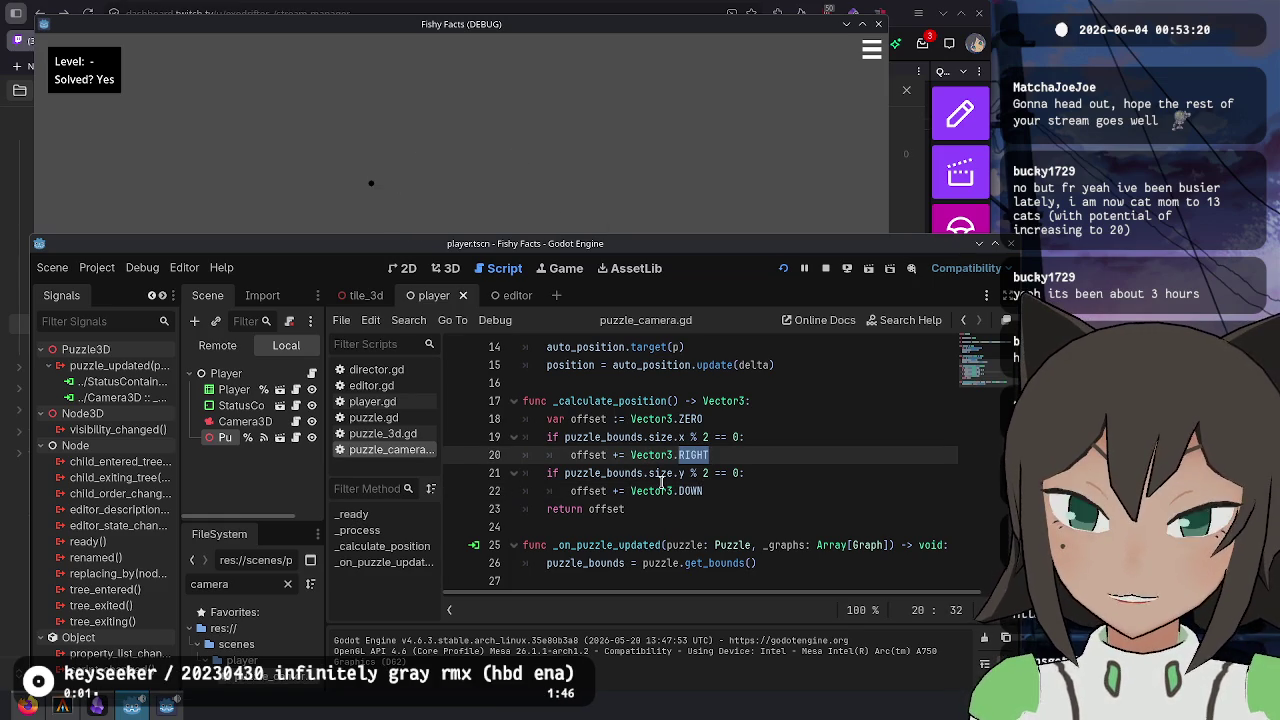
left_click(762, 490)
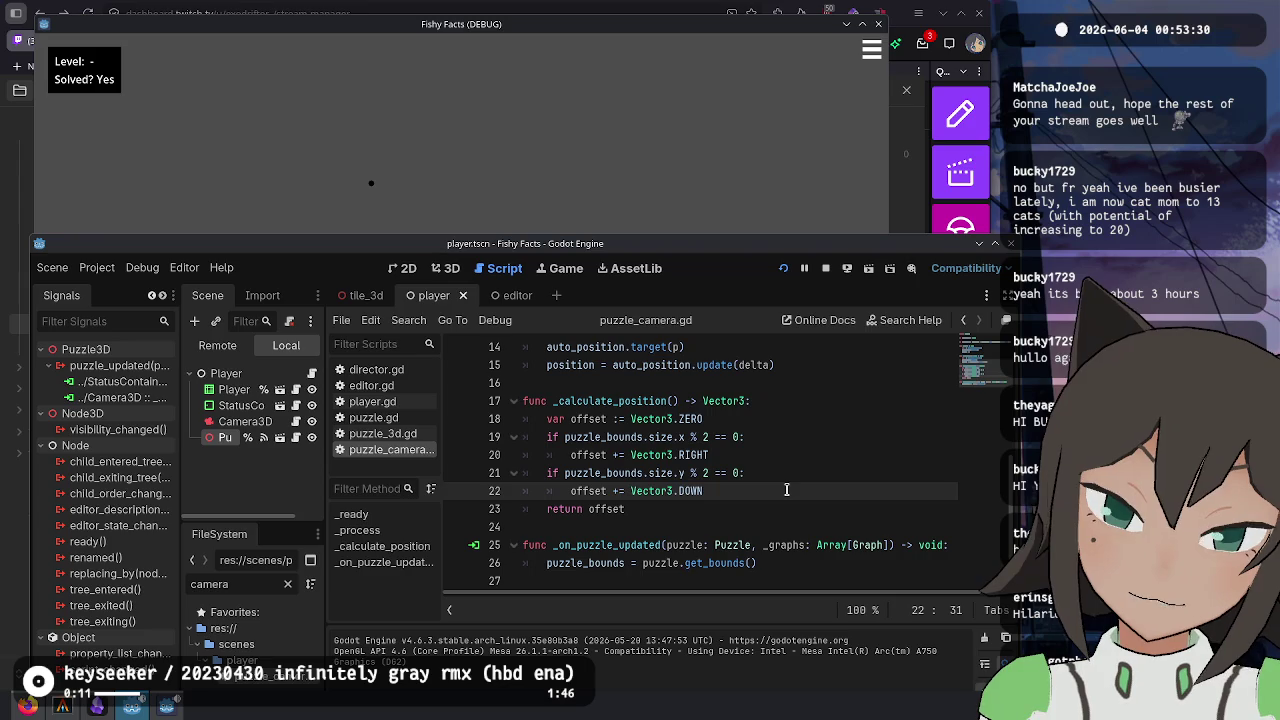
- Add a look_at(offset) call on line 23 with autocomplete
key("Return")
key("BackSpace")
type("l")
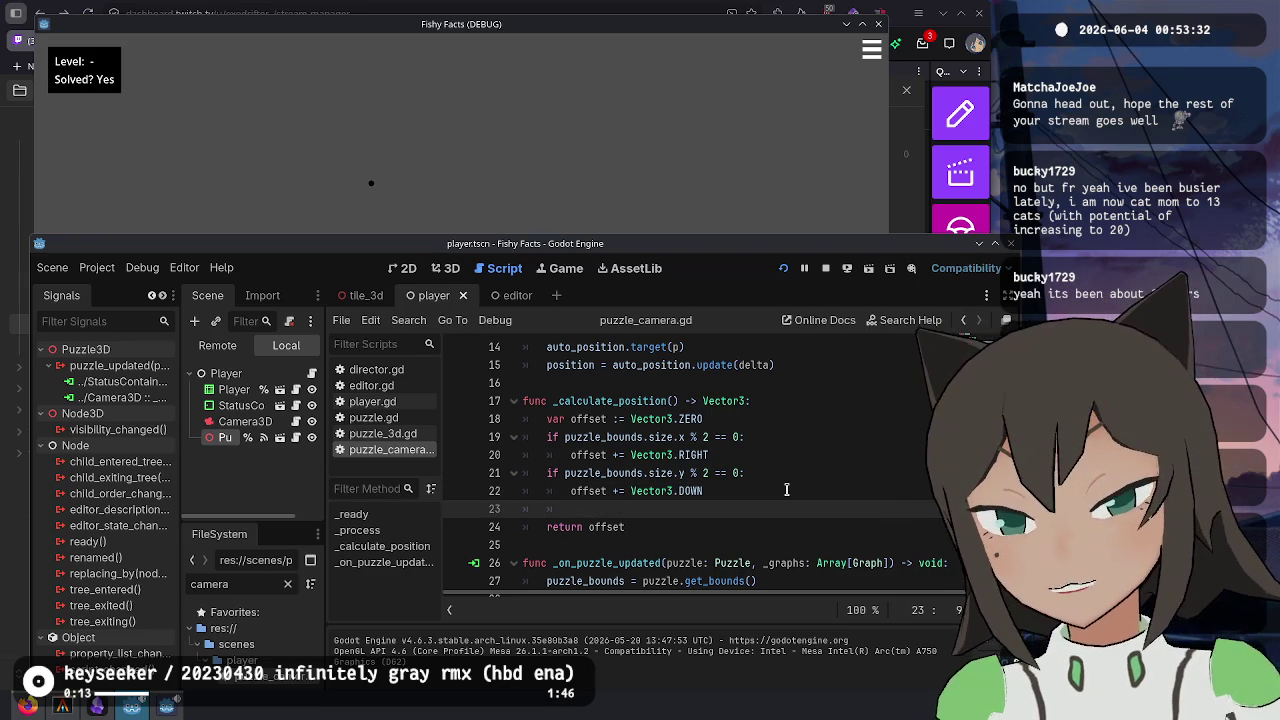
type("oo")
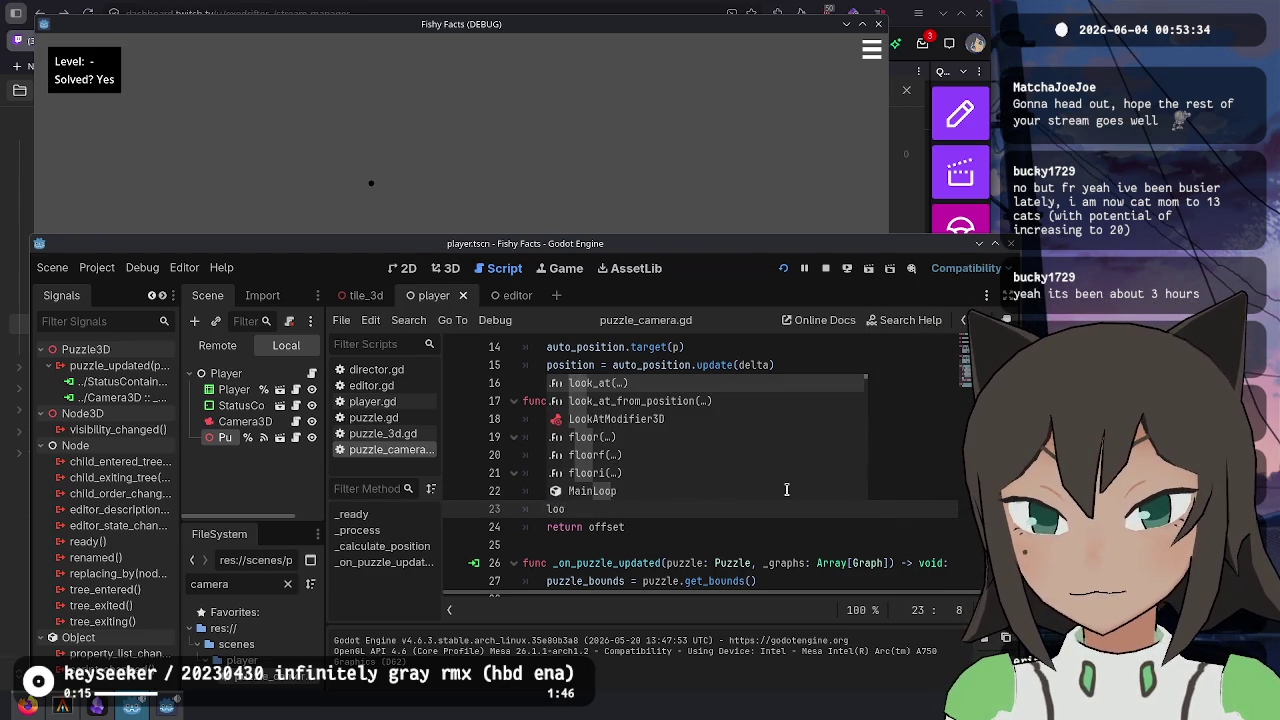
key("Return")
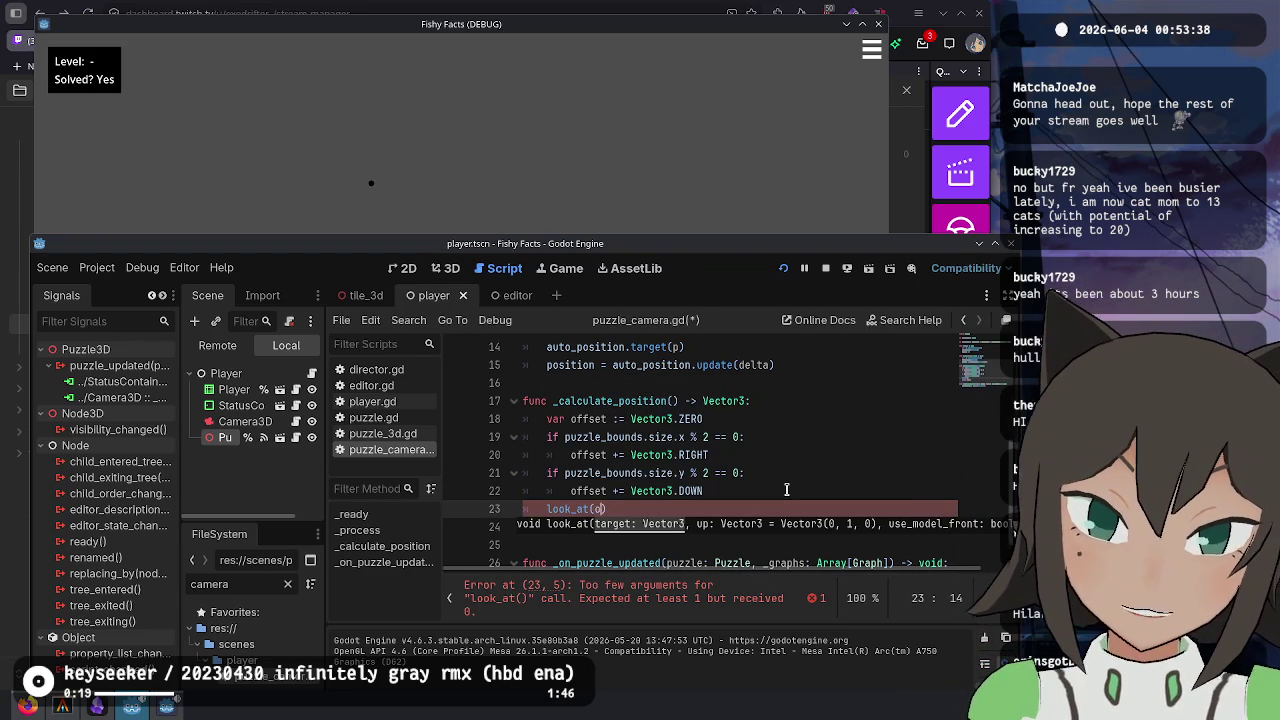
type("ffset")
key("Return")
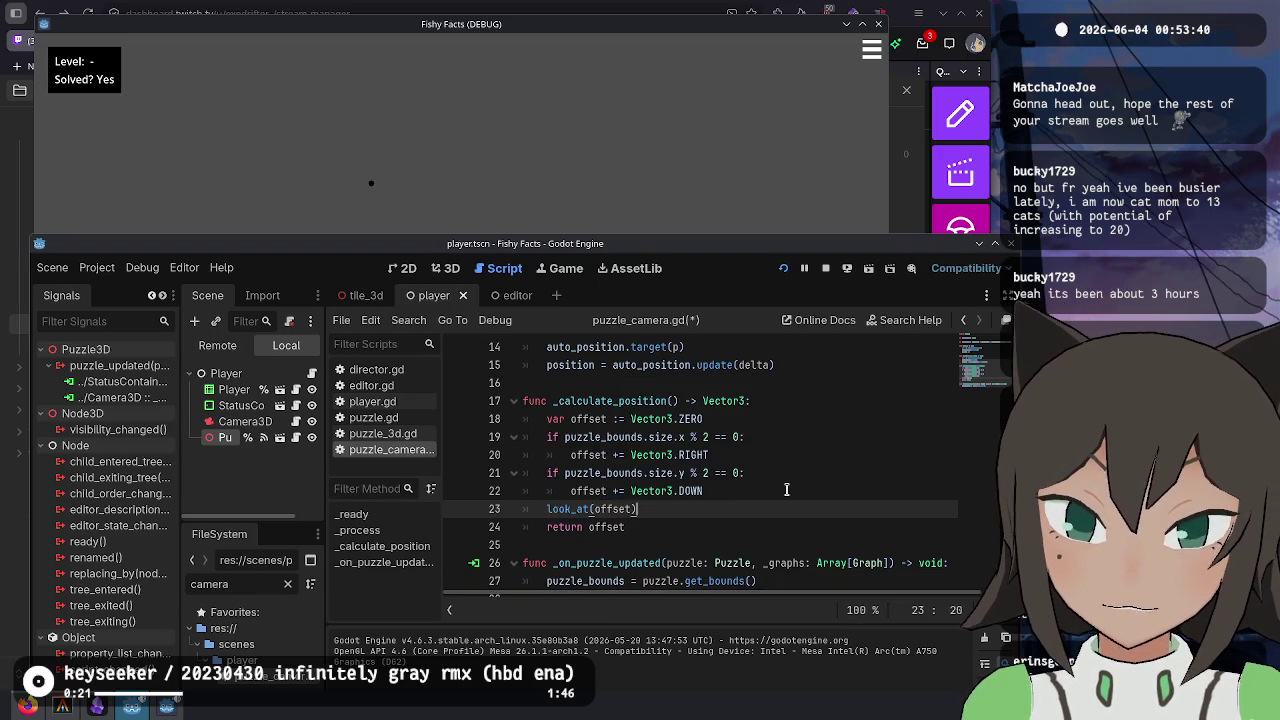
key("shift+Home")
- Restore the accidentally deleted look_at(offset) line and fix its indentation
key("BackSpace")
key("BackSpace")
key("BackSpace")
scroll(786, 489, "up", 3)
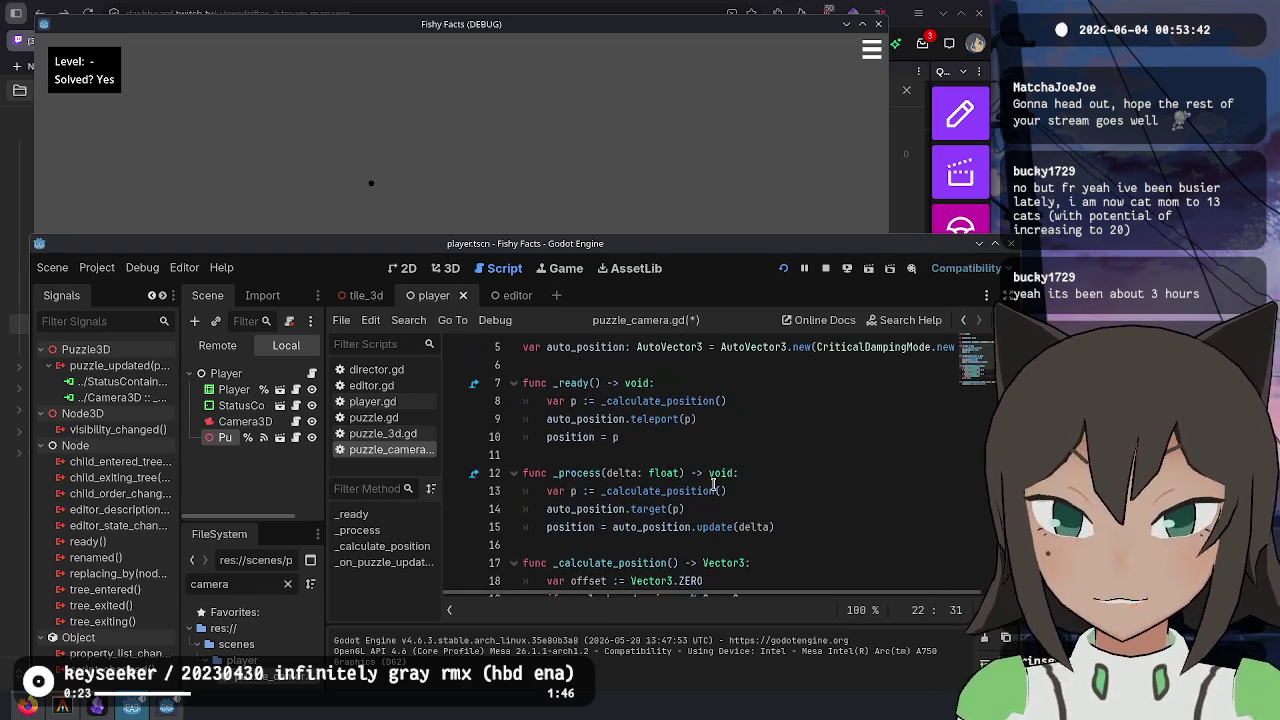
scroll(786, 489, "down", 3)
key("ctrl+z")
key("ctrl+z")
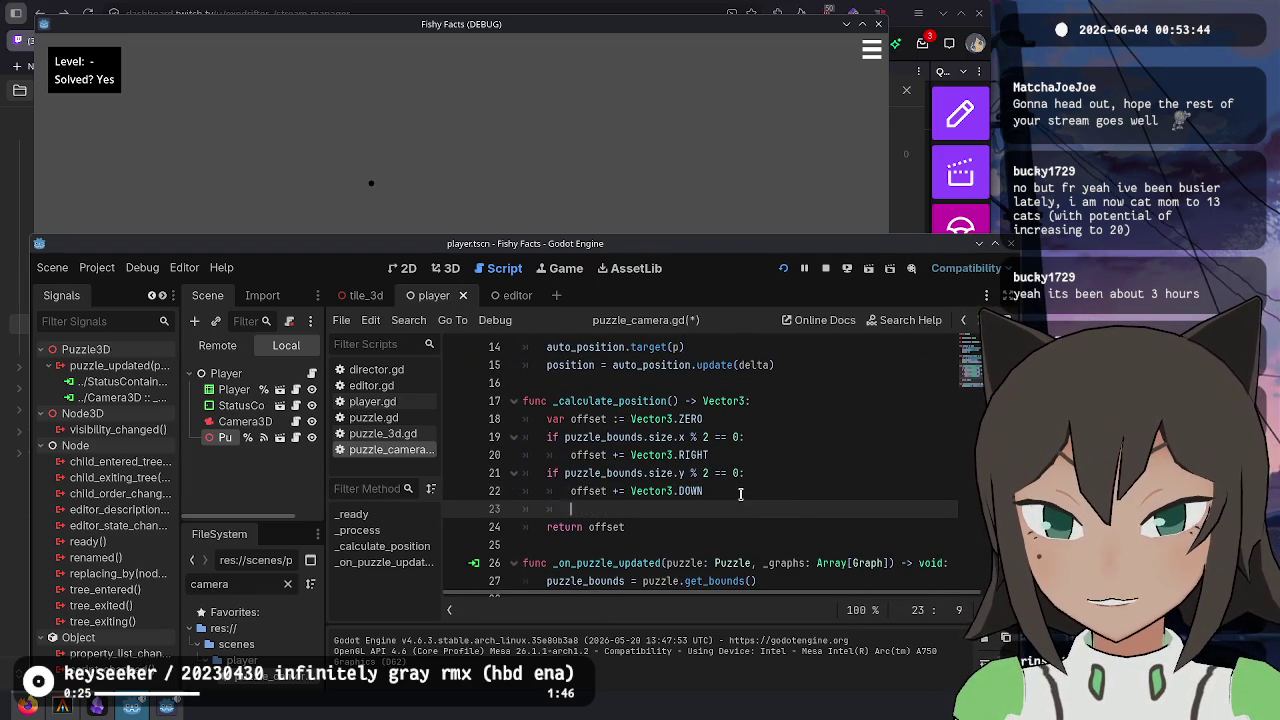
type("look_at(offset)")
left_click(571, 509)
key("BackSpace")
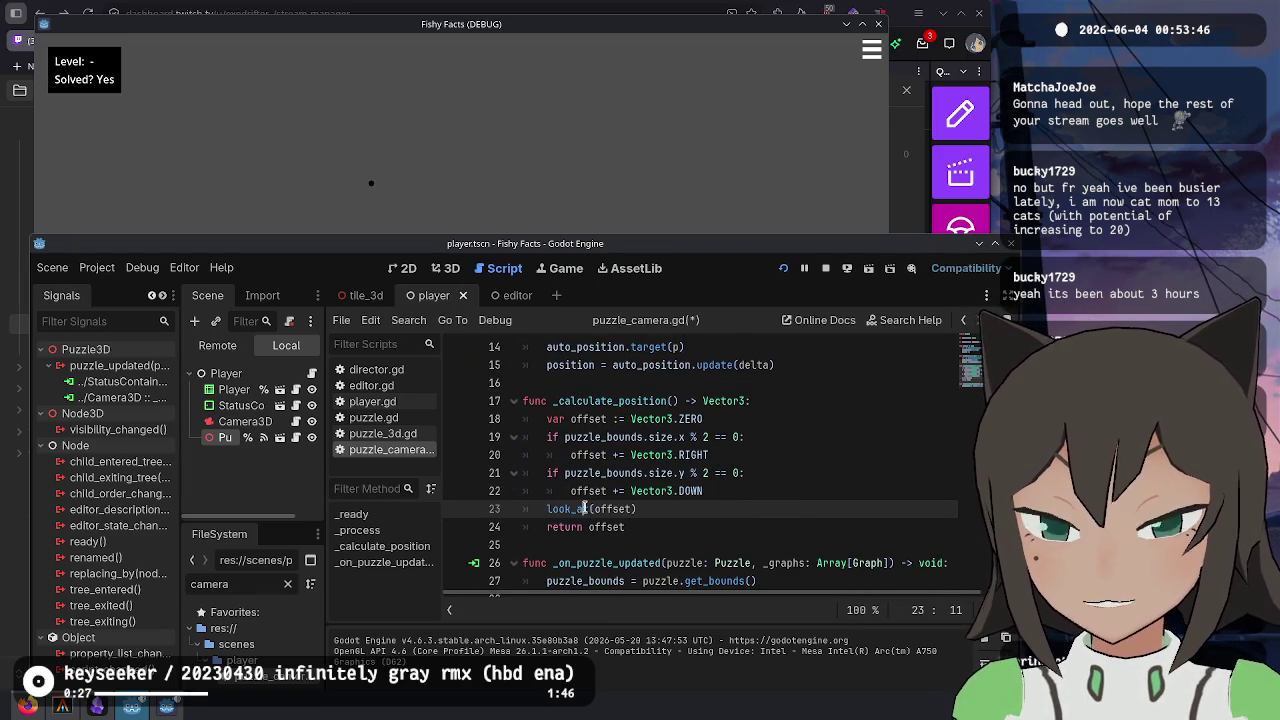
- Read the look_at documentation, then return to the script
left_click(584, 509, "ctrl")
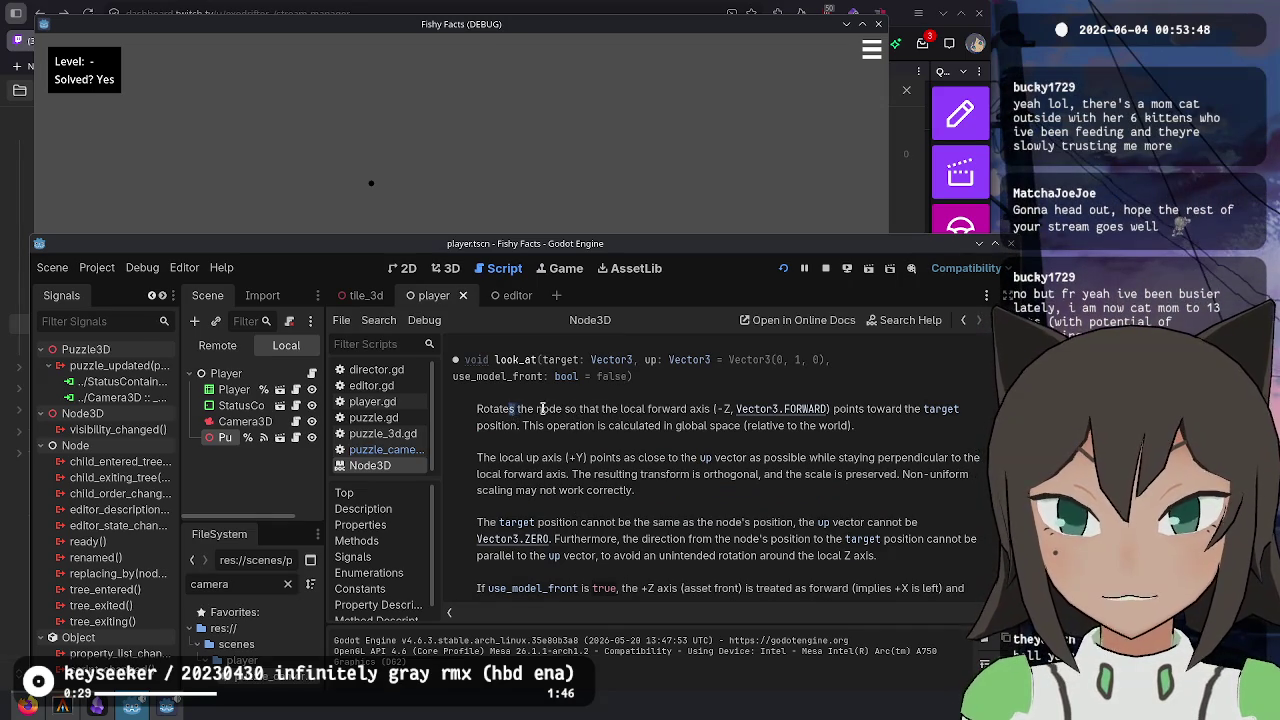
left_click_drag(541, 408, 630, 410)
scroll(700, 430, "down", 4)
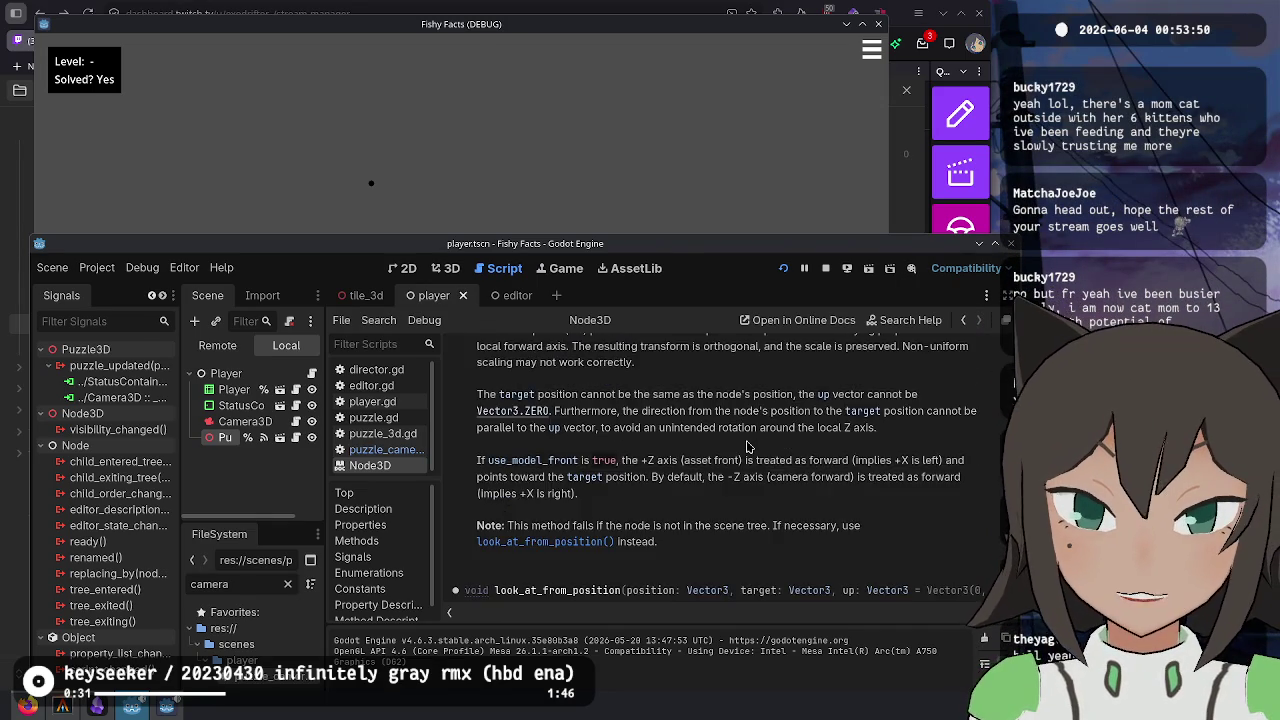
scroll(747, 445, "down", 3)
scroll(747, 441, "up", 8)
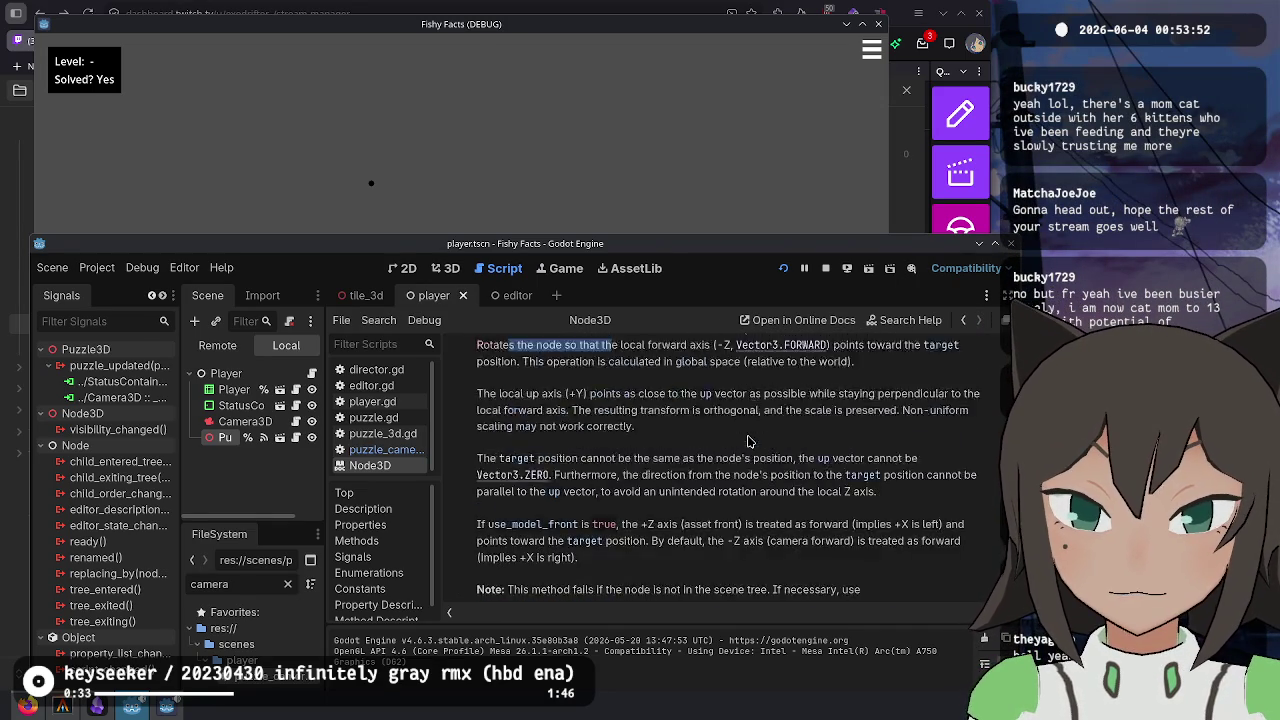
key("ctrl+w")
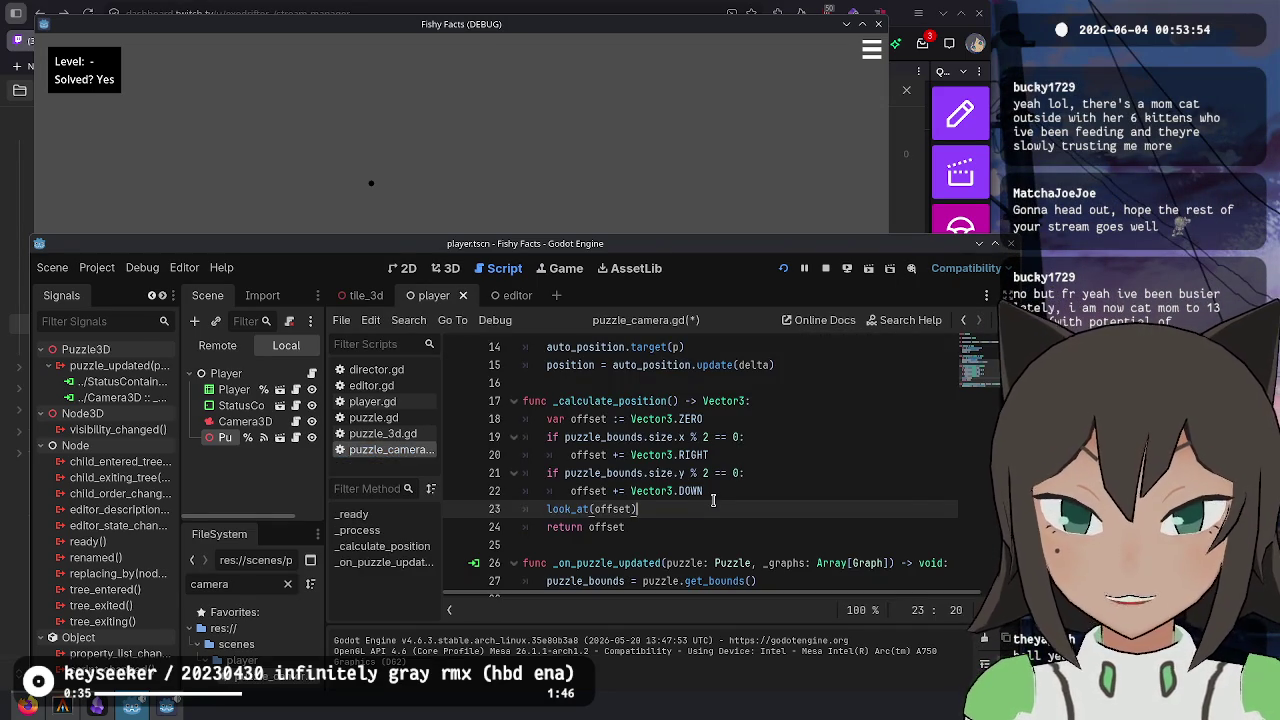
- Replace the look_at(offset) line with a bare 'projection' on line 23
key("ctrl+shift+k")
key("Return")
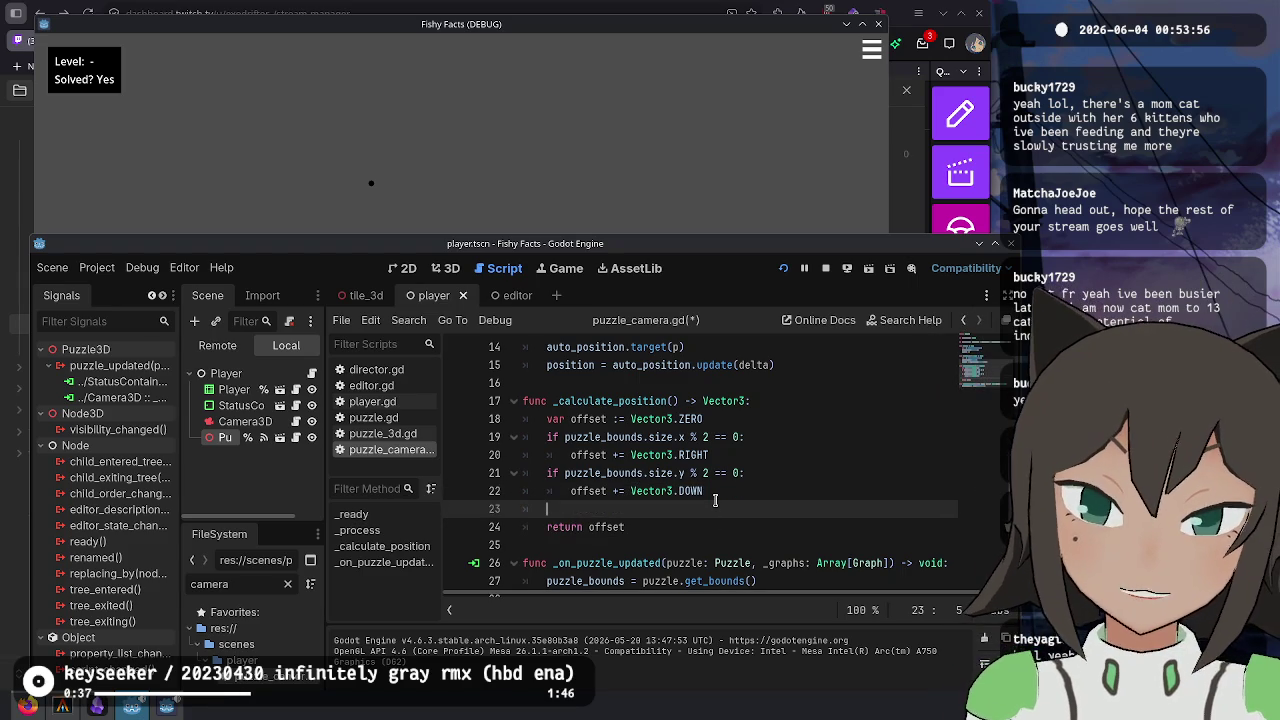
type("projection")
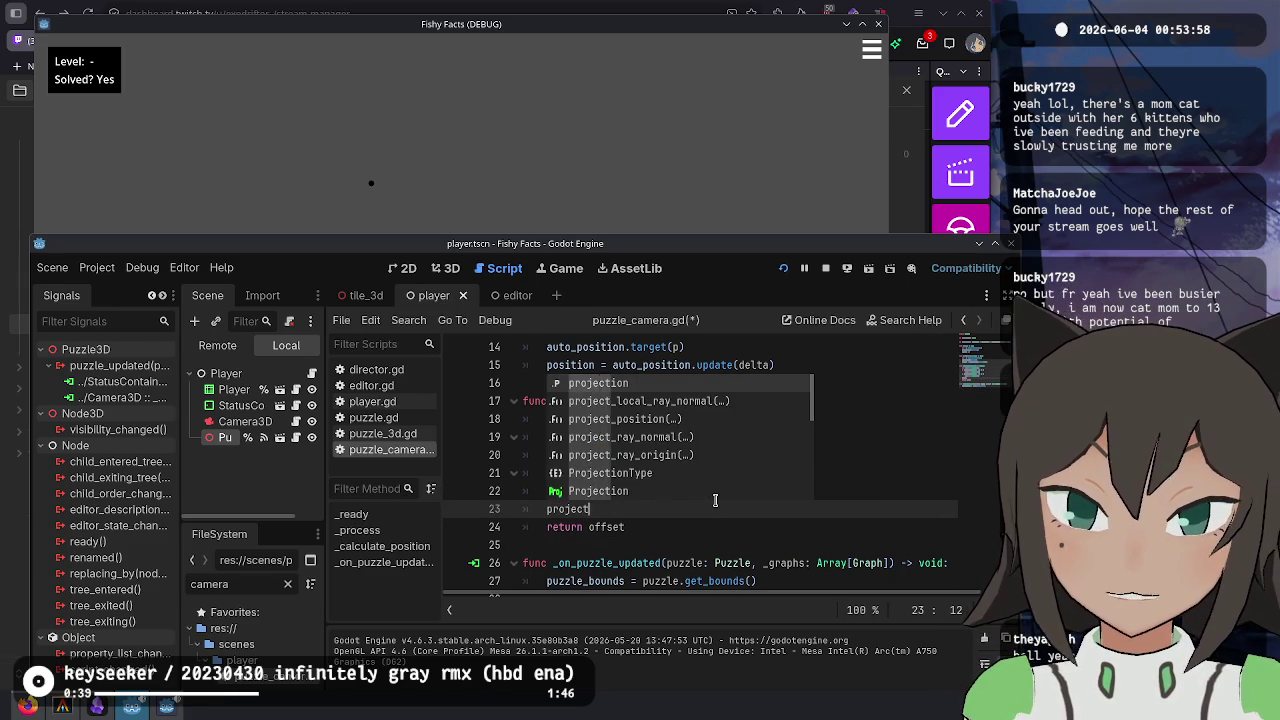
key("Escape")
- Browse the Camera3D projection and Projection class docs, then go back to puzzle_camera.gd
key("alt+F1")
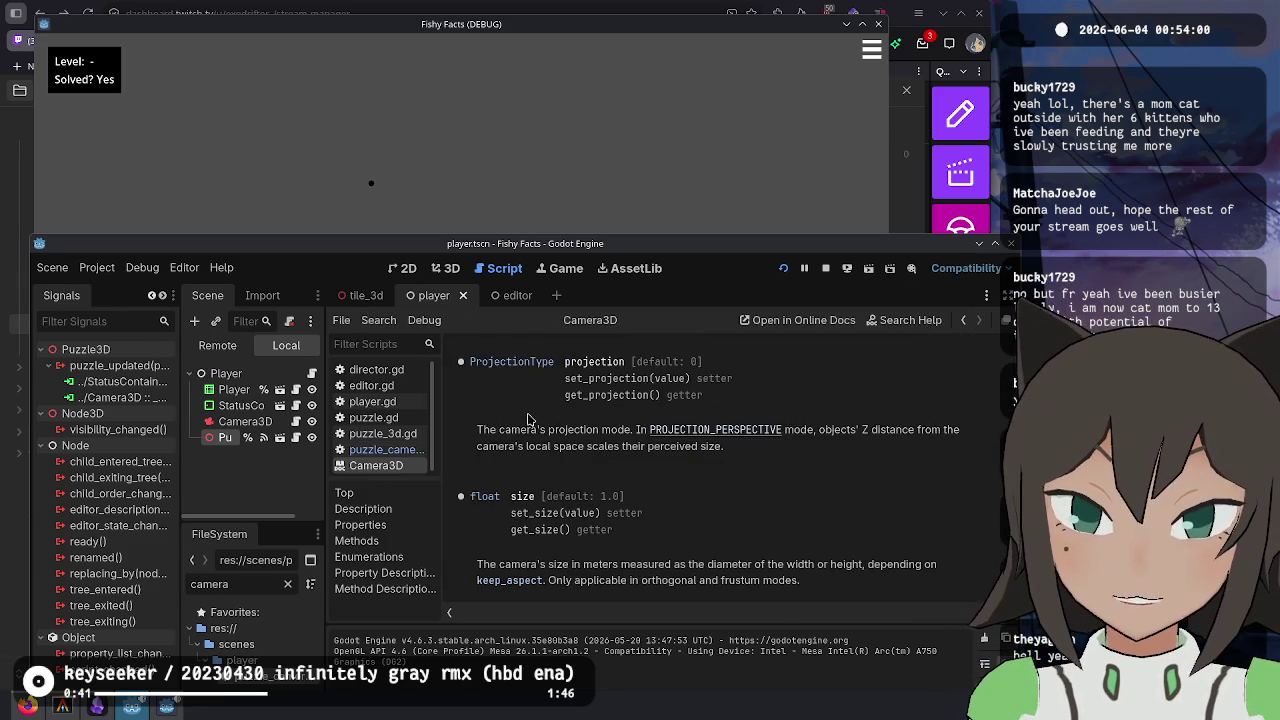
scroll(535, 434, "up", 10)
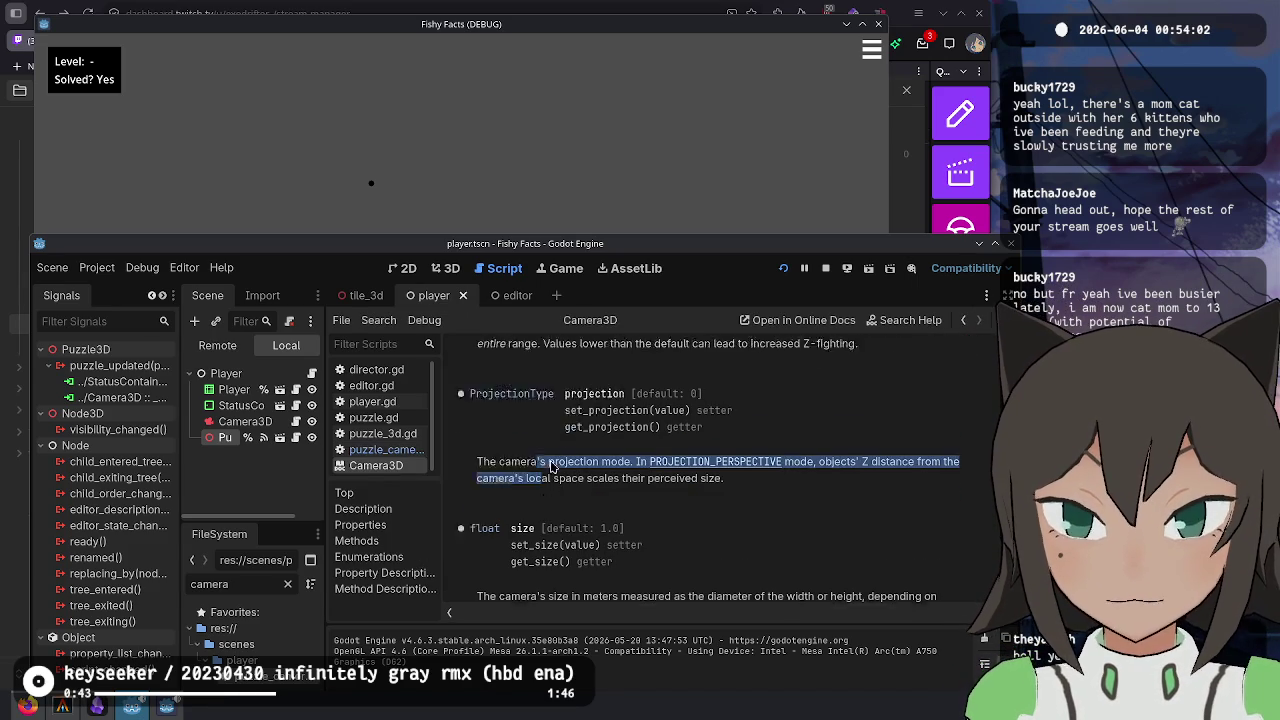
scroll(738, 458, "up", 5)
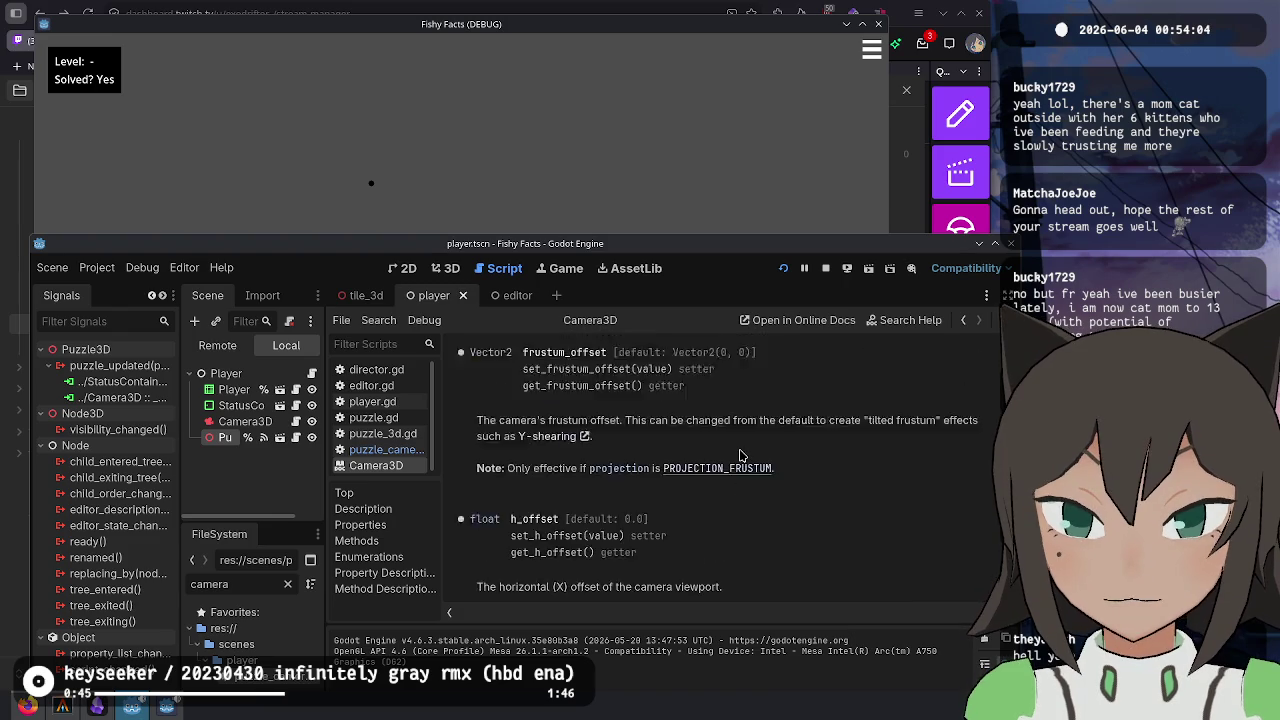
scroll(740, 455, "up", 10)
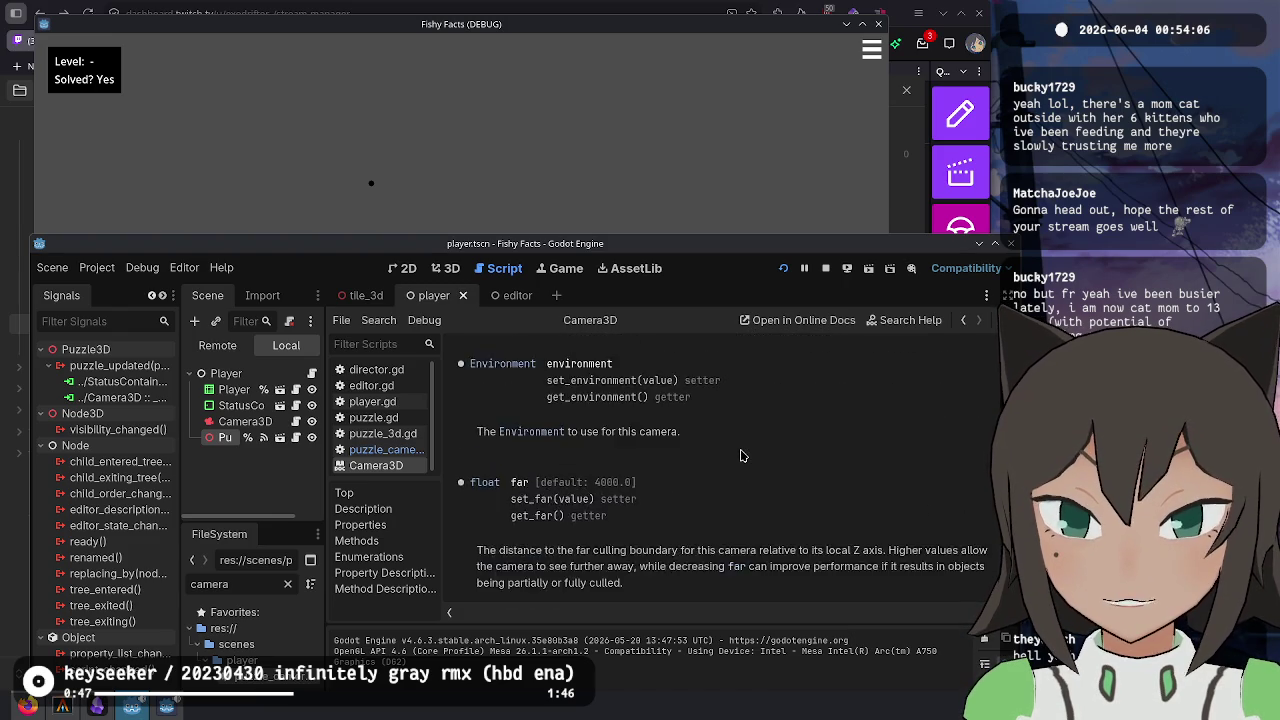
scroll(744, 444, "up", 15)
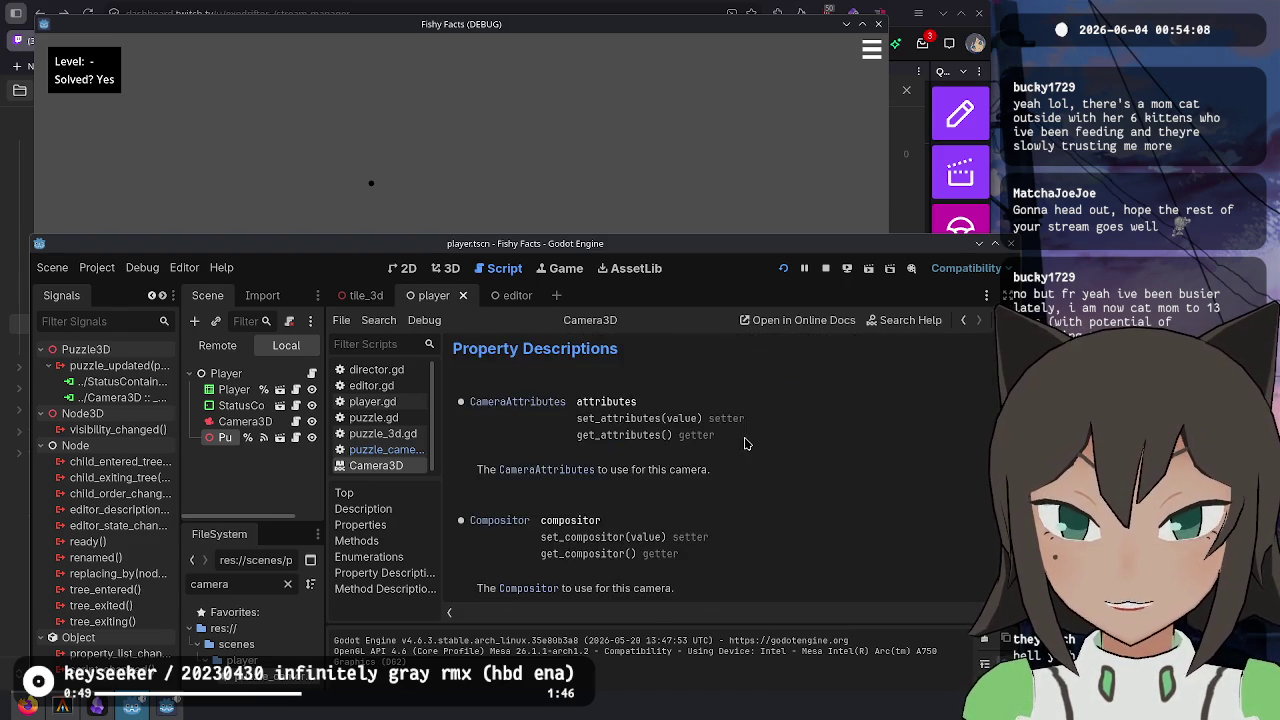
scroll(740, 444, "up", 10)
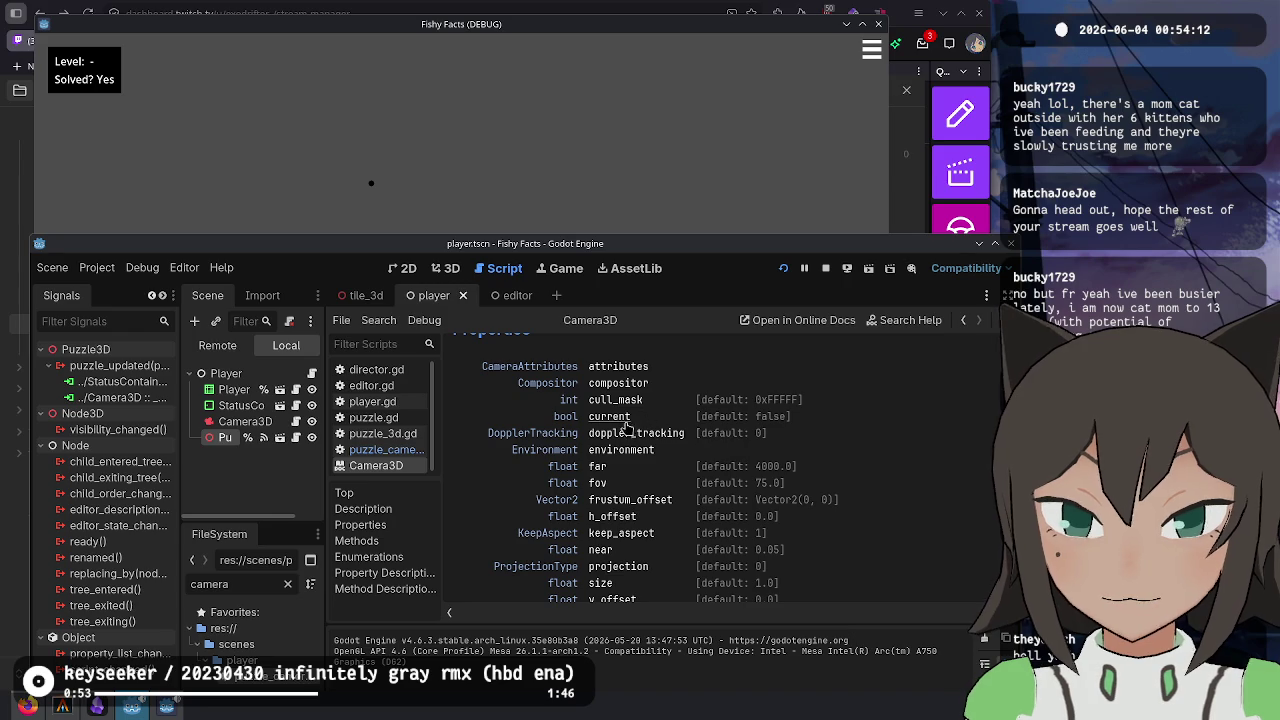
scroll(625, 468, "down", 2)
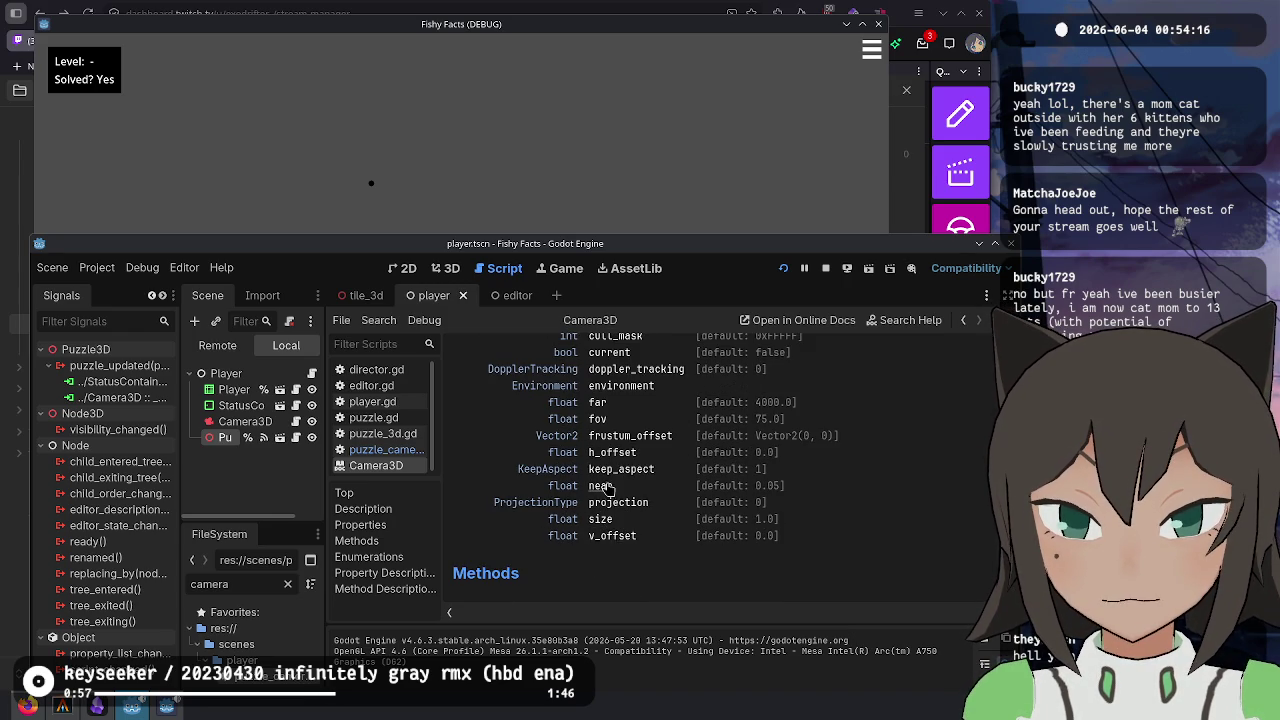
scroll(609, 480, "up", 1)
scroll(605, 470, "up", 2)
scroll(605, 440, "down", 10)
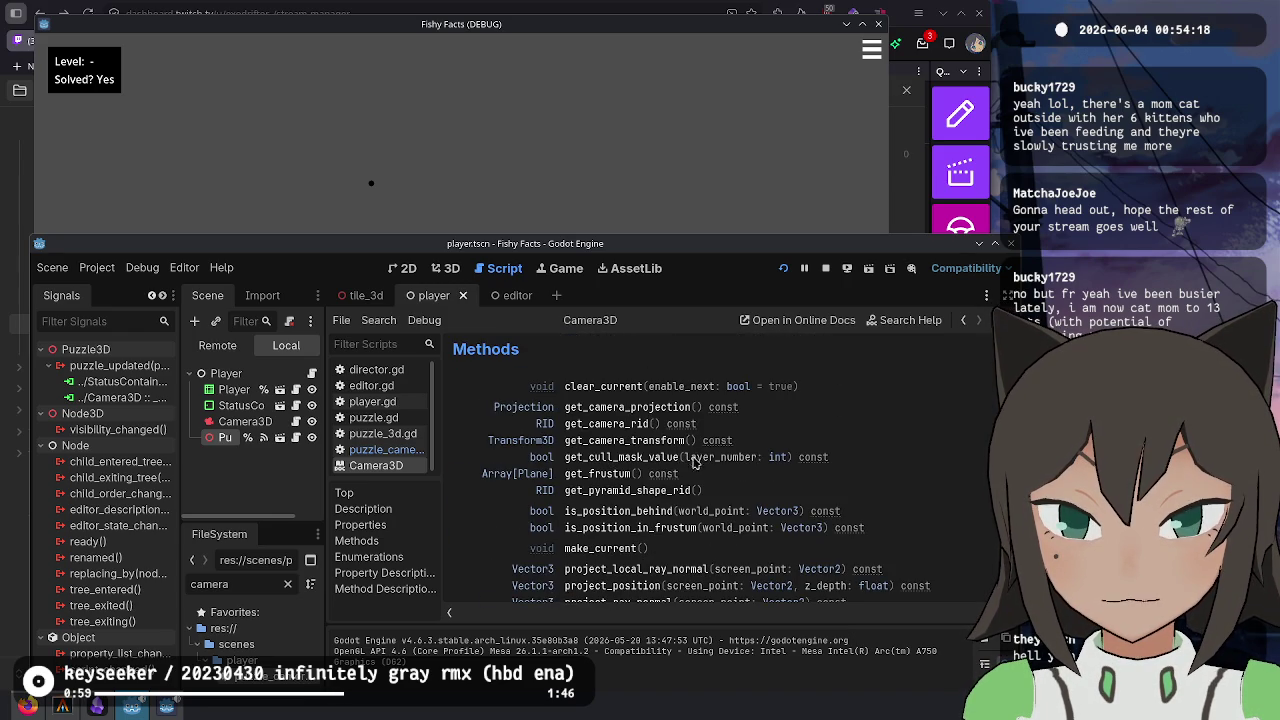
left_click(545, 408)
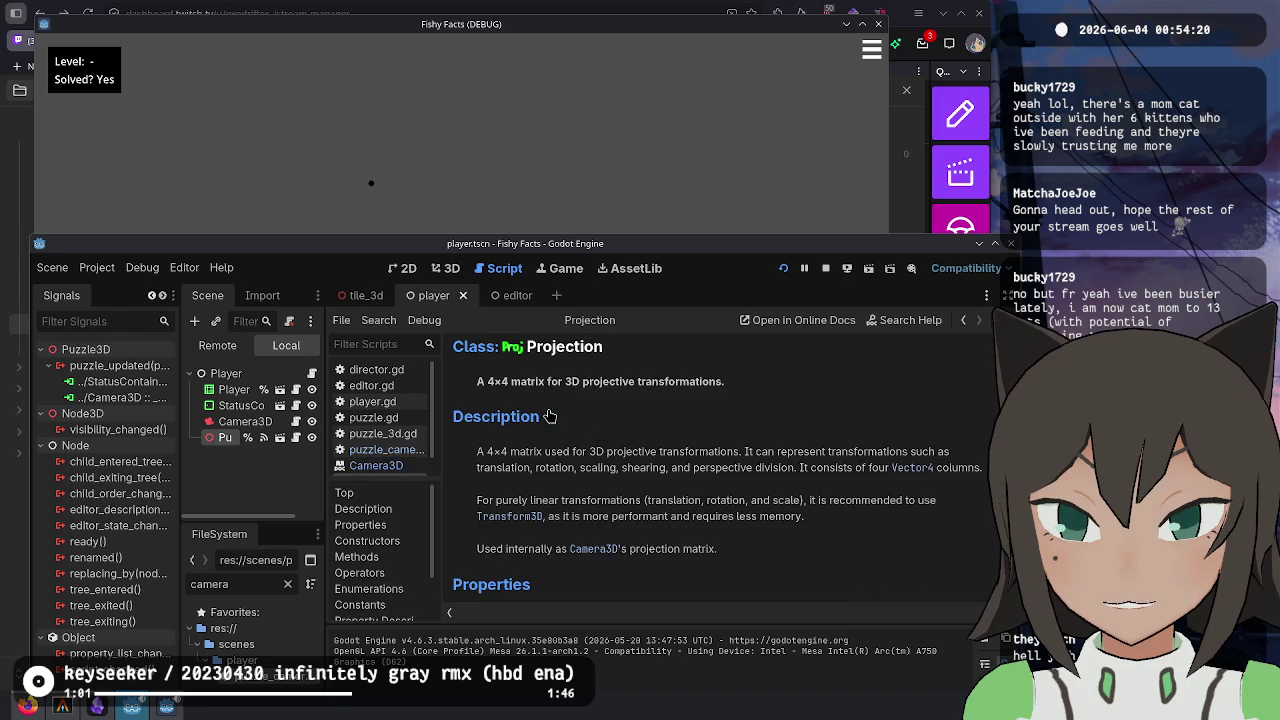
key("alt+Left")
key("alt+Left")
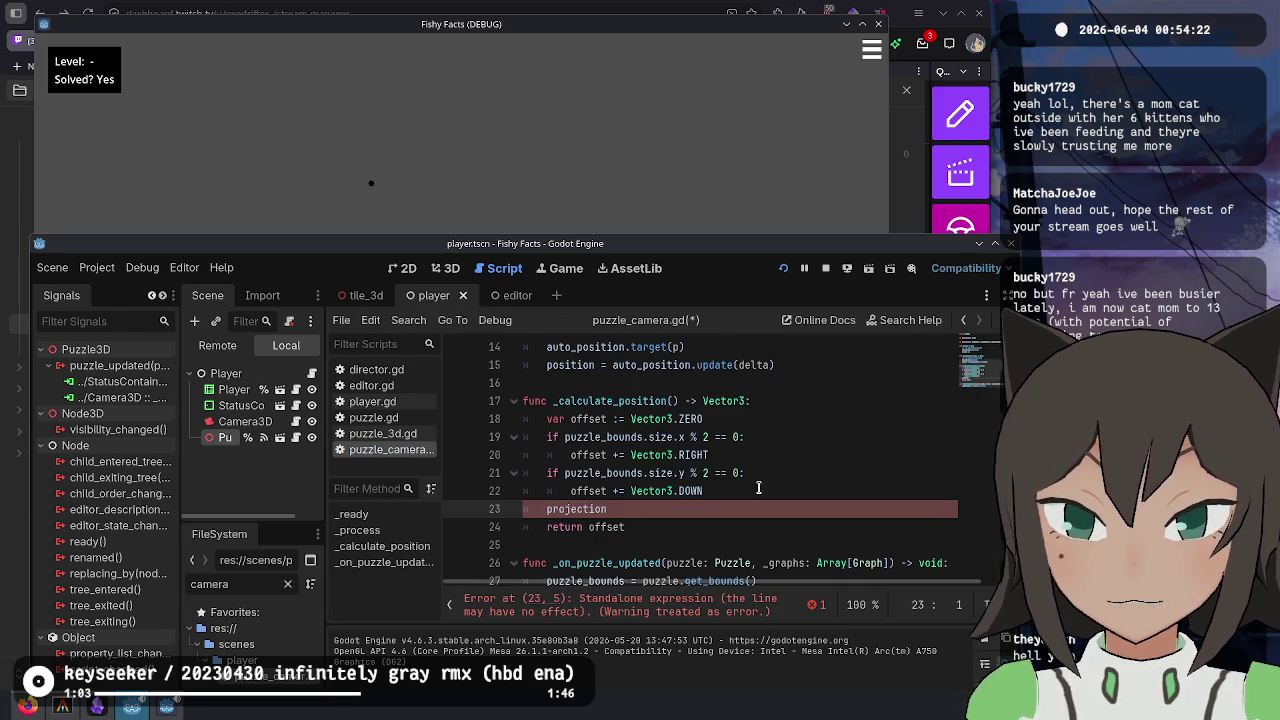
- Write get_camera_projection().inverse() * offset on line 23 using autocomplete
key("ctrl+BackSpace")
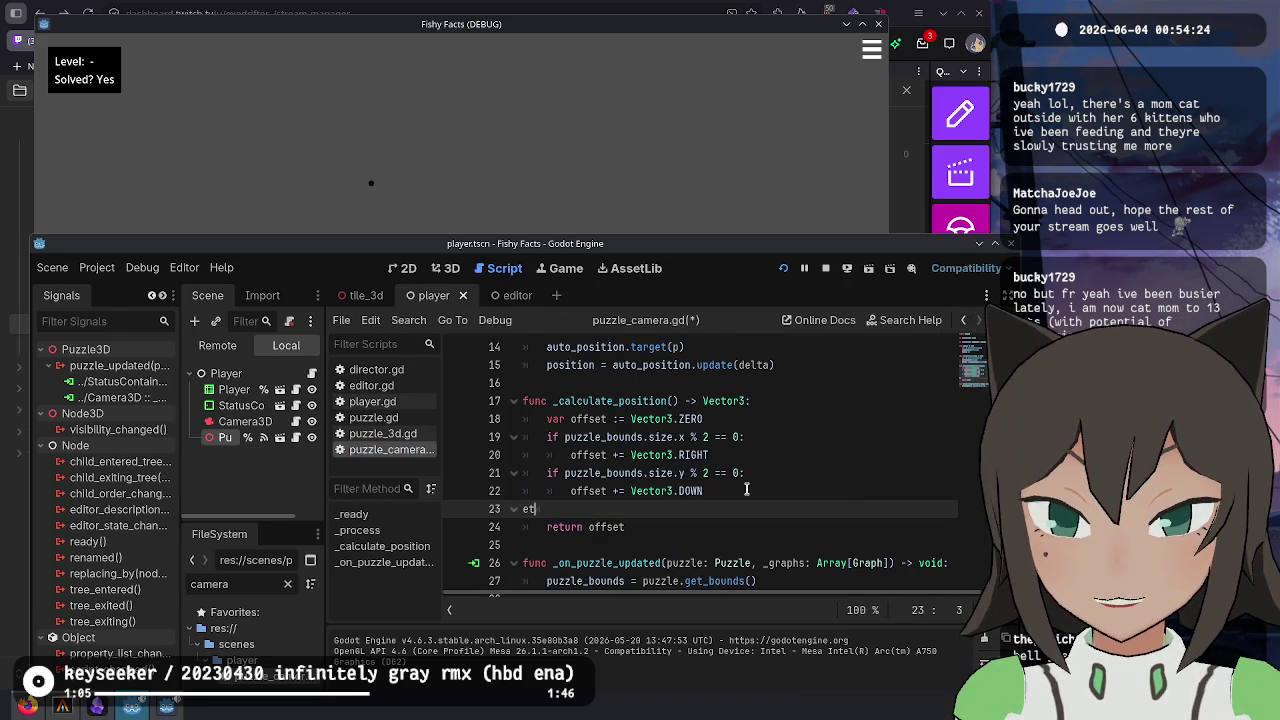
type("gt_carme")
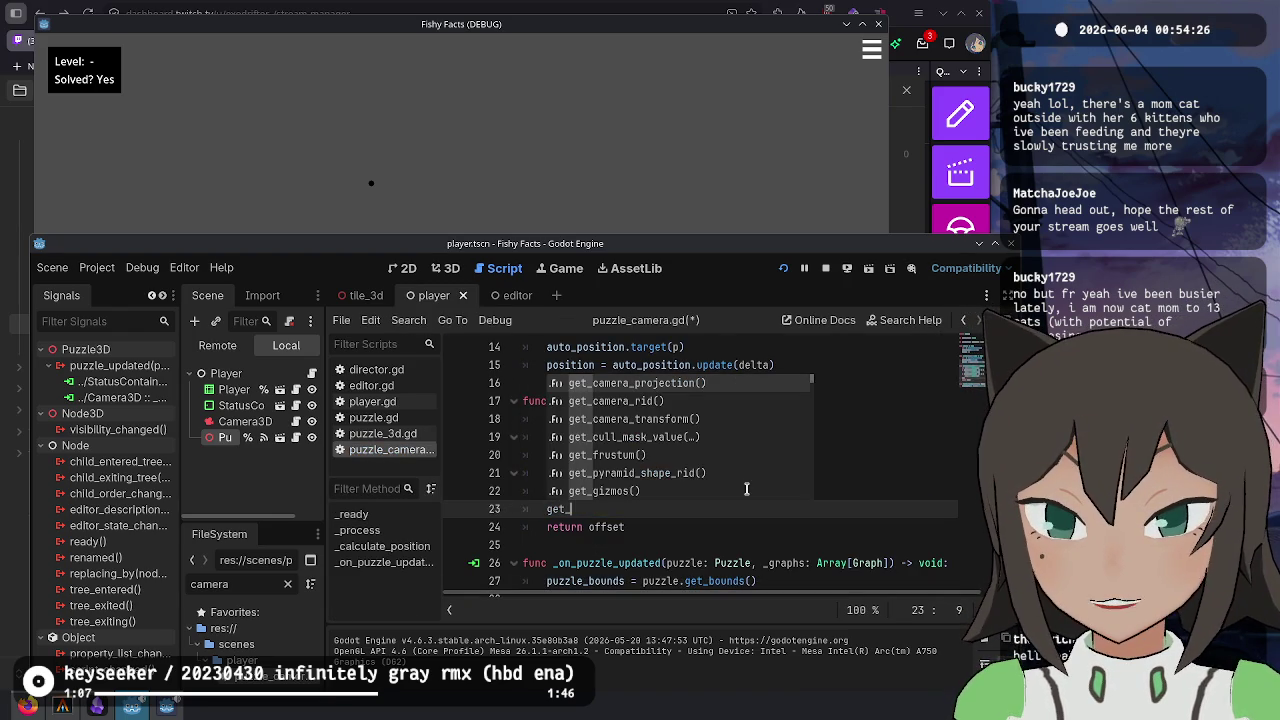
type("mera")
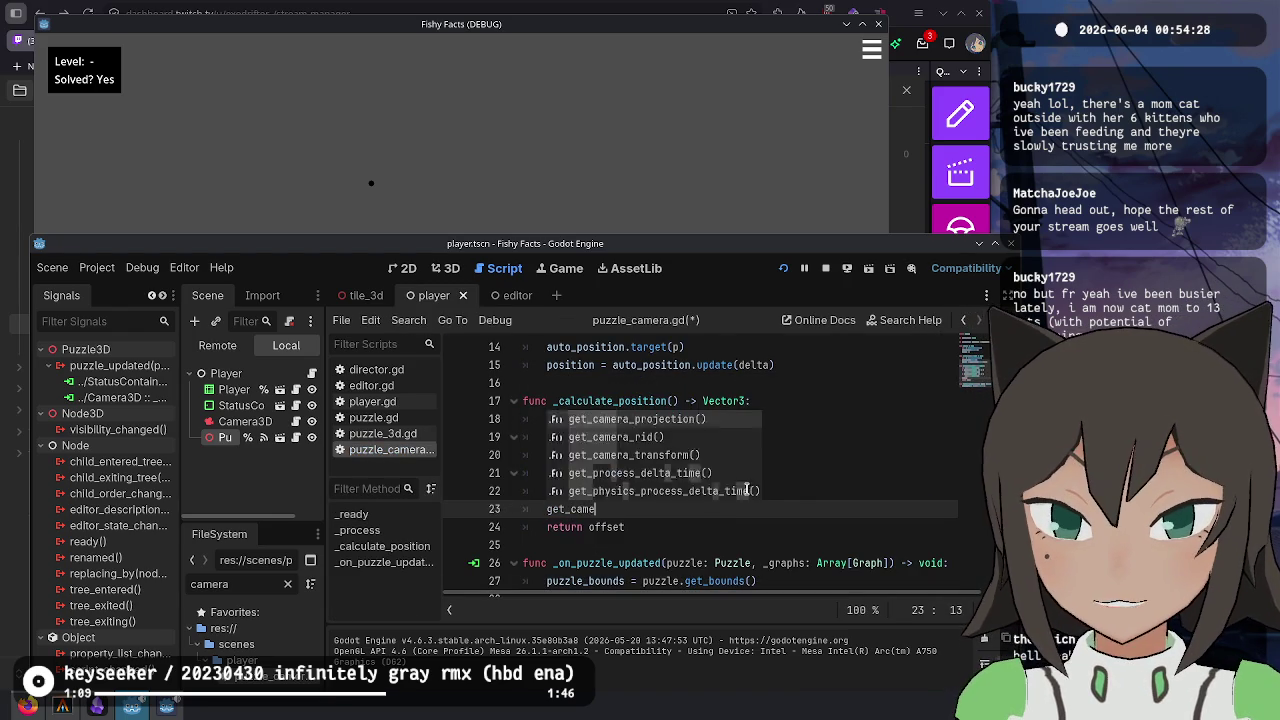
key("Return")
type(".")
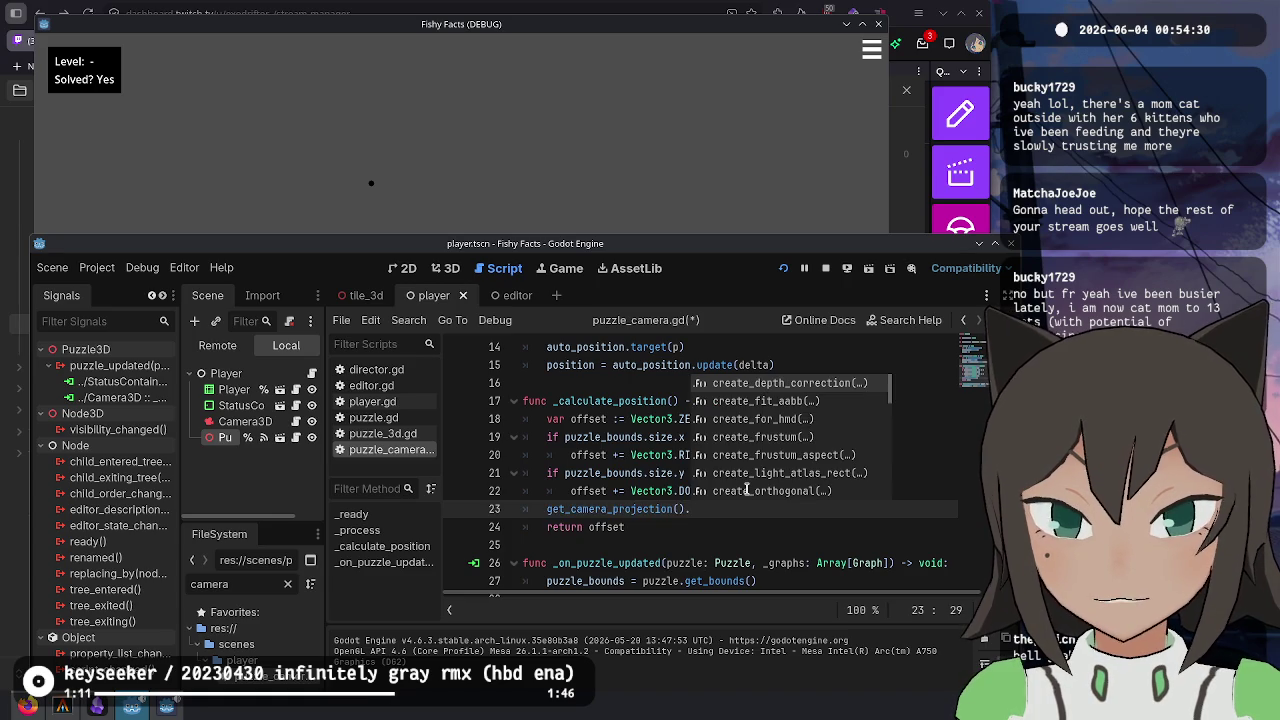
type("inv")
key("Return")
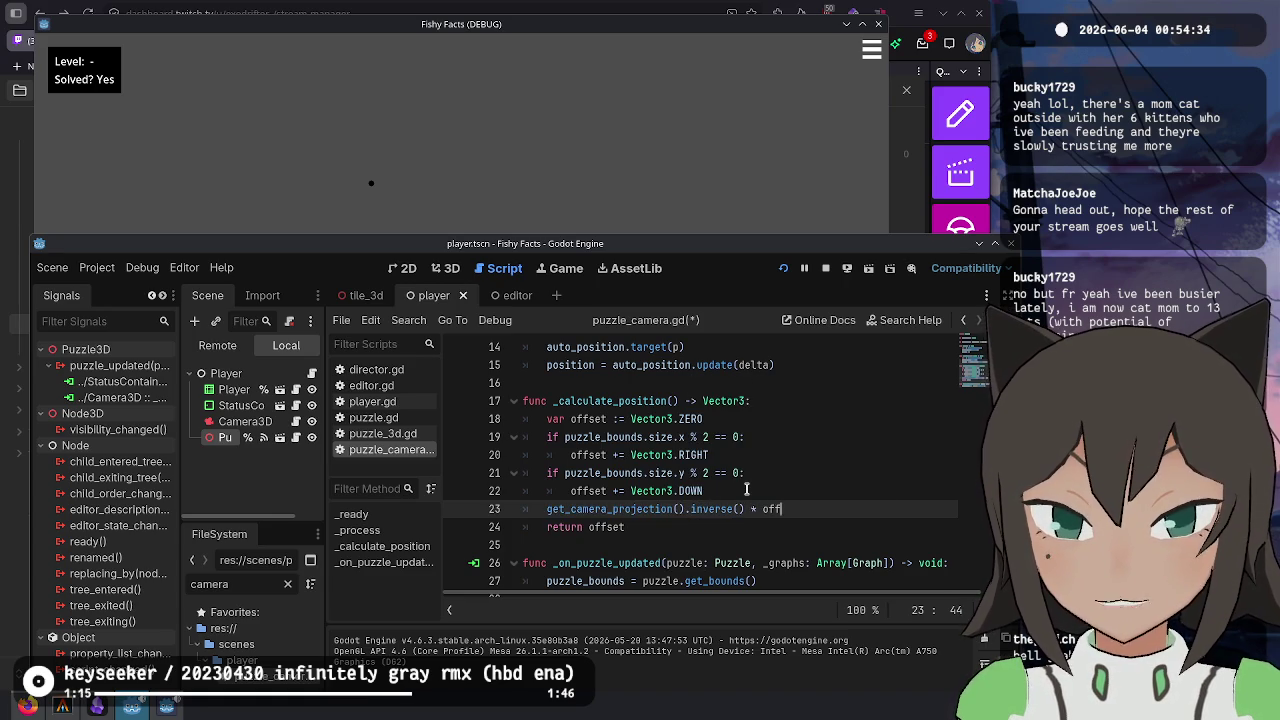
type("set")
key("Return")
- Move that expression into the return statement in place of 'offset'
key("Home")
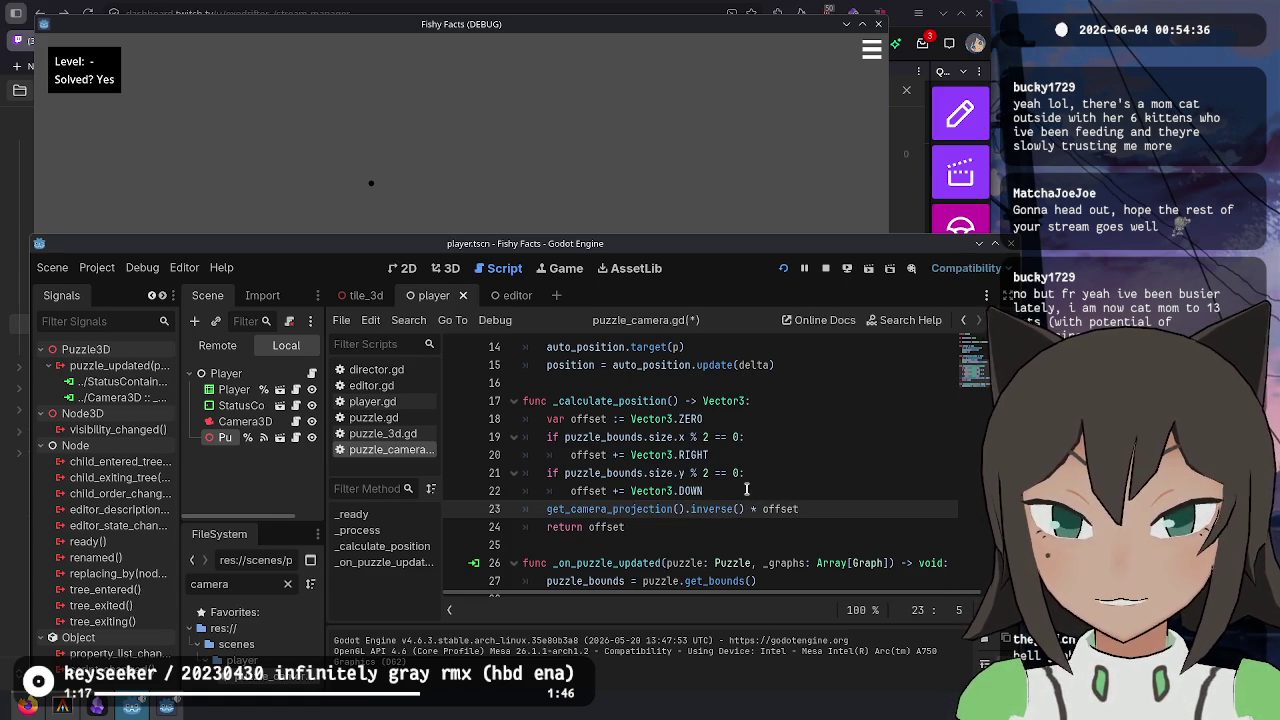
key("shift+End")
key("ctrl+x")
key("Down")
key("End")
key("ctrl+shift+Left")
key("ctrl+v")
- Tidy the merged return line, save the script, and delete the trailing offset
key("Up")
key("Delete")
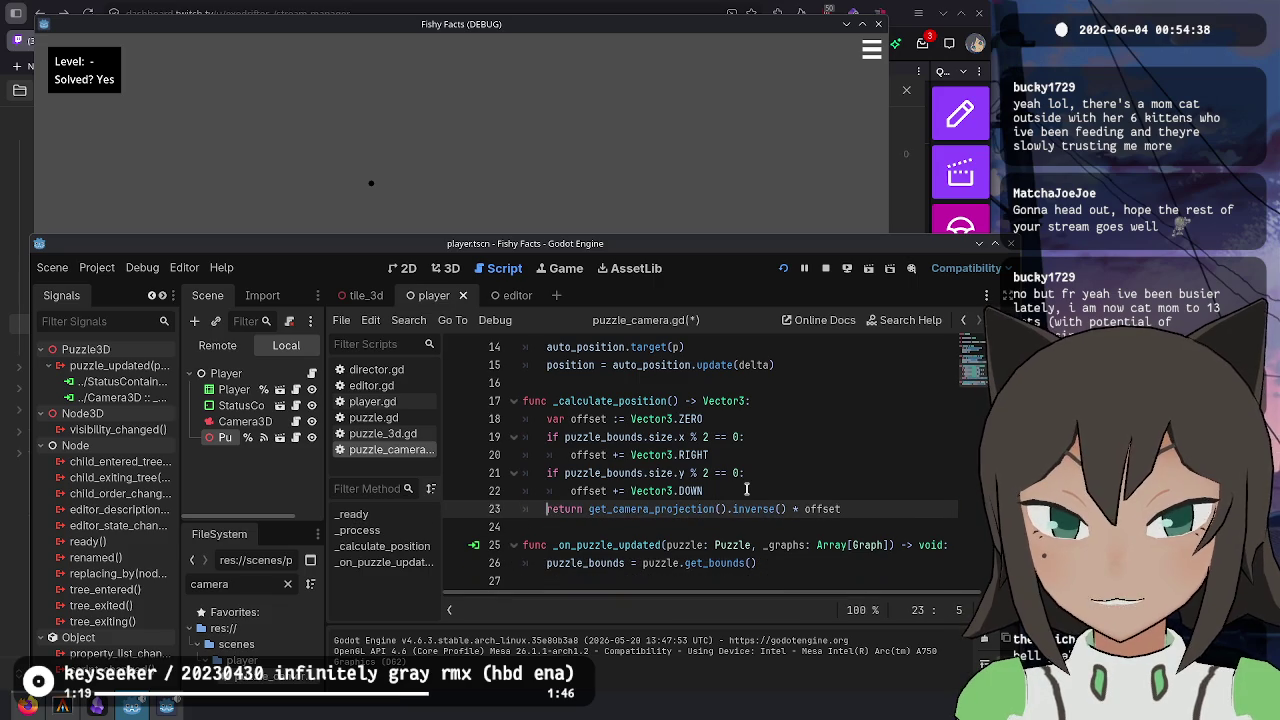
key("ctrl+s")
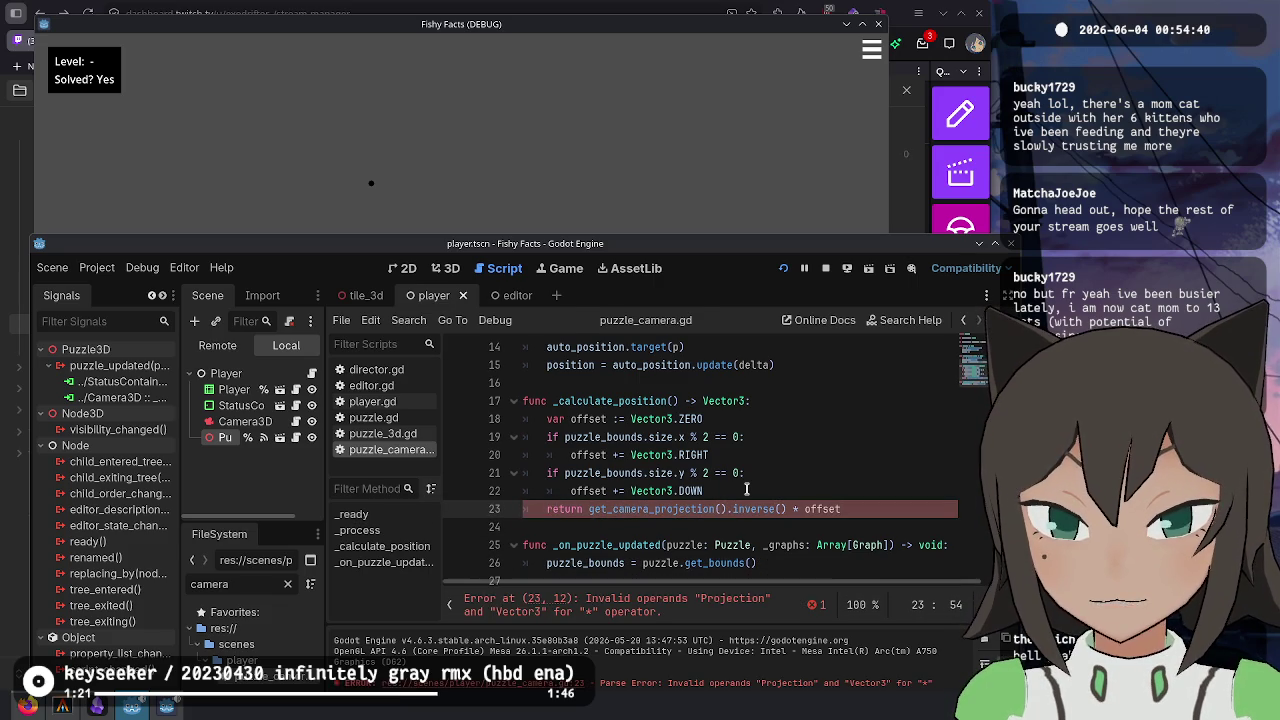
key("ctrl+shift+Left")
key("BackSpace")
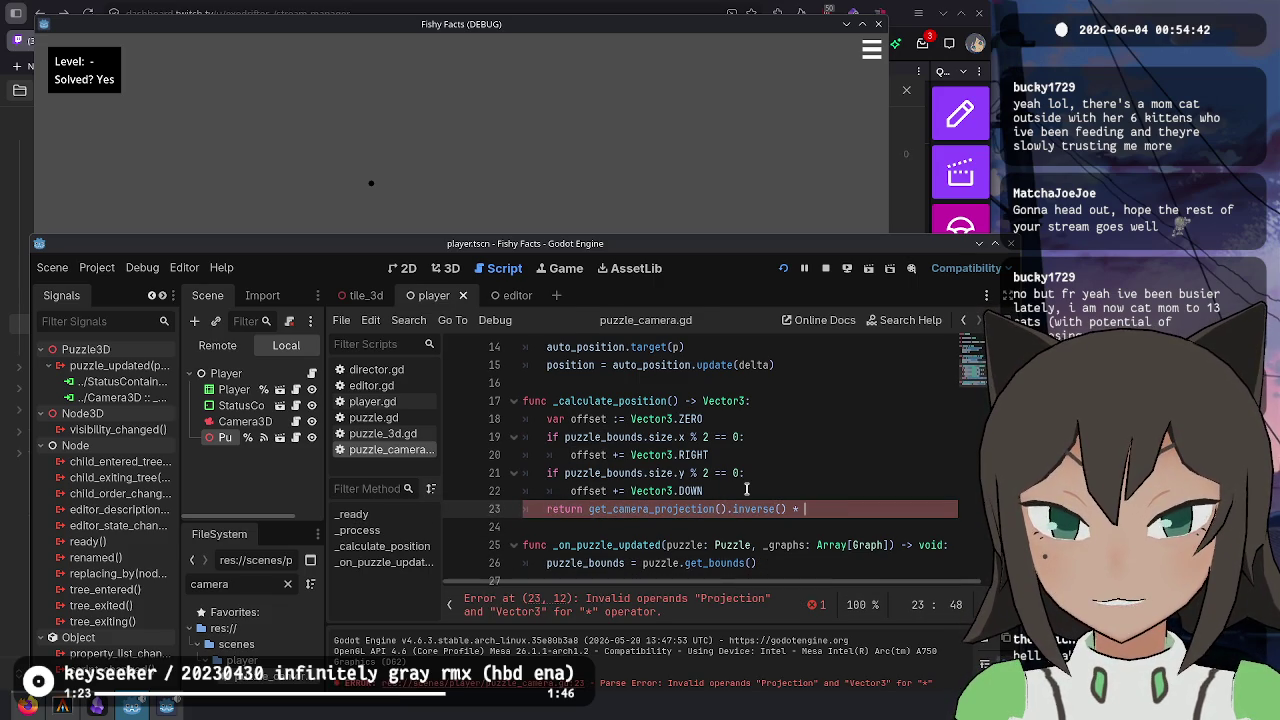
- Try putting 'offset *' before the projection, then restore the 'return' keyword
key("ctrl+Left")
key("ctrl+Left")
key("ctrl+Left")
type("offset *")
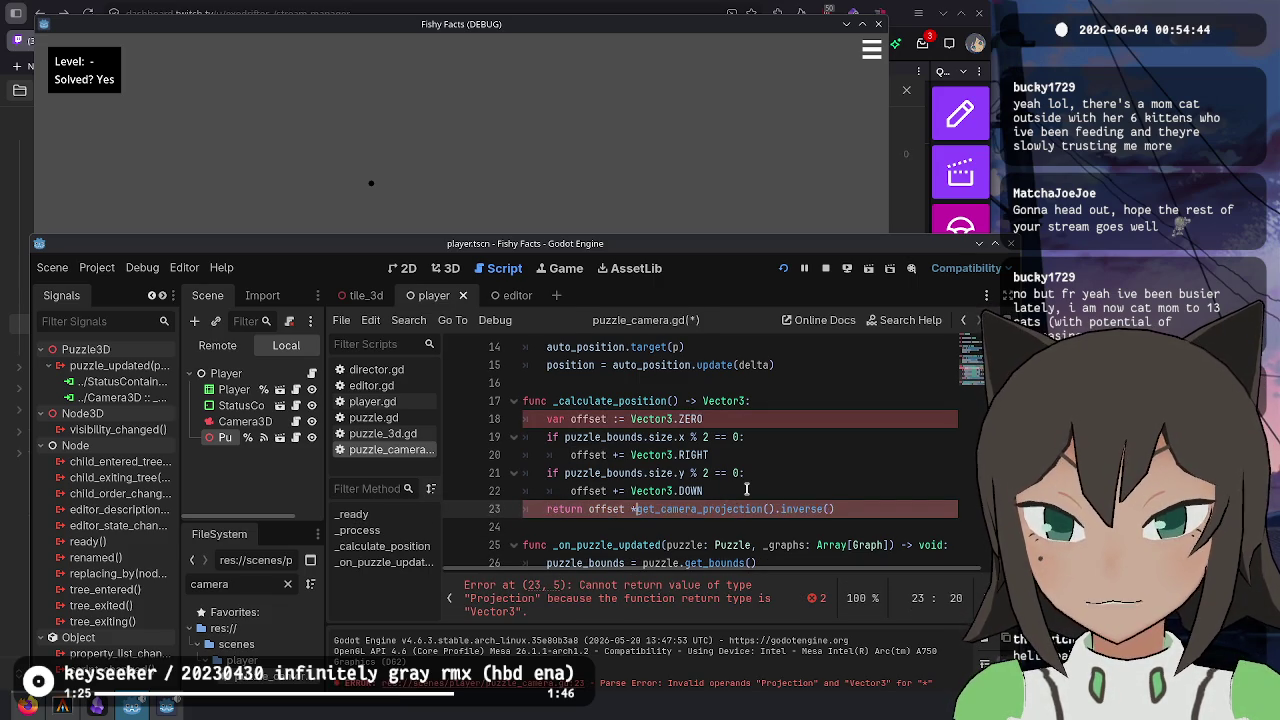
key("ctrl+shift+Left")
key("ctrl+shift+Left")
key("ctrl+shift+Left")
type("return")
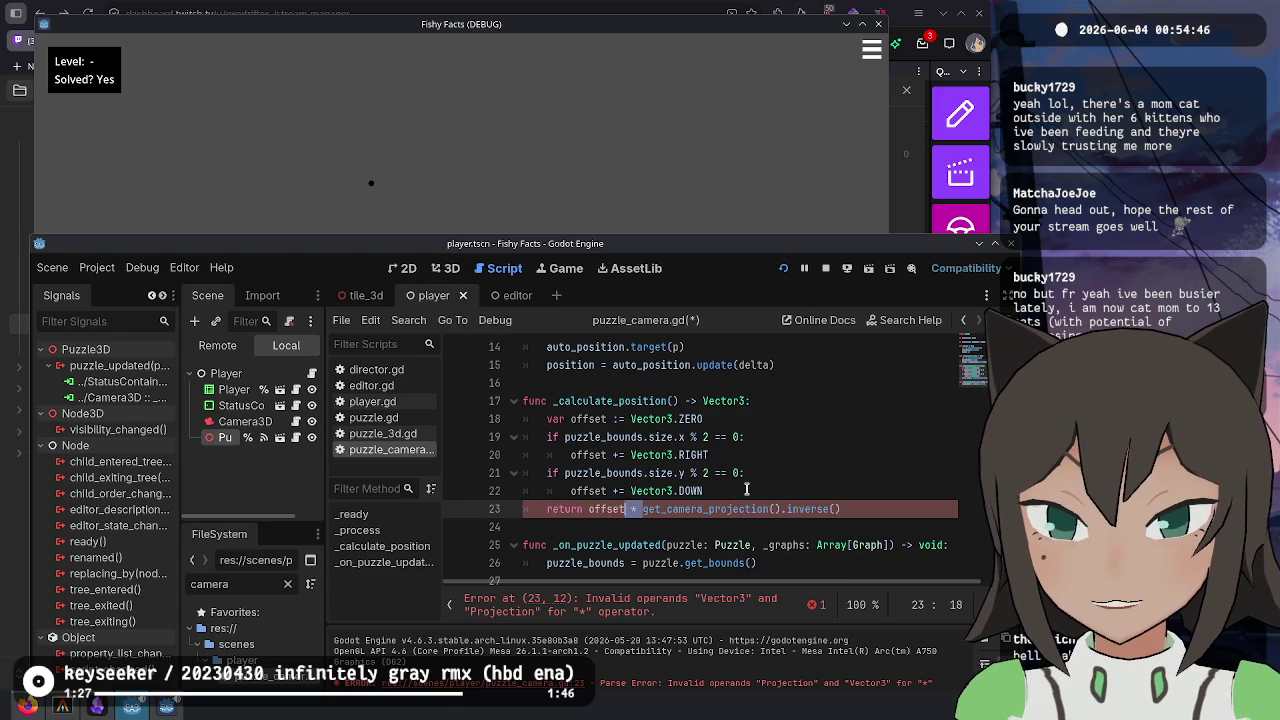
key("End")
- Browse the Projection member suggestions after a dot on inverse()
type(".")
key("Down")
key("Down")
key("Down")
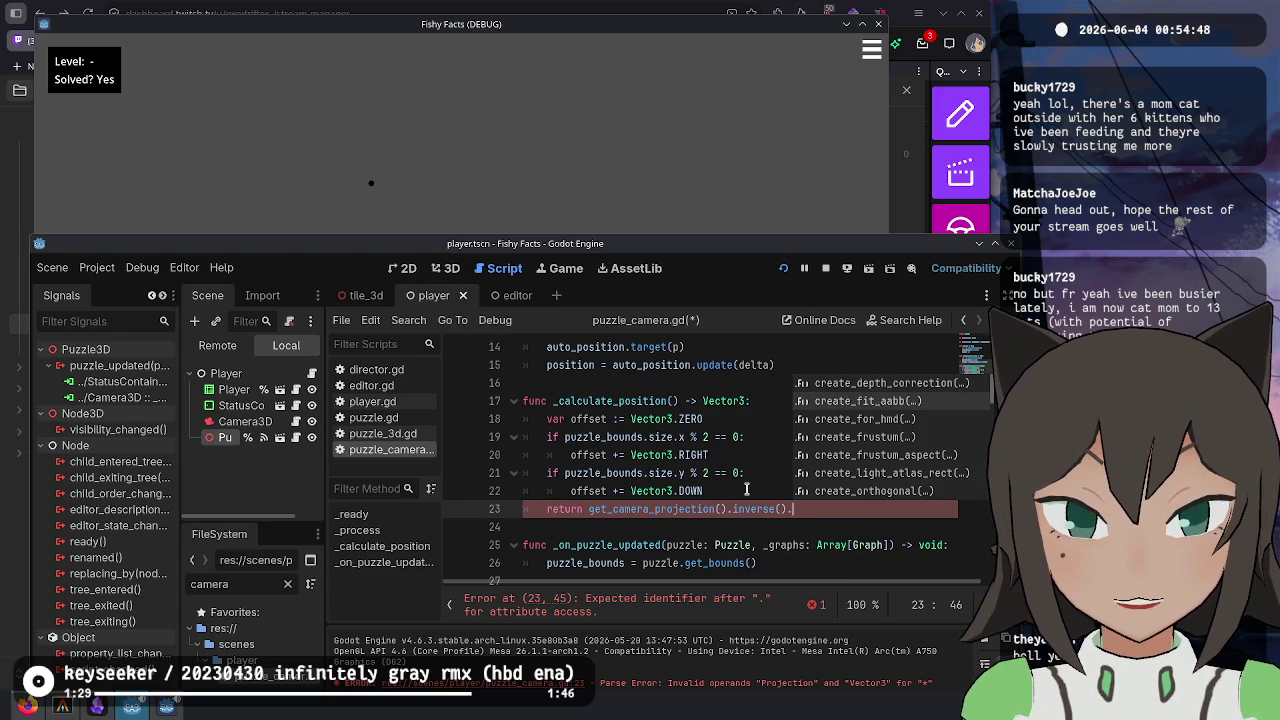
key("Down")
key("Down")
key("Down")
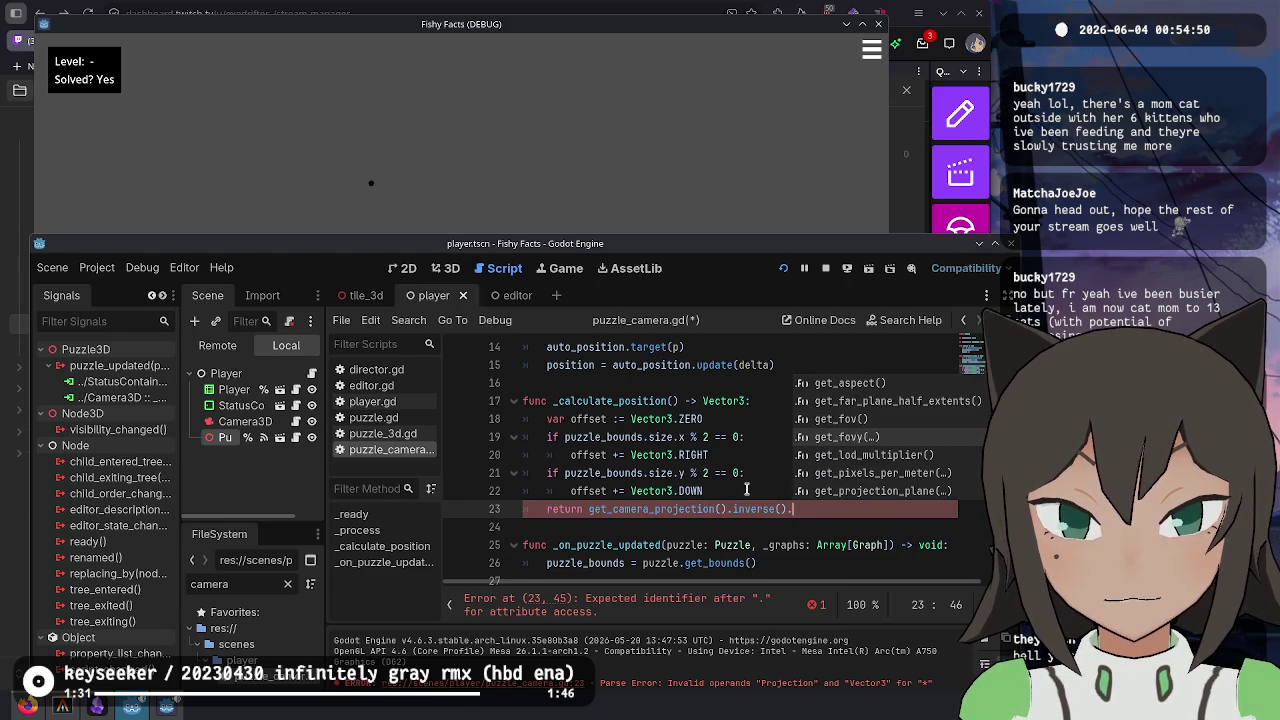
key("Down")
key("Down")
key("Down")
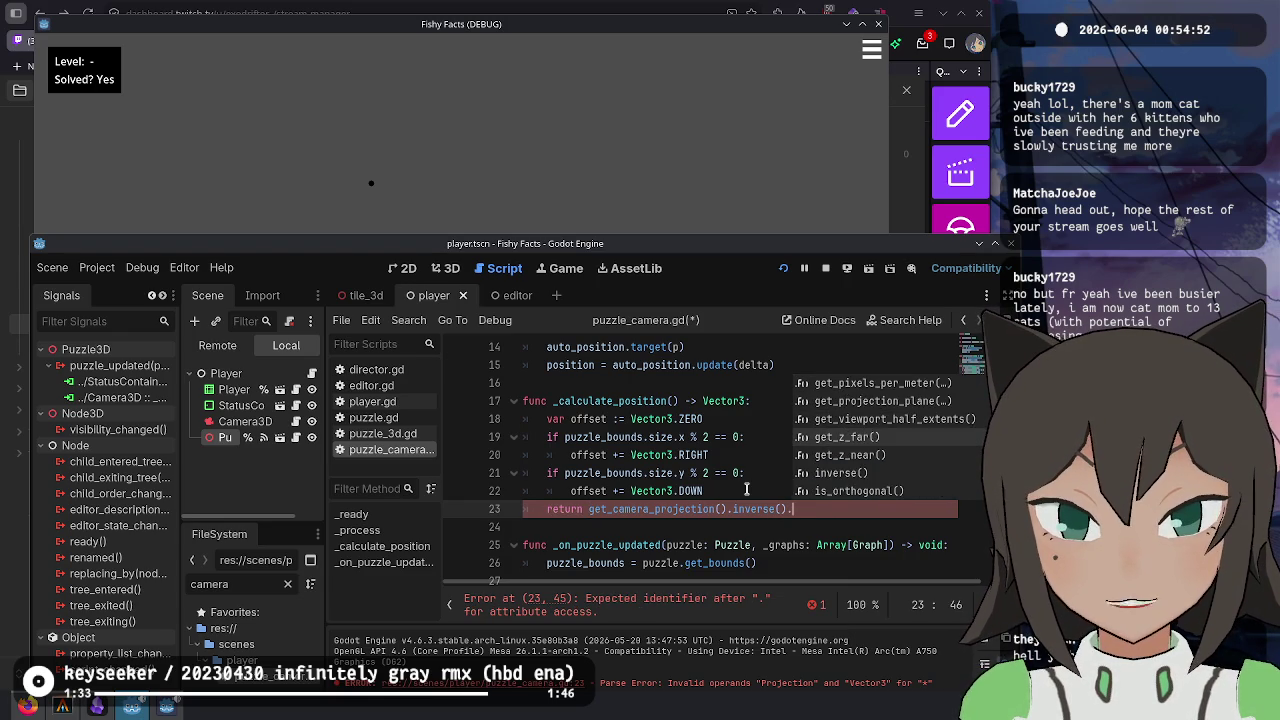
key("Down")
key("Down")
key("Down")
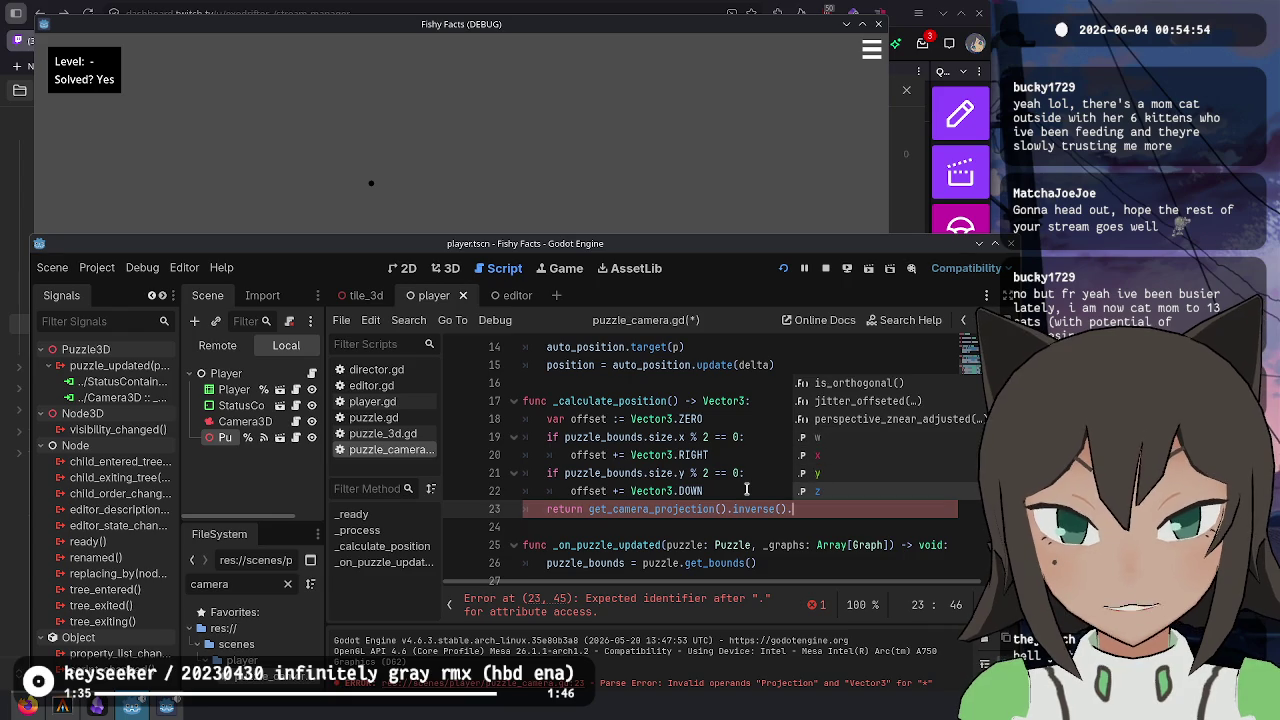
key("Up")
key("Up")
key("Up")
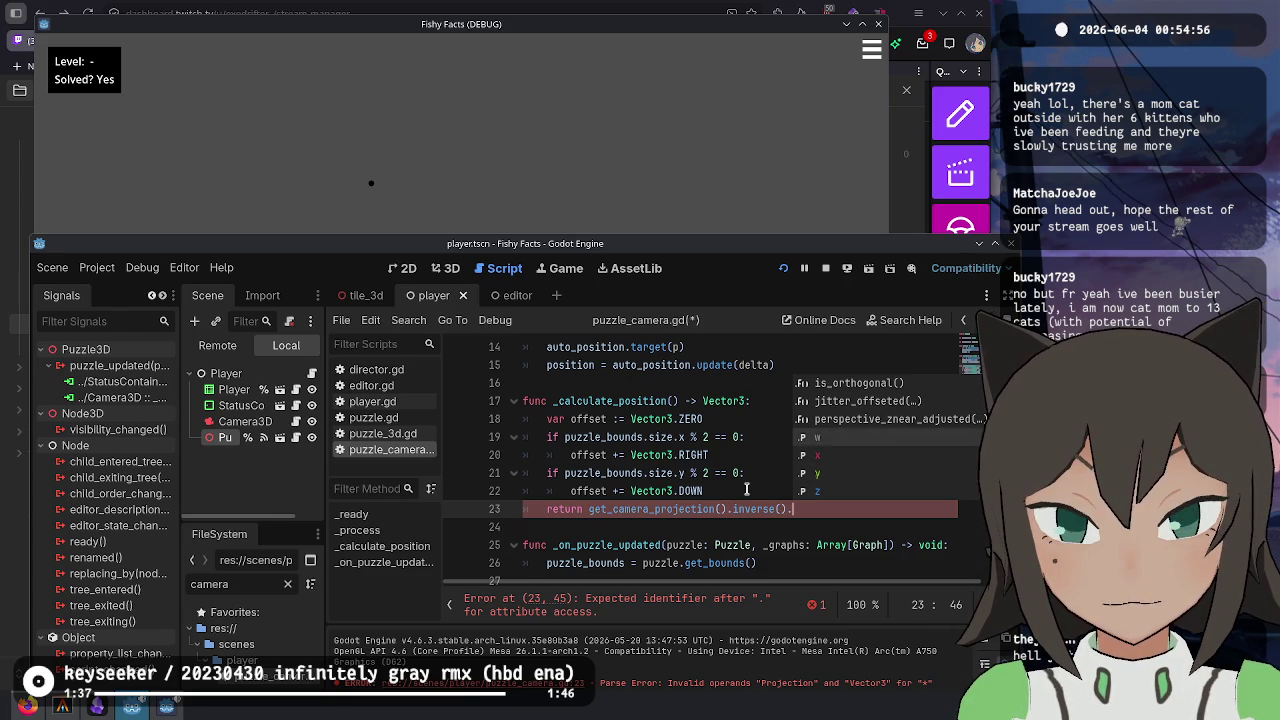
key("Up")
key("Up")
key("Up")
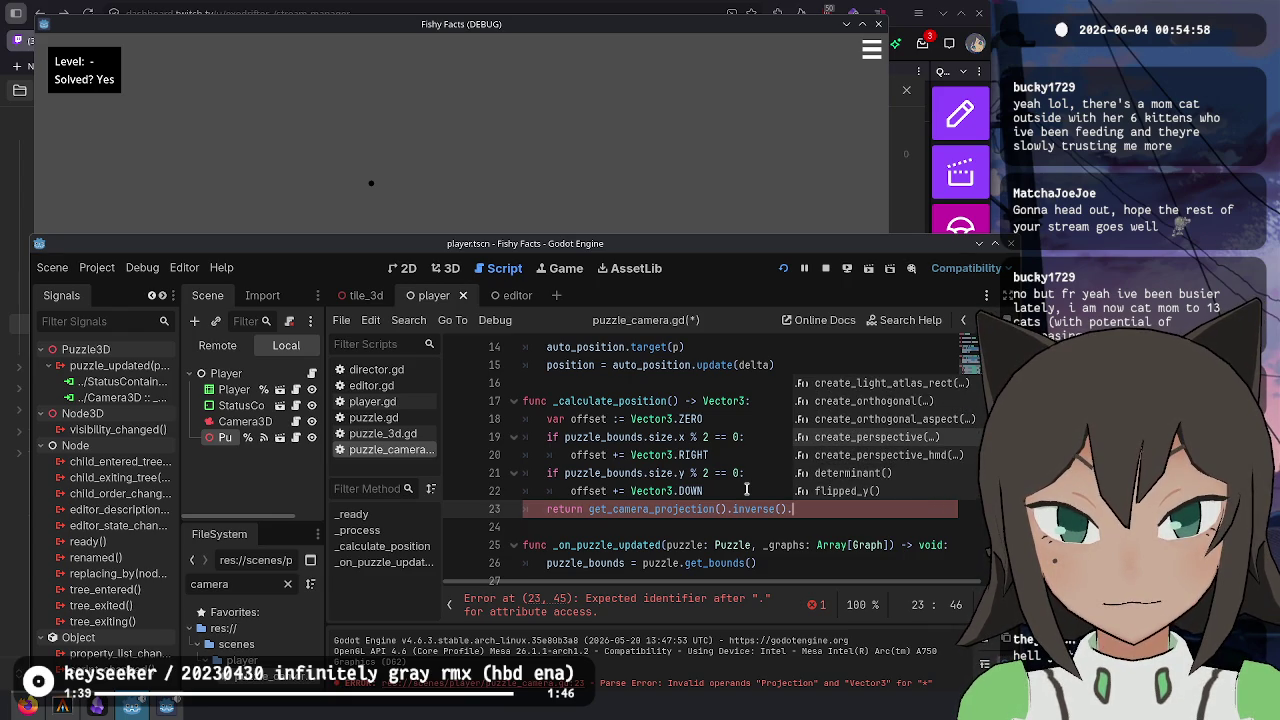
key("Up")
key("Up")
key("Up")
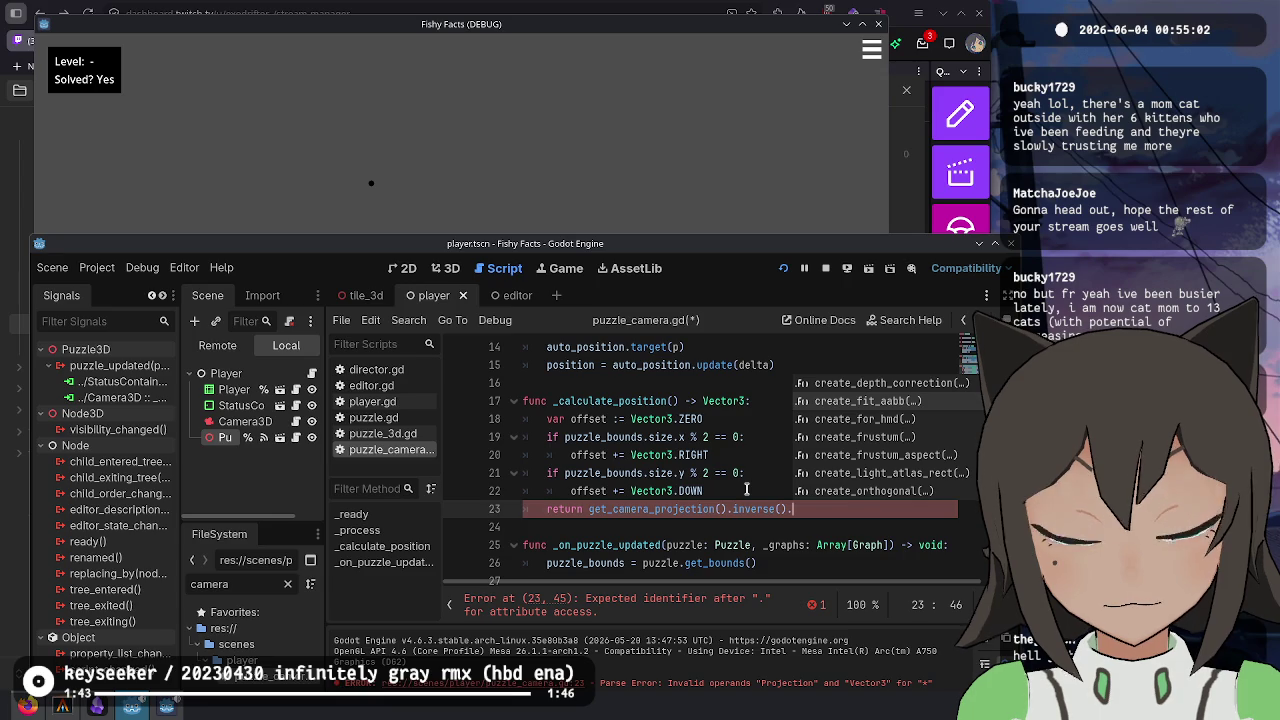
key("Down")
key("Down")
key("Down")
key("Down")
key("Down")
key("Down")
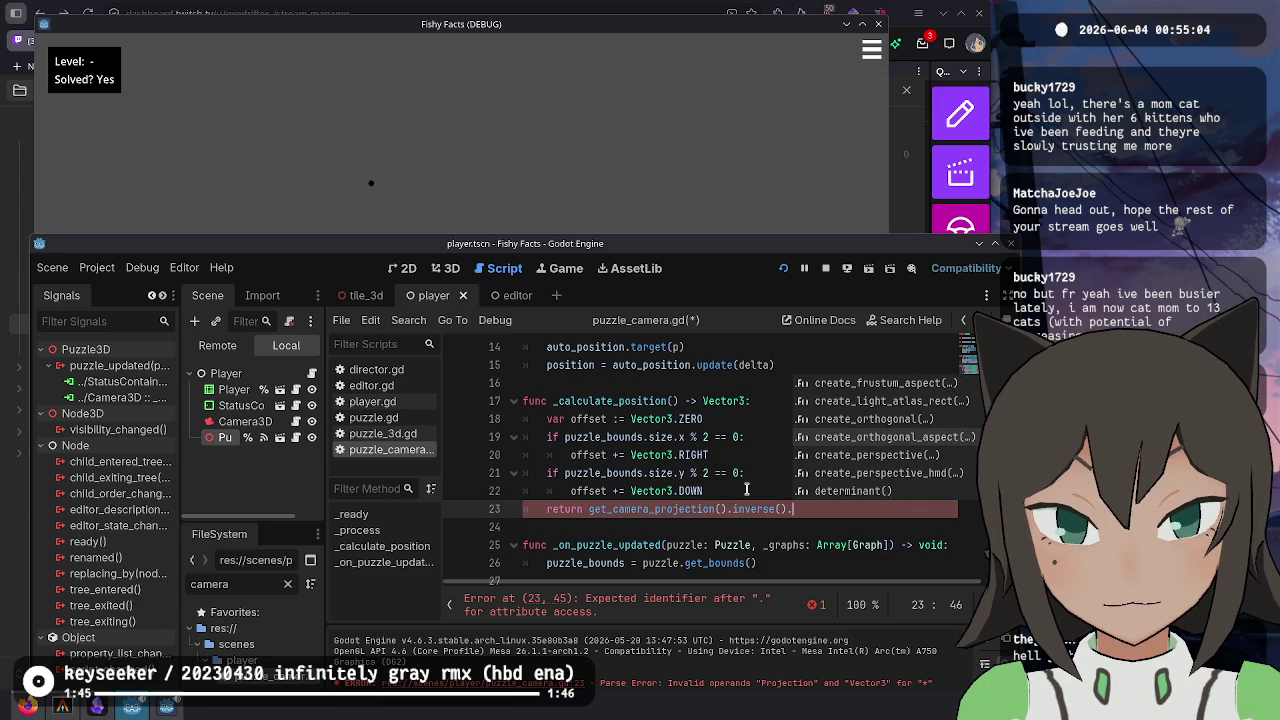
key("Down")
key("Down")
key("Down")
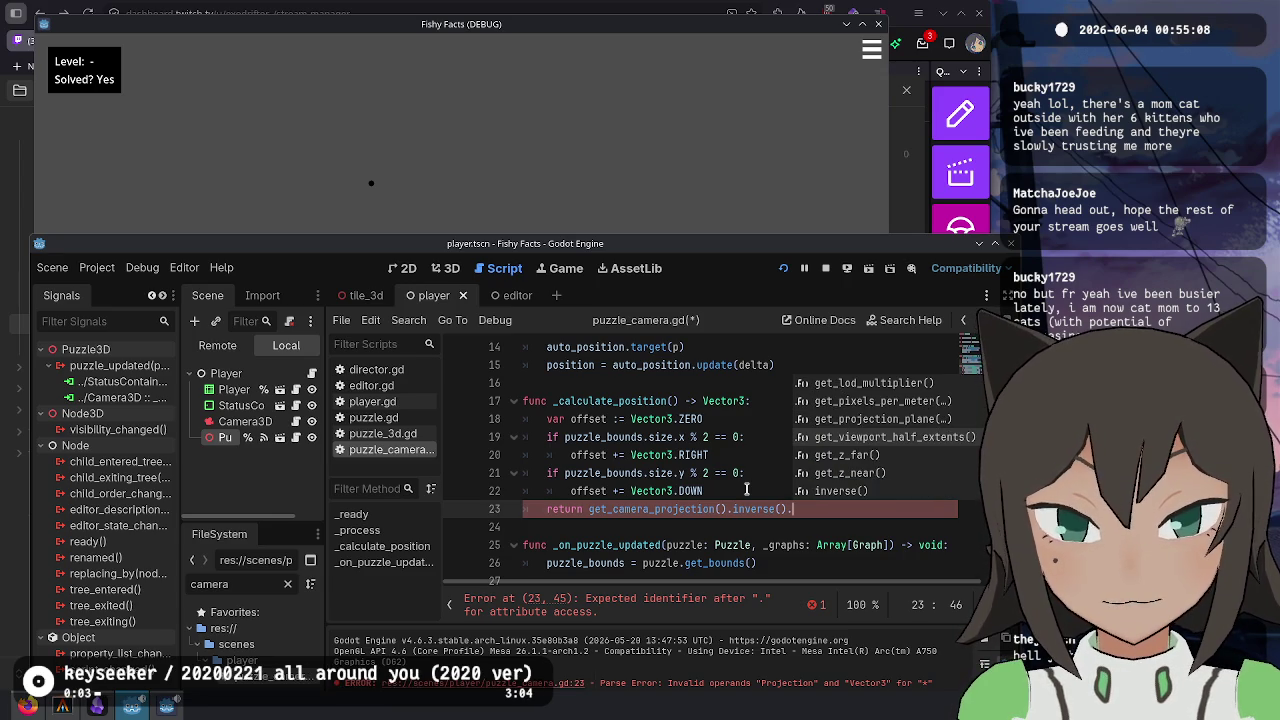
key("Down")
key("Down")
key("Down")
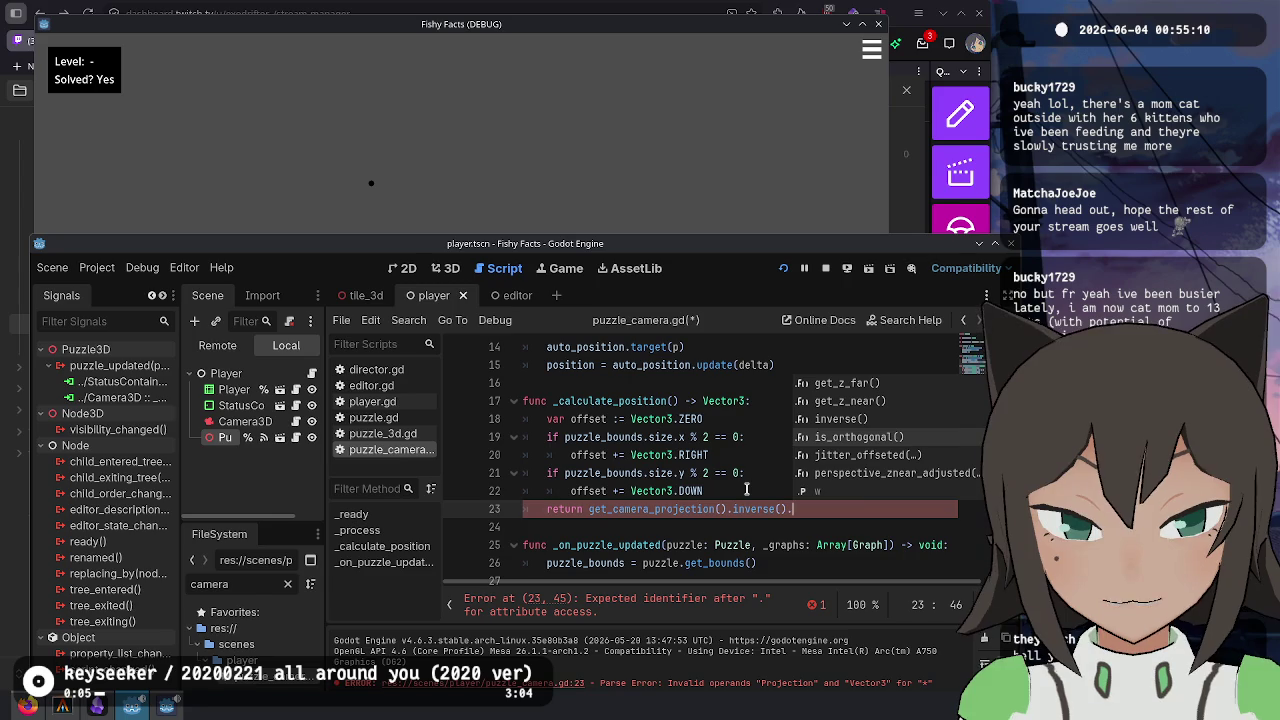
- Remove the dot, try and discard a Basis.new() wrapper, and view get_camera_projection's documentation
key("BackSpace")
key("ctrl+Left")
key("ctrl+Left")
key("ctrl+Left")
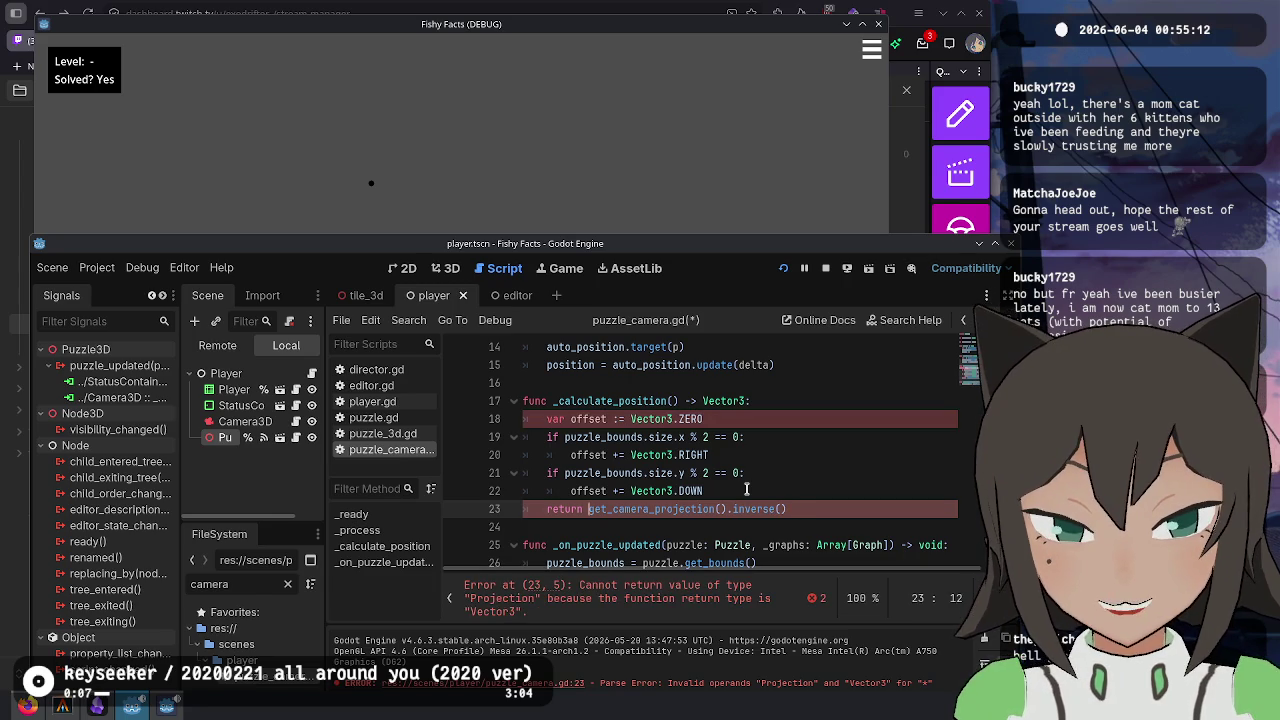
type("Basis.")
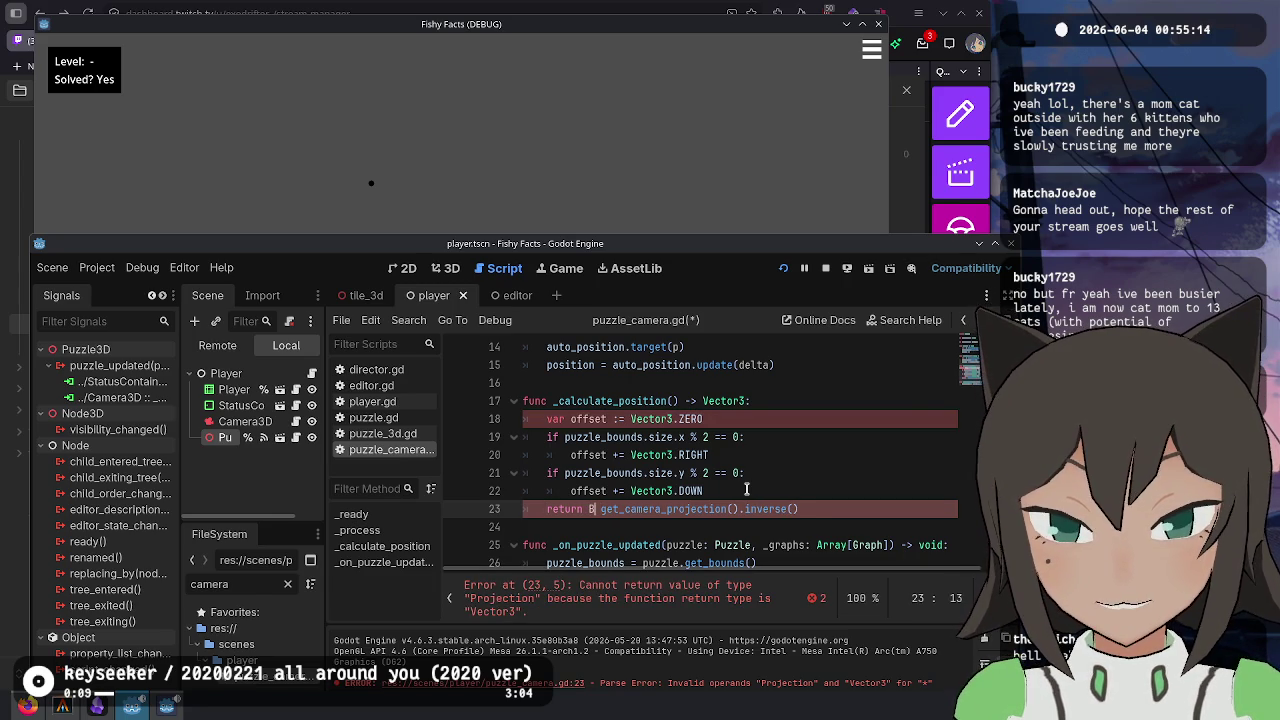
type("new(")
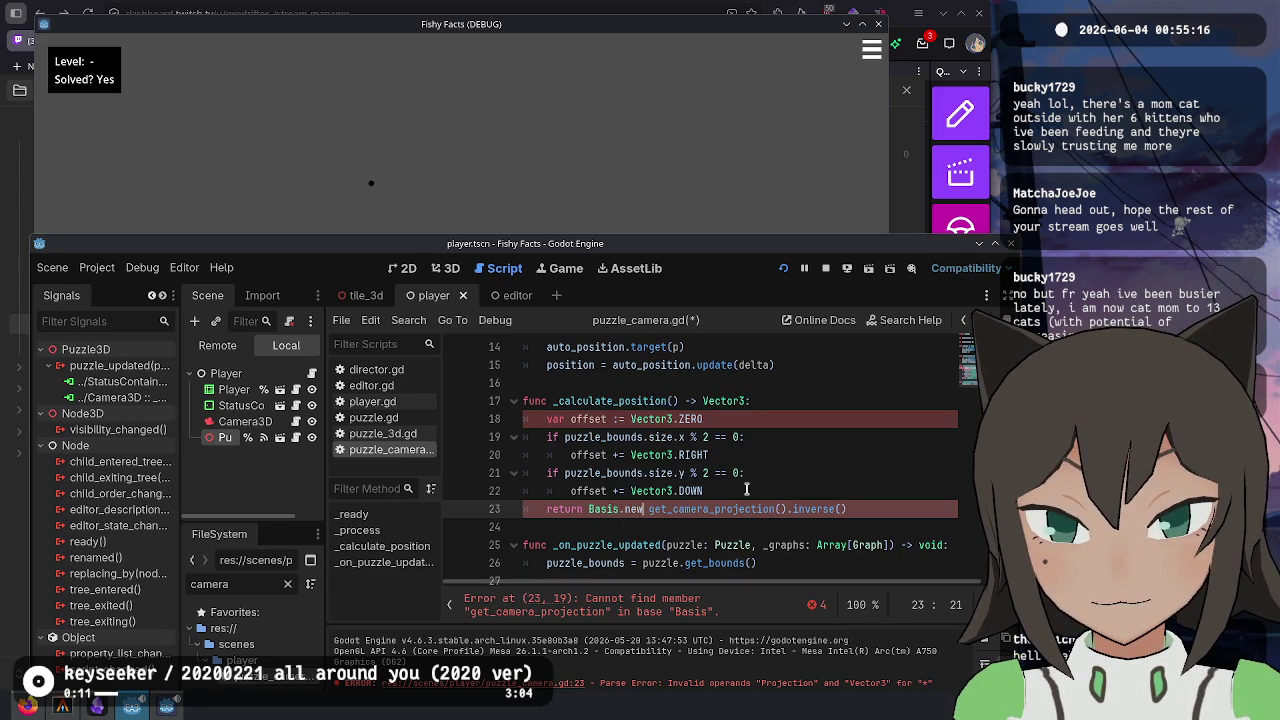
key("BackSpace")
key("BackSpace")
key("BackSpace")
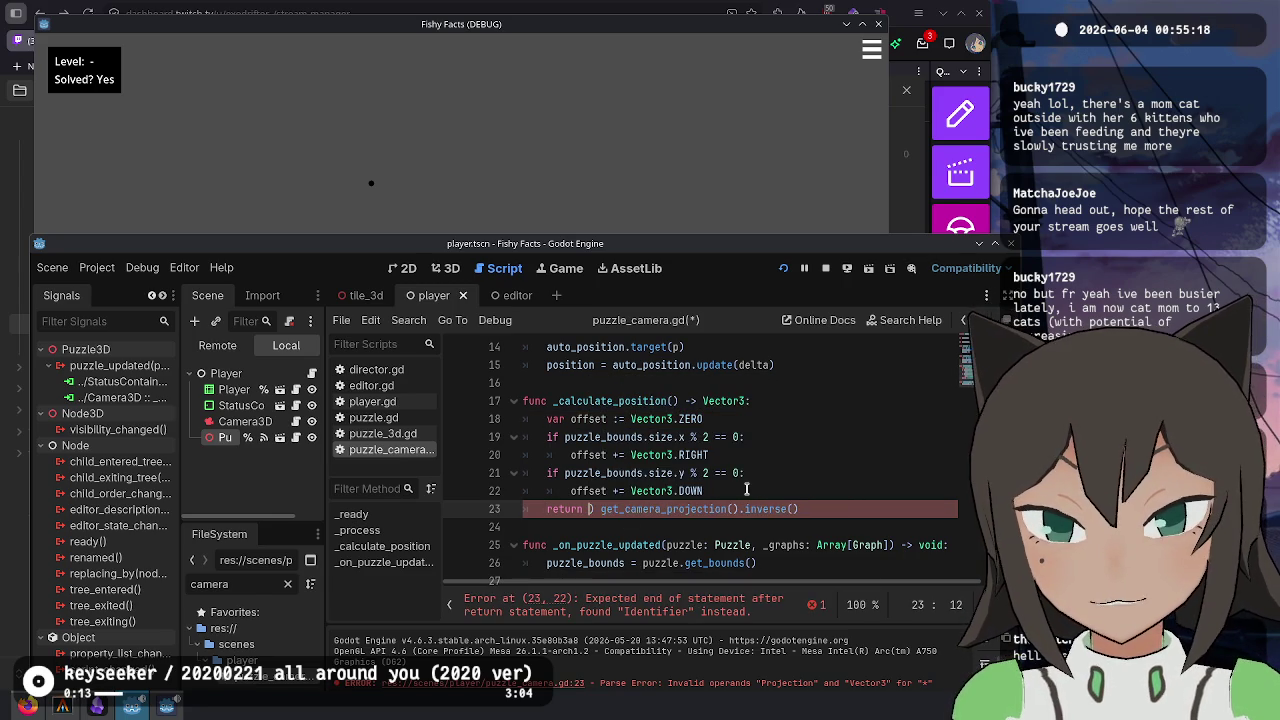
left_click(672, 510, "ctrl")
left_click(494, 359)
scroll(790, 470, "down", 5)
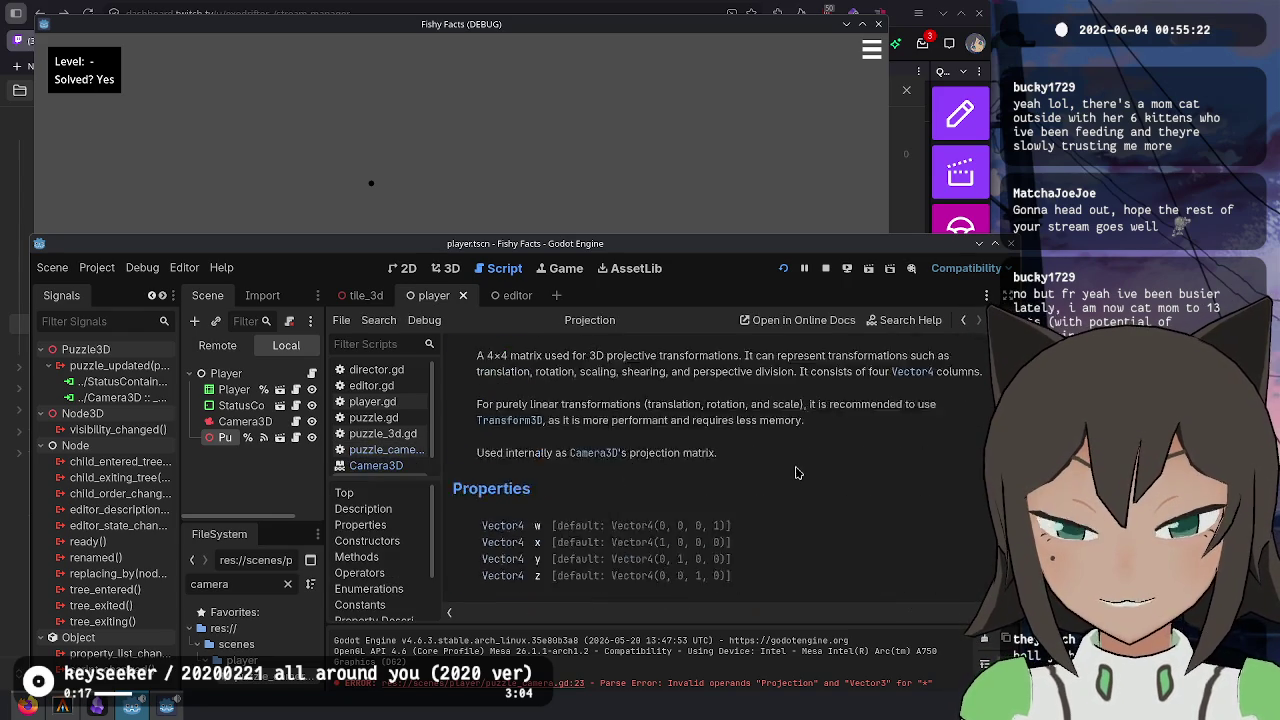
scroll(615, 410, "down", 10)
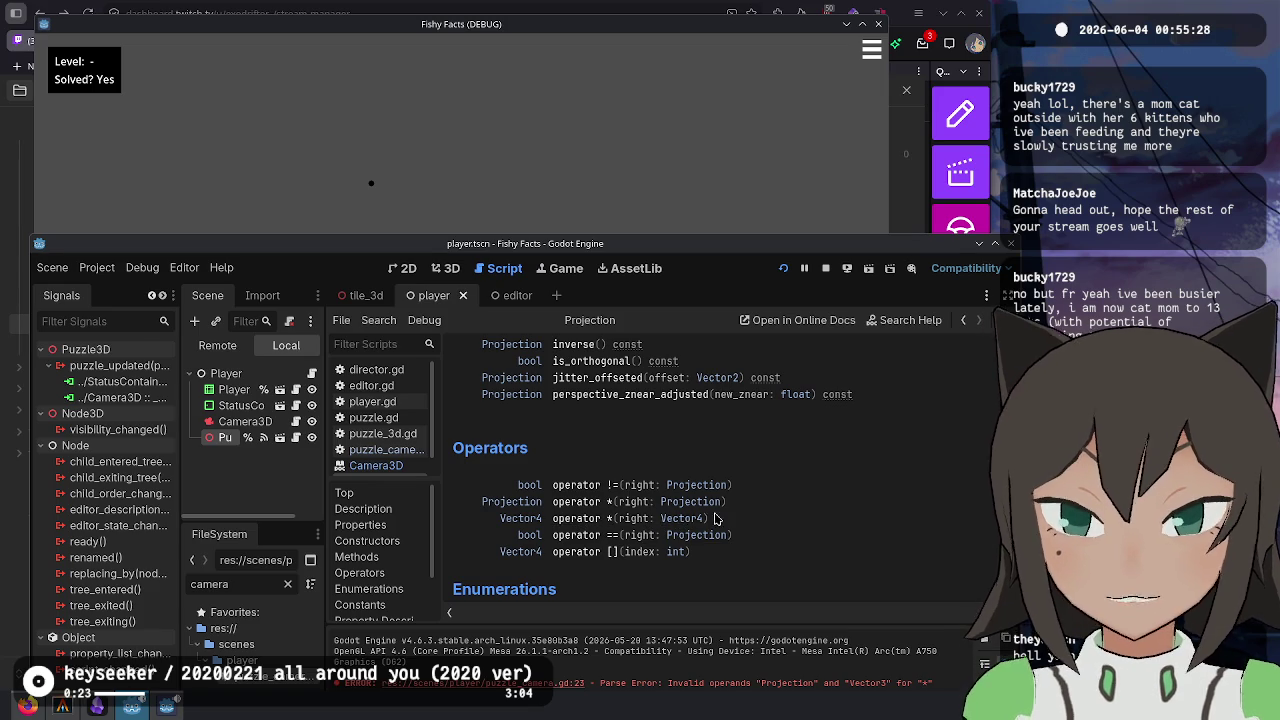
scroll(733, 518, "down", 8)
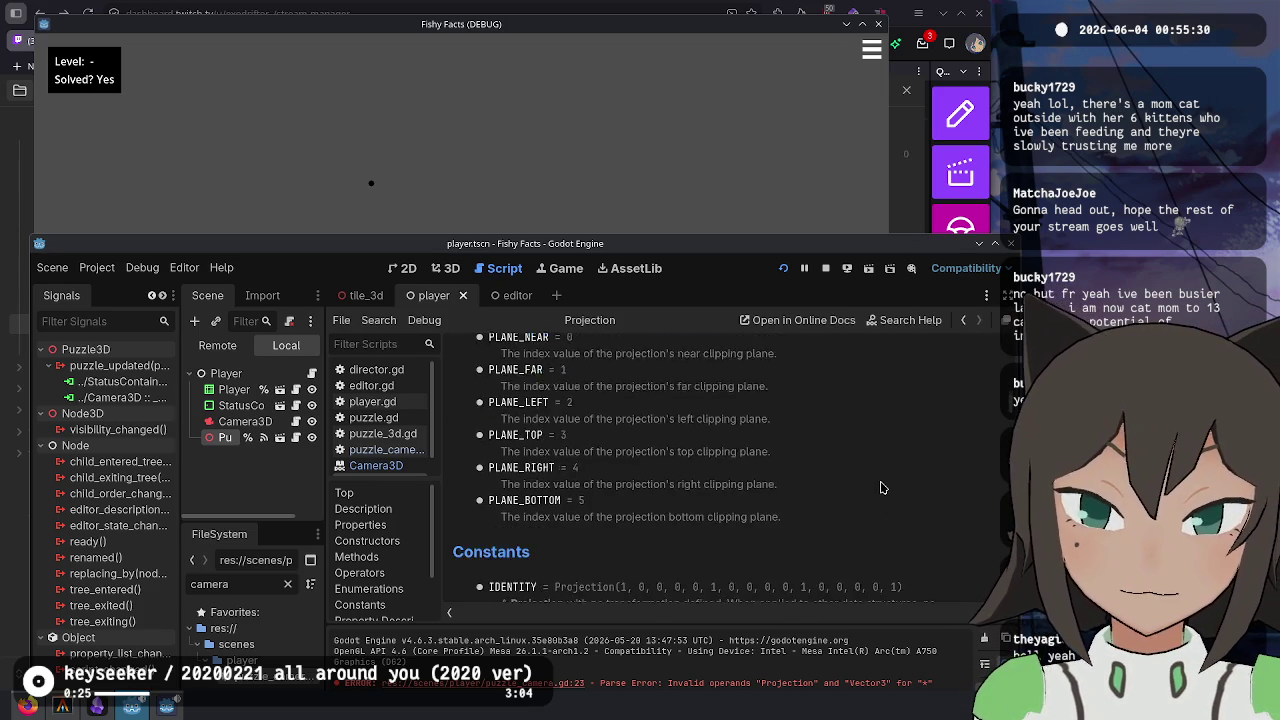
scroll(895, 462, "down", 2)
scroll(895, 462, "down", 2)
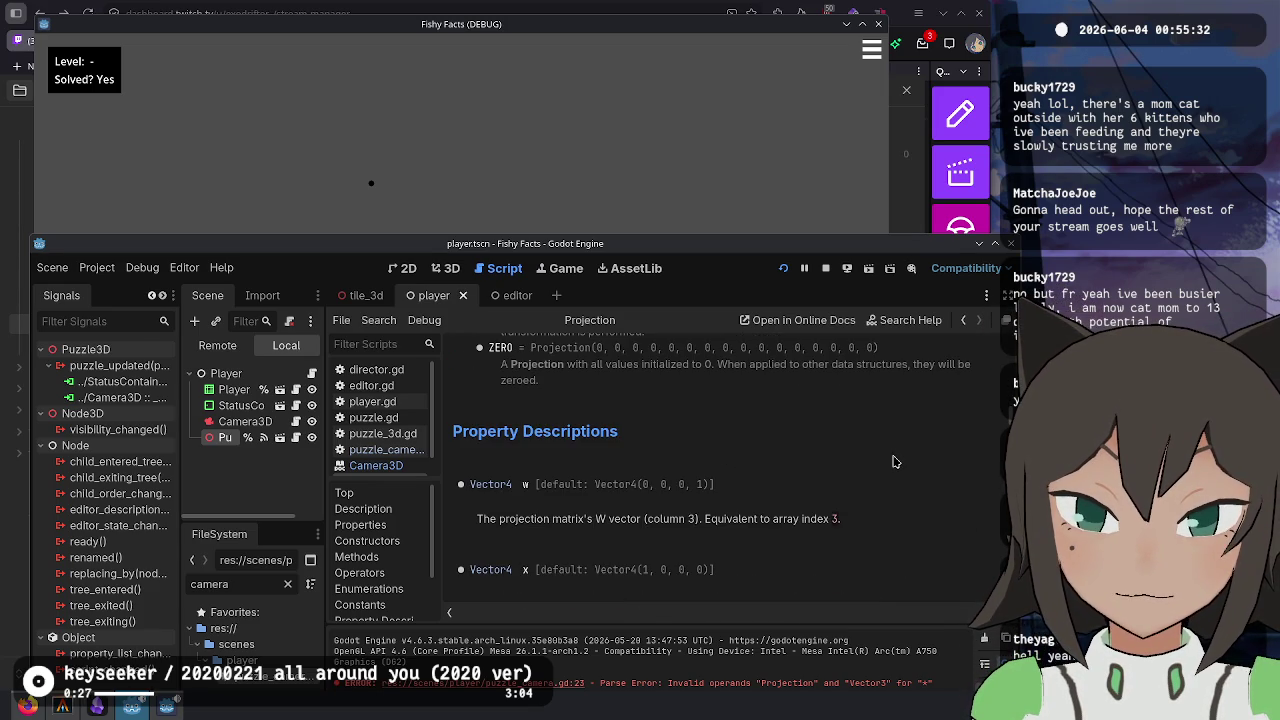
key("alt+Left")
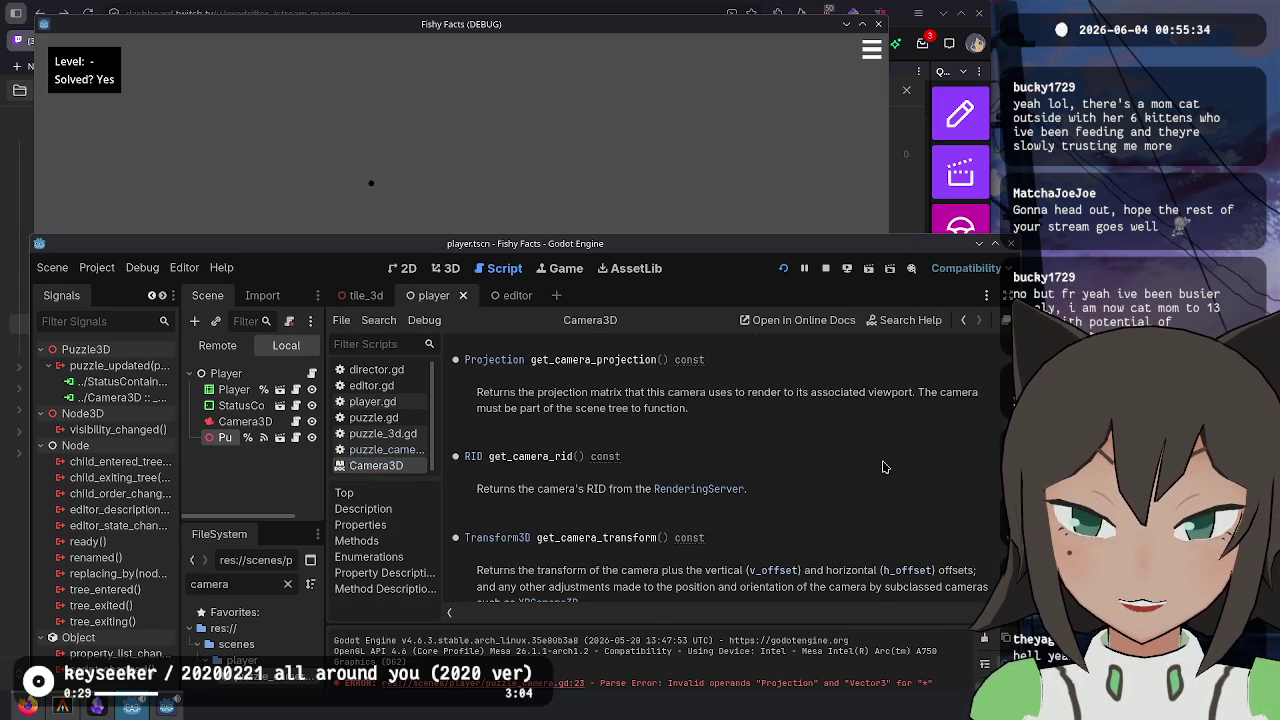
key("alt+Left")
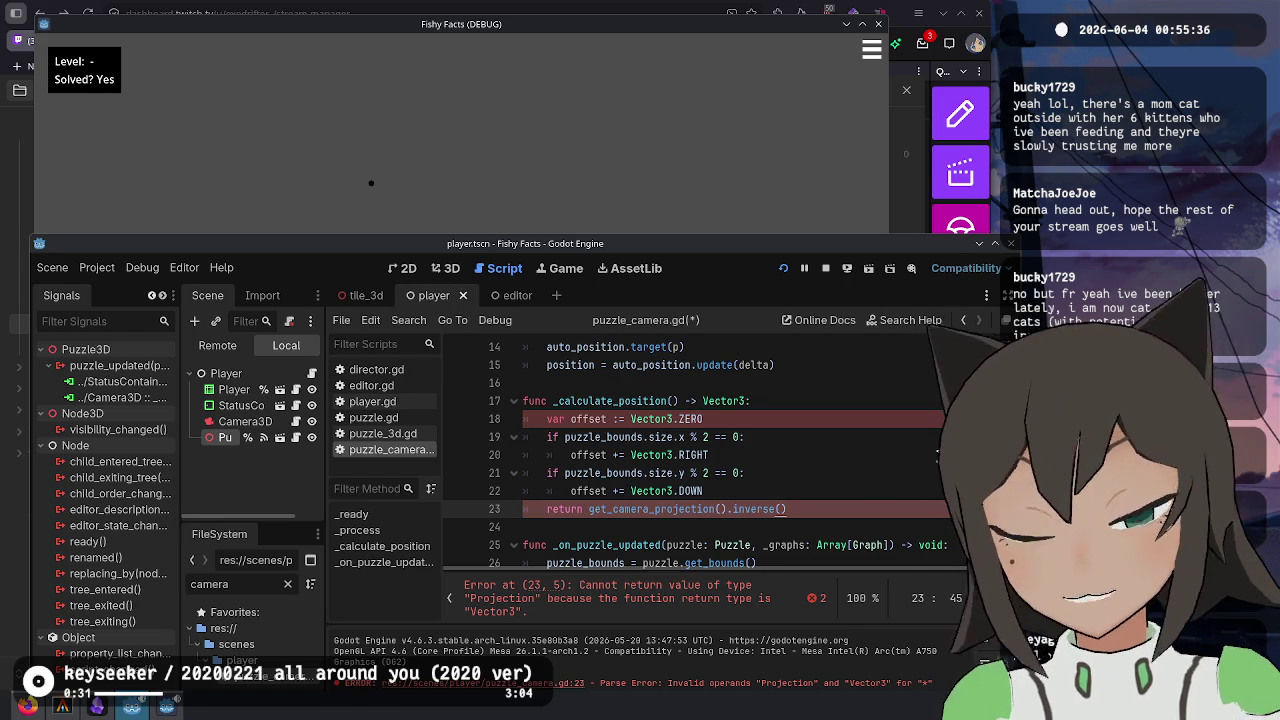
- Multiply by a Vector4 of offset and 1, storing the result in a new variable
type("4(offset * ")
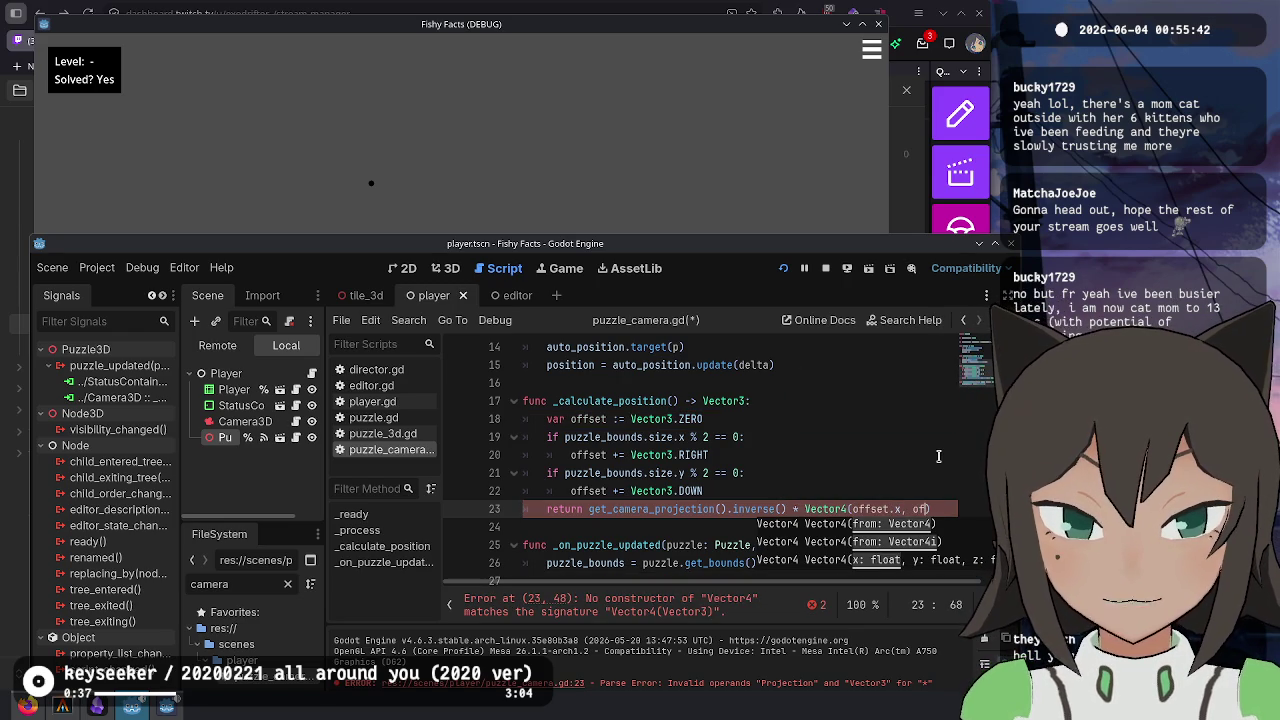
type("fset.y, offs")
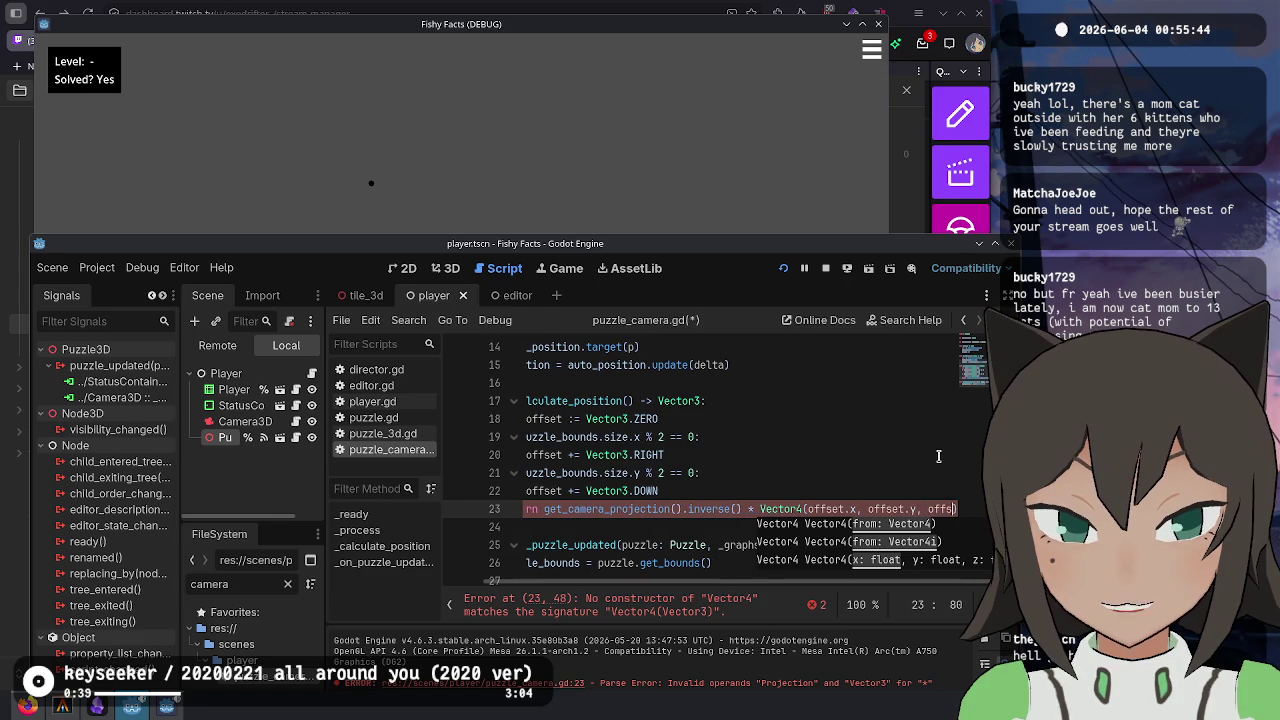
type("et.z)")
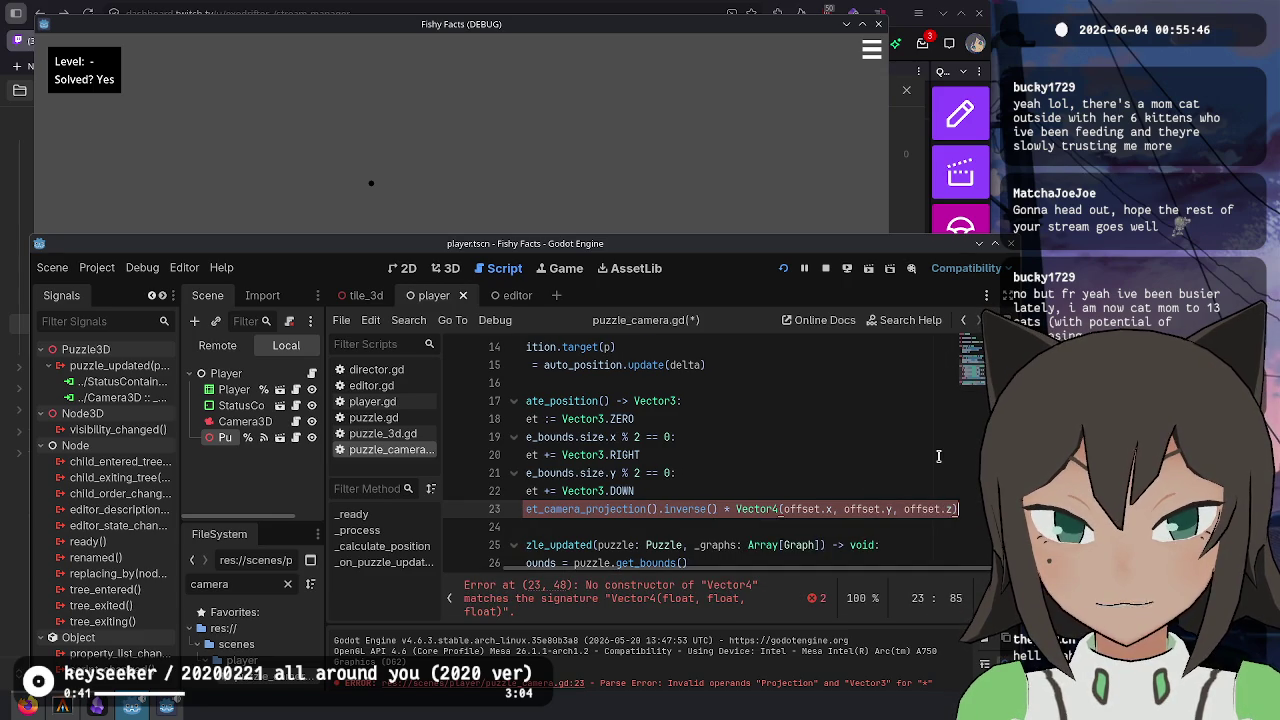
type(", 1")
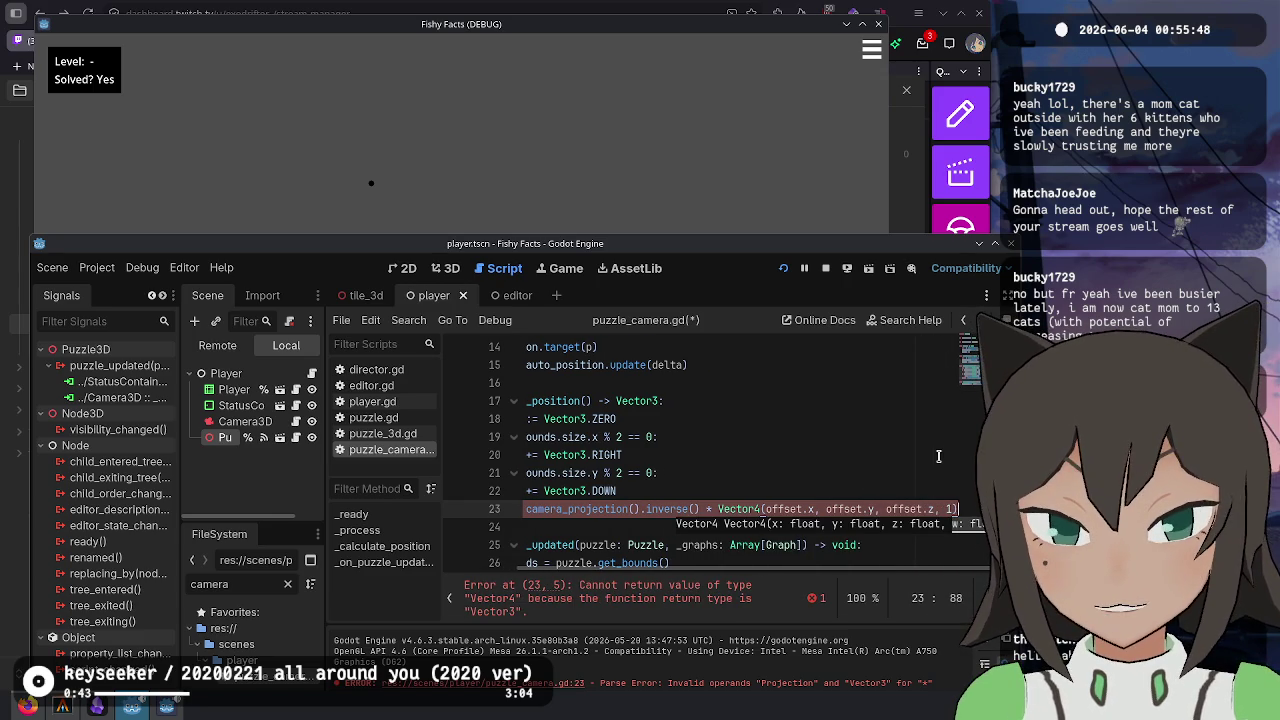
key("Home")
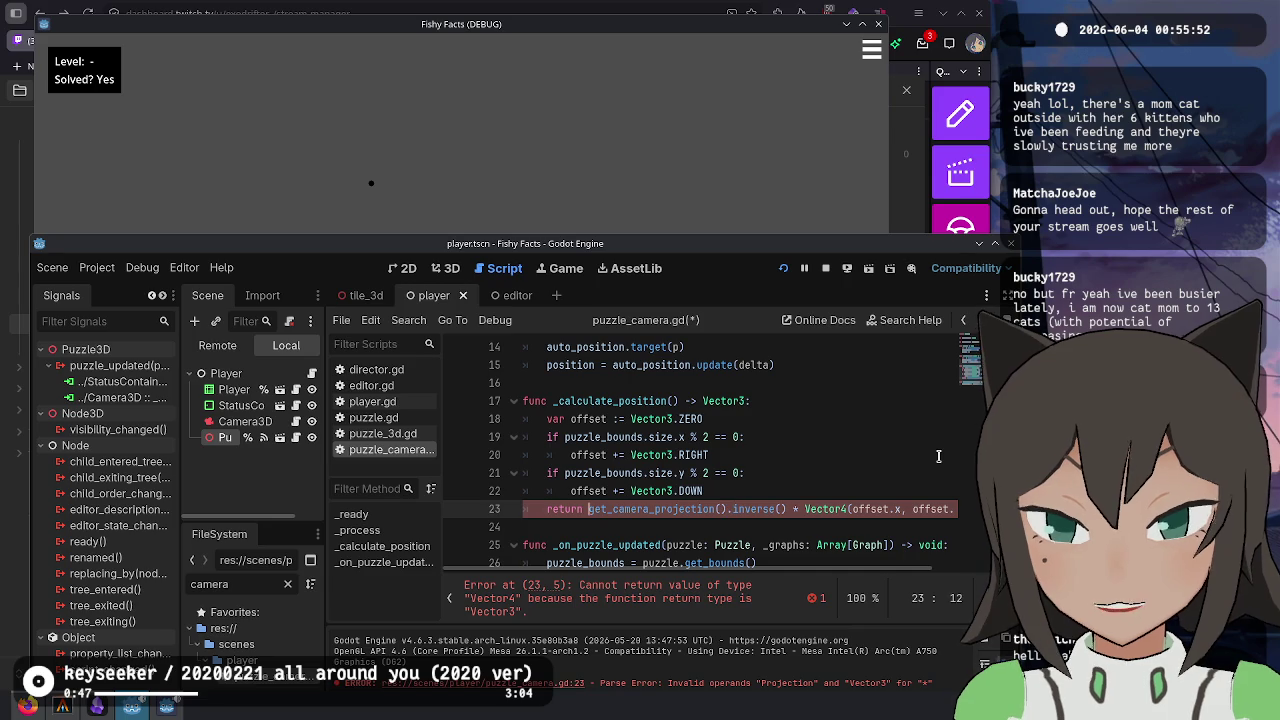
key("ctrl+BackSpace")
key("Return")
type("var pr")
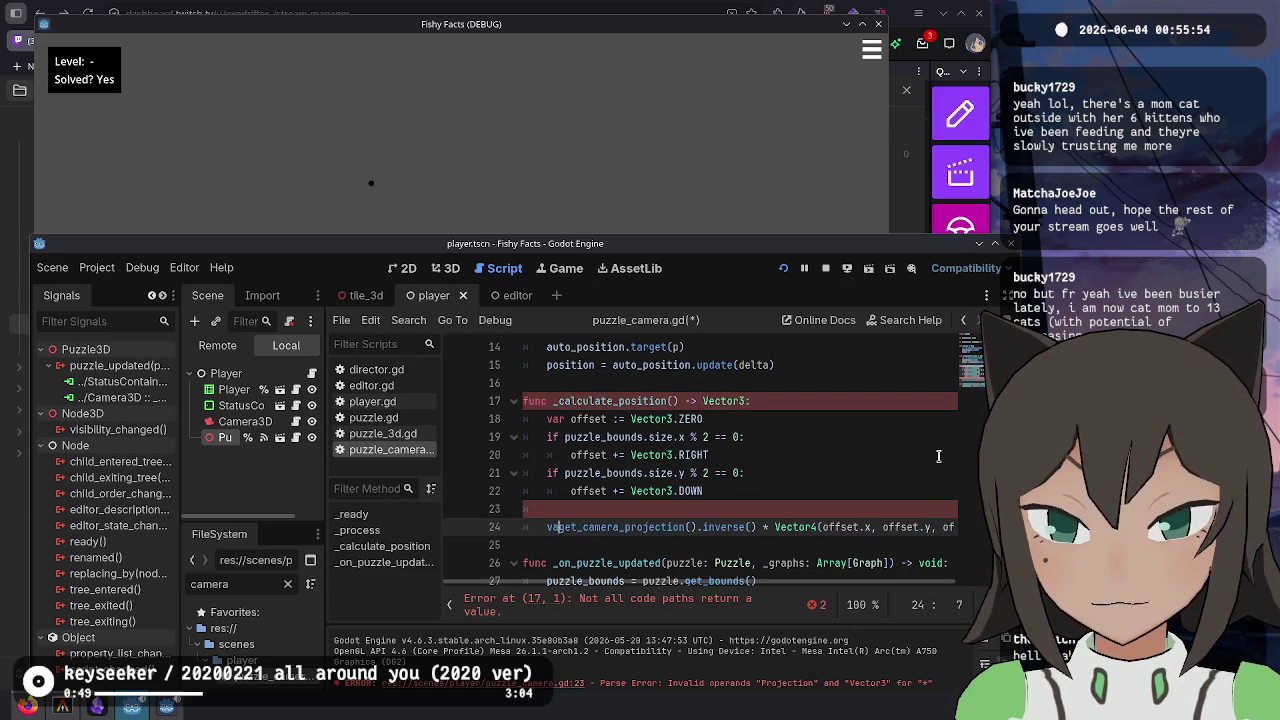
key("BackSpace")
key("BackSpace")
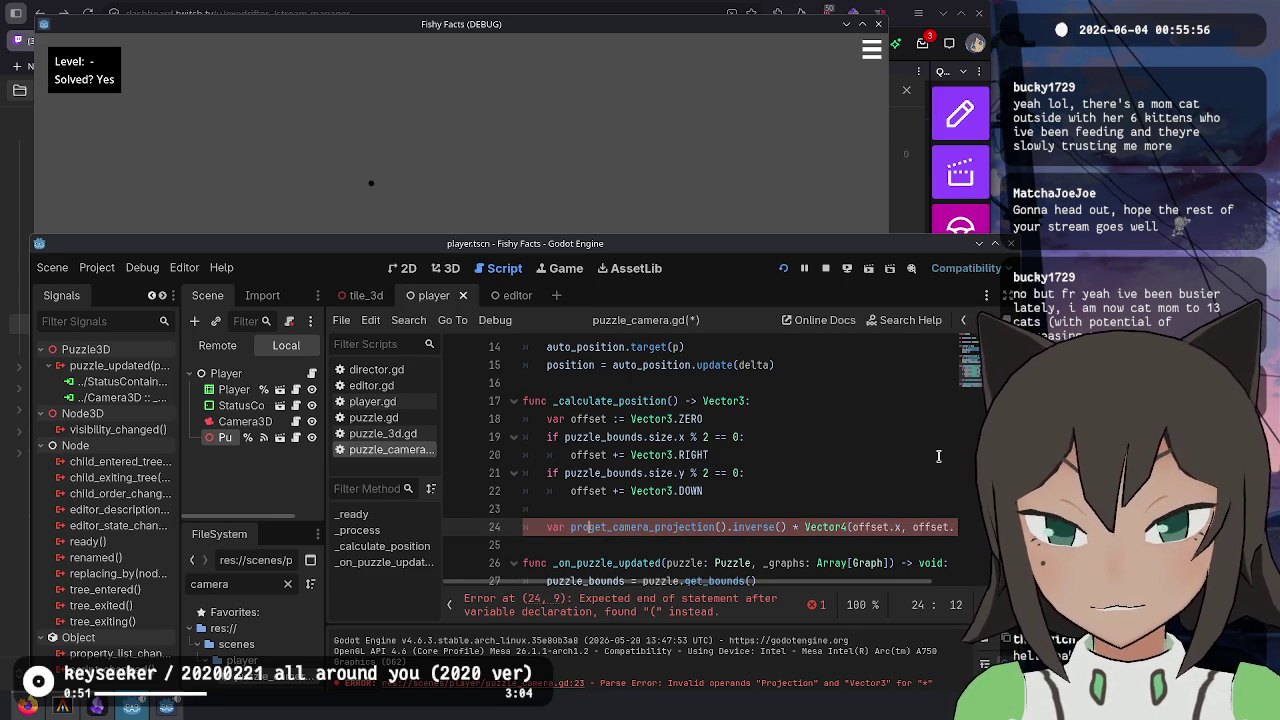
type("camera_positio")
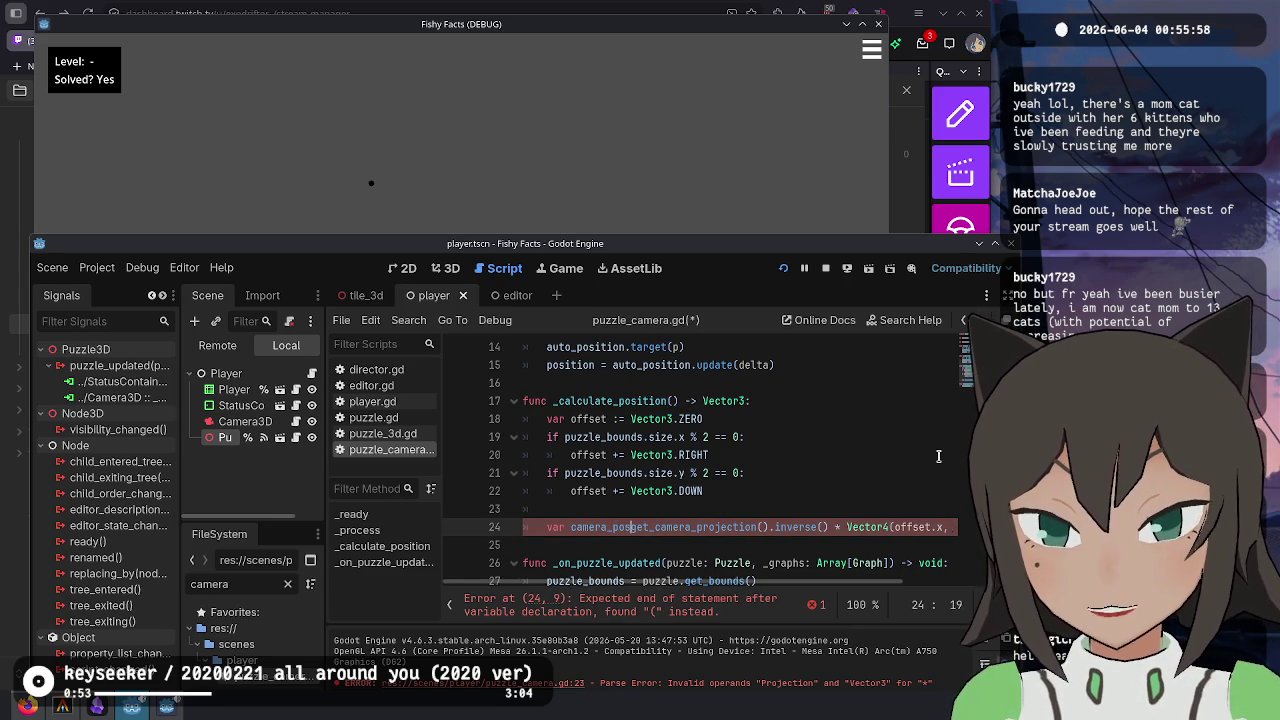
type("n :=")
key("End")
key("Return")
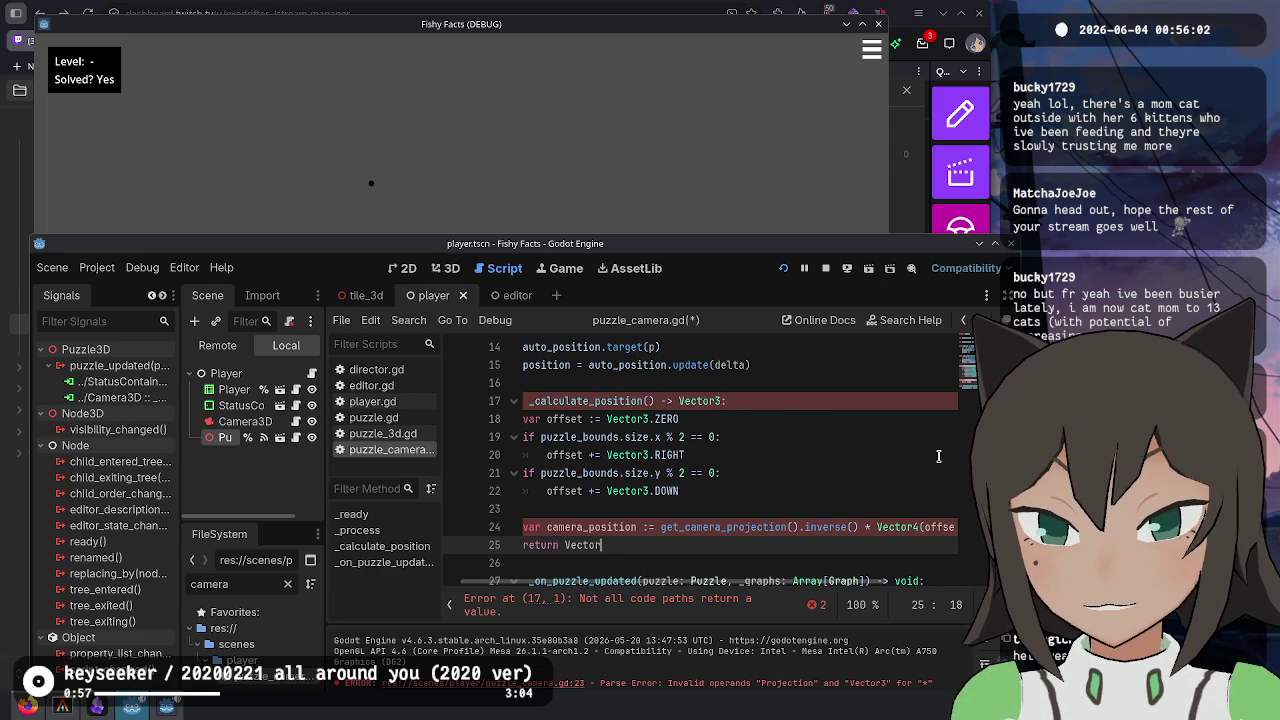
- Rename the variable to r and return Vector3(r.x, r.y, r.z)
type("3")
key("Return")
key("Up")
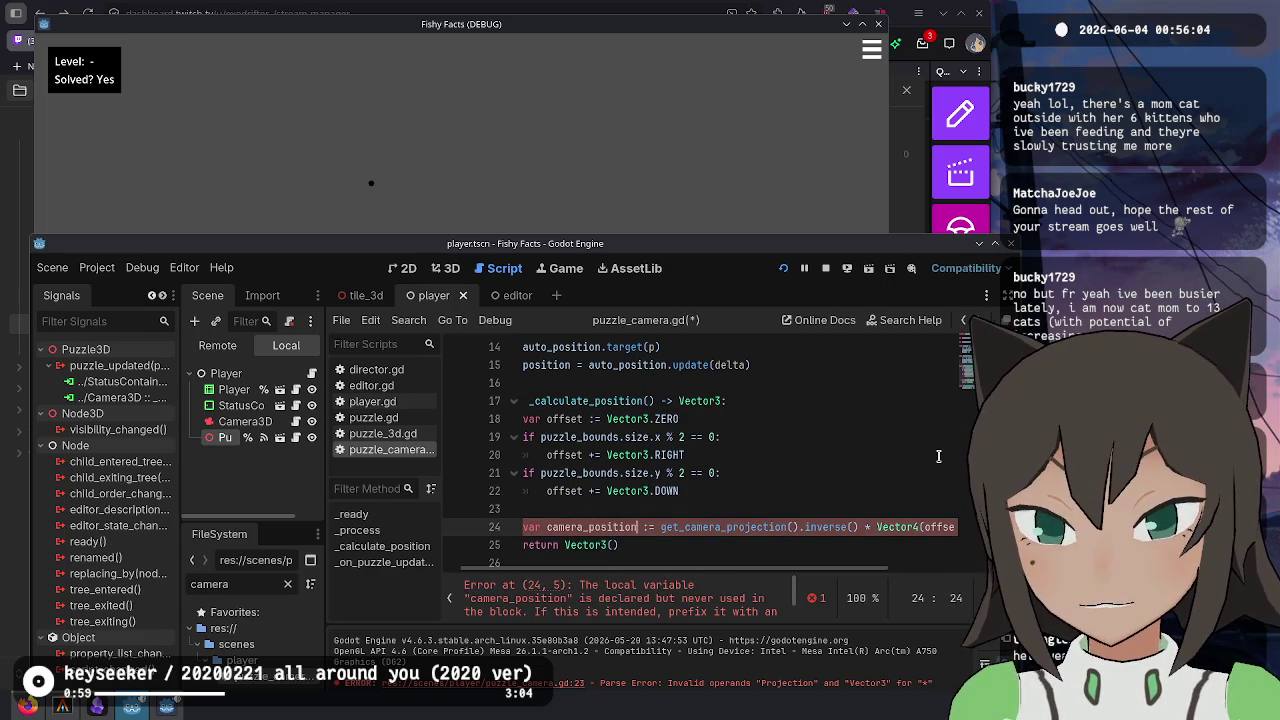
key("ctrl+BackSpace")
type("r")
key("Down")
key("End")
key("Left")
type("r.x")
type(", r")
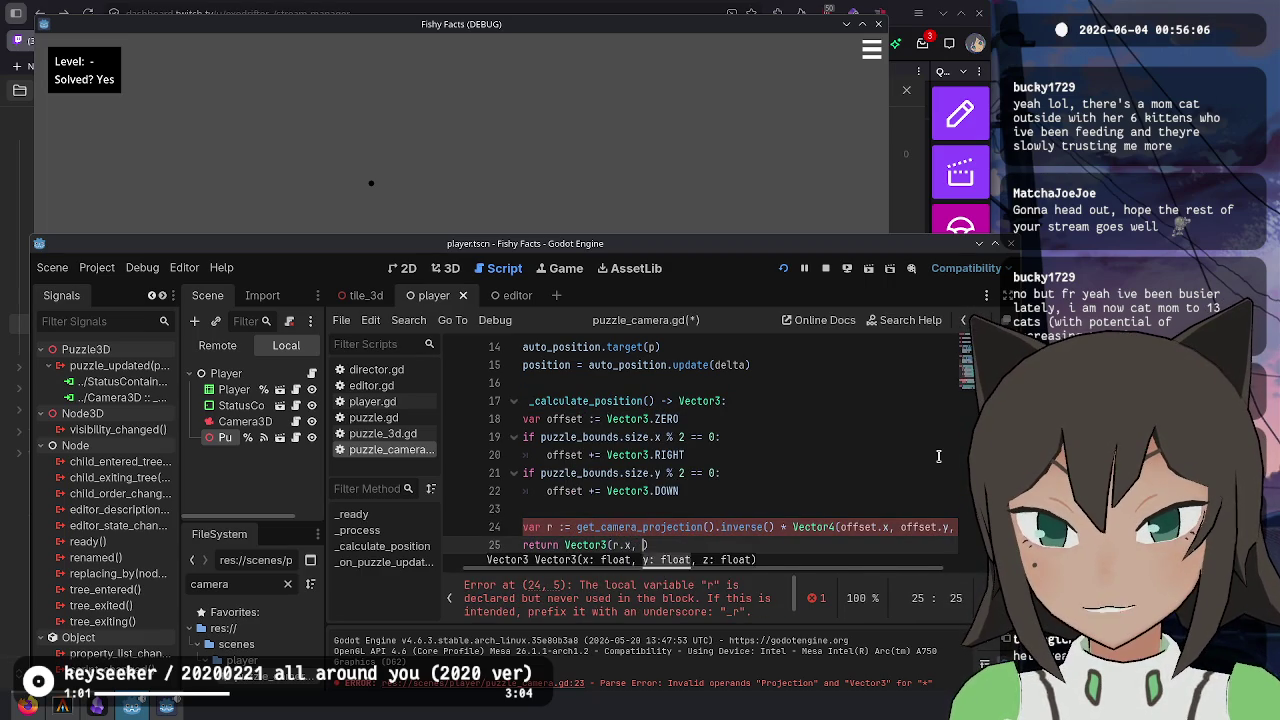
type(".y, r.z")
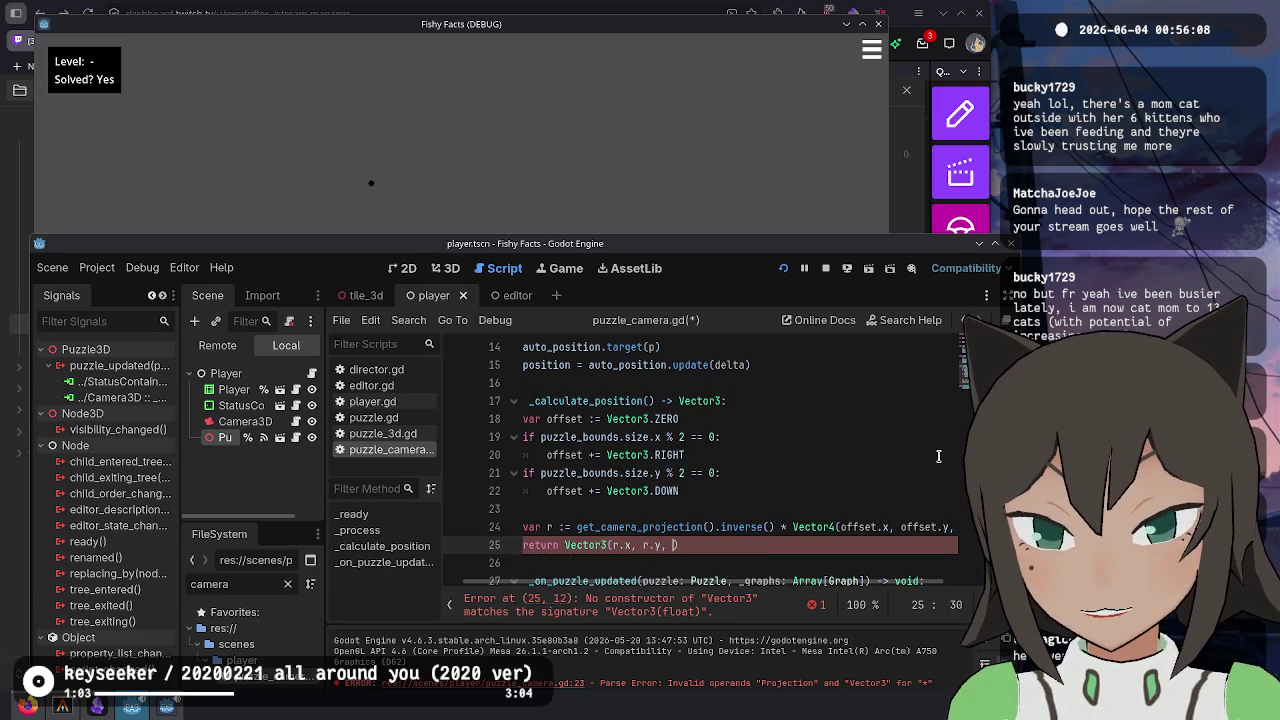
key("Up")
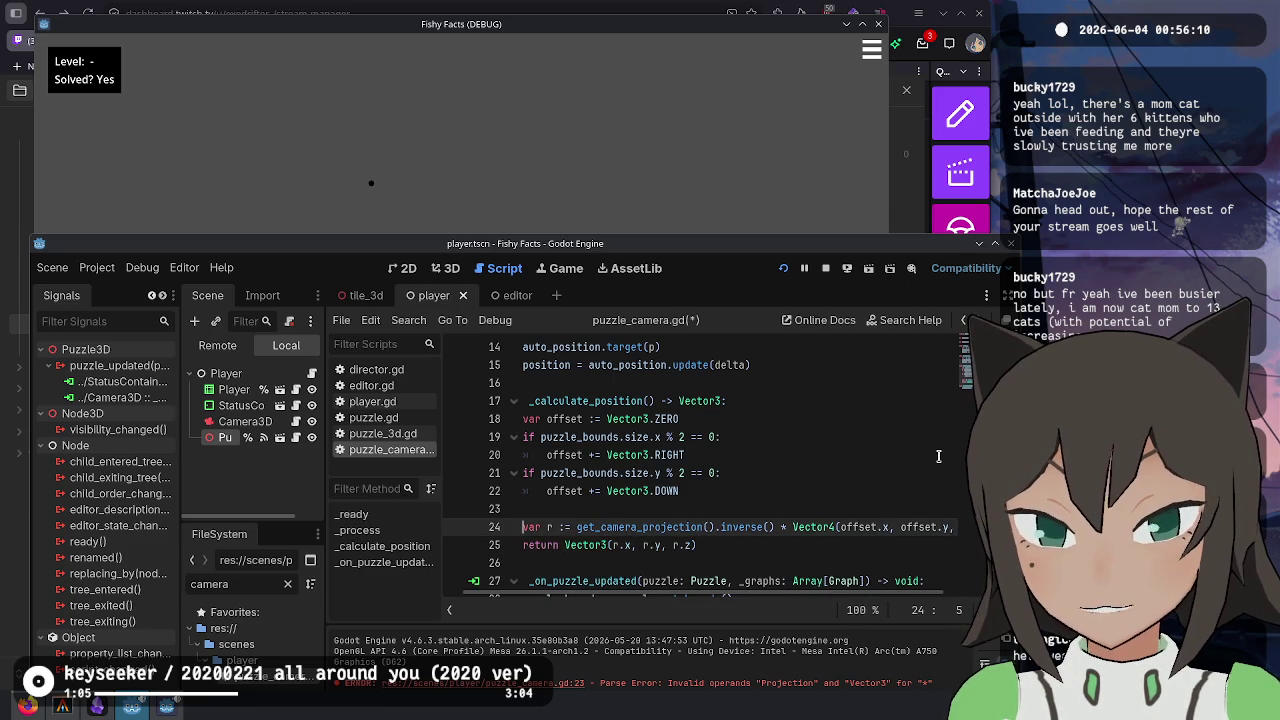
key("End")
- Delete .inverse() from the projection line and run the game with F5
left_click(760, 509)
key("BackSpace")
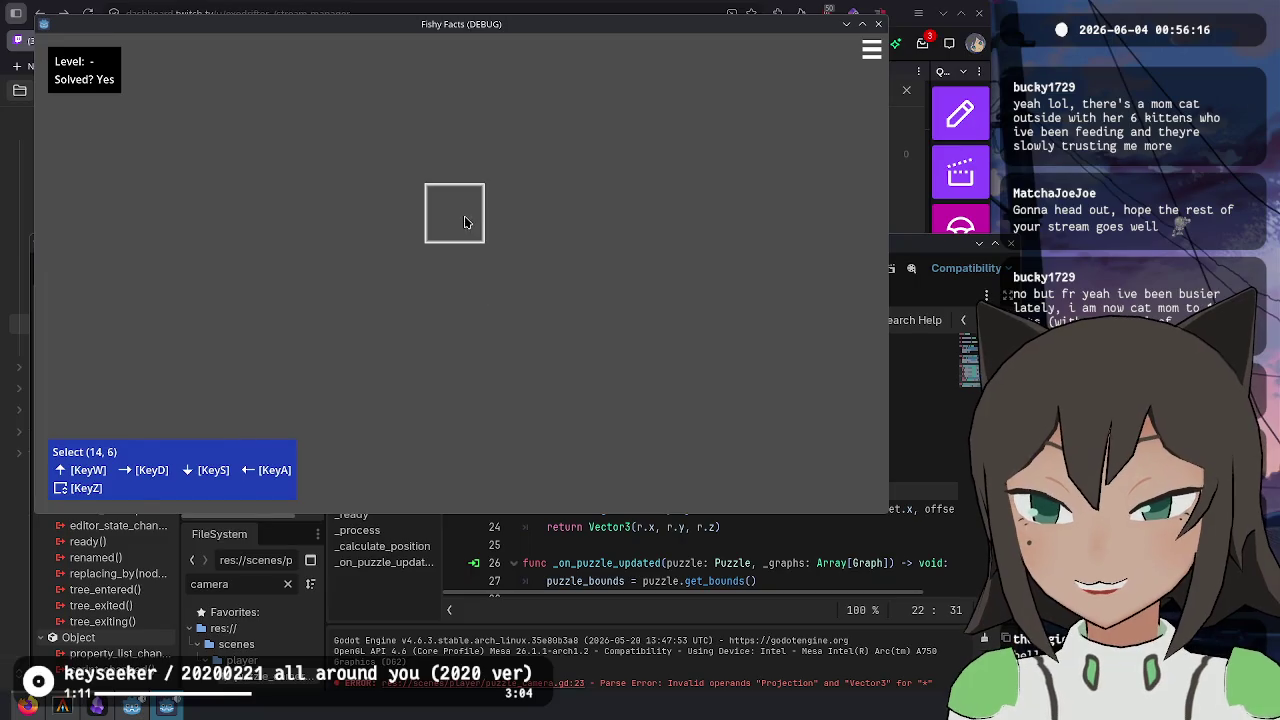
key("End")
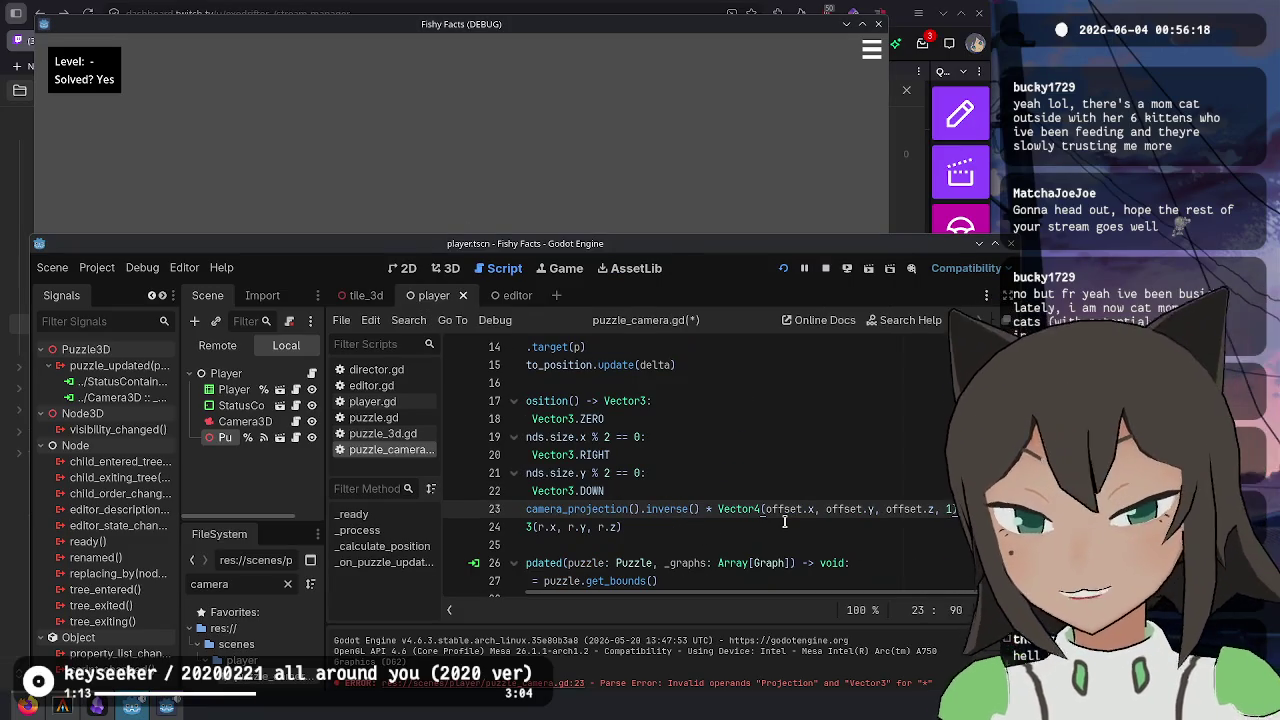
key("Home")
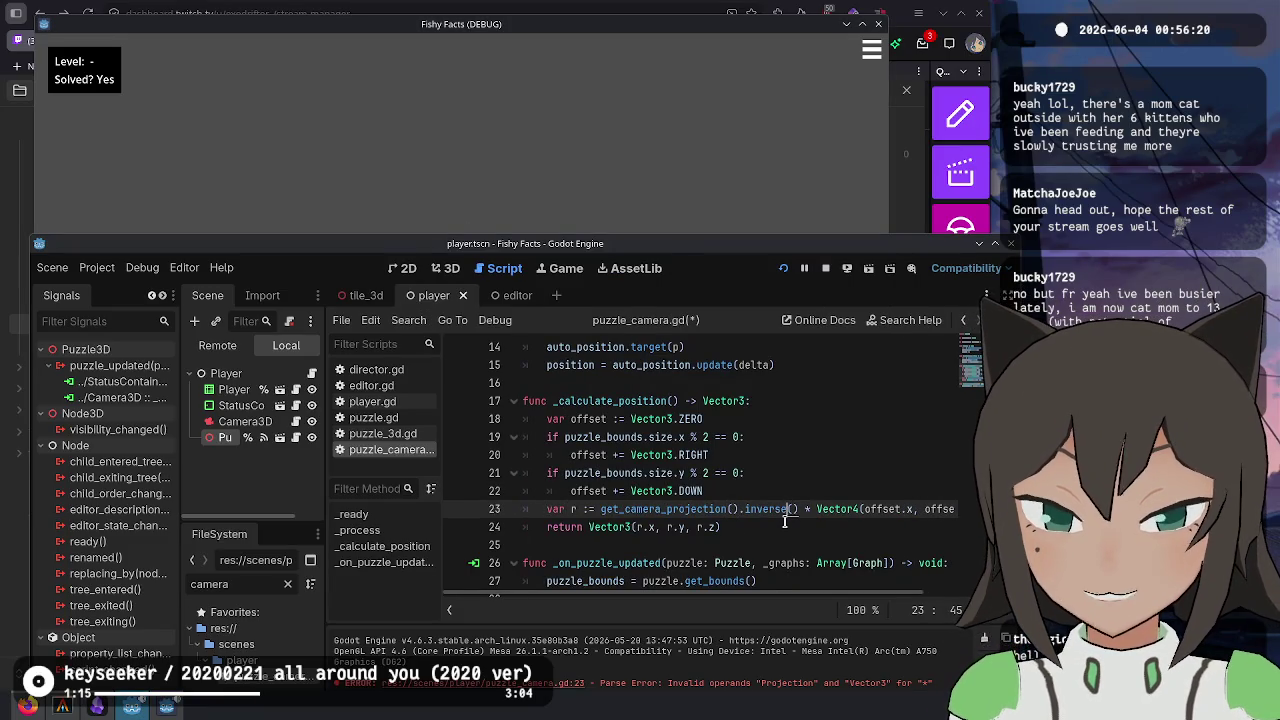
key("ctrl+shift+Right")
key("shift+Right")
key("shift+Right")
key("BackSpace")
key("BackSpace")
key("F5")
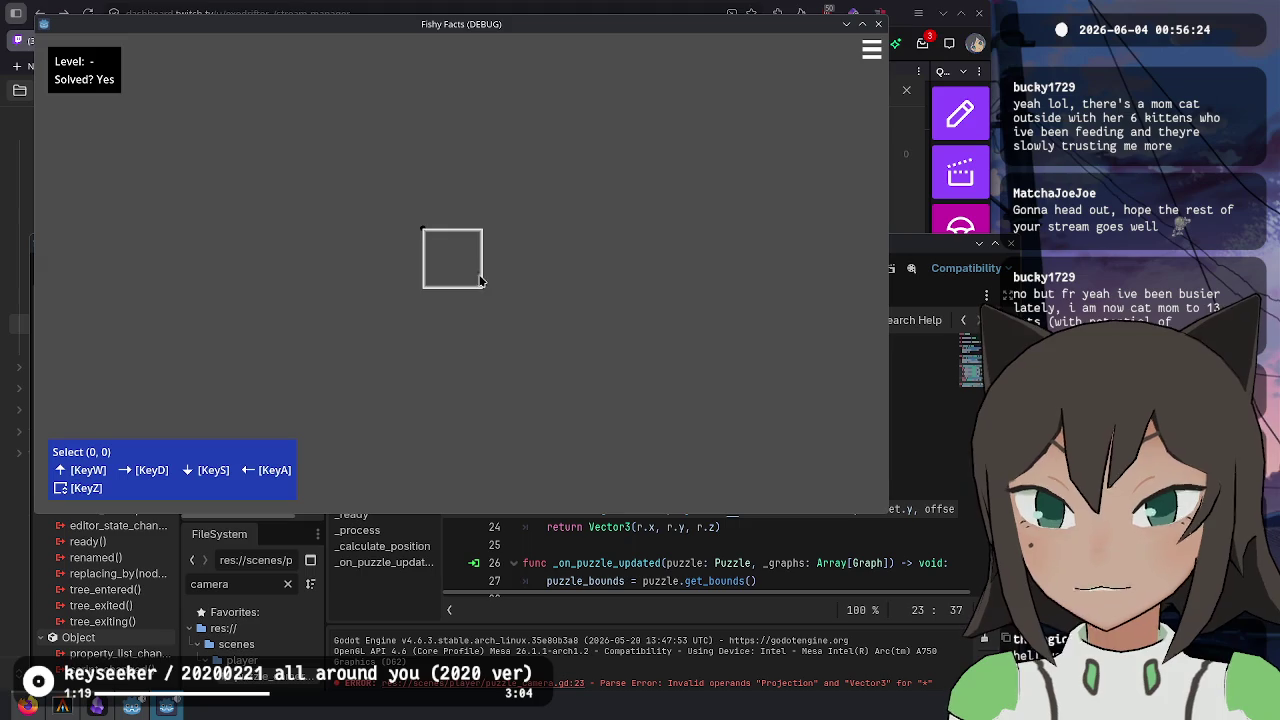
- Add print(Vector3(r.x, r.y, r.z)) above the return and run the game again
left_click(766, 540)
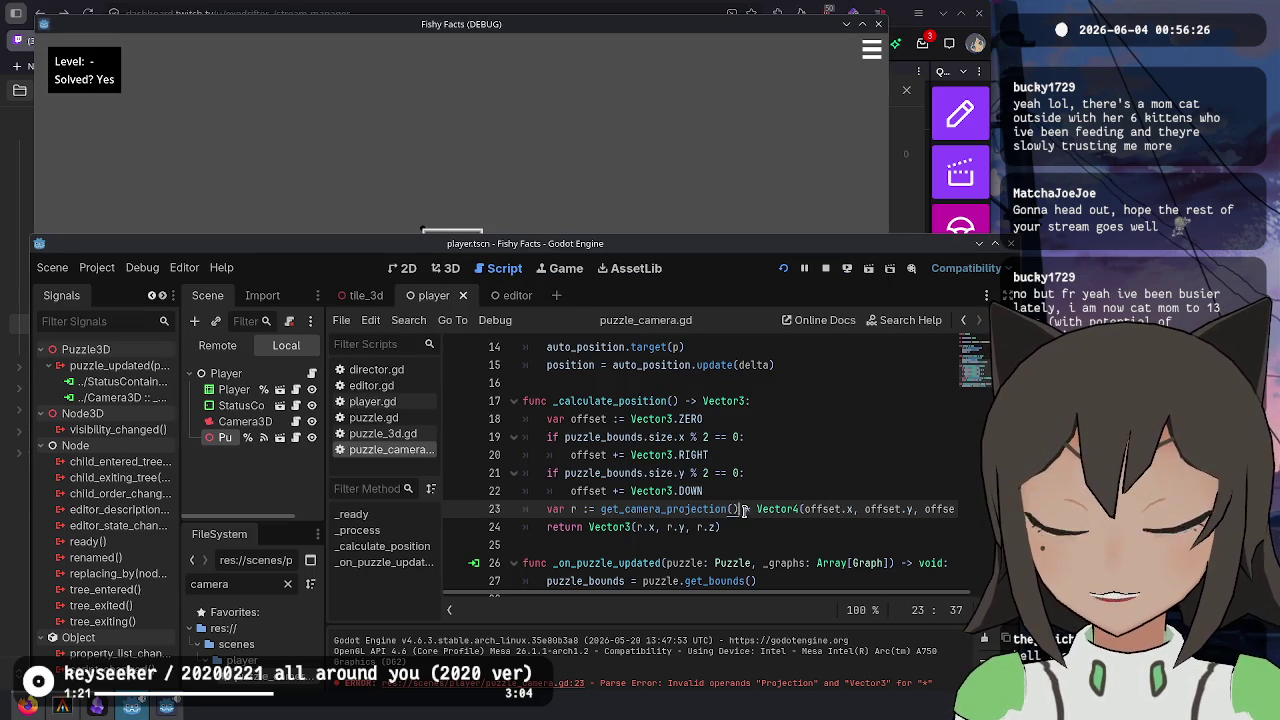
left_click(745, 509)
key("End")
key("Return")
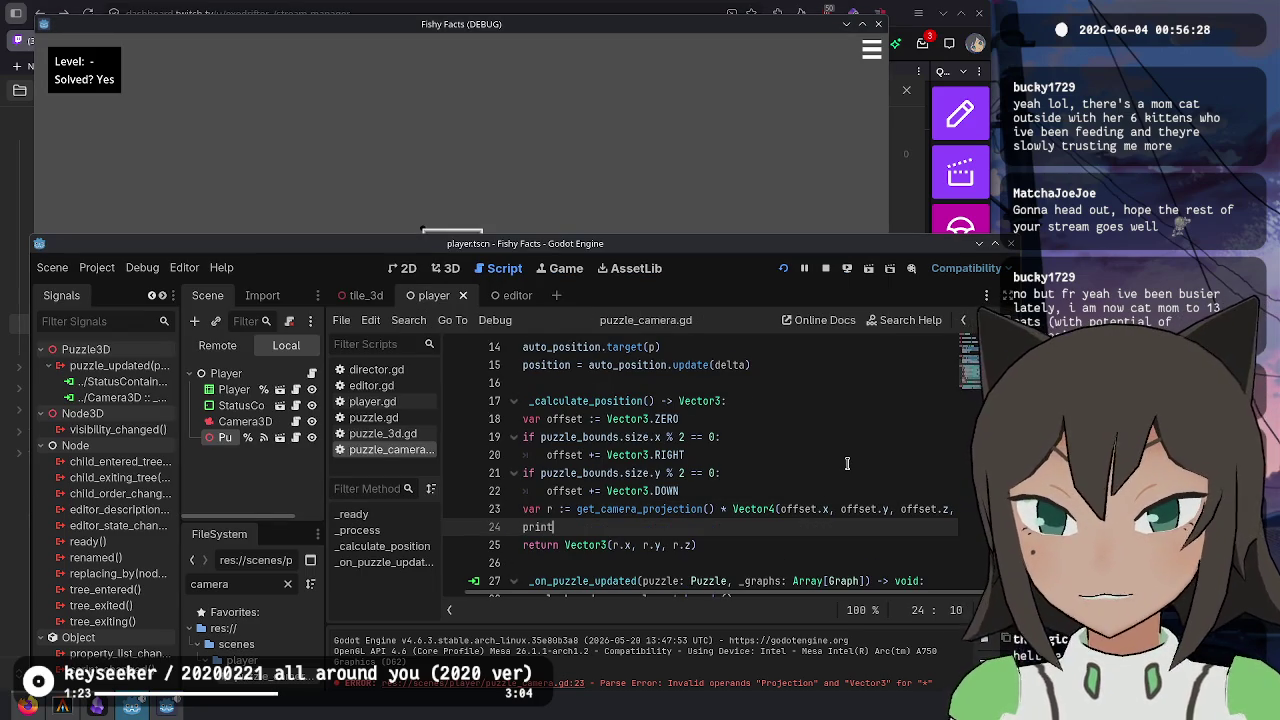
type("()")
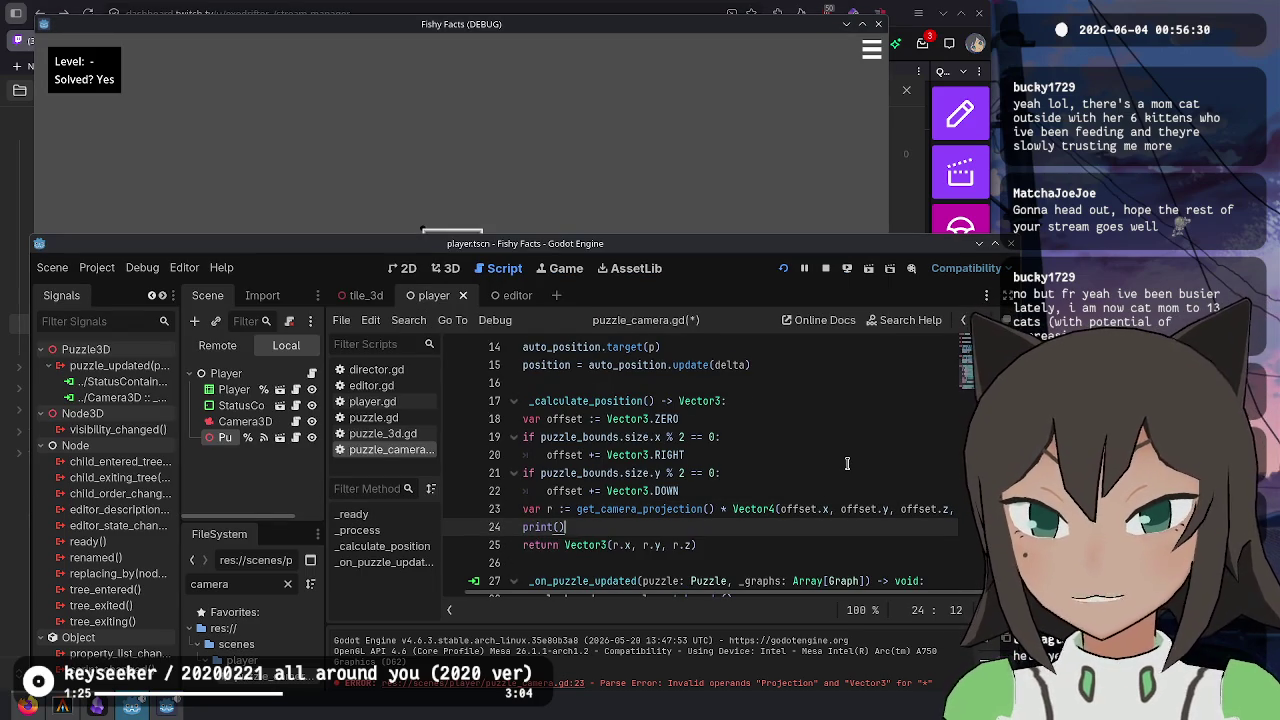
key("Left")
type("Vector3(r.x, r.y, r.z)")
key("F5")
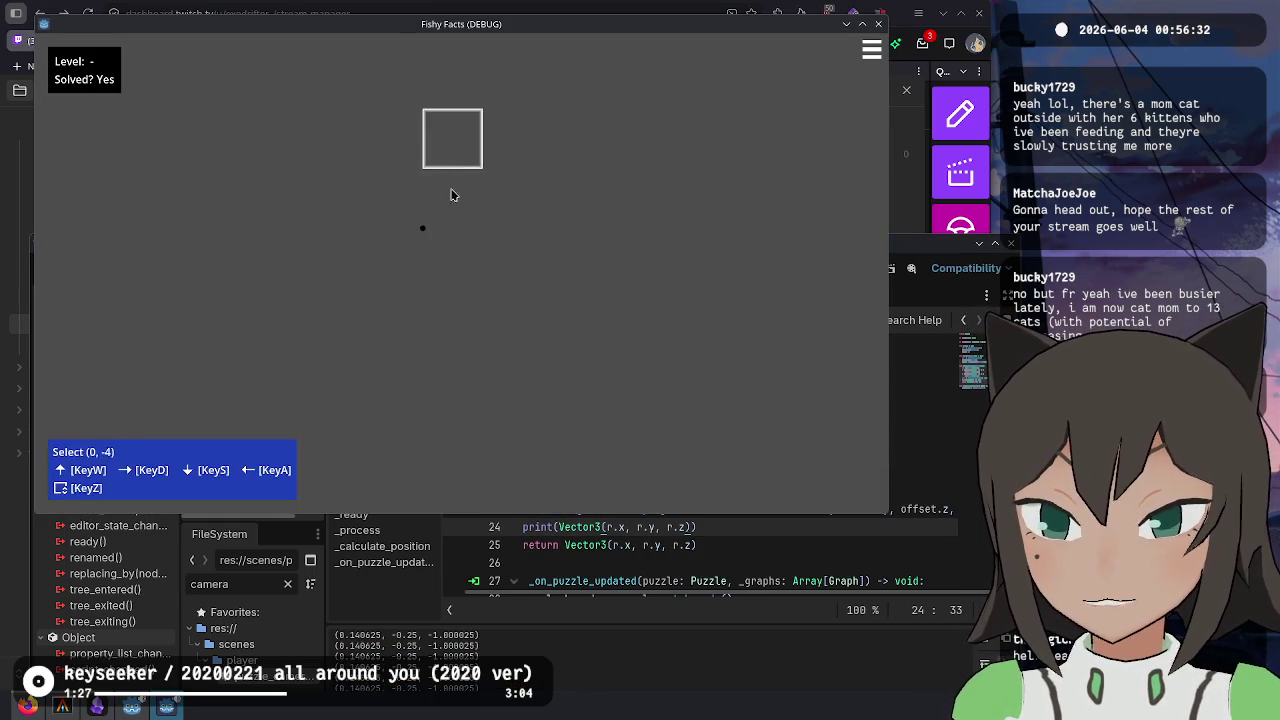
- Check the game output, briefly zero the y components in print and return, then undo
key("alt+Tab")
scroll(710, 498, "down", 1)
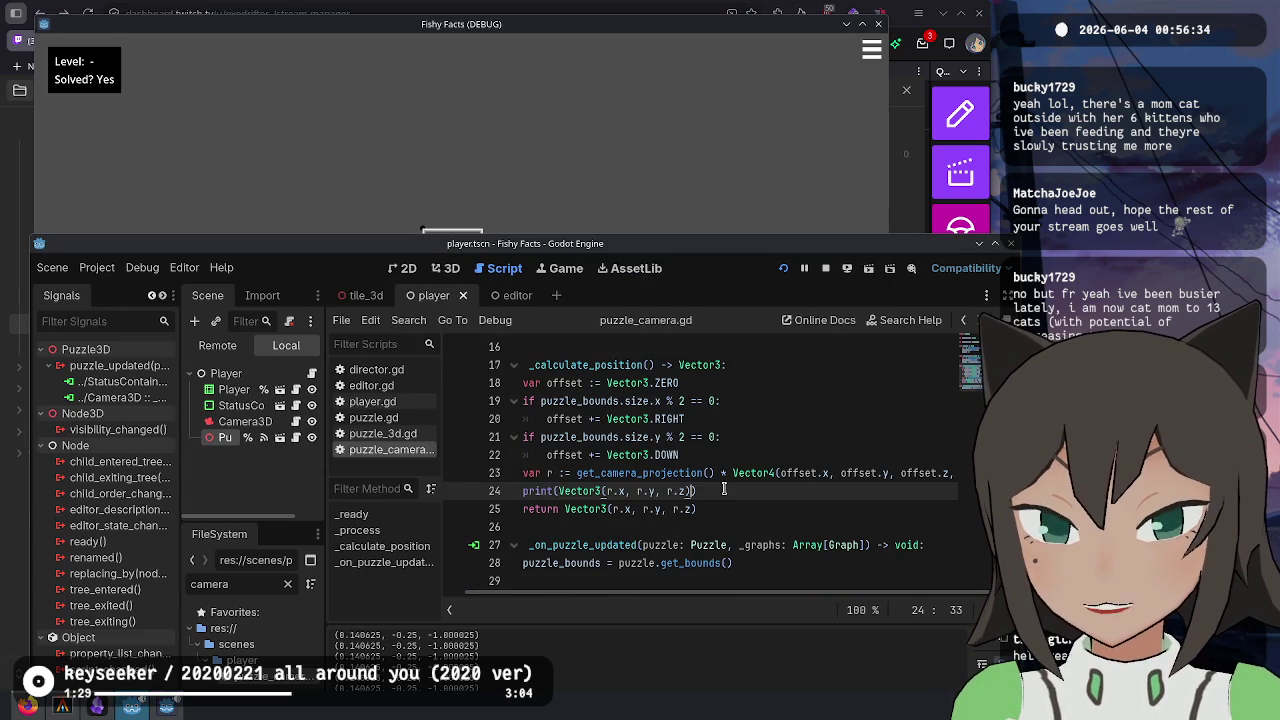
left_click(724, 489)
key("alt+Tab")
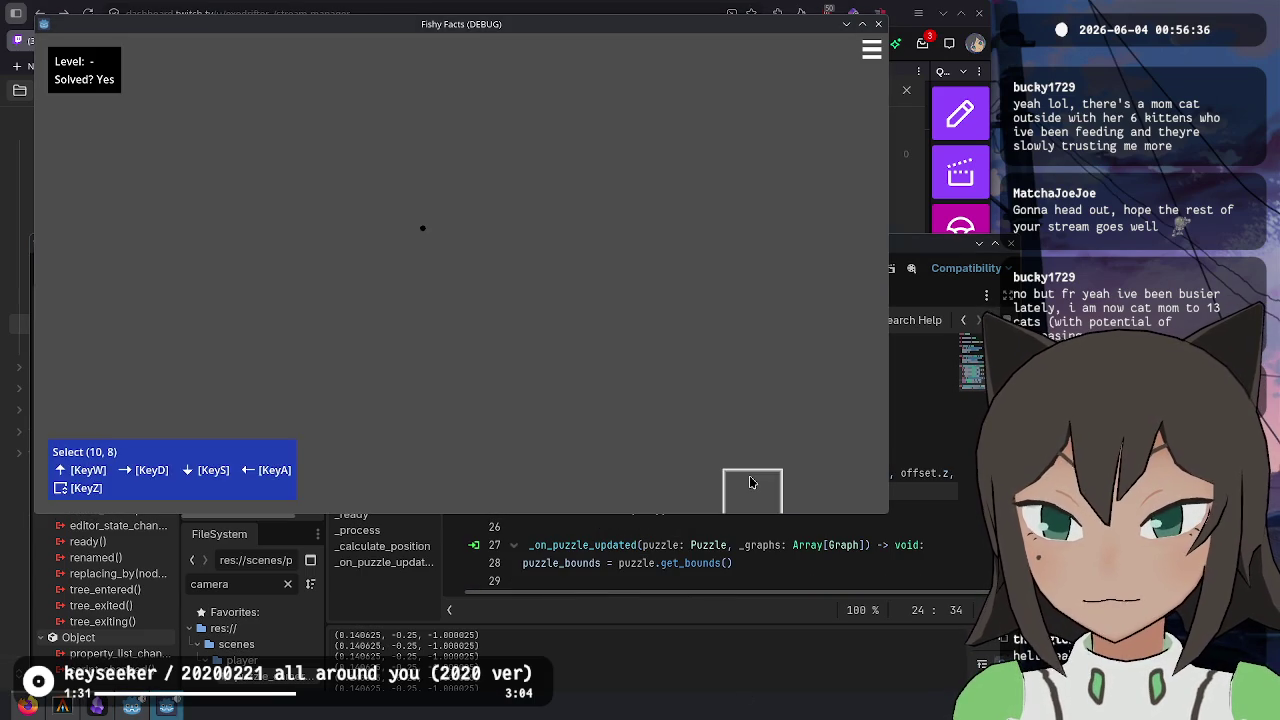
key("alt+Tab")
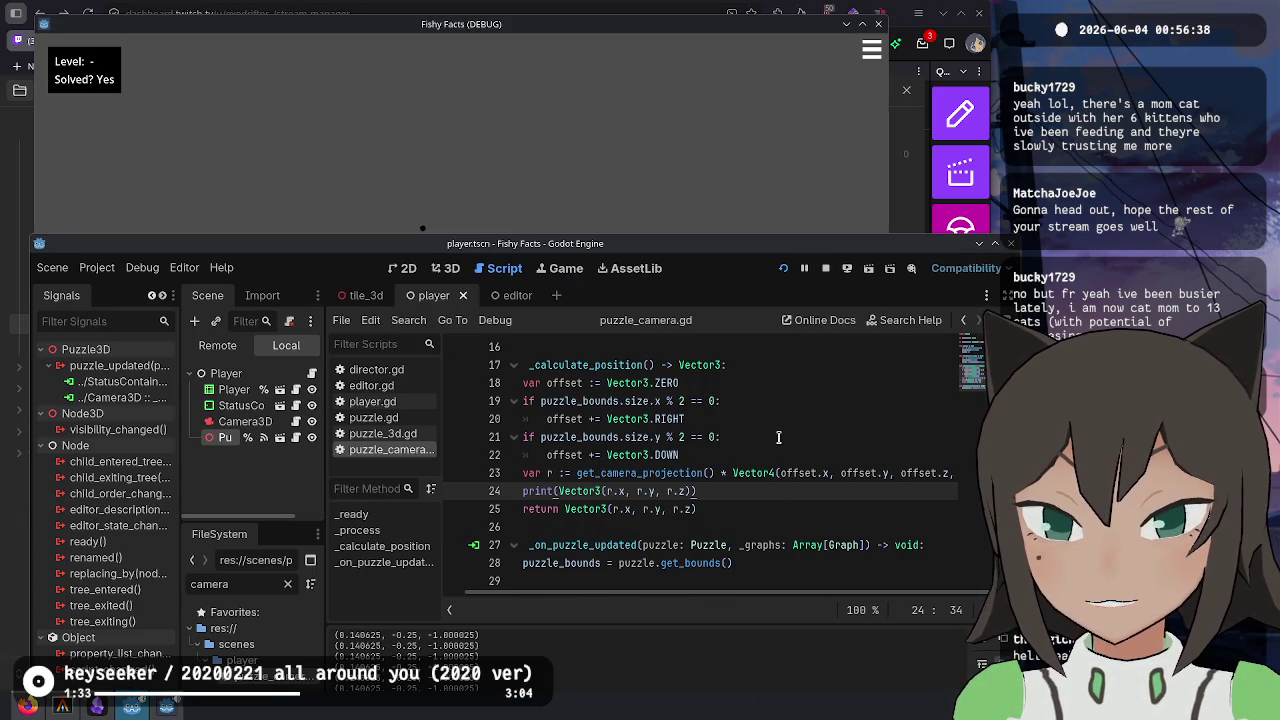
key("Down")
key("Left")
key("Left")
key("Left")
key("BackSpace")
key("BackSpace")
key("BackSpace")
type("0")
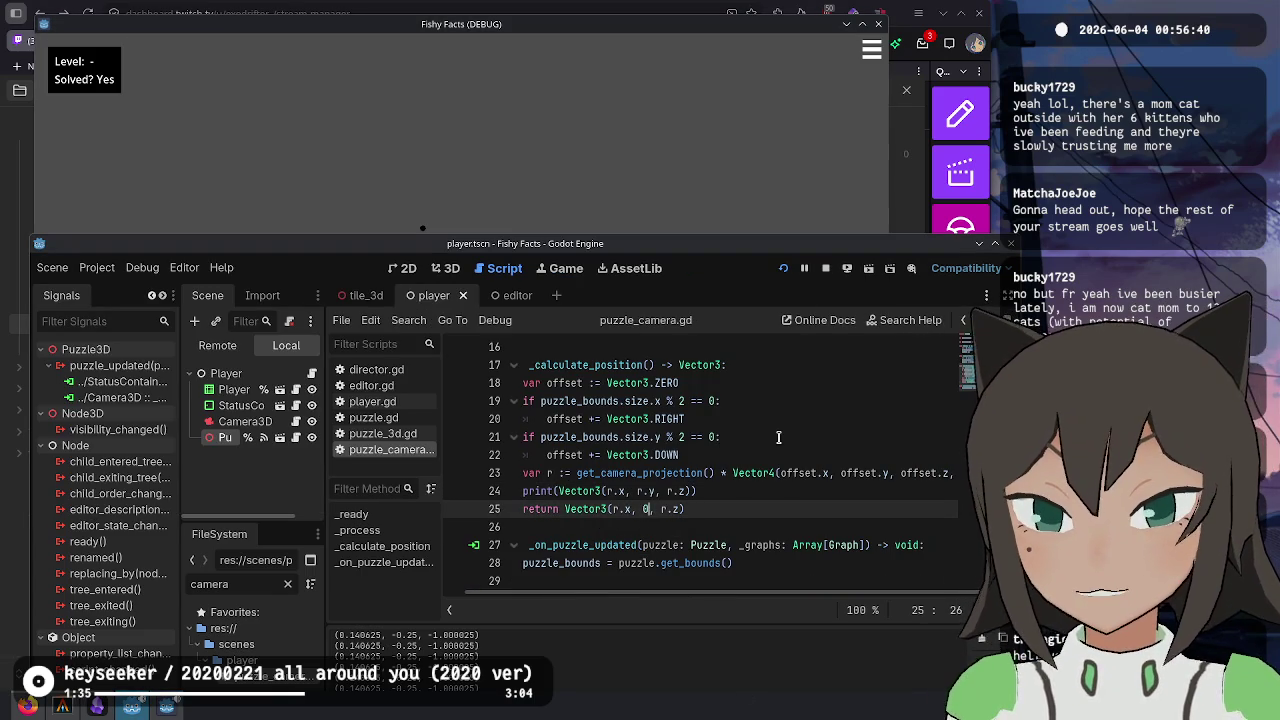
key("Up")
key("Right")
key("BackSpace")
key("BackSpace")
key("BackSpace")
type("0")
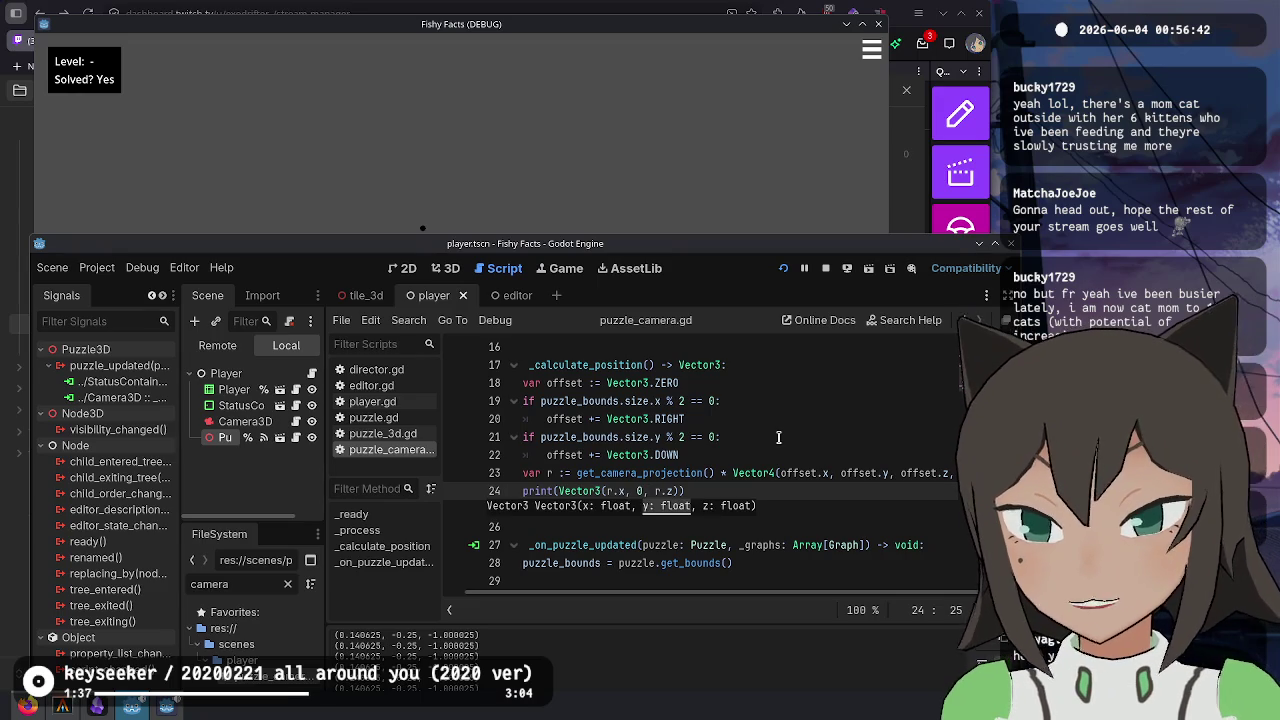
key("ctrl+z")
key("ctrl+z")
key("ctrl+z")
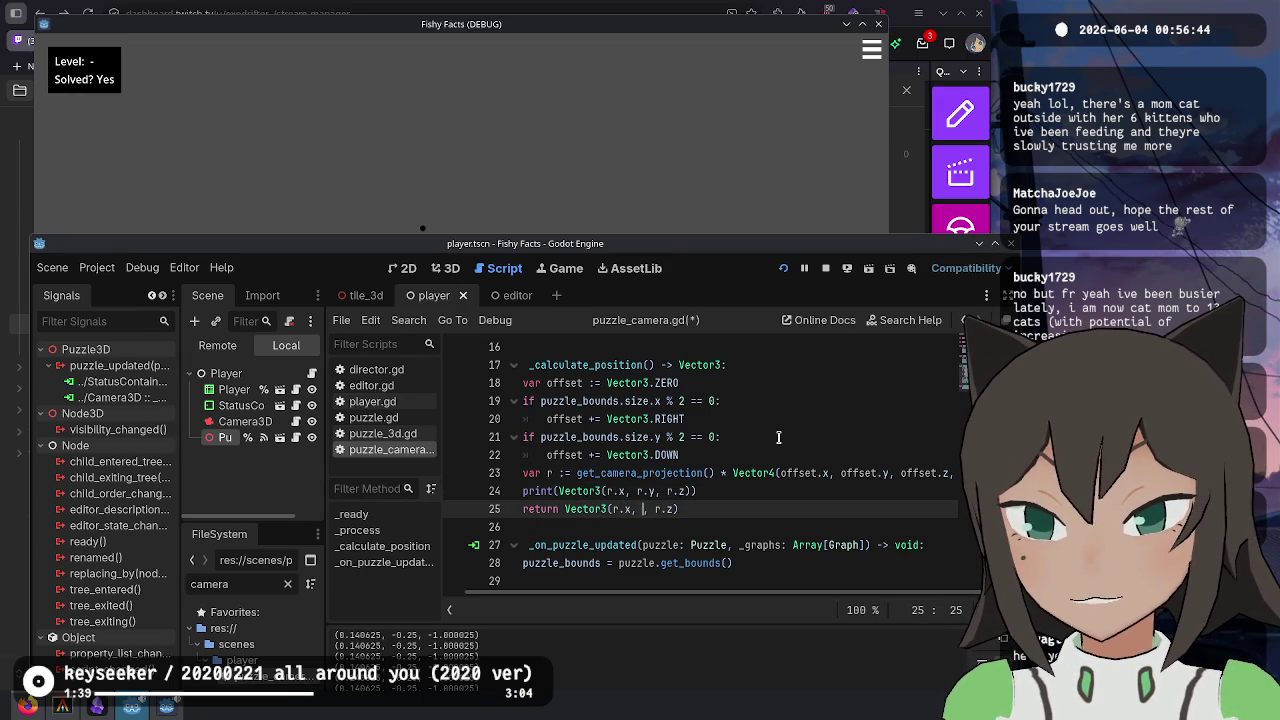
- Zero the printed z component to print Vector3(r.x, r.y, 0) and rerun the game
key("Up")
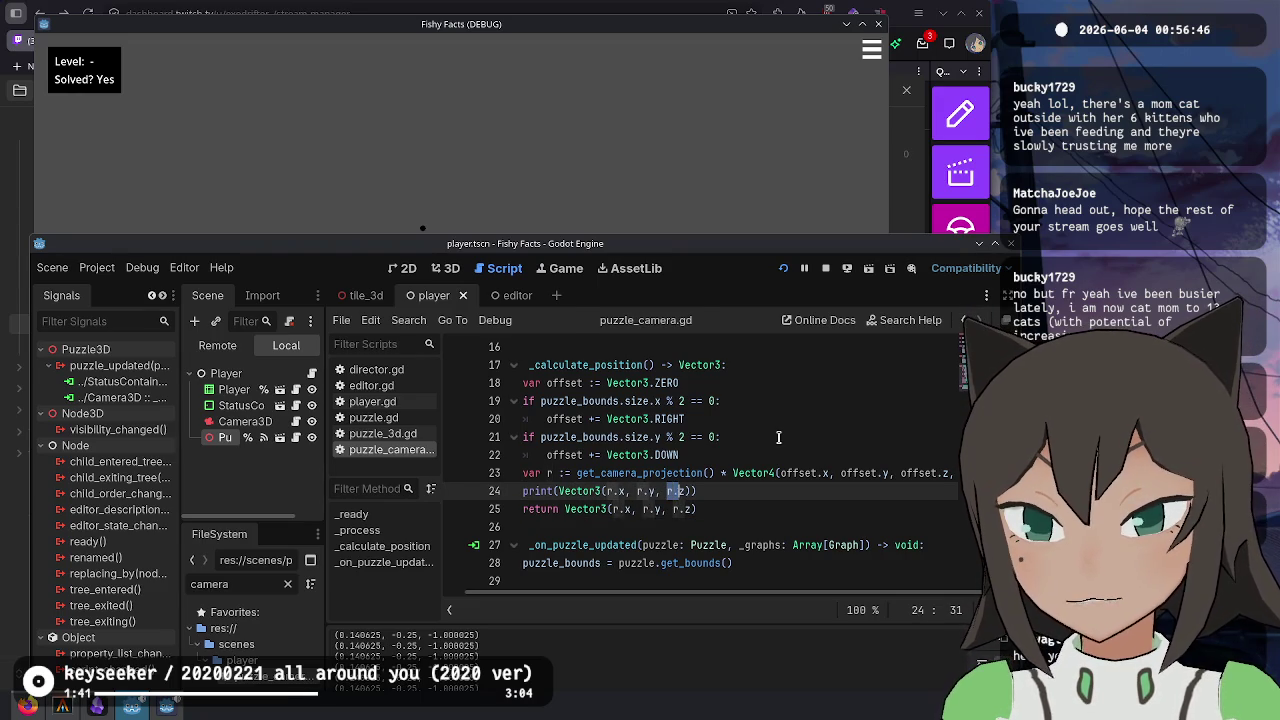
key("ctrl+z")
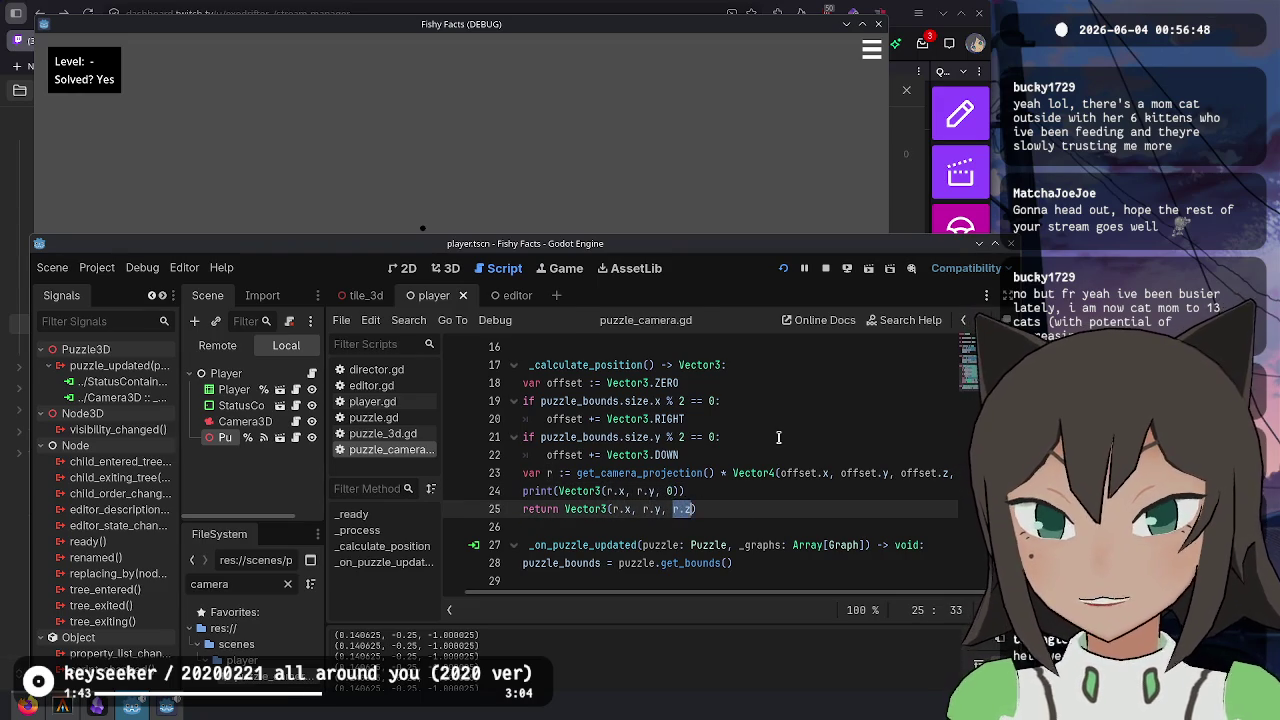
left_click(738, 509)
type("0")
key("alt+Tab")
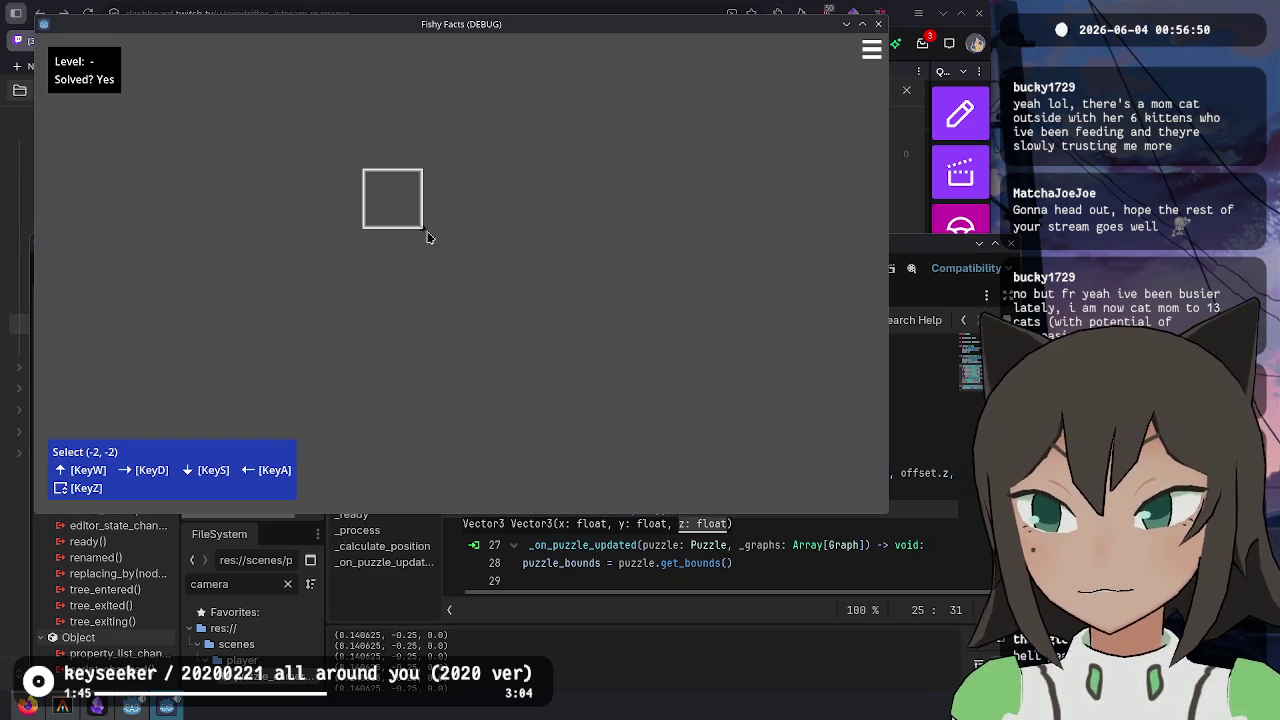
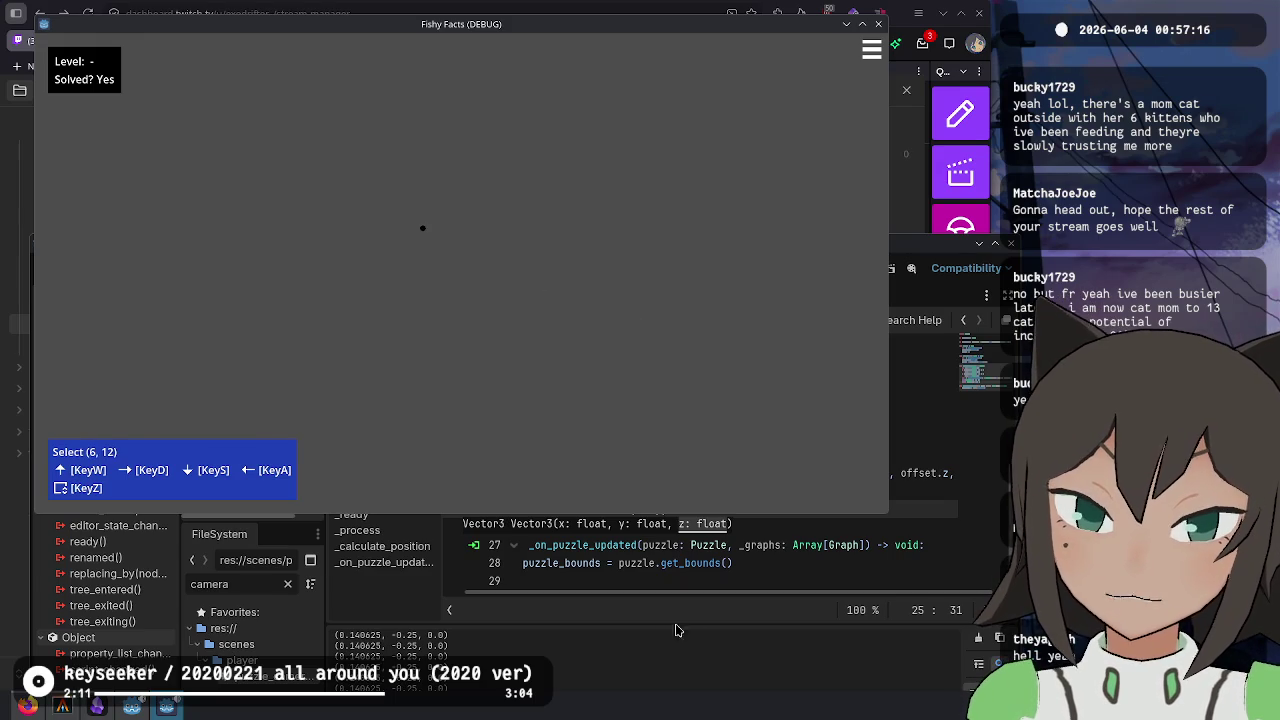
- Try returning 0, 0 for the x and y components on line 25, test the game, then undo
left_click(670, 532)
left_click(718, 511)
key("Left")
key("Left")
key("Left")
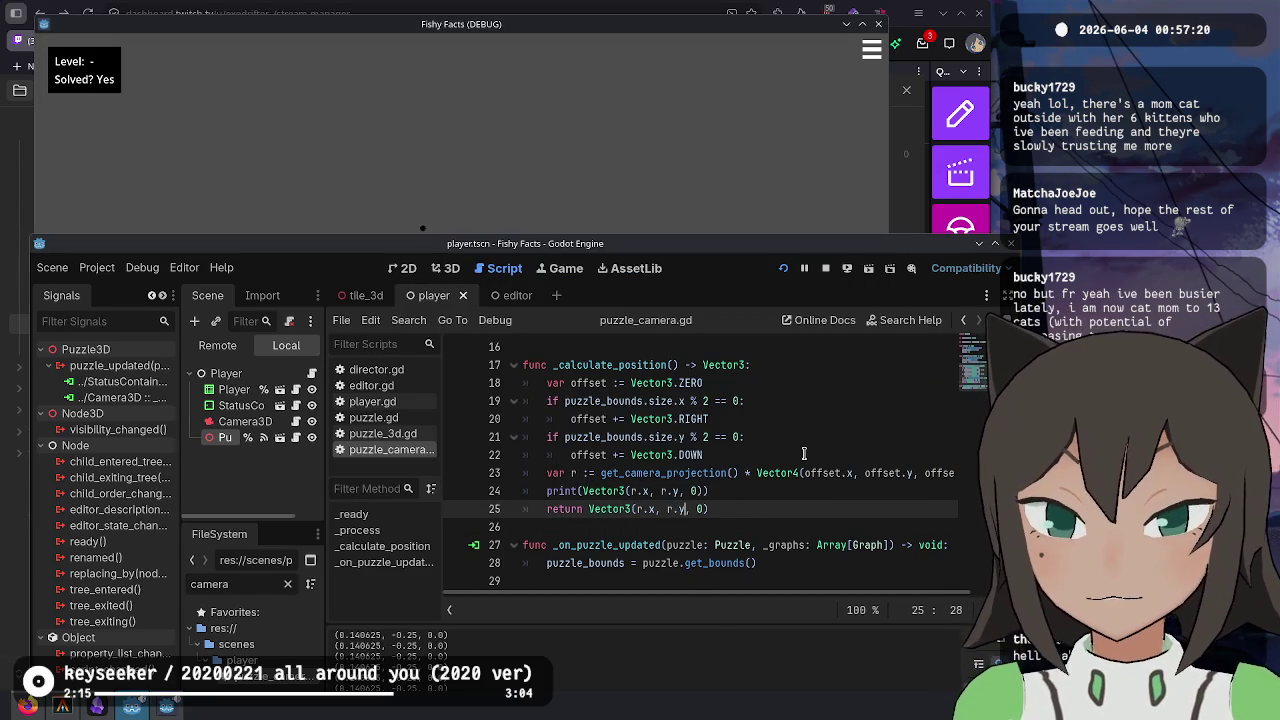
key("Left")
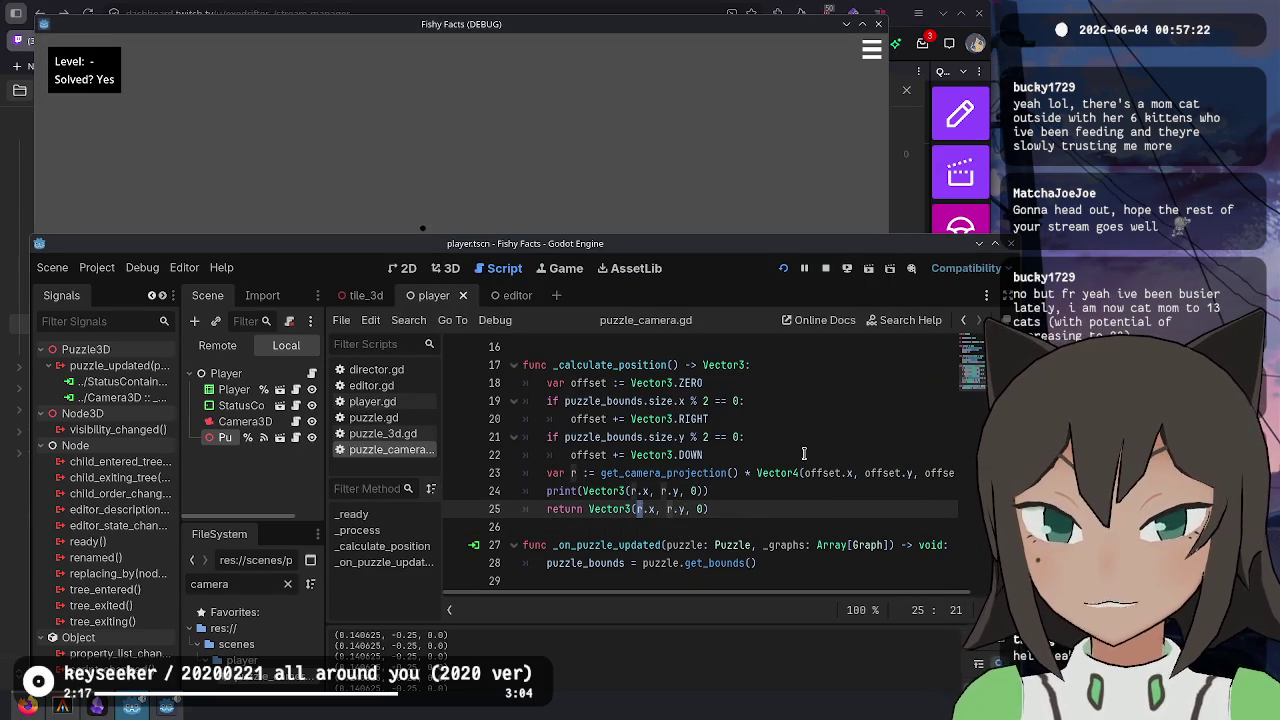
key("shift+Right")
key("shift+Right")
key("shift+Right")
type("0, 0")
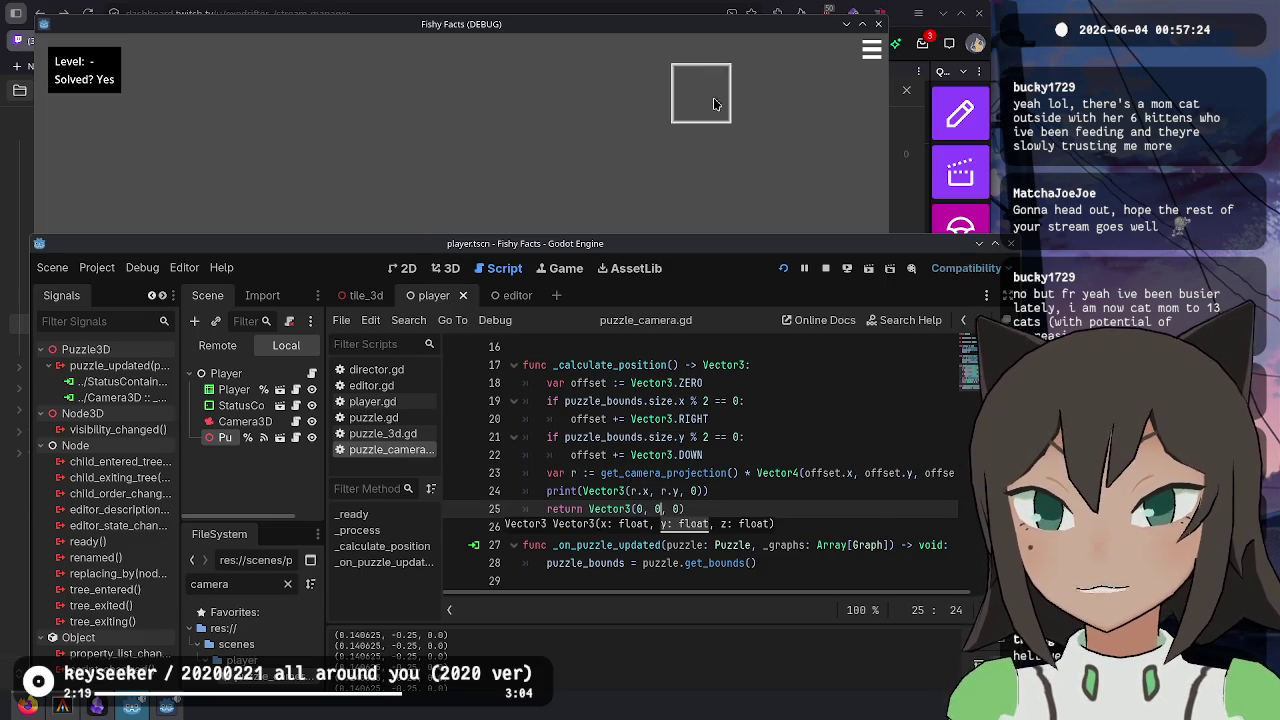
left_click(715, 104)
left_click(709, 597)
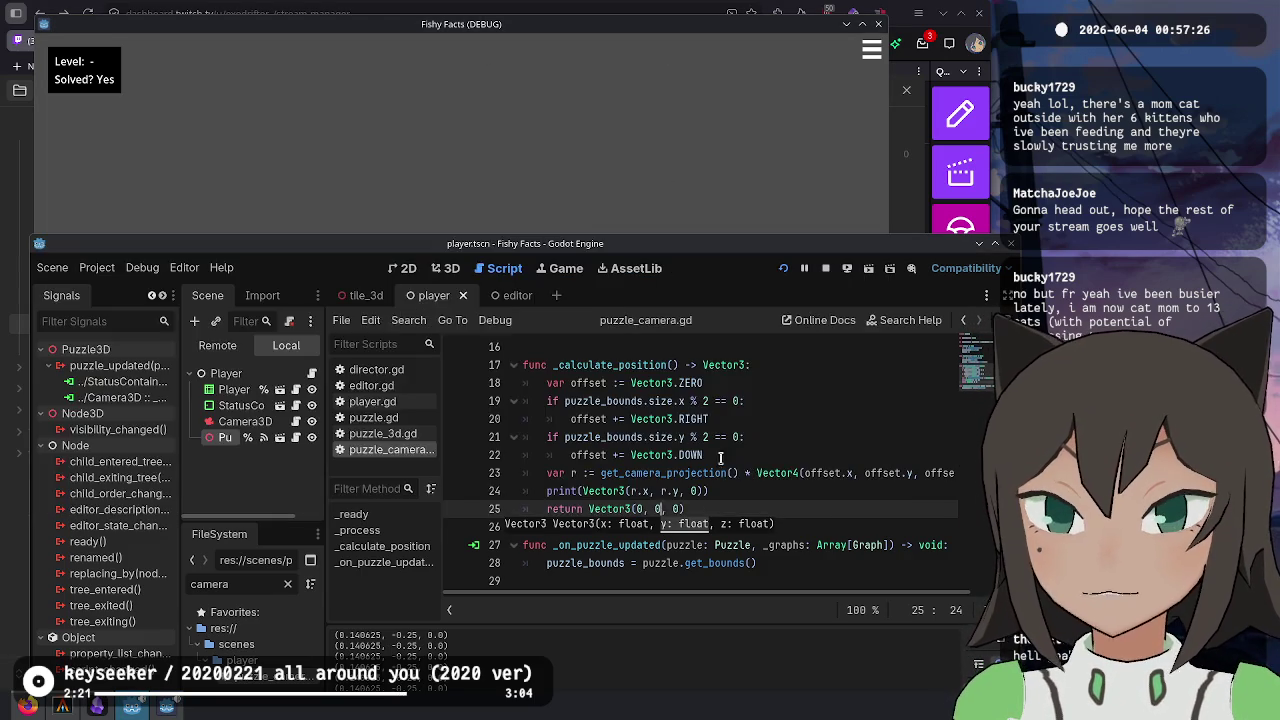
key("ctrl+z")
key("ctrl+z")
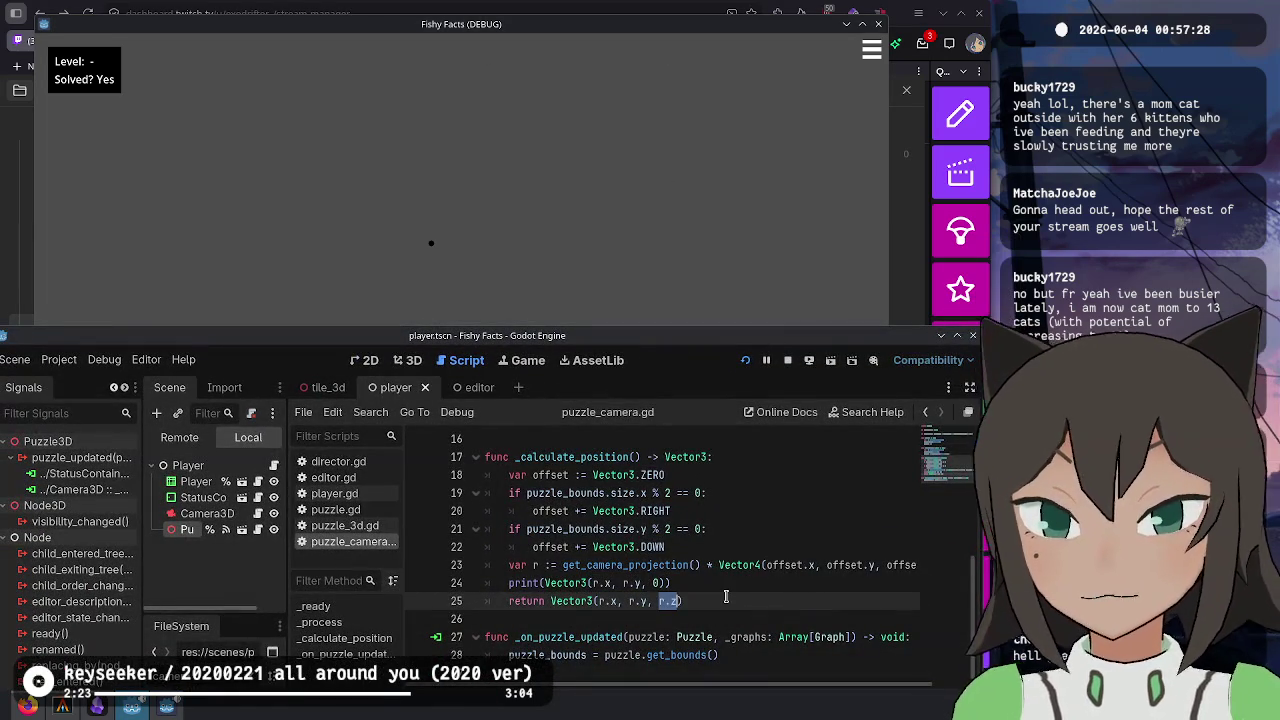
- Replace the returned y and z components with 0, 0 and check the centering in the game
type("0")
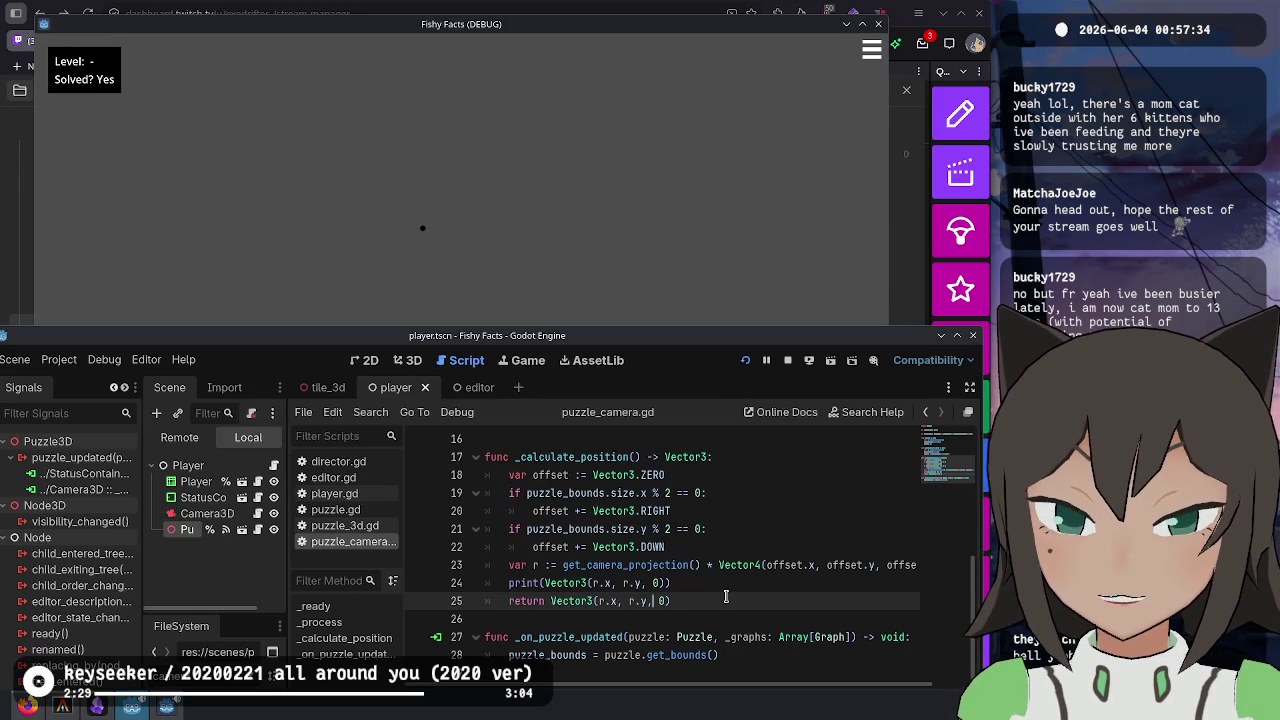
key("Left")
key("BackSpace")
type("z")
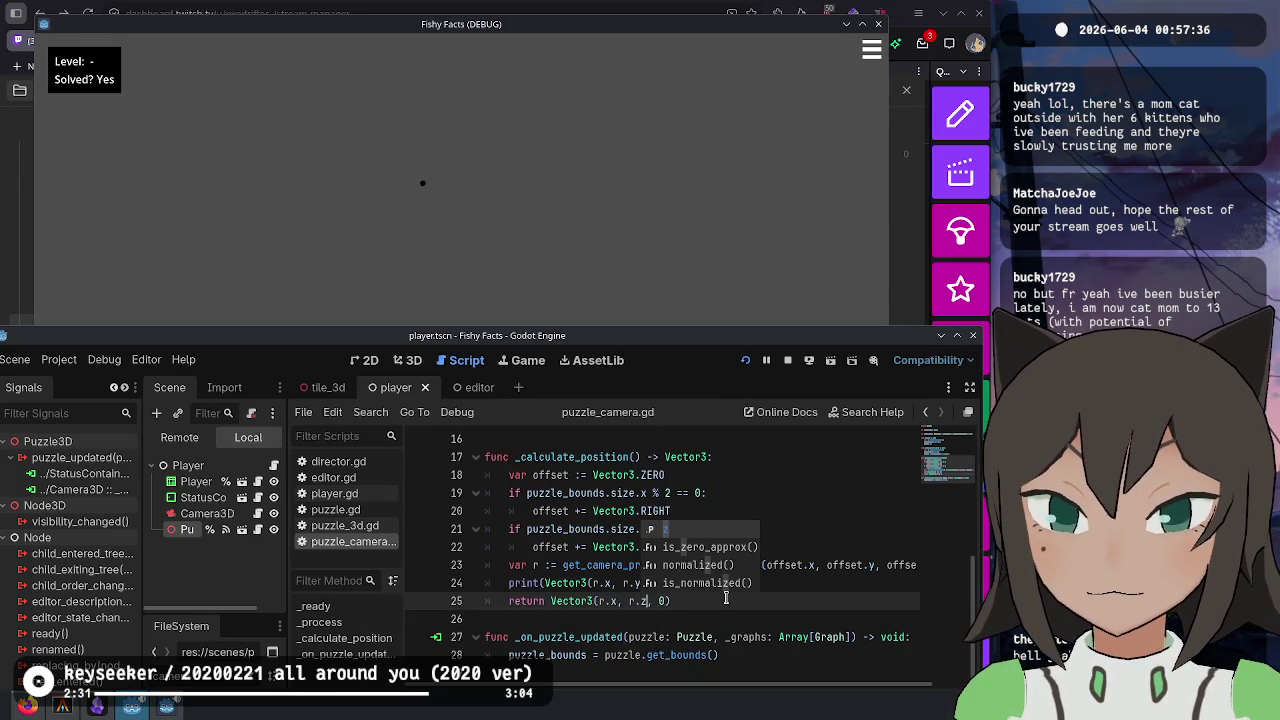
key("BackSpace")
type("y")
key("Escape")
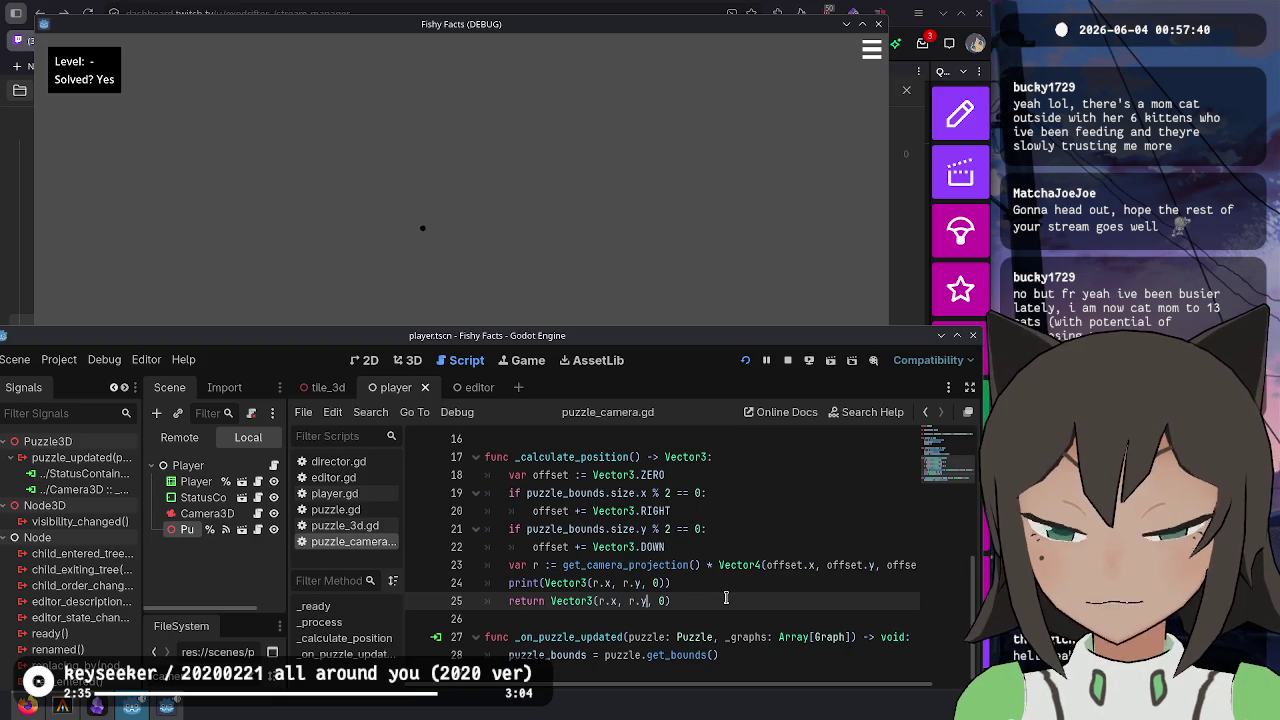
key("shift+ctrl+Left")
key("shift+ctrl+Left")
key("shift+ctrl+Left")
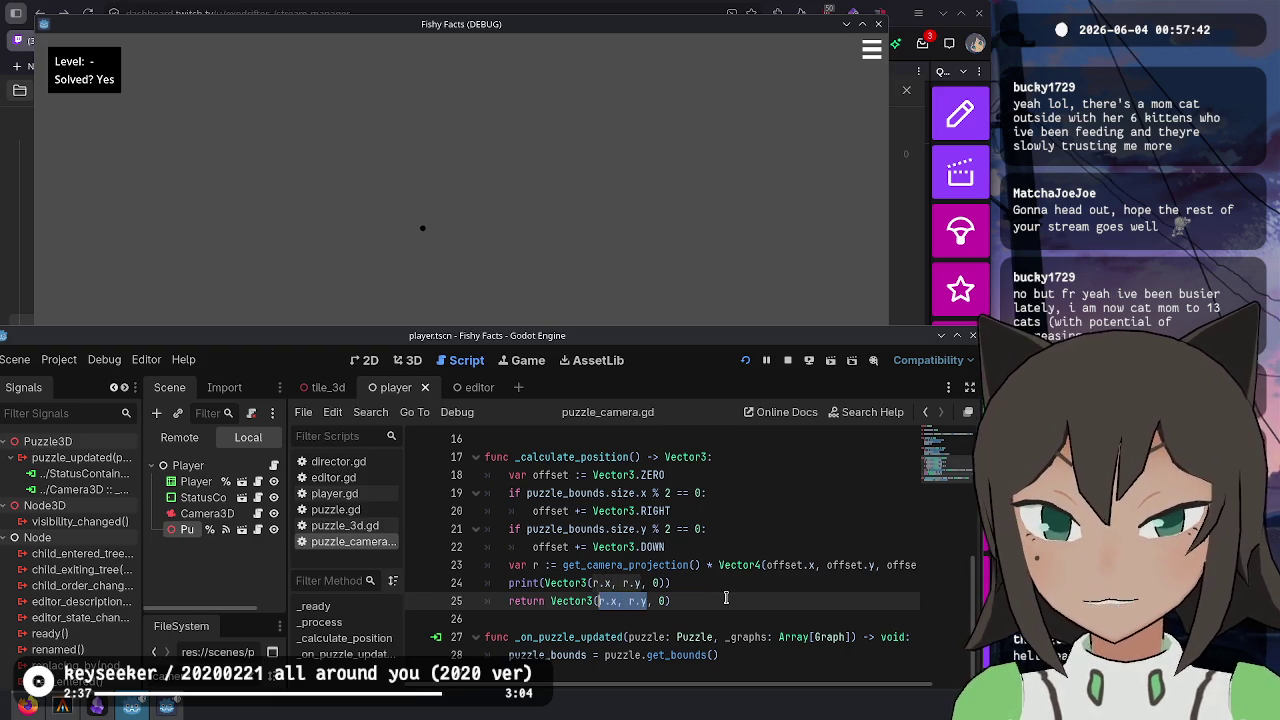
type("0, 0")
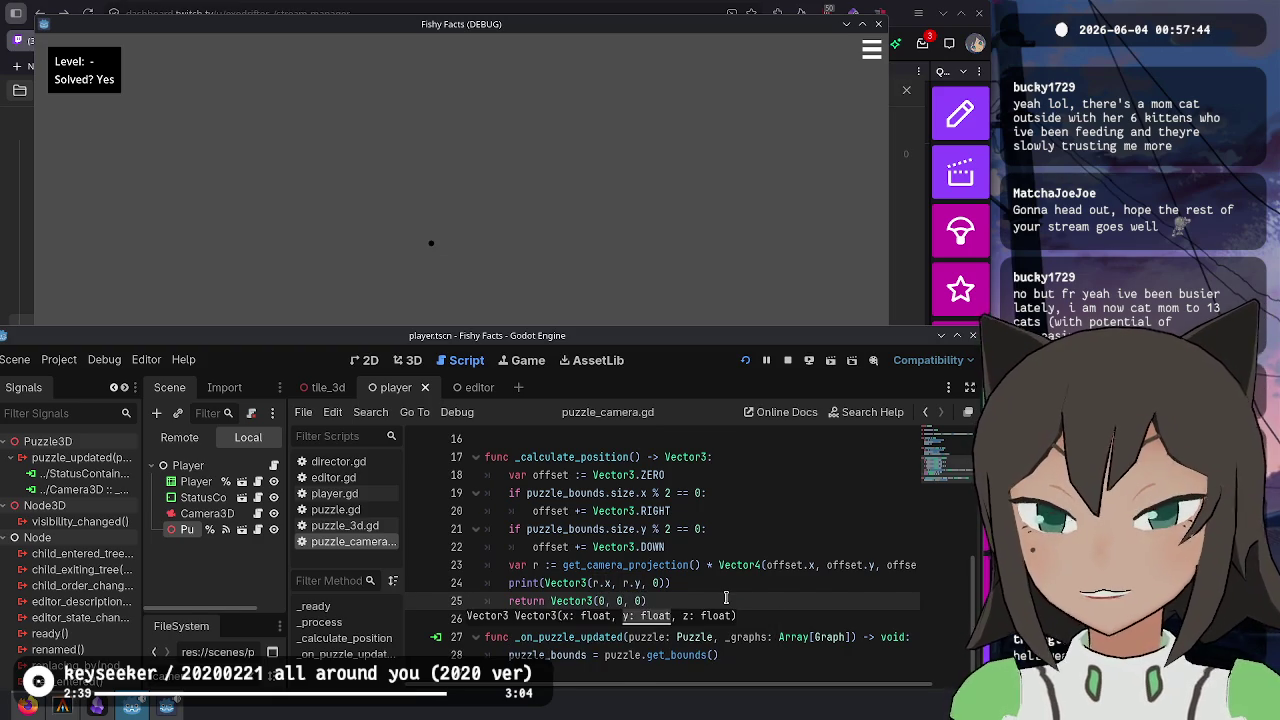
left_click(436, 236)
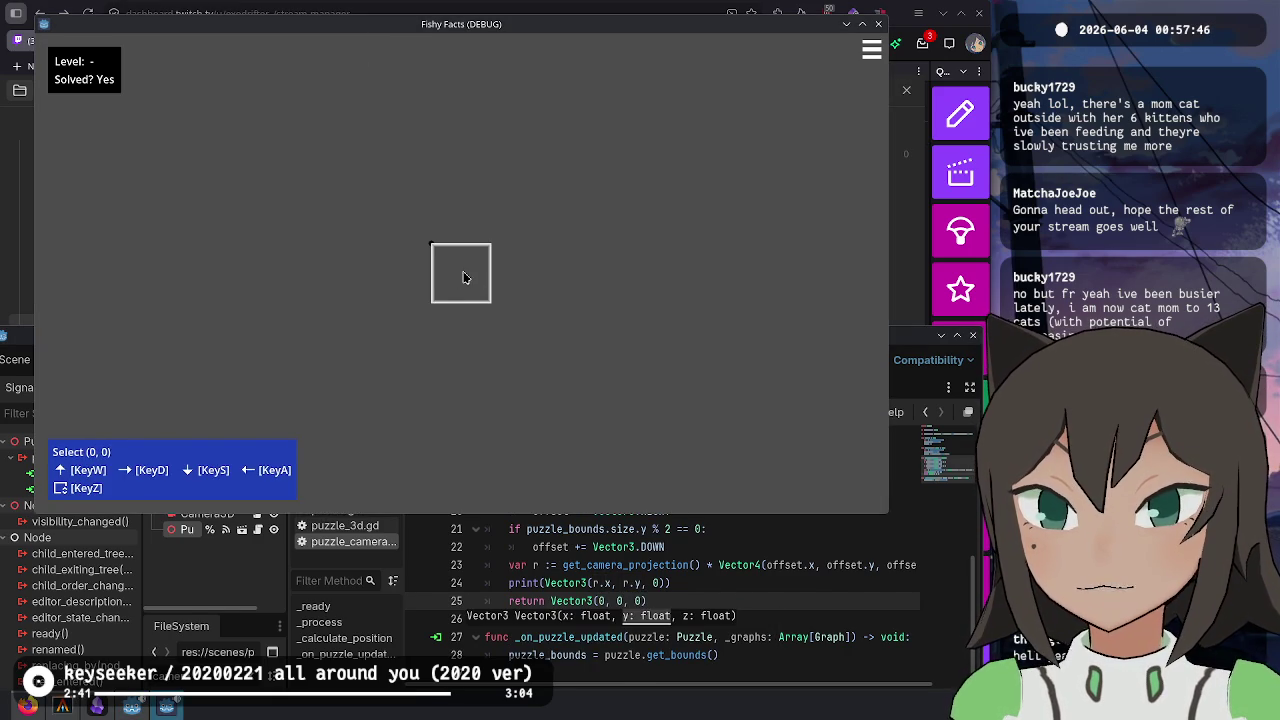
key("alt+Tab")
- Append .inverse() to get_camera_projection() on line 23 and return Vector3(r.x, 0, 0)
left_click(762, 565)
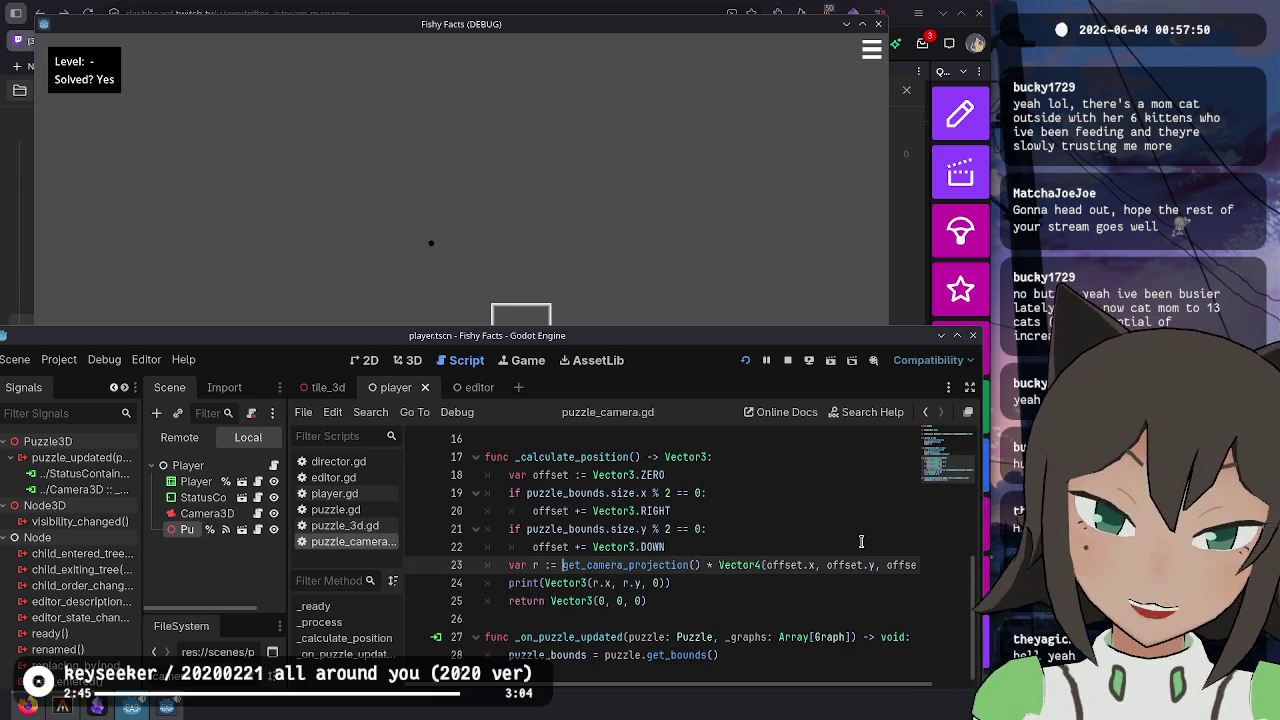
type(").inv")
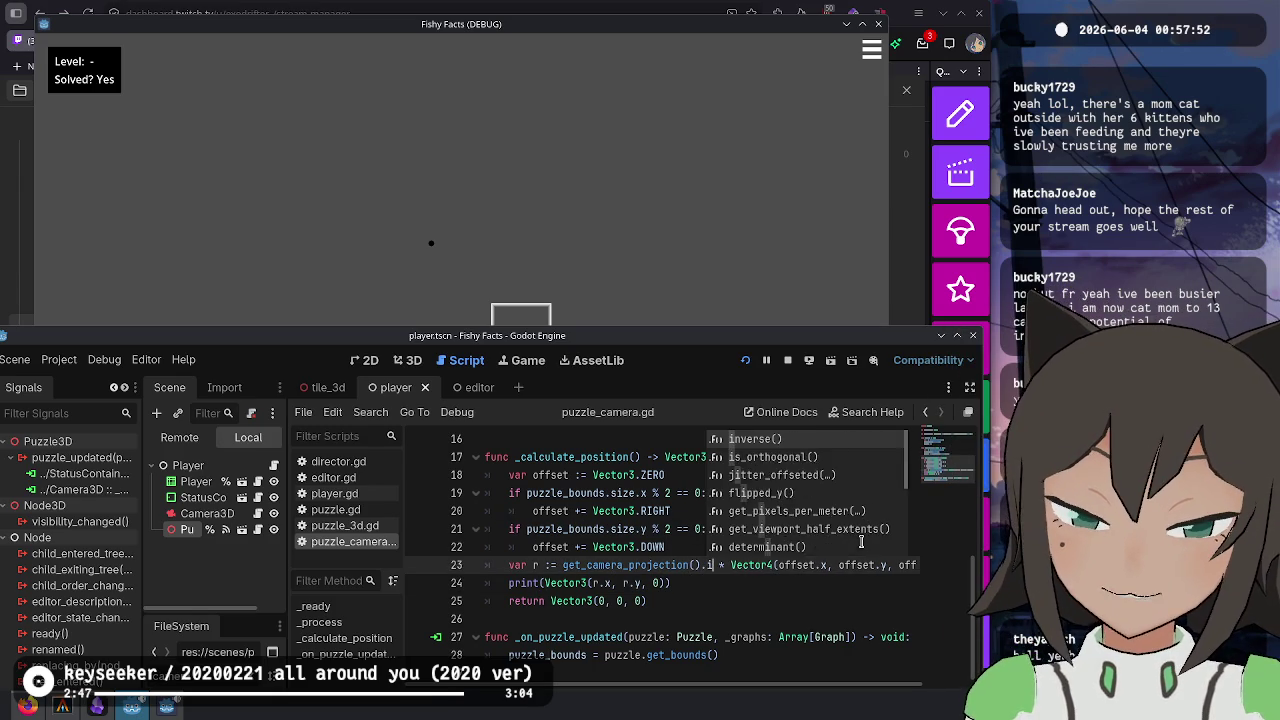
key("Return")
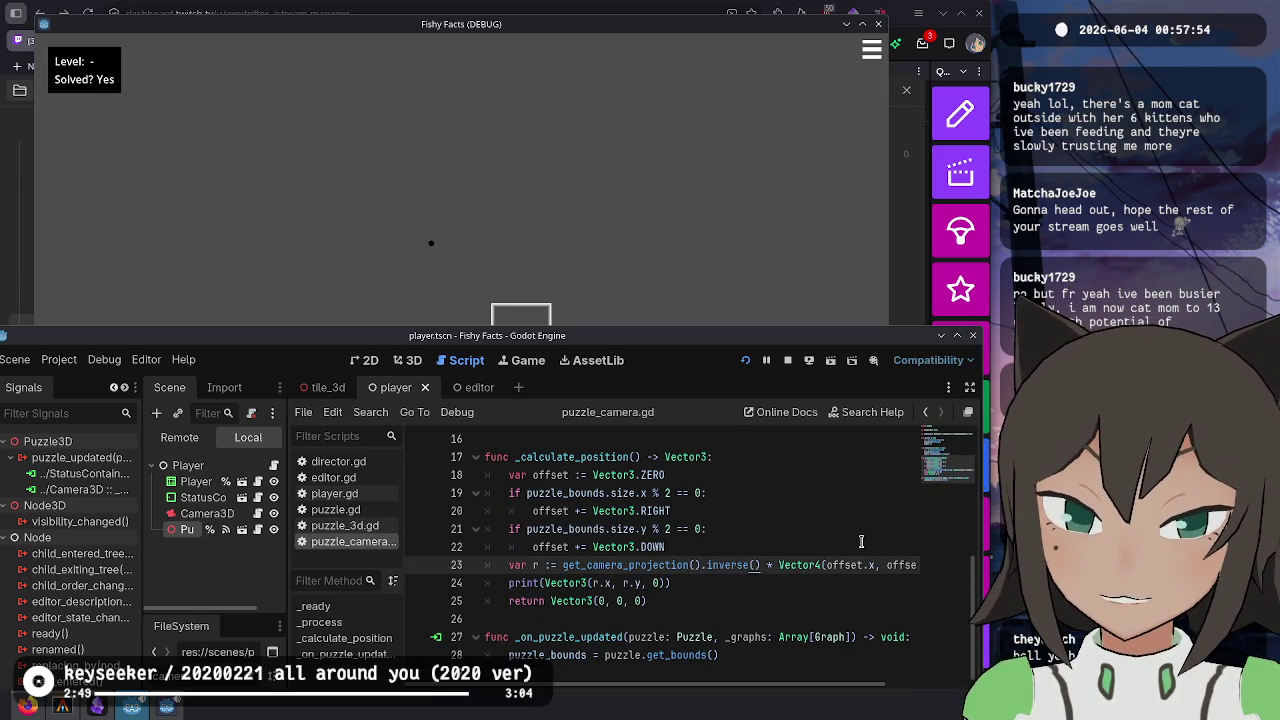
key("Down")
key("Down")
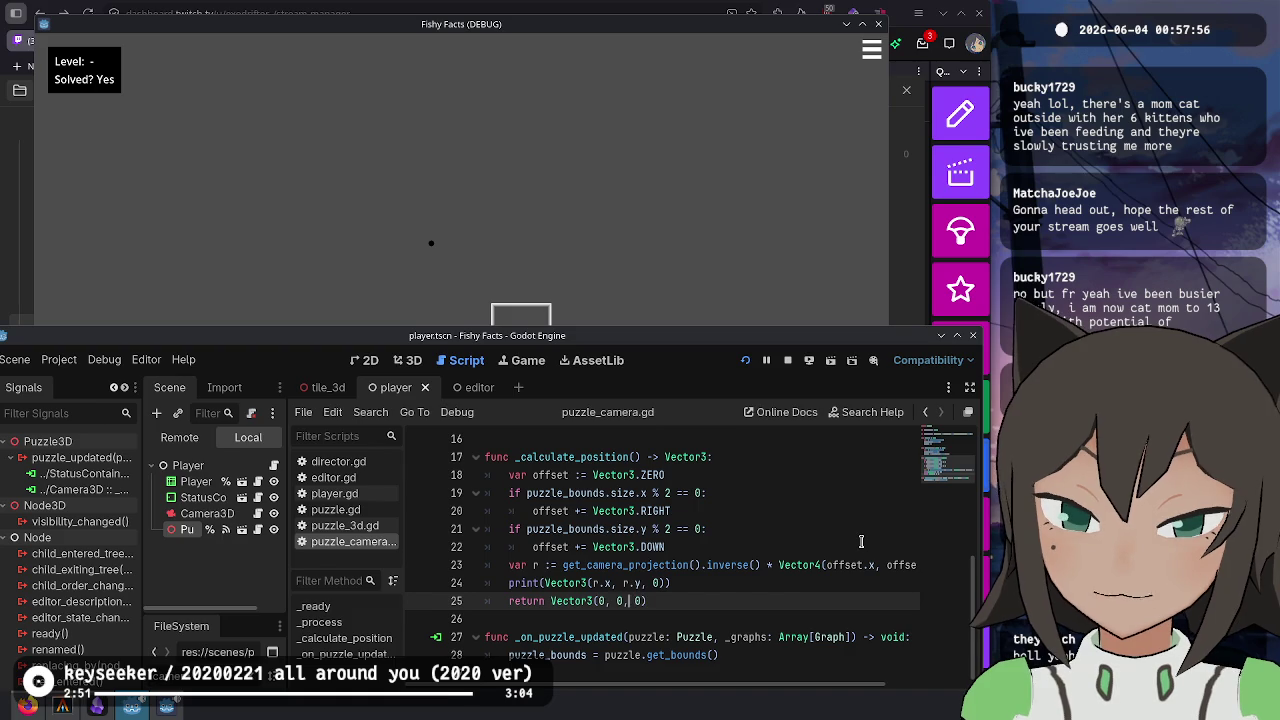
key("BackSpace")
key("BackSpace")
key("ctrl+z")
key("BackSpace")
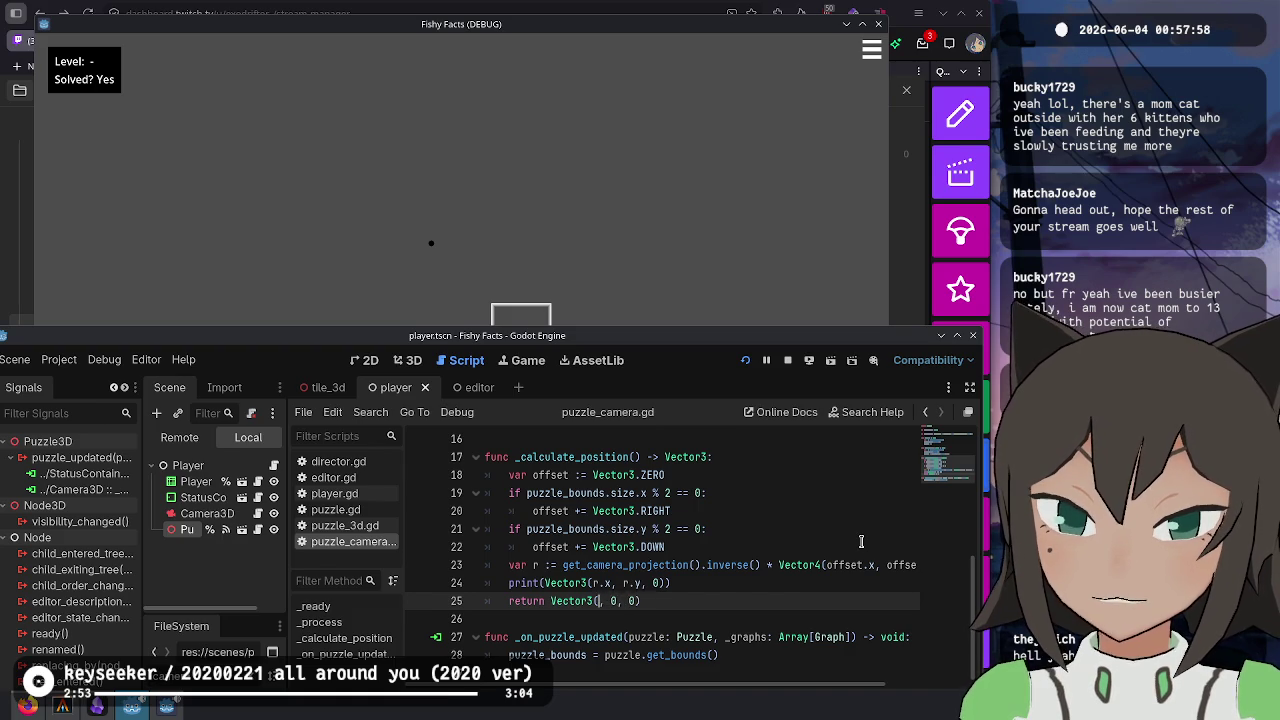
type("r.x")
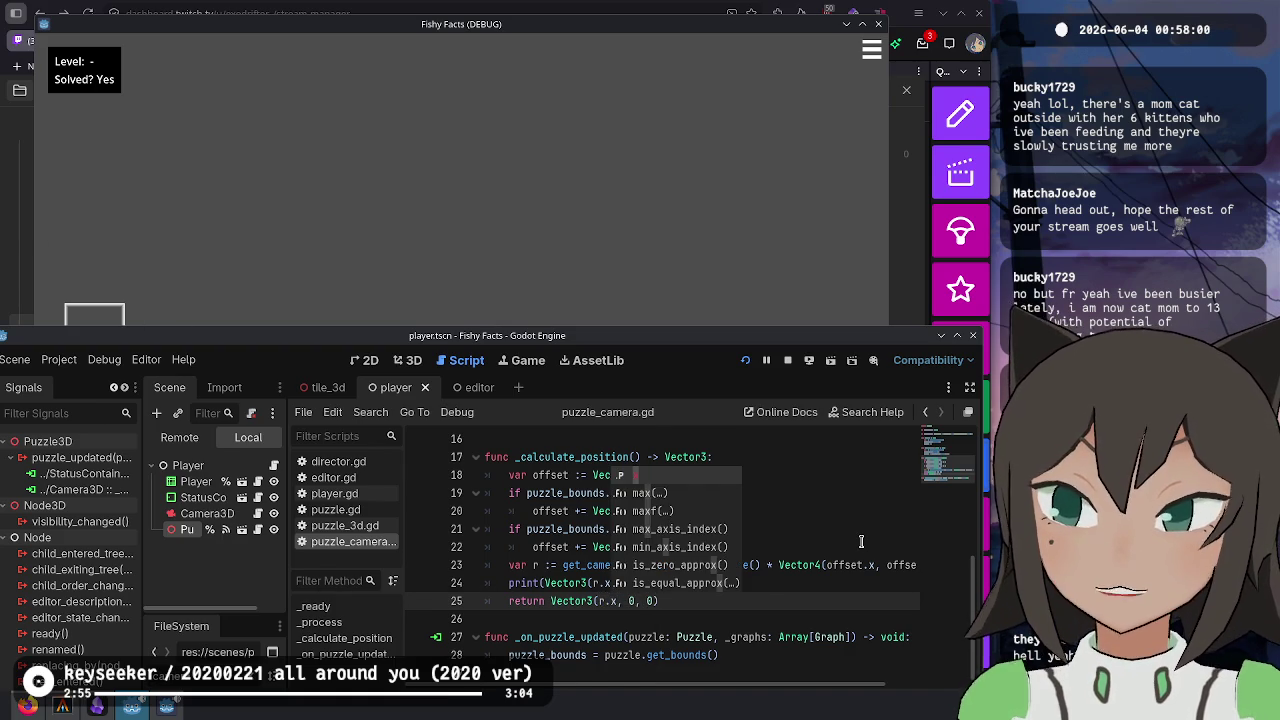
key("Escape")
key("Up")
key("Up")
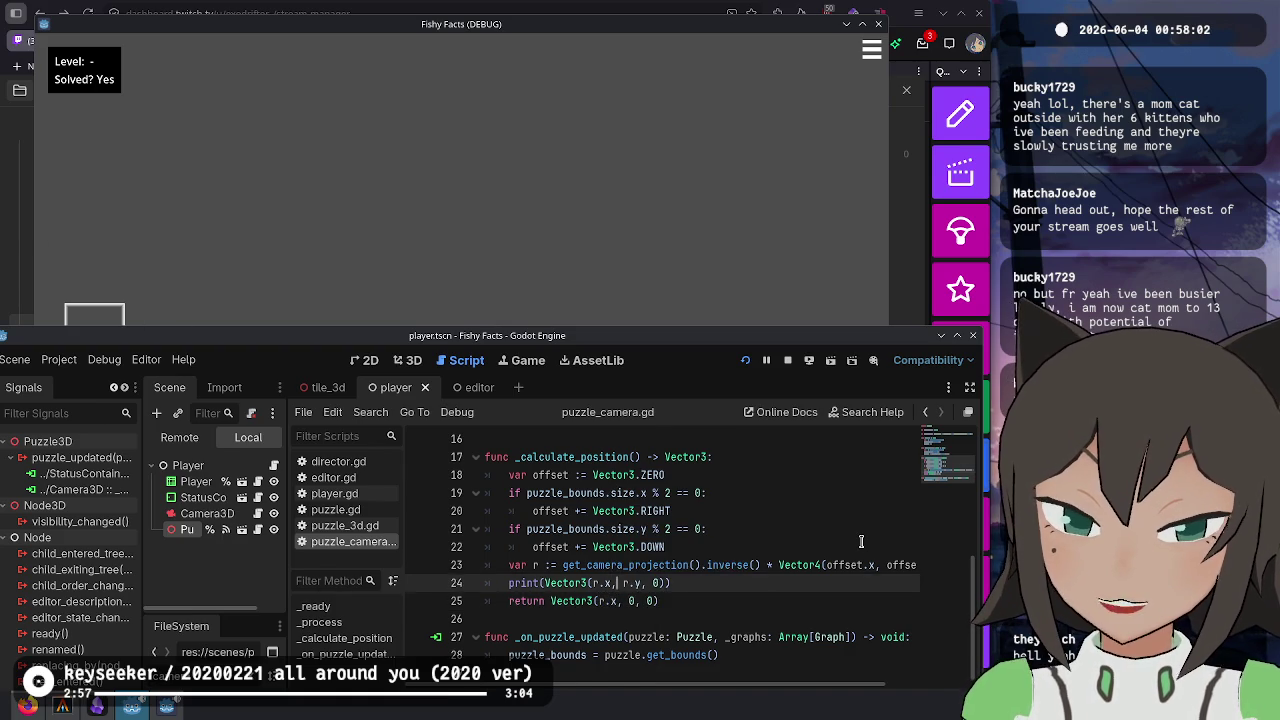
key("End")
key("Home")
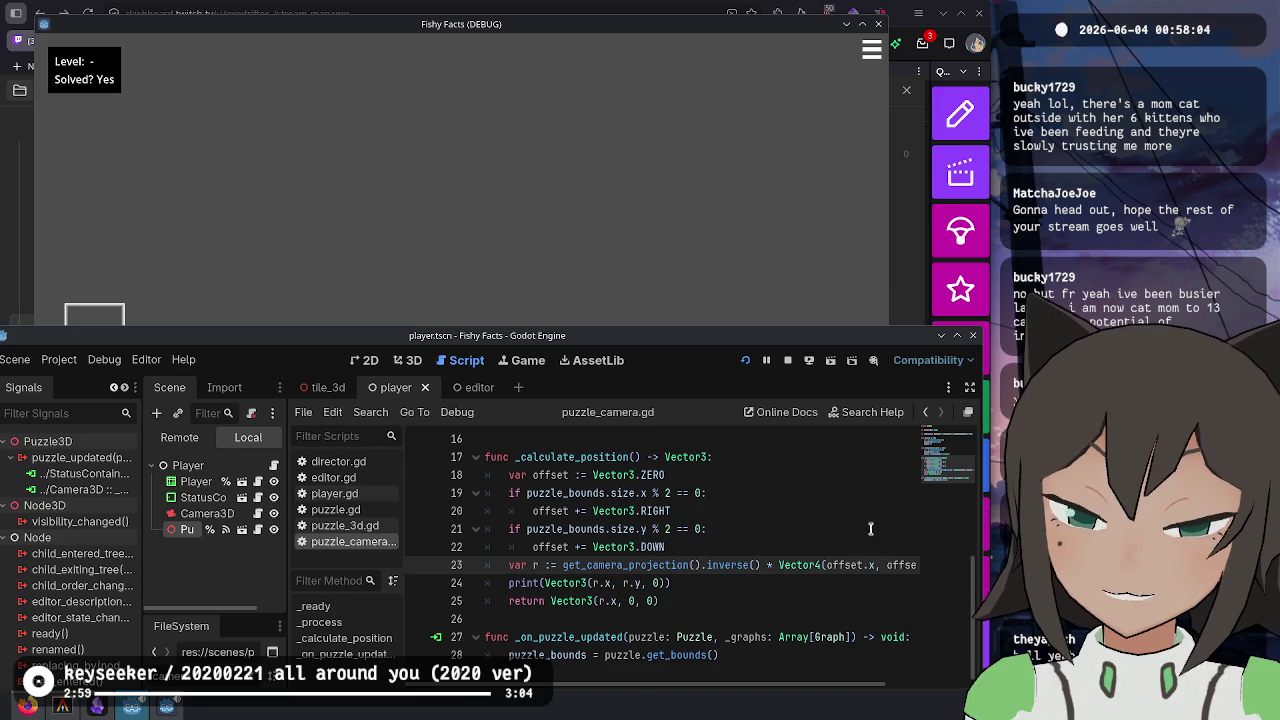
- Check the get_camera_projection documentation, then delete .inverse() from line 23
left_click(650, 565, "ctrl")
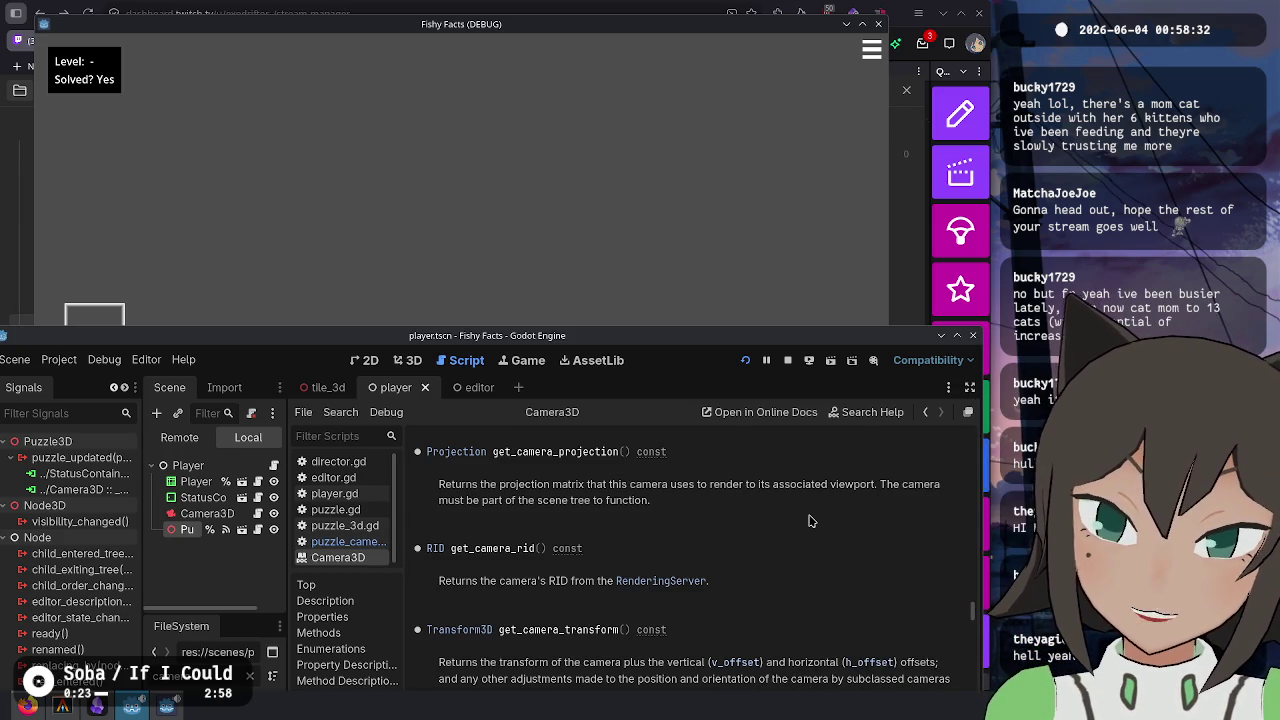
key("alt+Left")
left_click_drag(701, 565, 760, 565)
key("BackSpace")
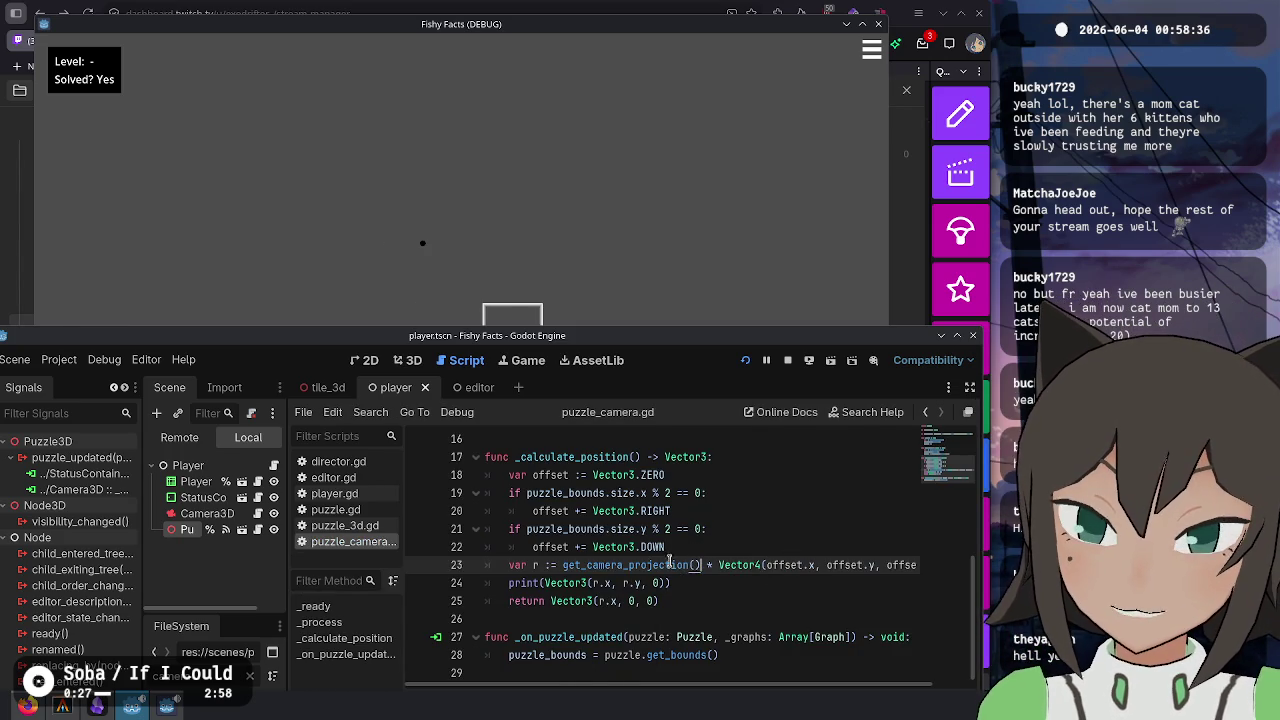
- Test the plain-projection camera view in the running game
left_click(465, 277)
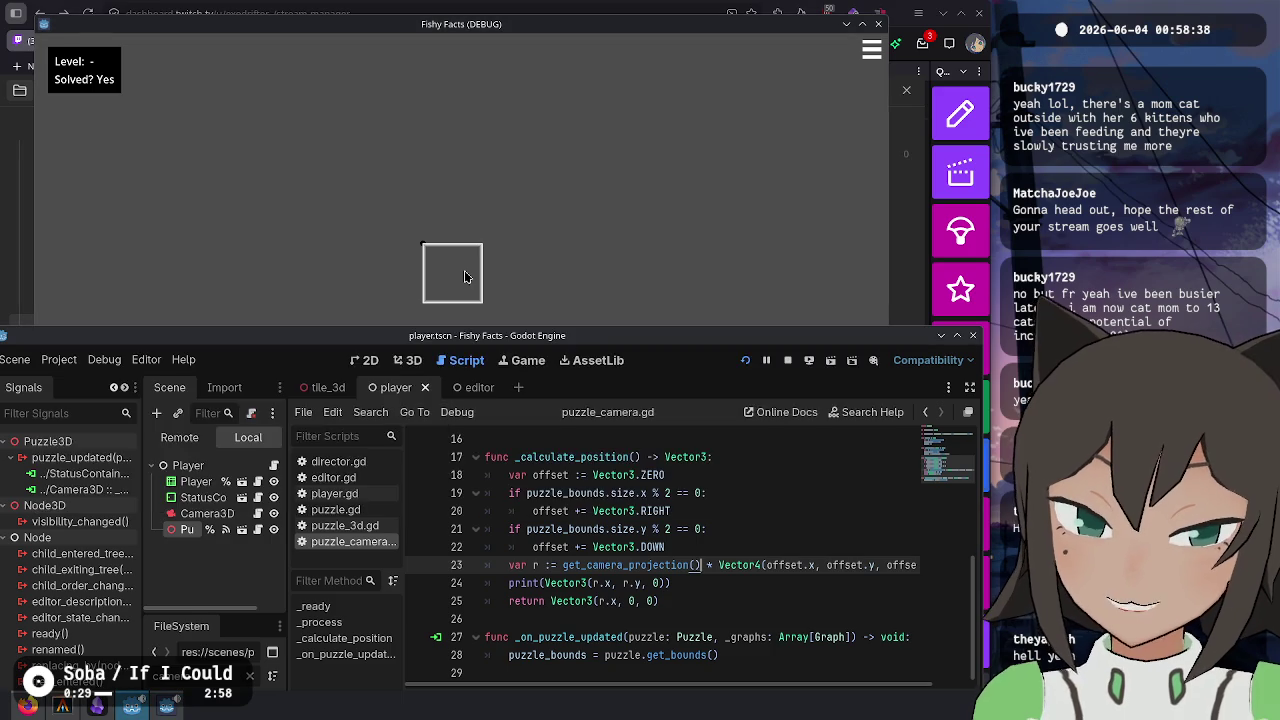
left_click(465, 277)
left_click(707, 565)
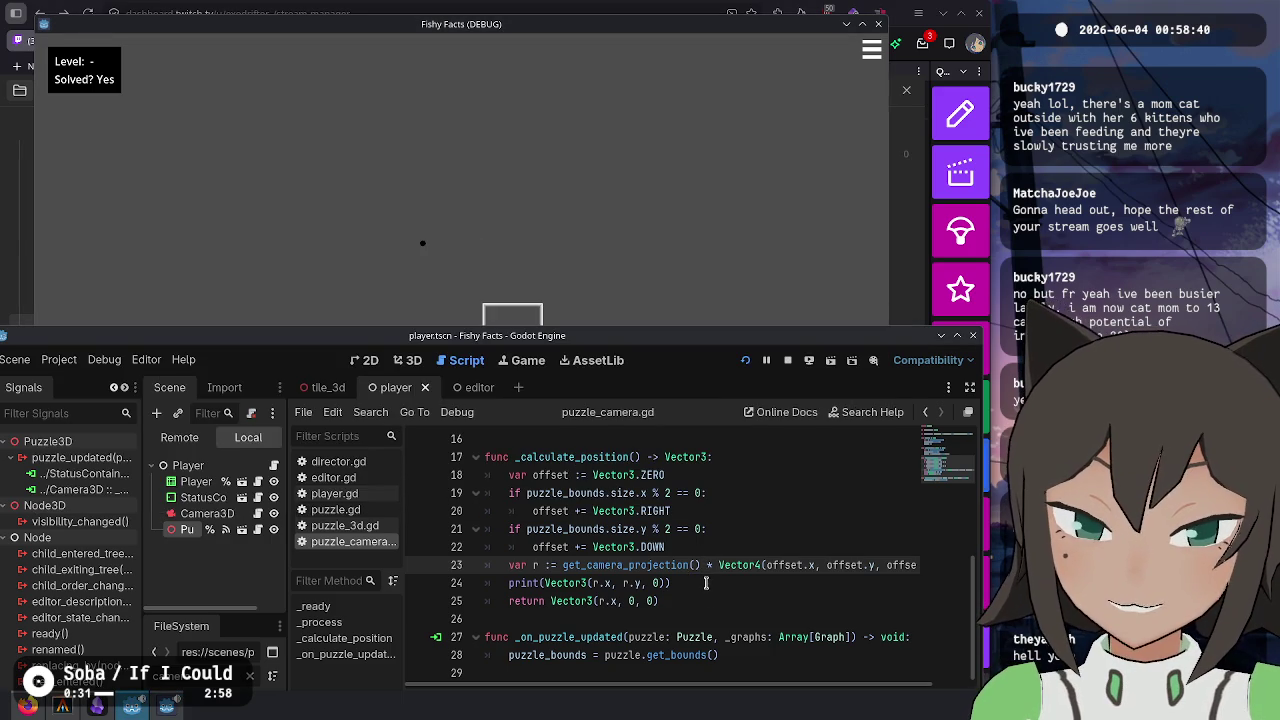
left_click(628, 601)
key("alt+Tab")
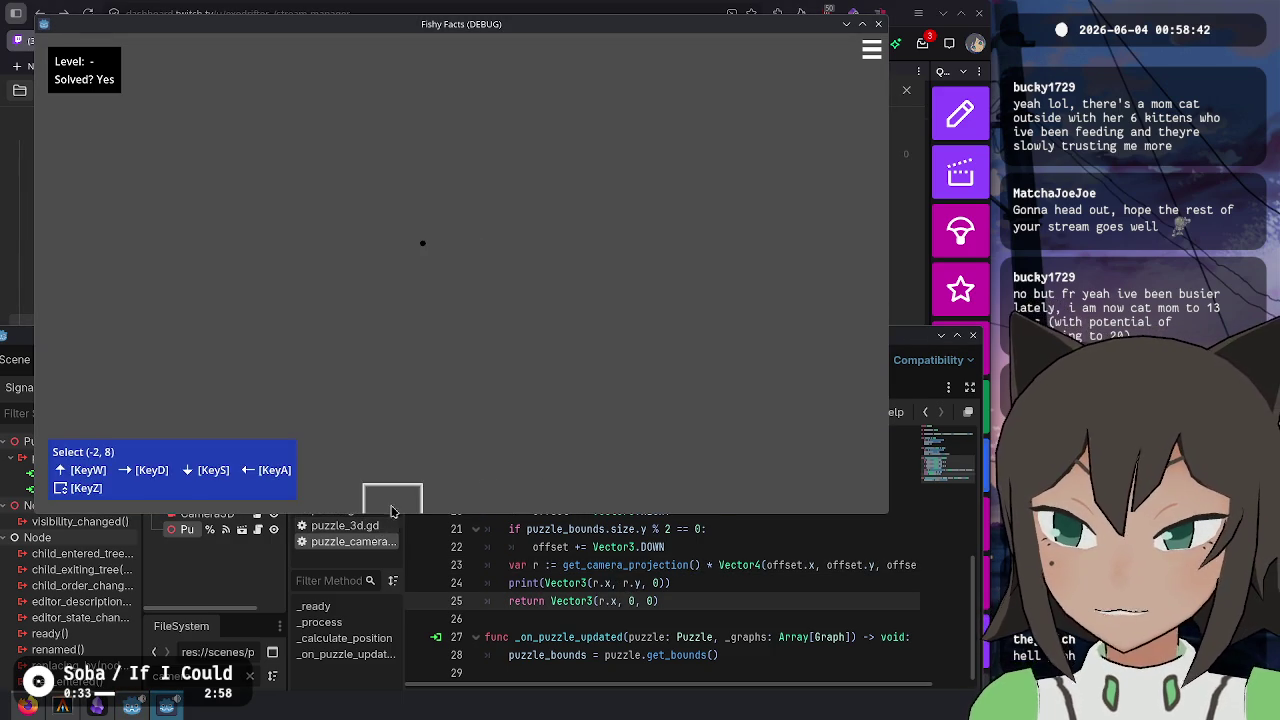
key("alt+Tab")
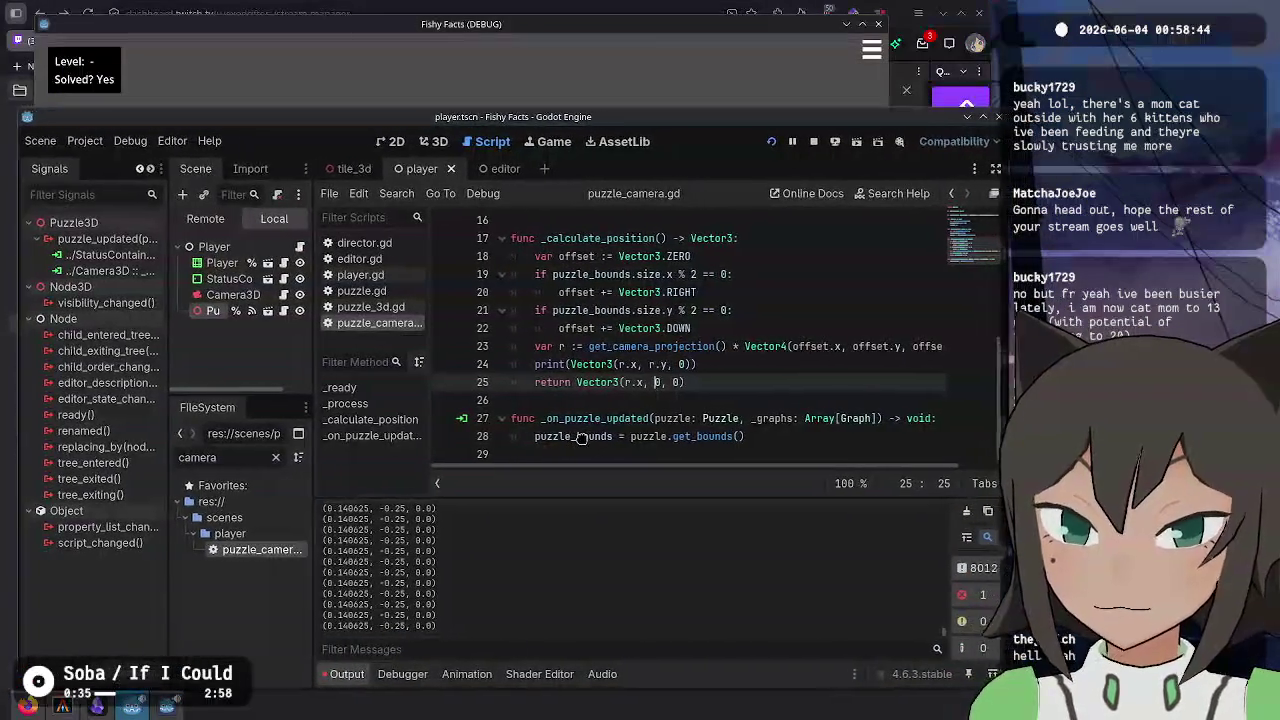
- Use offset instead of r in the returned vector
left_click(713, 358)
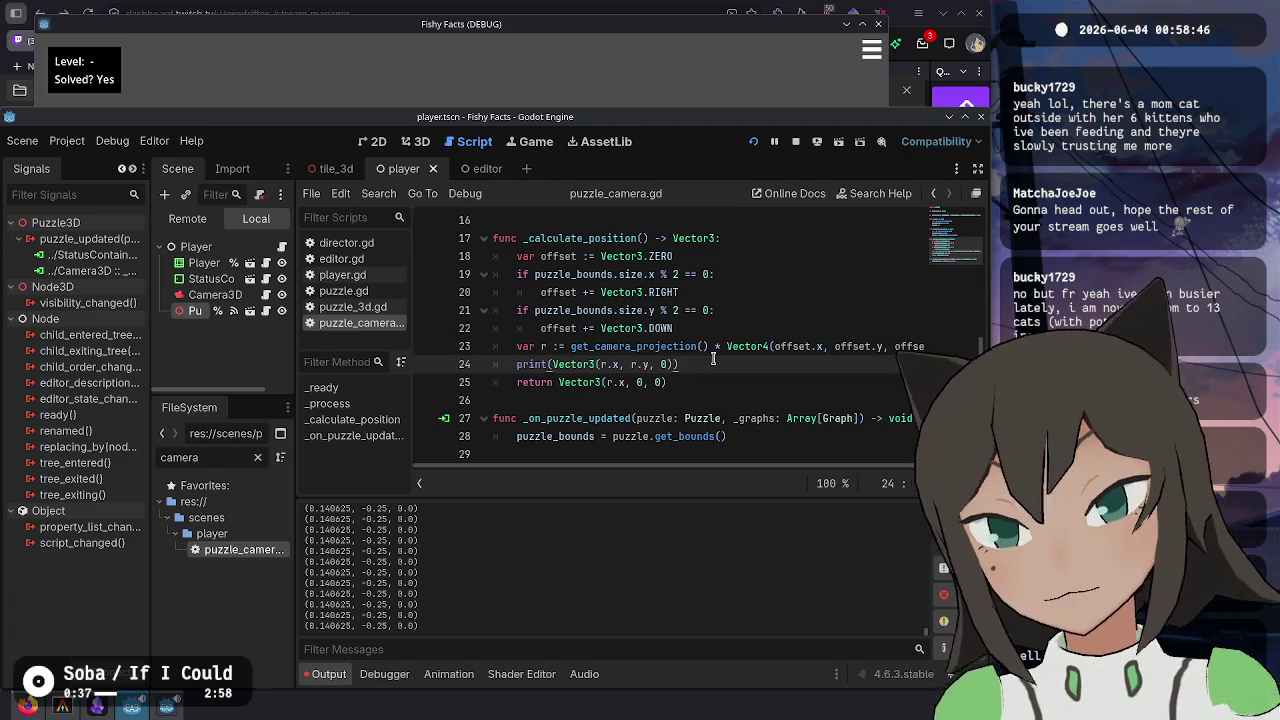
key("Down")
key("Left")
key("Left")
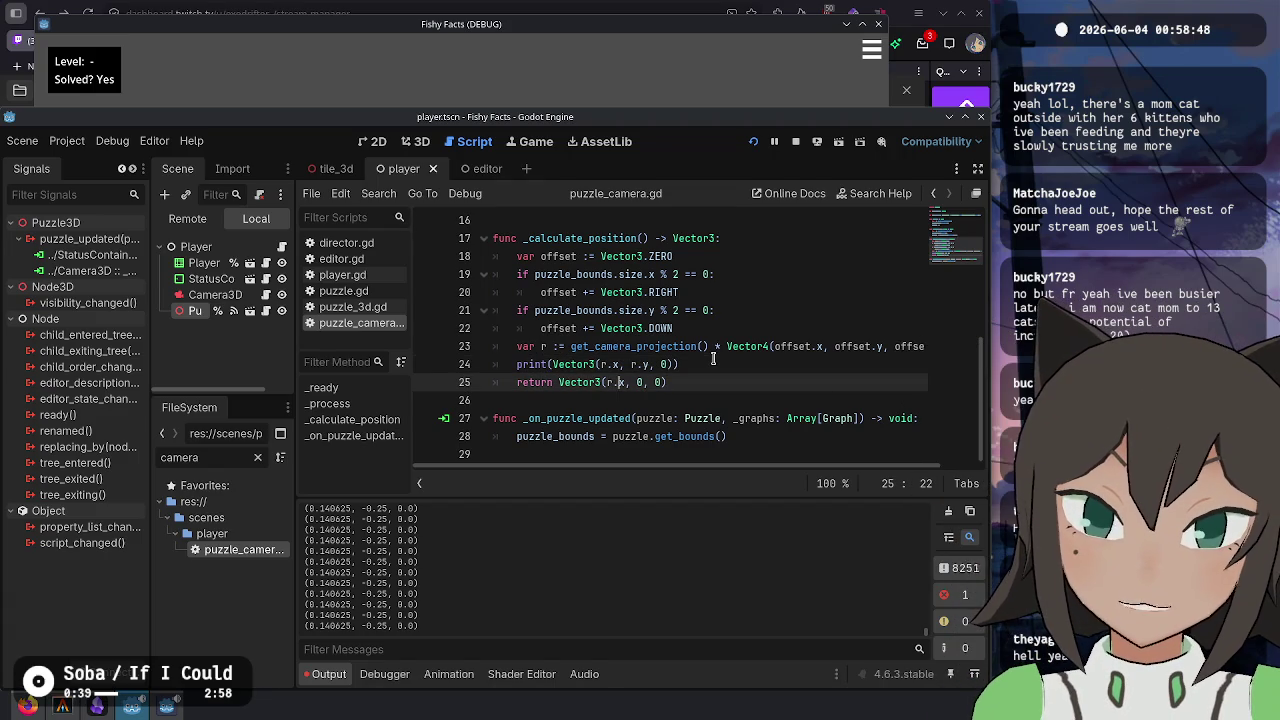
key("Left")
key("BackSpace")
type("offse")
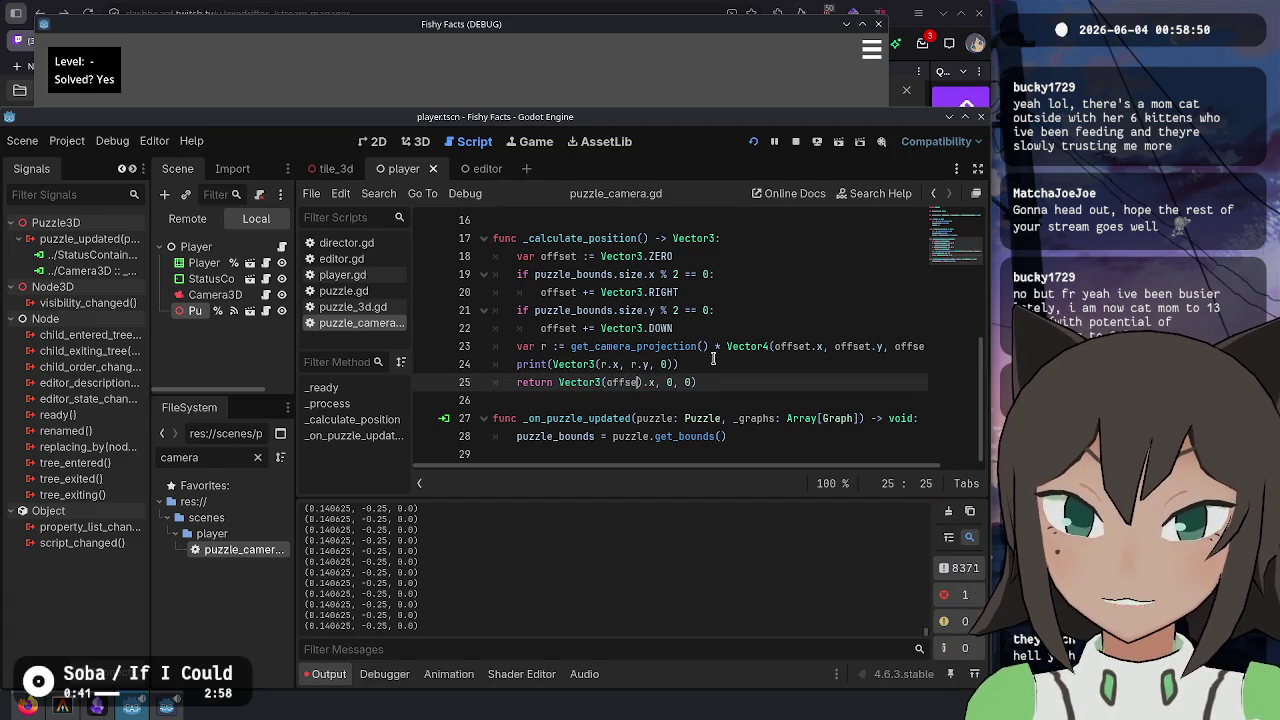
type("t")
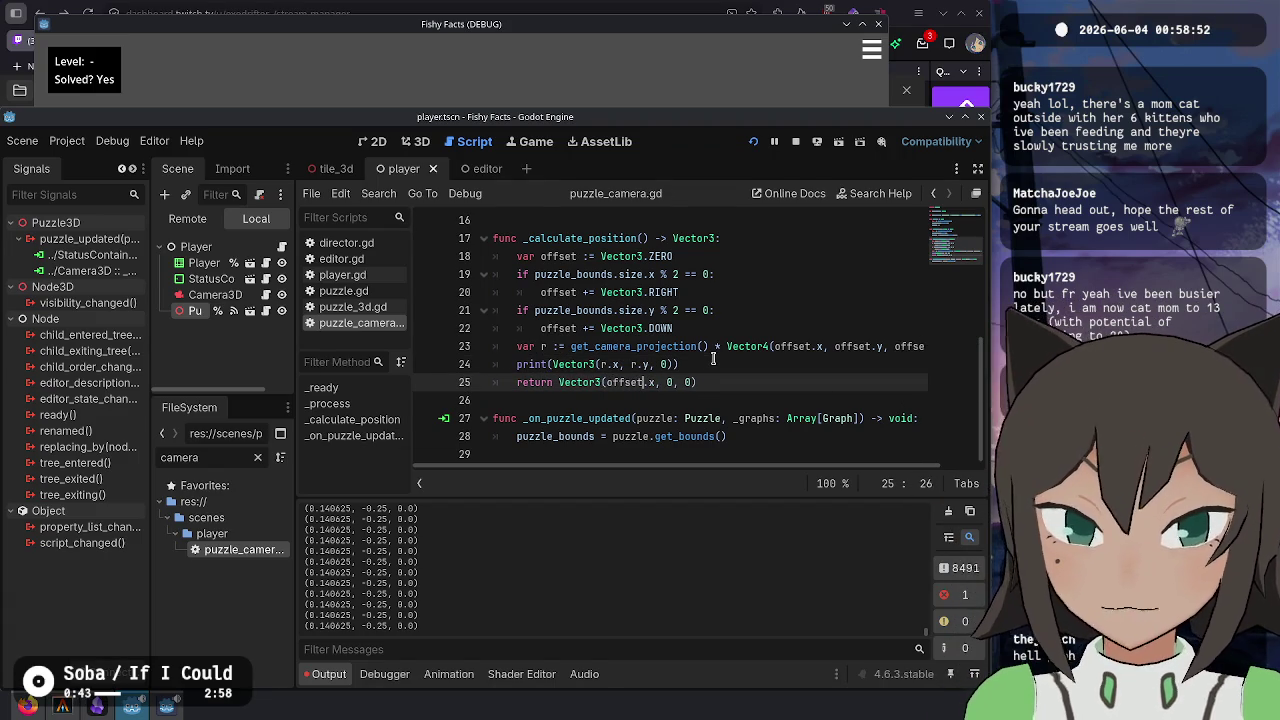
left_click(726, 367)
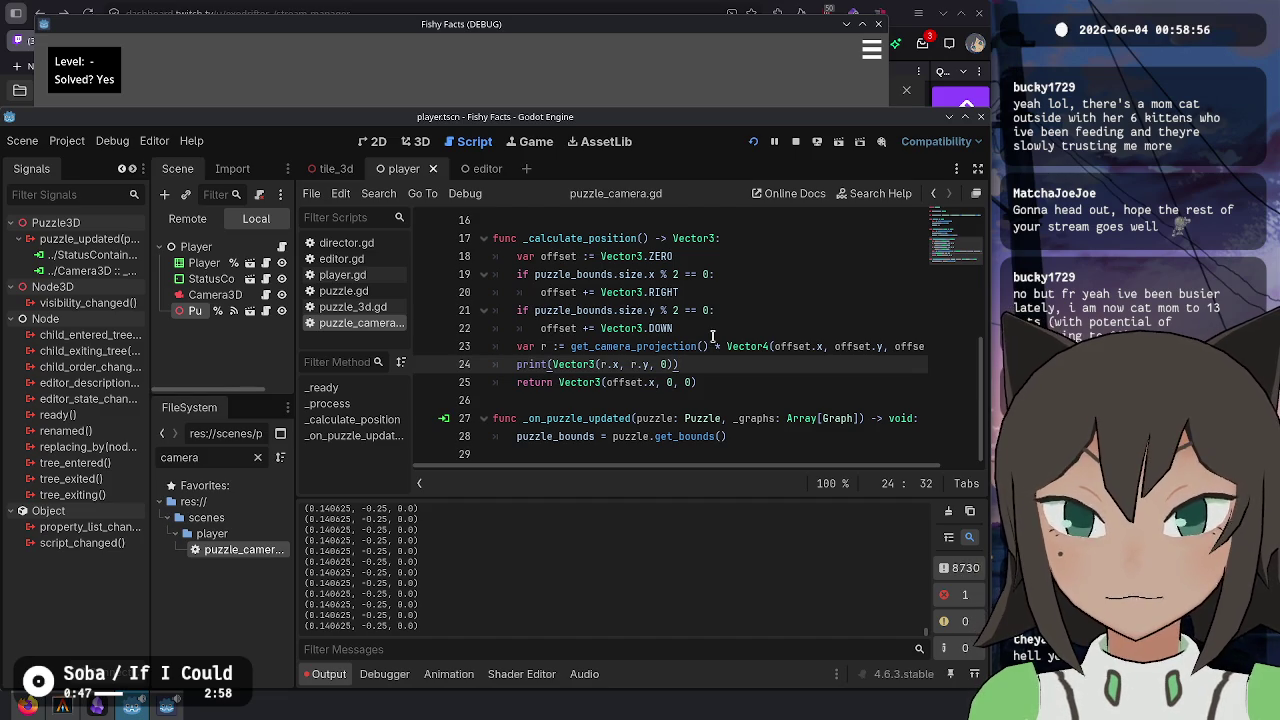
left_click(713, 335, "shift")
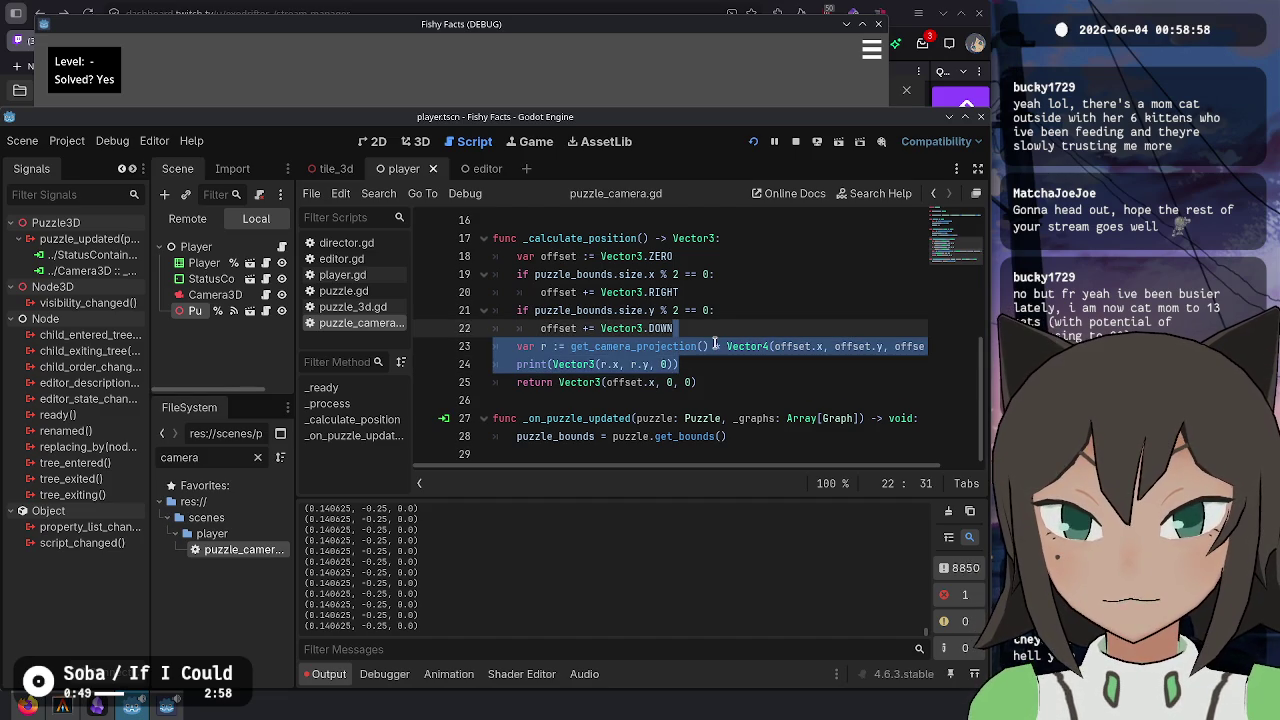
key("ctrl+x")
key("ctrl+z")
- Make the debug print show offset, comment out the projection line, and relaunch the game
left_click(606, 359)
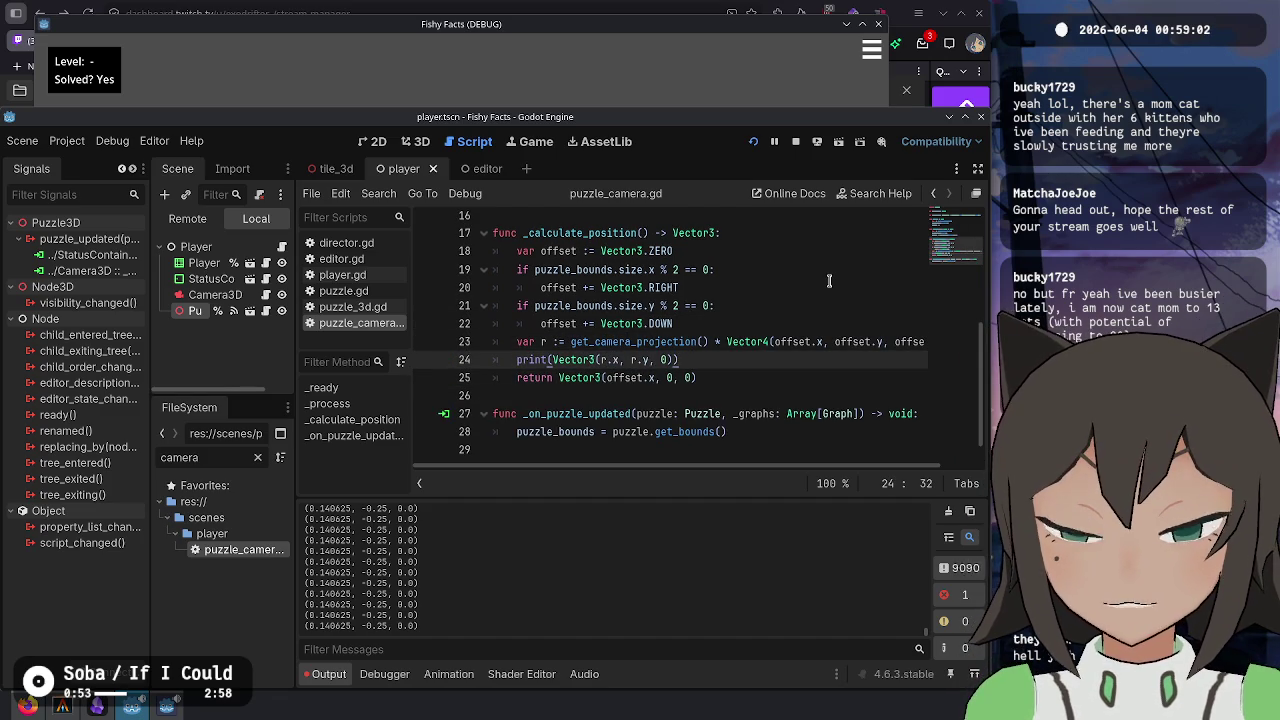
key("BackSpace")
key("BackSpace")
key("BackSpace")
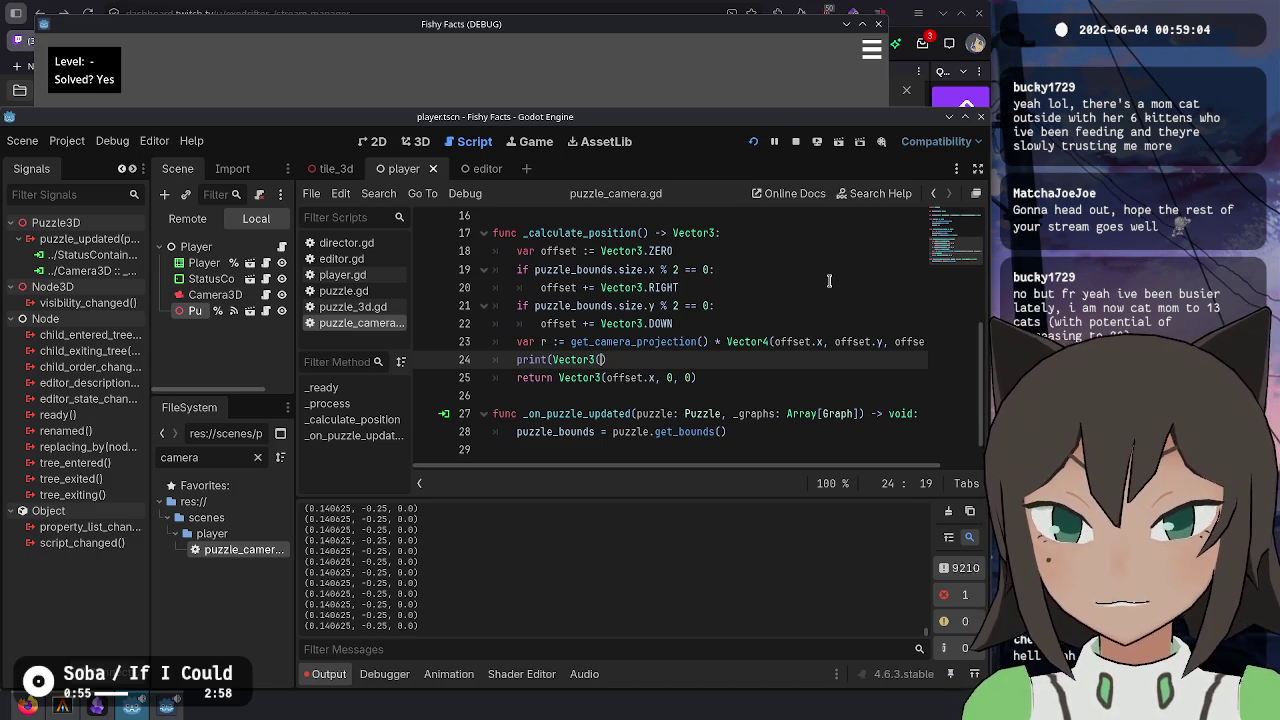
type("offset")
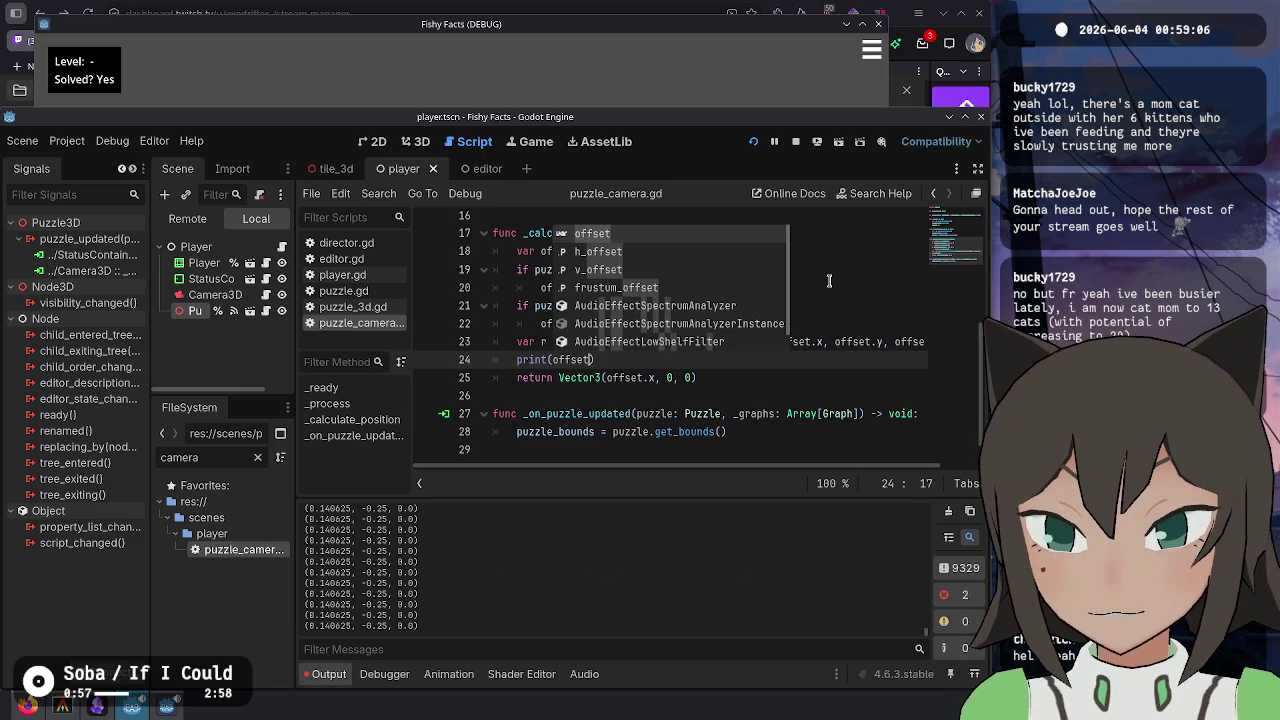
key("Escape")
key("Up")
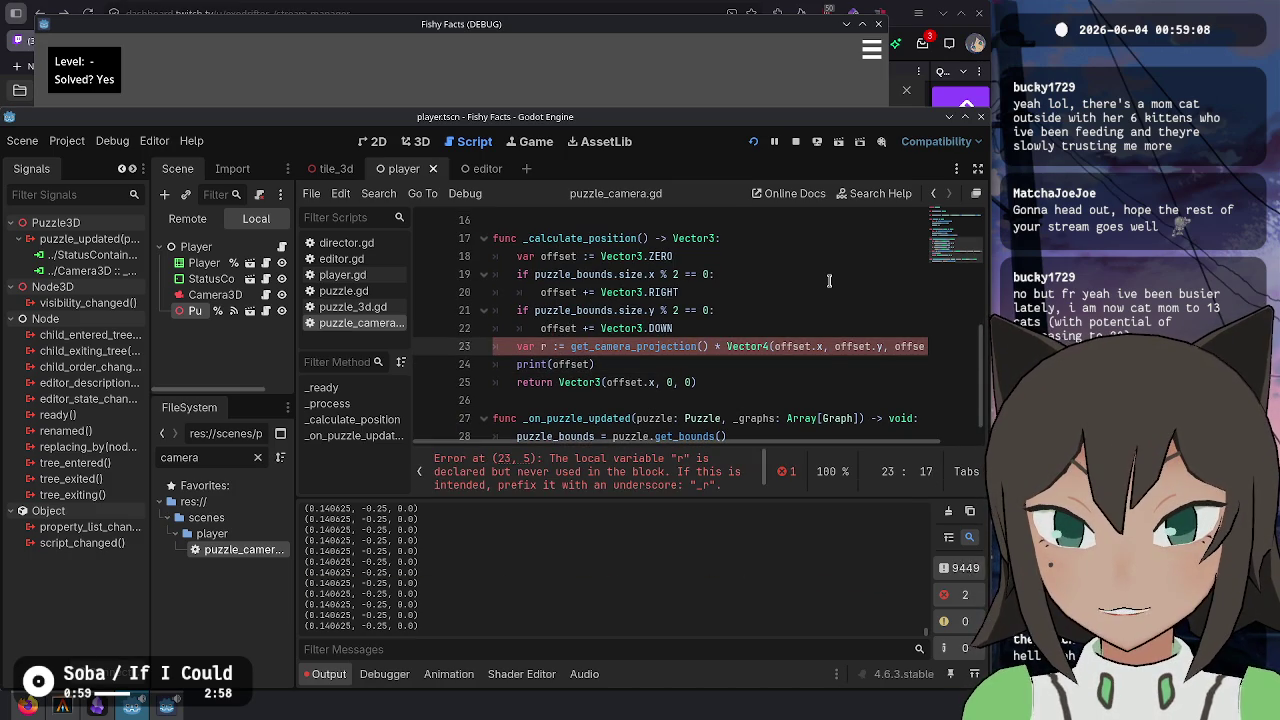
key("ctrl+k")
key("F5")
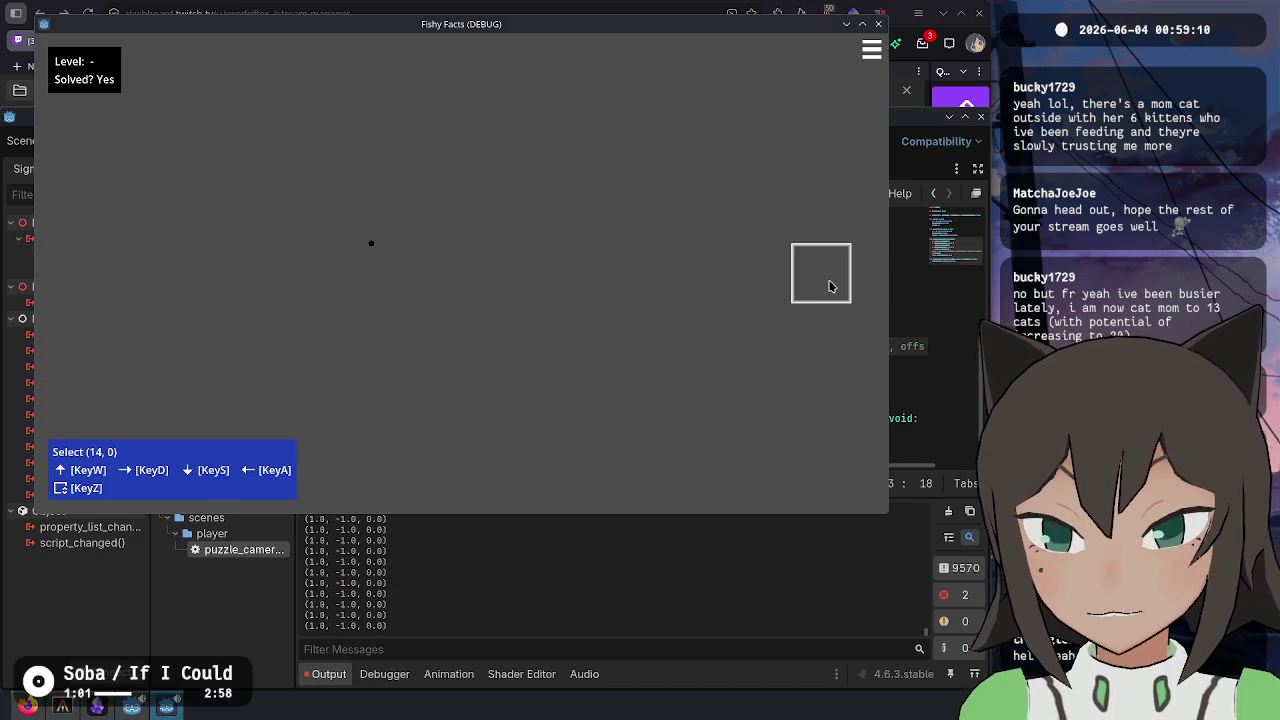
- Return offset directly instead of the Vector3 expression and rerun the game
key("alt+Tab")
left_click(716, 398)
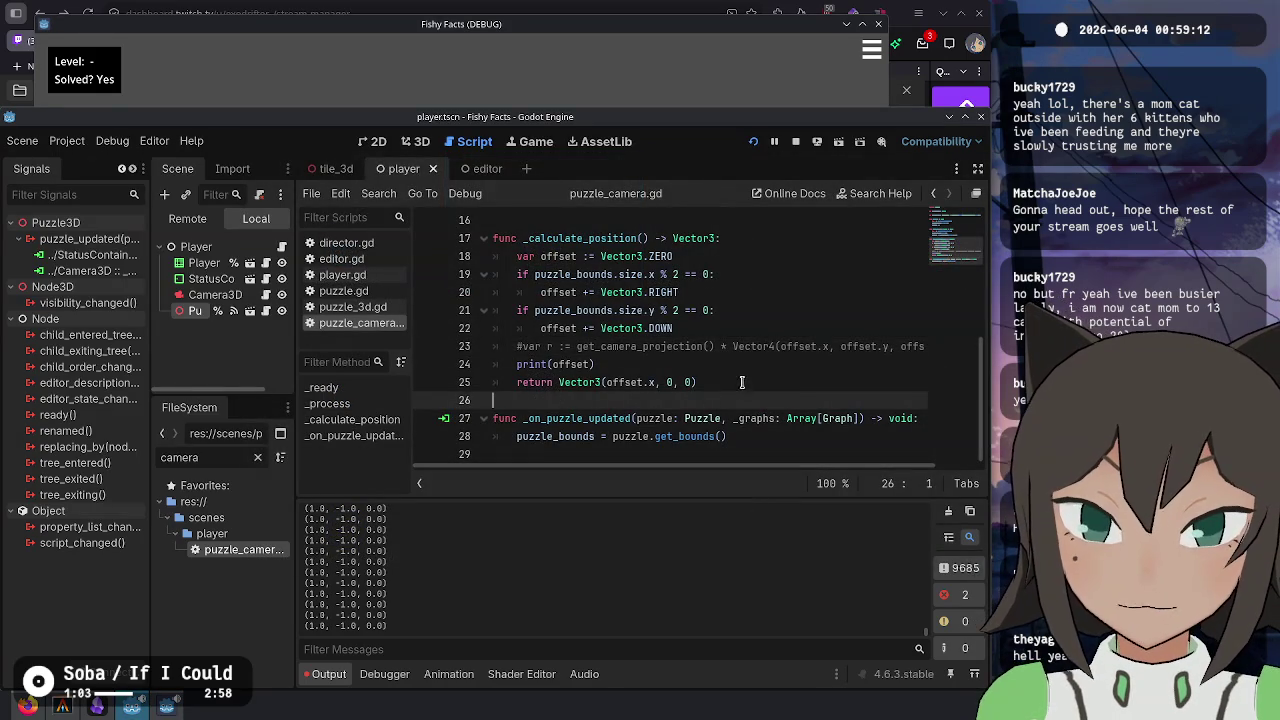
left_click(743, 382)
key("ctrl+Left")
key("ctrl+Left")
key("ctrl+Left")
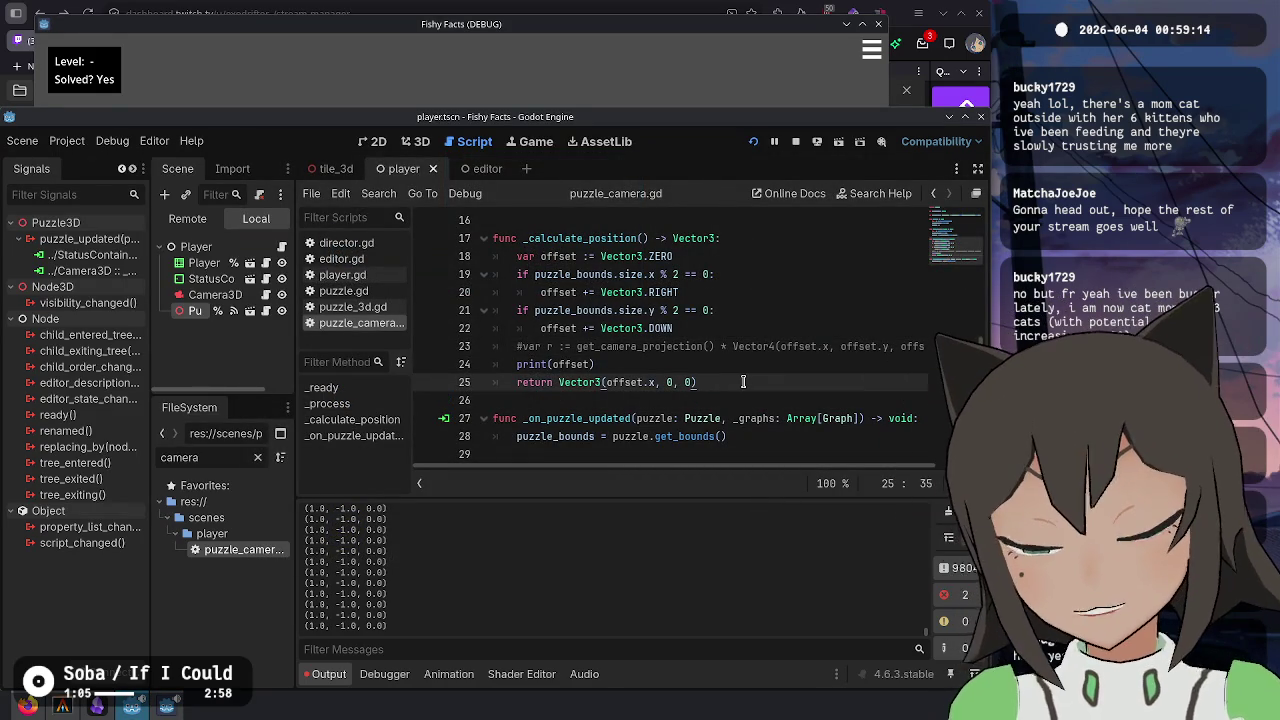
key("shift+End")
type("offset")
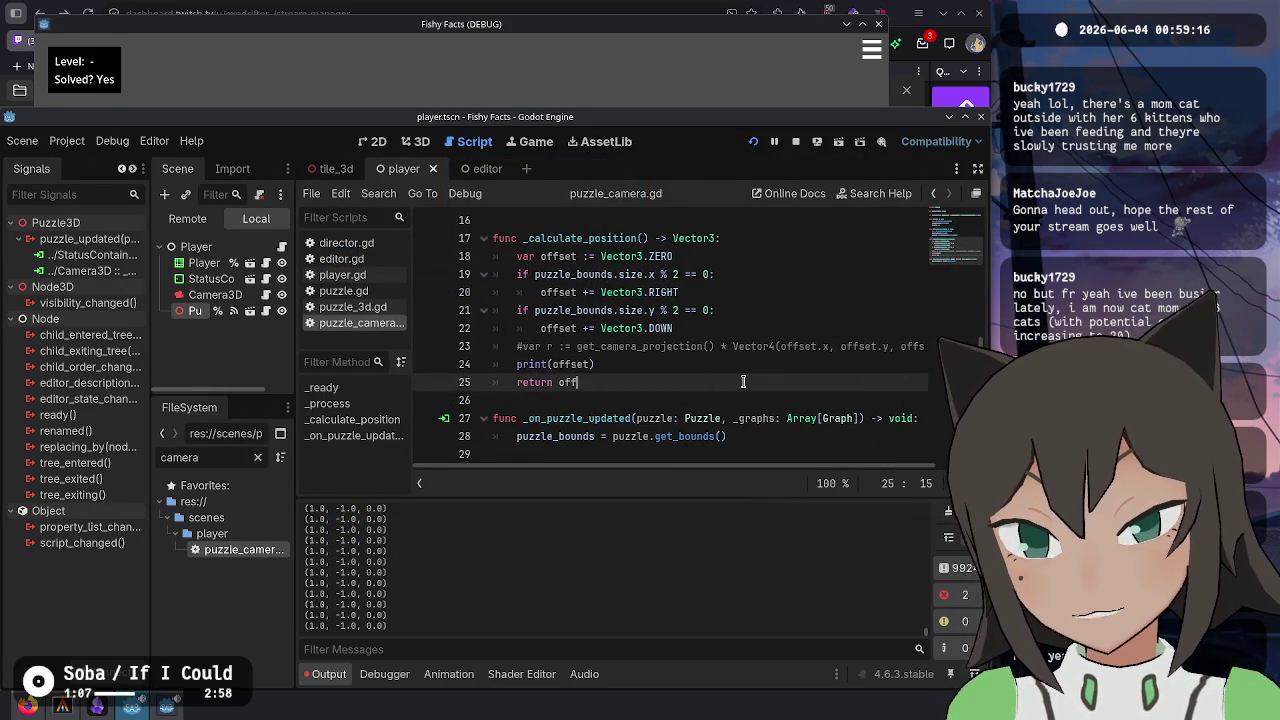
key("F5")
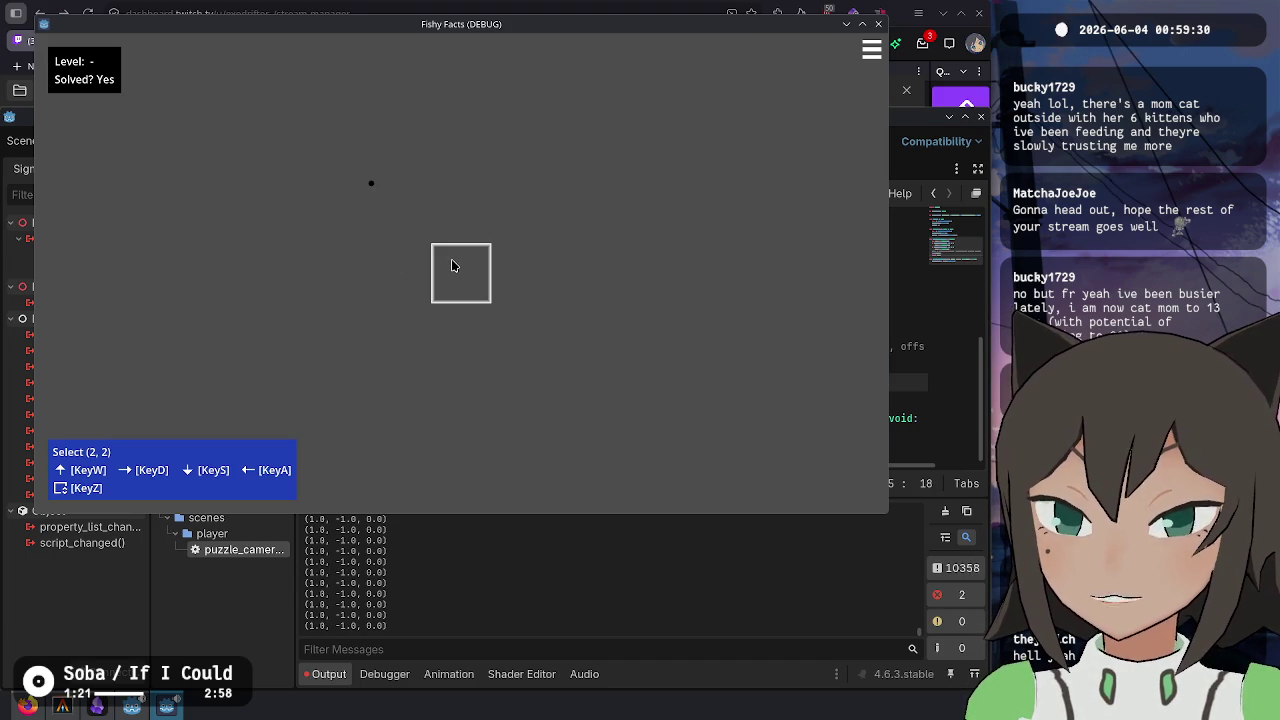
- Change the x offset on line 20 from RIGHT to LEFT / 2 and retest
key("alt+Tab")
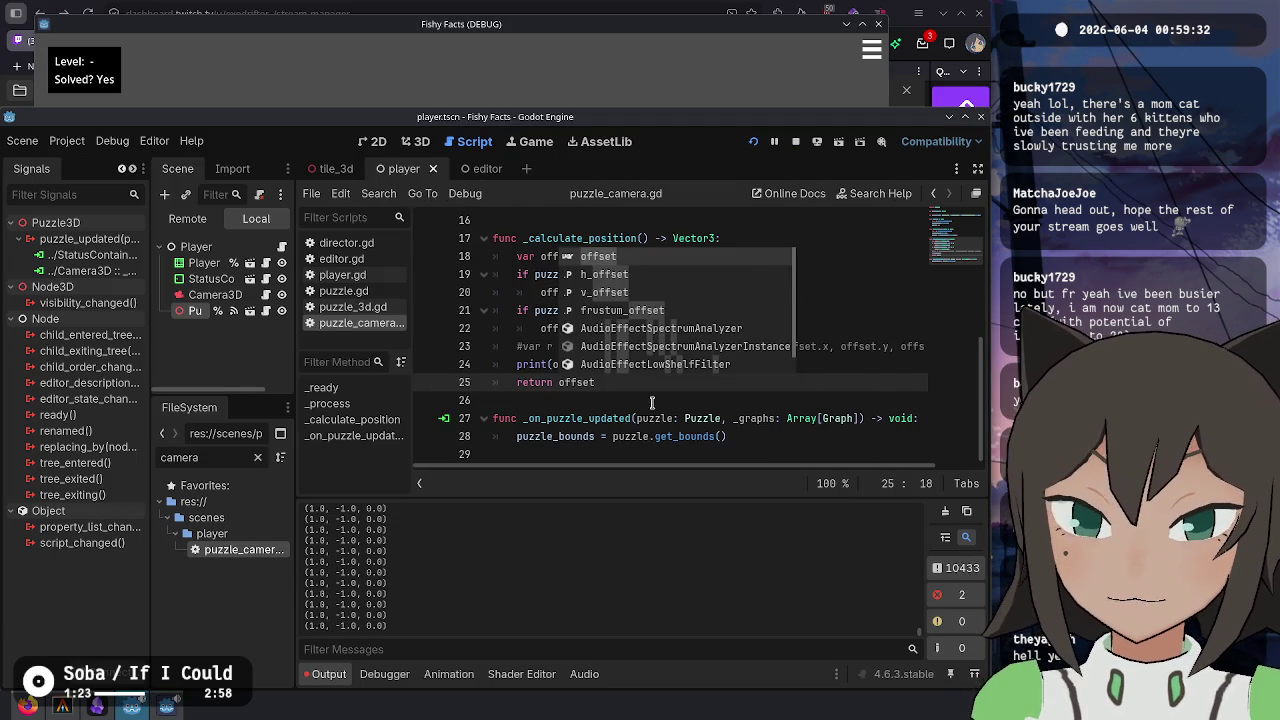
left_click(648, 292)
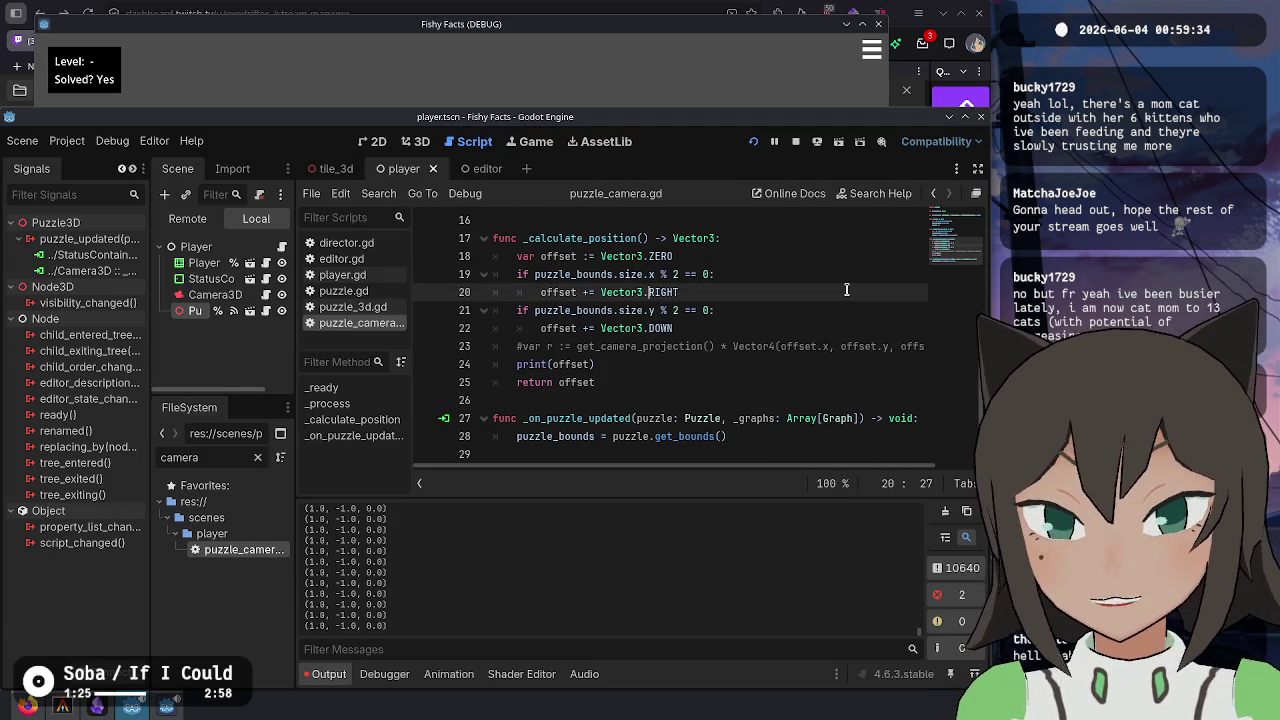
key("BackSpace")
key("BackSpace")
key("BackSpace")
type("LEFT")
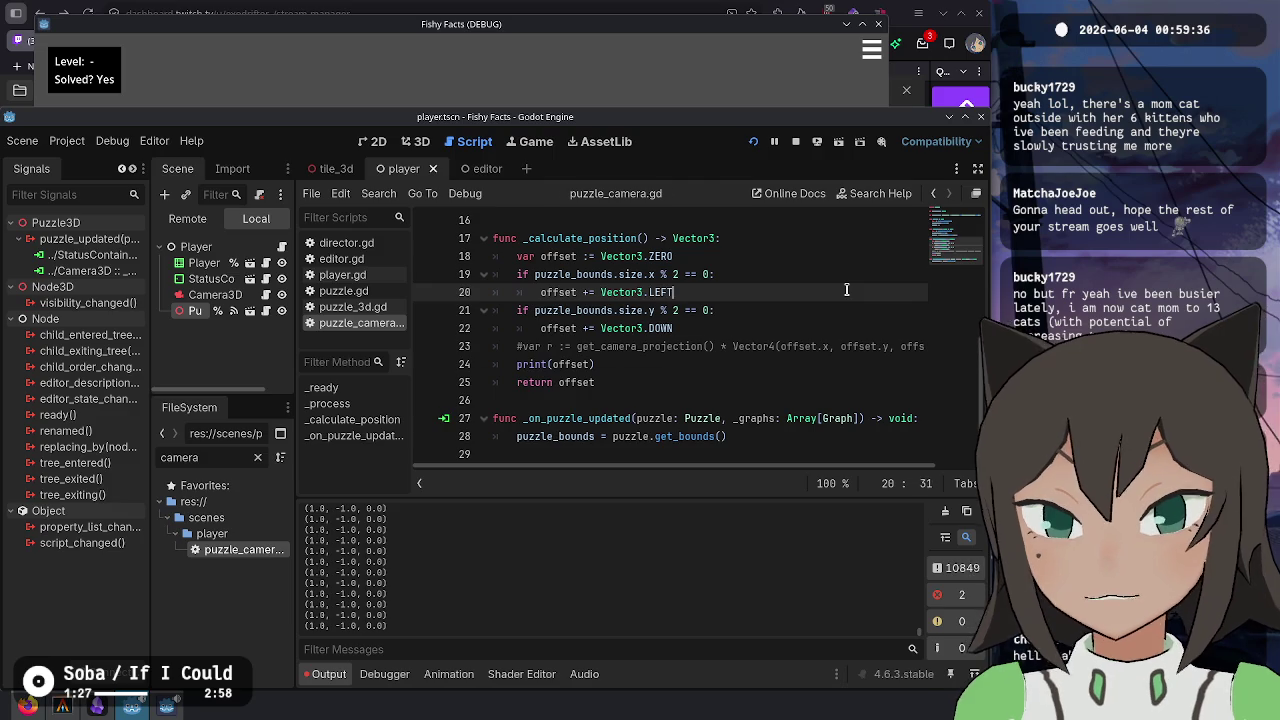
key("alt+Tab")
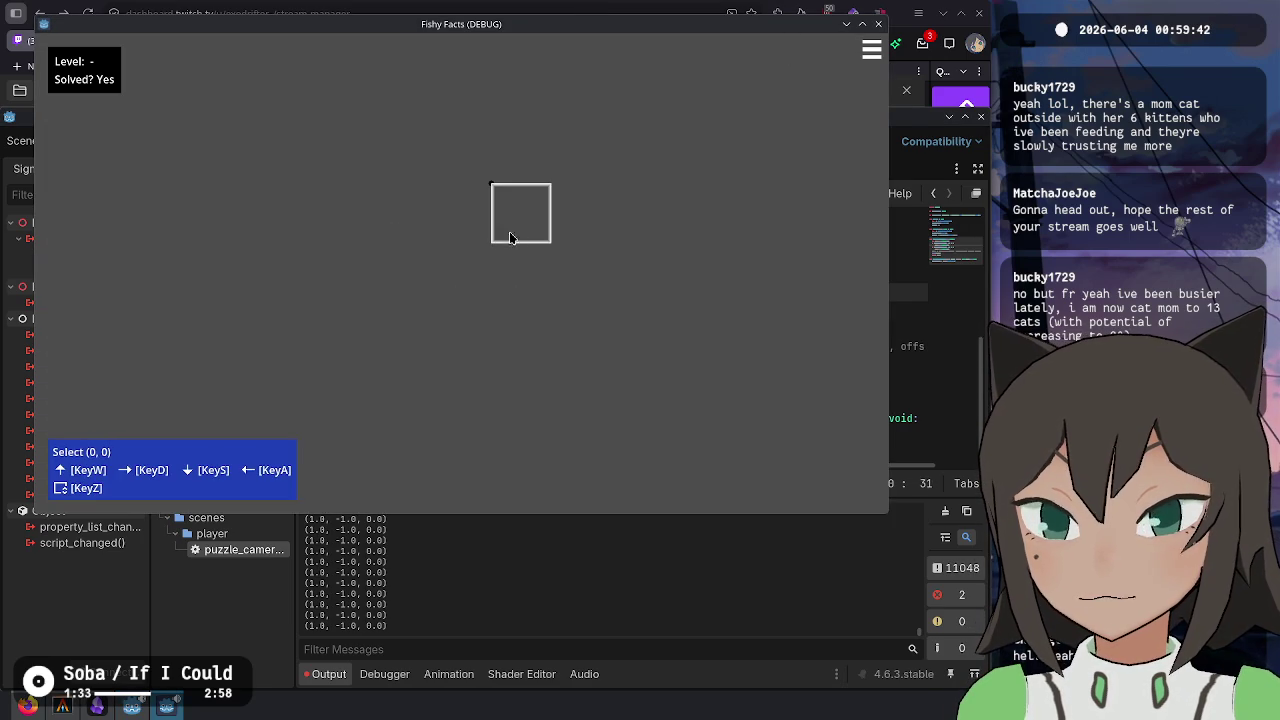
key("alt+Tab")
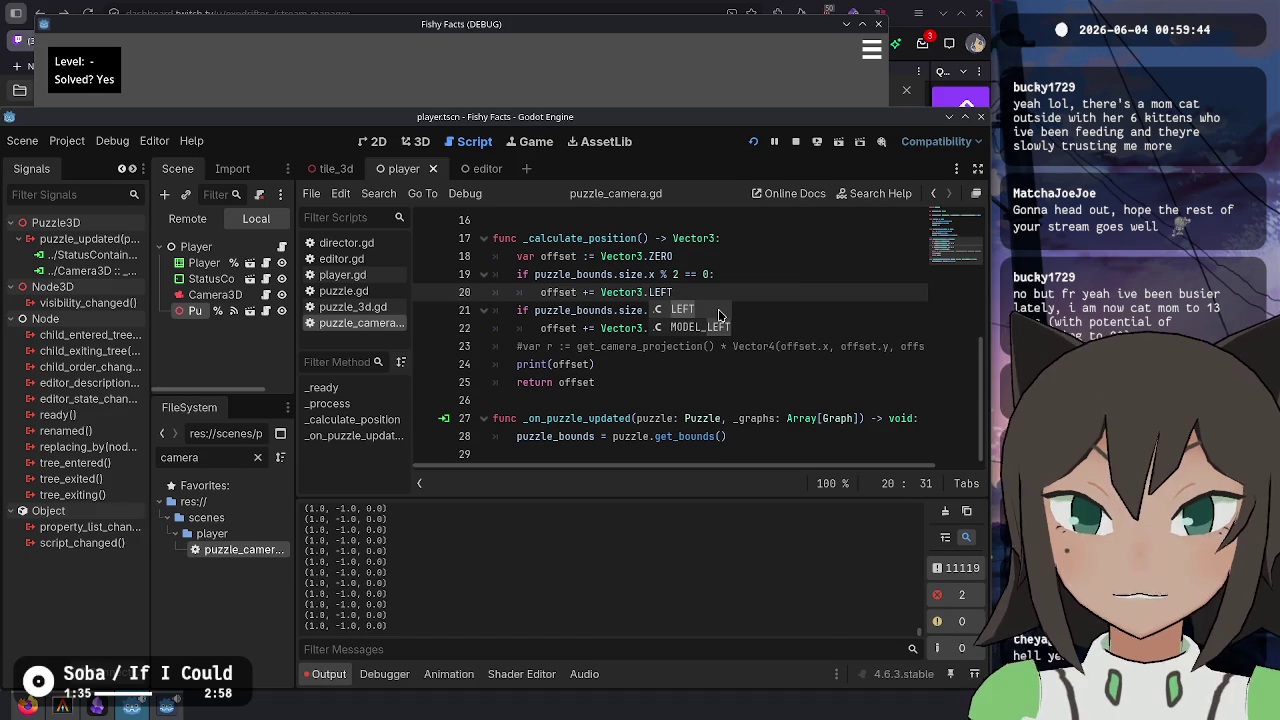
type("/ 2")
key("alt+Tab")
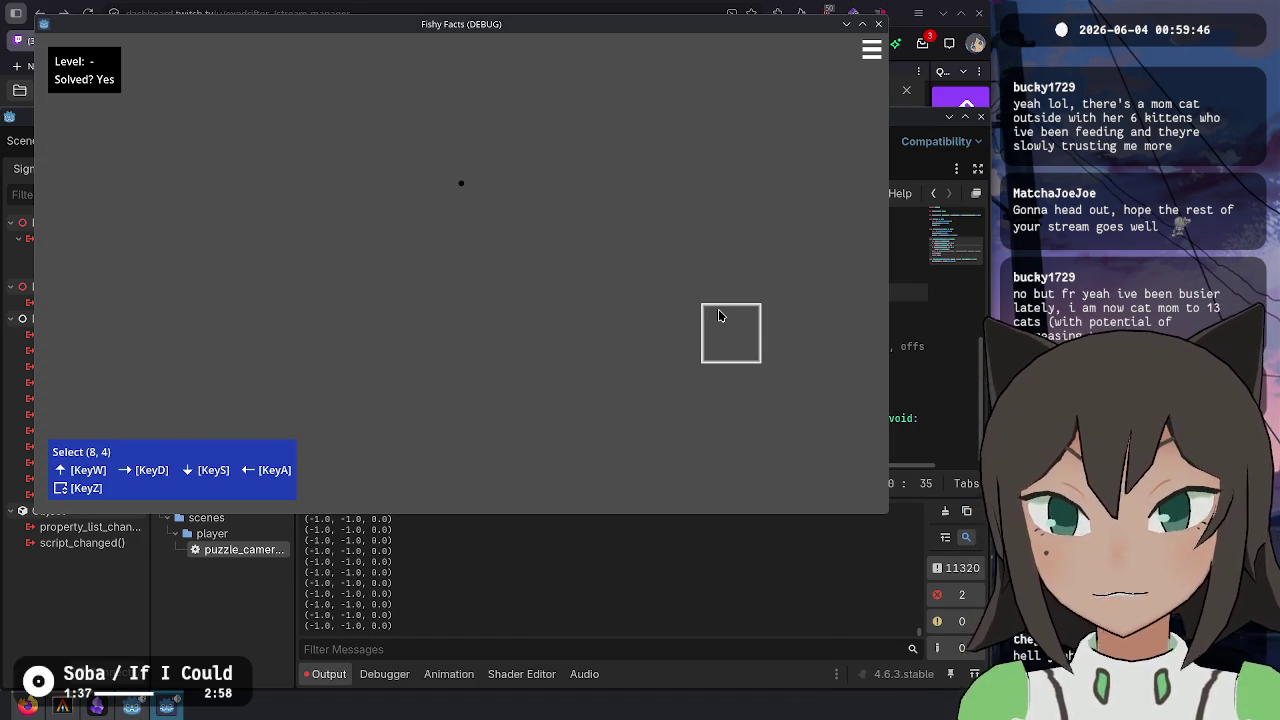
key("alt+Tab")
- Change the y offset on line 22 from DOWN to UP / 2 and rerun the game
left_click_drag(676, 328, 699, 313)
key("Down")
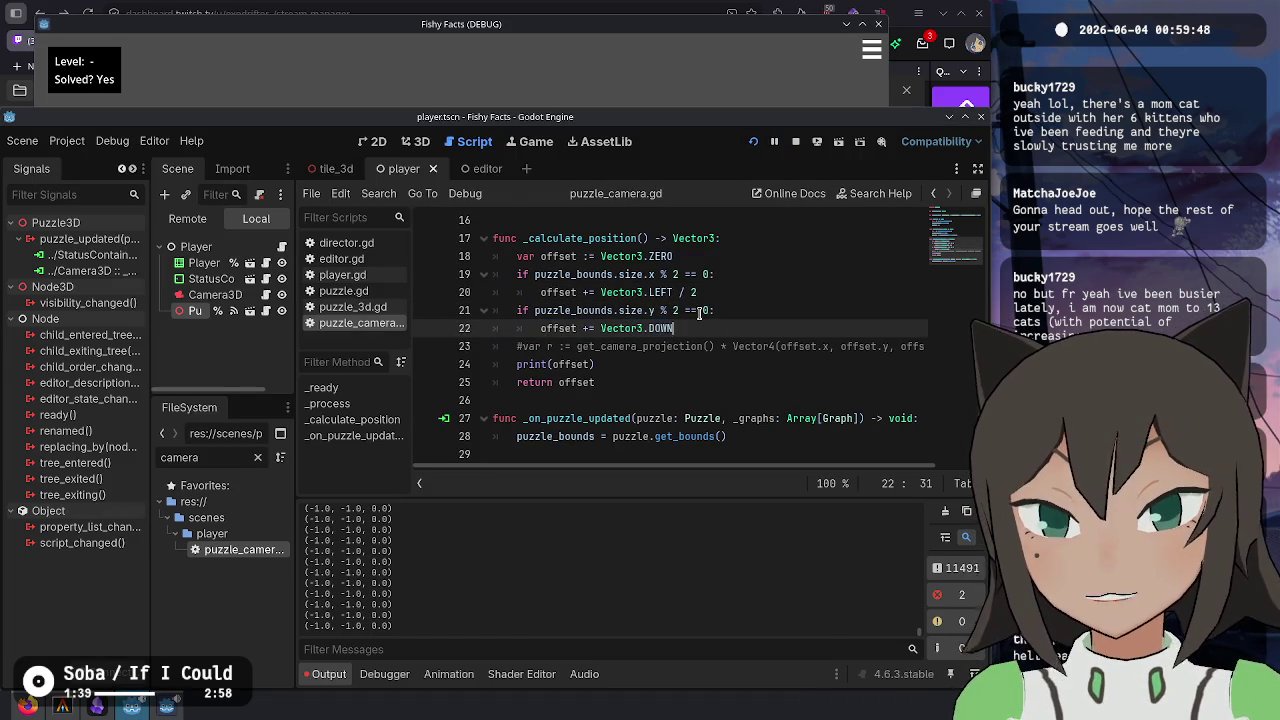
key("ctrl+BackSpace")
type("UP / 2")
key("F5")
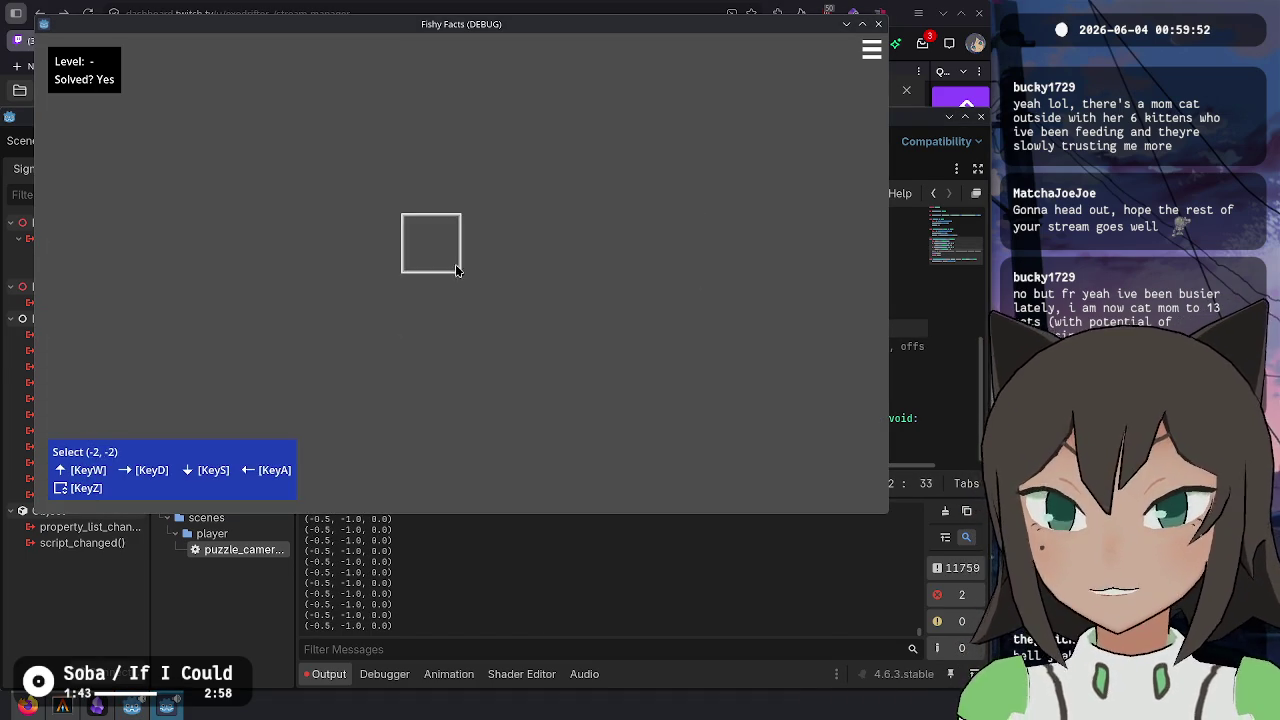
- Delete the debug print line, save the script, and clear the Output log
key("alt+Tab")
left_click(564, 342)
key("ctrl+shift+k")
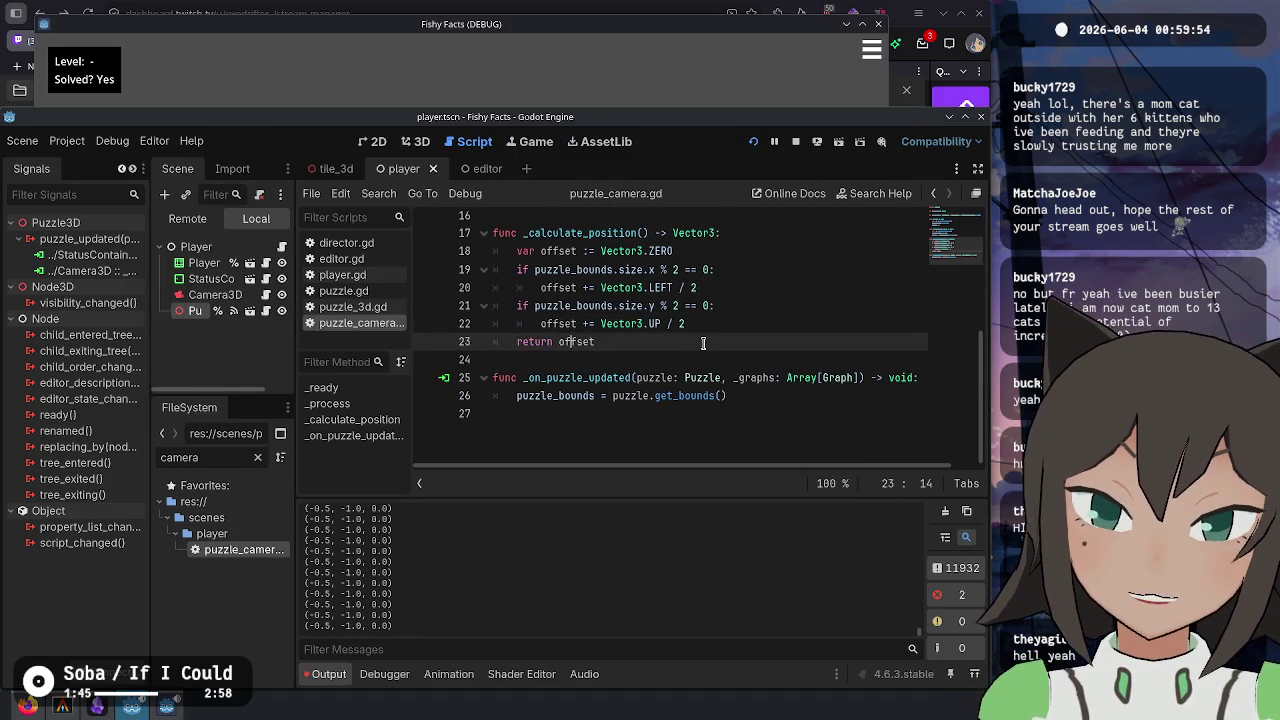
key("ctrl+s")
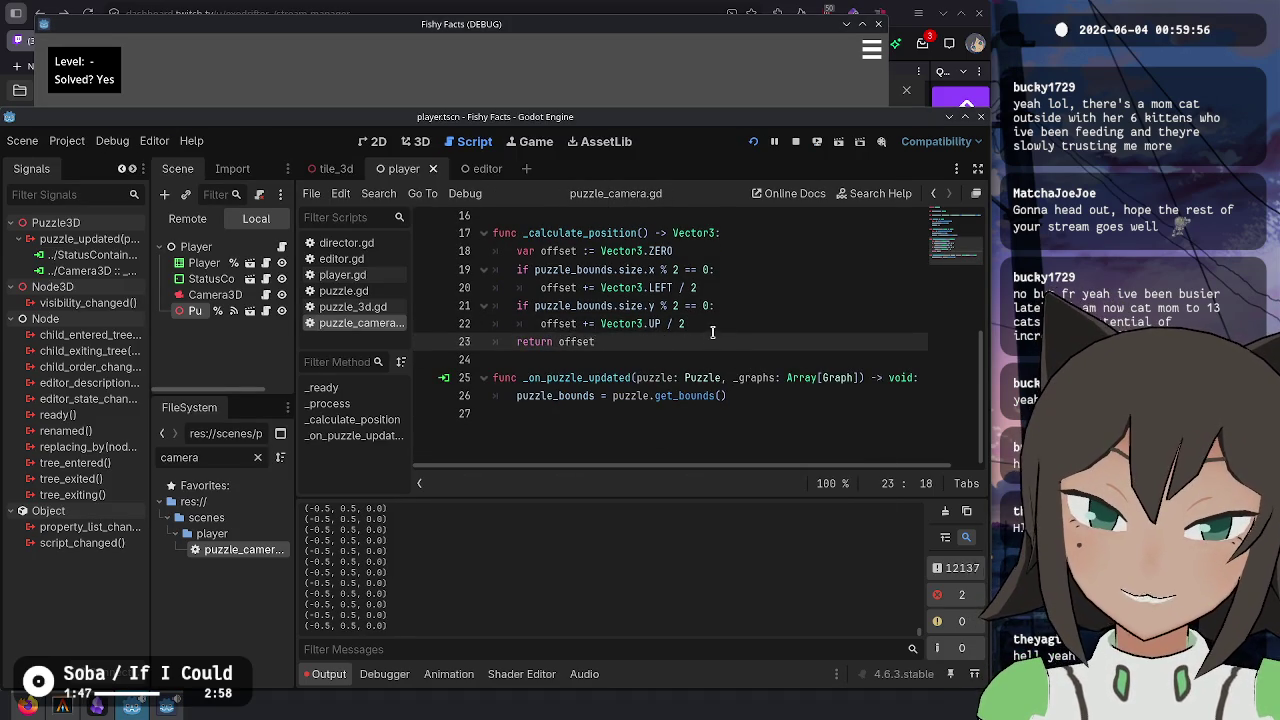
scroll(737, 286, "up", 4)
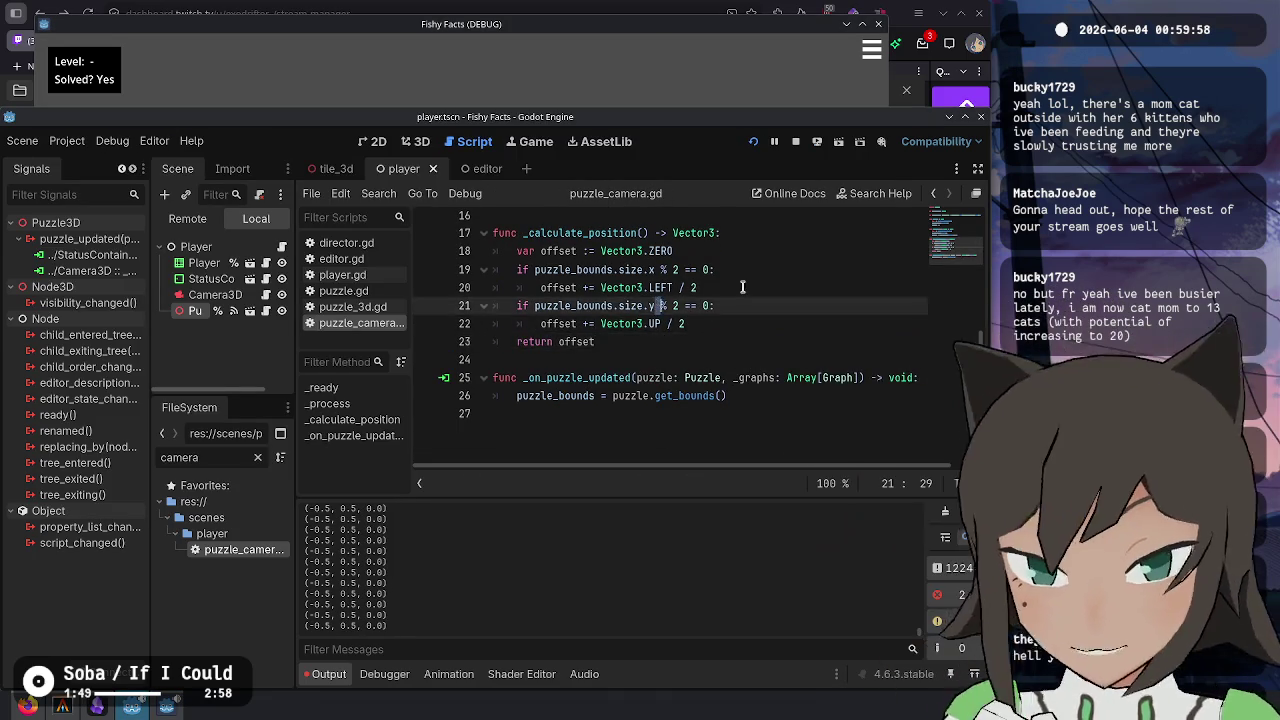
left_click(726, 358)
scroll(746, 375, "down", 3)
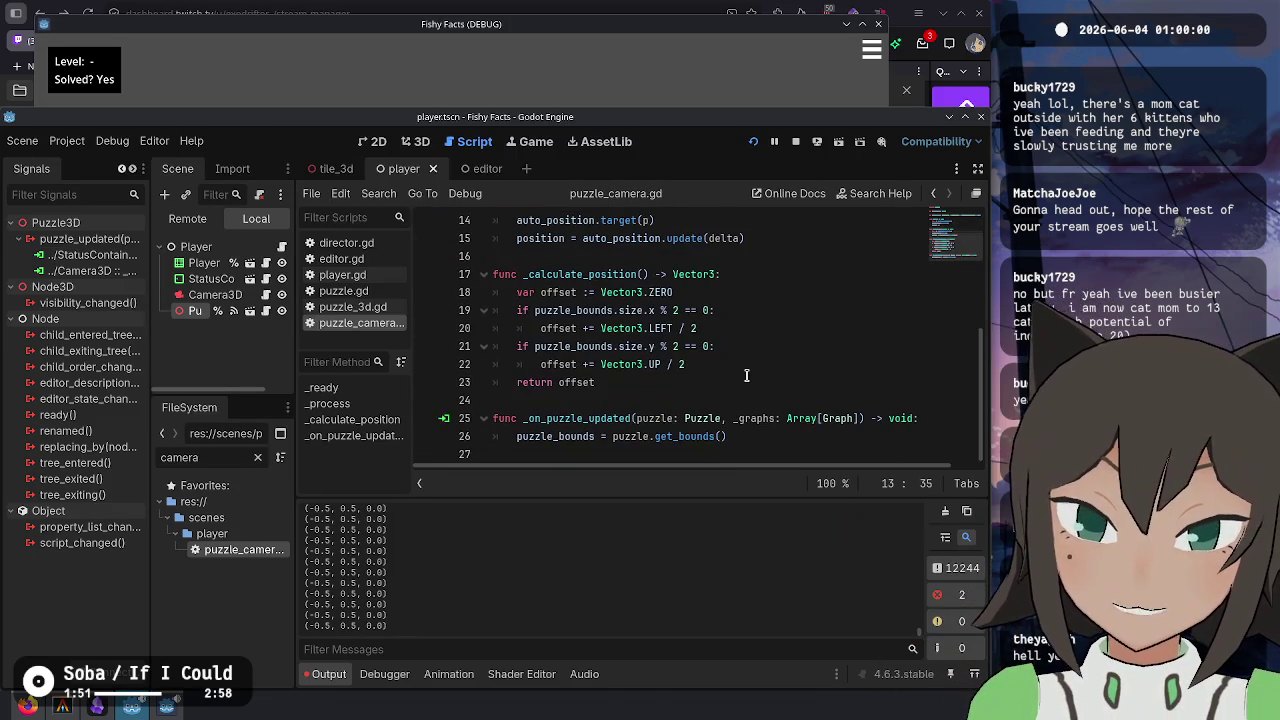
left_click(946, 515)
- In the running game, resize the puzzle to width 8 and height 2 and view the grid
left_click(570, 85)
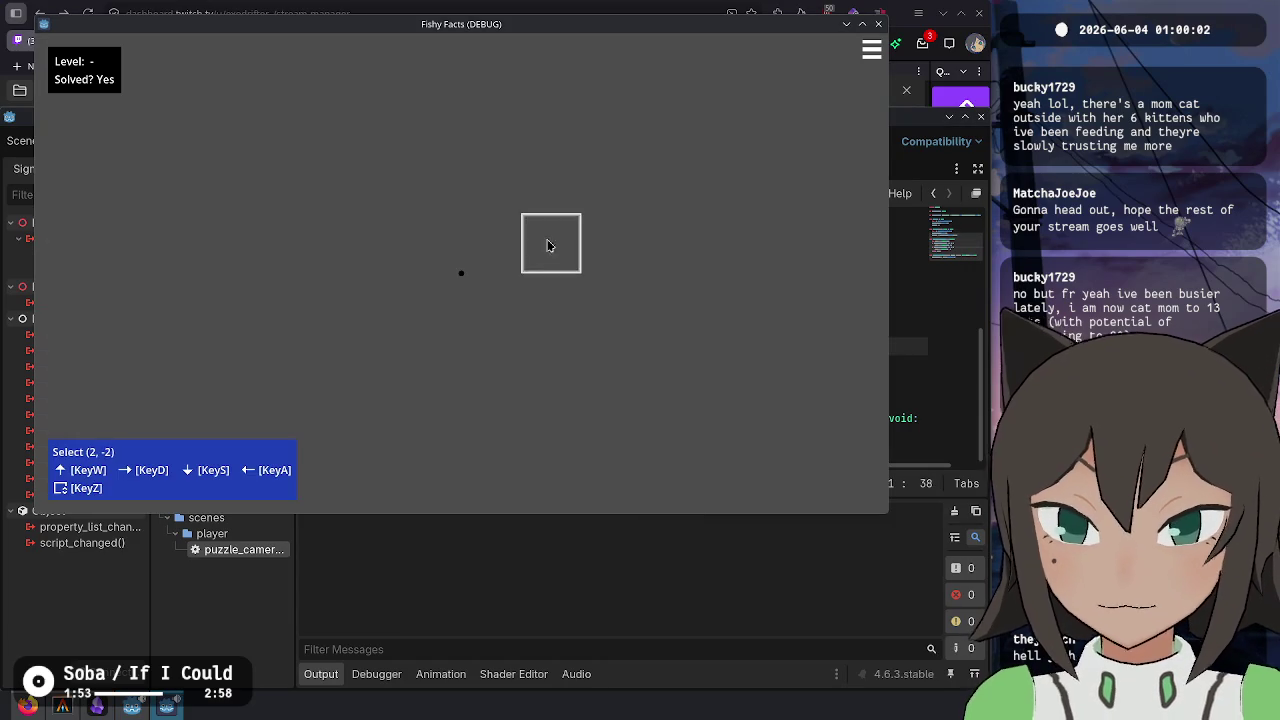
key("Escape")
left_click(513, 224)
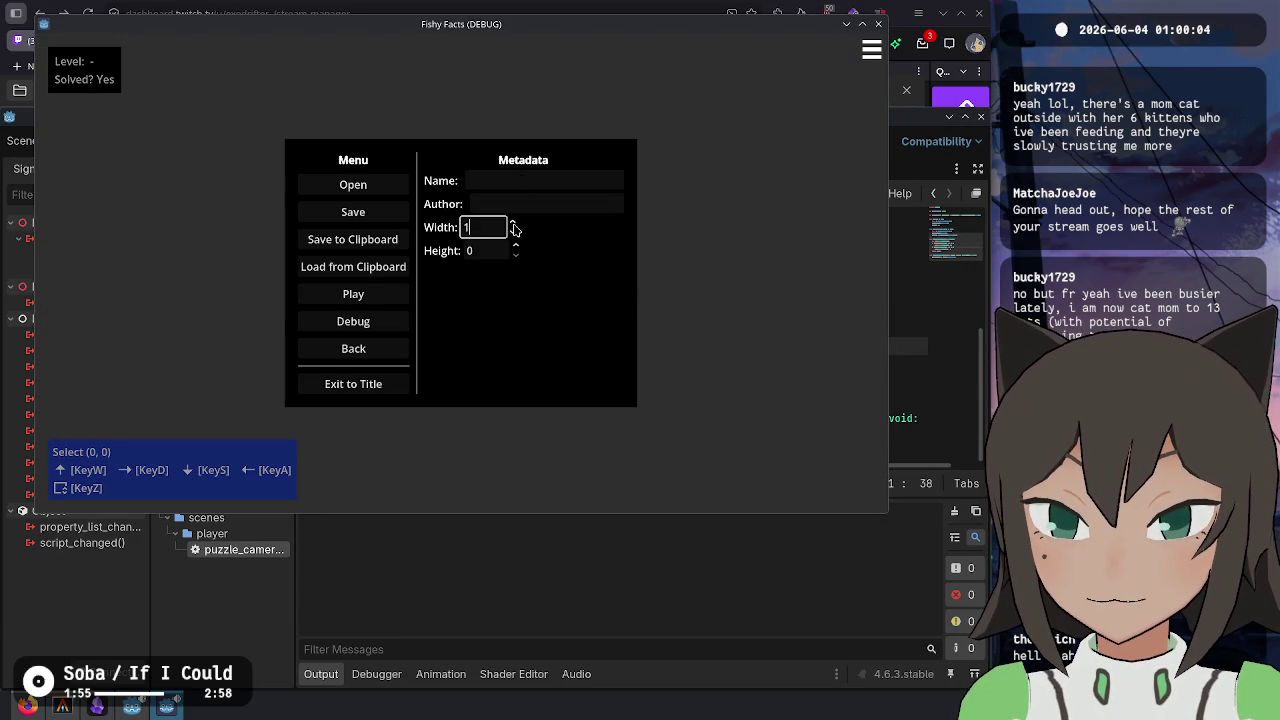
left_click(513, 224)
left_click(513, 224)
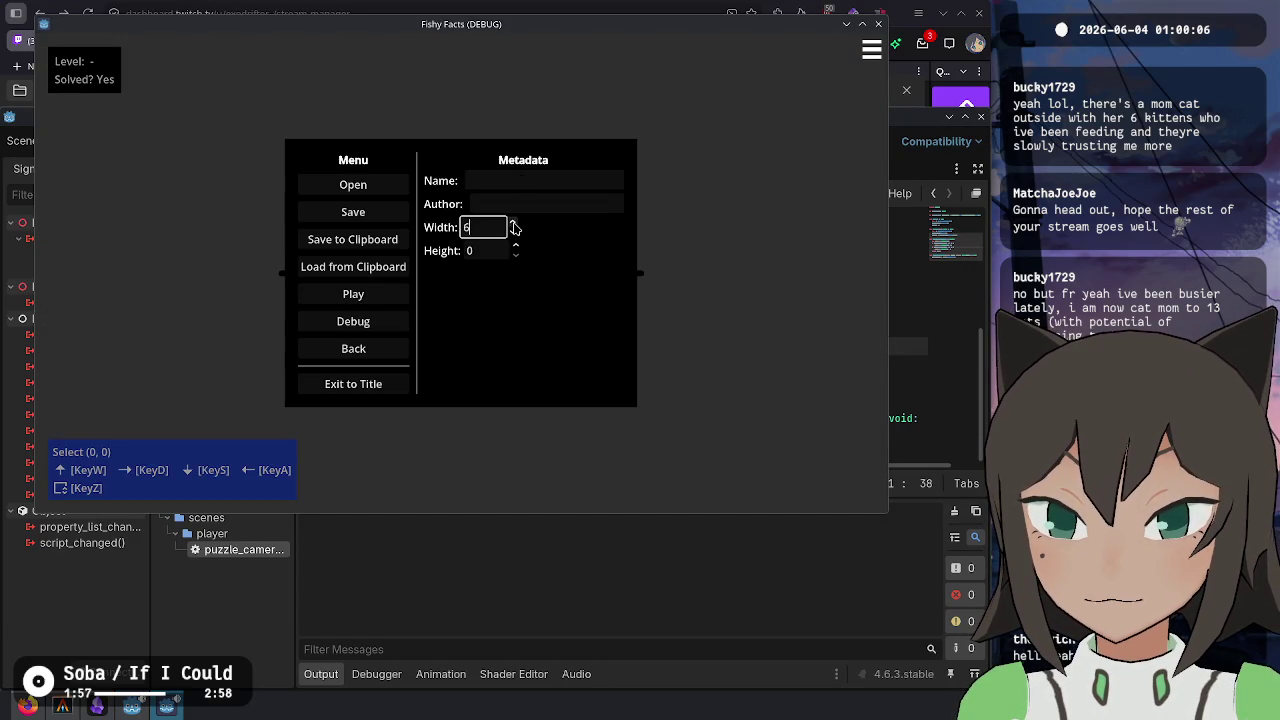
left_click(513, 225)
left_click(513, 225)
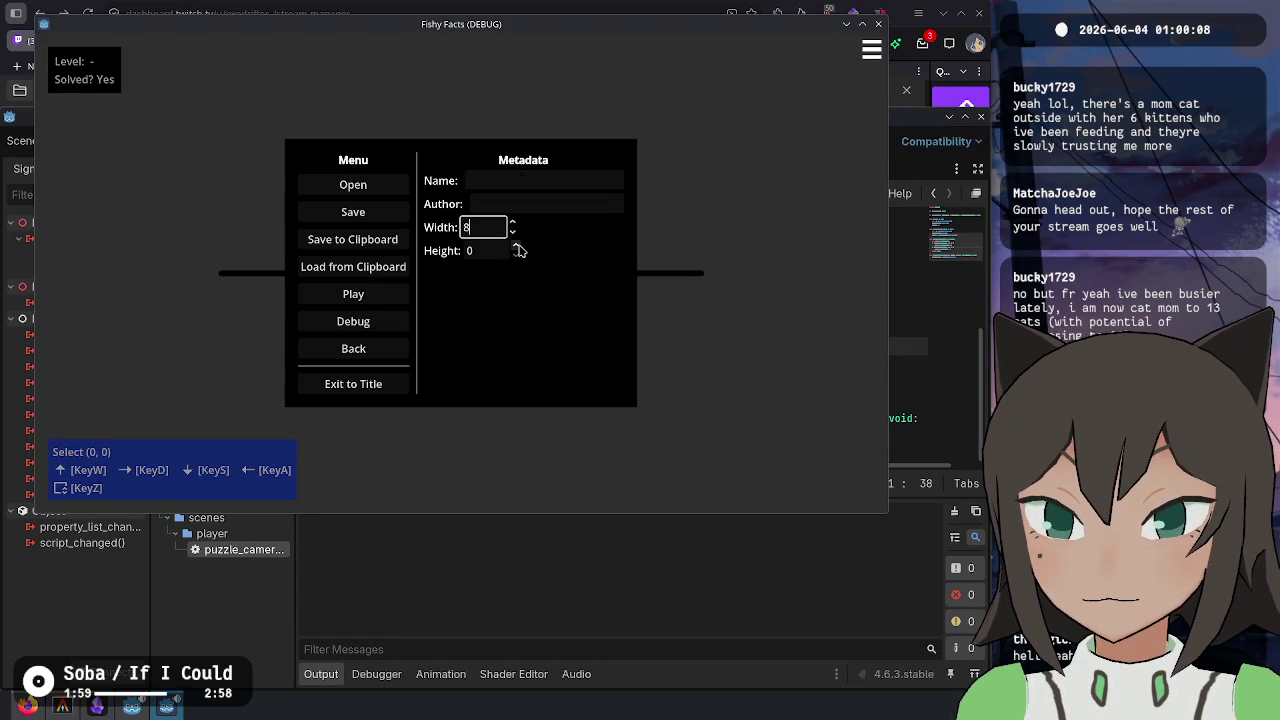
left_click(516, 246)
left_click(516, 246)
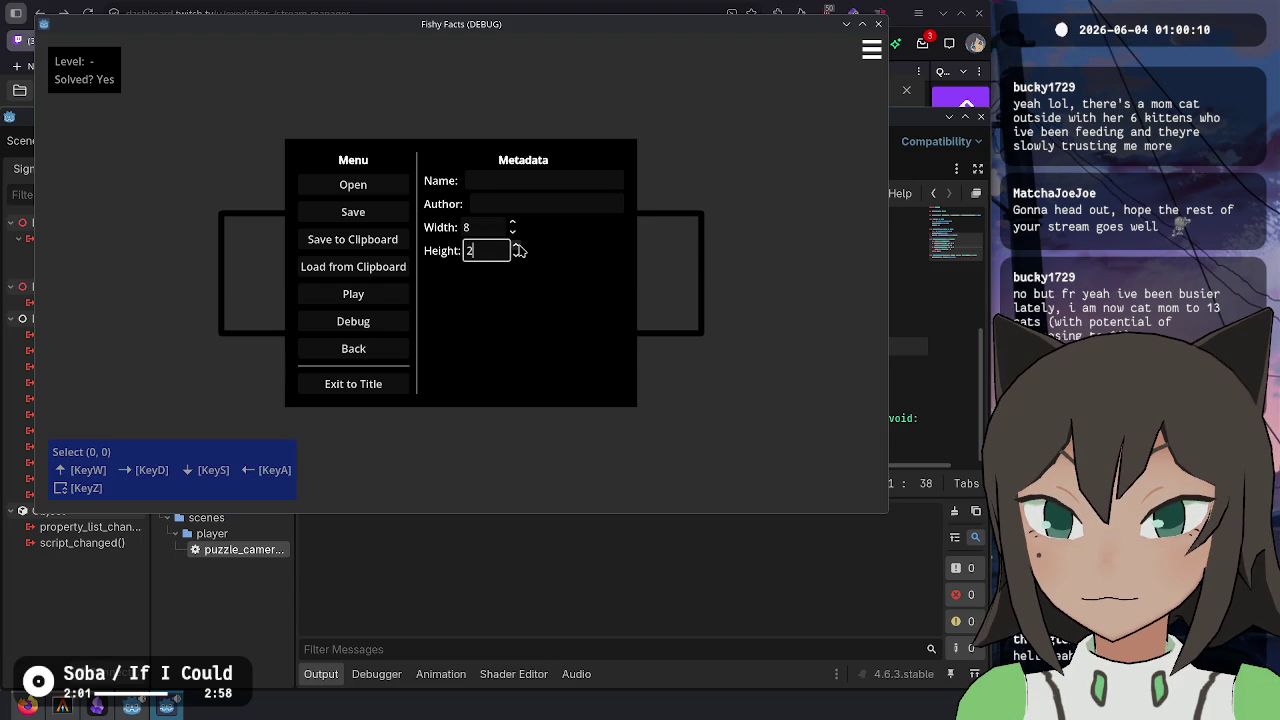
key("Escape")
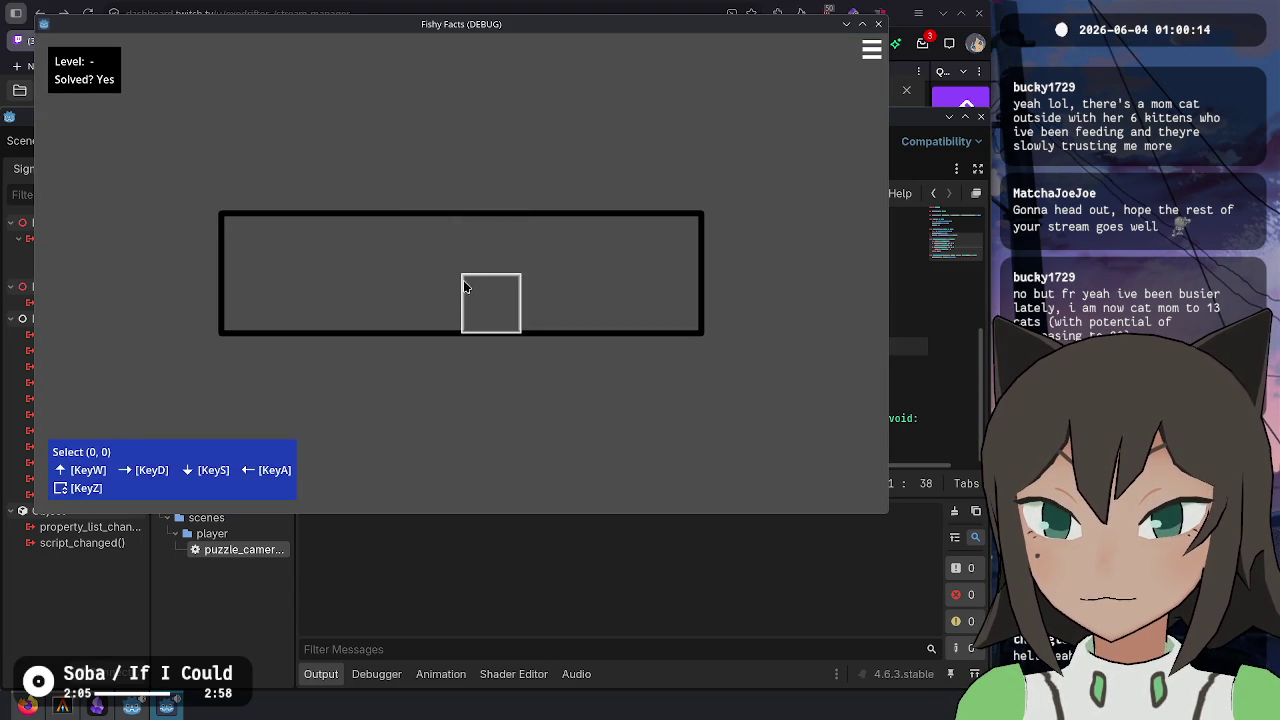
- Reduce the puzzle height to 1, then return to the x-size parity check in puzzle_camera.gd
key("Escape")
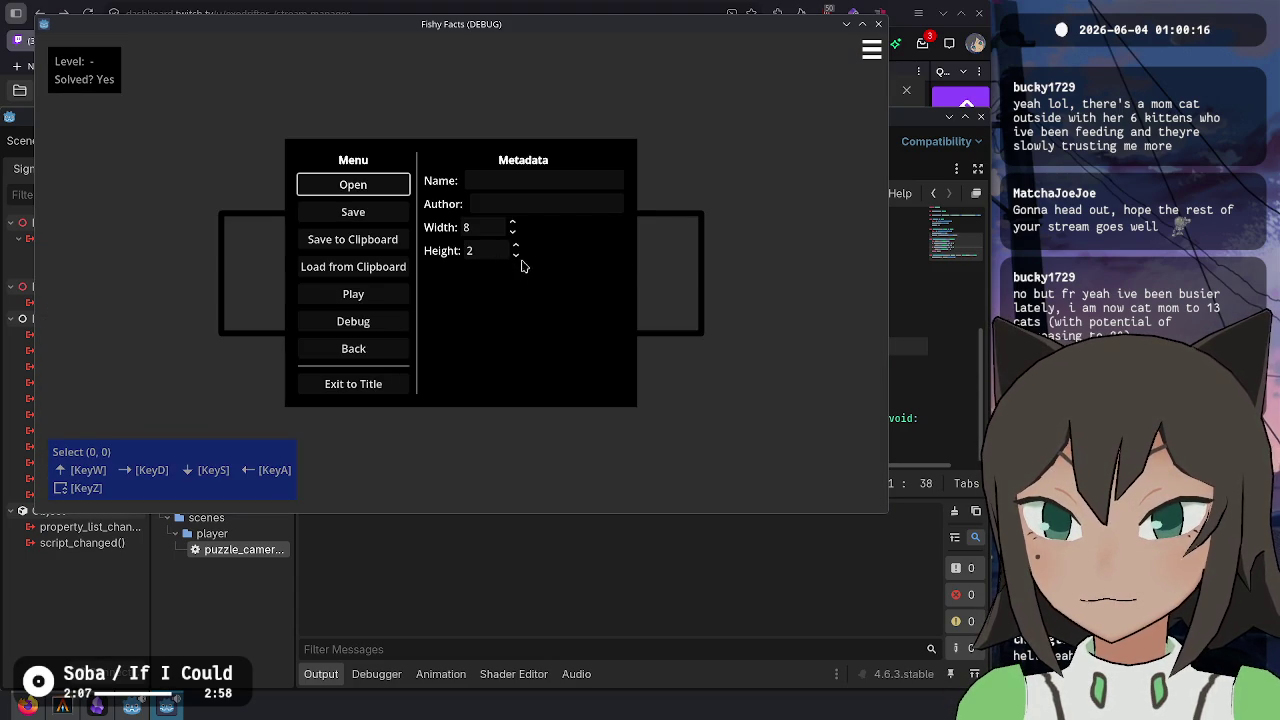
left_click(516, 256)
key("Escape")
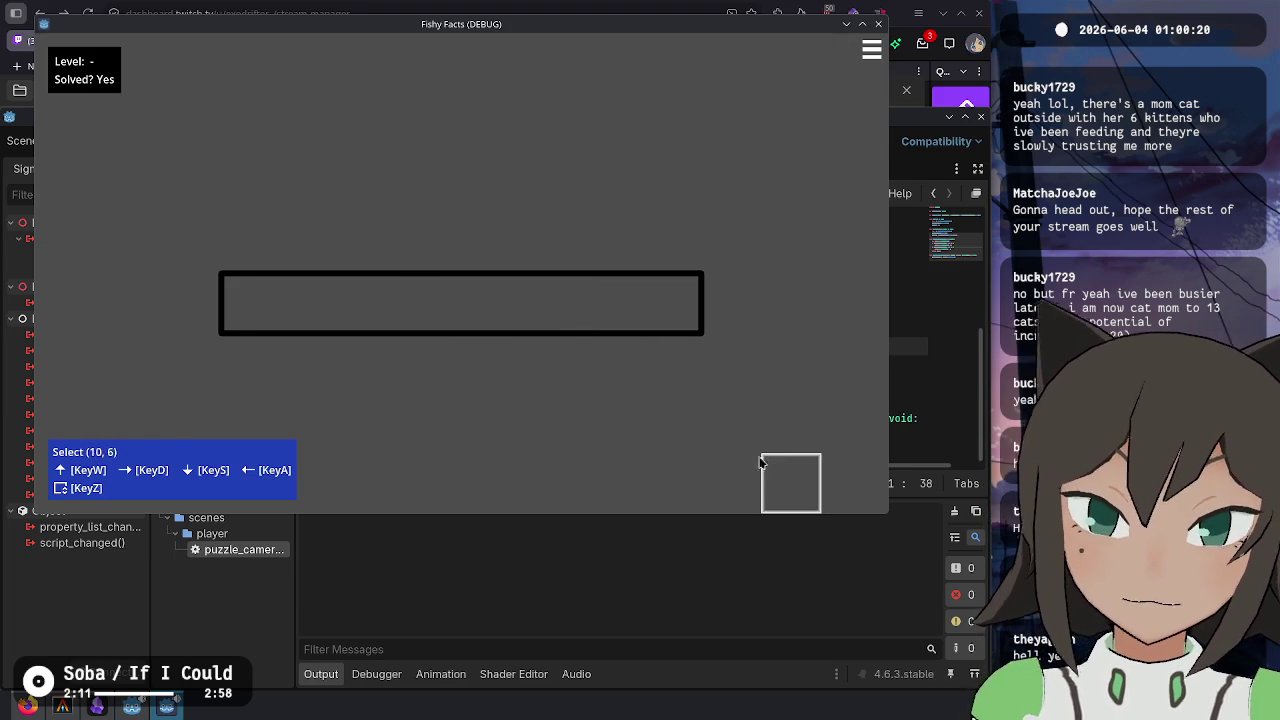
key("alt+Tab")
key("Up")
key("Up")
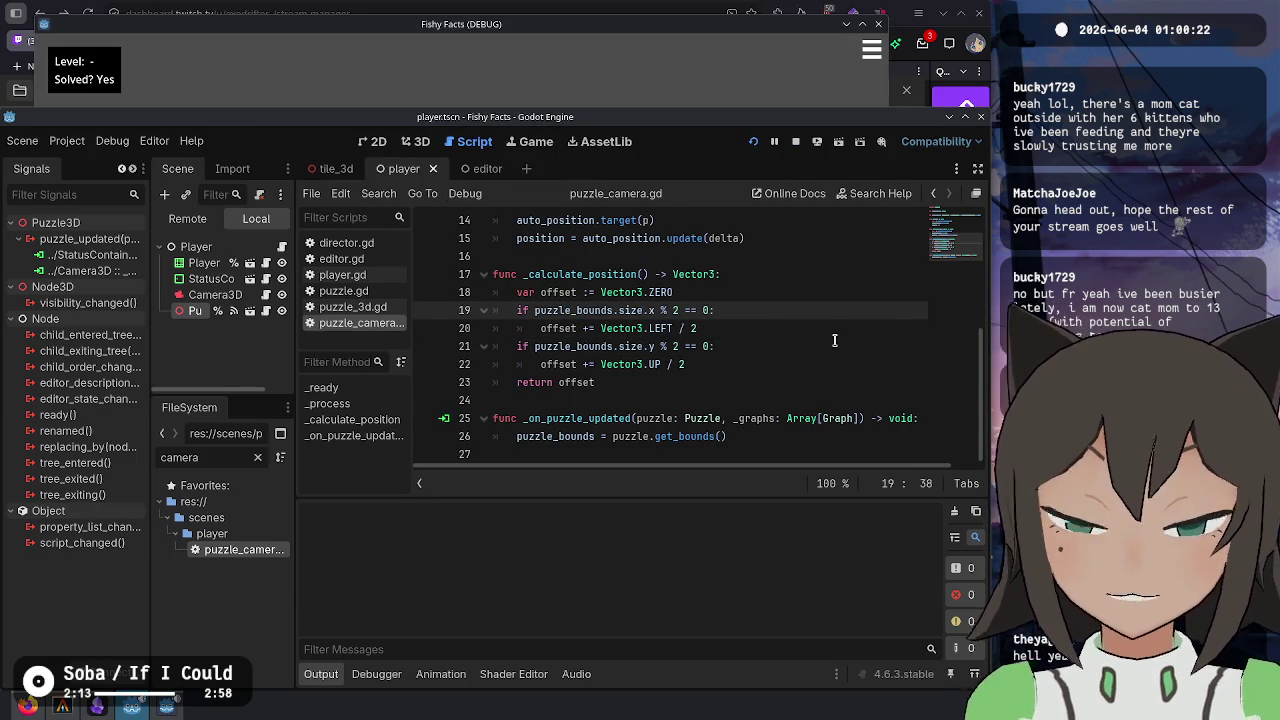
- Add print(offset) after the UP offset line and run the game
key("Down")
key("Down")
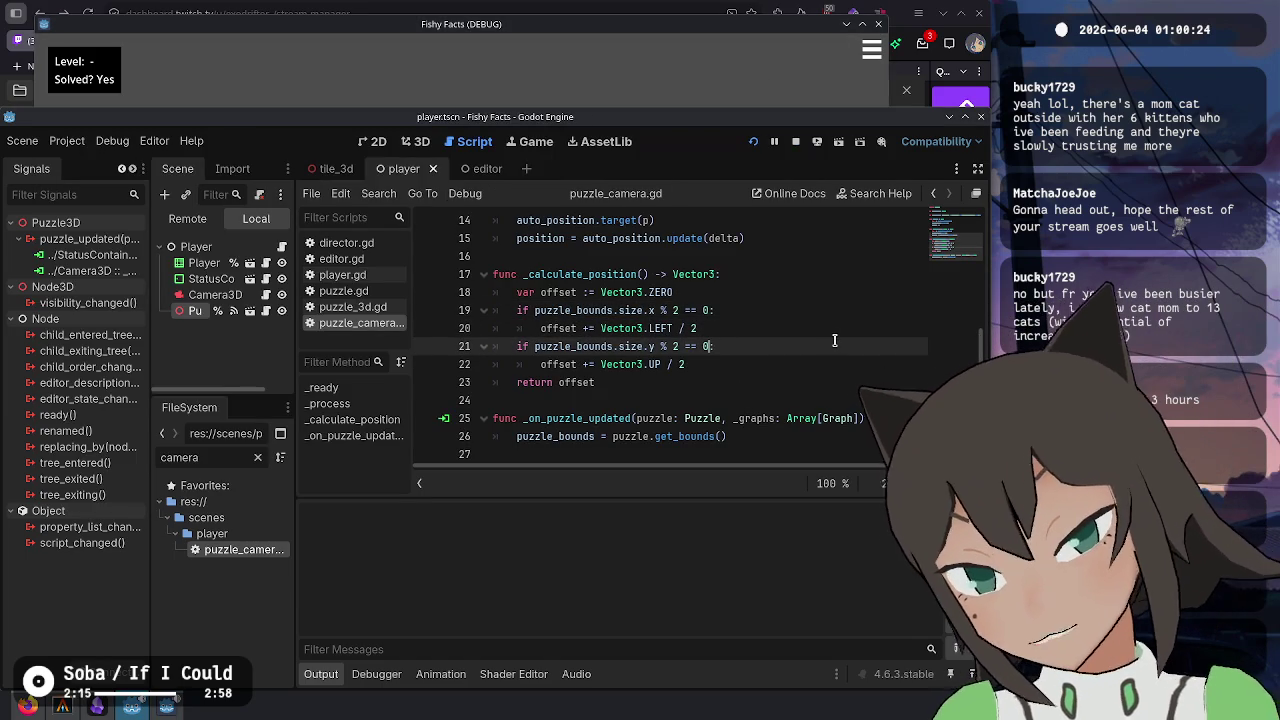
key("Down")
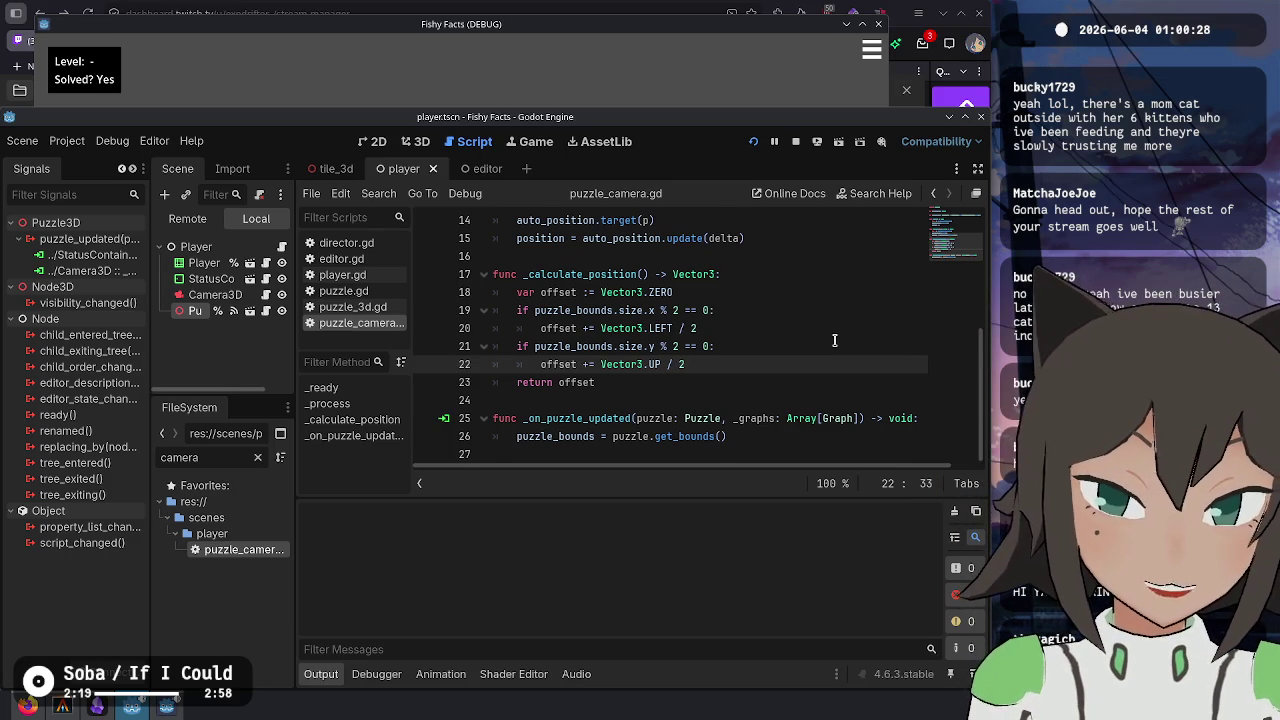
key("Return")
key("BackSpace")
type("print(offse")
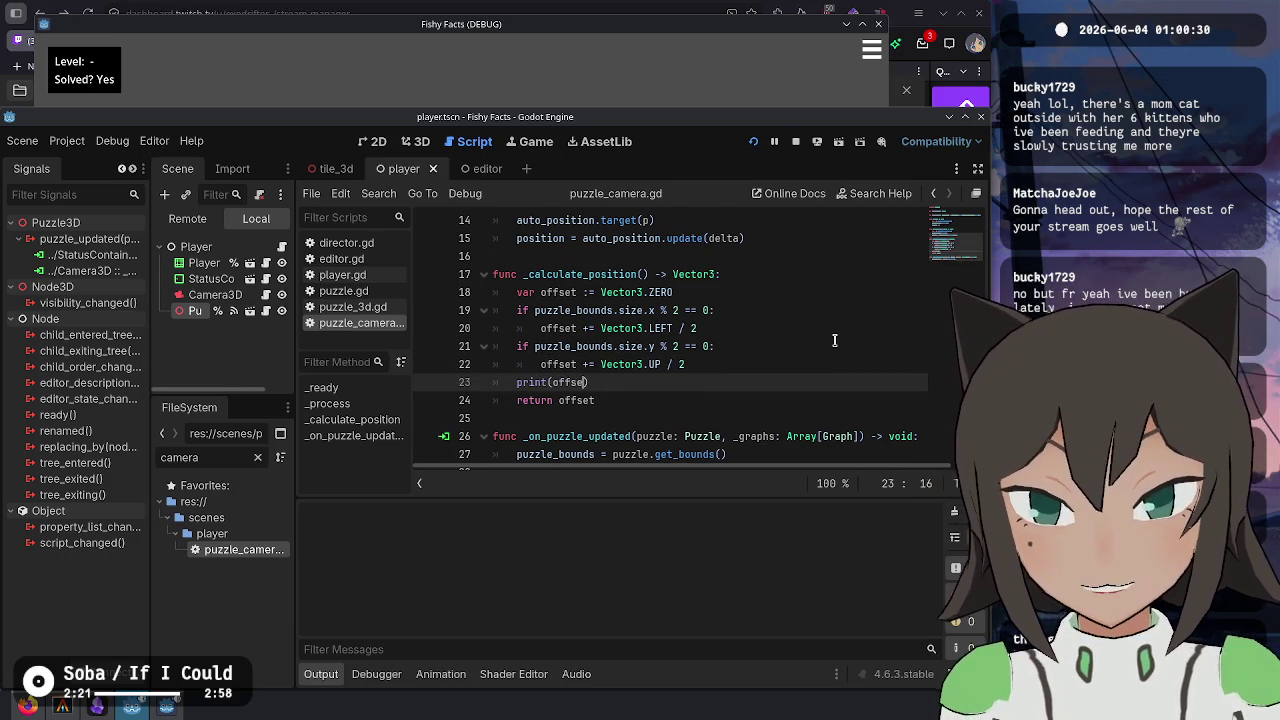
type("t")
key("F5")
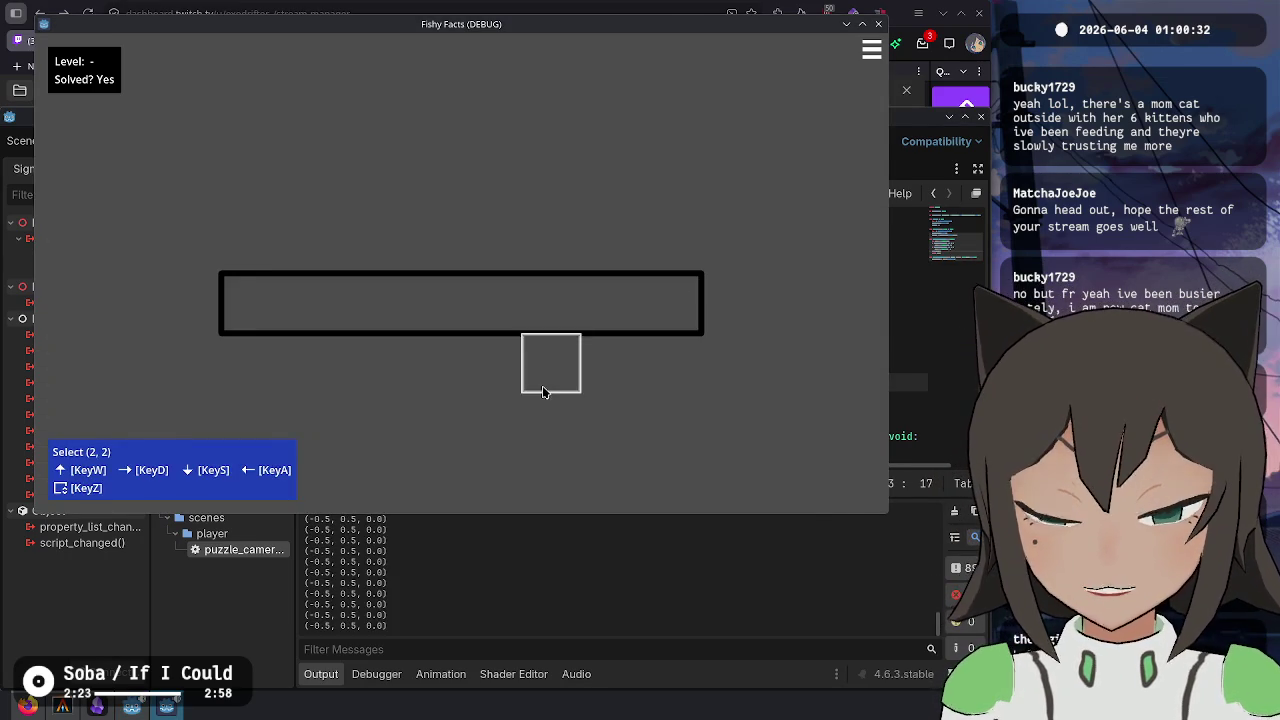
- Change the print to puzzle_bounds.size and rerun, confirming the bounds log as (16, 2)
key("alt+Tab")
left_click(648, 436)
left_click(628, 378)
double_click(569, 381)
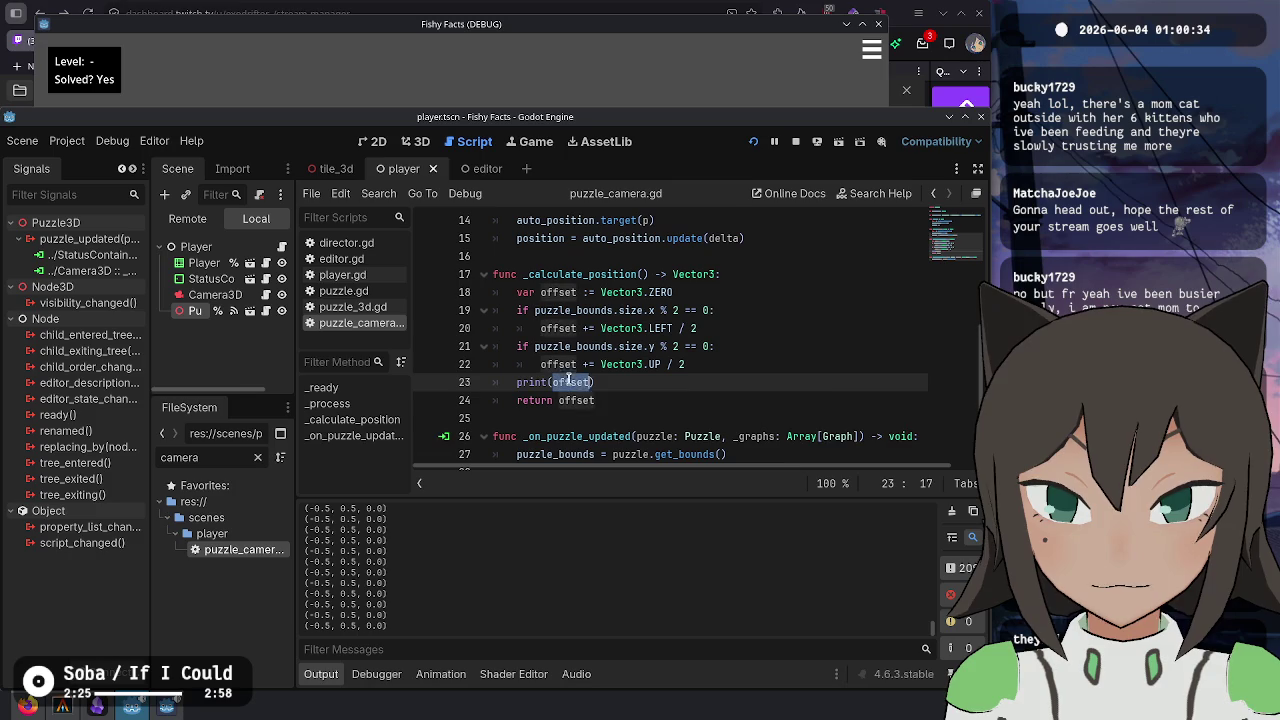
left_click(701, 350)
left_click(662, 347)
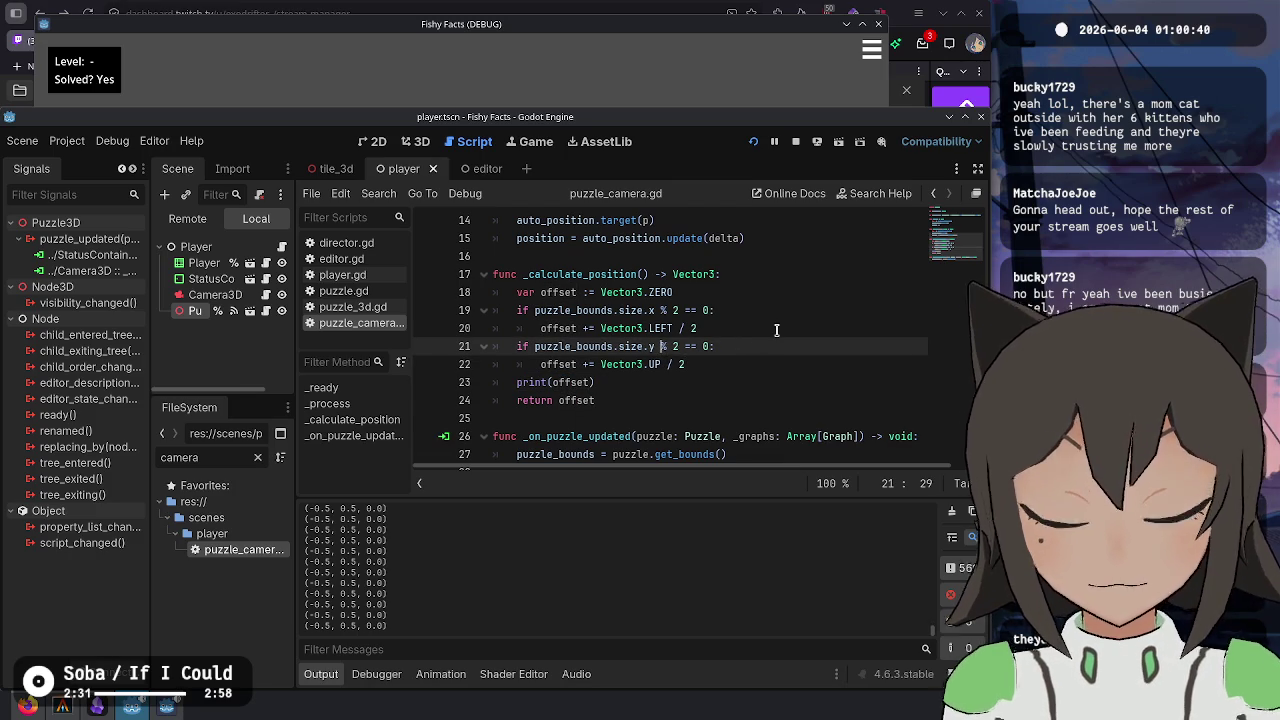
key("Down")
key("Down")
key("ctrl+BackSpace")
type("puzzle_bounds.")
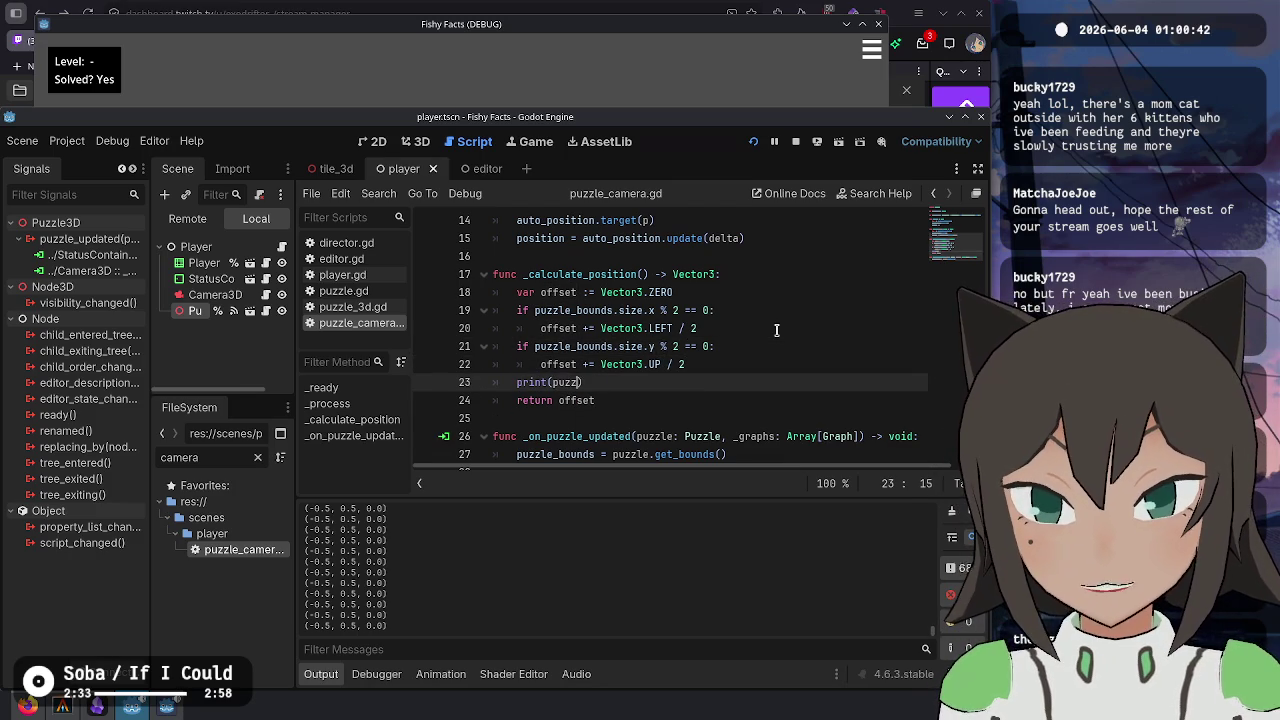
type("size")
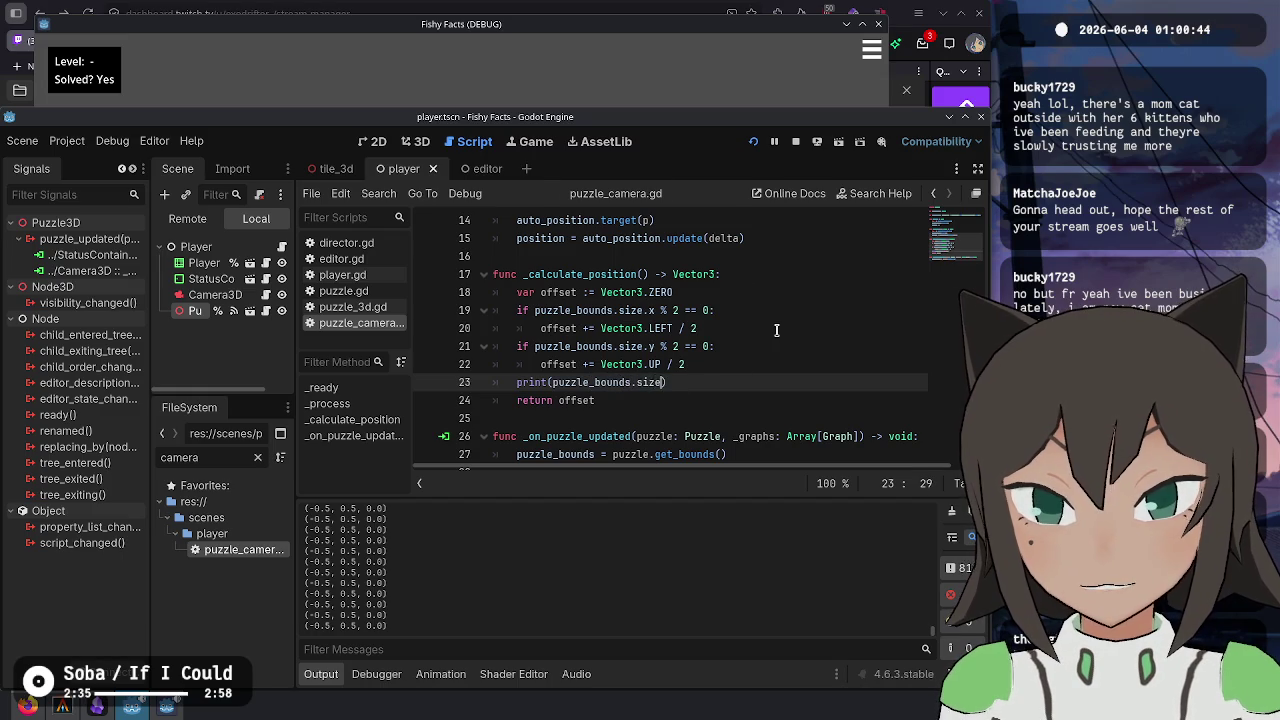
key("F5")
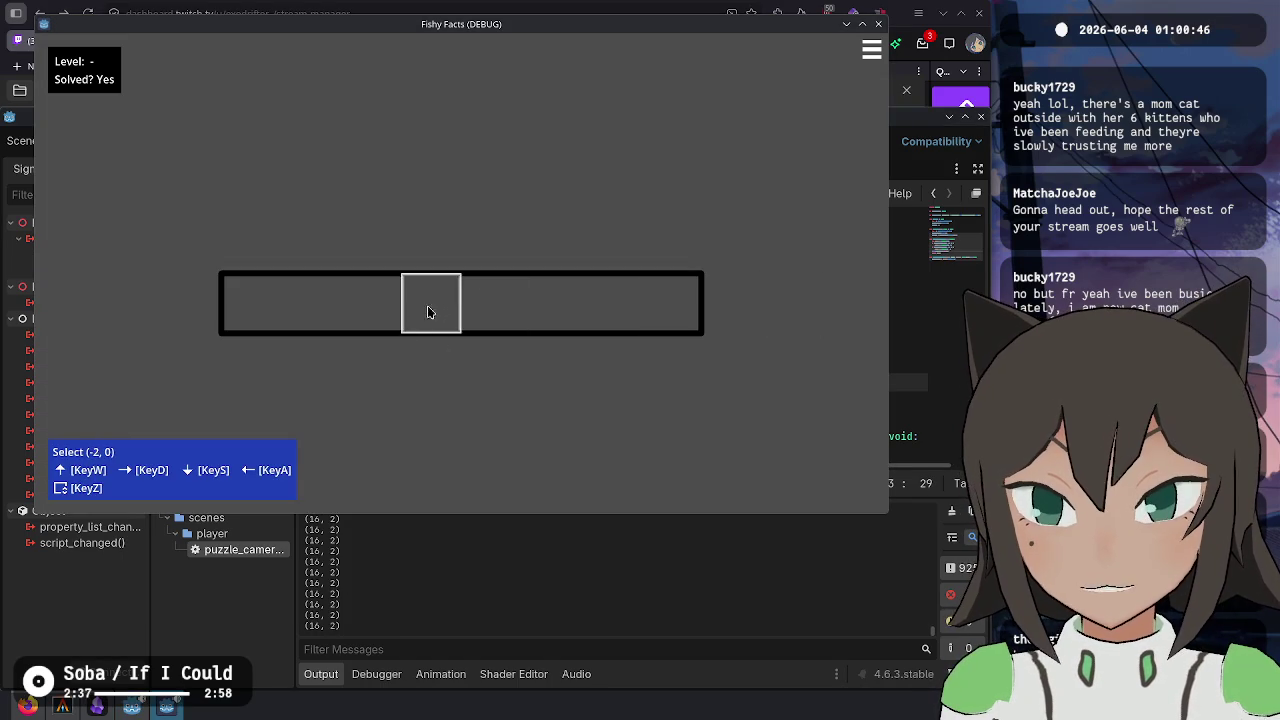
key("alt+Tab")
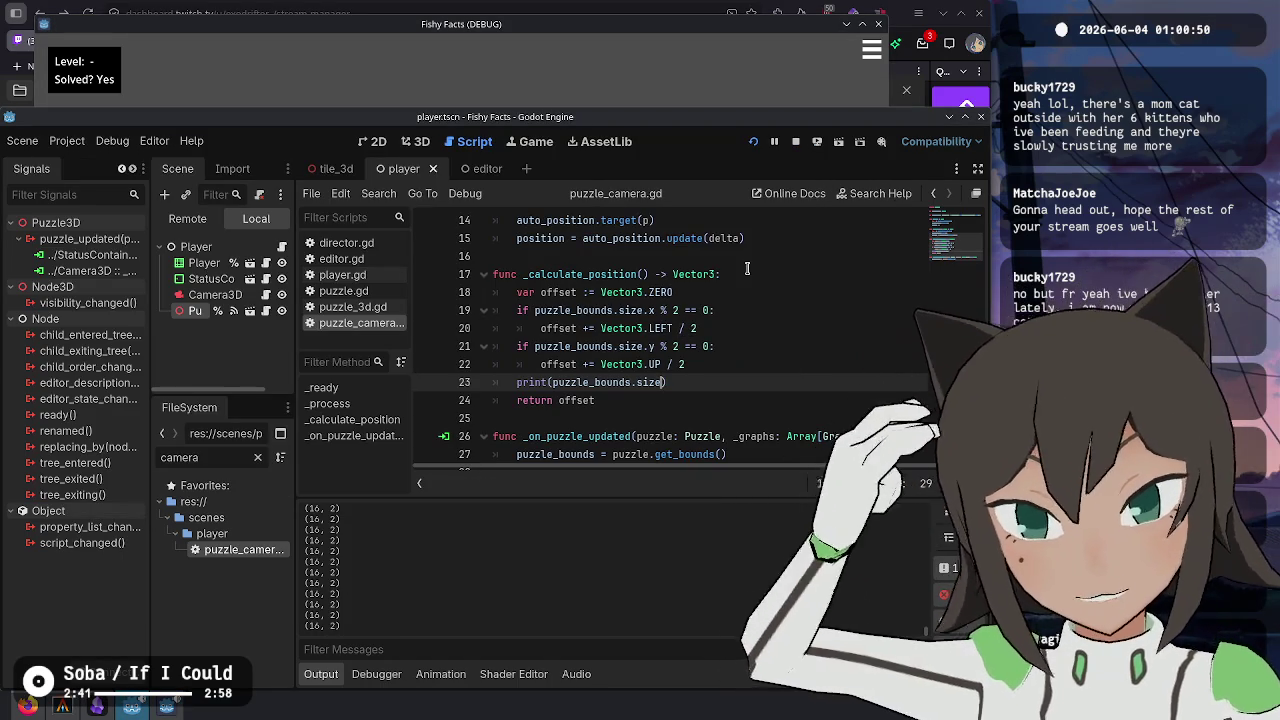
key("Up")
key("Up")
key("Left")
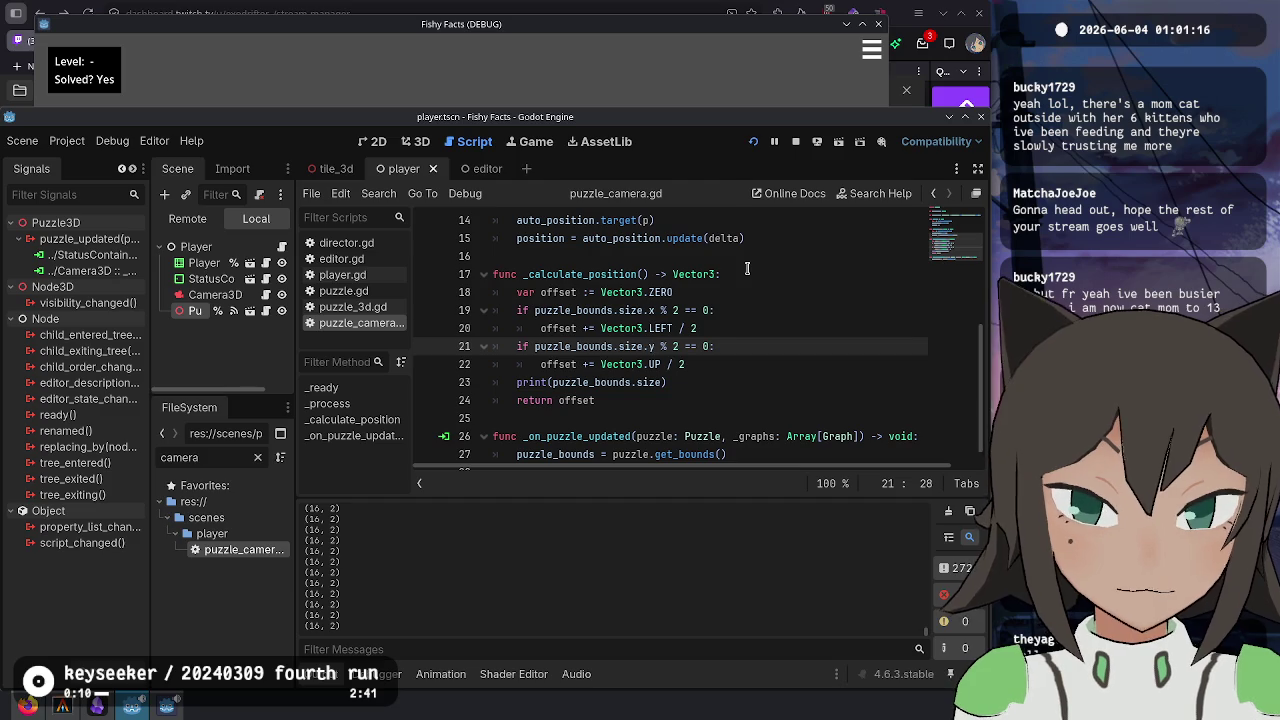
- Wrap the x and y puzzle sizes as (size / 2.0) in the parity checks on lines 19 and 21
type("/ 2)")
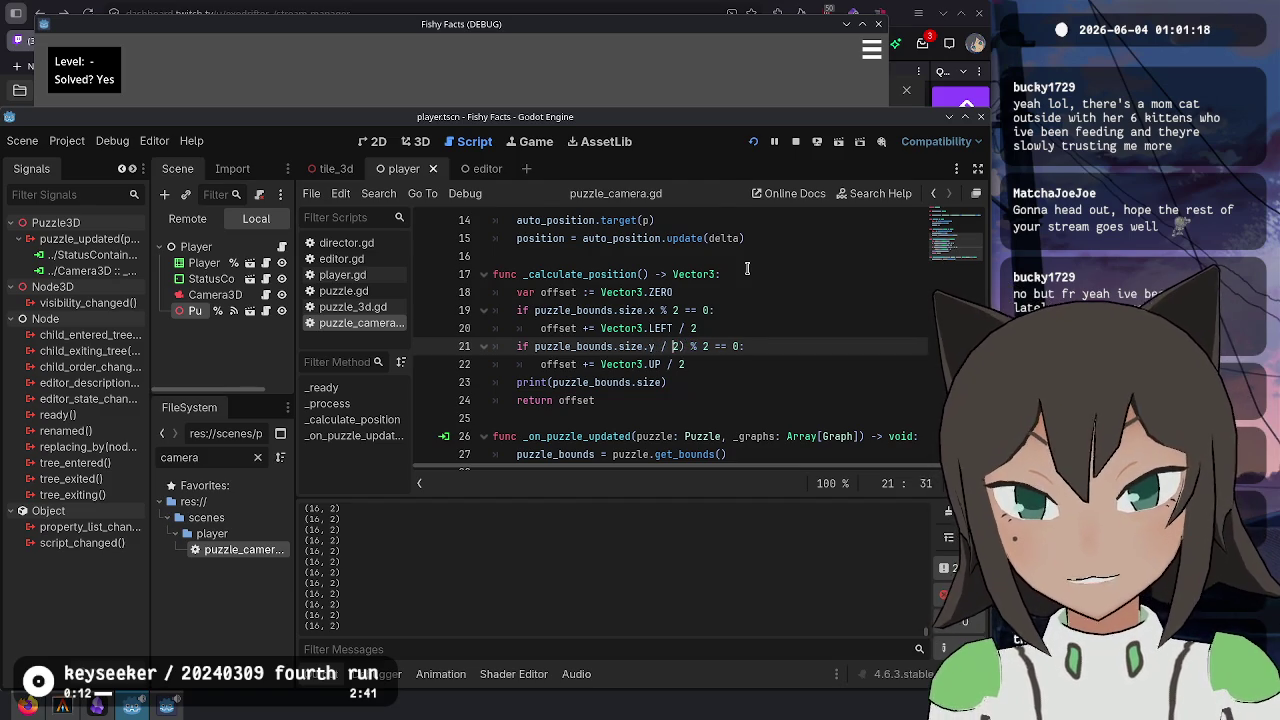
key("ctrl+Left")
key("ctrl+Left")
key("ctrl+Left")
key("ctrl+Left")
type("(")
key("Up")
key("Up")
type("(")
key("ctrl+Right")
key("ctrl+Right")
key("ctrl+Right")
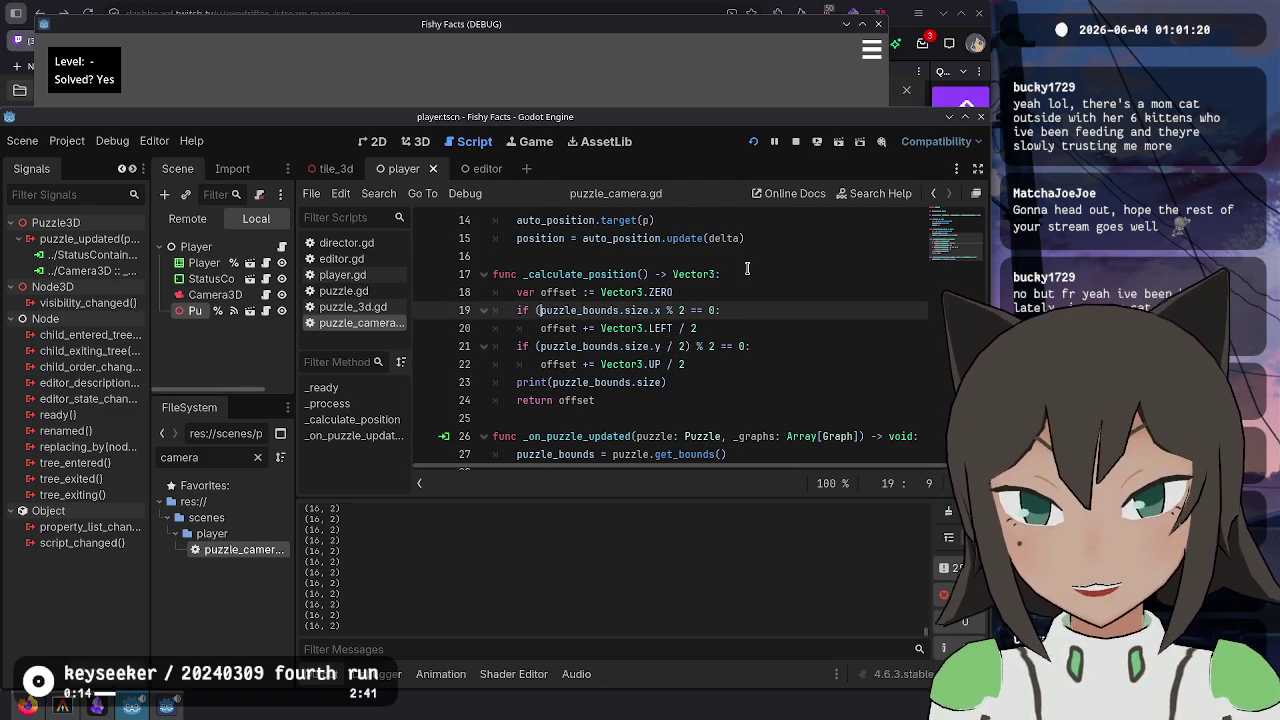
type("/ 2)")
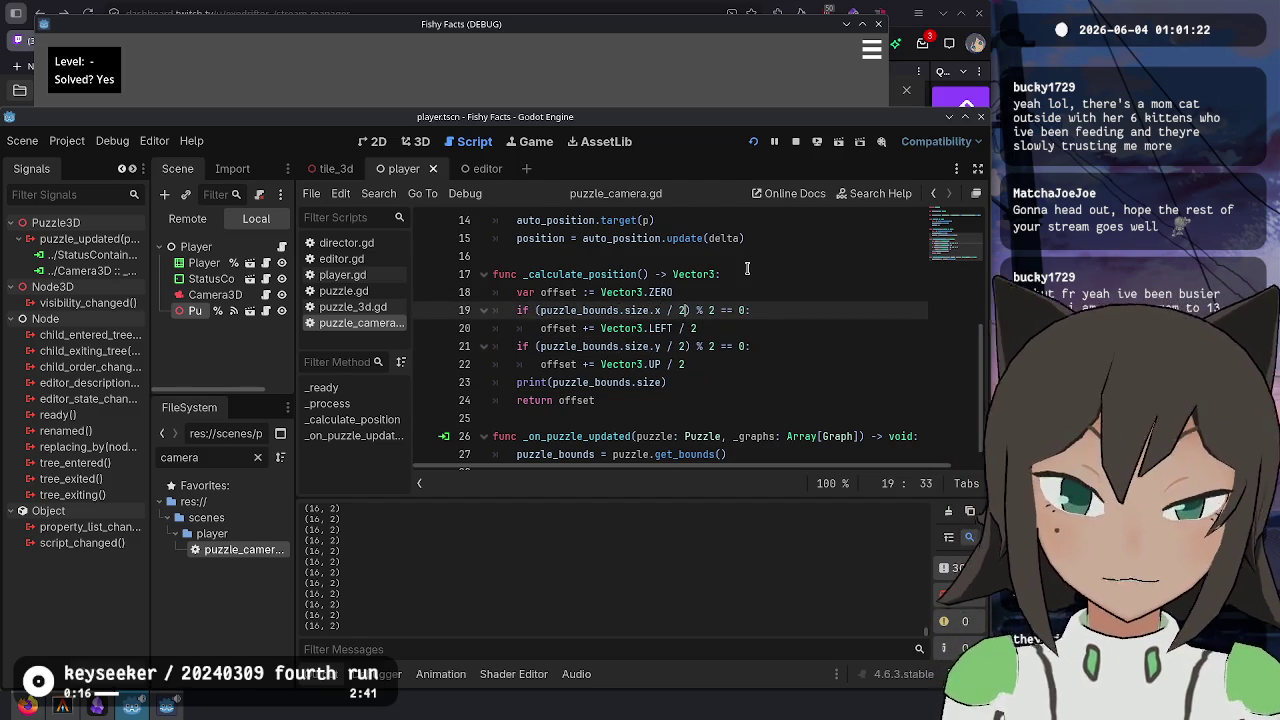
key("Down")
key("Down")
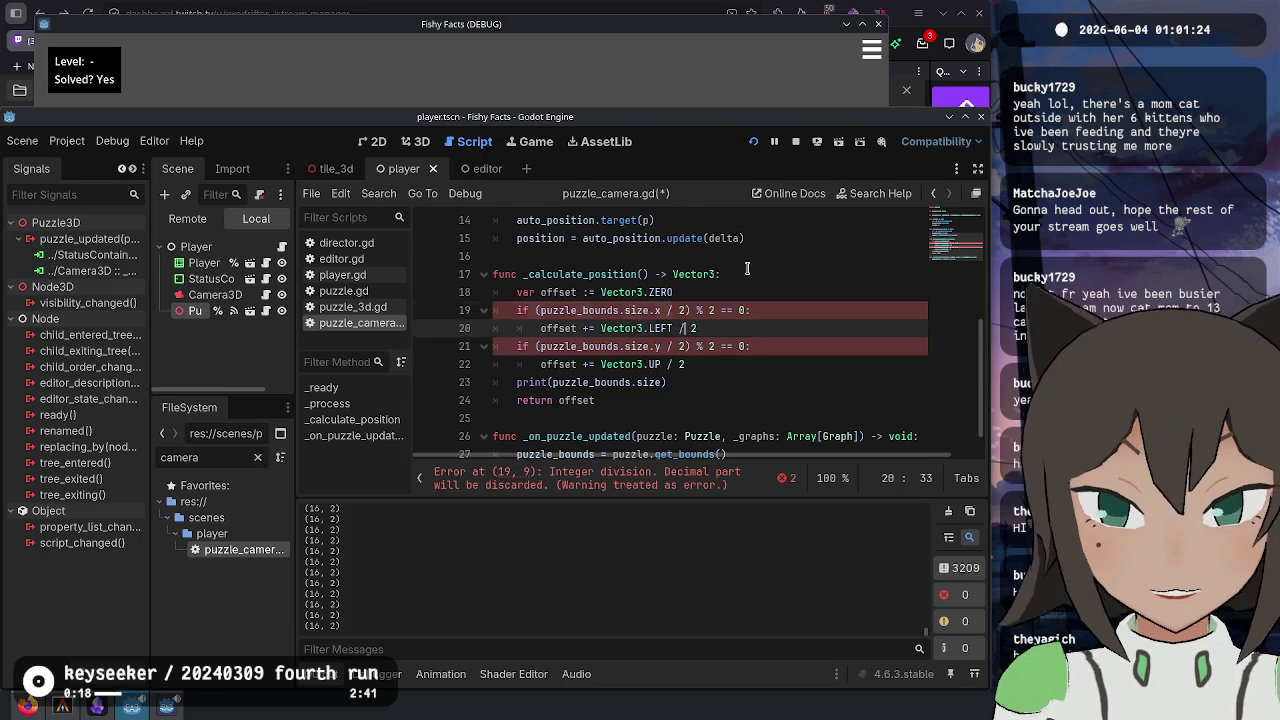
key("Up")
key("Up")
type(".0")
key("Down")
key("Down")
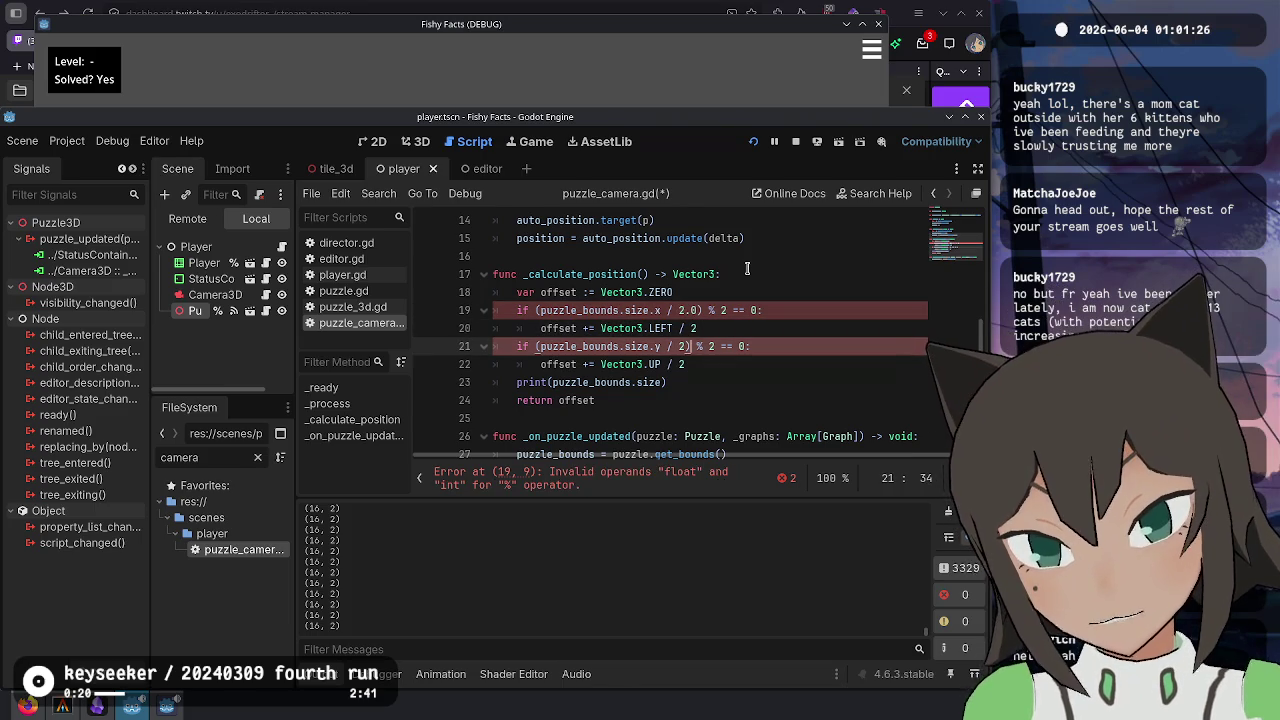
key("Left")
key("Left")
type(".0")
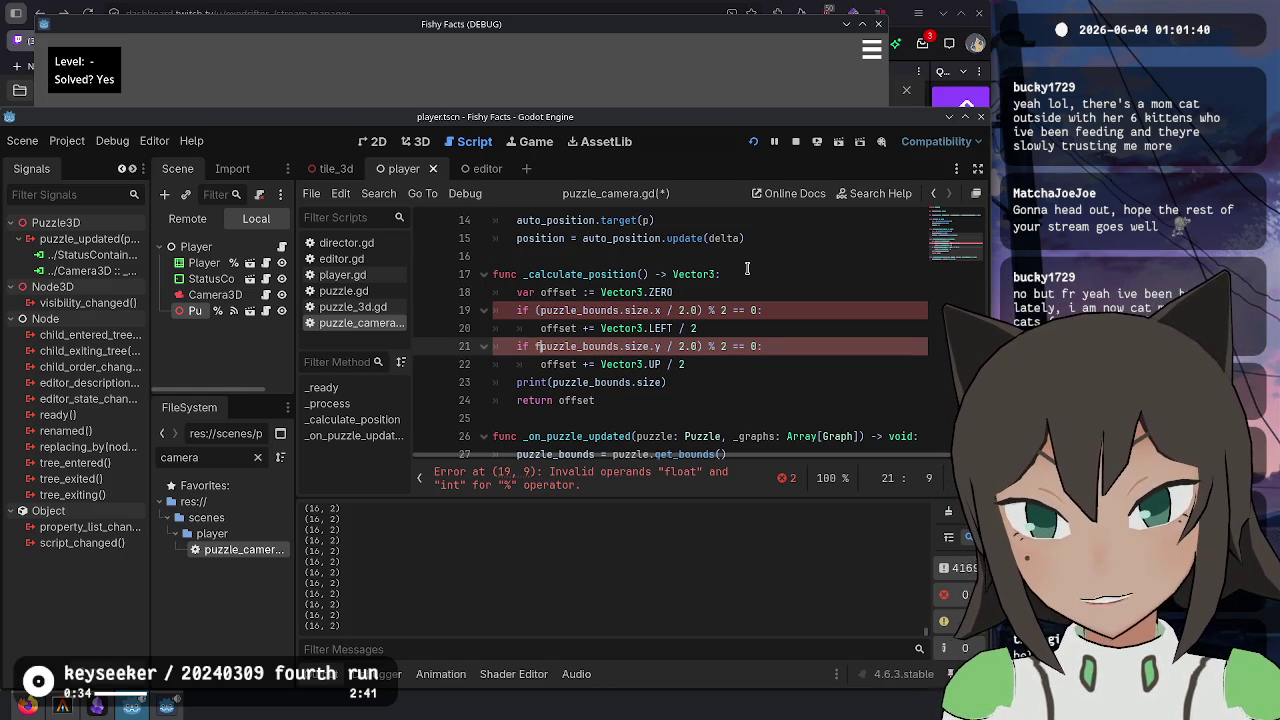
- Rewrite the line 21 check as posmod(puzzle_bounds.size.y, 2), removing the leftover % 2
key("BackSpace")
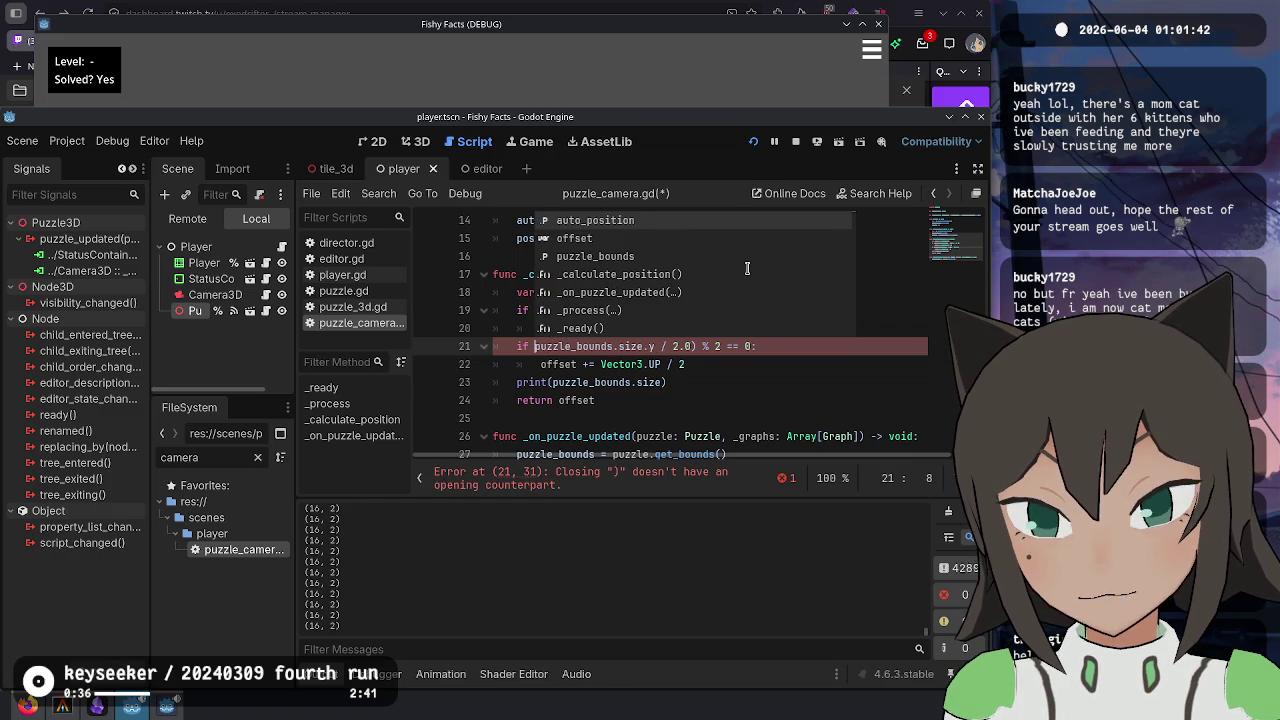
type("mod")
key("Down")
key("Down")
key("Down")
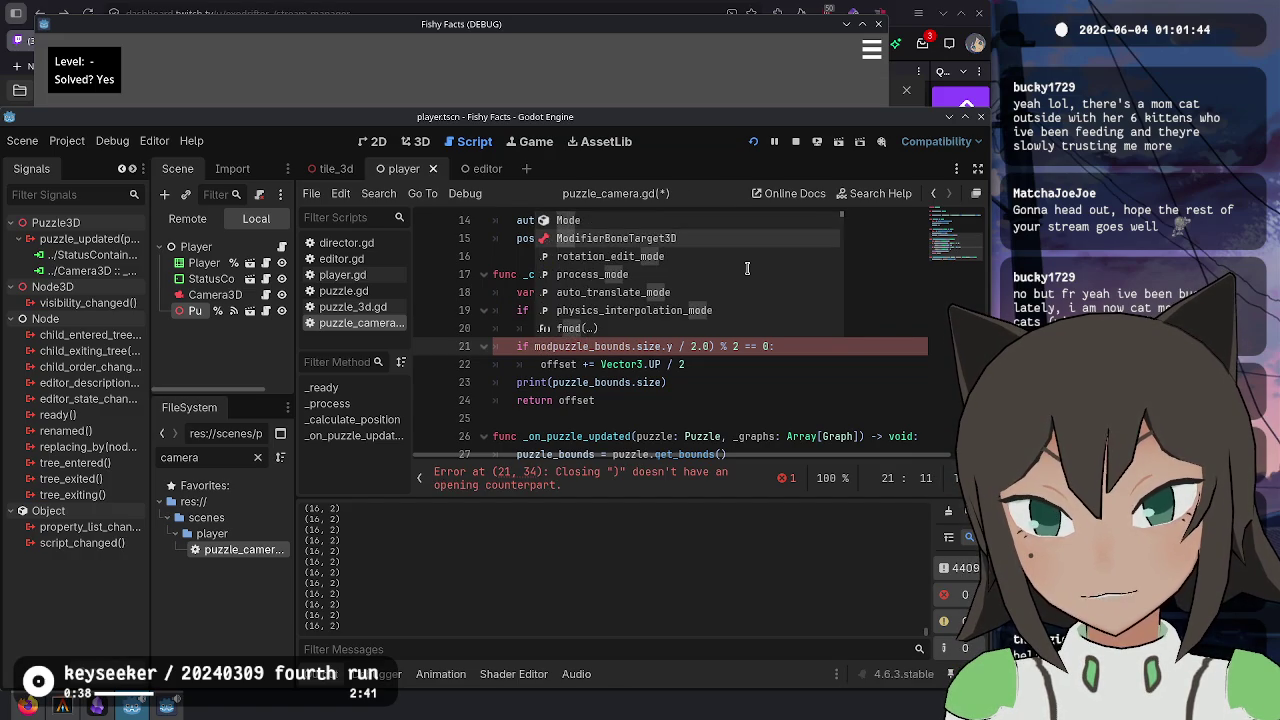
key("Return")
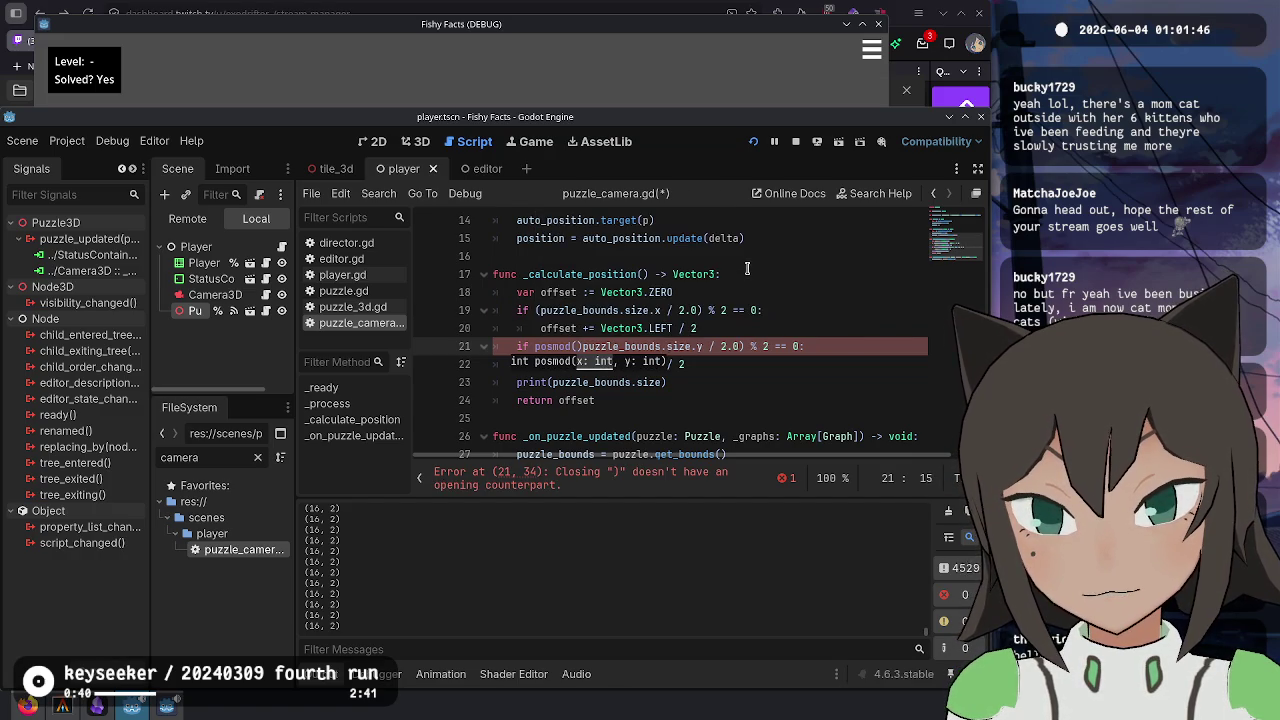
key("Delete")
key("ctrl+Right")
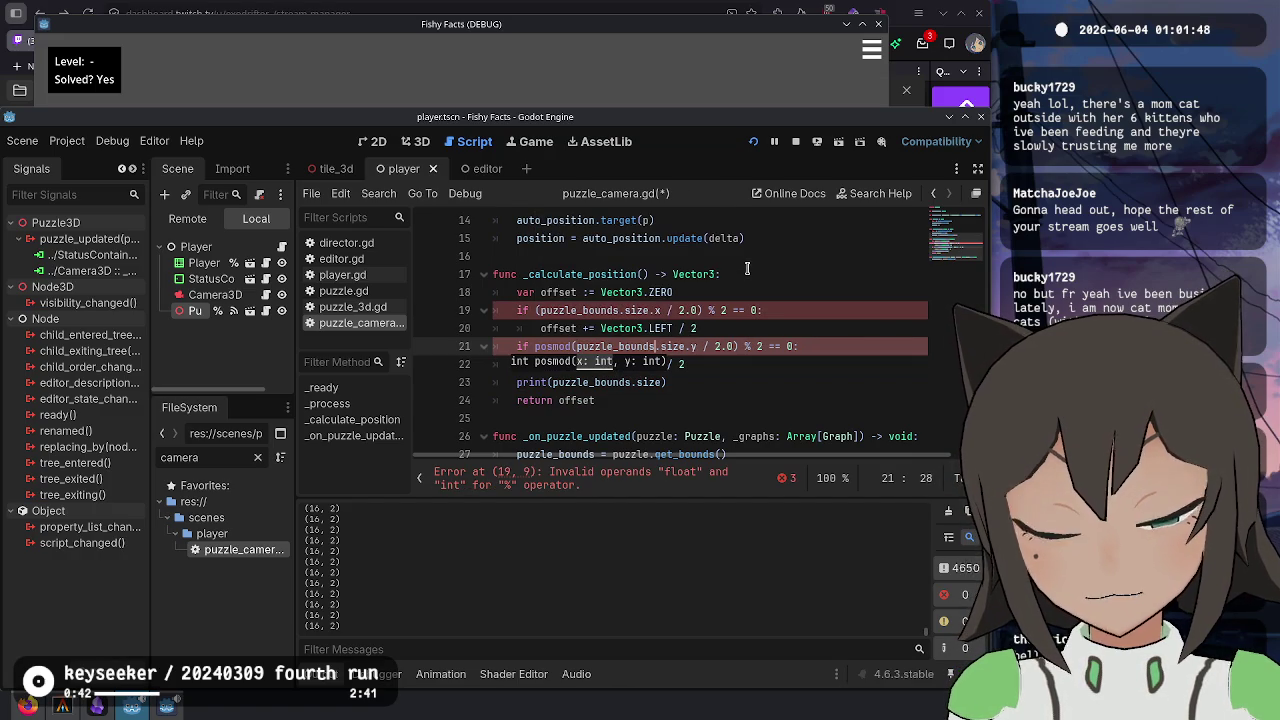
key("Right")
key("Delete")
key("Delete")
key("Delete")
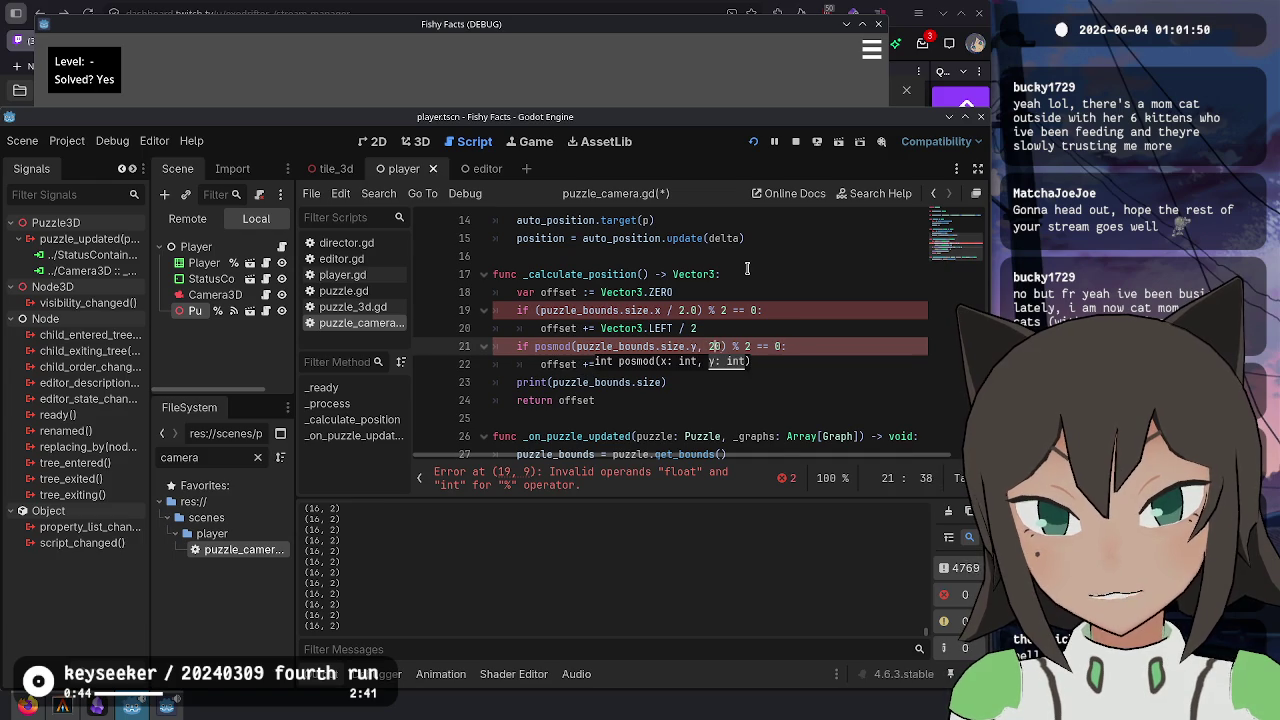
key("Up")
key("Down")
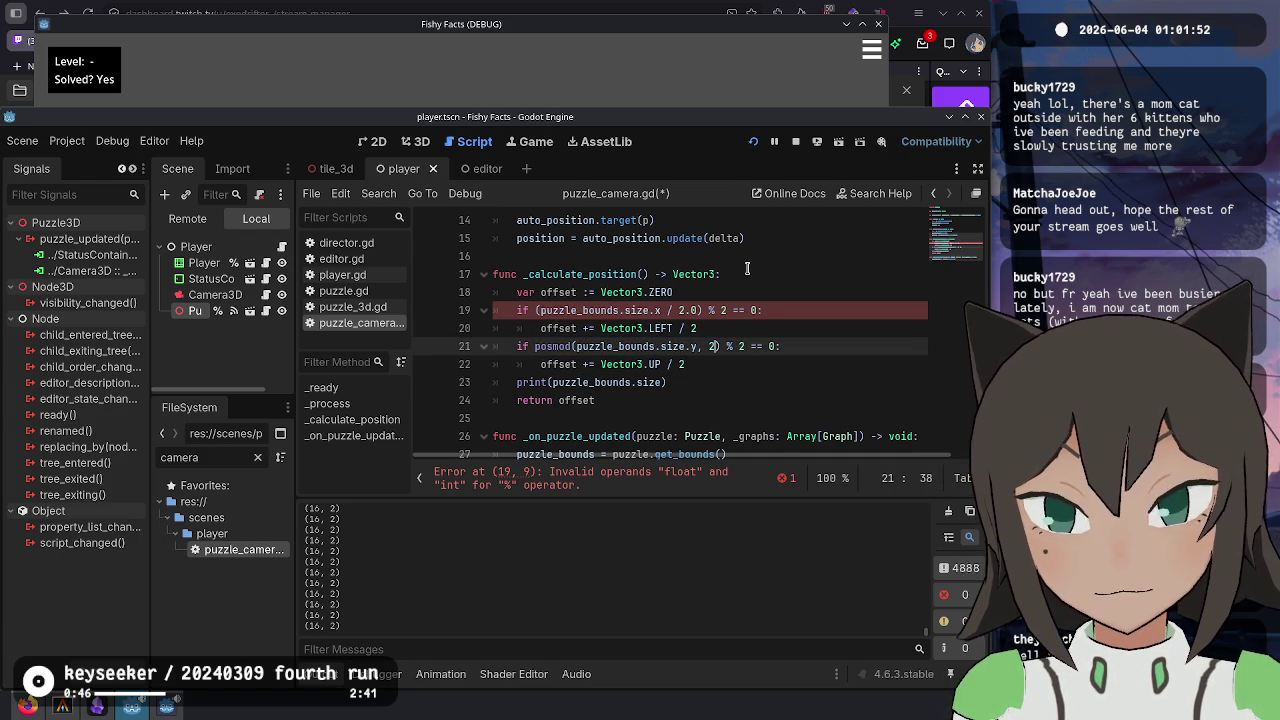
key("Right")
key("Right")
key("Right")
key("shift+Right")
key("shift+Right")
key("shift+Right")
key("BackSpace")
key("BackSpace")
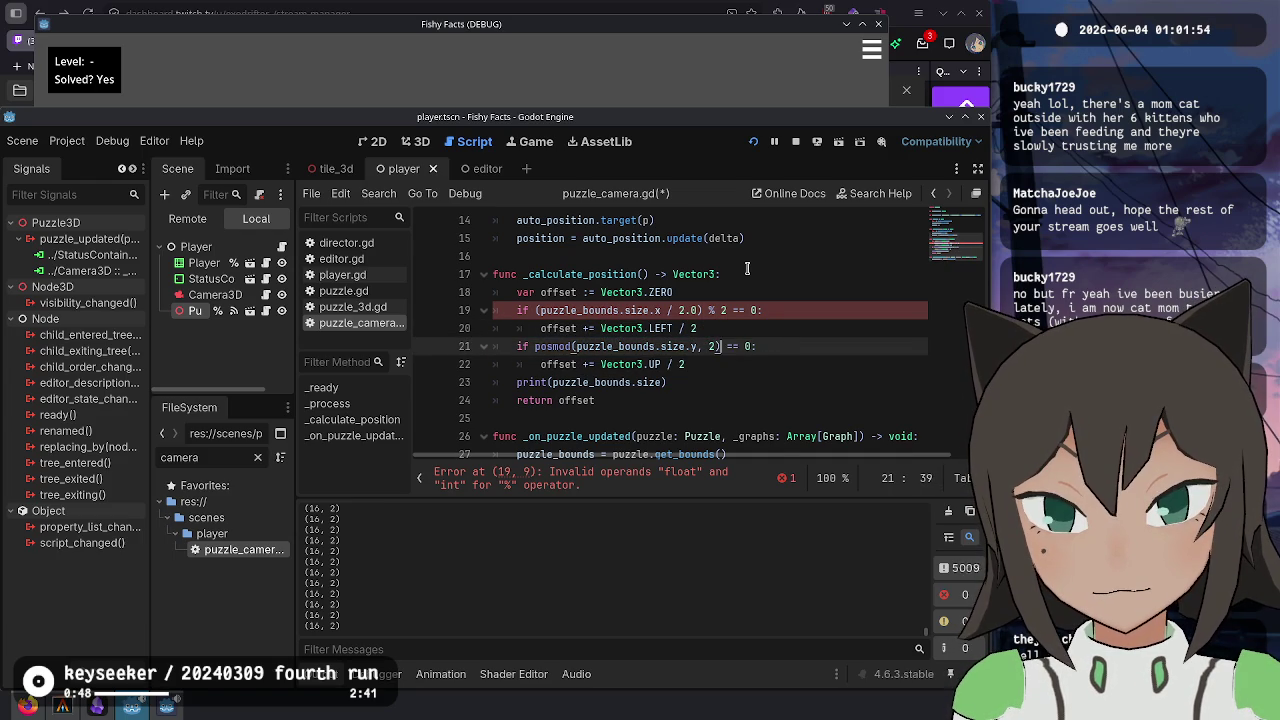
- Rewrite the line 19 check as posmod(puzzle_bounds.size.x, 2), replacing the modulo operator
key("Up")
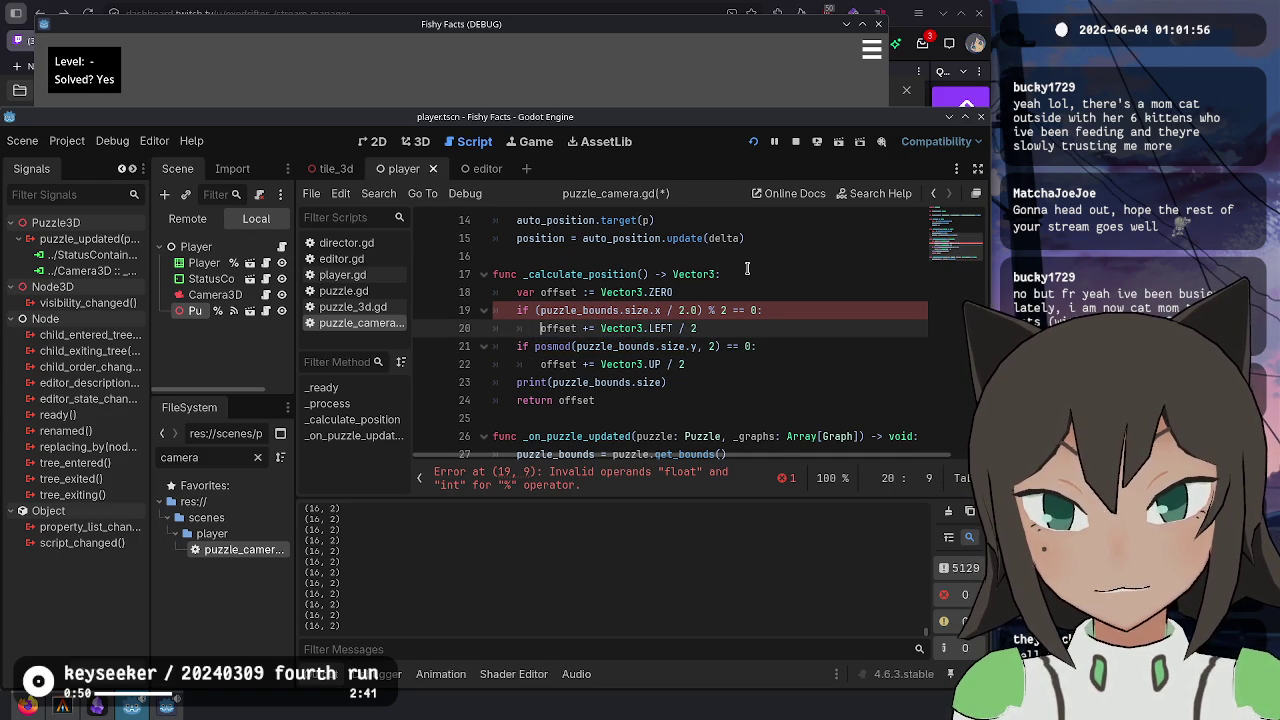
key("Up")
key("Home")
key("Right")
key("Right")
key("Right")
key("BackSpace")
type("posmod")
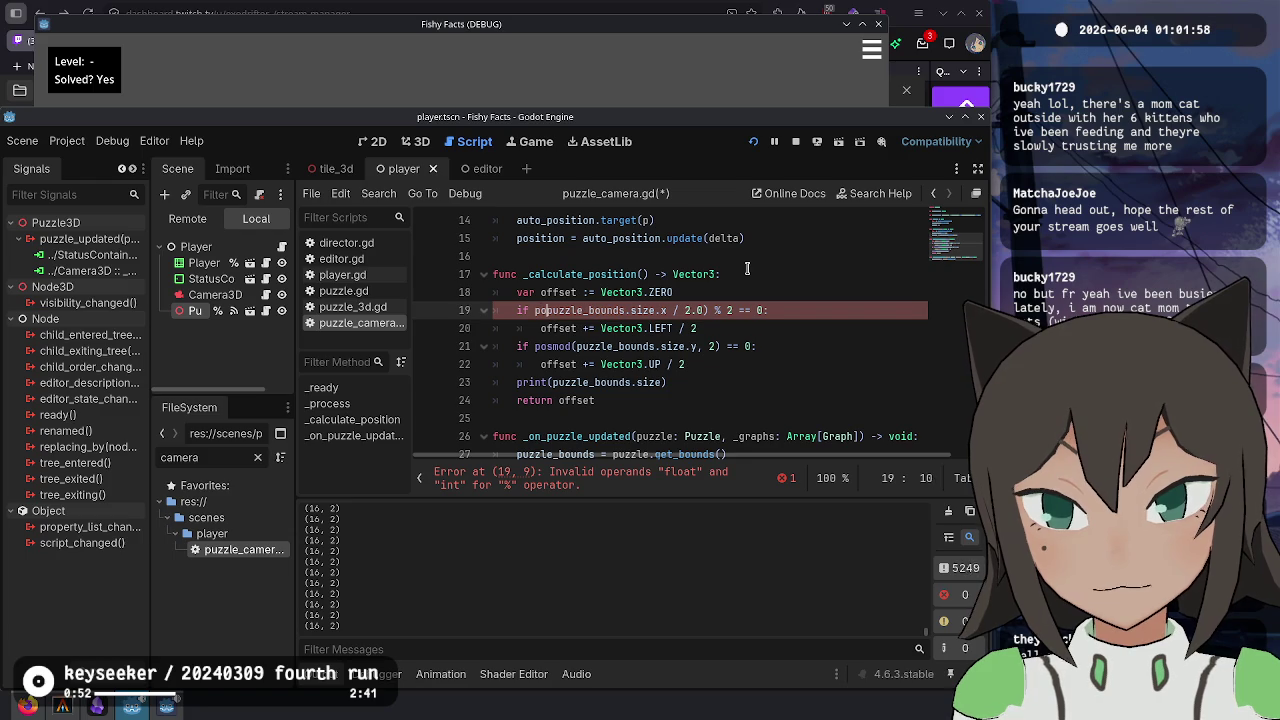
key("Return")
key("ctrl+Right")
key("ctrl+Right")
key("ctrl+Right")
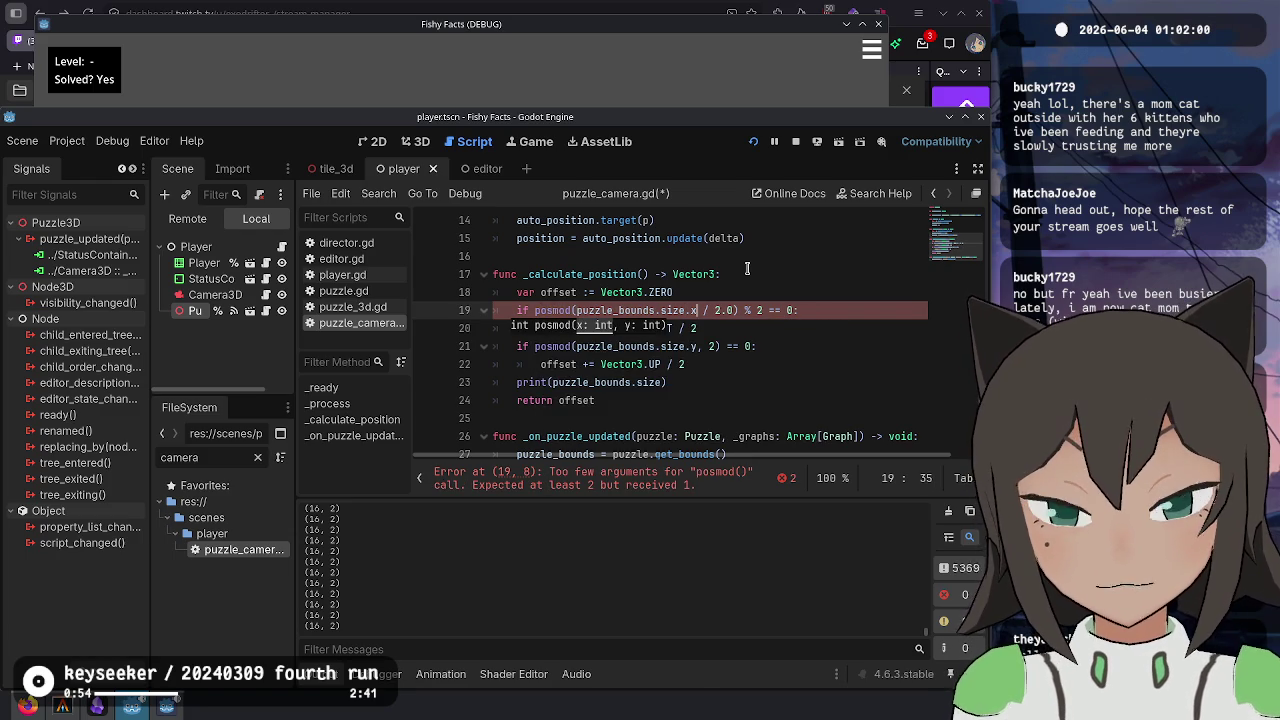
key("shift+Right")
key("shift+Right")
key("shift+Right")
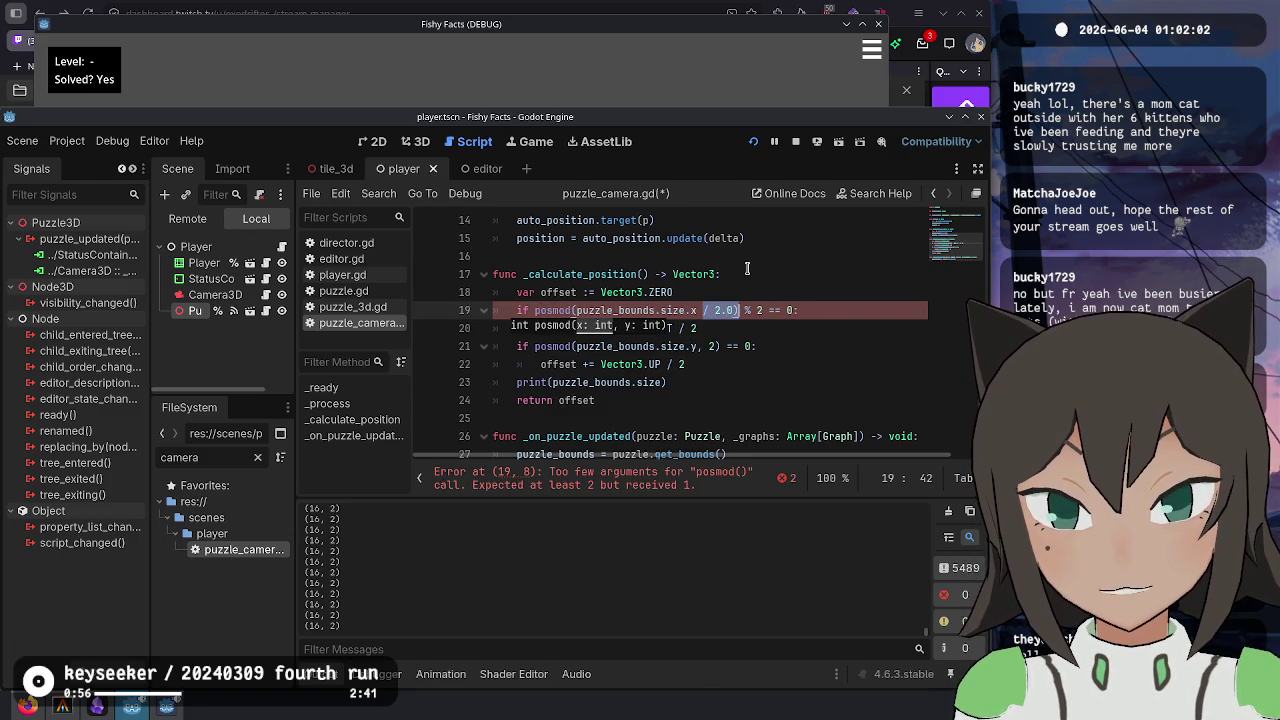
key("Delete")
key("BackSpace")
type(", 2")
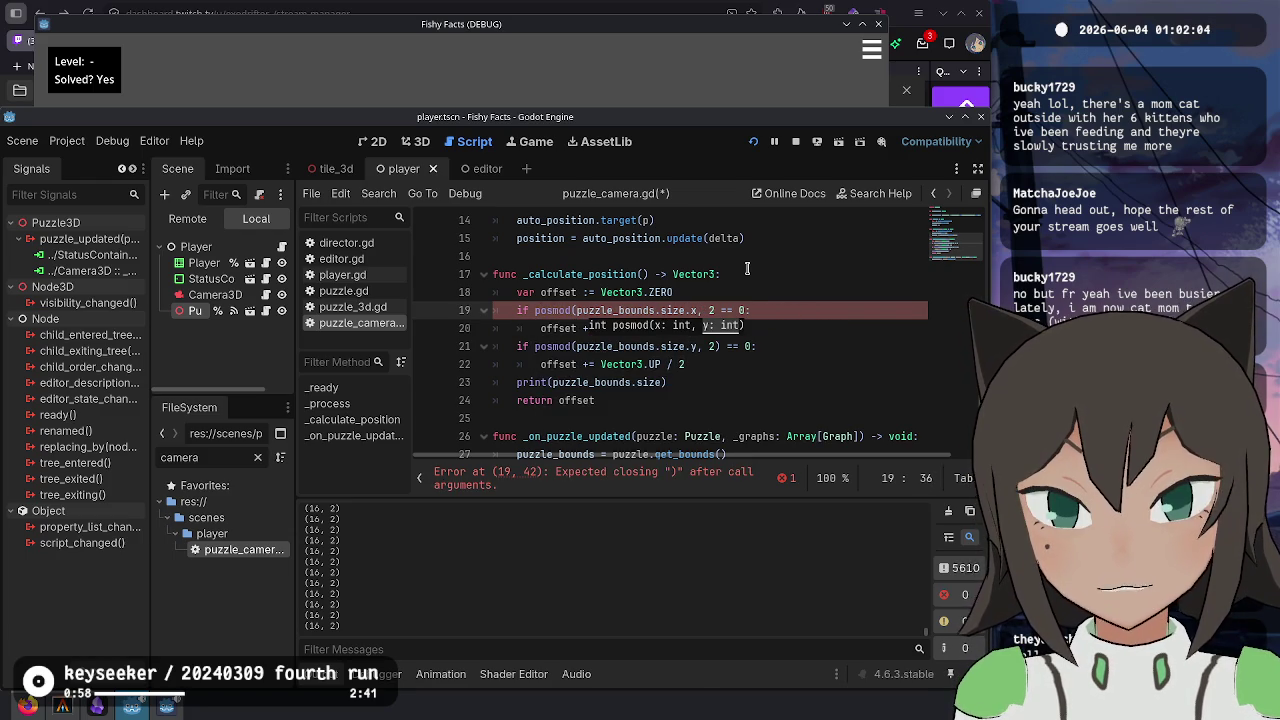
type(")")
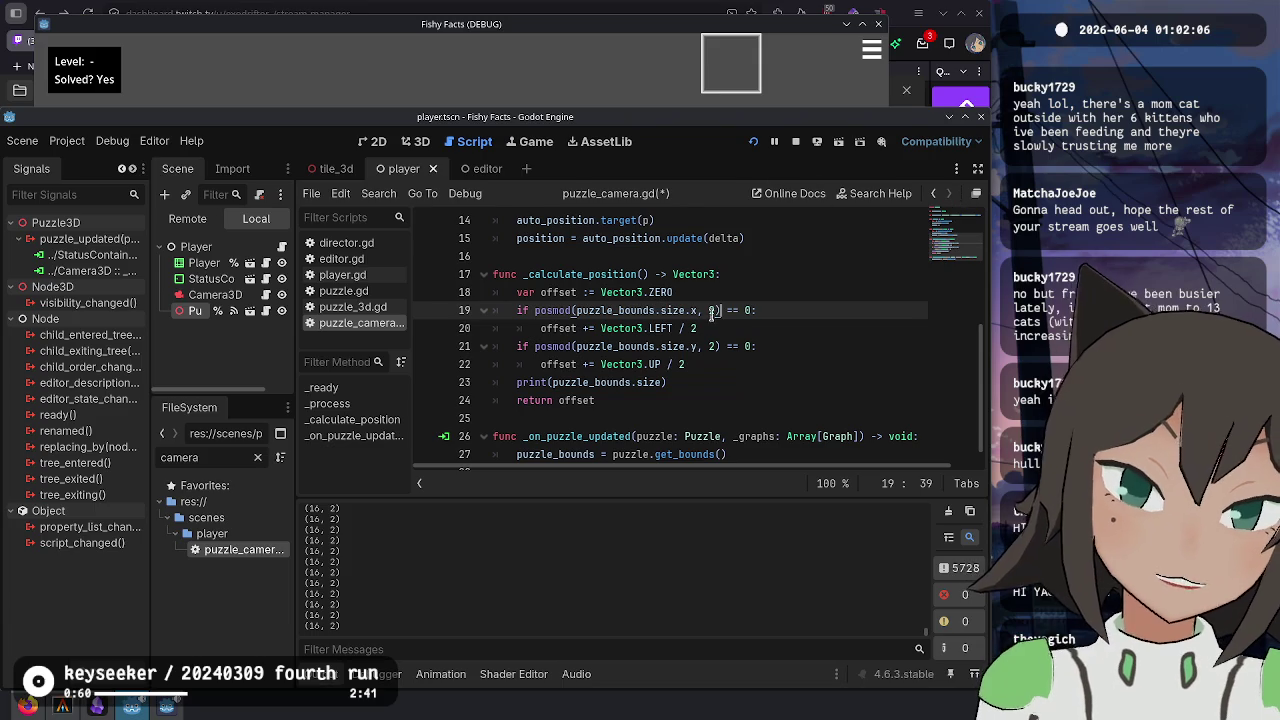
left_click(659, 310)
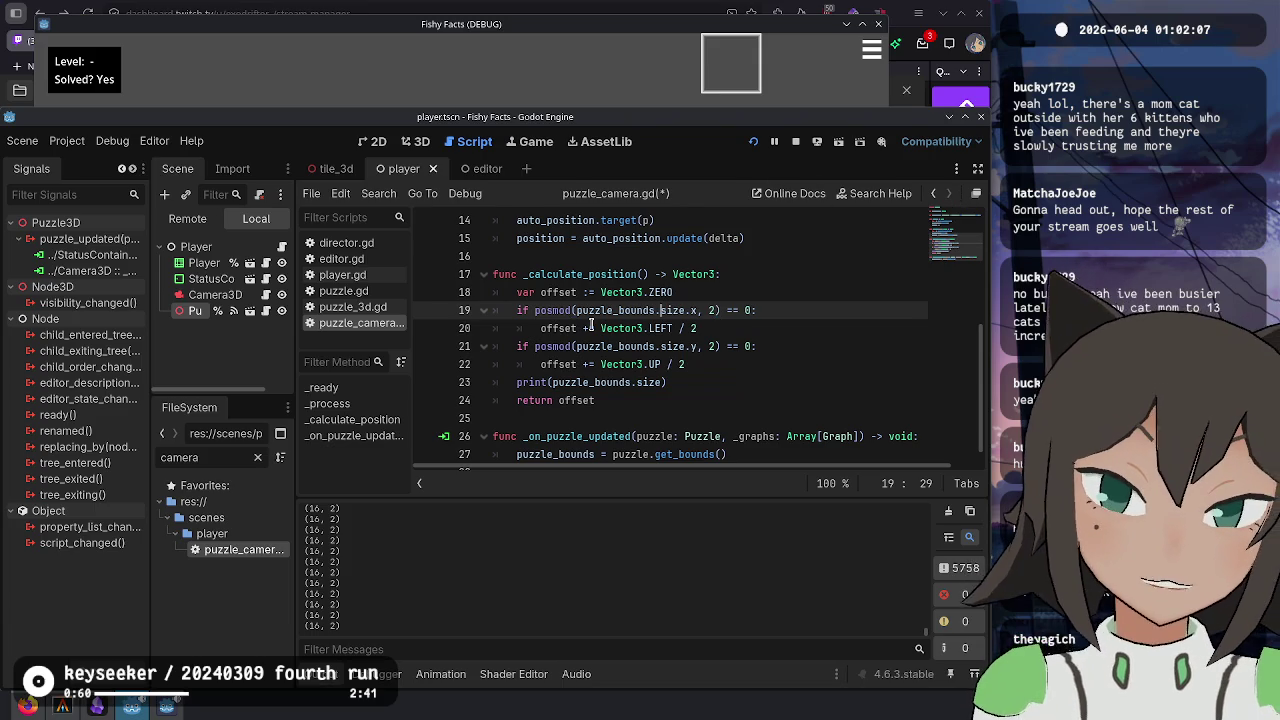
left_click(545, 317, "ctrl")
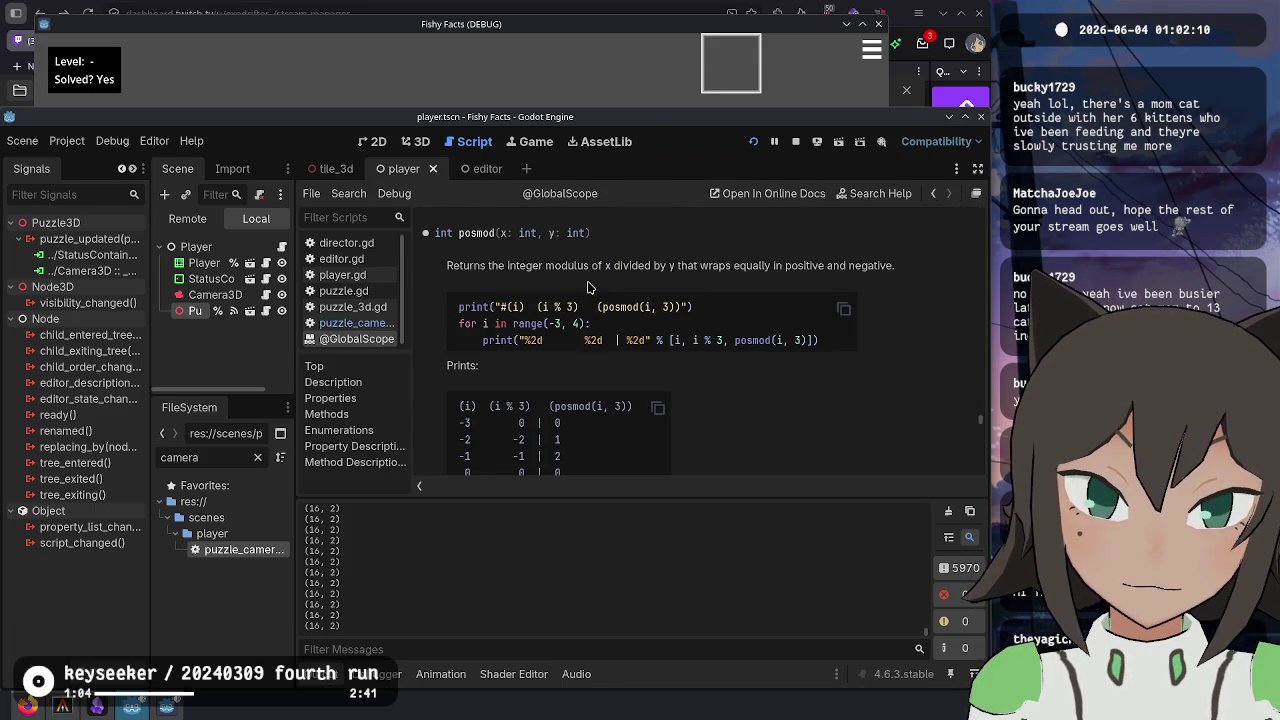
key("alt+Left")
left_click(703, 310)
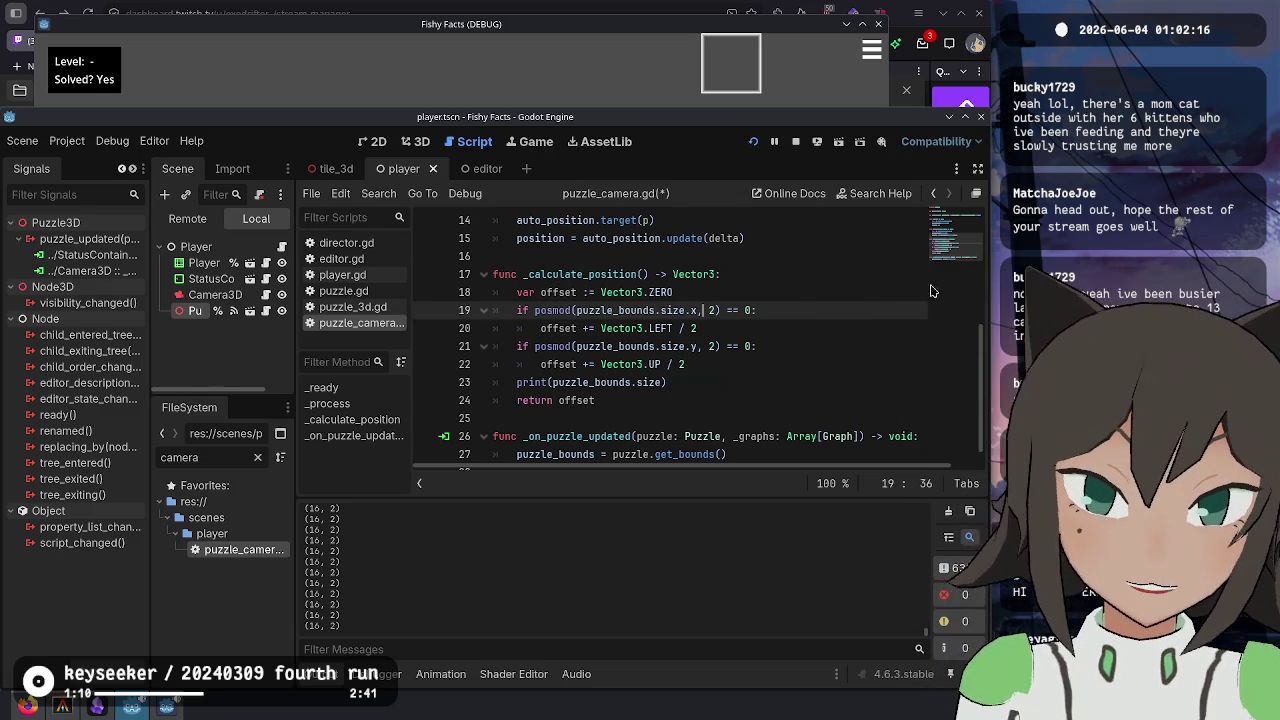
left_click(549, 312, "ctrl")
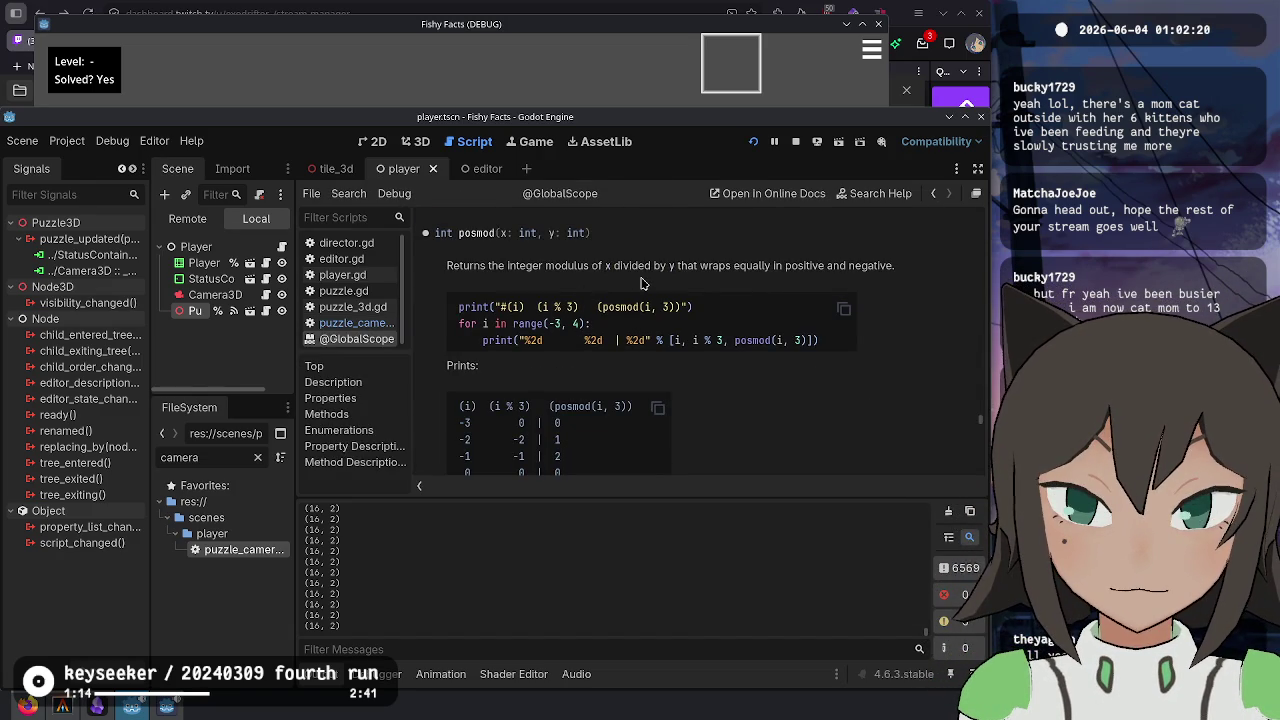
scroll(642, 283, "down", 2)
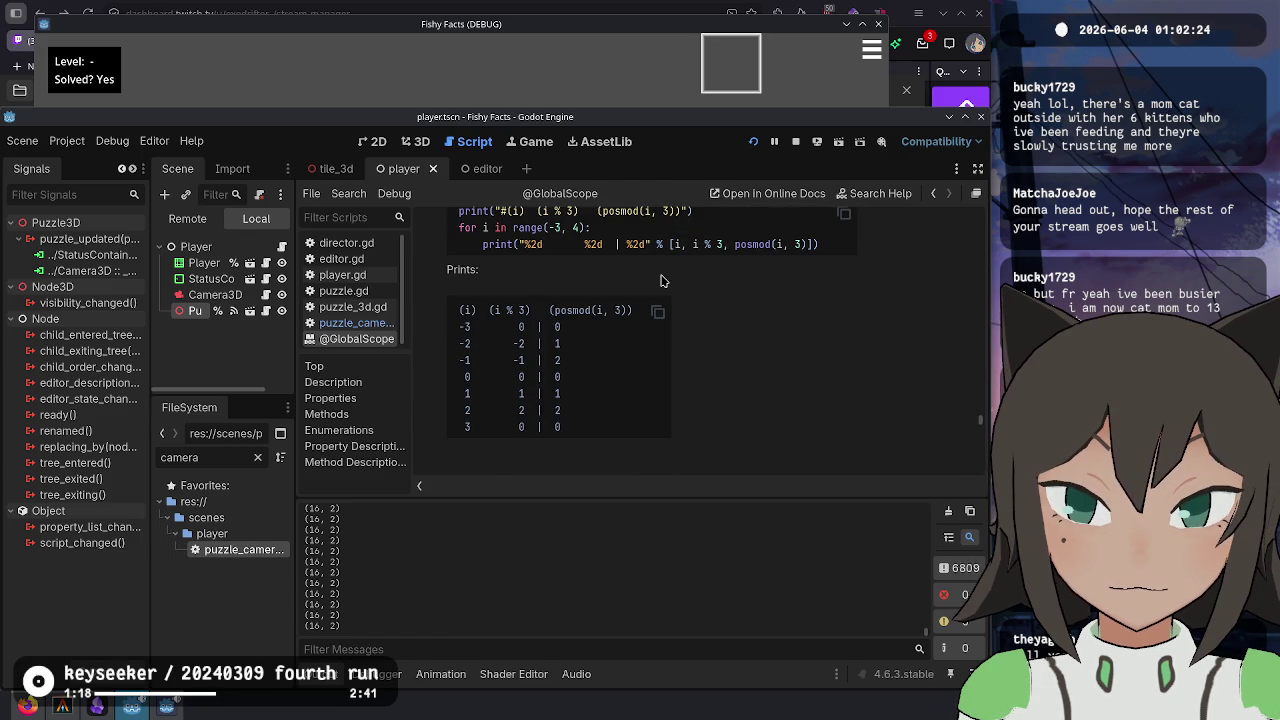
key("alt+Left")
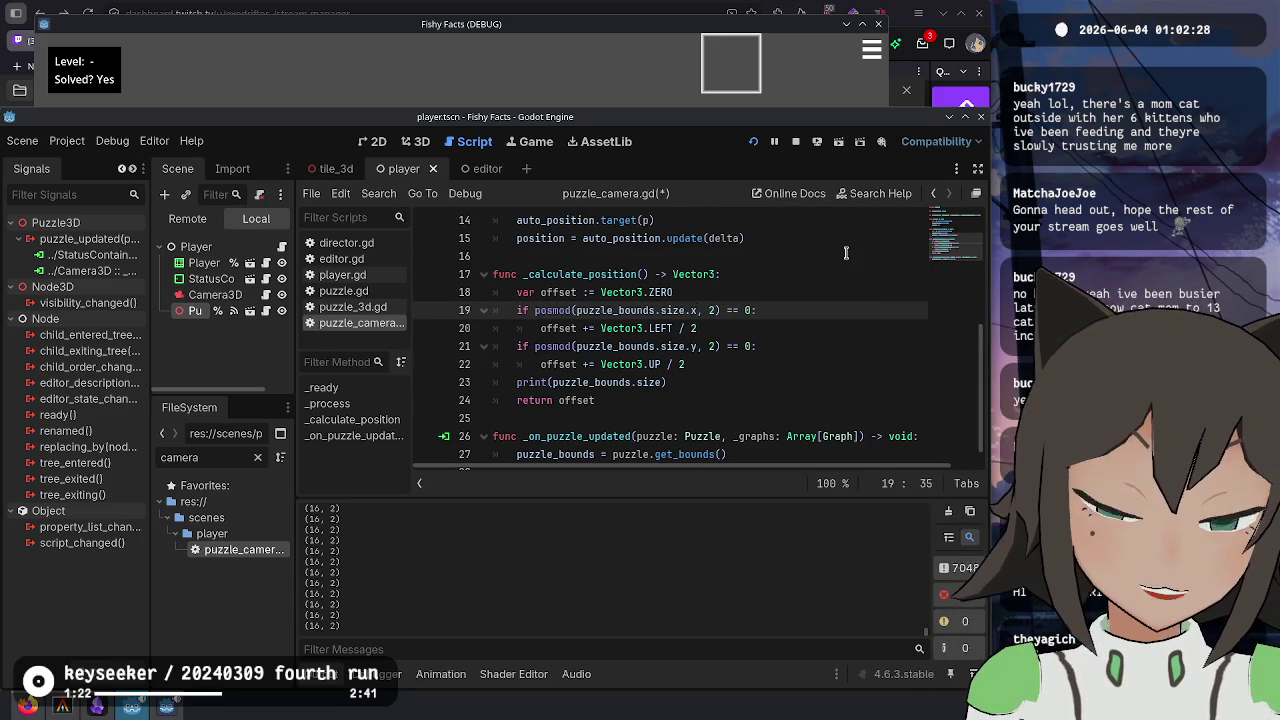
- Make line 19 read posmod(roundi(puzzle_bounds.size.x / 2.0), 2)
key("ctrl+Left")
key("ctrl+Left")
key("ctrl+Left")
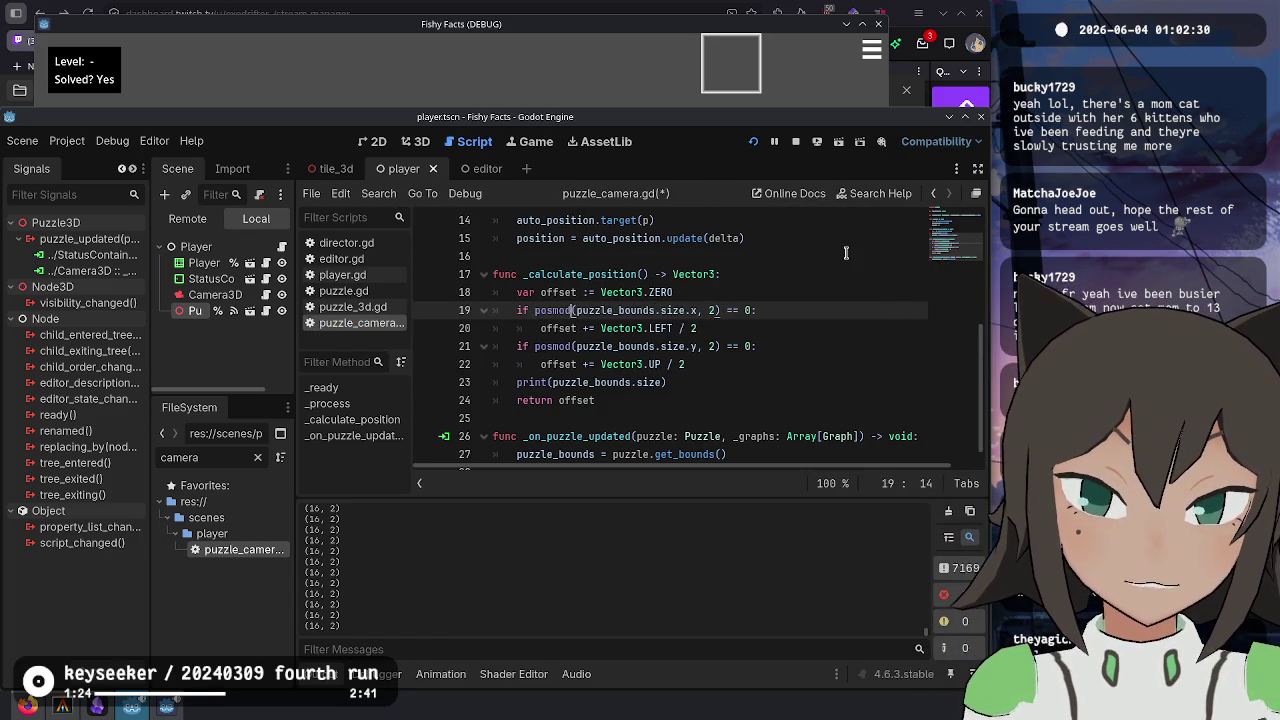
type("roundi(")
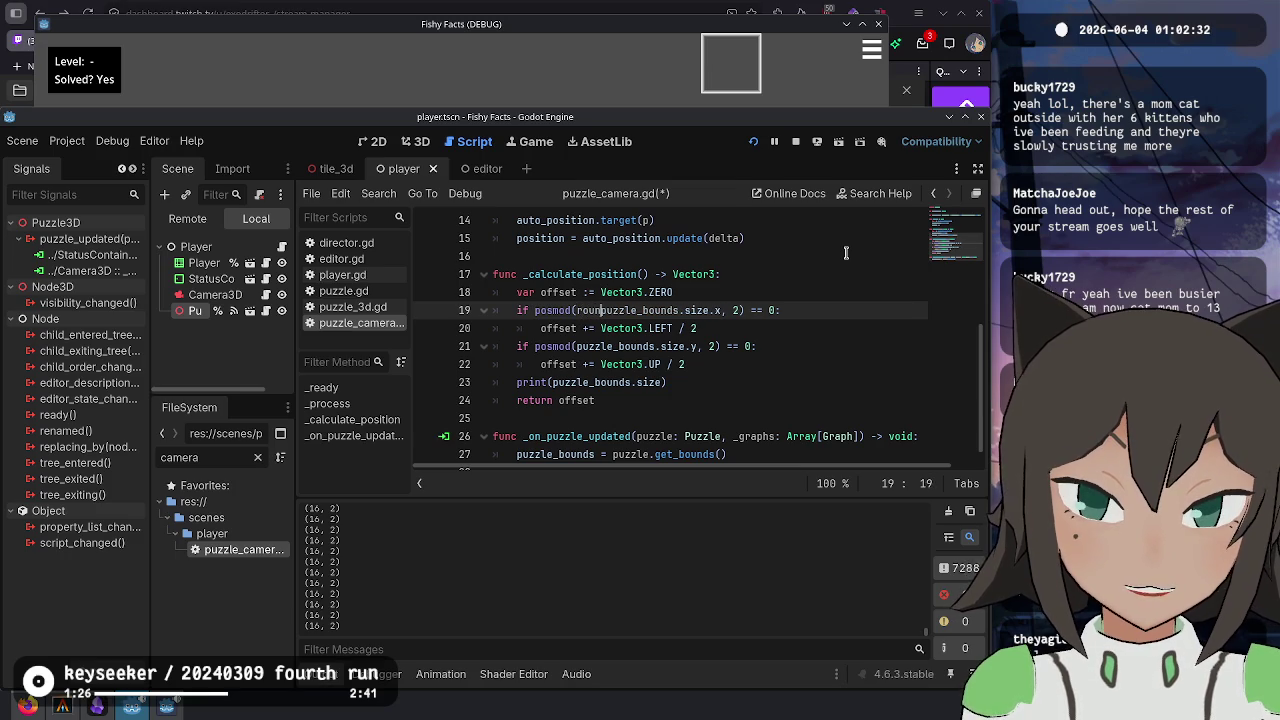
key("ctrl+Right")
key("ctrl+Right")
type("/ 2")
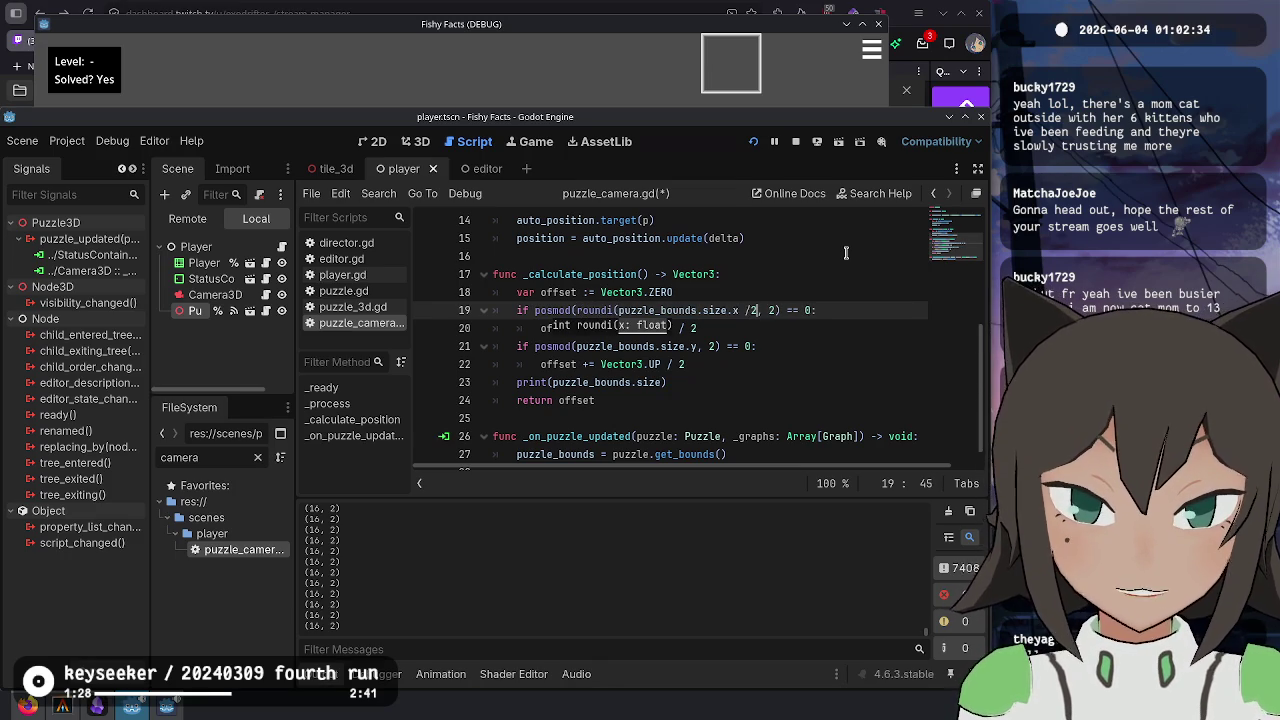
type(")")
key("Left")
key("Left")
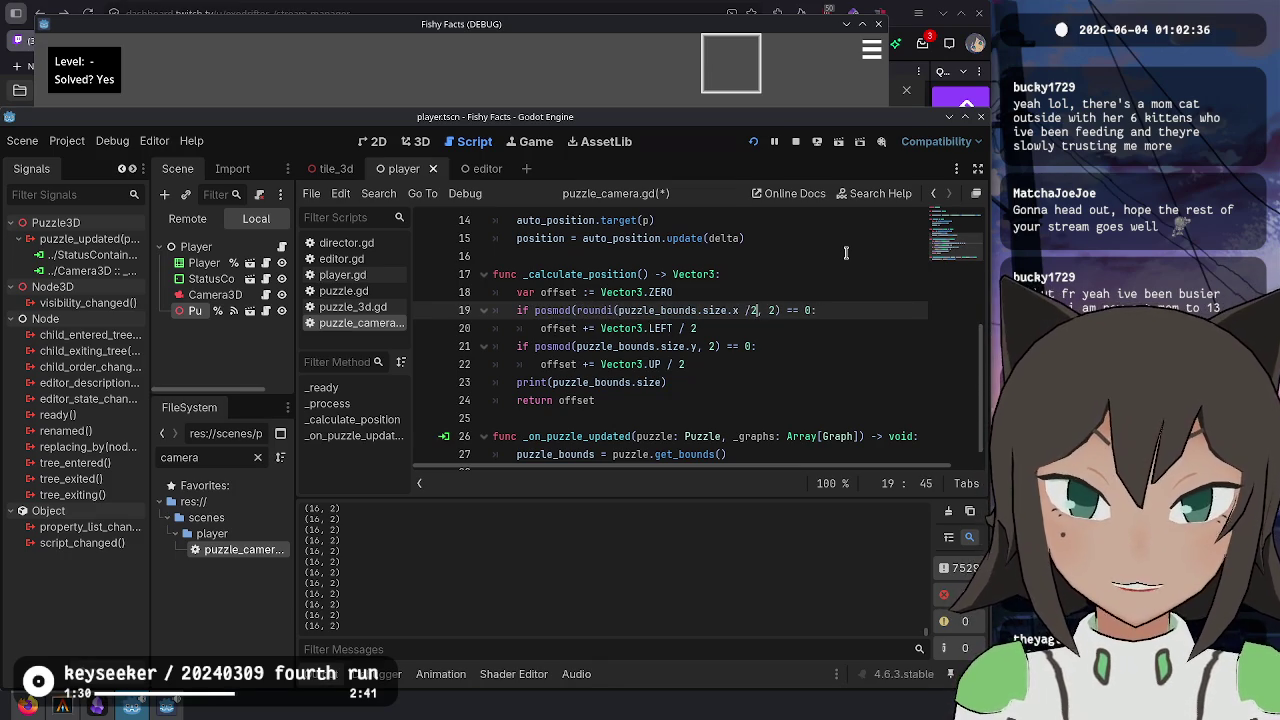
key("Right")
type(")")
key("Down")
key("Down")
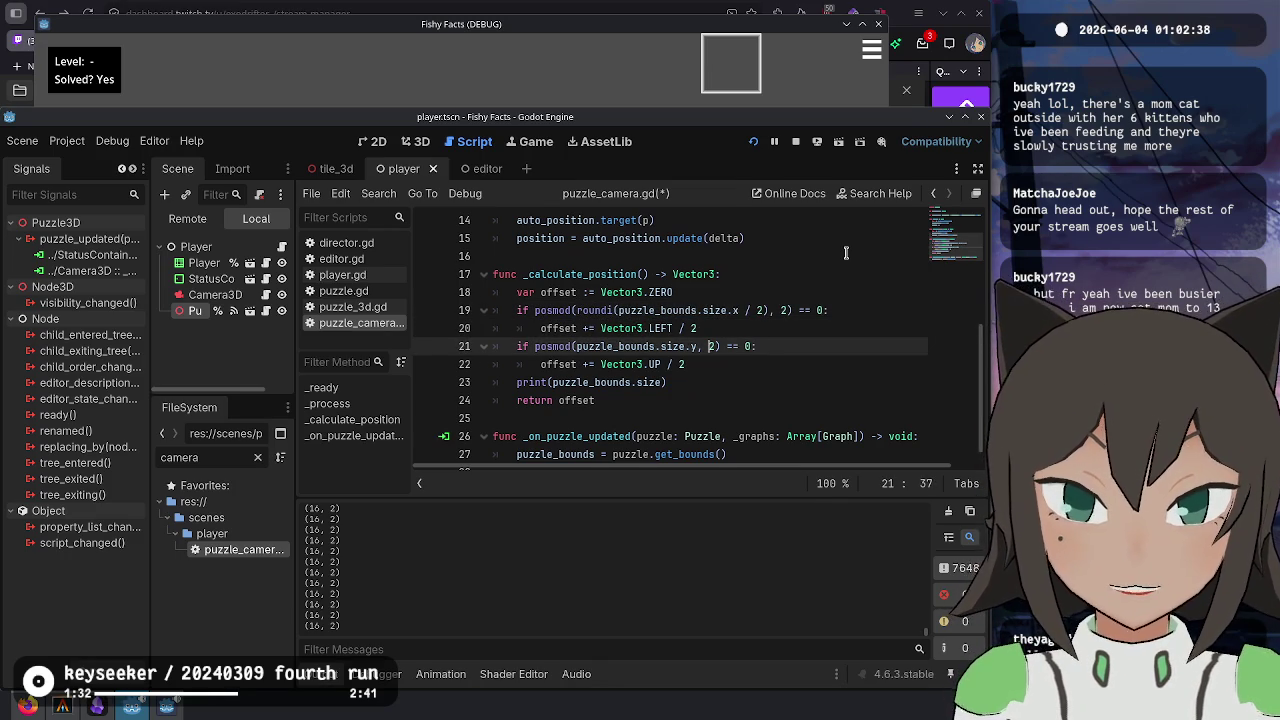
key("ctrl+Left")
key("ctrl+Left")
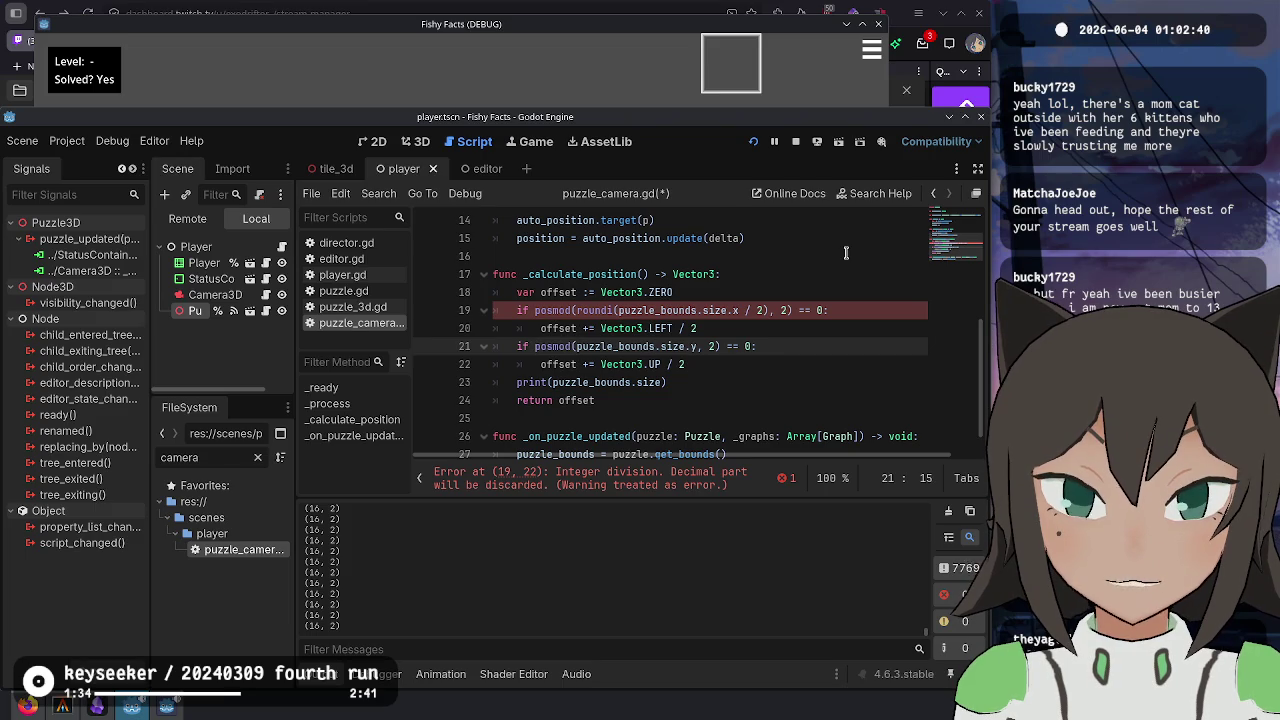
key("Up")
key("Up")
key("ctrl+Right")
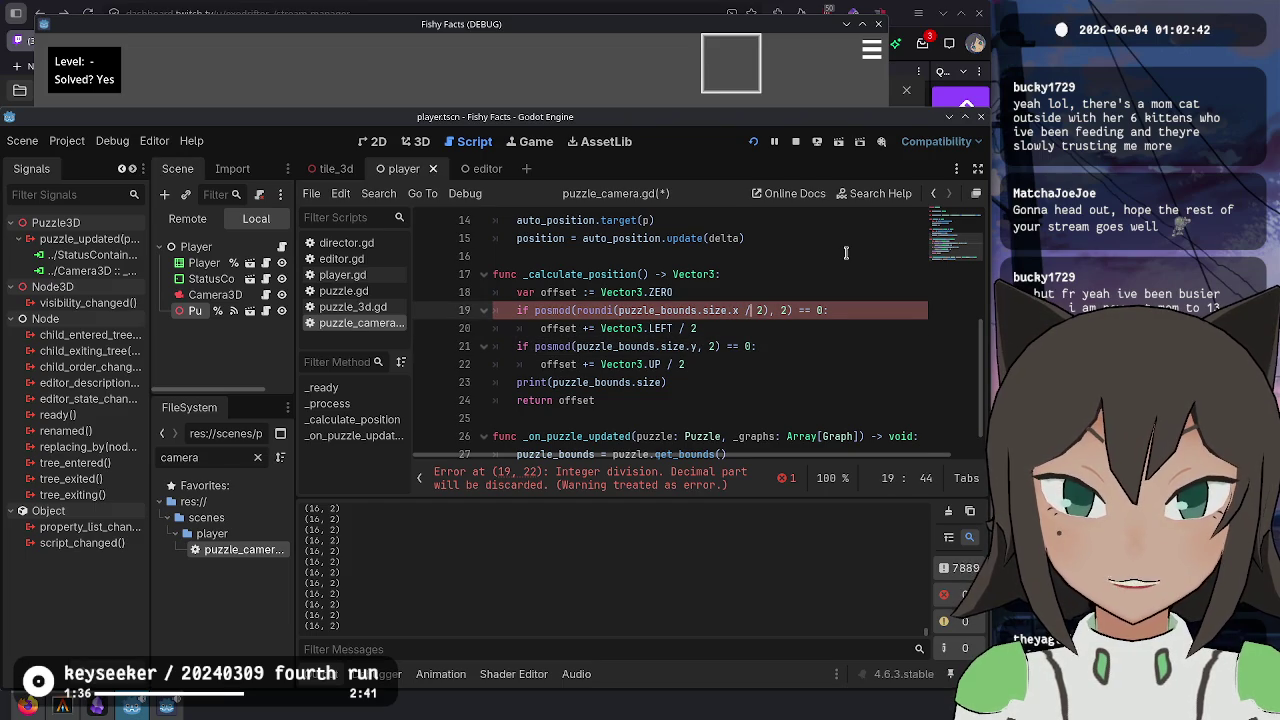
key("Right")
key("Right")
type(".0")
- Apply roundi(puzzle_bounds.size.y / 2.0) to the y check, save the script, and switch to the game
key("Down")
key("Down")
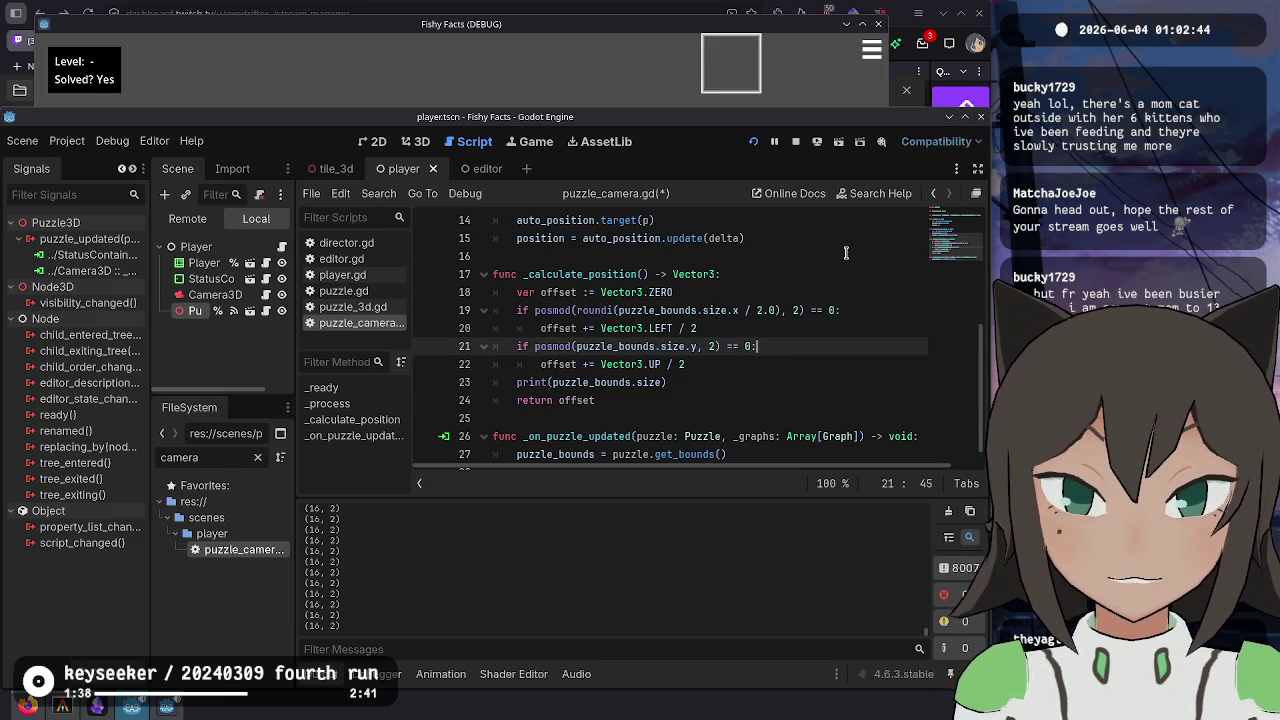
type("/ 2.0)")
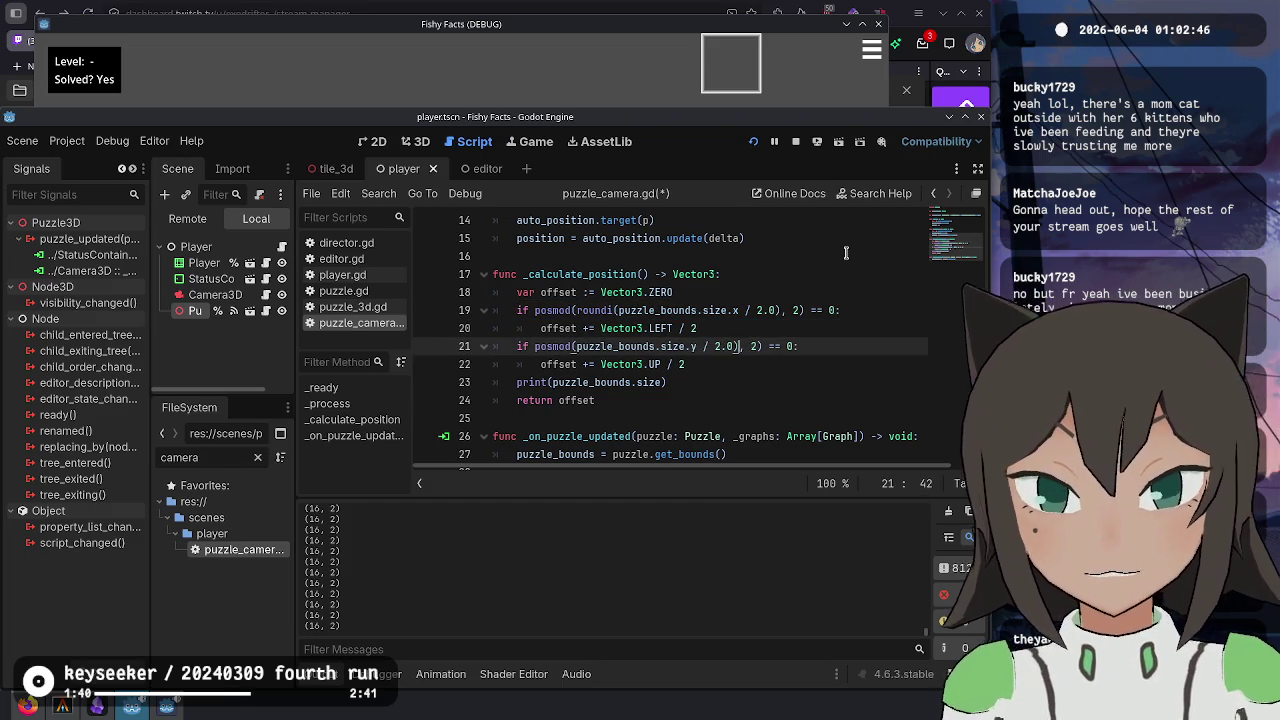
type("roundi(")
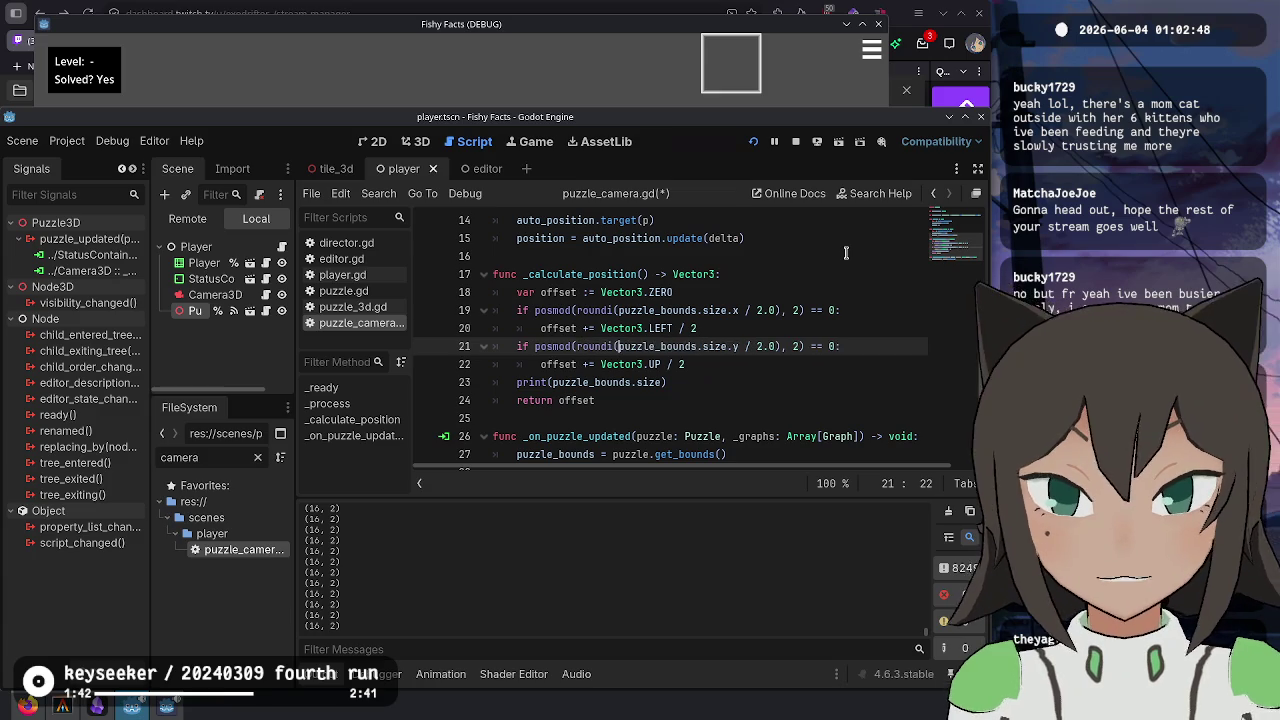
key("ctrl+s")
key("alt+Tab")
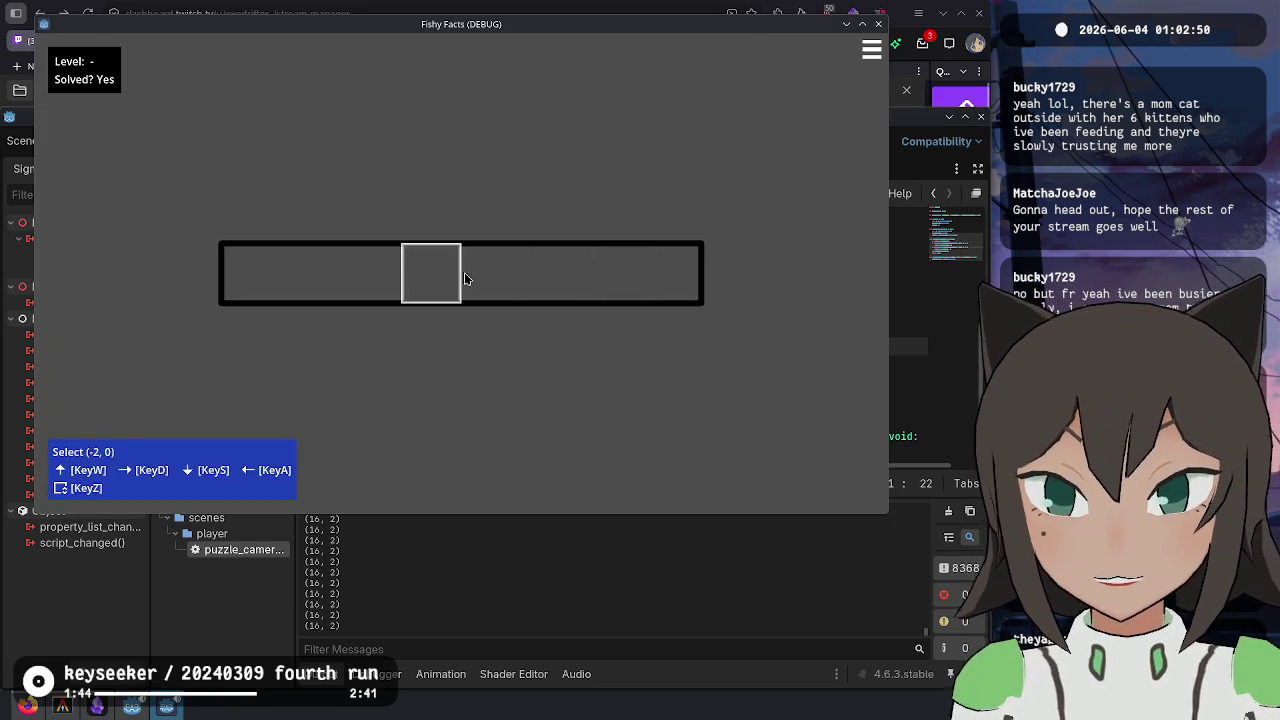
- In the in-game editor, raise puzzle height by five and width by four, then lower them slightly
key("Escape")
left_click(515, 251)
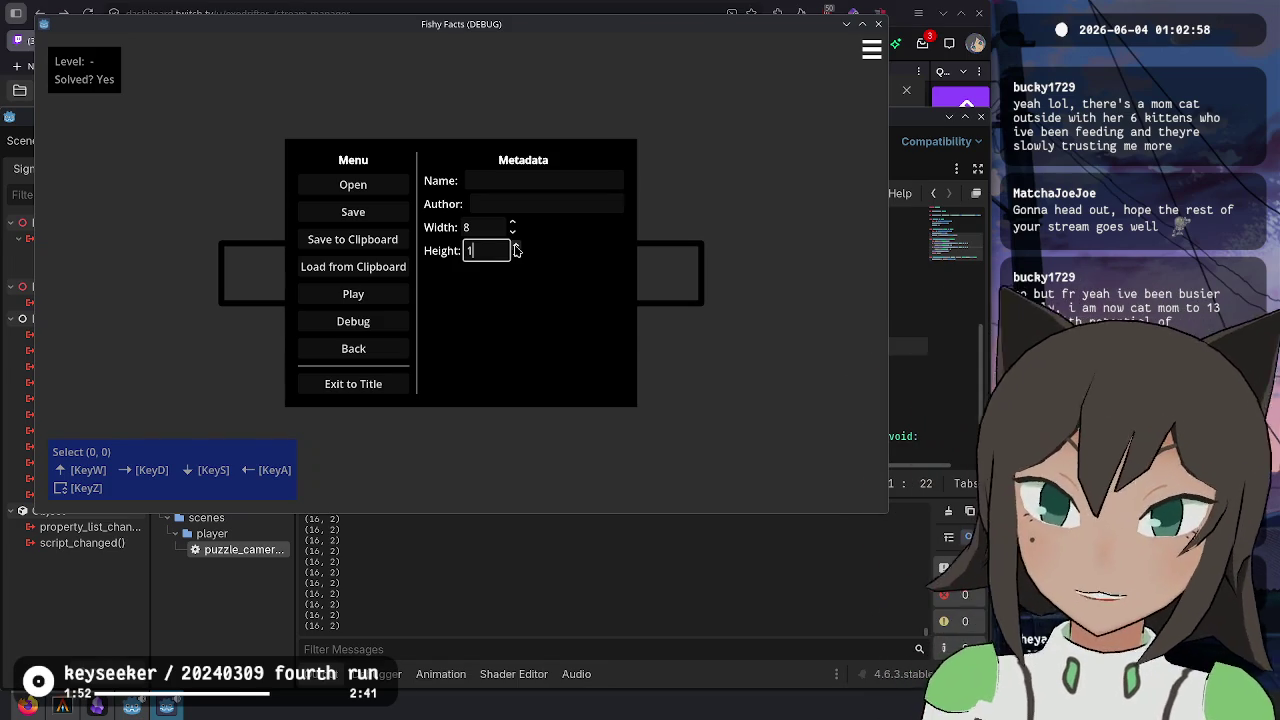
left_click(515, 246)
left_click(515, 246)
left_click(515, 246)
left_click(515, 246)
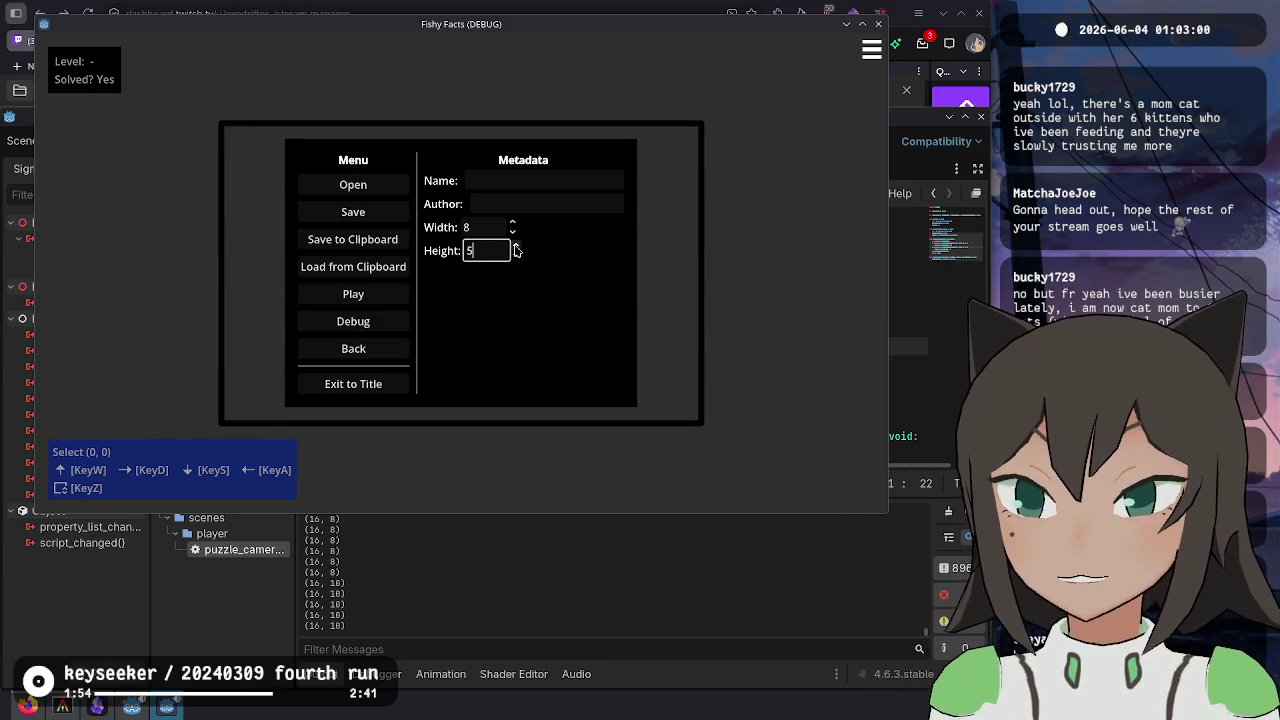
left_click(515, 246)
left_click(514, 223)
left_click(514, 223)
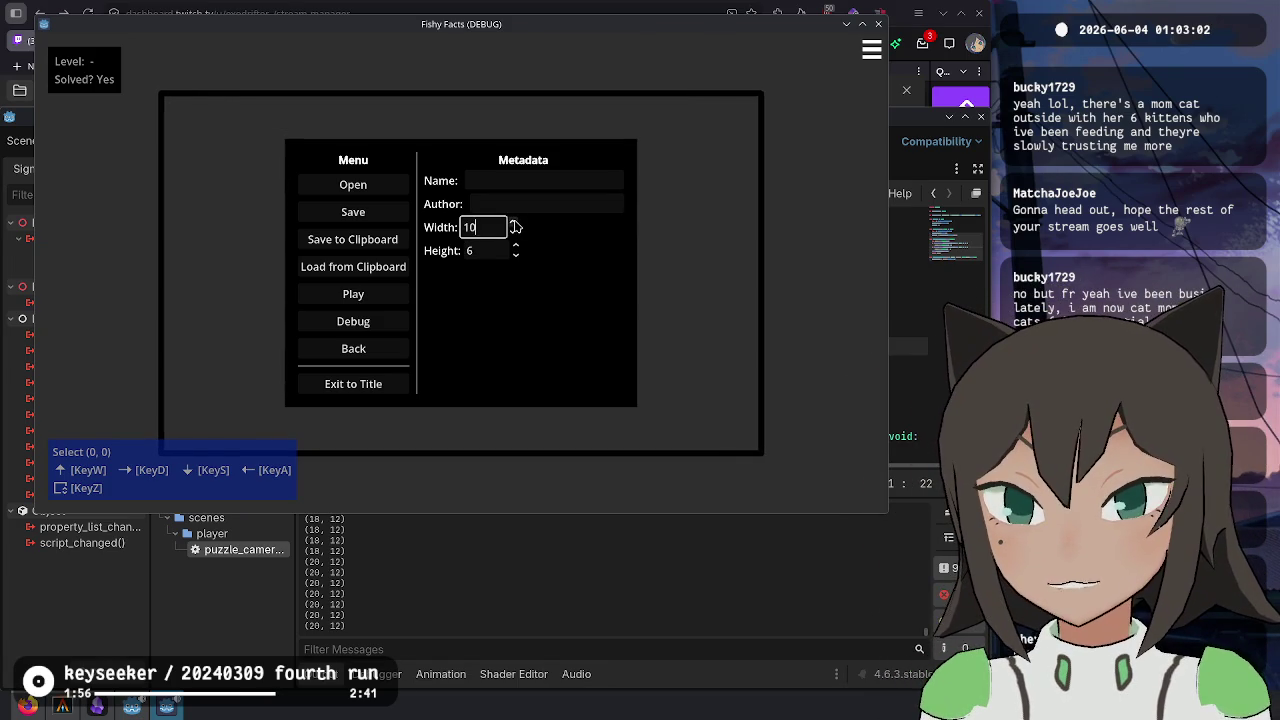
left_click(514, 223)
left_click(514, 223)
left_click(515, 233)
left_click(515, 233)
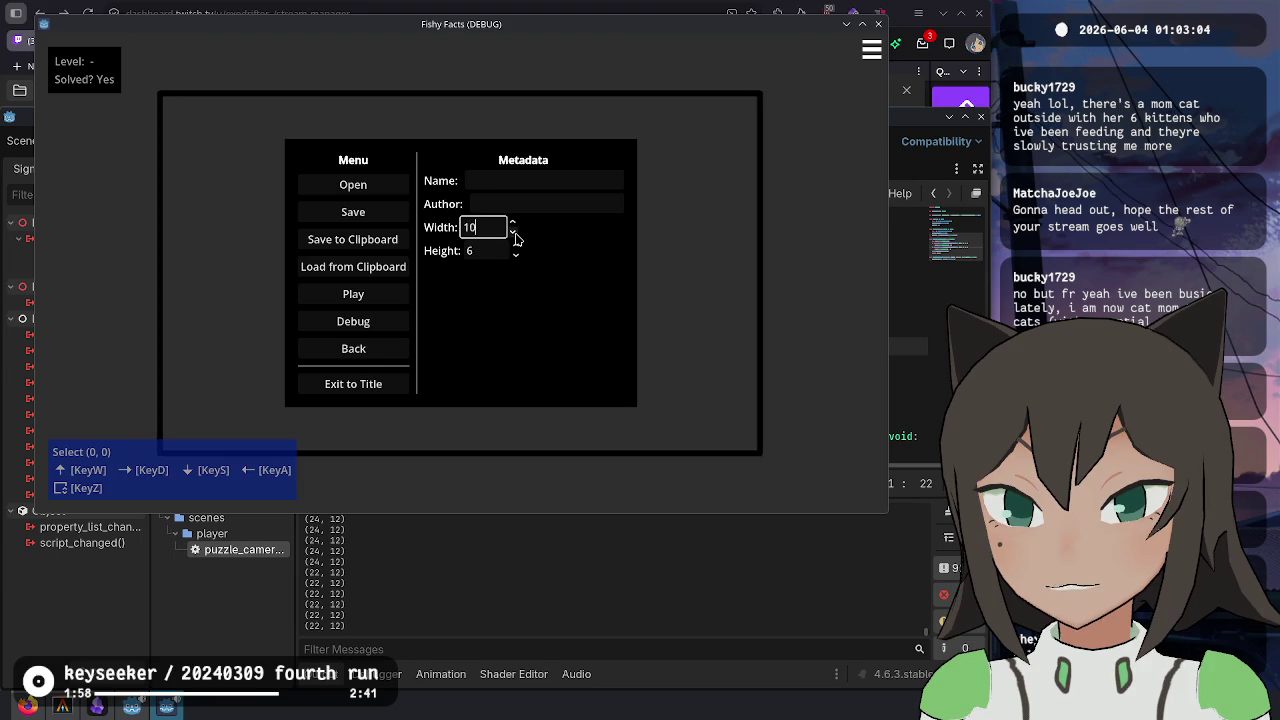
left_click(515, 233)
left_click(515, 233)
left_click(515, 233)
left_click(515, 233)
left_click(515, 233)
left_click(515, 255)
left_click(515, 255)
left_click(515, 255)
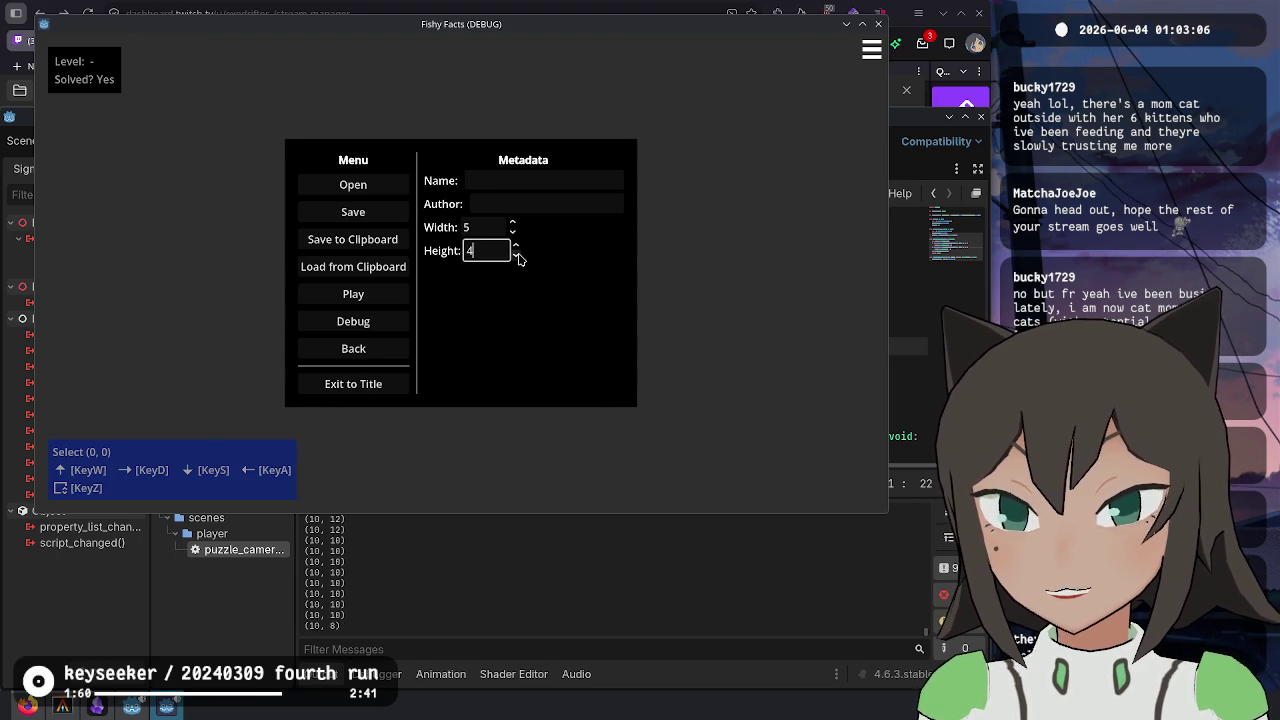
left_click(755, 188)
- From level select, check camera centring on the rotate, extra and heart levels
key("Escape")
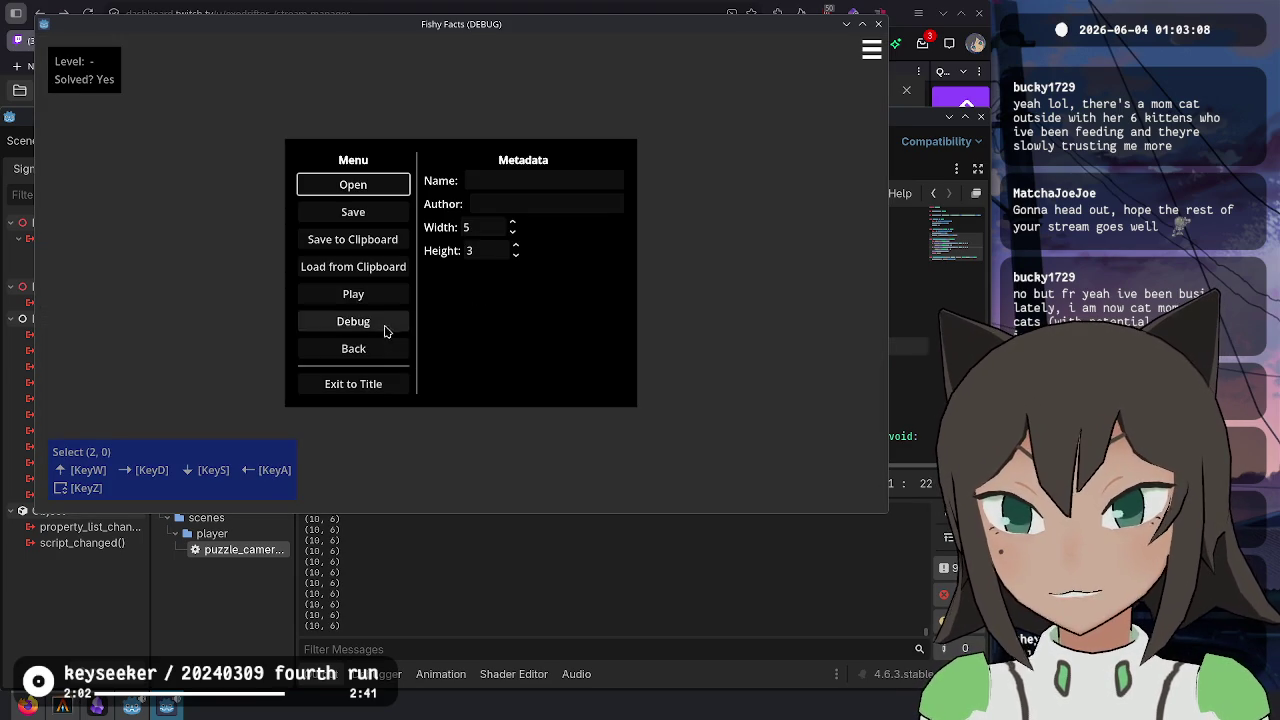
key("Escape")
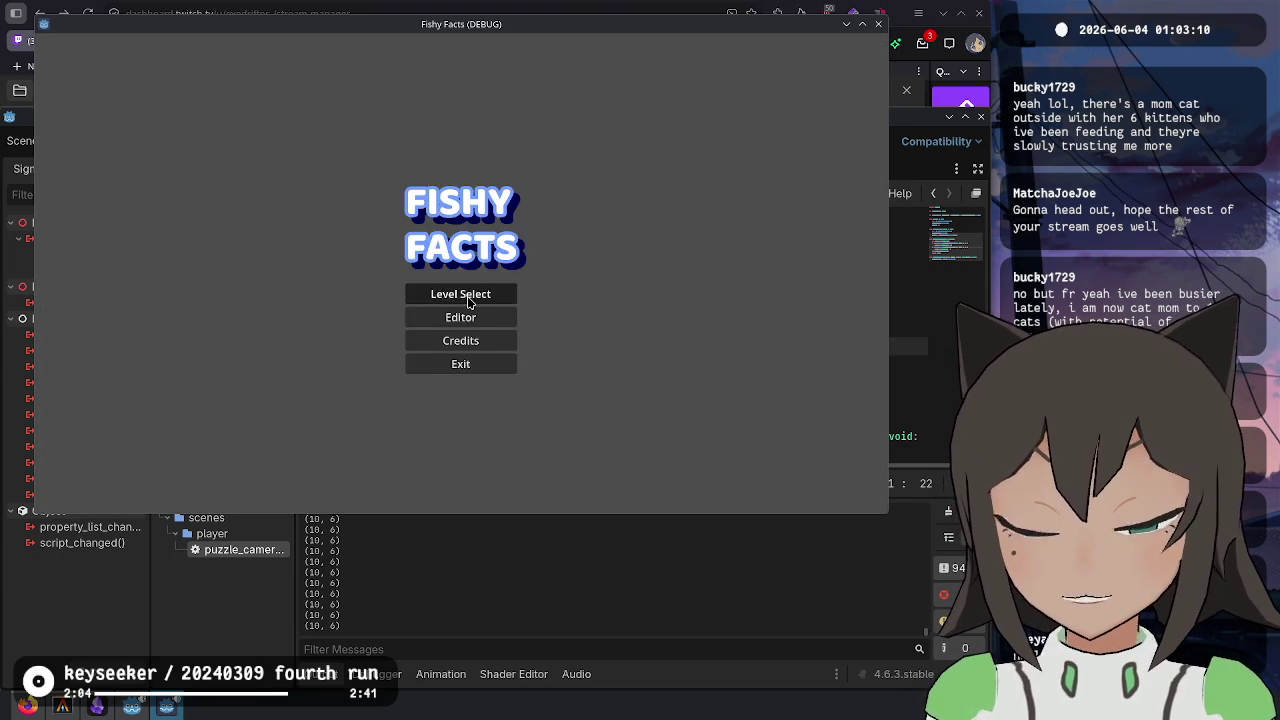
left_click(467, 292)
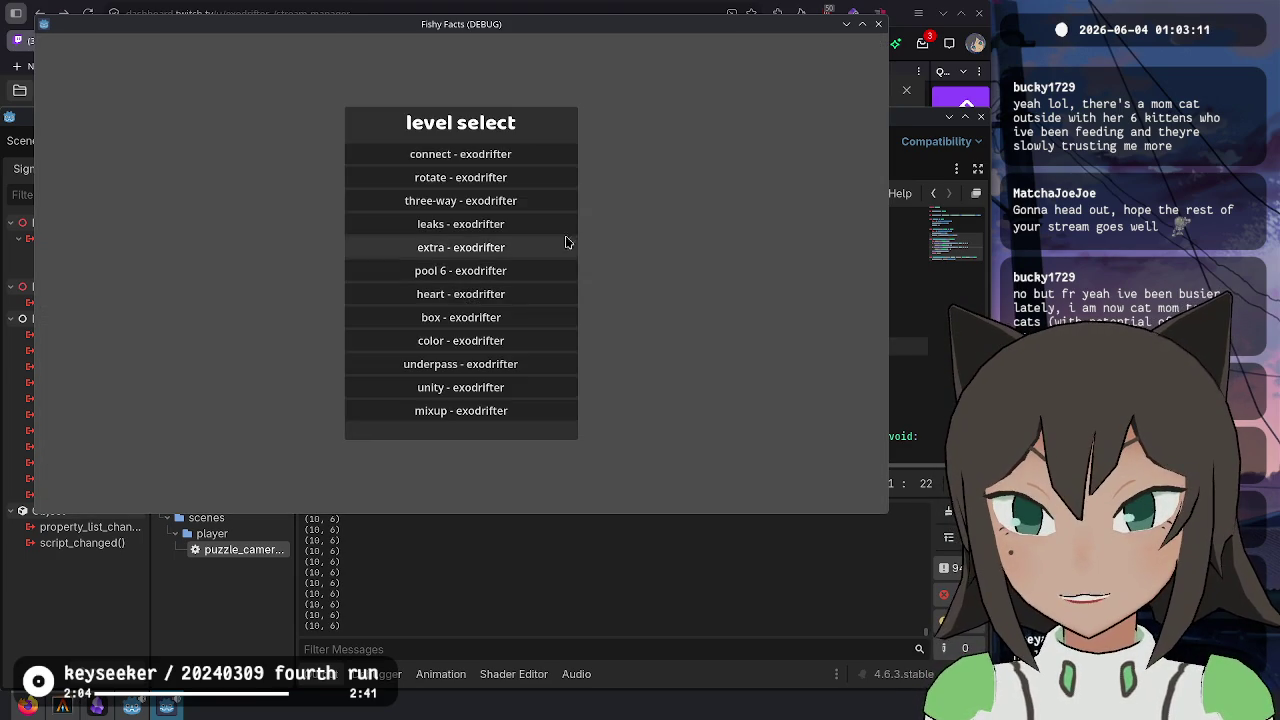
left_click(534, 183)
key("Escape")
left_click(515, 247)
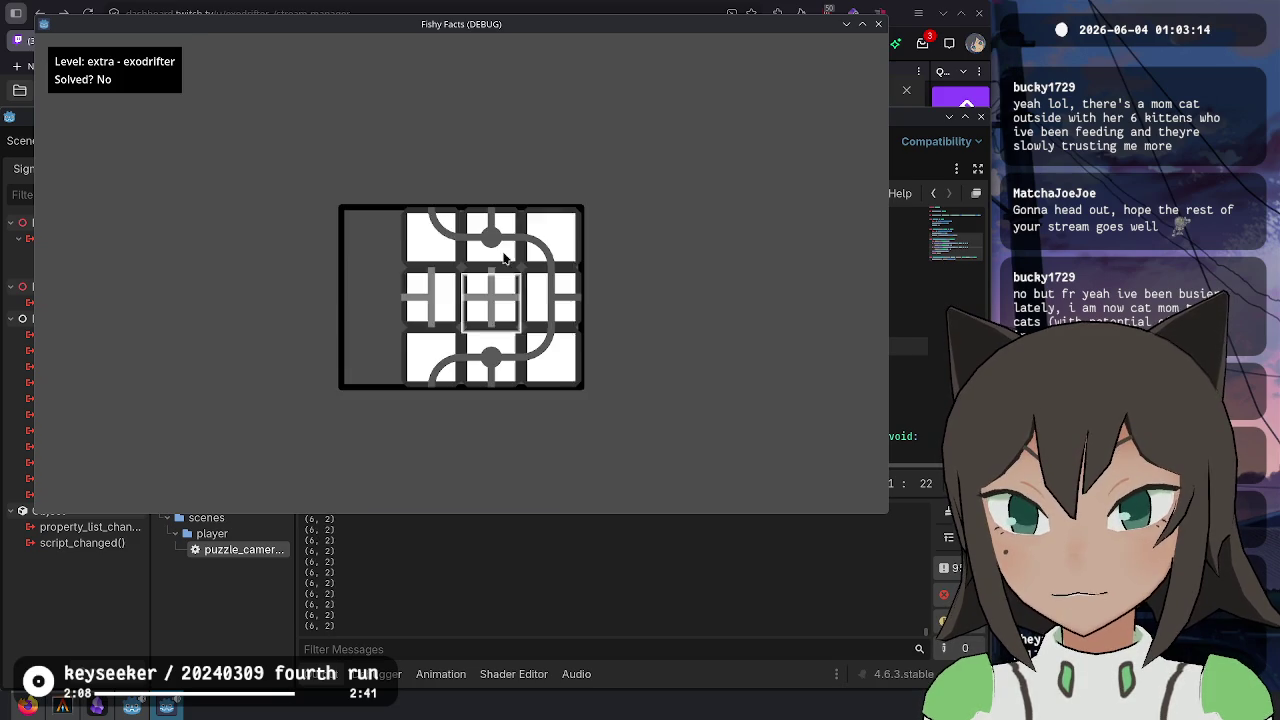
left_click(500, 257)
key("Escape")
left_click(462, 293)
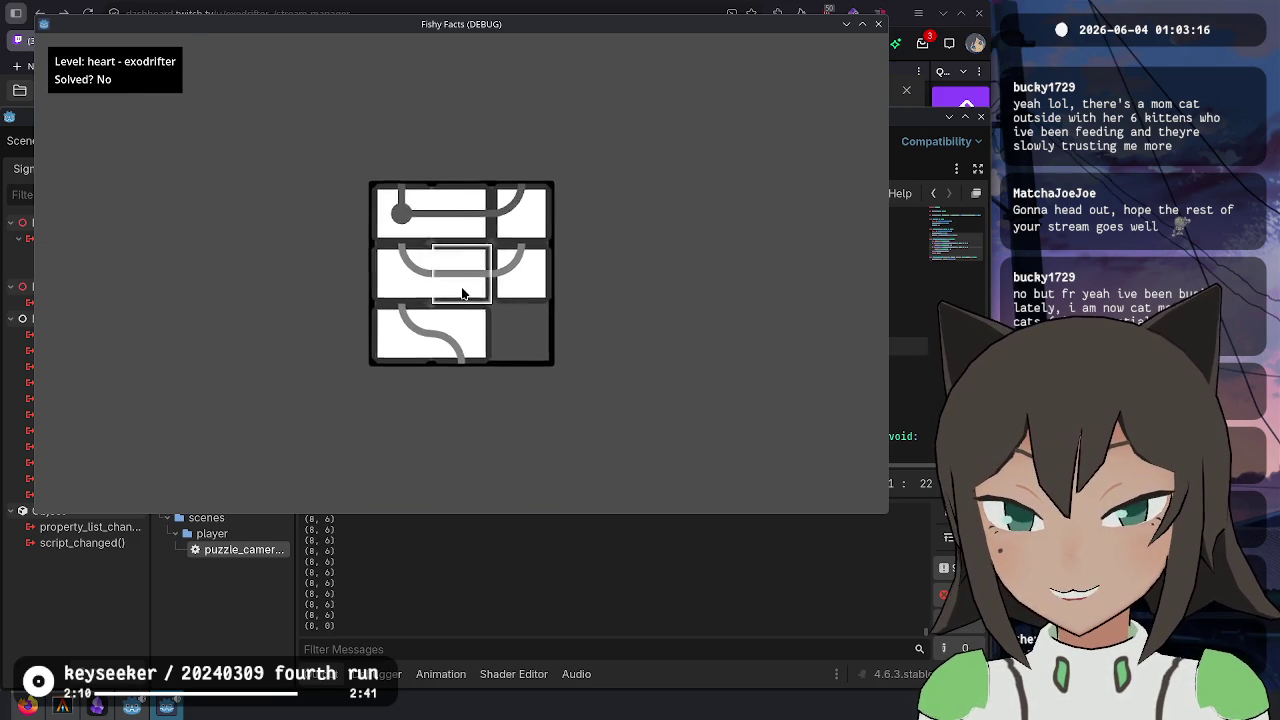
key("Escape")
- Check framing on the box, color and unity levels, then return to the Godot editor
left_click(475, 320)
key("Escape")
left_click(475, 340)
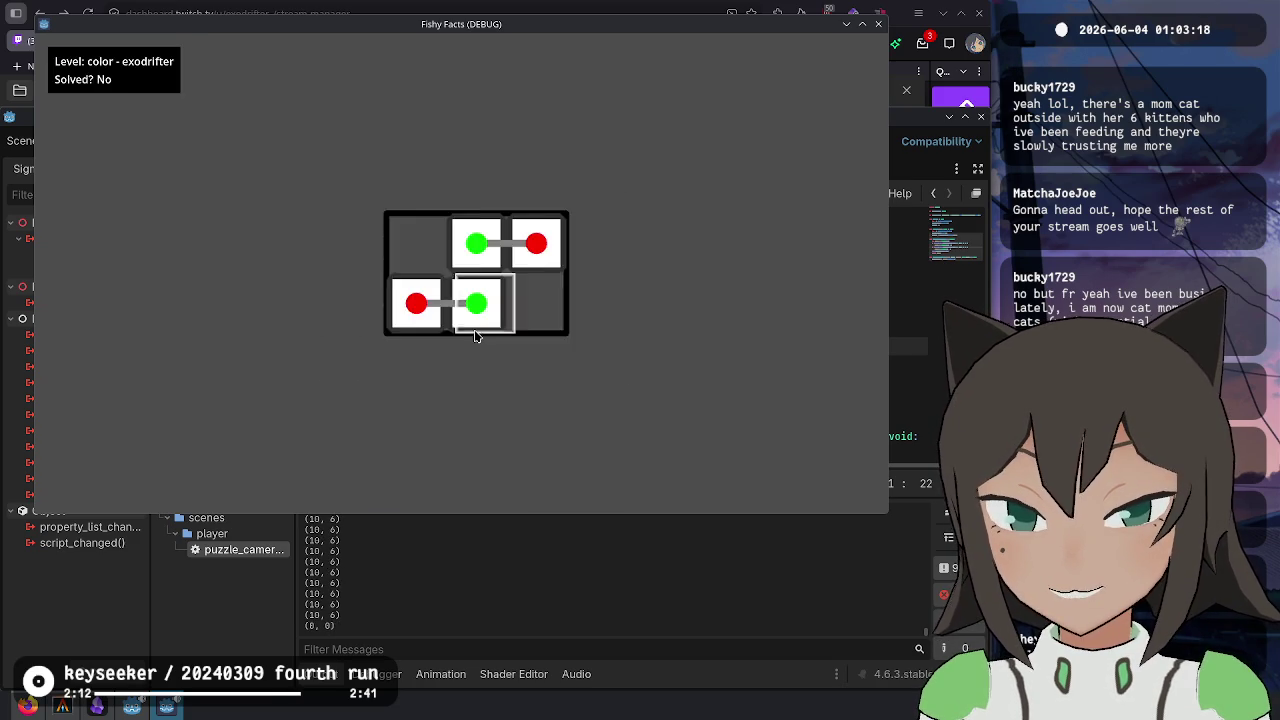
key("Escape")
left_click(476, 345)
key("Escape")
left_click(474, 380)
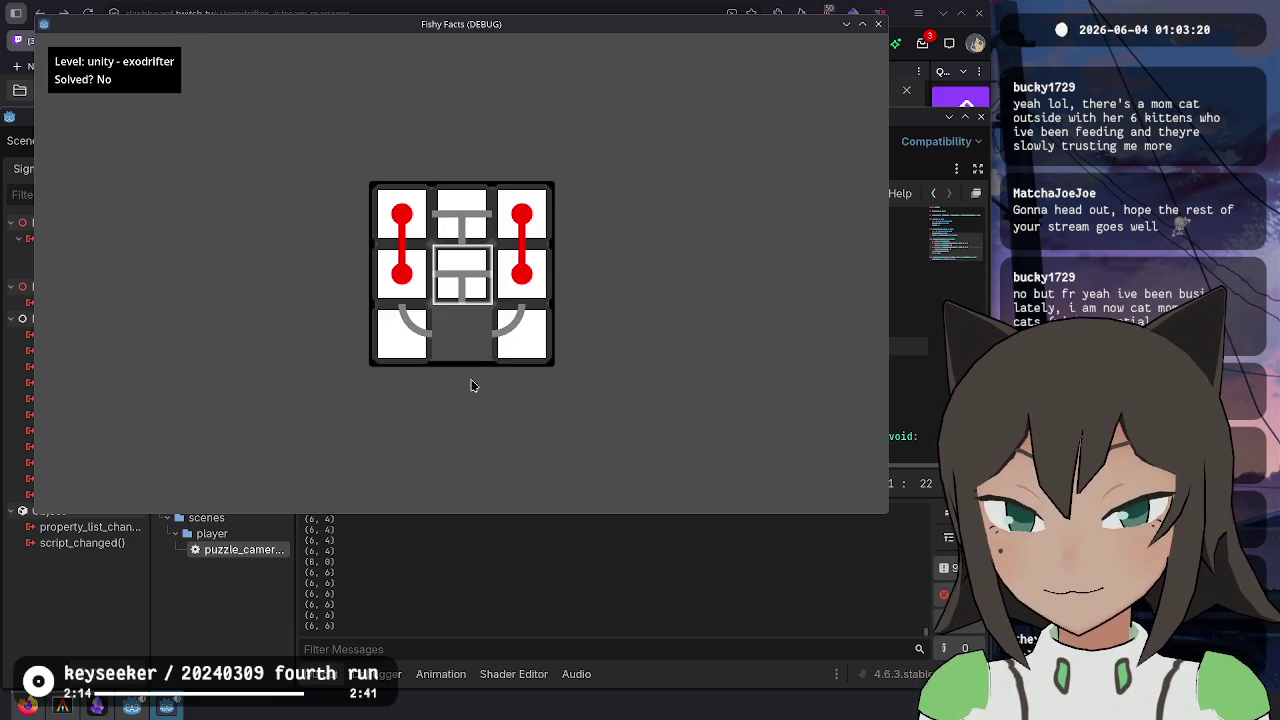
key("Escape")
key("alt+Tab")
- Stop the running game and collapse the Output panel to enlarge the script view
left_click(690, 364)
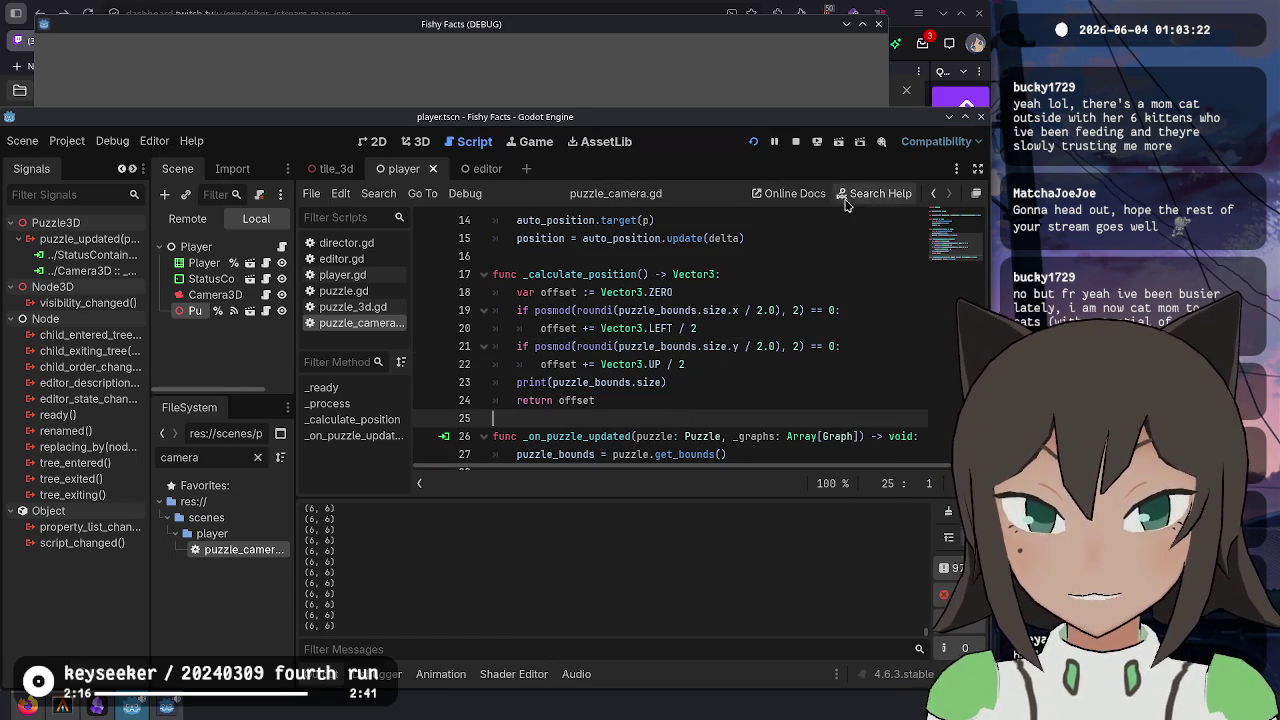
left_click(796, 141)
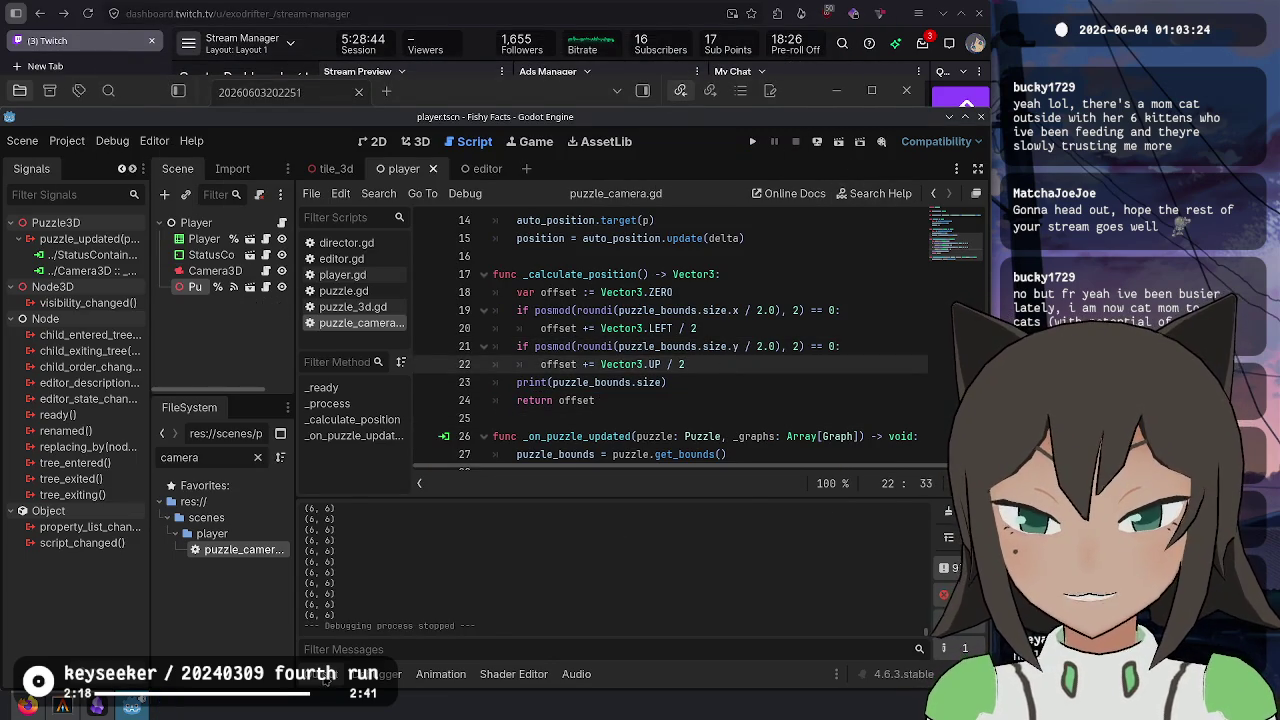
left_click(328, 668)
left_click(623, 472)
scroll(666, 318, "up", 2)
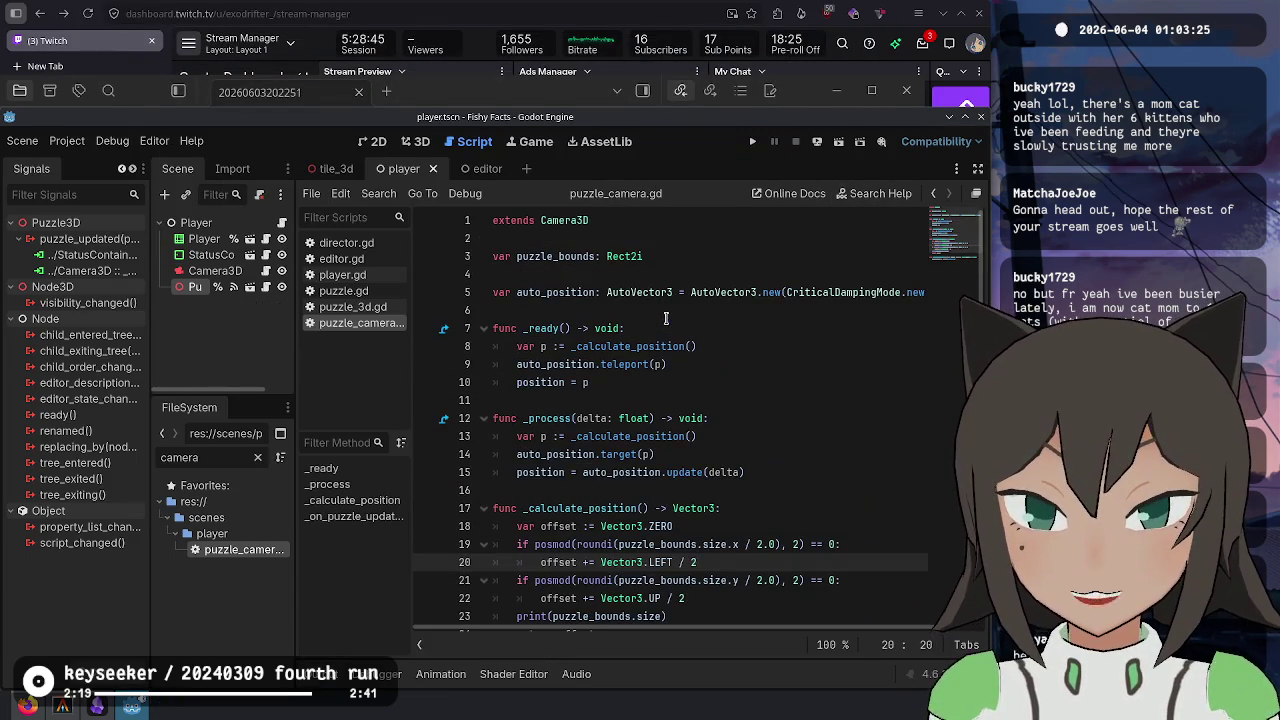
- Review puzzle_camera.gd, selecting the auto_position and puzzle_bounds variables and placing the caret at line 27
double_click(549, 292)
double_click(565, 256)
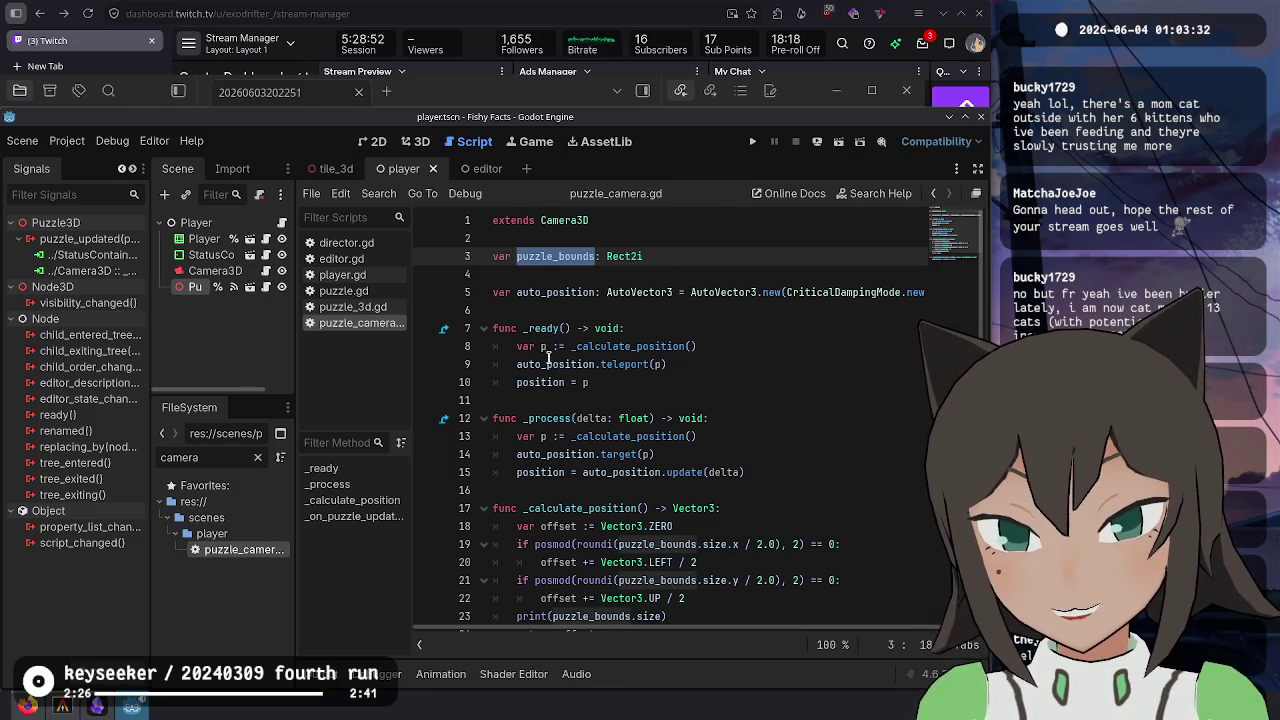
scroll(548, 358, "down", 2)
scroll(597, 302, "up", 2)
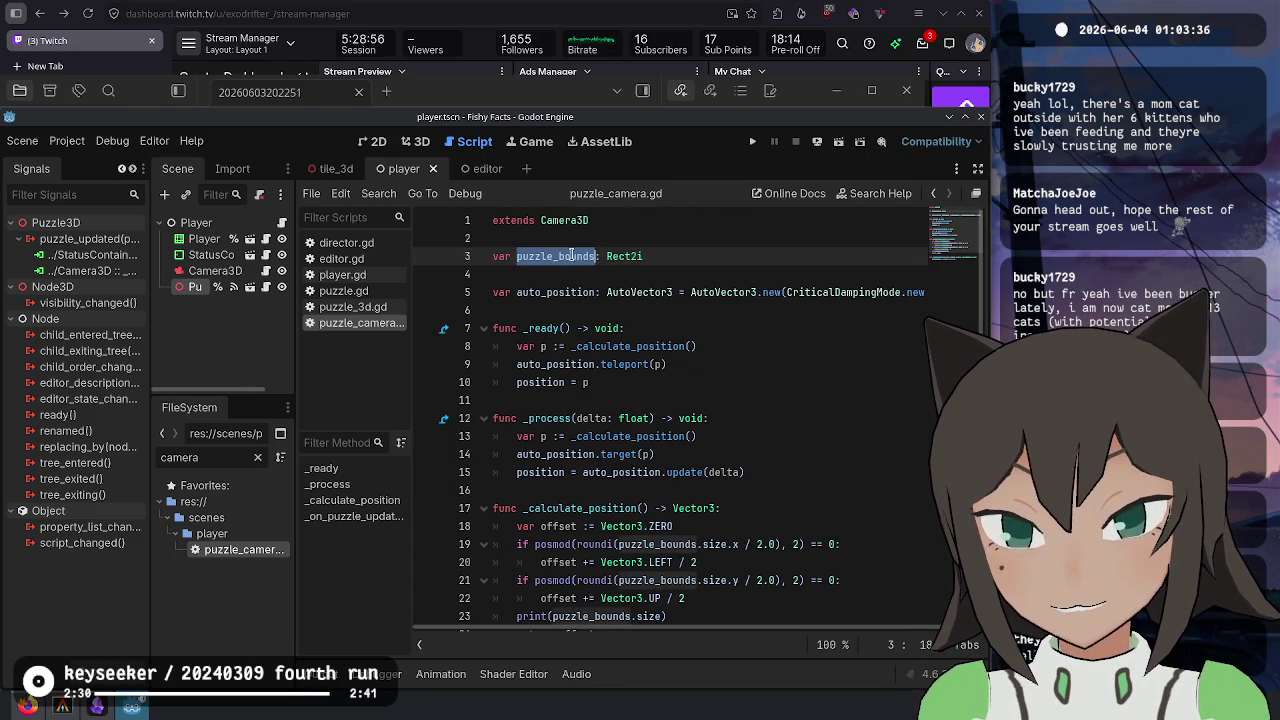
left_click(702, 346)
left_click(709, 364)
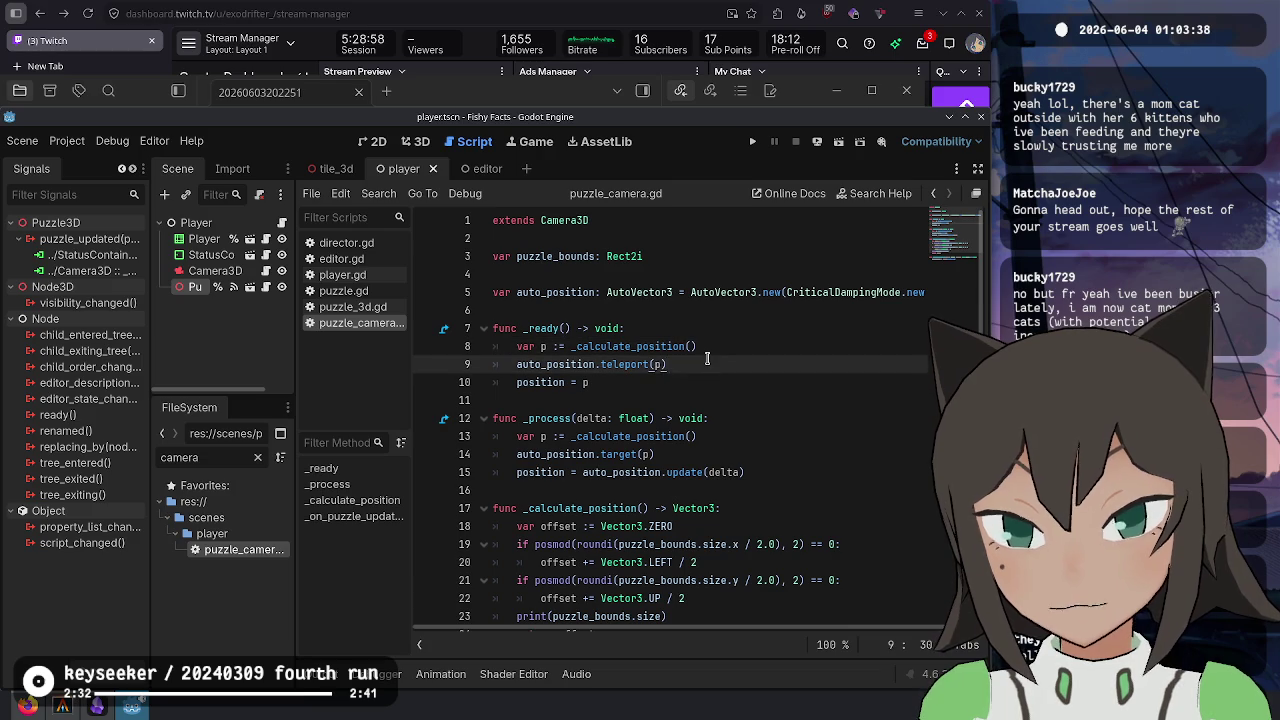
scroll(707, 358, "down", 2)
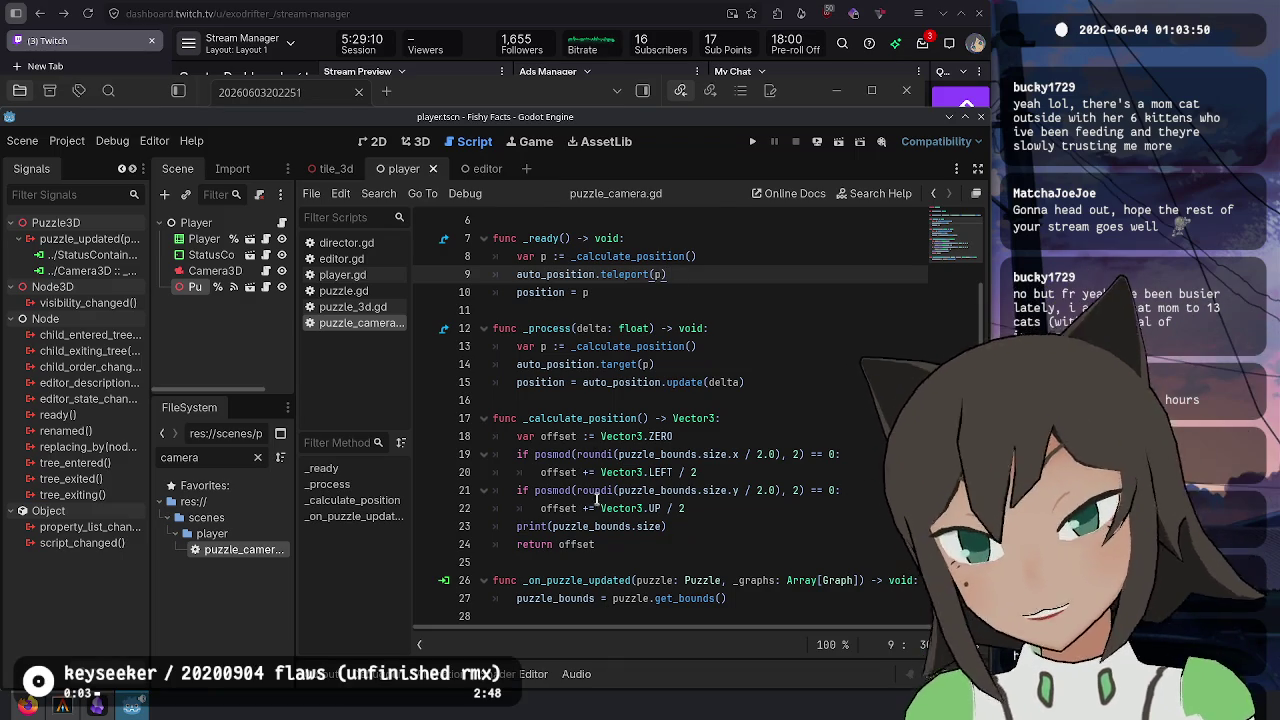
scroll(597, 346, "up", 1)
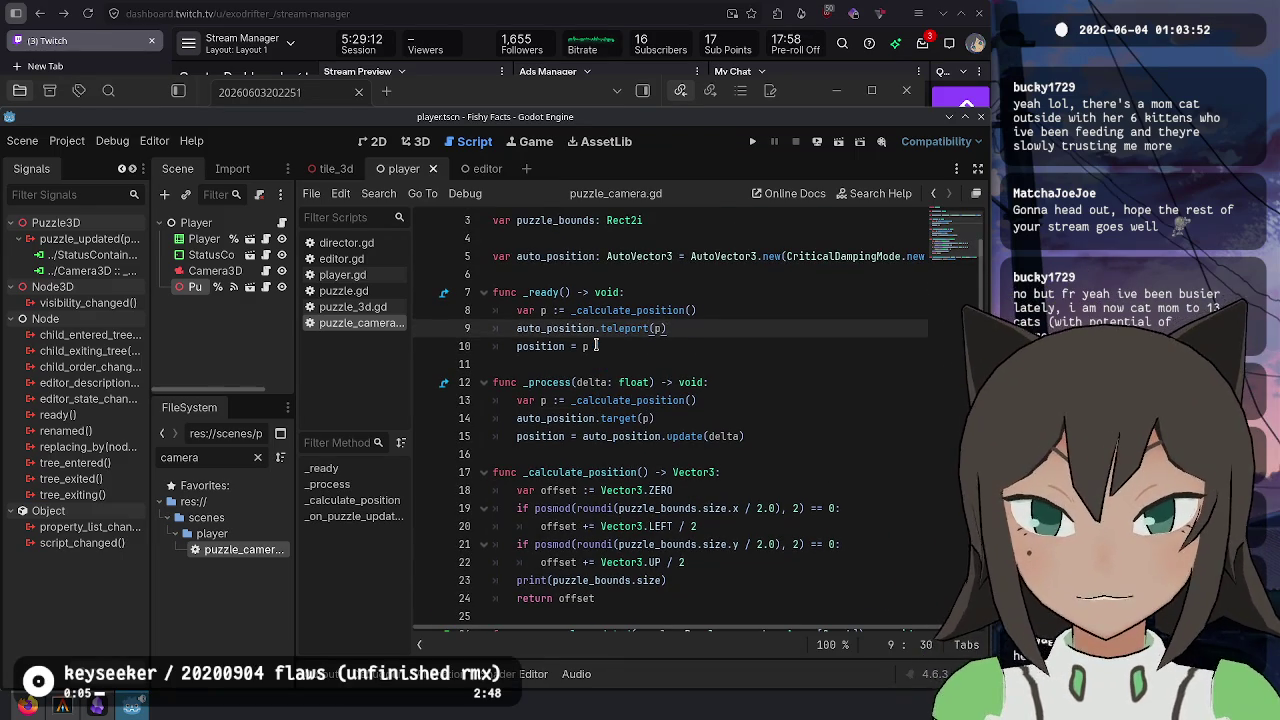
left_click_drag(709, 336, 712, 316)
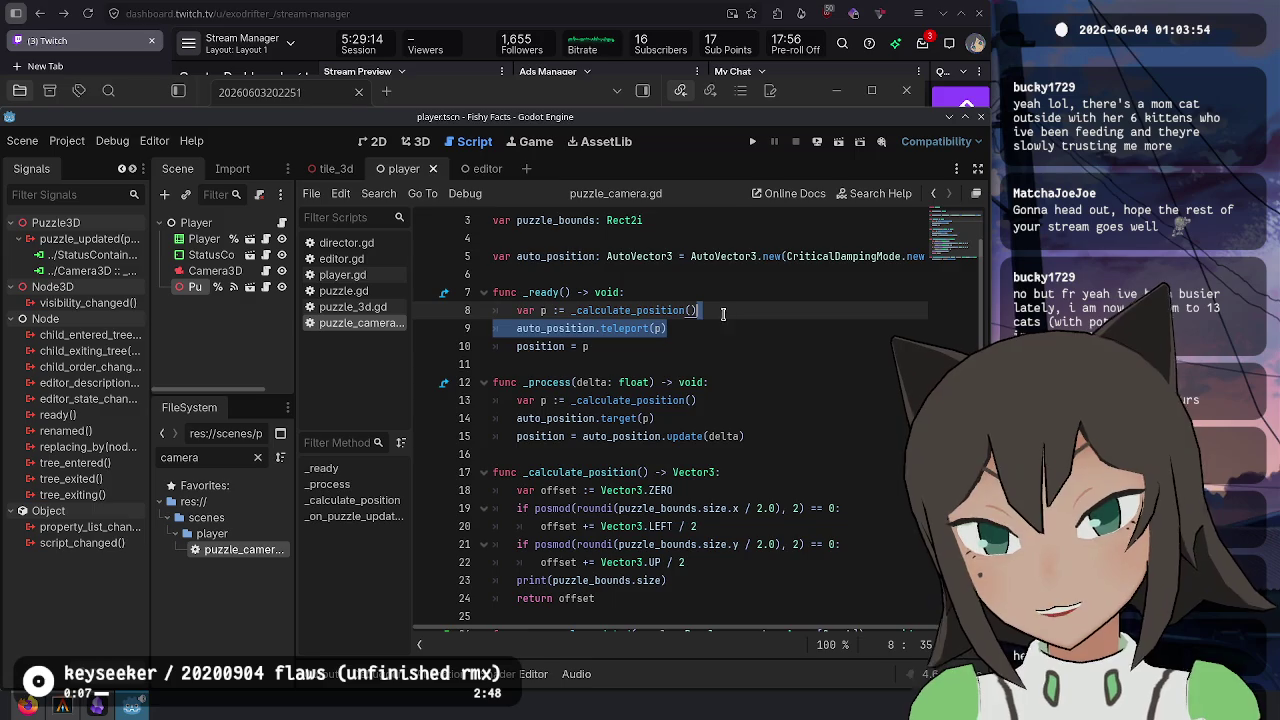
scroll(718, 320, "down", 3)
left_click(763, 599)
- Add an if condition comparing the bounds to Rect2i.new() and indent the teleport line under it
key("Return")
type("if puzzle_bounds")
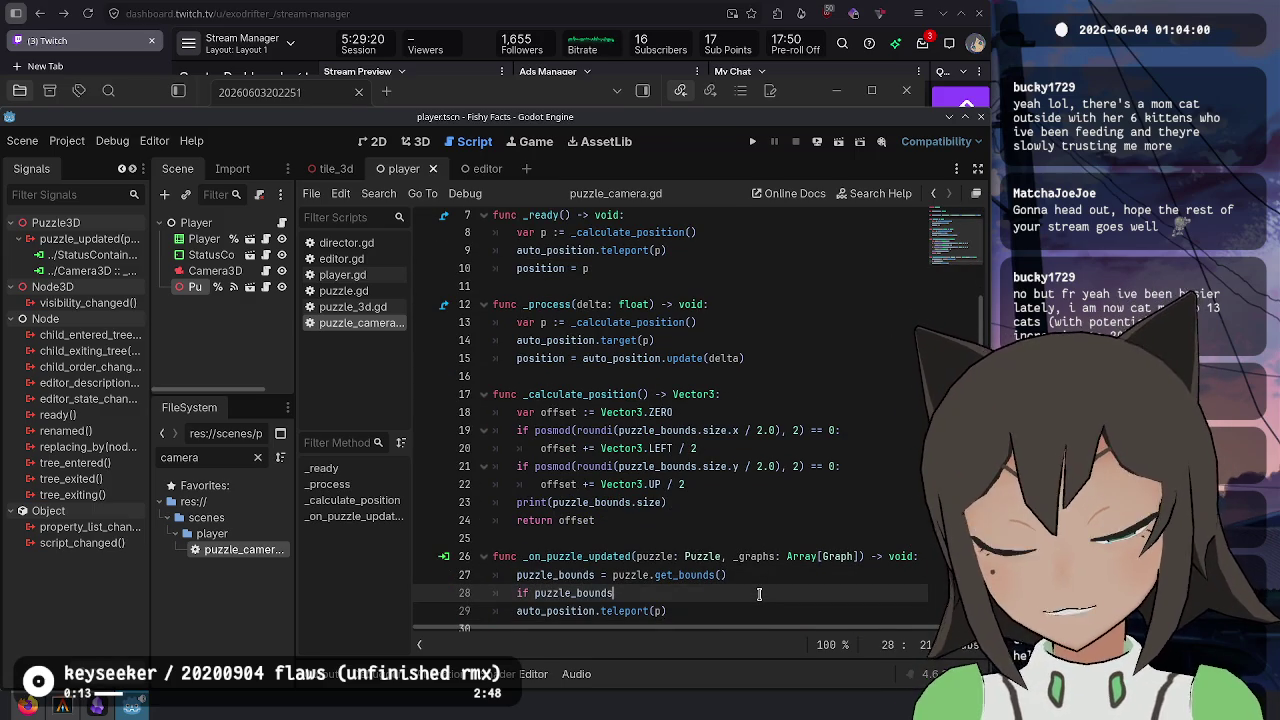
type("==")
key("BackSpace")
key("BackSpace")
key("BackSpace")
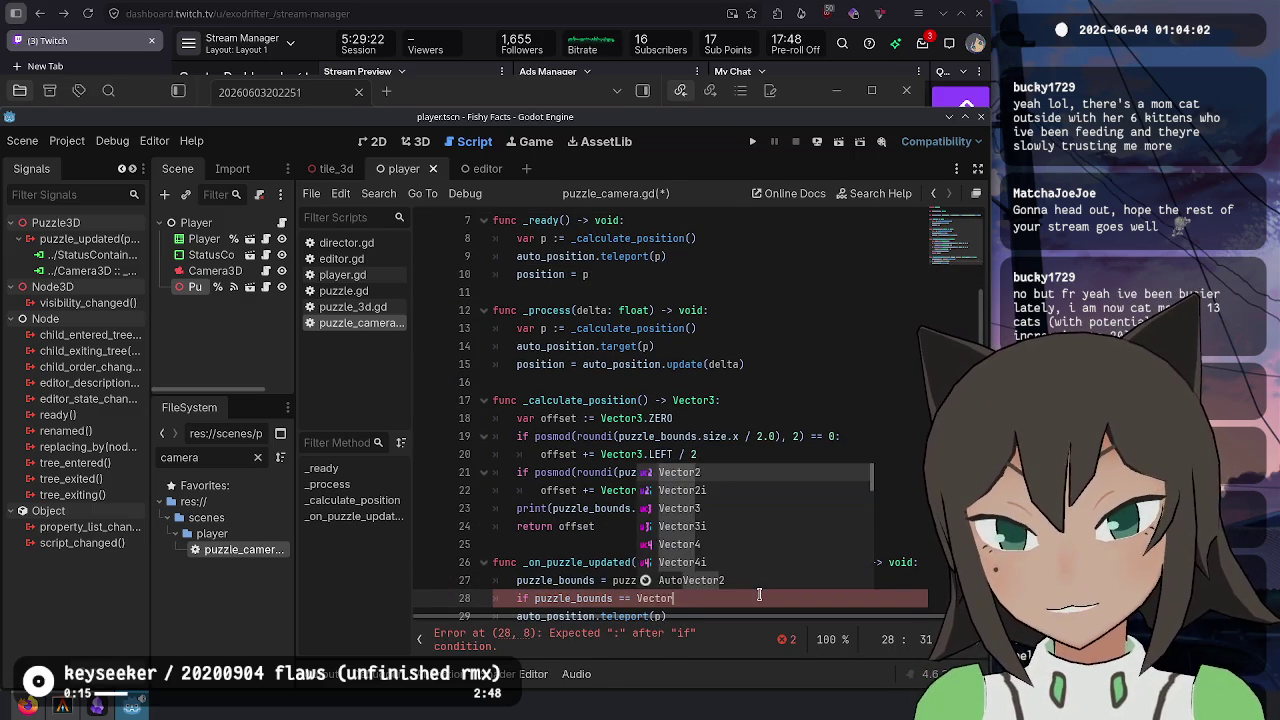
type("Rect")
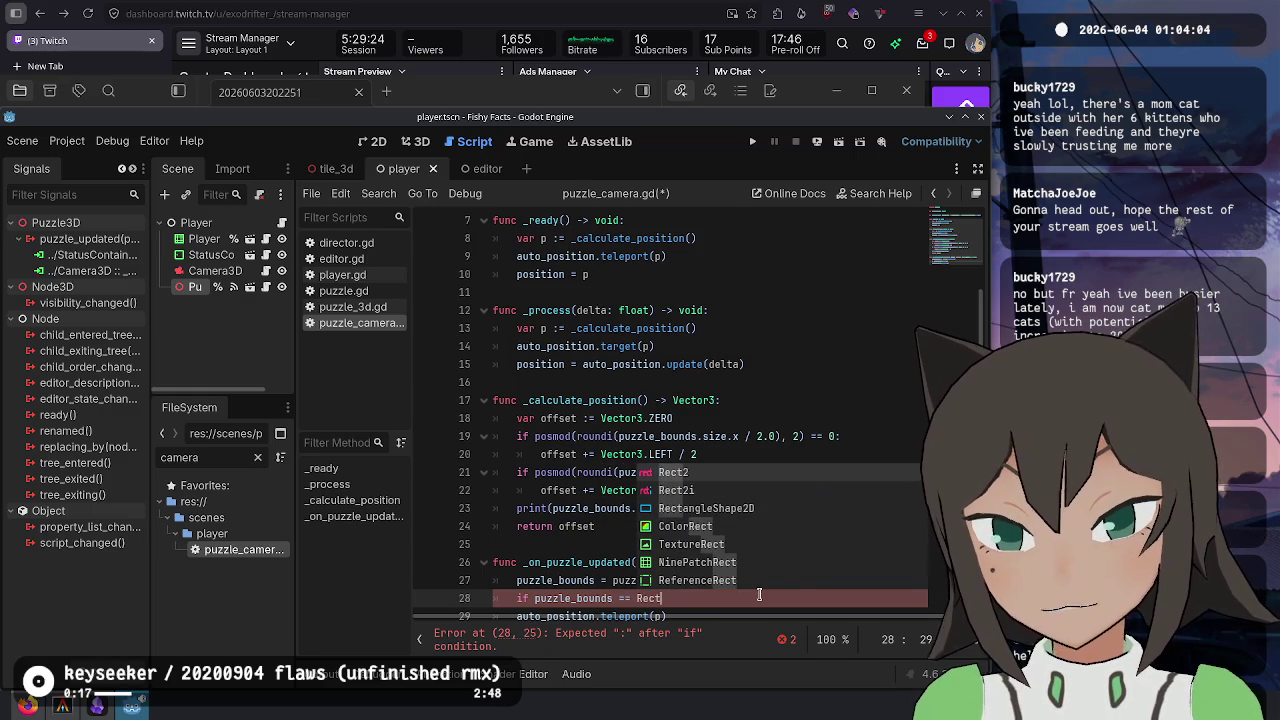
type("2i.Z")
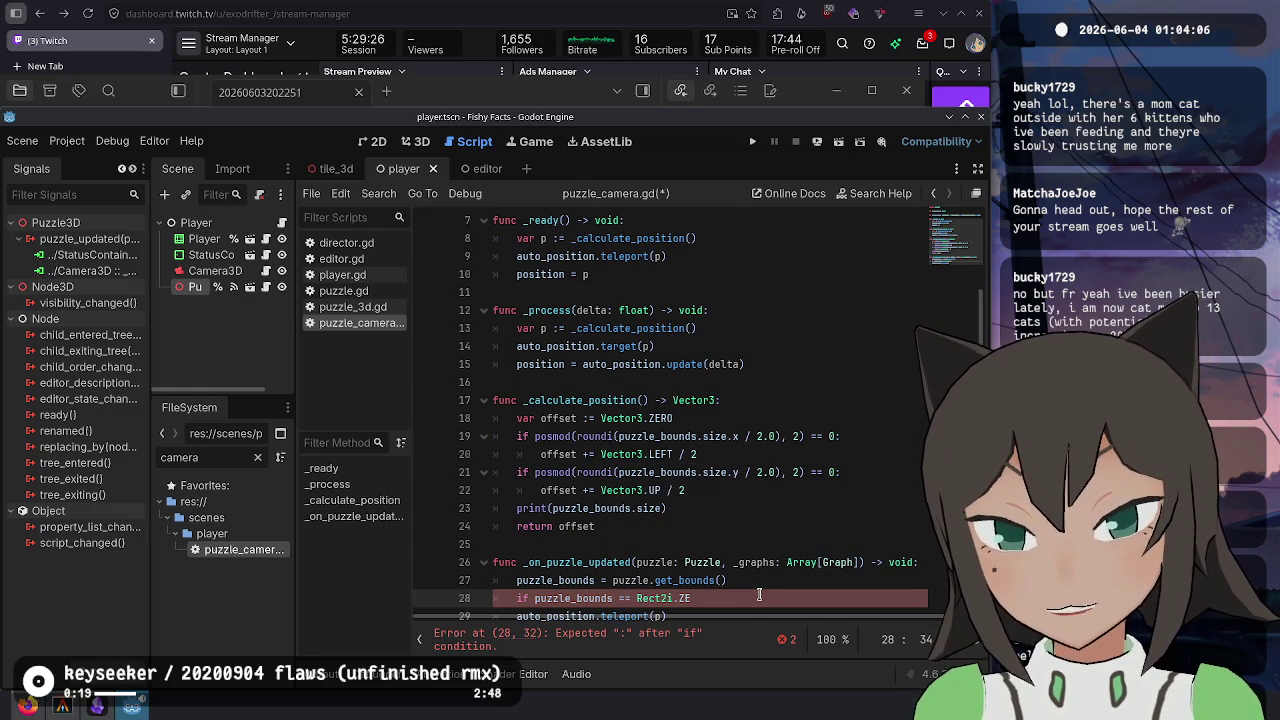
key("BackSpace")
type("new()")
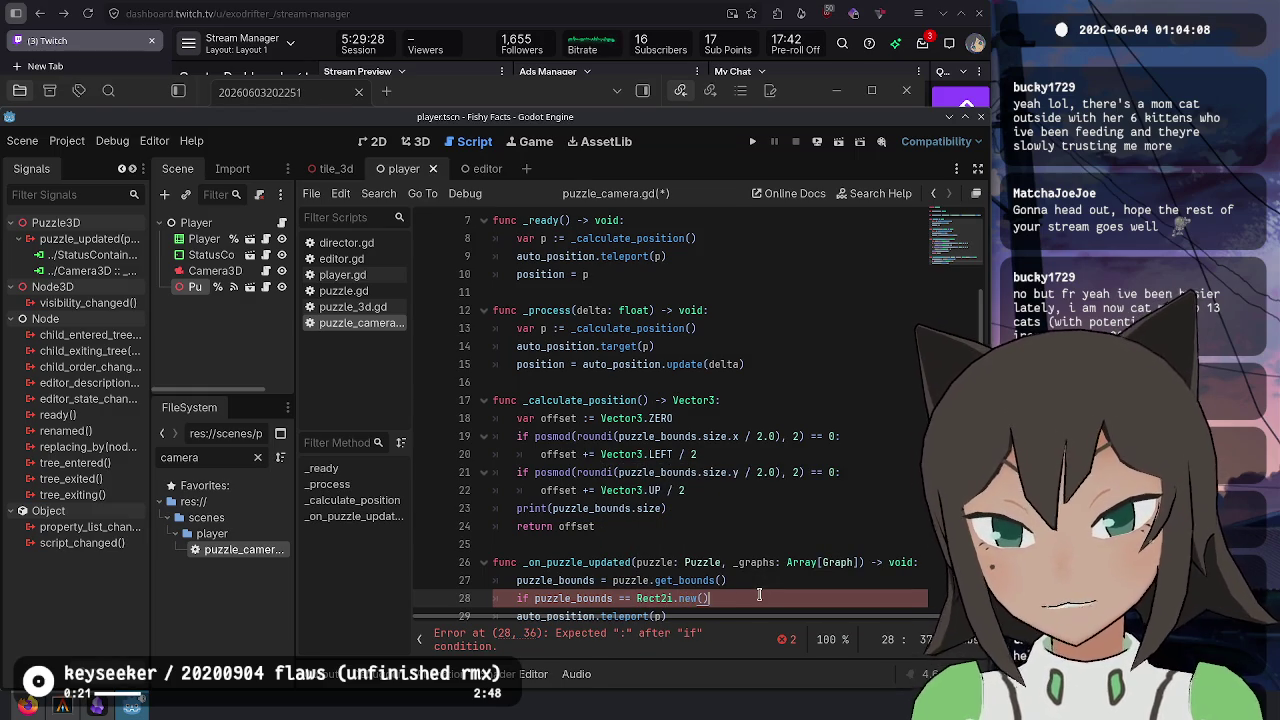
type(":")
key("Down")
key("Home")
key("Tab")
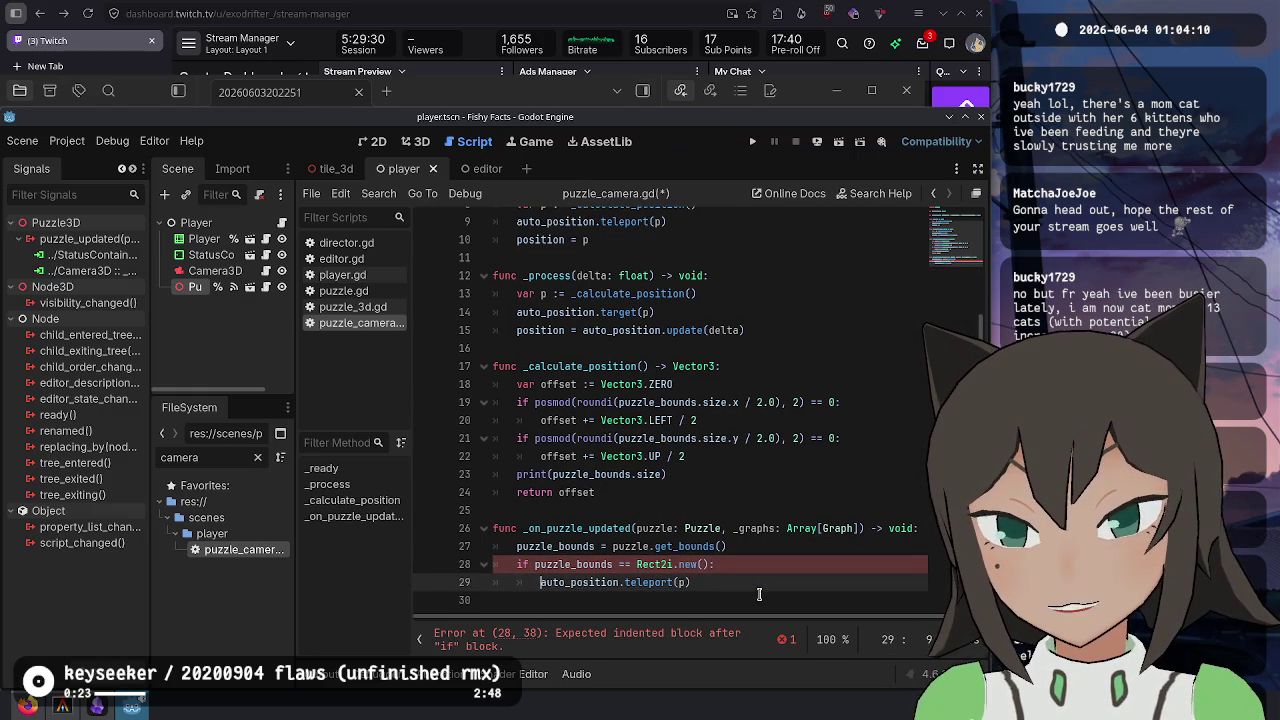
- Reorder the handler lines so the bounds assignment sits outside the if block
key("Up")
key("Up")
key("alt+Down")
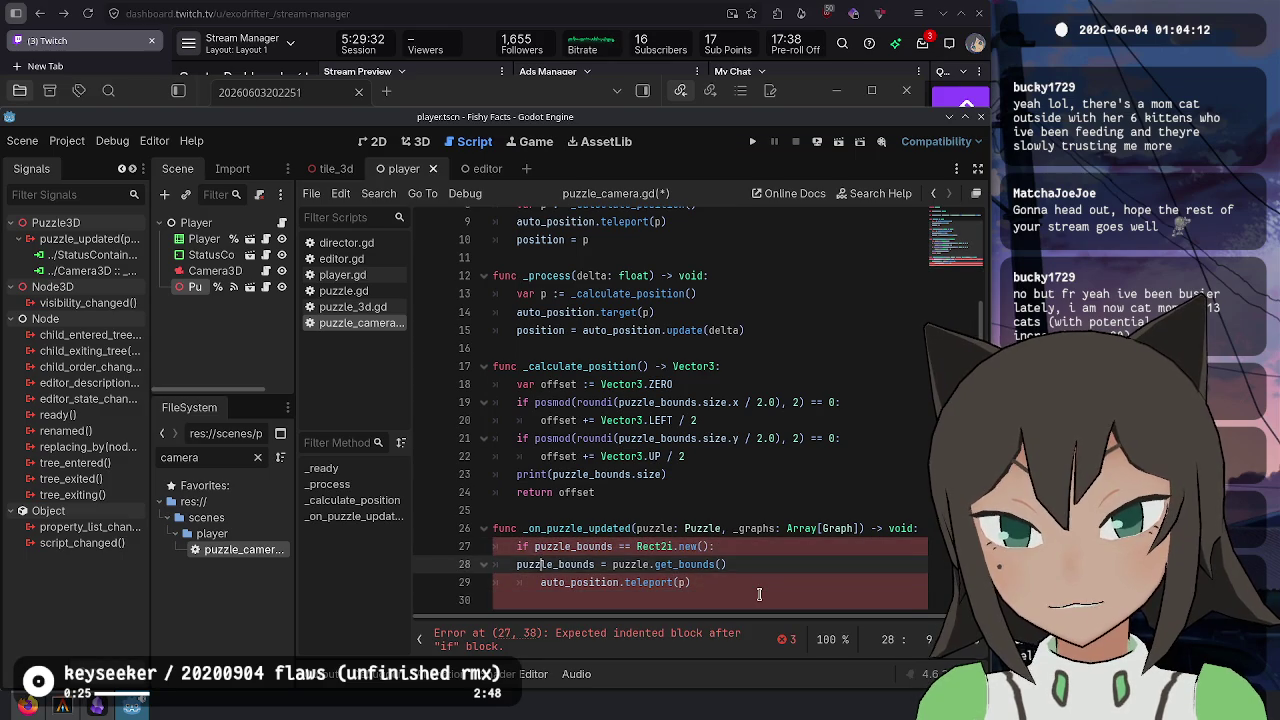
key("Tab")
key("alt+Down")
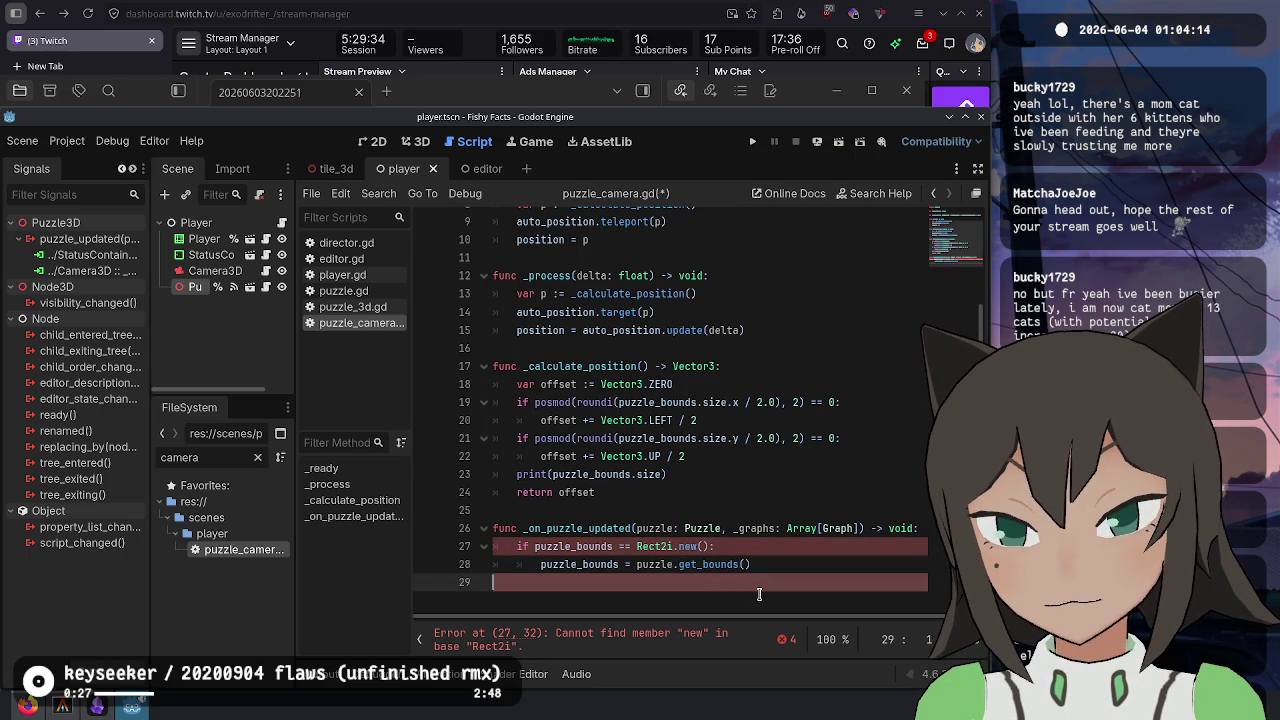
key("Up")
key("Down")
key("shift+Tab")
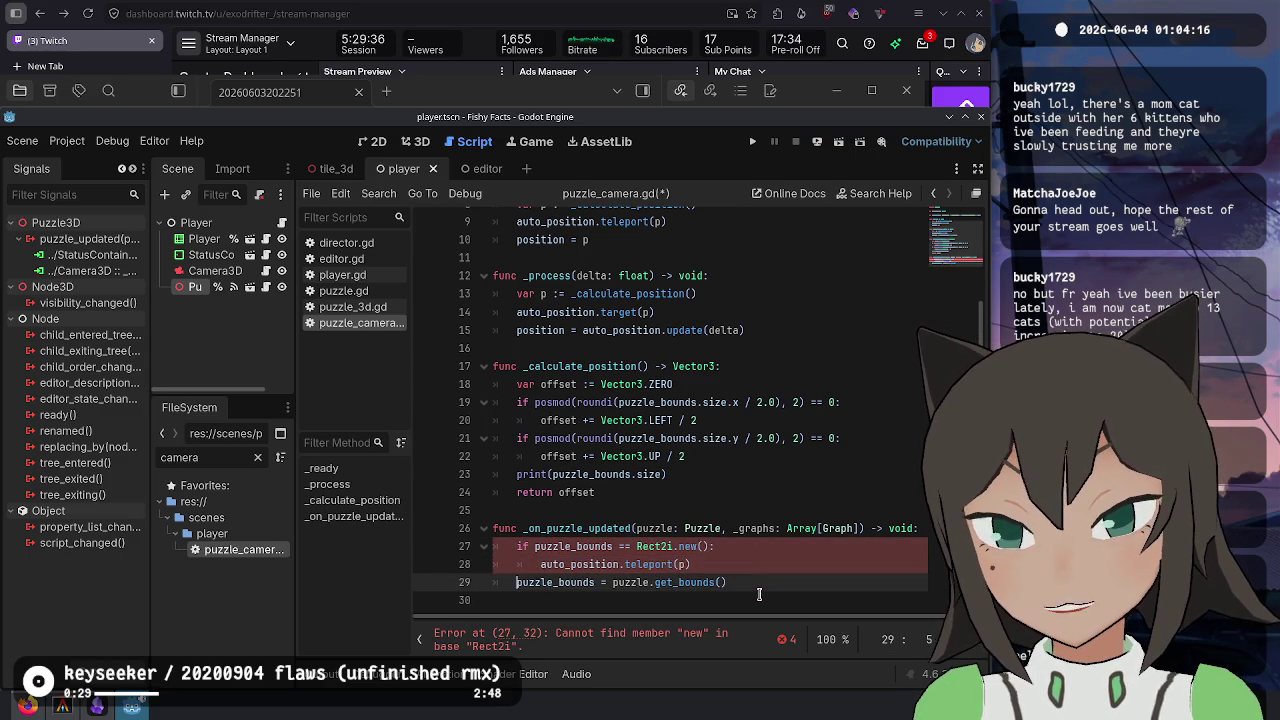
key("Up")
key("Up")
- Change the if condition to compare the bounds size against Vector2i.ZERO
type(".size(")
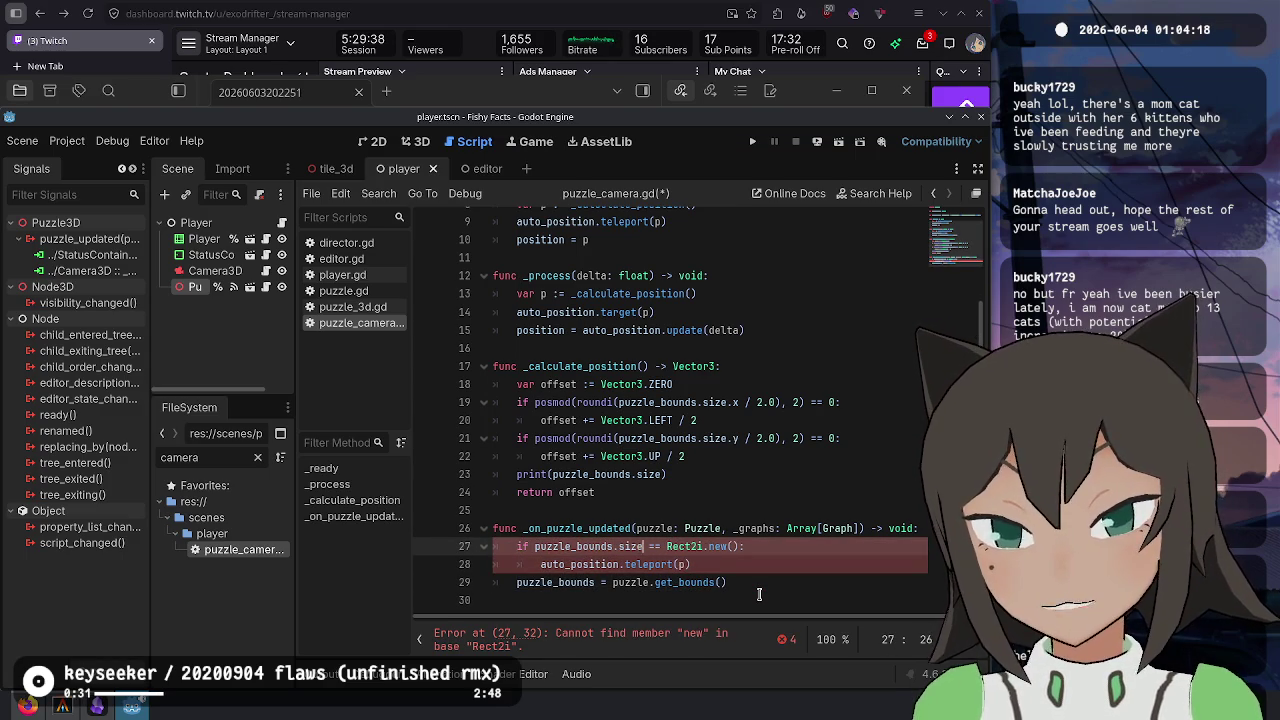
key("BackSpace")
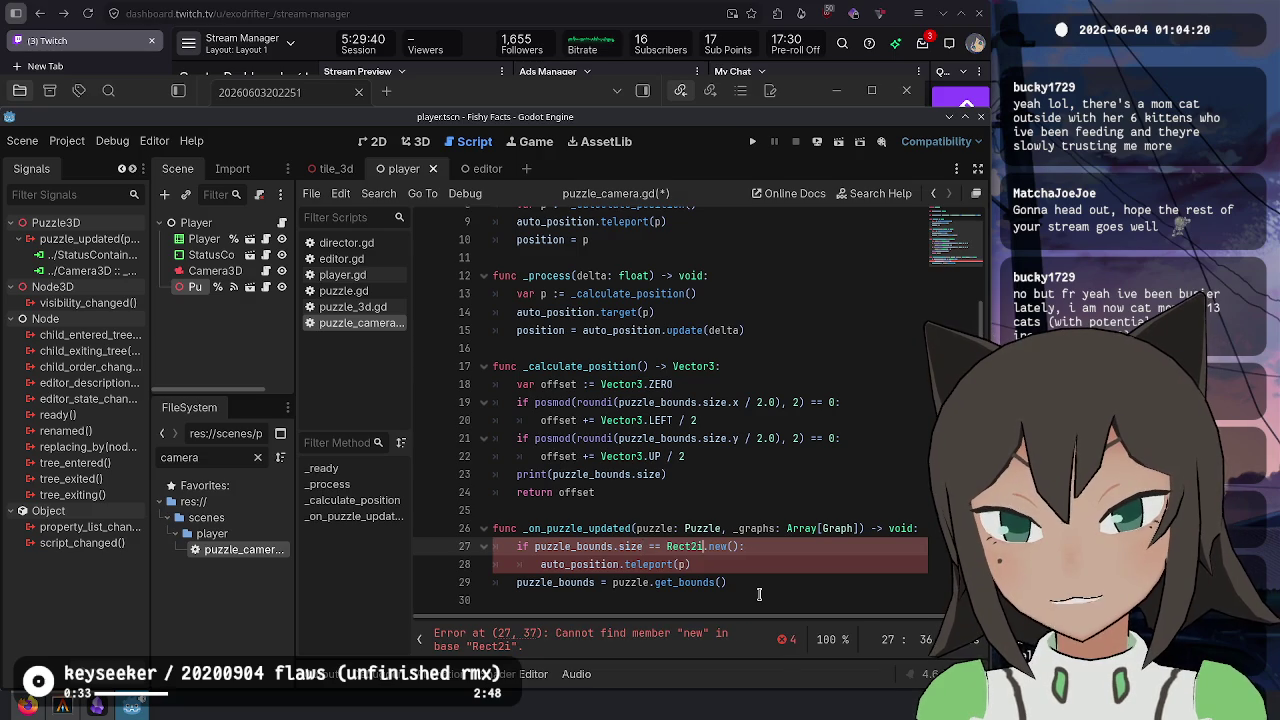
key("Right")
key("Right")
key("Right")
key("shift+End")
type("V")
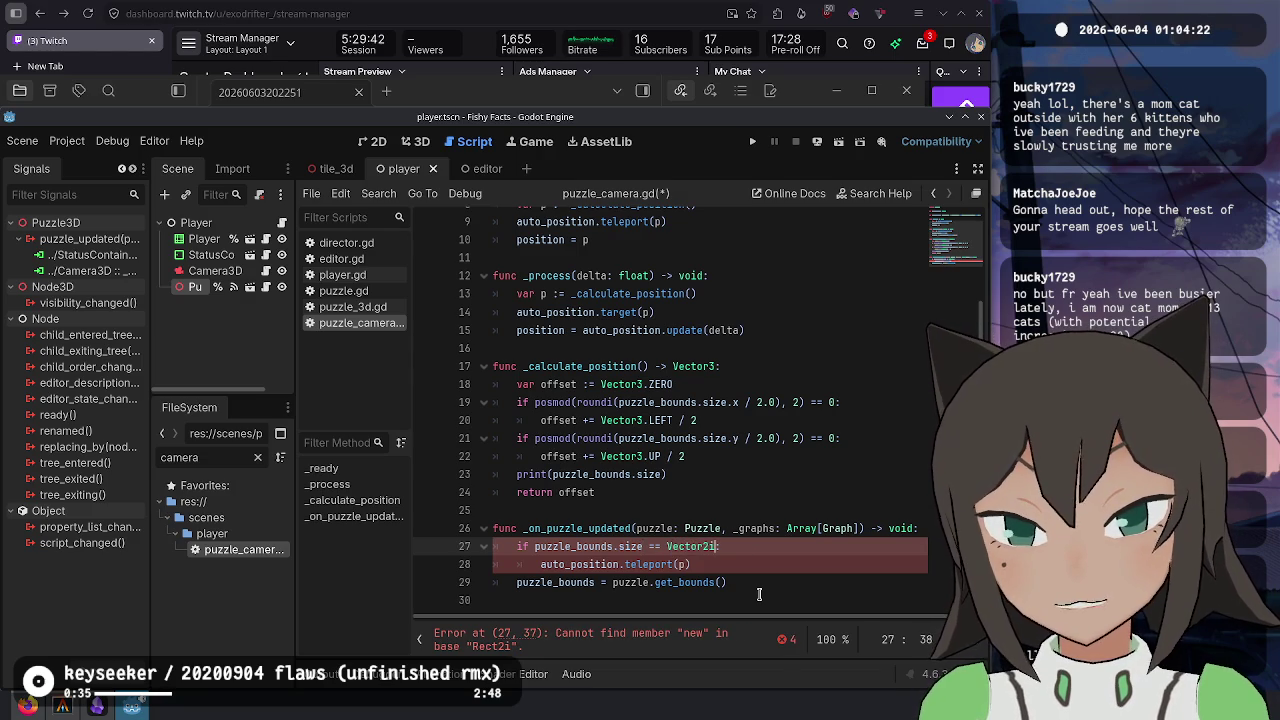
type(".ZERO:")
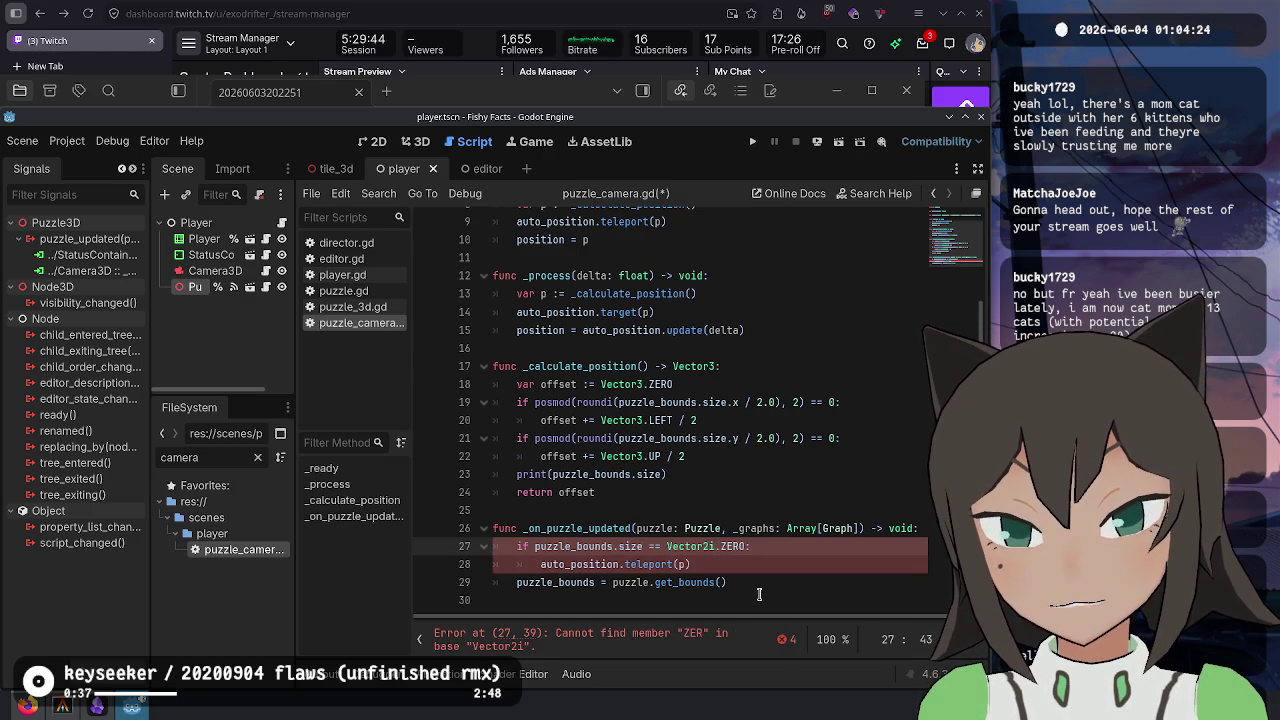
key("Down")
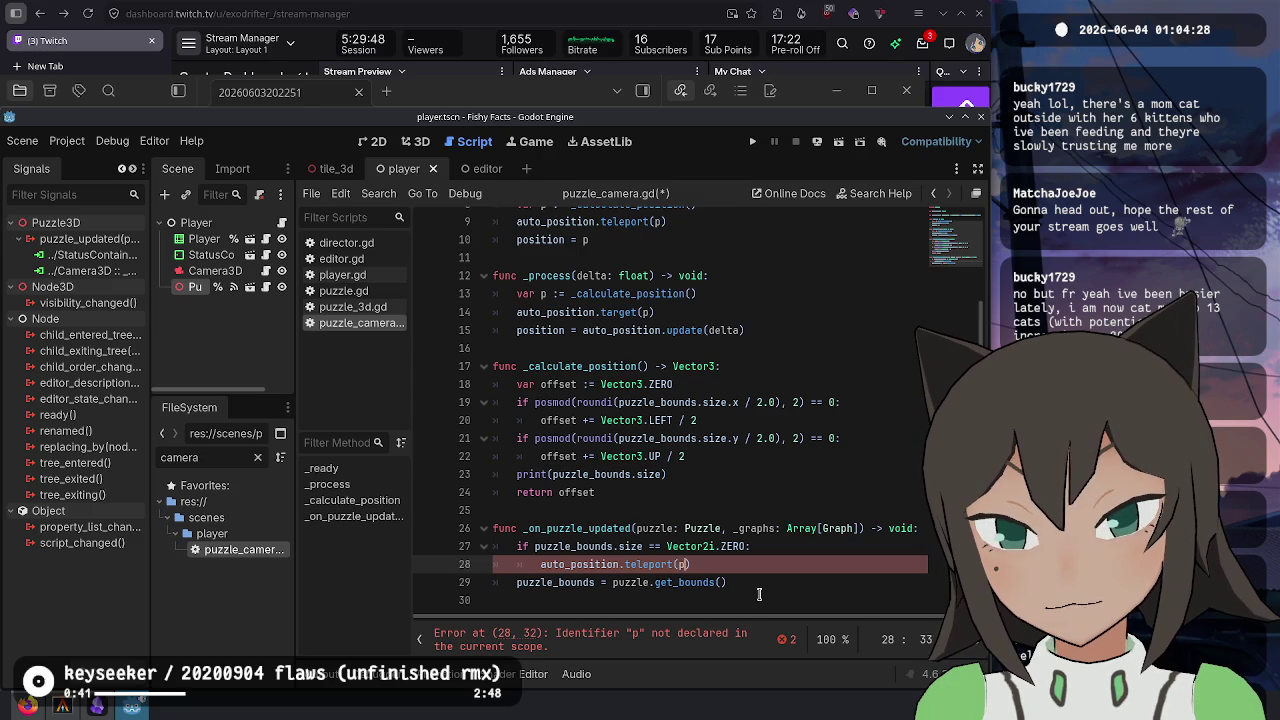
key("Up")
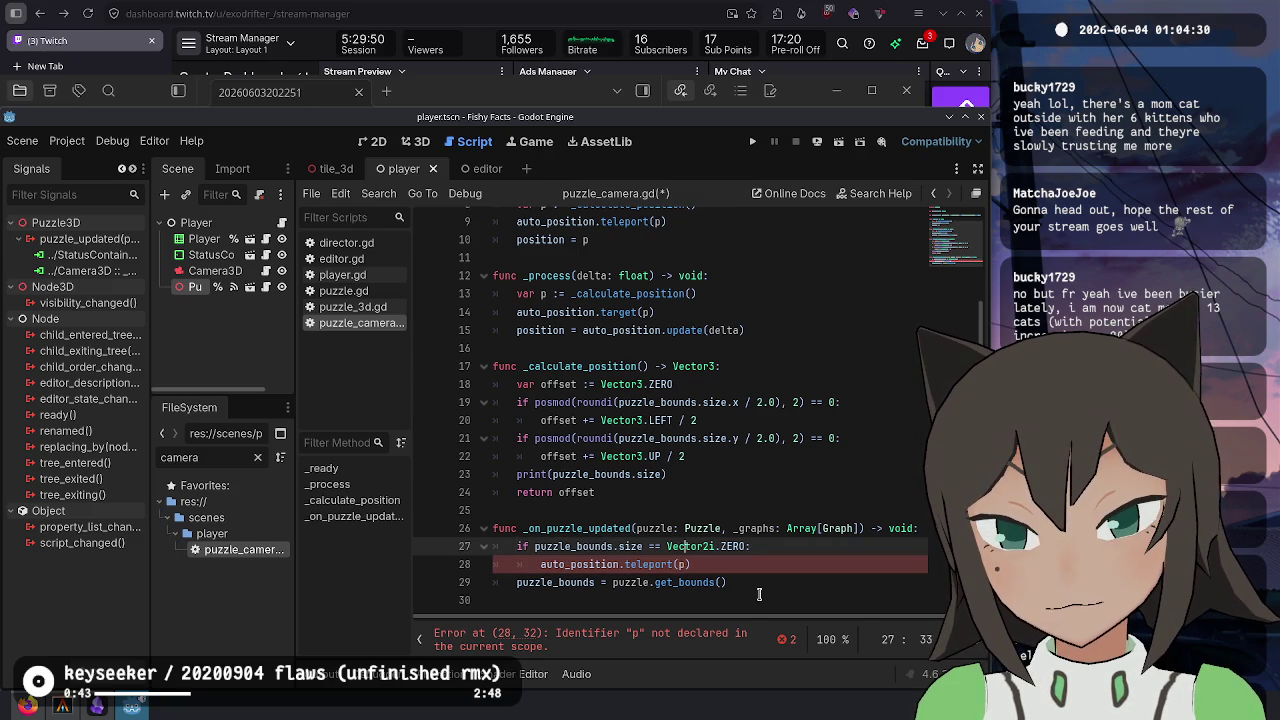
- Add an old_size line above the if, assigned puzzle_bounds.size cut from the condition
key("ctrl+shift+Return")
type("old_size =")
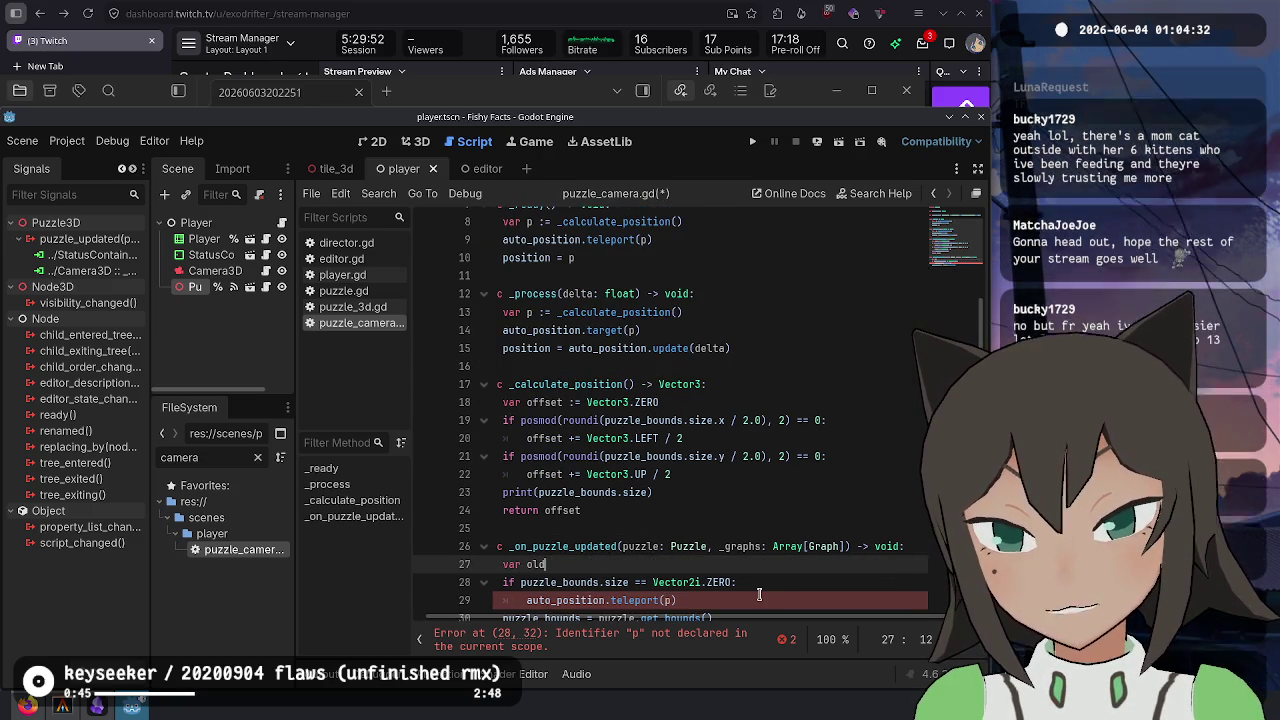
key("Down")
key("ctrl+Left")
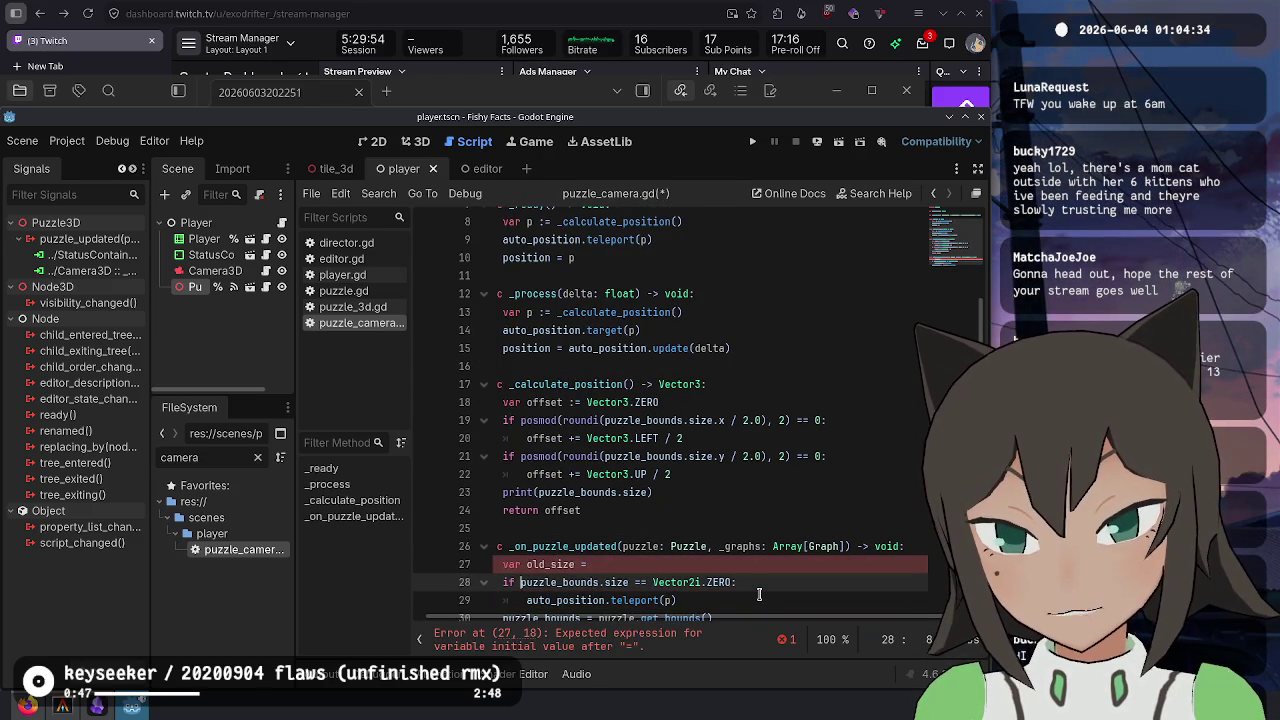
key("ctrl+shift+Right")
key("ctrl+shift+Right")
key("ctrl+x")
key("Up")
key("End")
key("ctrl+v")
- Move the teleport line above the if and make the condition test old_size
key("Down")
key("Down")
key("Down")
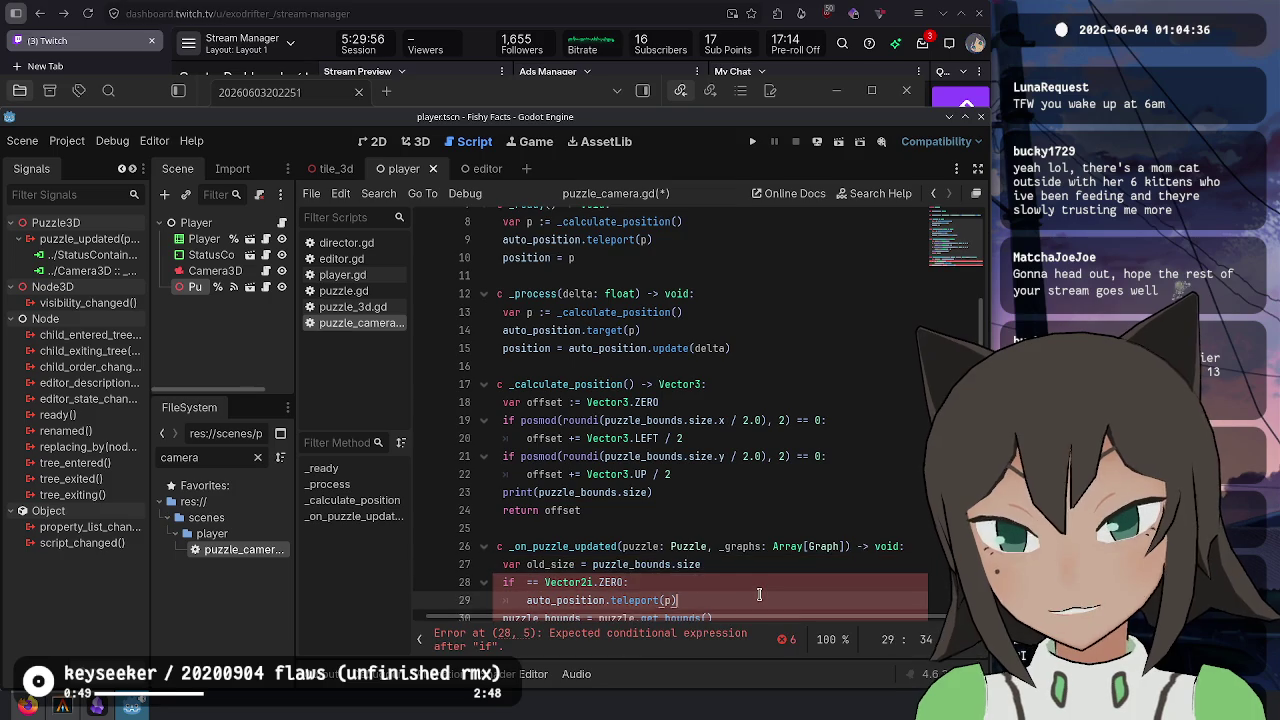
key("shift+Up")
key("shift+Up")
key("shift+Up")
key("shift+Down")
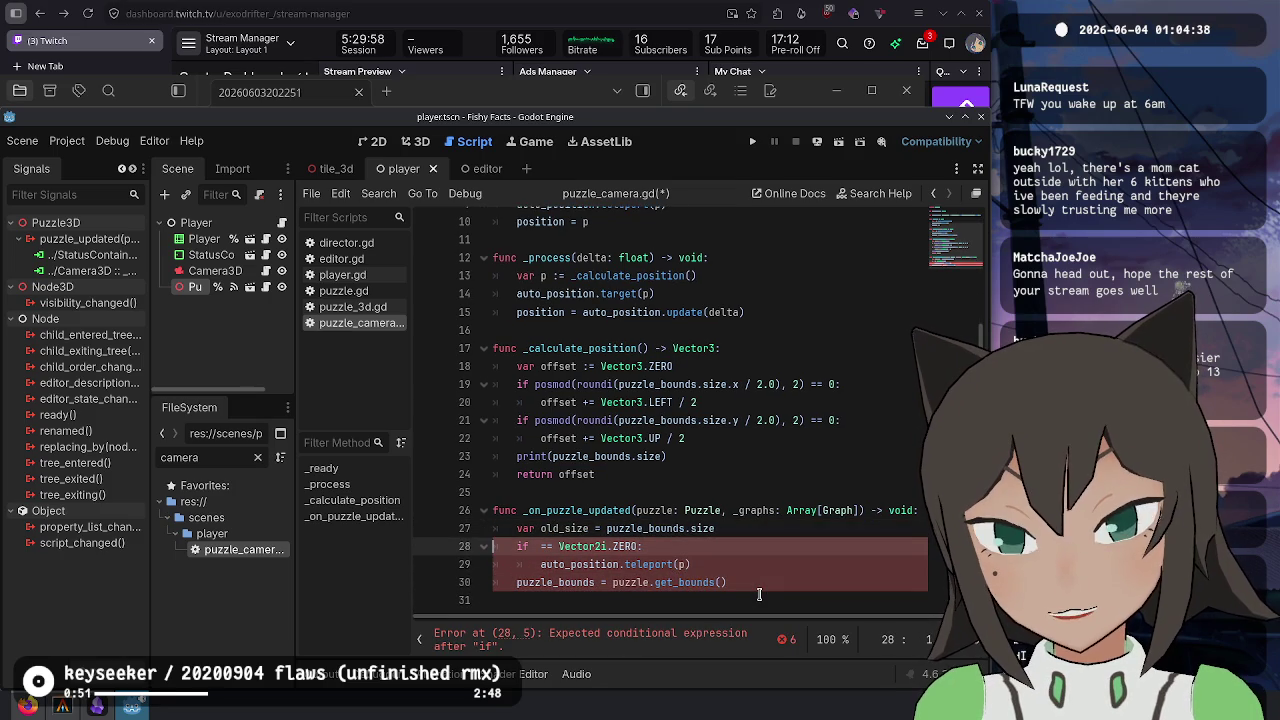
key("alt+Down")
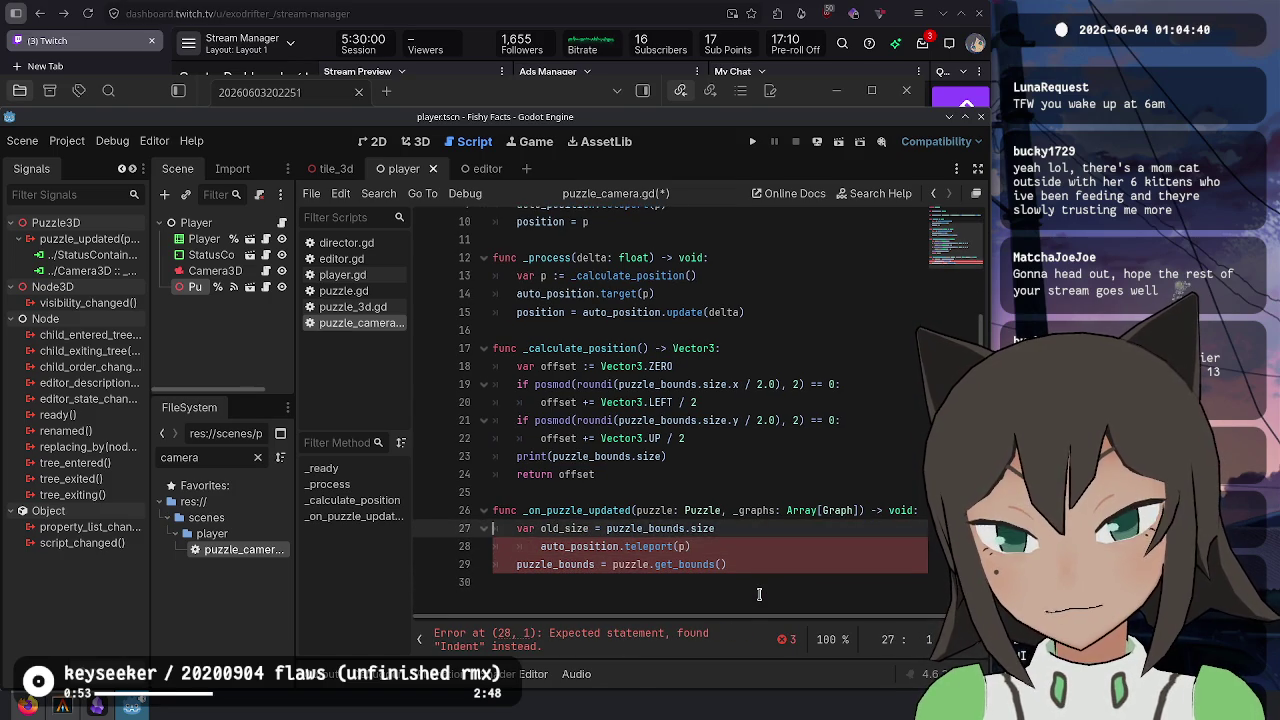
key("Up")
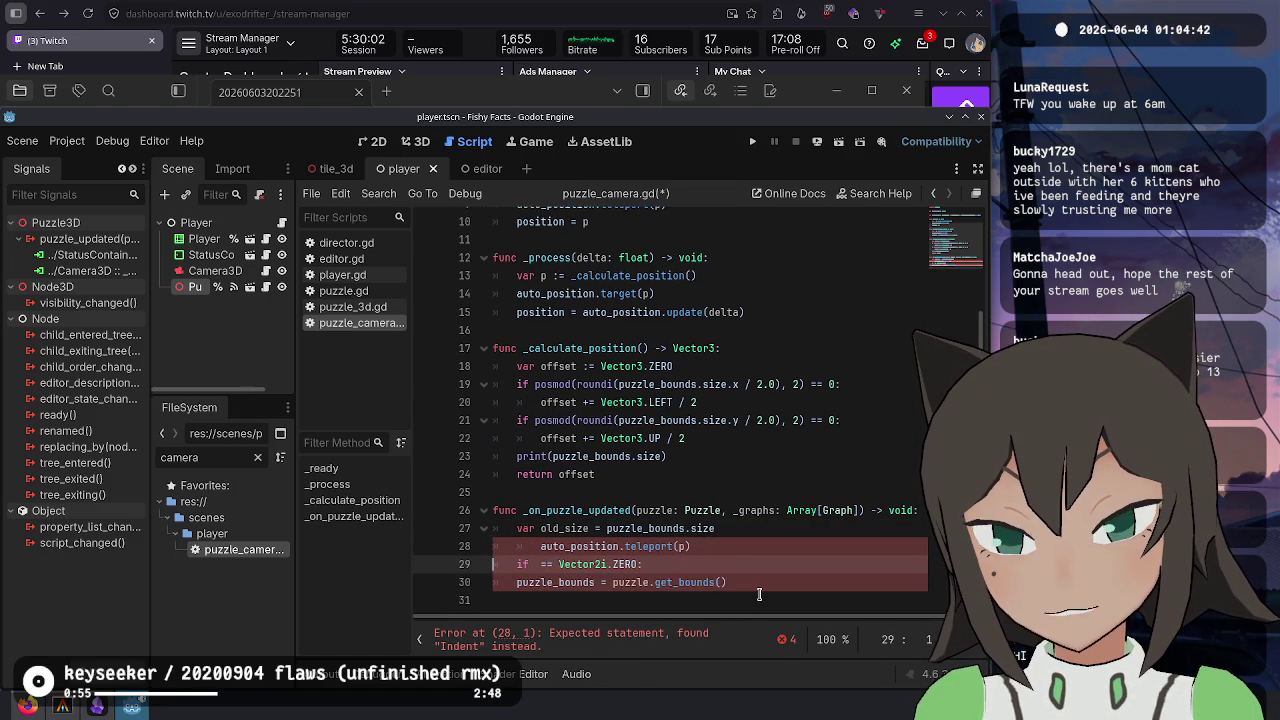
type("old_size")
- Put get_bounds above the if and paste the _ready teleport lines into the if block
key("Up")
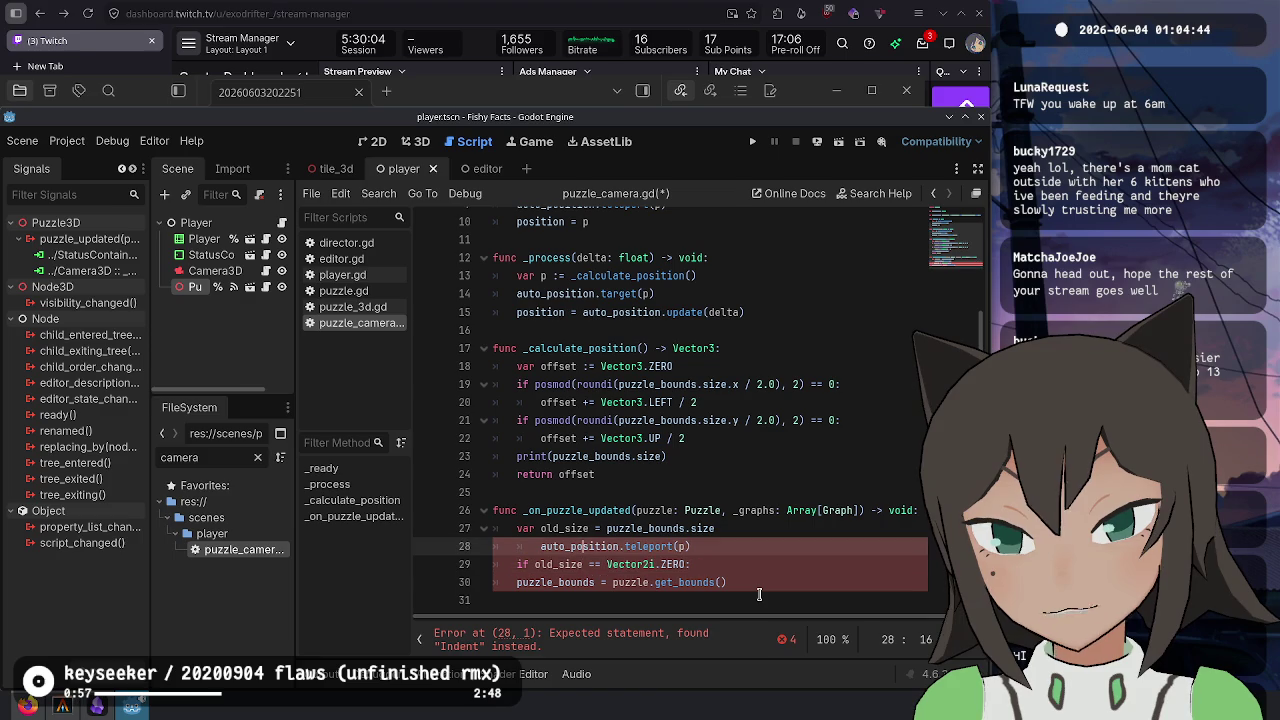
key("ctrl+z")
key("ctrl+z")
key("ctrl+z")
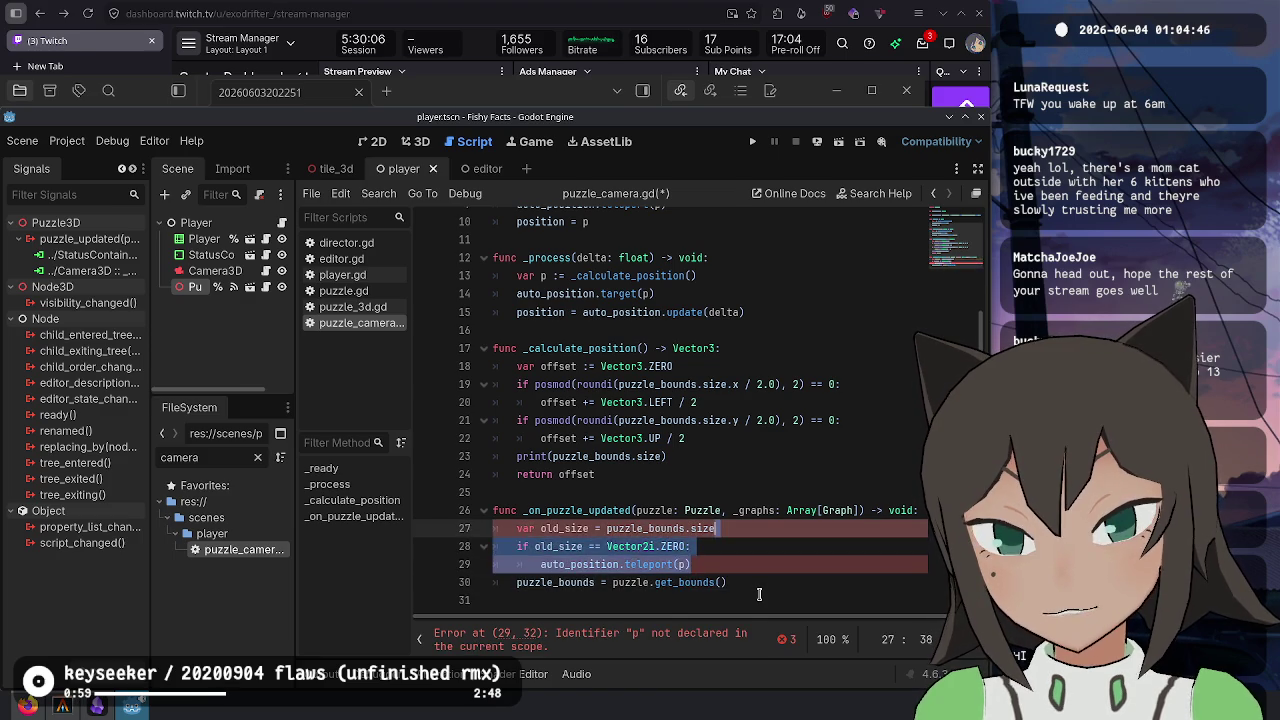
key("ctrl+y")
key("ctrl+y")
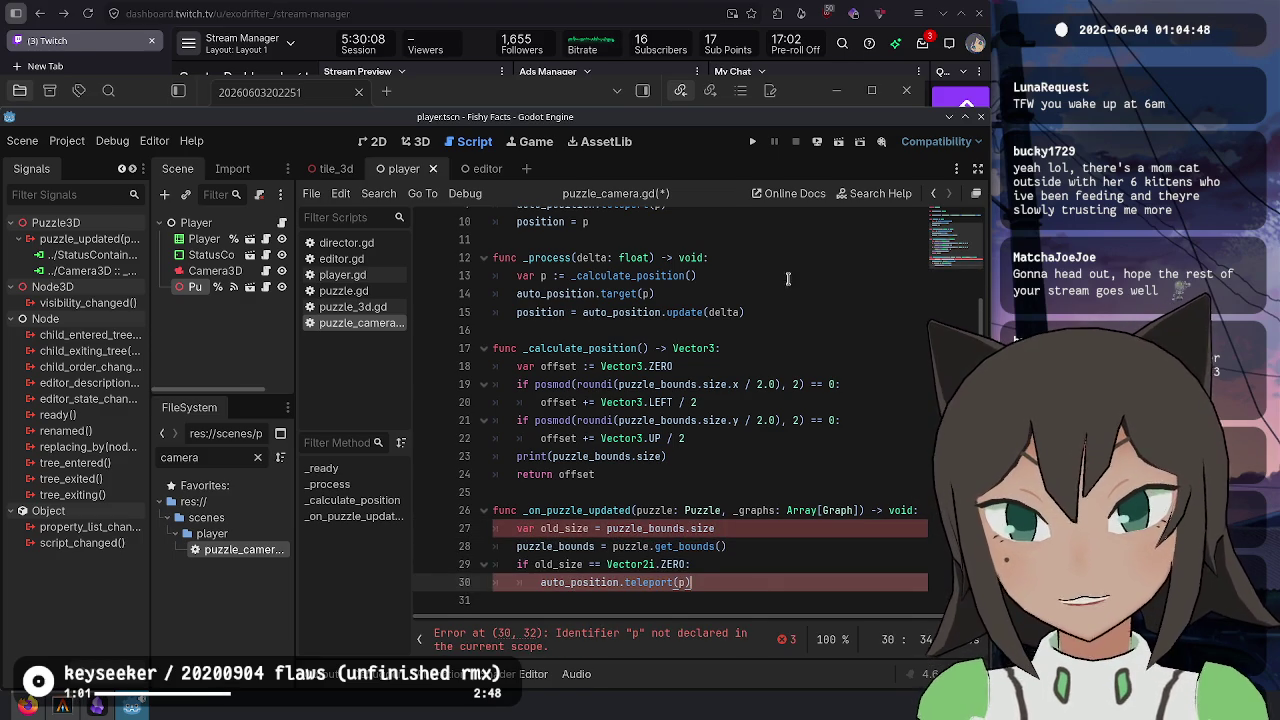
scroll(732, 303, "up", 2)
mouse_move(697, 276)
left_mouse_down()
mouse_move(547, 276)
mouse_move(571, 276)
left_mouse_up()
left_click_drag(650, 312, 672, 256)
scroll(733, 388, "down", 2)
key("ctrl+c")
left_click(712, 566)
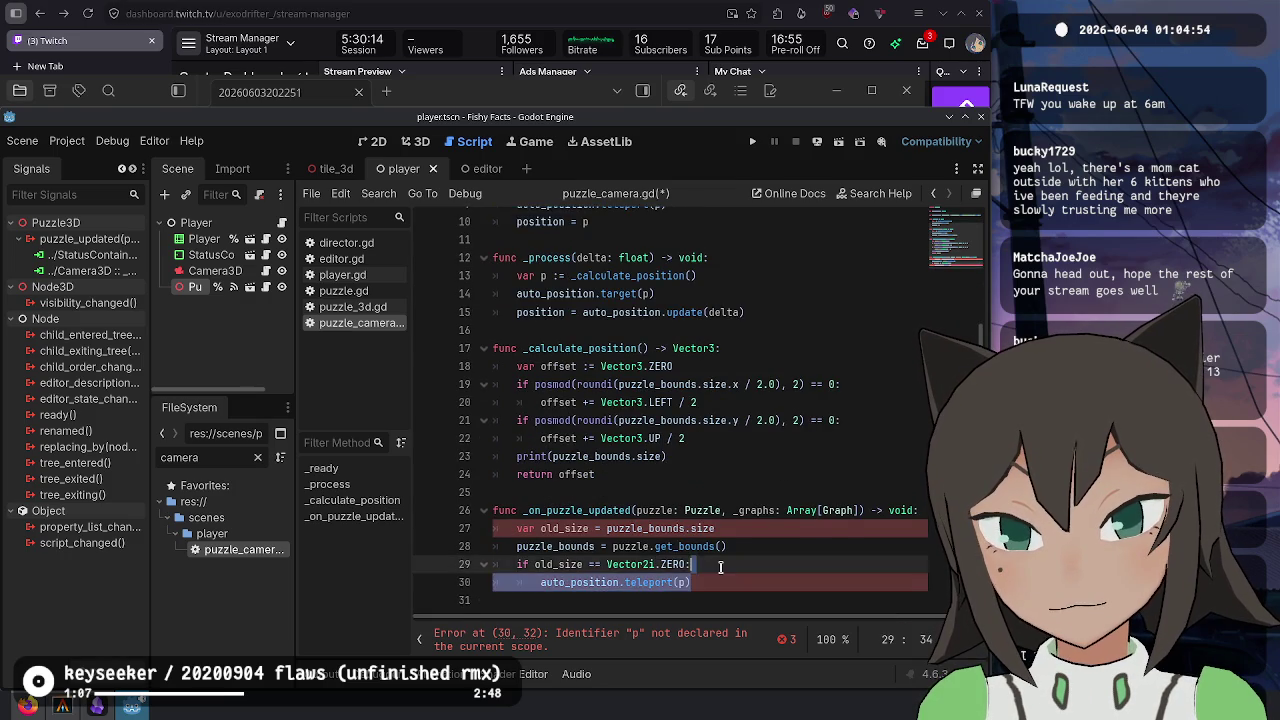
key("ctrl+v")
- Add the missing colon after the old_size condition and save puzzle_camera.gd
left_click(751, 552)
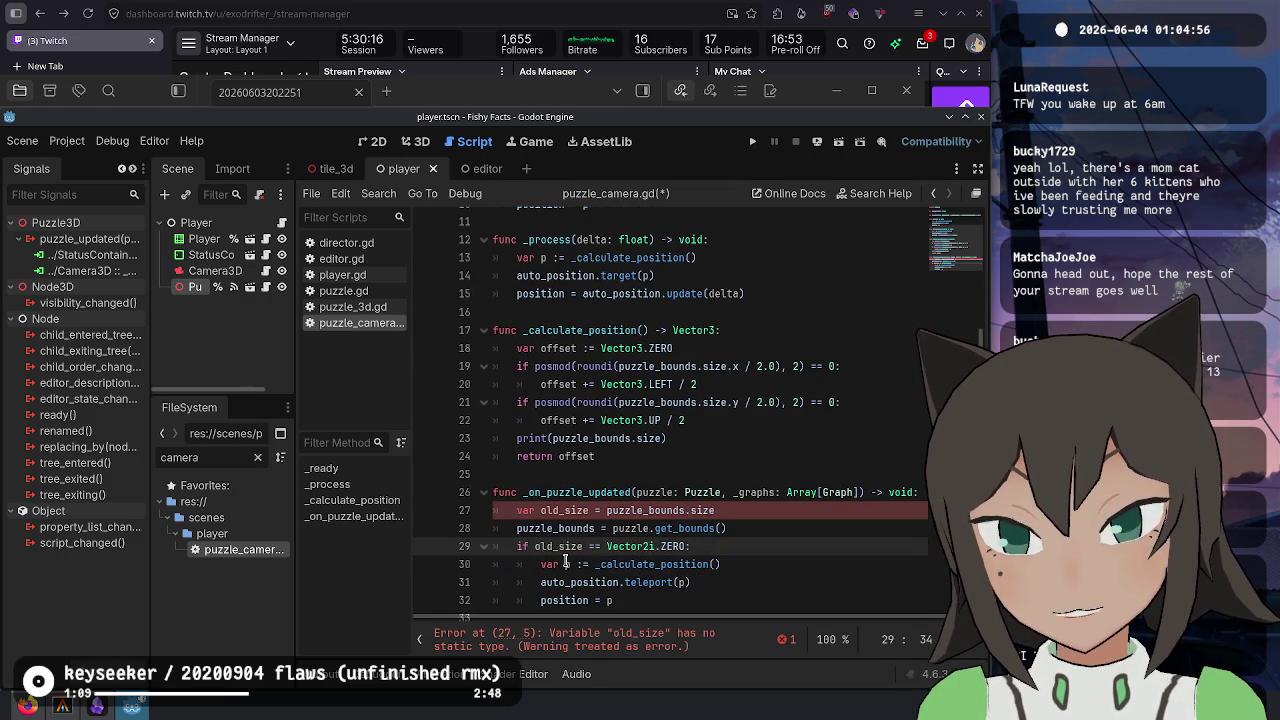
left_click(592, 510)
type(":")
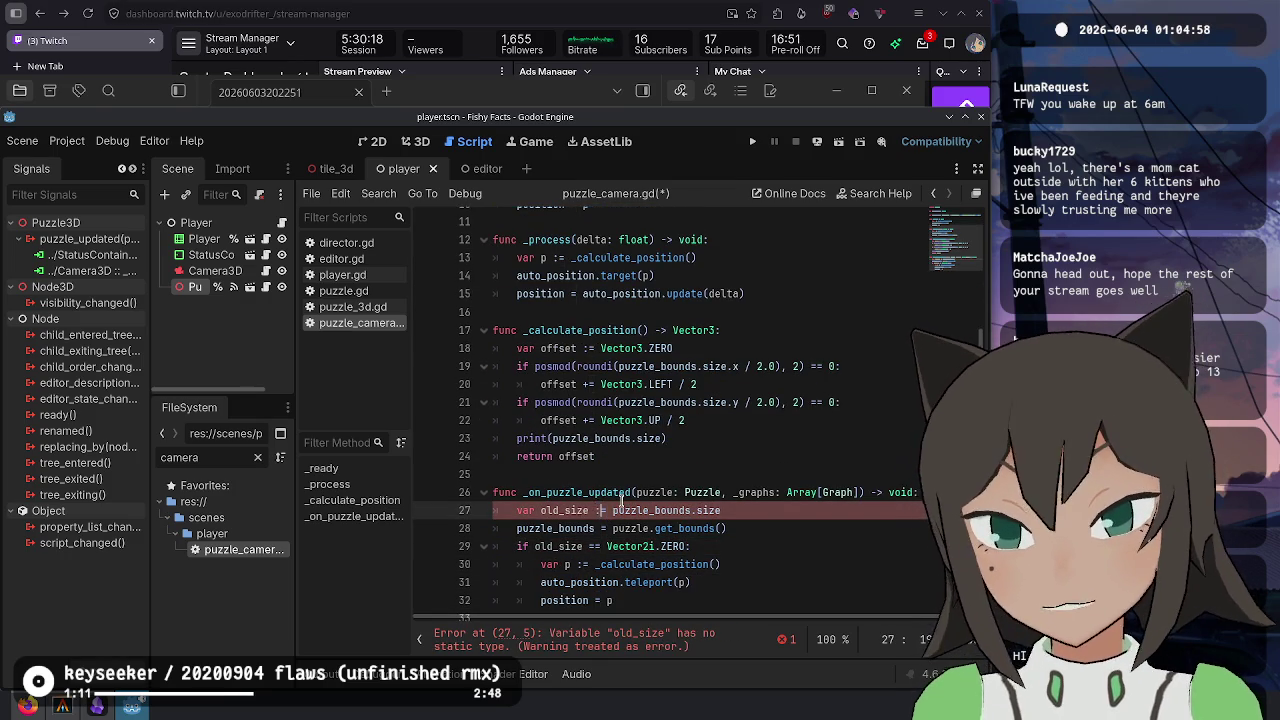
key("Down")
scroll(621, 500, "up", 1)
key("Down")
key("Down")
key("ctrl+s")
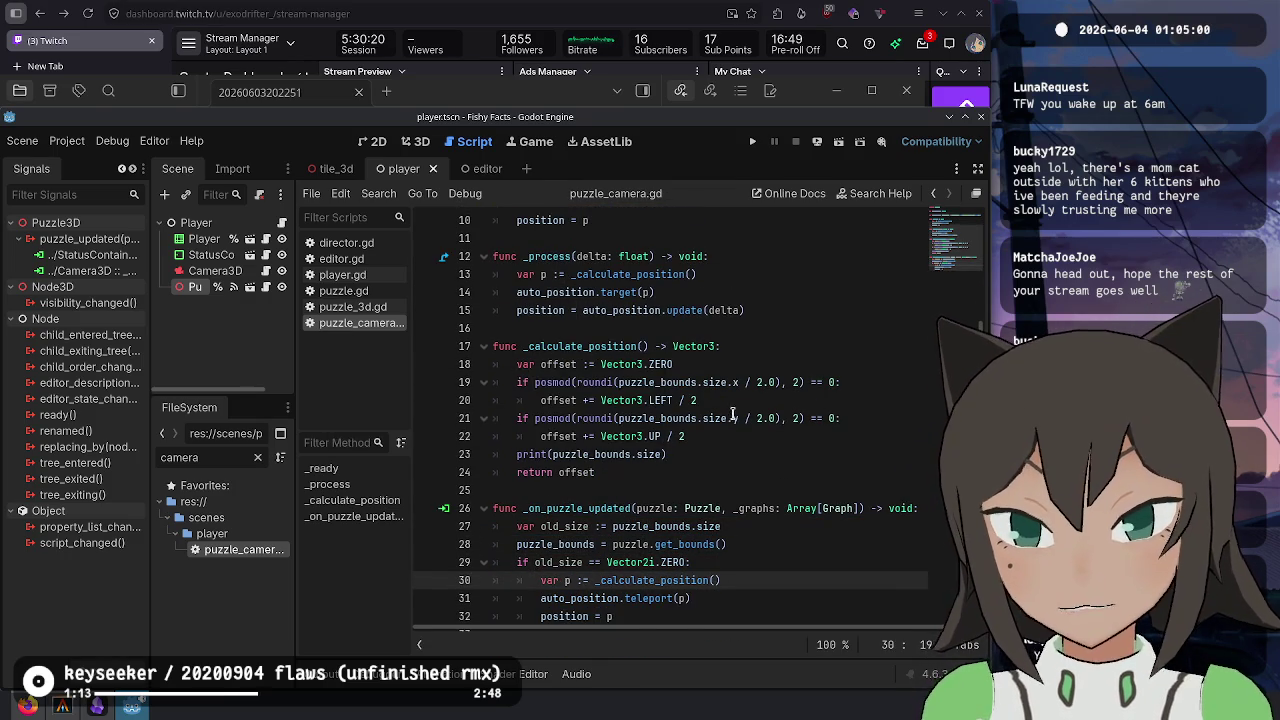
scroll(753, 385, "up", 3)
scroll(766, 456, "down", 2)
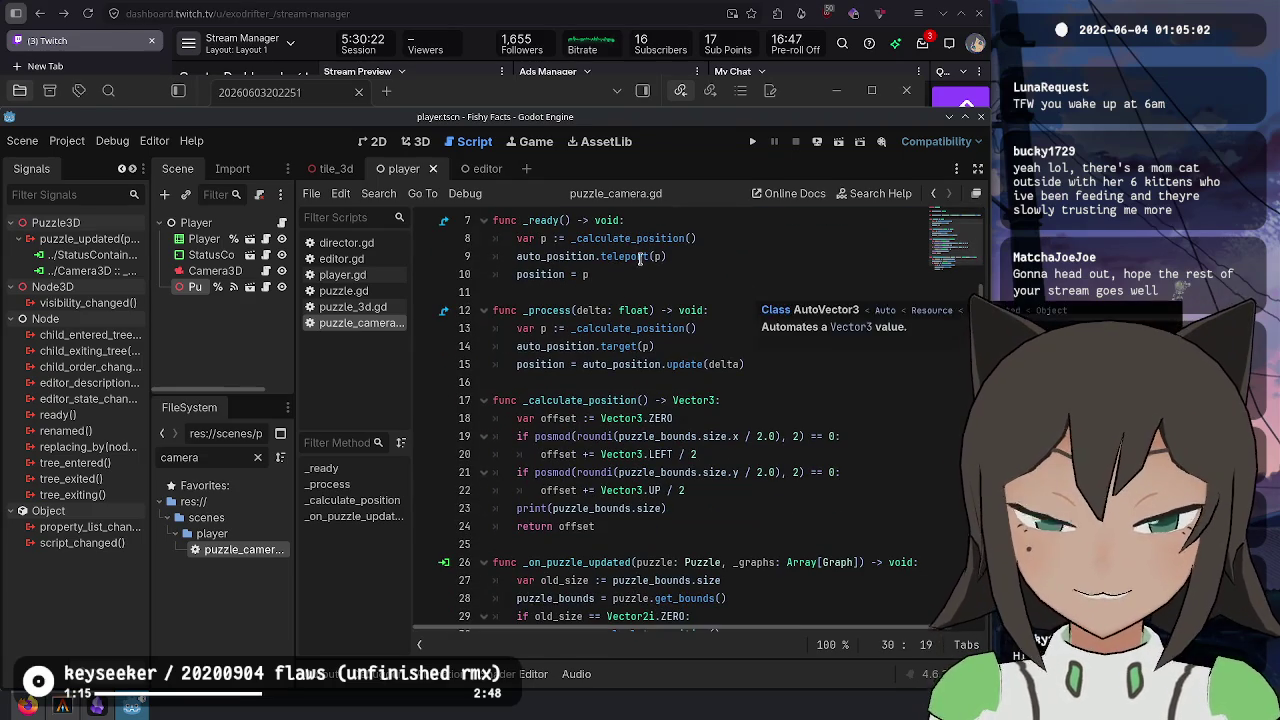
left_click(716, 252)
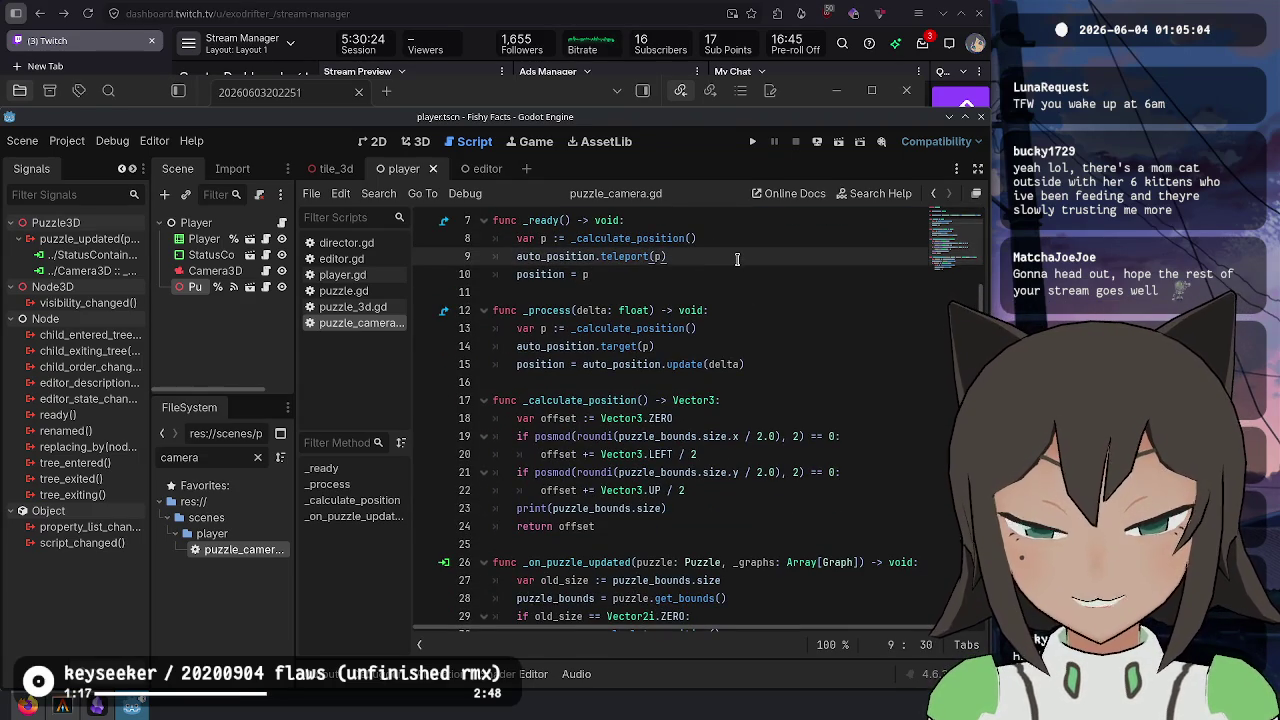
scroll(737, 259, "up", 2)
double_click(613, 345)
double_click(560, 256)
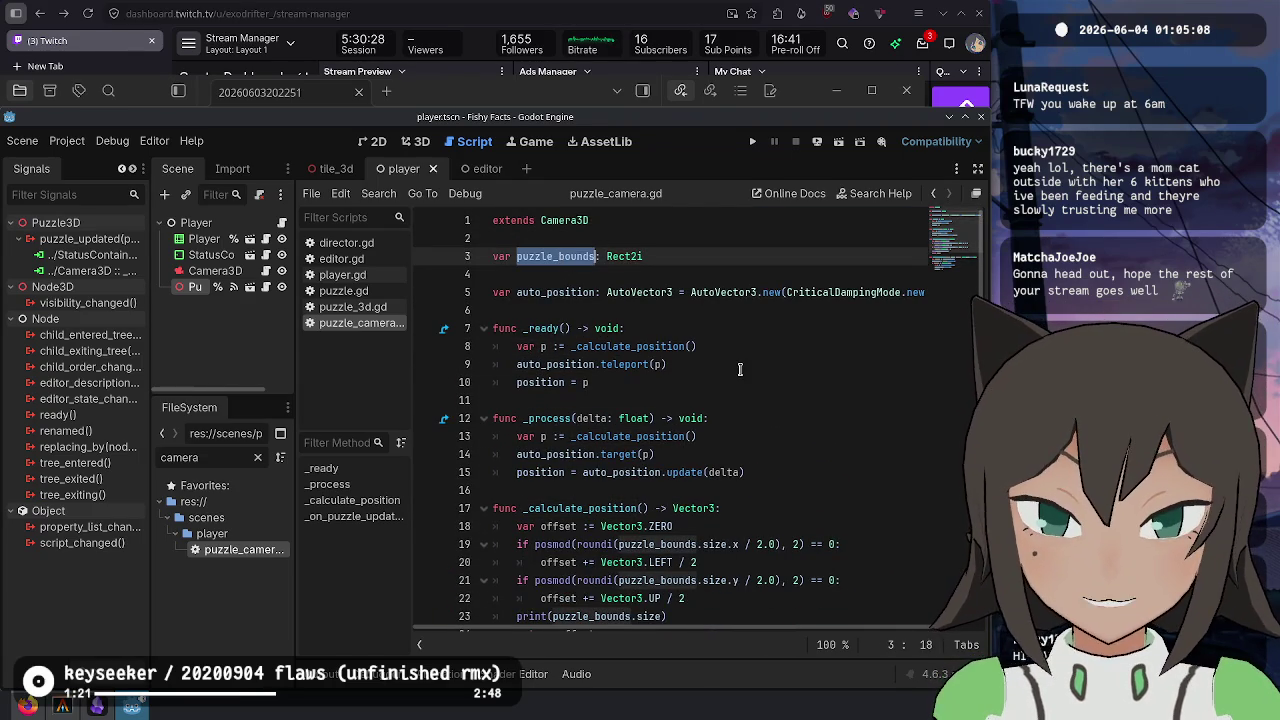
scroll(738, 366, "down", 2)
scroll(748, 358, "up", 2)
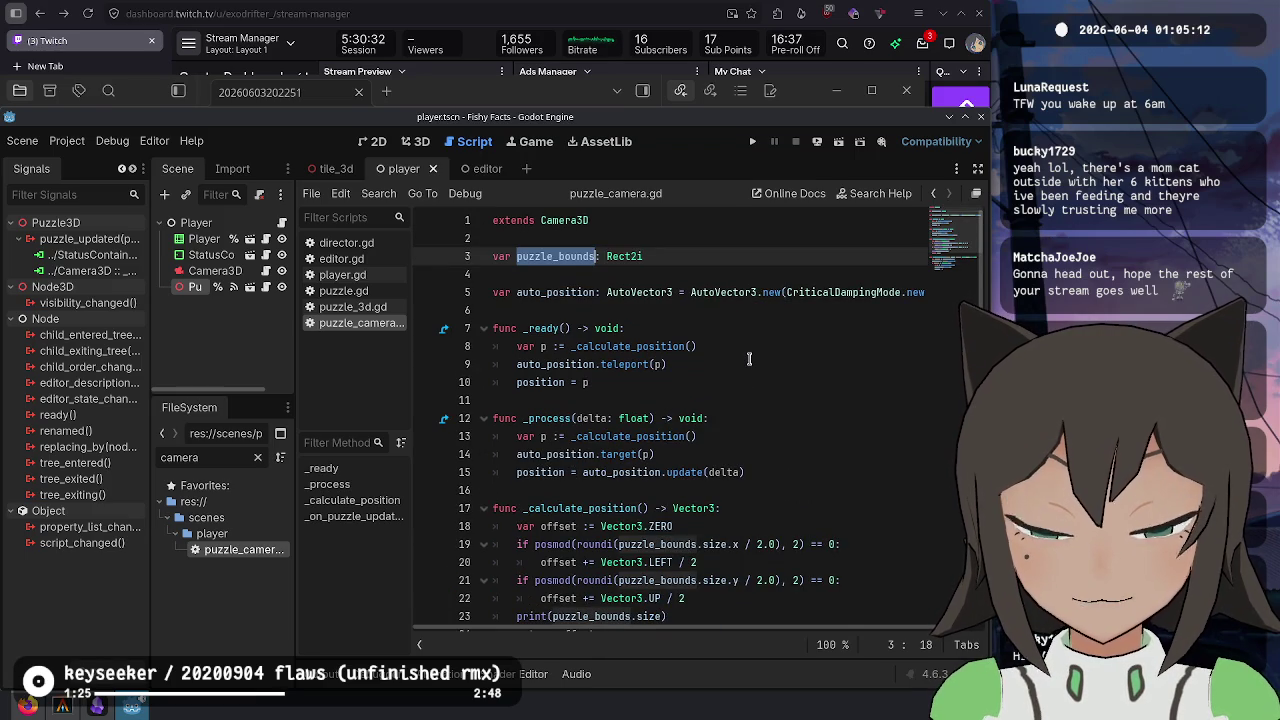
scroll(748, 358, "down", 3)
left_click(730, 526)
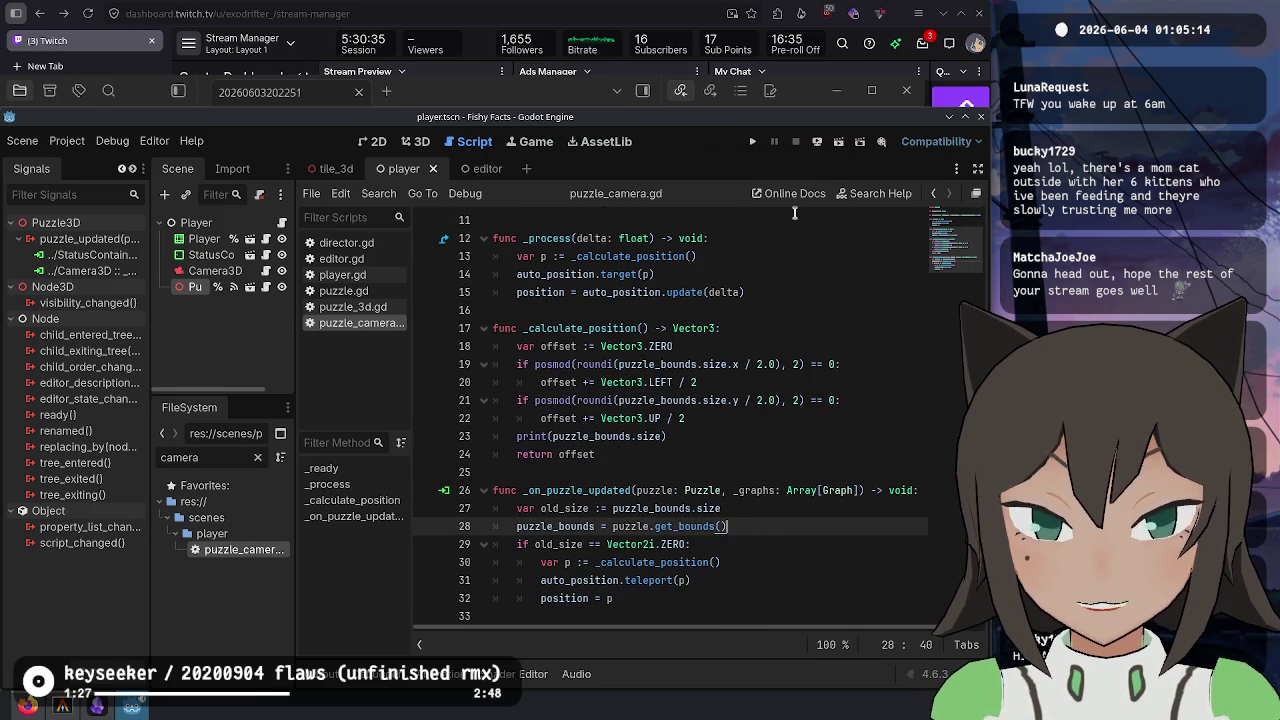
- Run the game and check camera framing on the connect, leaks, pool 6 and heart levels
left_click(754, 142)
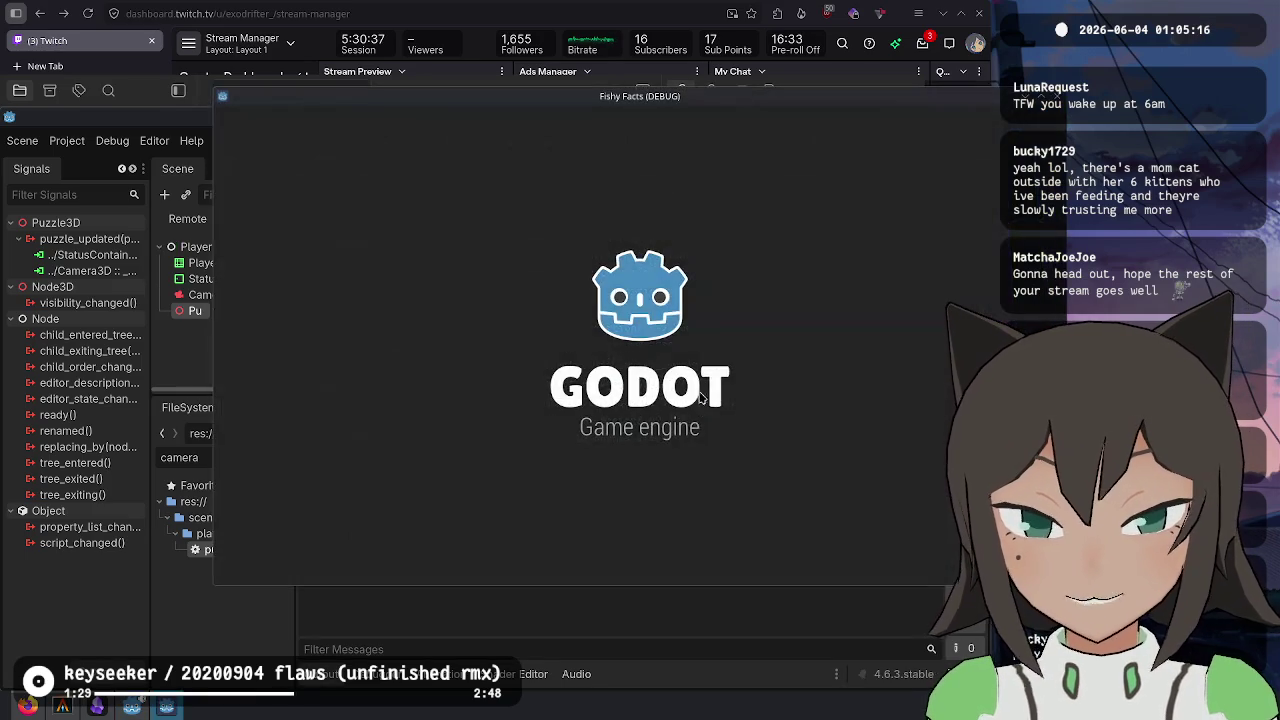
key("alt+Tab")
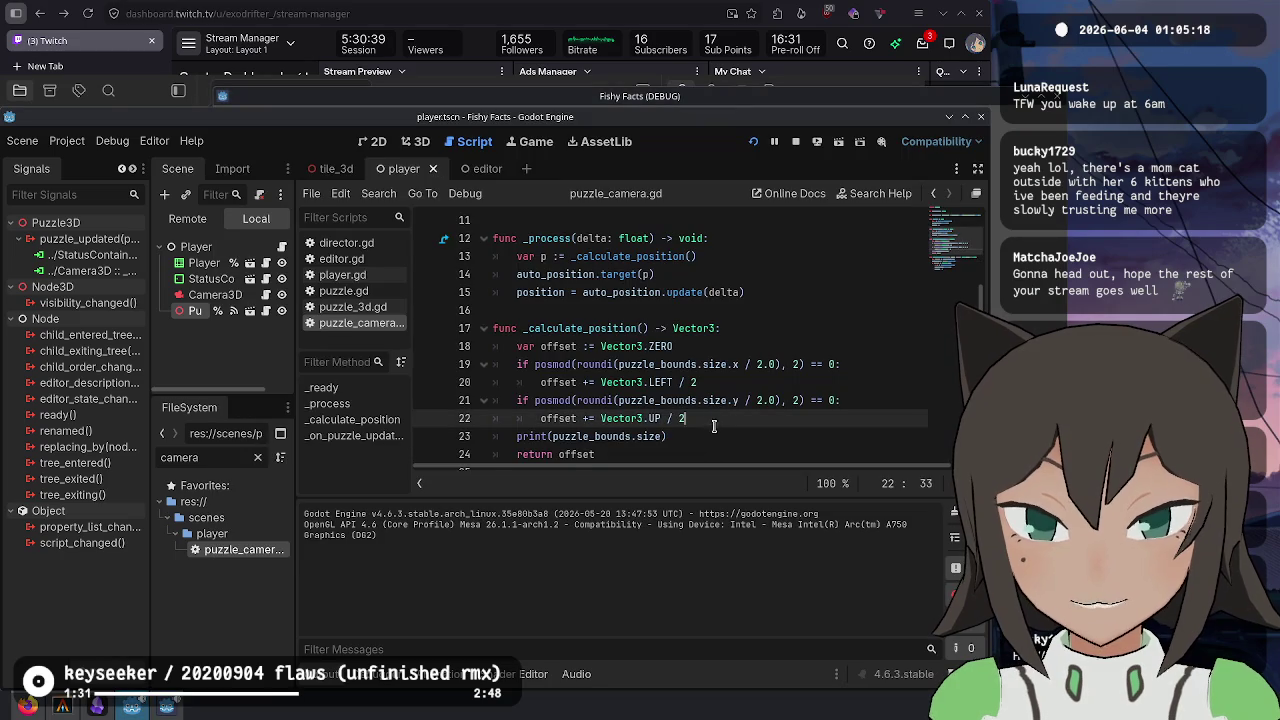
key("alt+Tab")
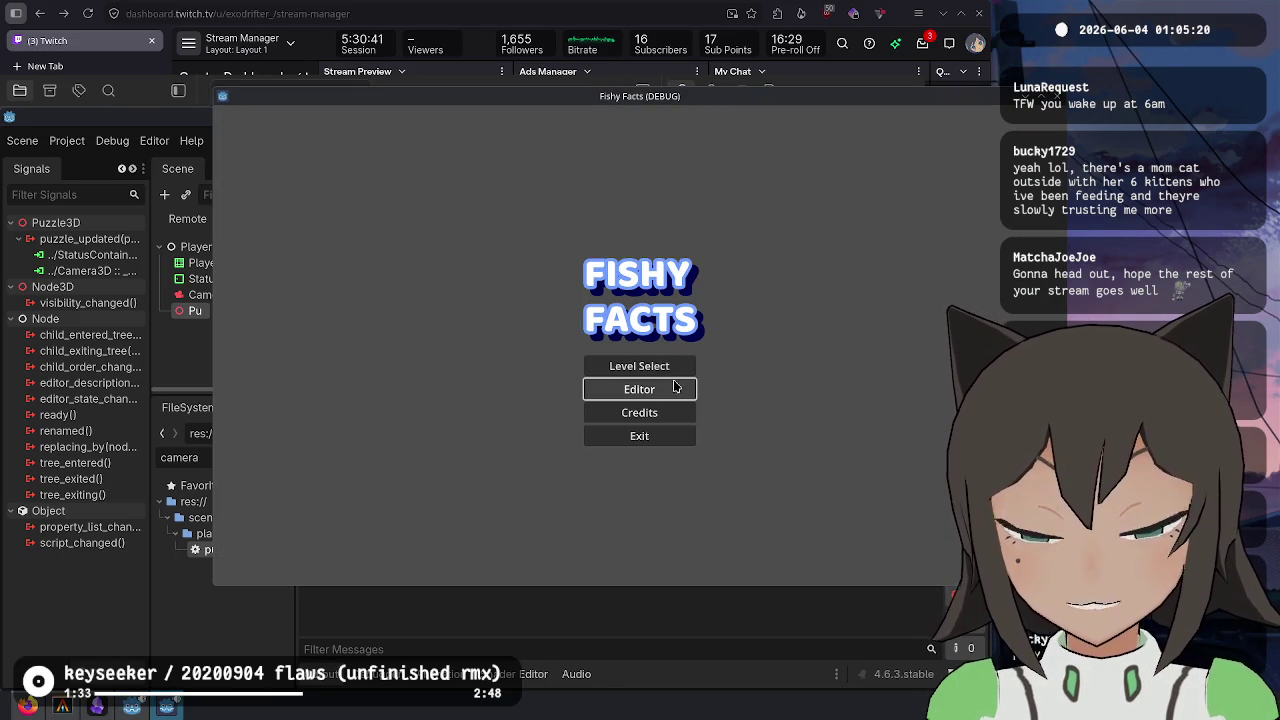
left_click(674, 366)
left_click(674, 228)
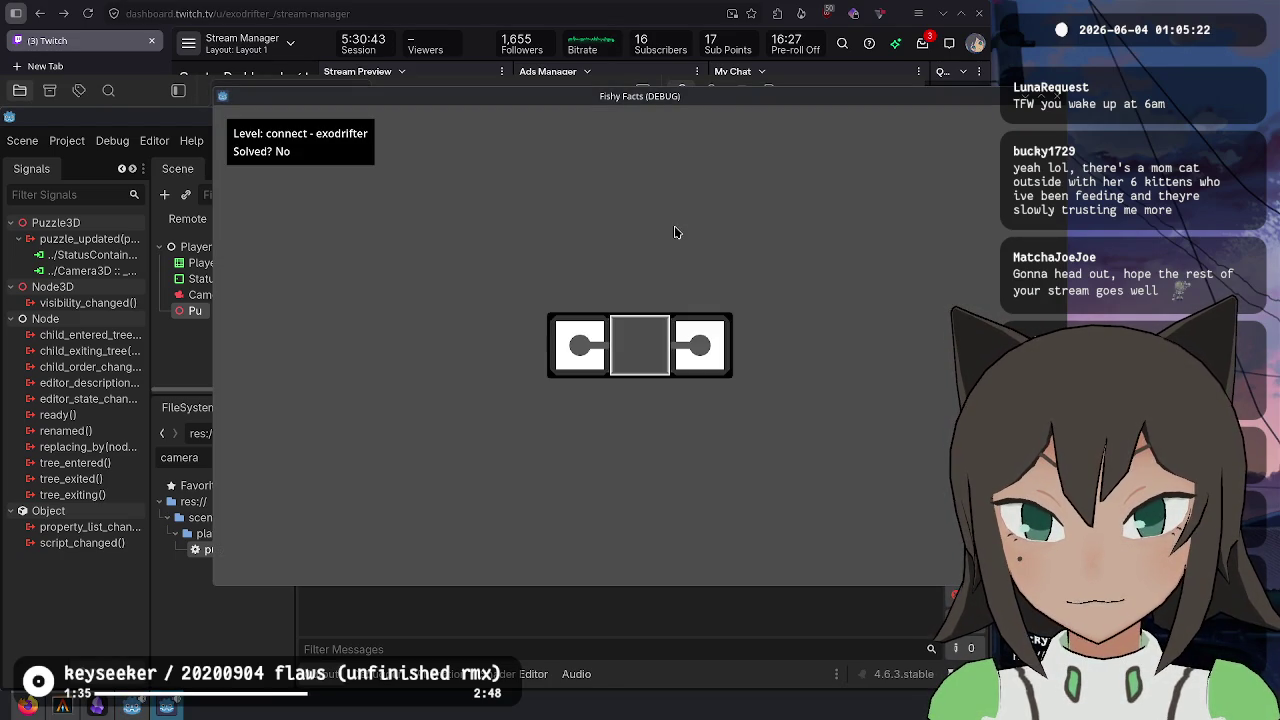
key("Escape")
left_click(661, 289)
key("Escape")
left_click(661, 342)
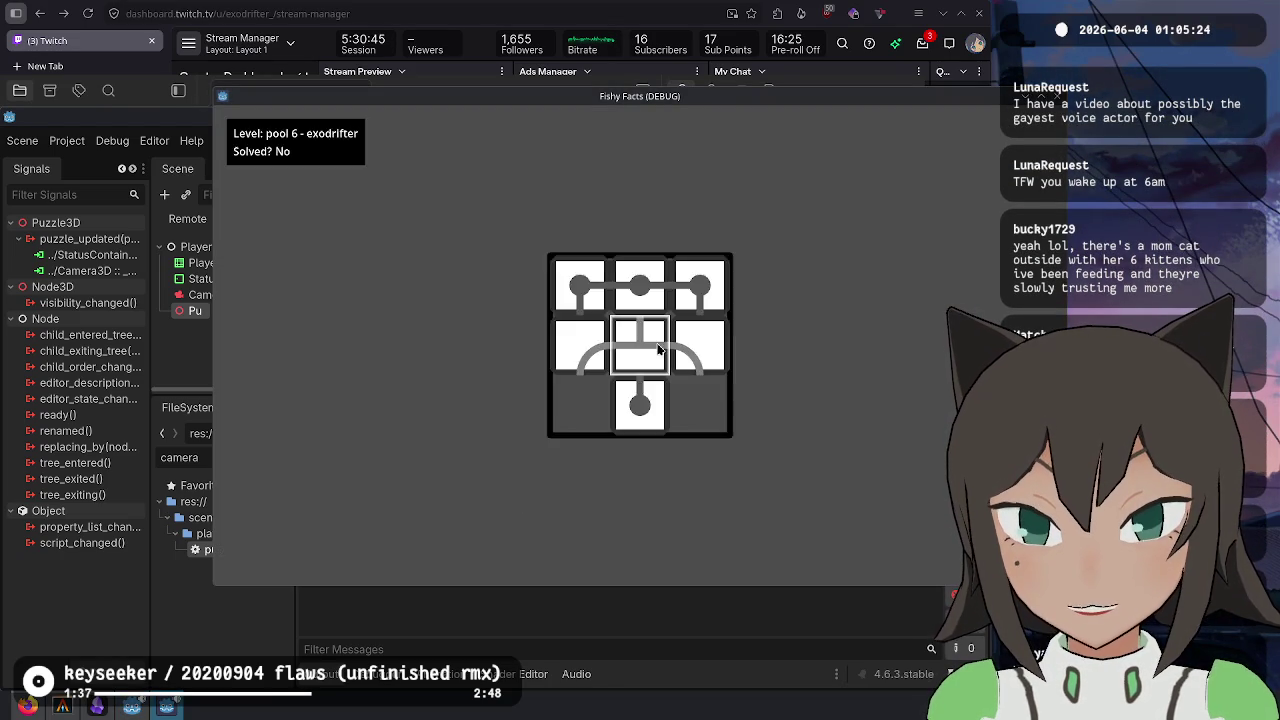
key("Escape")
left_click(661, 366)
key("Escape")
left_click(660, 436)
key("Escape")
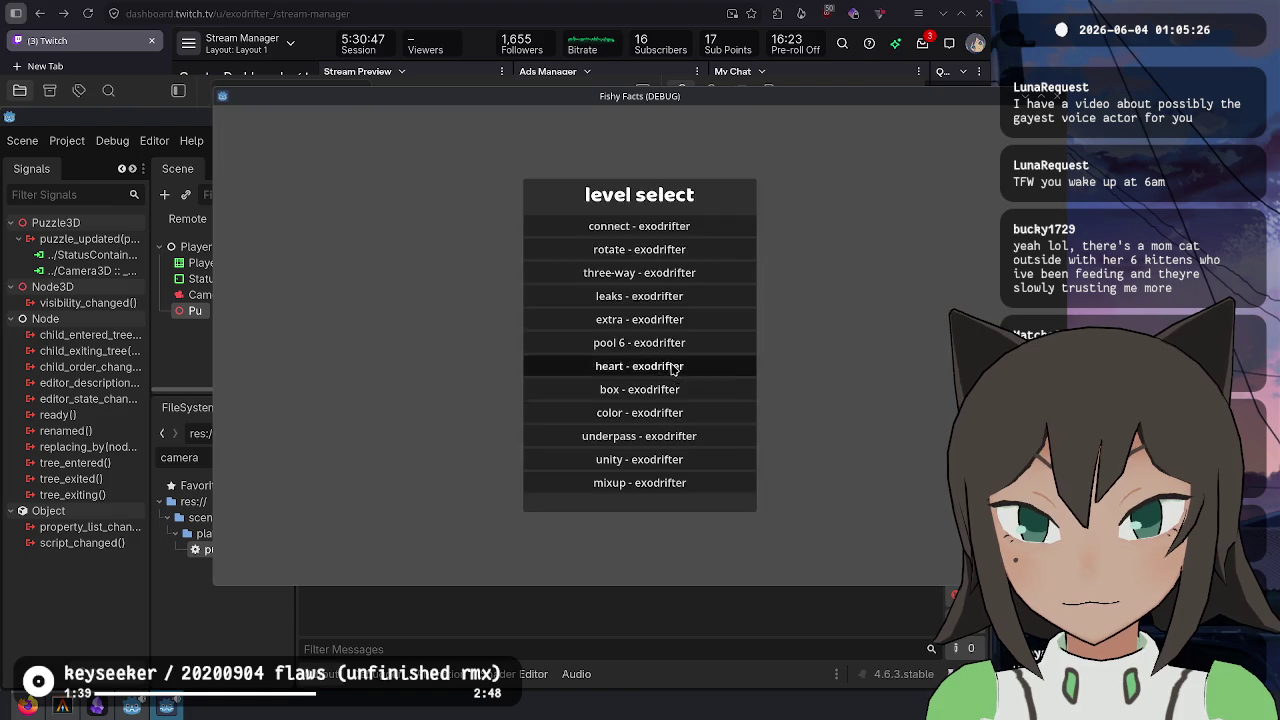
- Check the extra, leaks, three-way, rotate, connect, underpass and unity levels for centering
left_click(680, 319)
key("Escape")
left_click(680, 319)
key("Escape")
left_click(680, 297)
key("Escape")
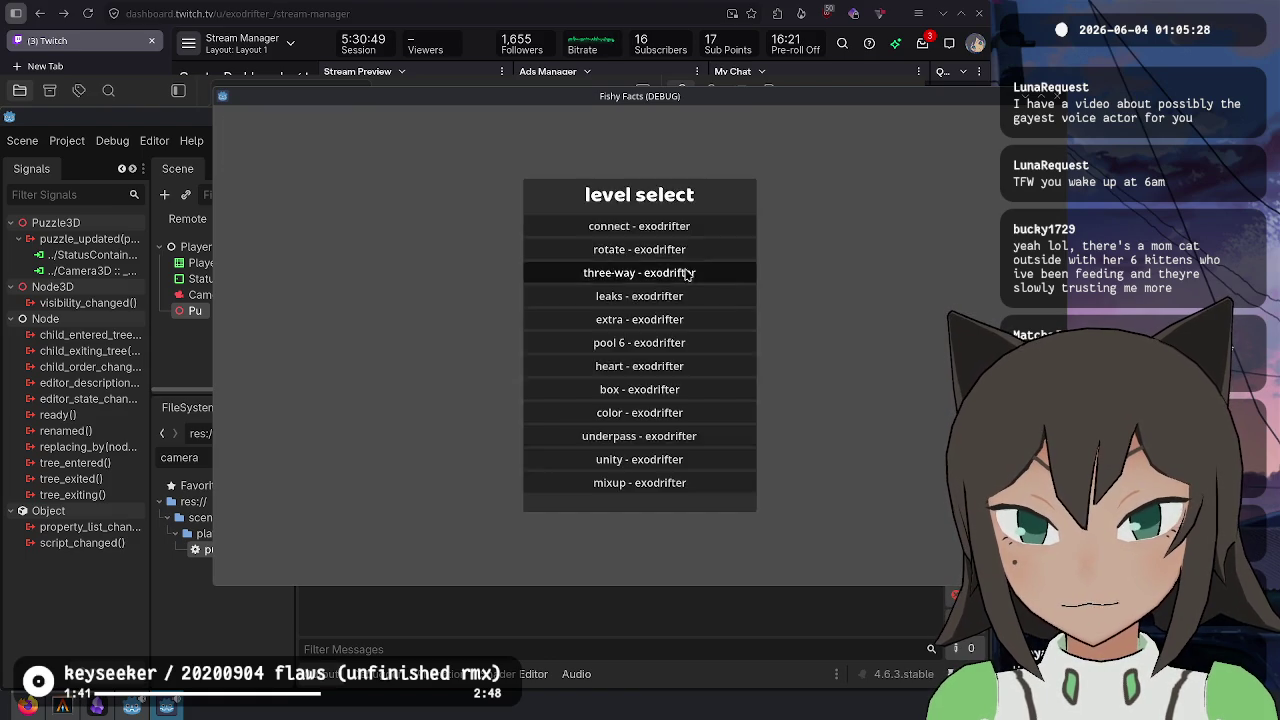
left_click(674, 274)
key("Escape")
left_click(690, 256)
key("Escape")
left_click(694, 228)
key("Escape")
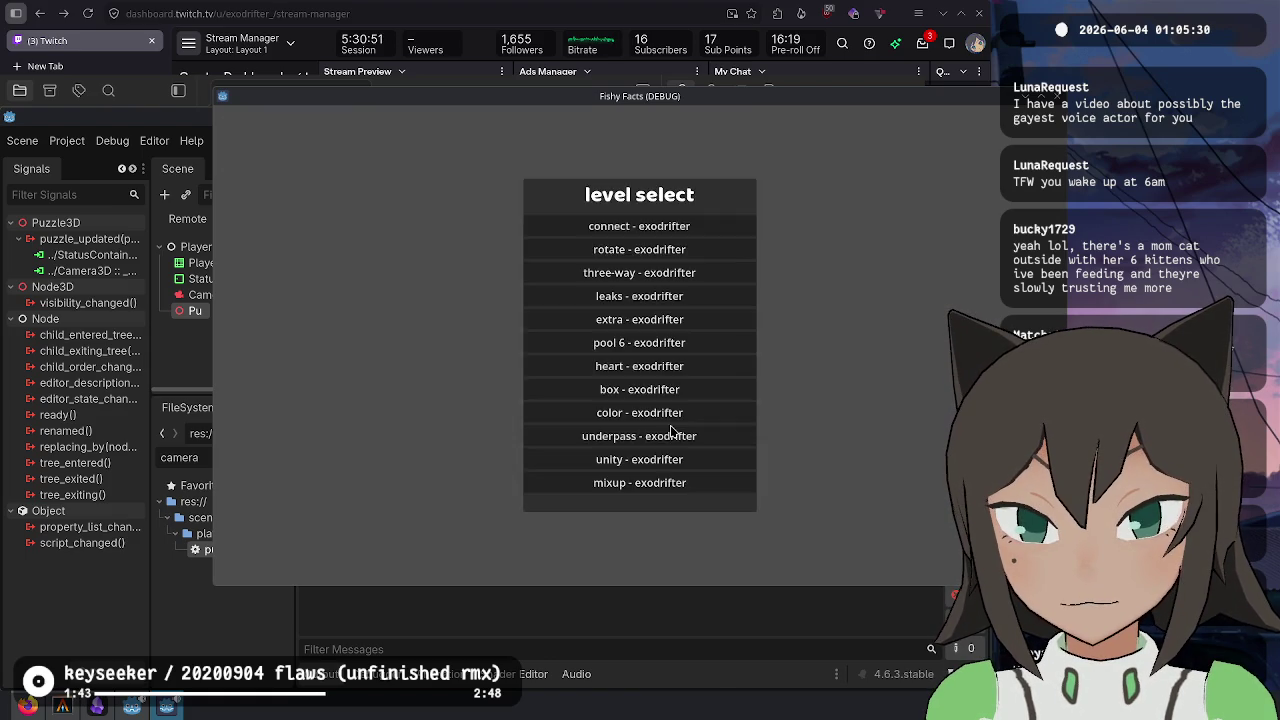
left_click(671, 434)
key("Escape")
left_click(673, 436)
key("Escape")
left_click(676, 459)
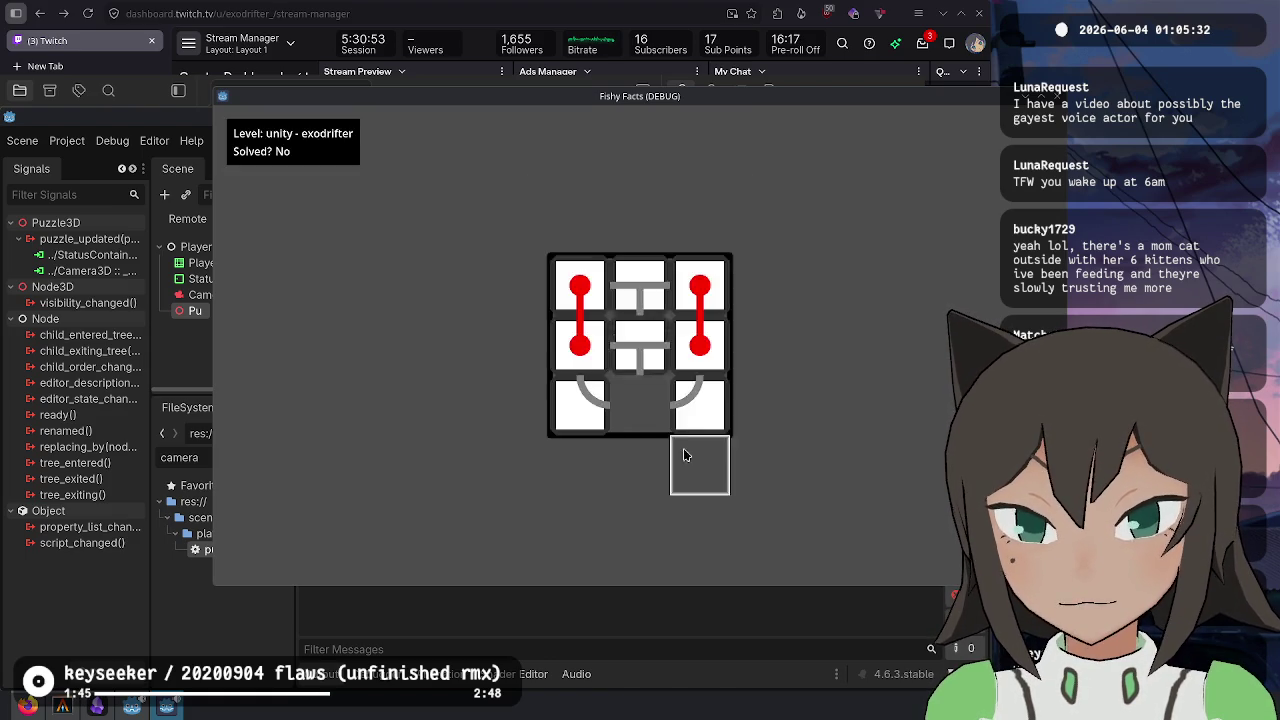
key("Escape")
- Recheck the extra, leaks, three-way and rotate levels, rotating one three-way tile, ending on three-way
left_click(679, 320)
key("Escape")
left_click(680, 296)
key("Escape")
left_click(676, 273)
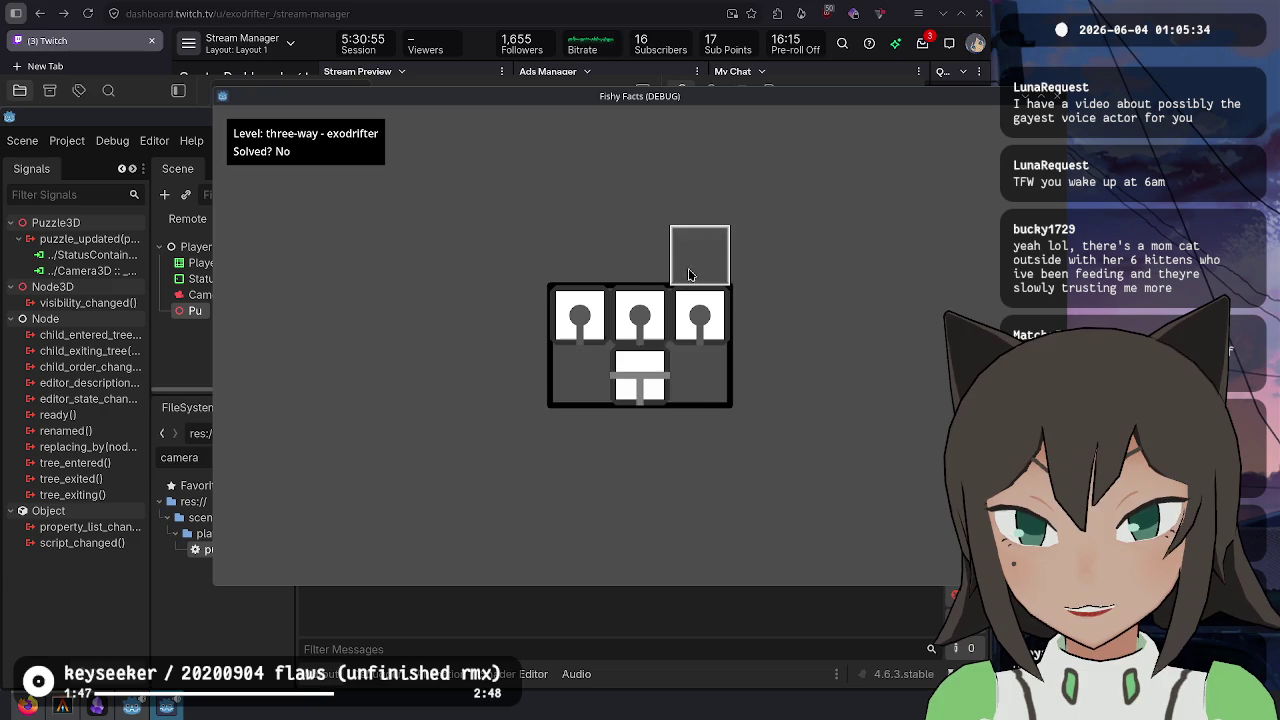
left_click(620, 403)
key("Escape")
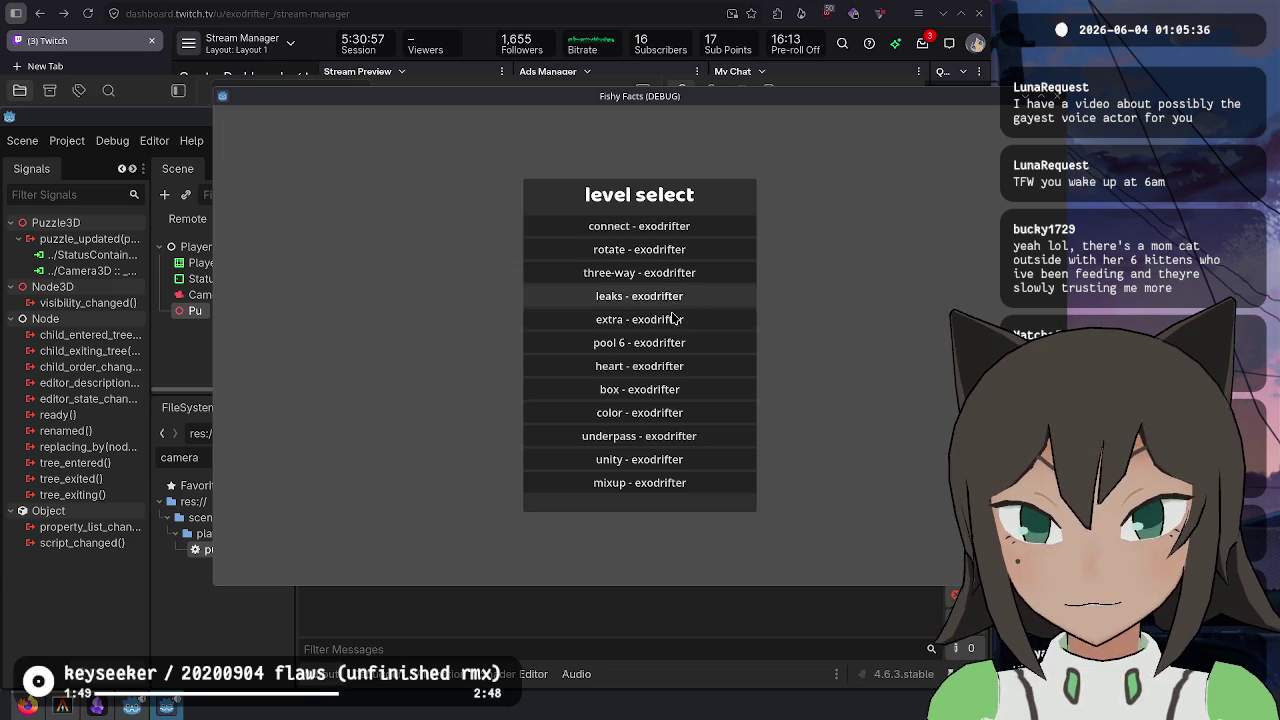
left_click(670, 315)
key("Escape")
left_click(677, 295)
key("Escape")
left_click(679, 276)
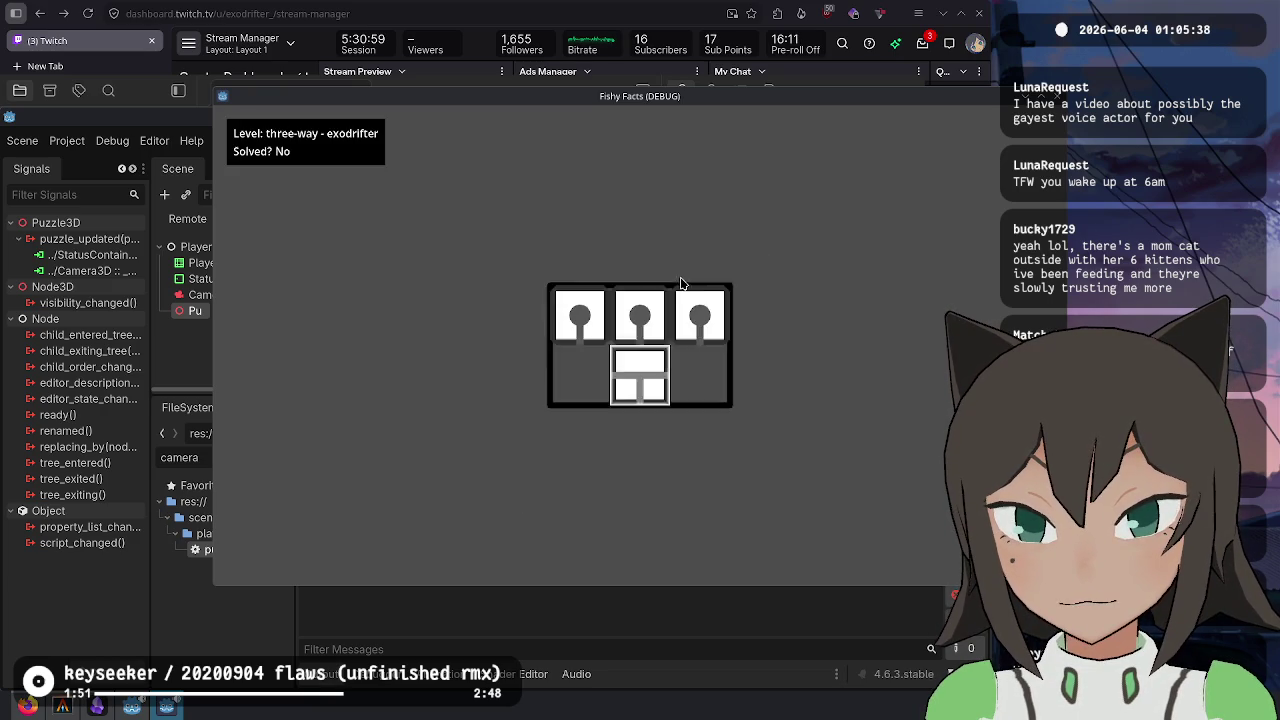
key("Escape")
left_click(687, 250)
key("Escape")
left_click(686, 273)
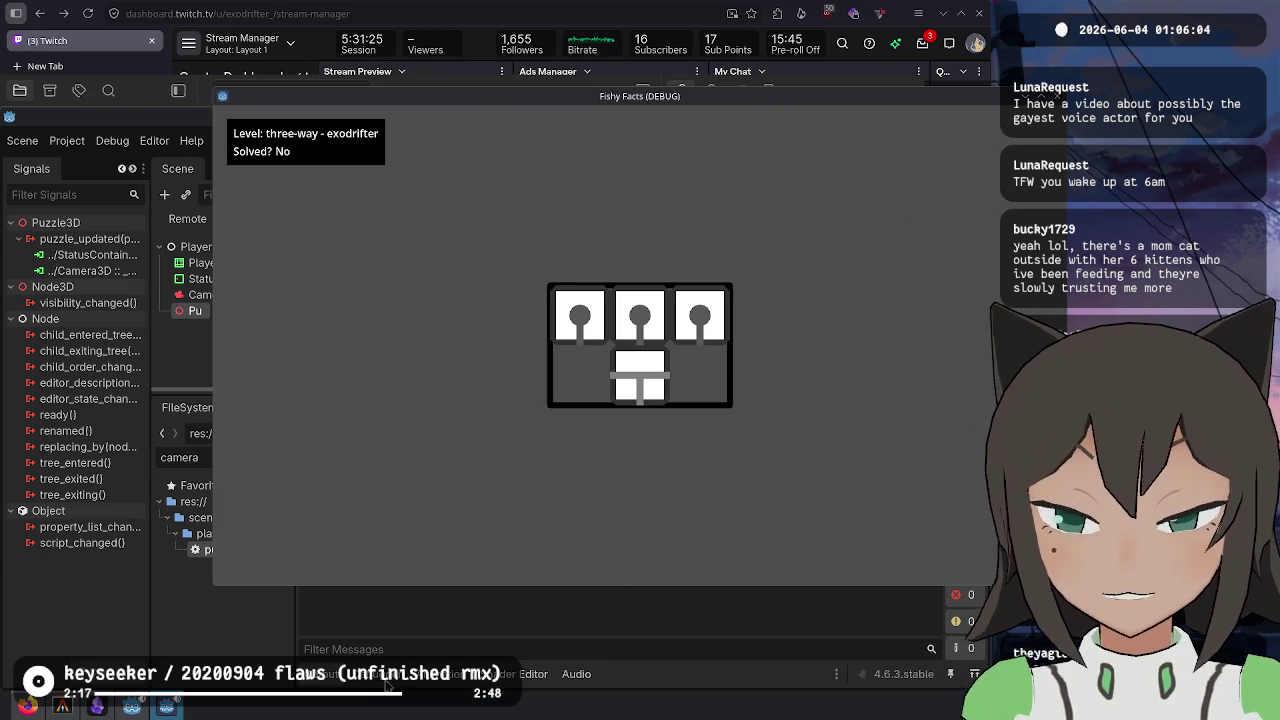
- Check git status and stage hunks with git add -p, skipping the level data change
left_click(64, 710)
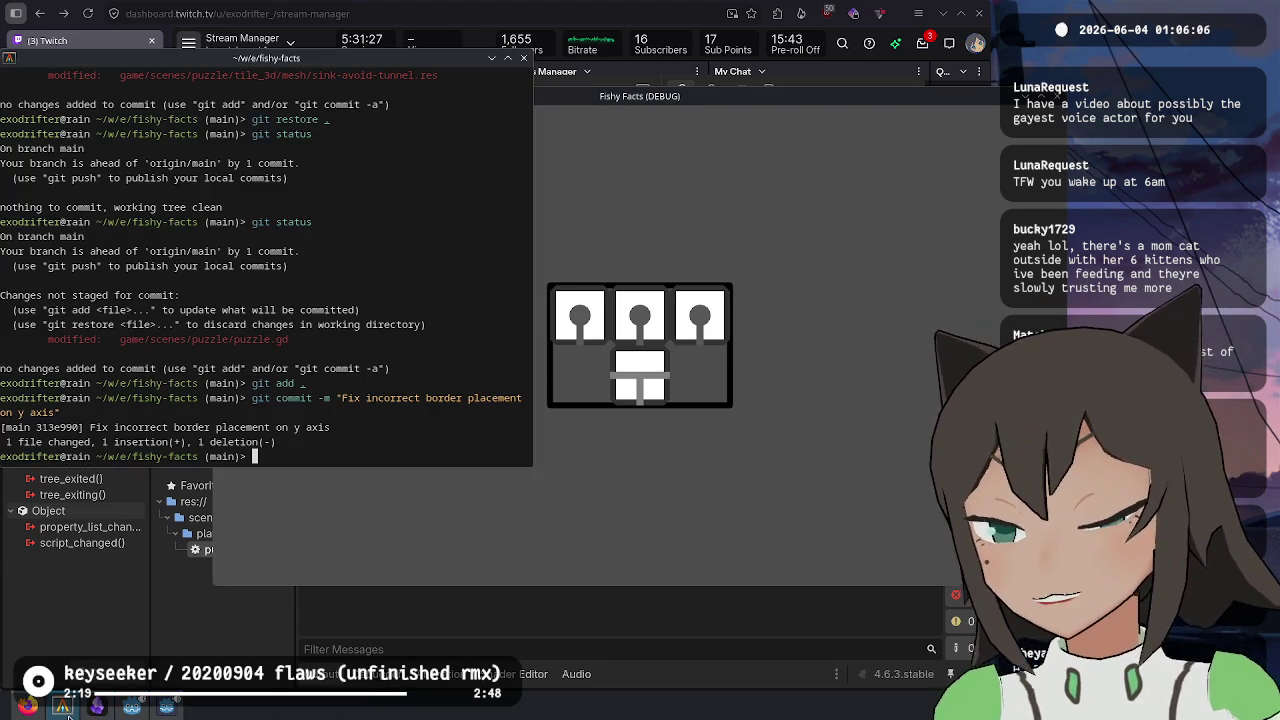
type("git status")
key("Return")
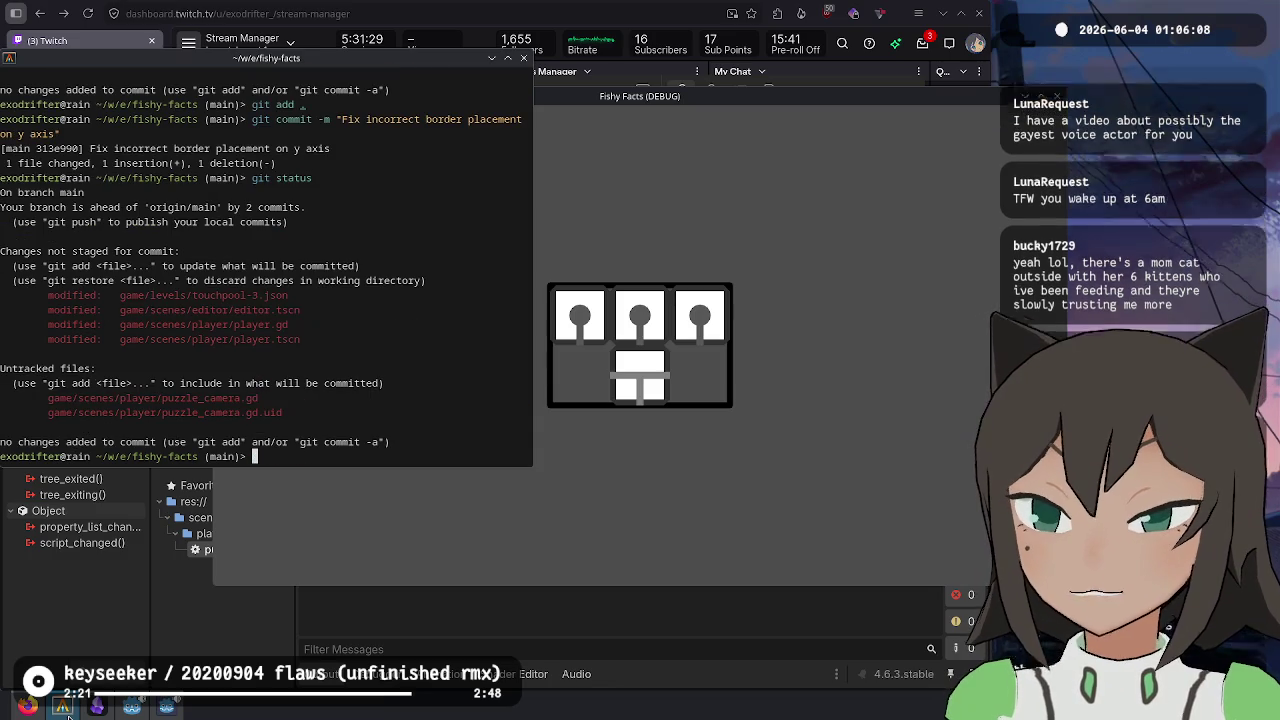
type("git add ")
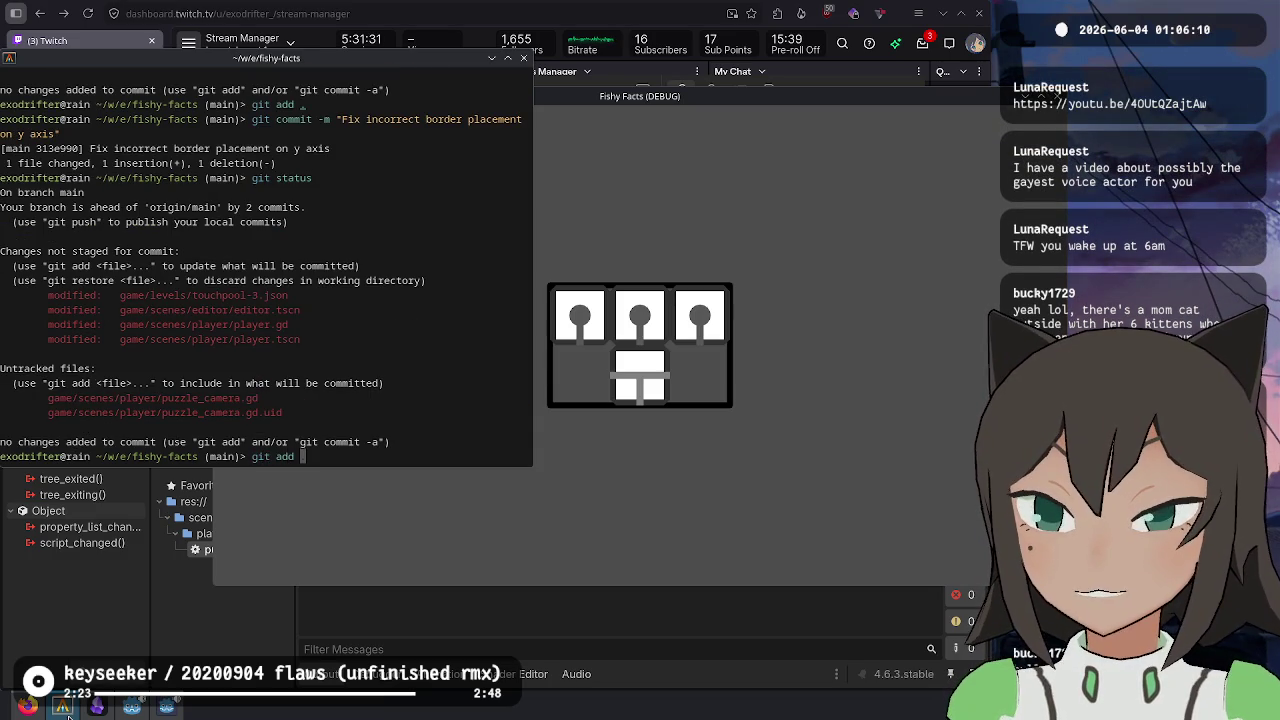
type("-p")
key("Return")
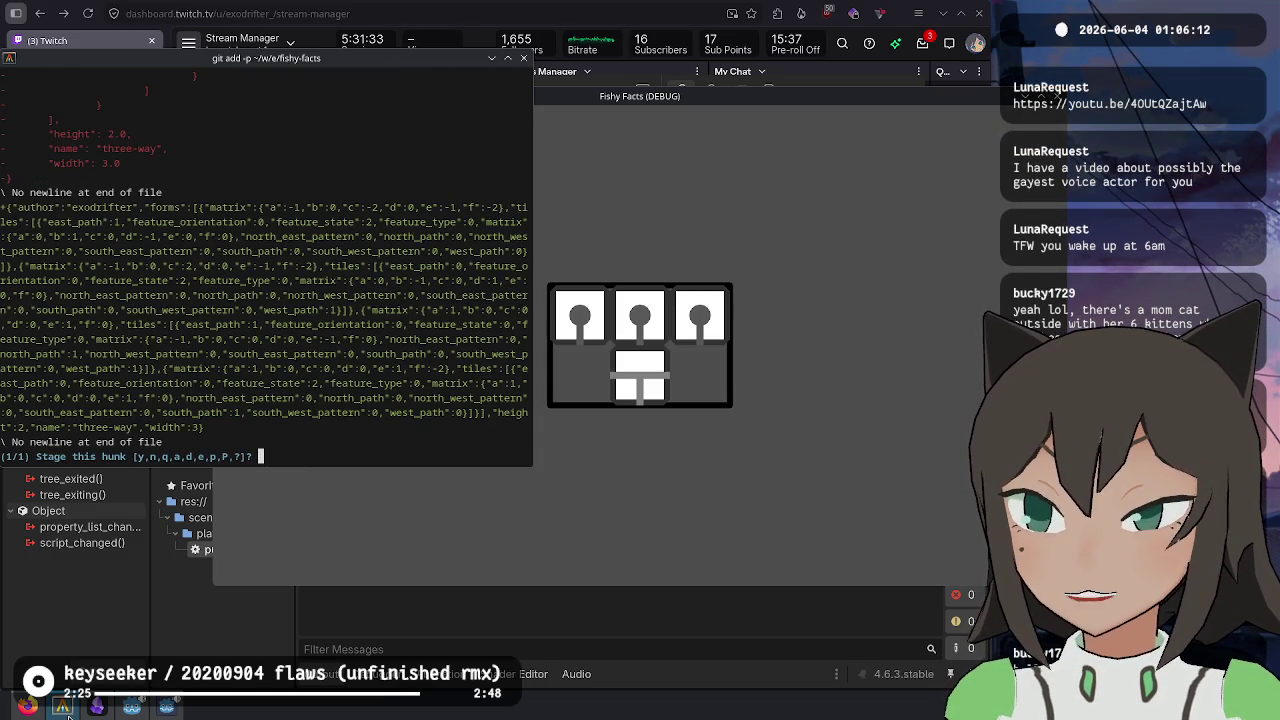
type("n")
key("Return")
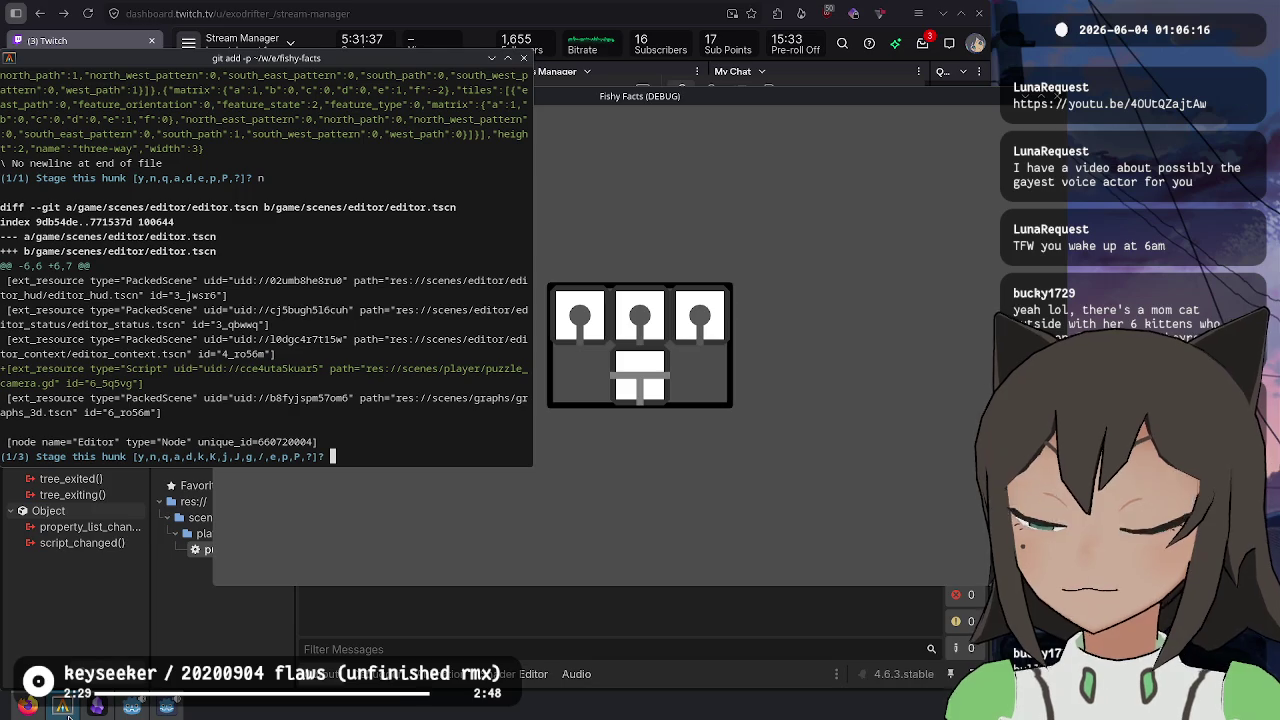
type("y")
key("Return")
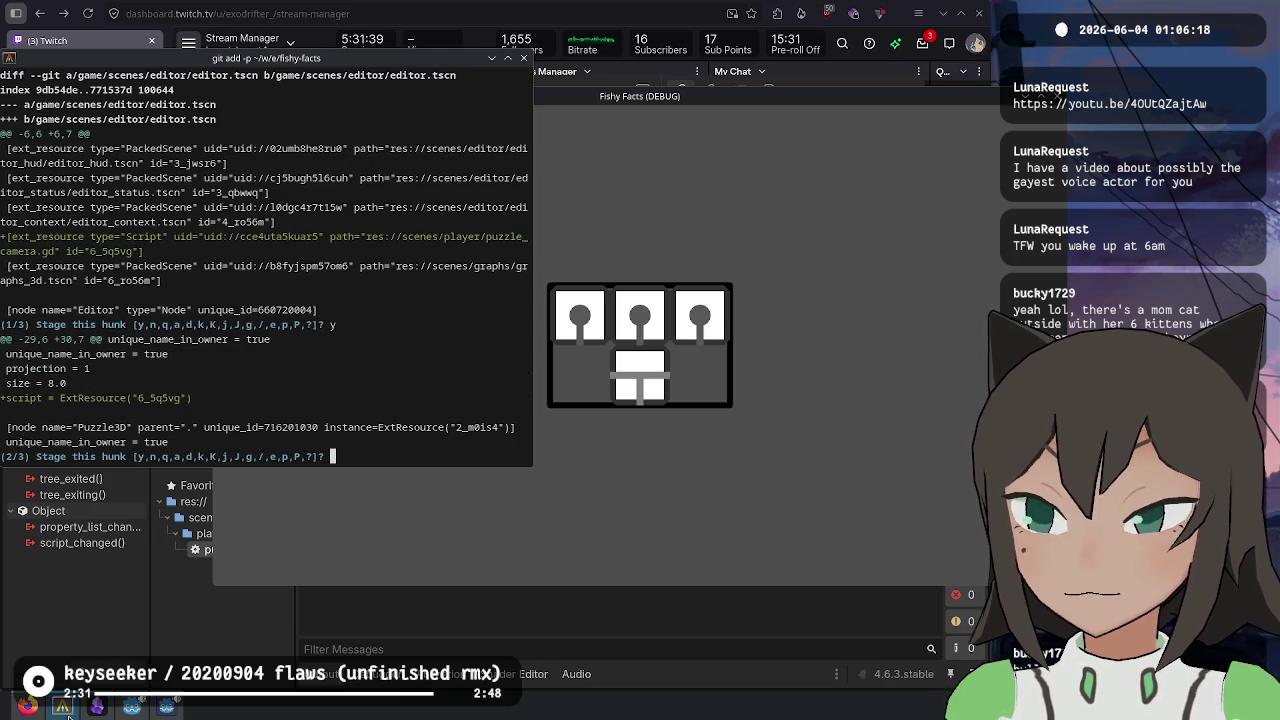
type("y")
key("Return")
key("Return")
type("q")
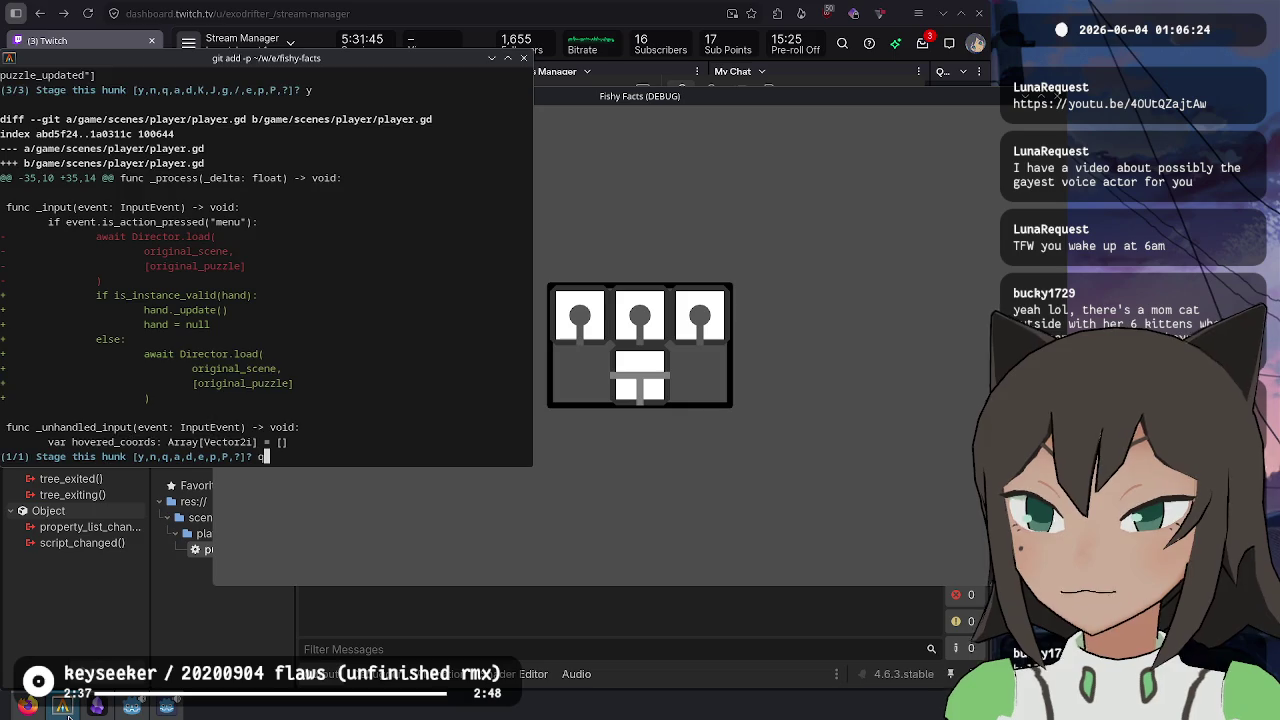
key("Return")
- Review what is staged, unstage everything and restart interactive staging
key("Return")
type("git restore --staged .")
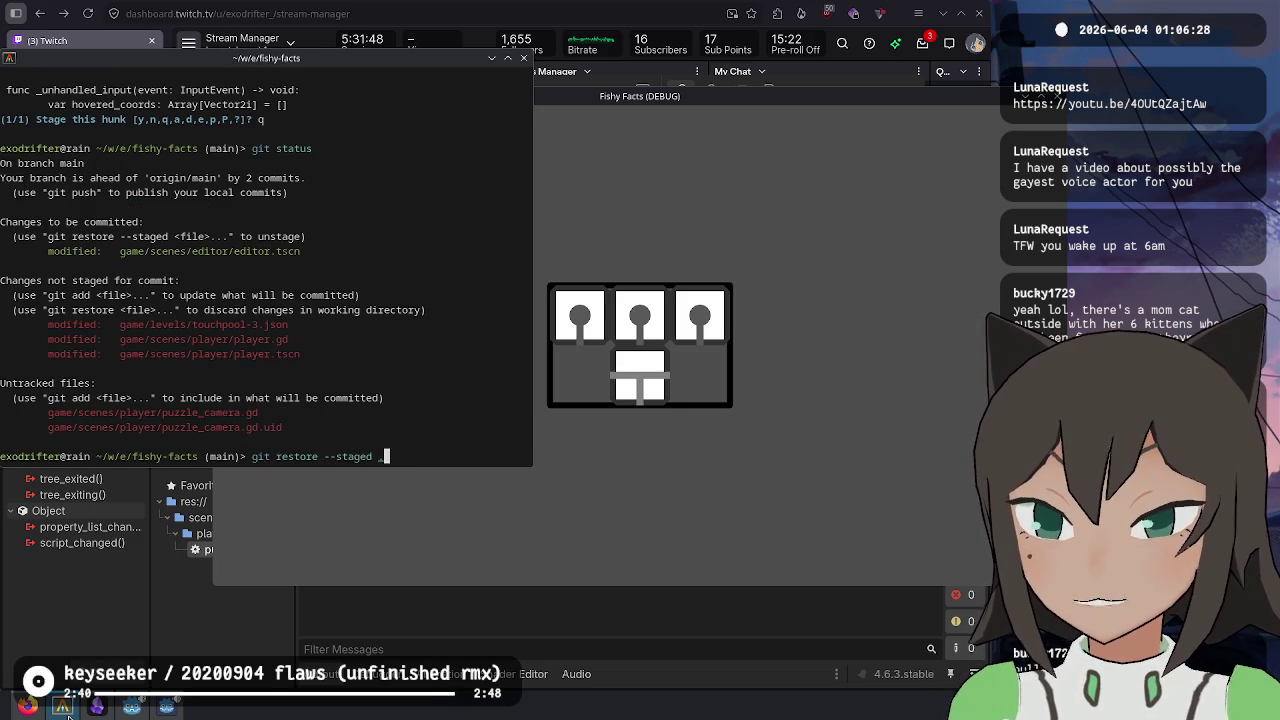
type("re --staged _")
key("Return")
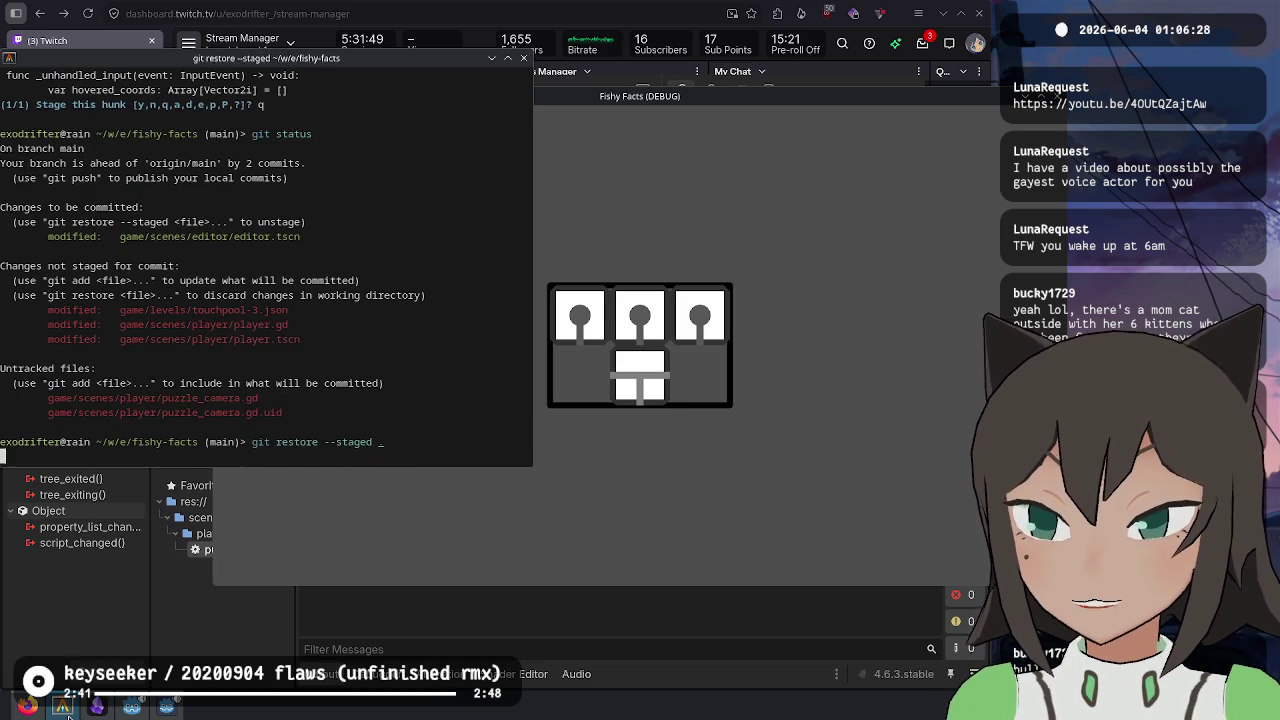
type("git add -p")
key("Return")
type("y")
- Stage only the player.gd hand-discard hunk and commit the hand discard fix
key("Return")
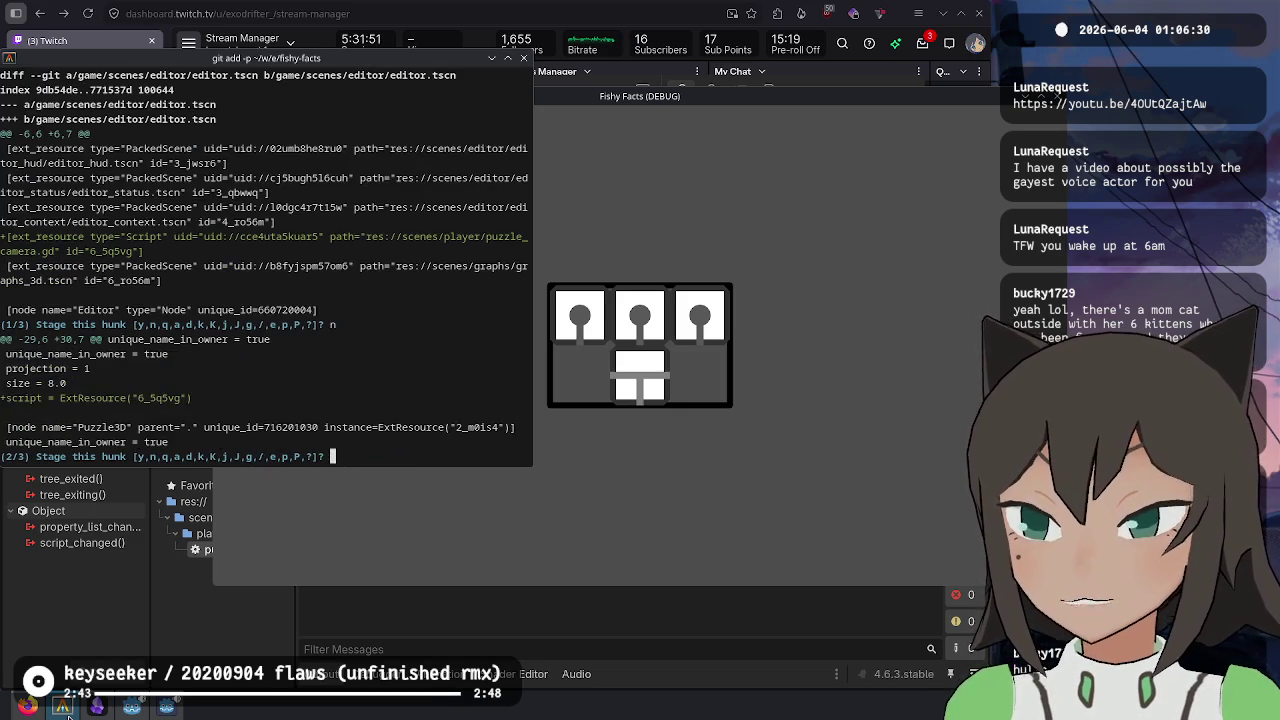
type("n")
key("Return")
type("n")
key("Return")
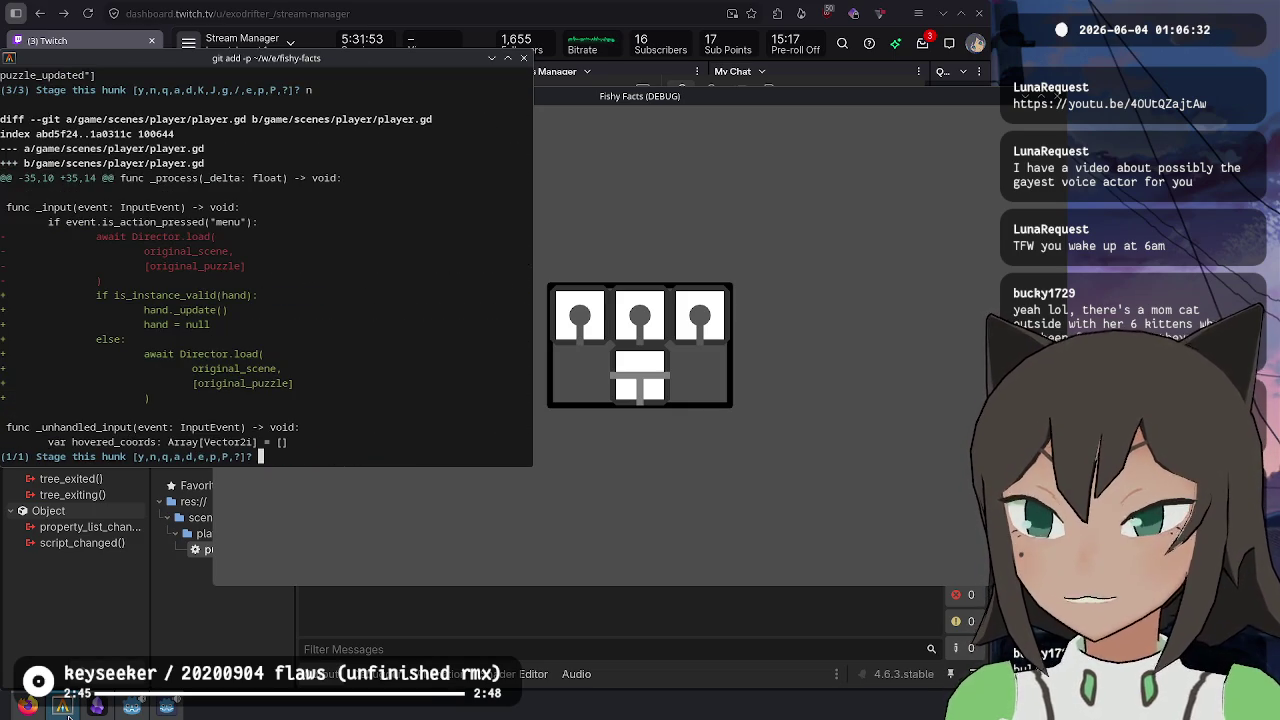
type("y")
key("Return")
type("q")
key("Return")
type("git com")
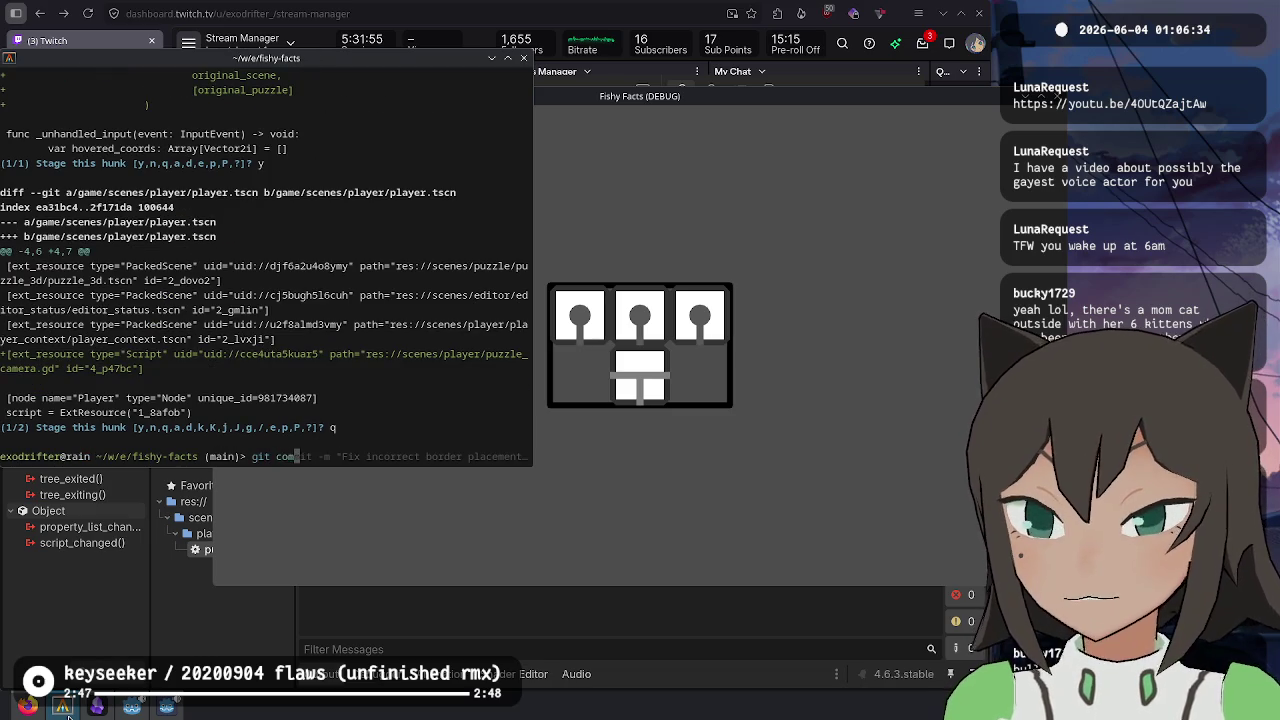
type("mit -m \"")
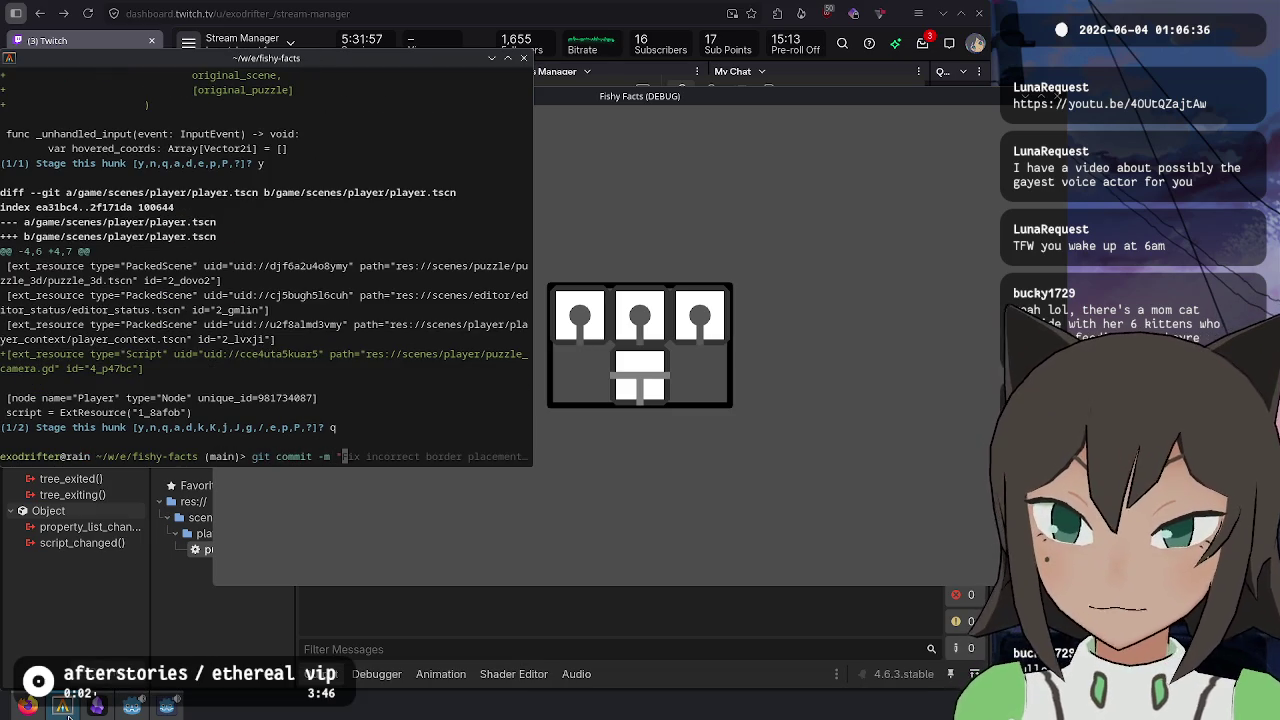
type("Discard hand")
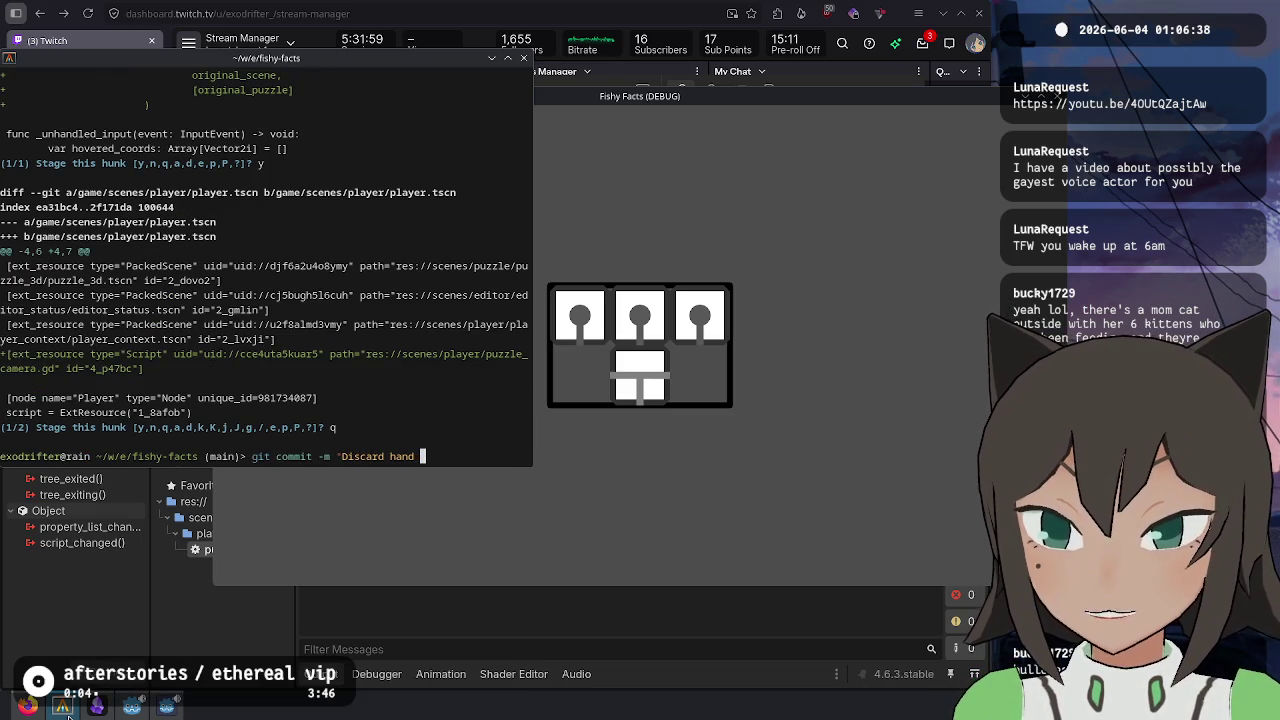
type("ng in player\"")
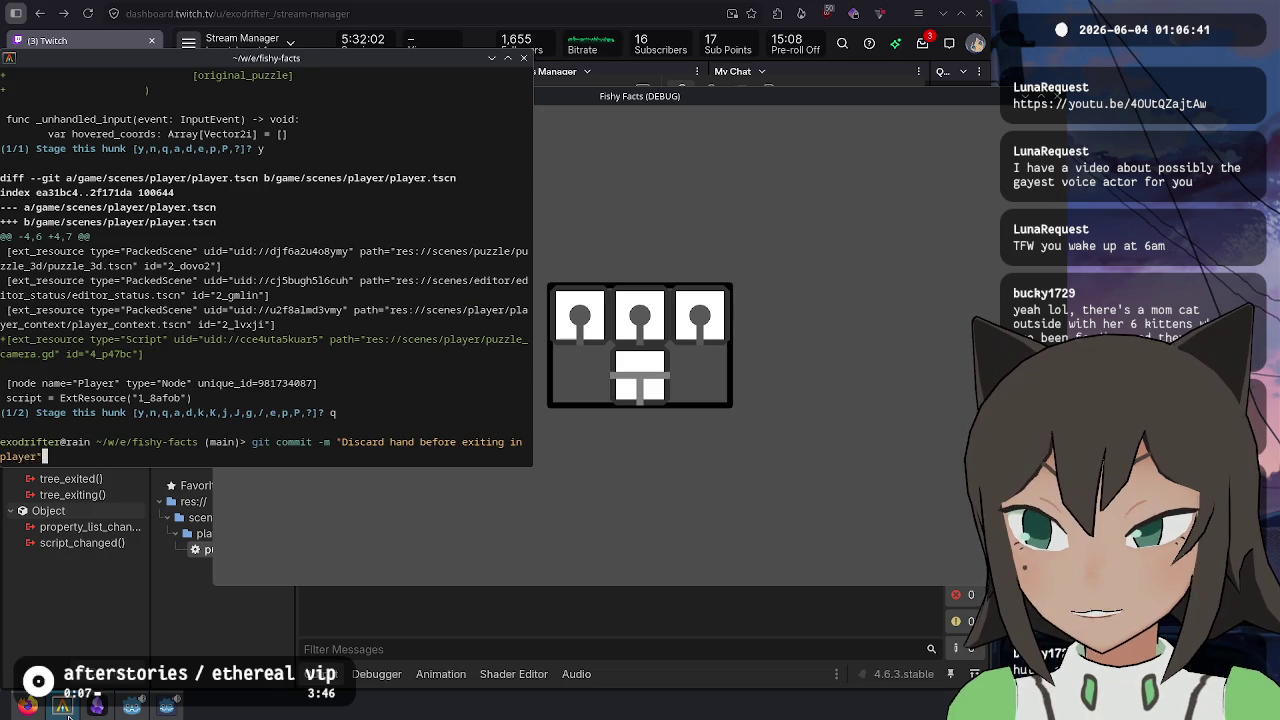
key("Return")
- Stage the camera script hunks in the editor and player scenes, leaving touchpool-3 unstaged
type("git")
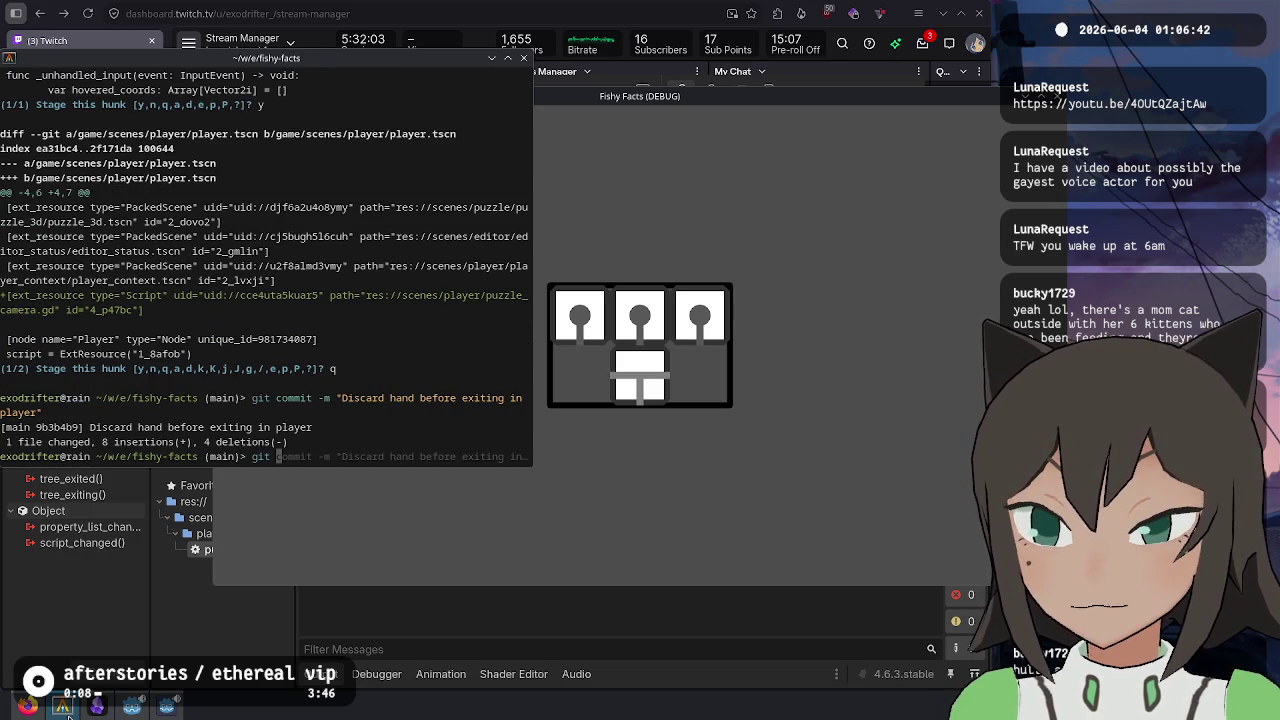
type("add -p")
key("Return")
type("n")
key("Return")
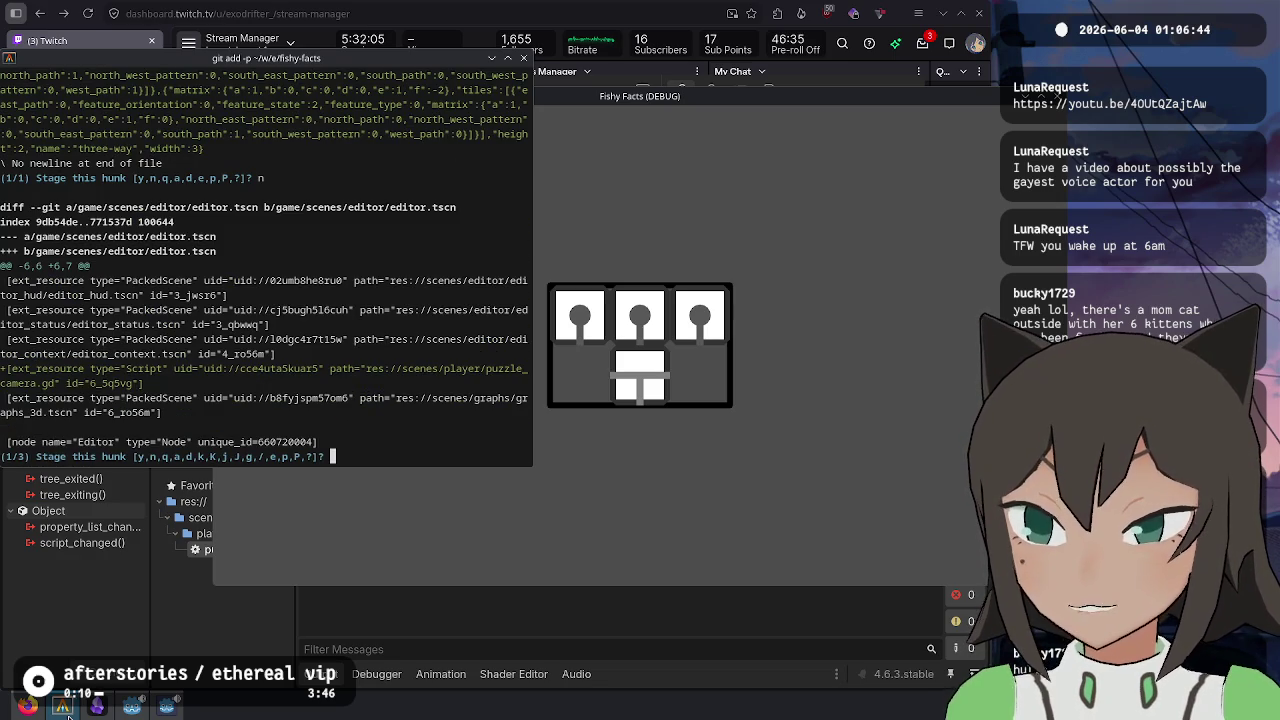
type("y")
key("Return")
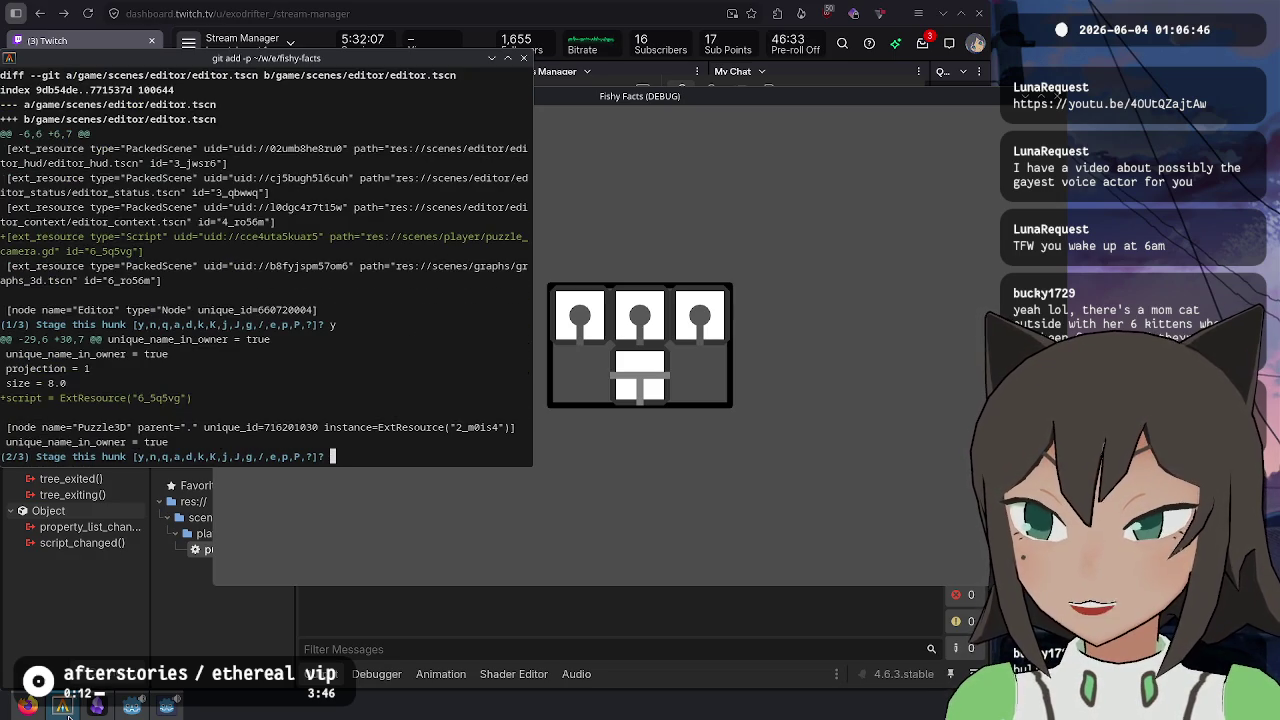
type("y")
key("Return")
type("y")
key("Return")
type("y")
key("Return")
type("y")
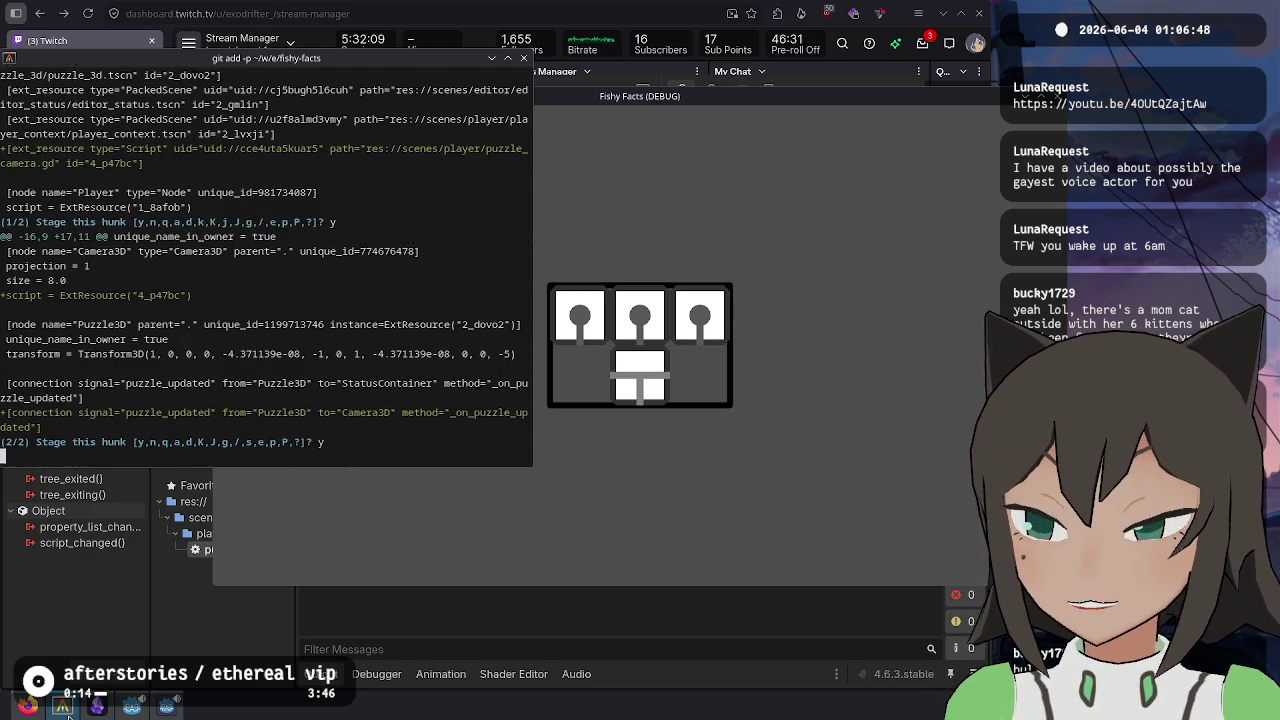
key("Return")
key("Return")
- Add puzzle_camera.gd, commit 'Center camera for puzzles with even bounds', and check status
type("git add game/sce")
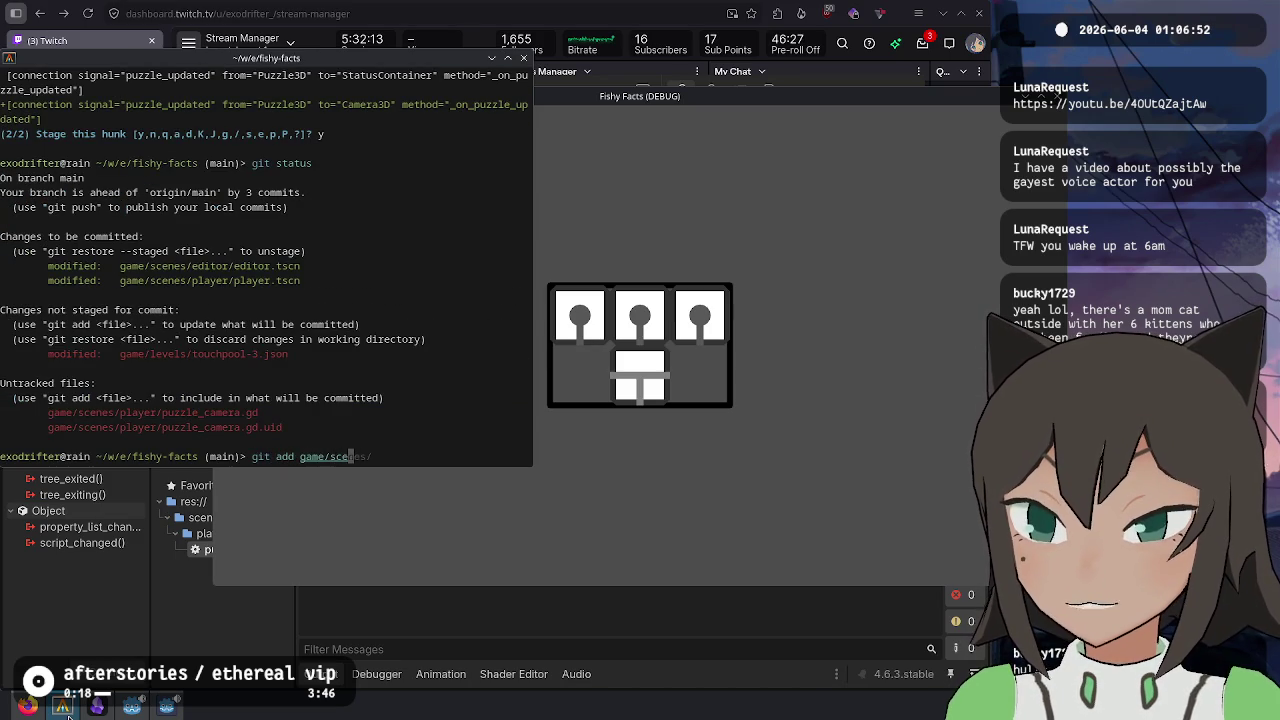
type("nes/")
key("Return")
type("git commmit")
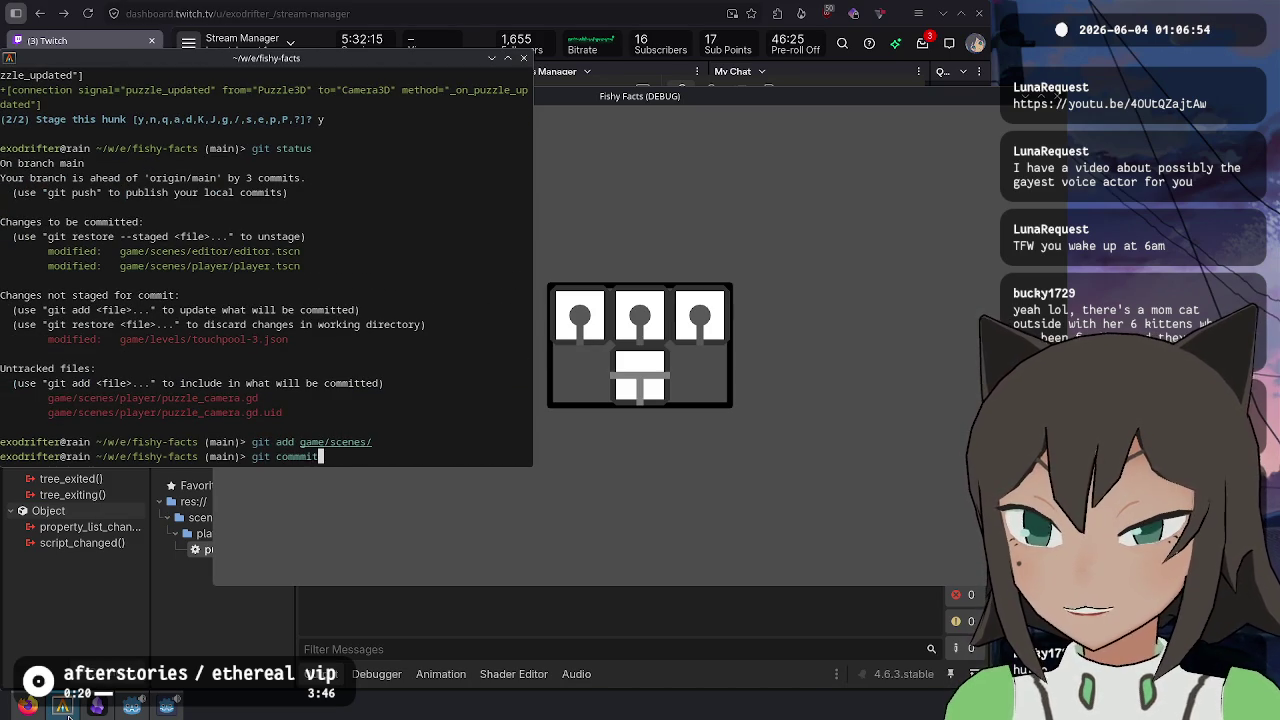
type("it -m \"Center camera for puzzles wi")
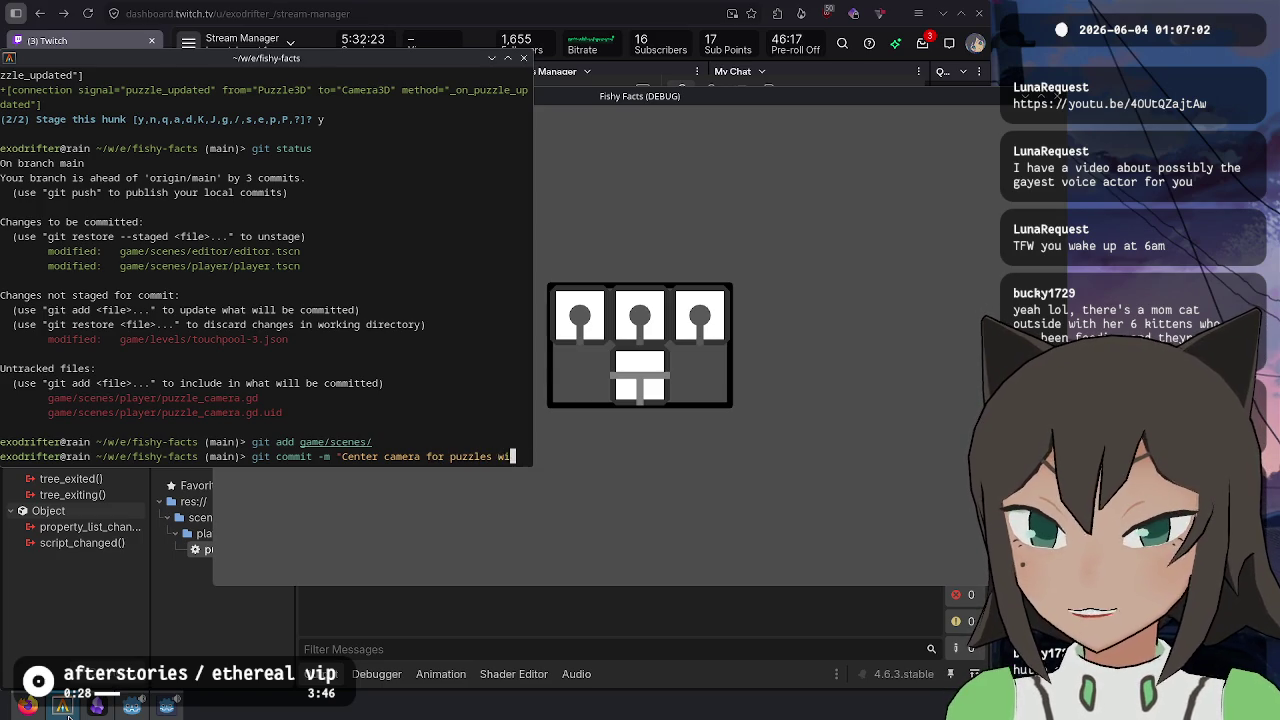
type("th even bounds")
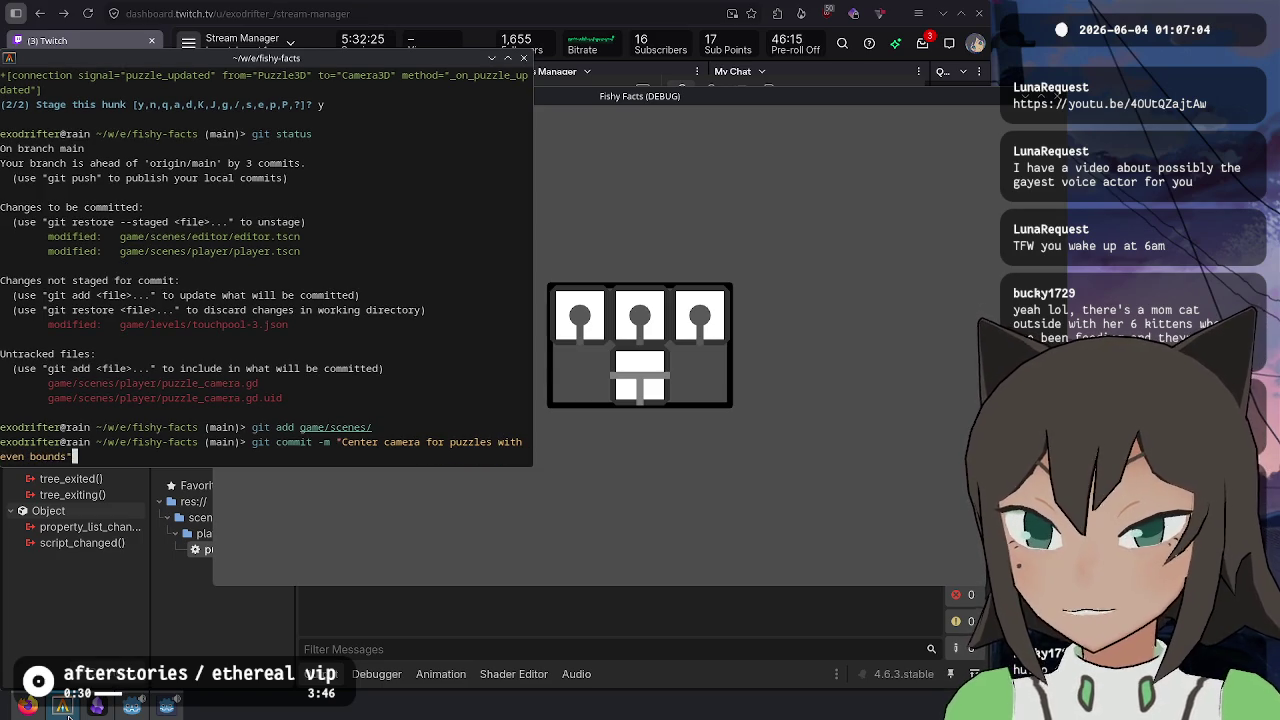
key("Return")
type("git status")
key("Return")
- Leave the terminal and bring the Godot editor to the front
type("git")
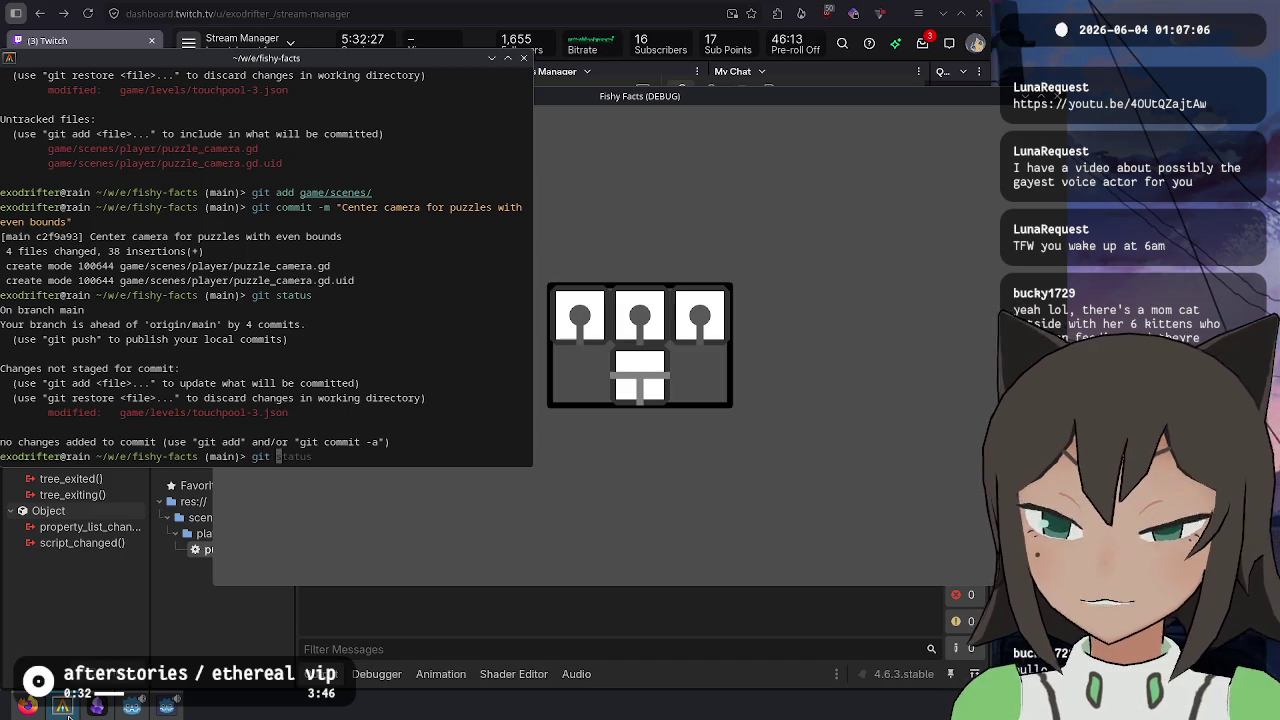
left_click(62, 706)
left_click(27, 706)
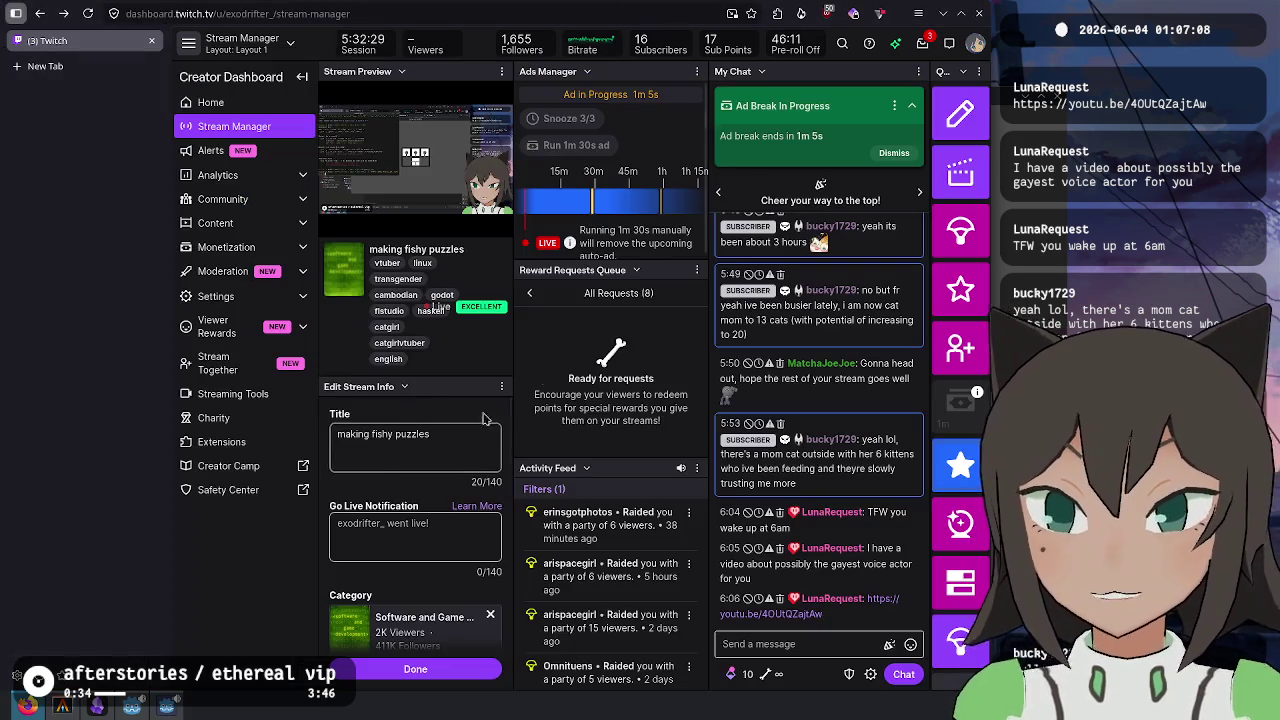
left_click(132, 706)
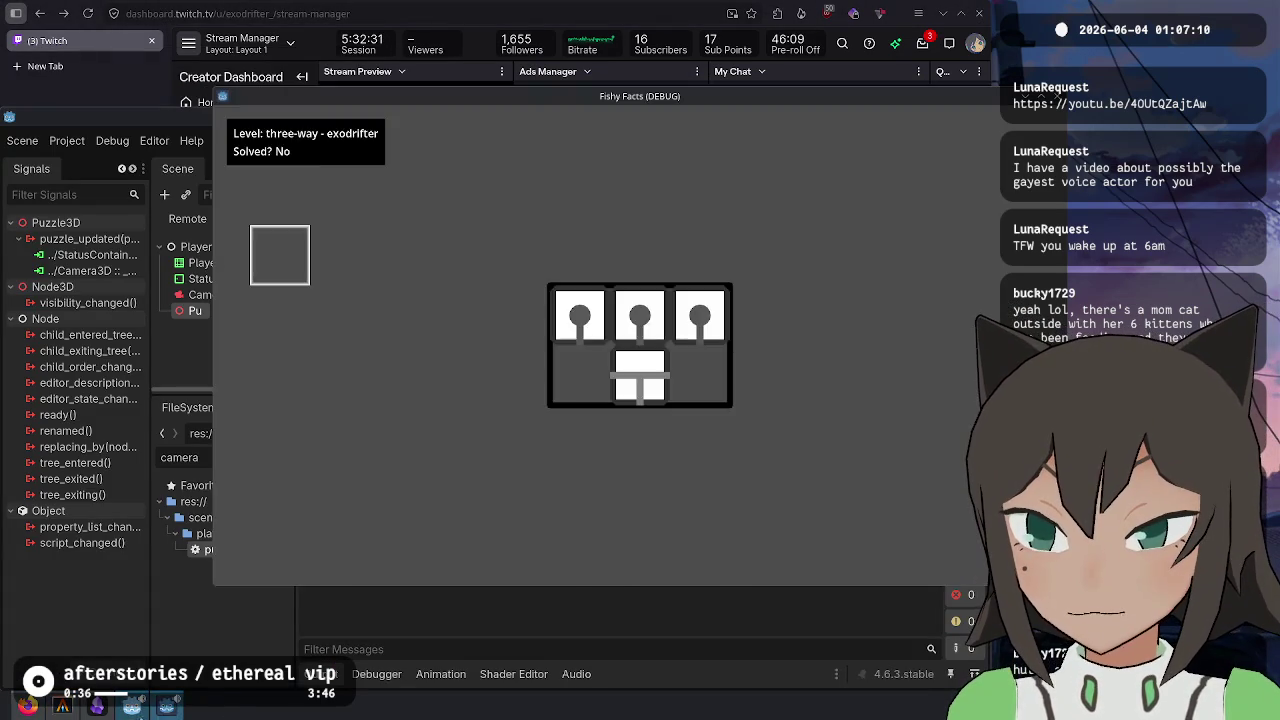
- Filter files by 'tou', open touchpool-3.json and touchpool-4.json, then show the stream dashboard
key("ctrl+a")
type("tou")
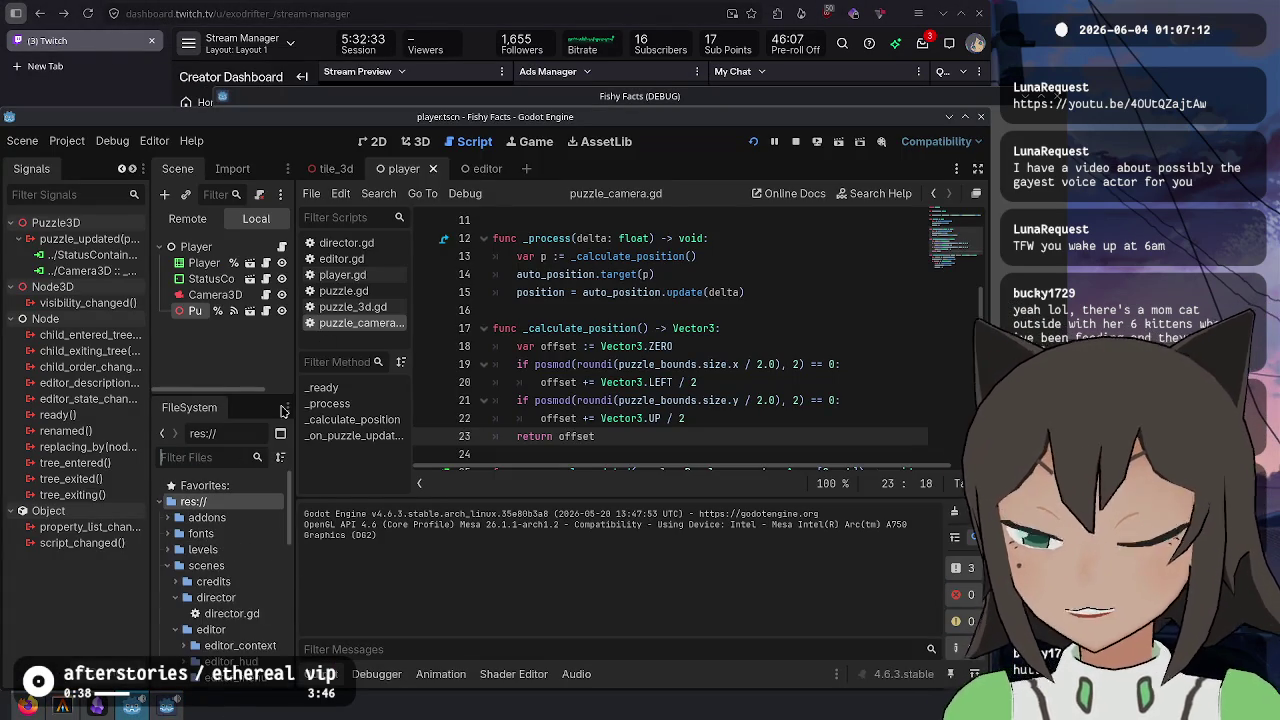
double_click(238, 565)
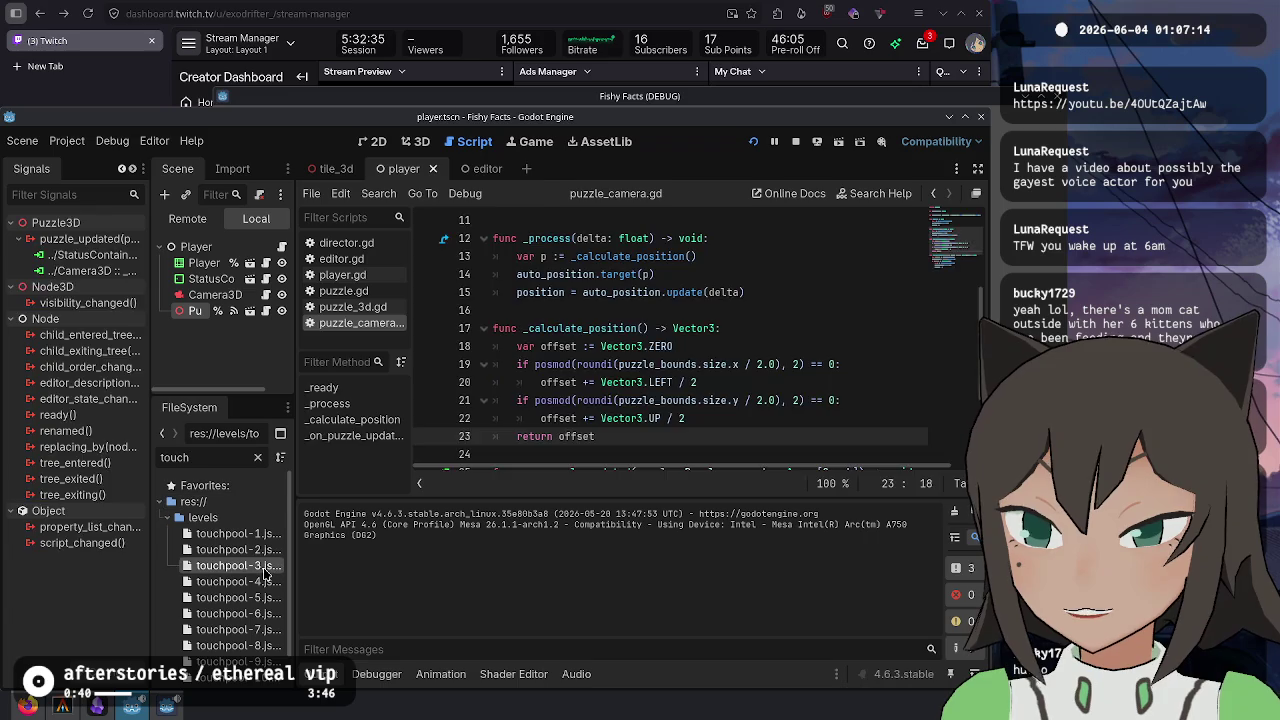
key("Home")
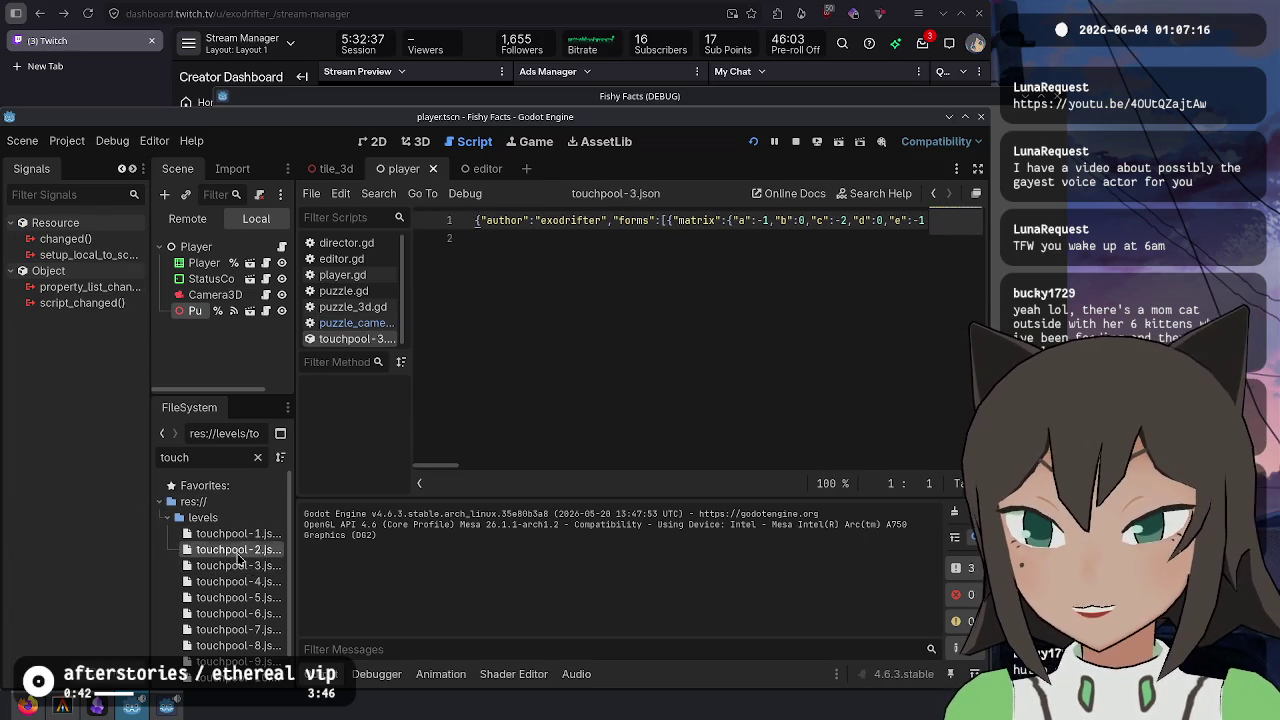
double_click(240, 582)
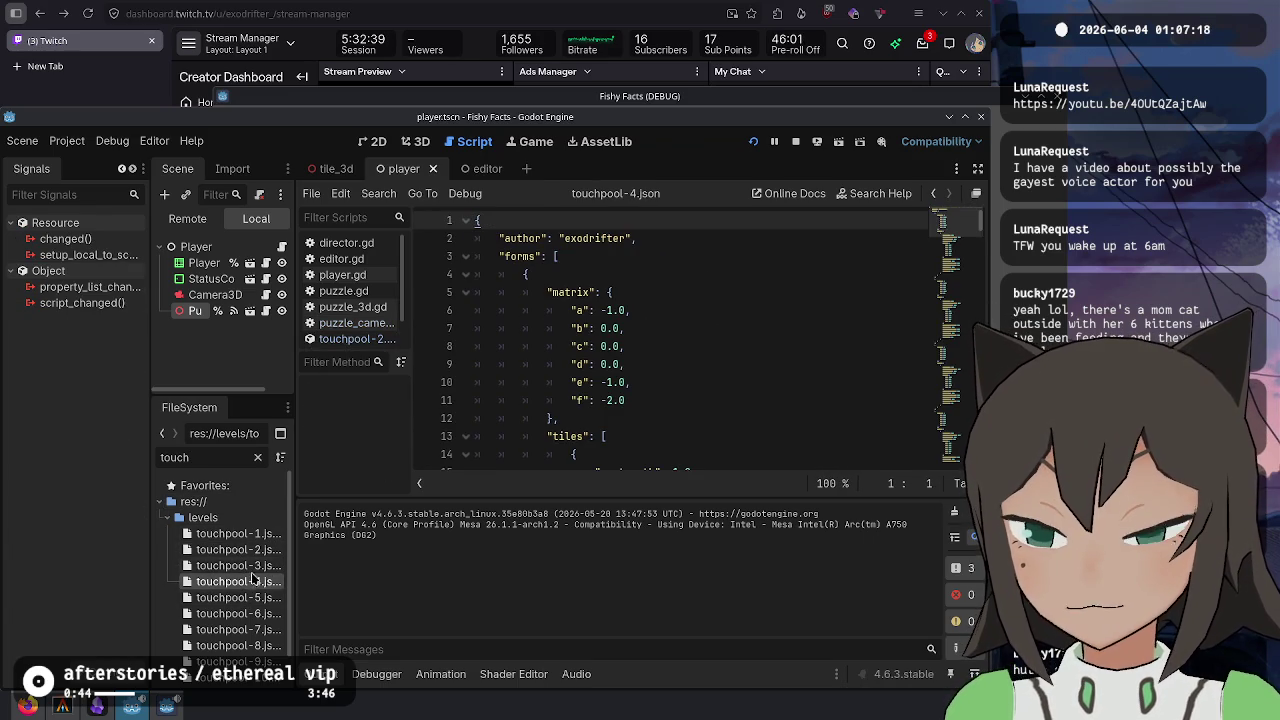
double_click(238, 565)
left_click(466, 406)
double_click(238, 581)
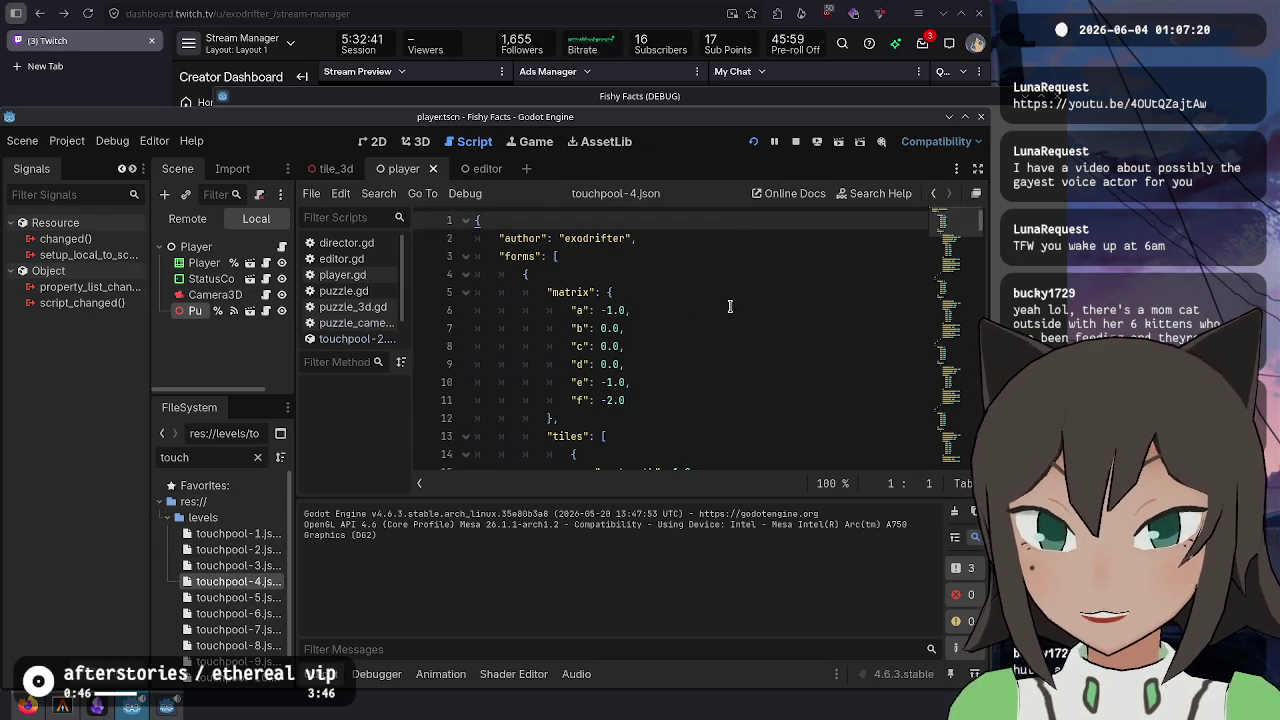
left_click(728, 300)
left_click(730, 350)
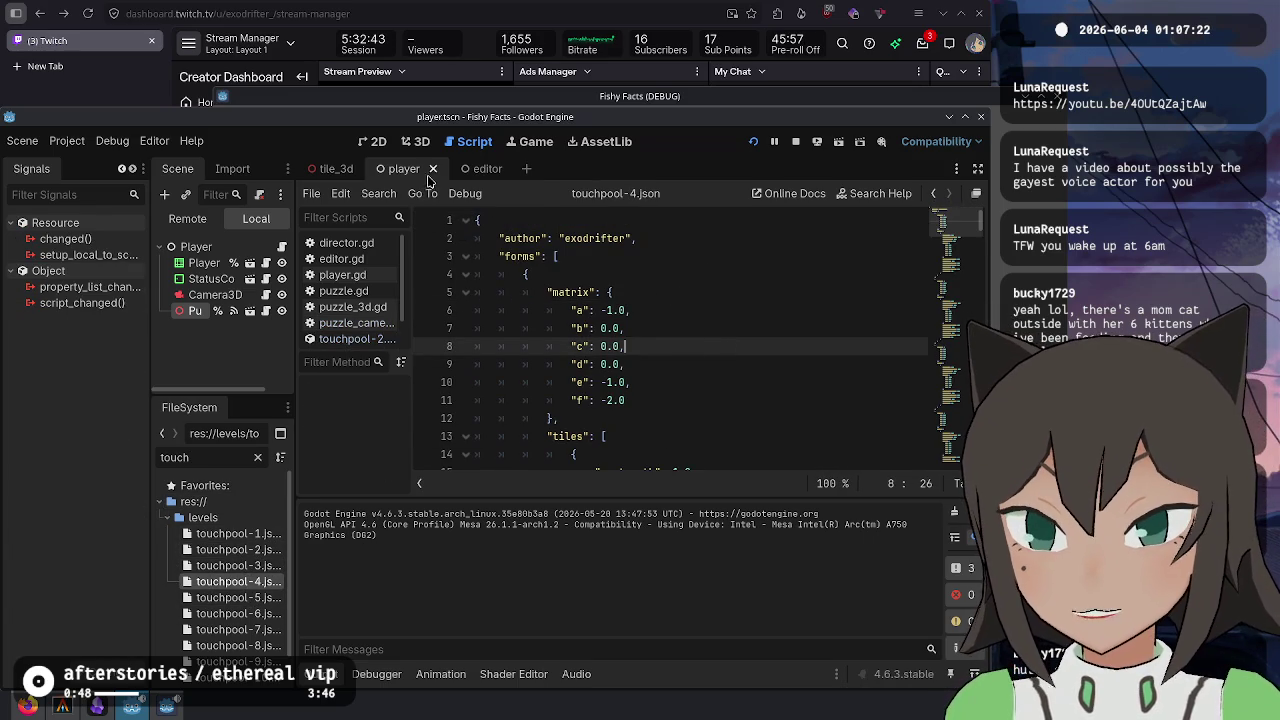
key("F5")
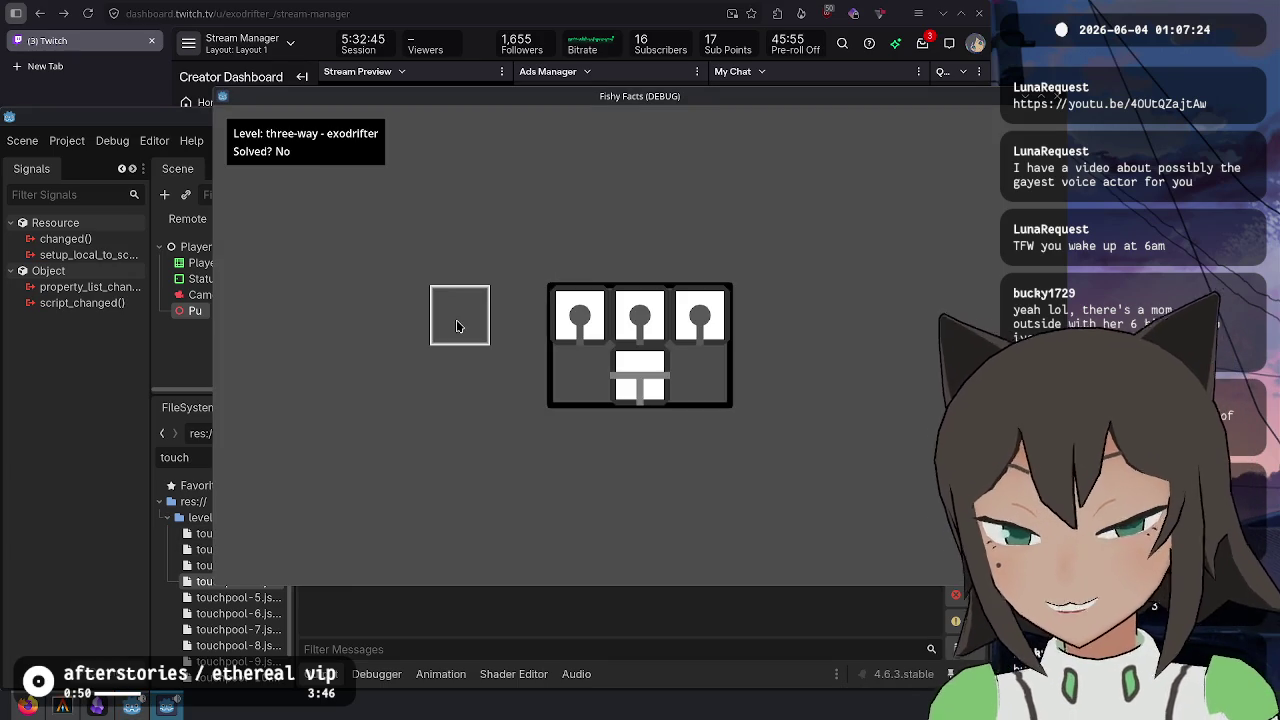
left_click(75, 710)
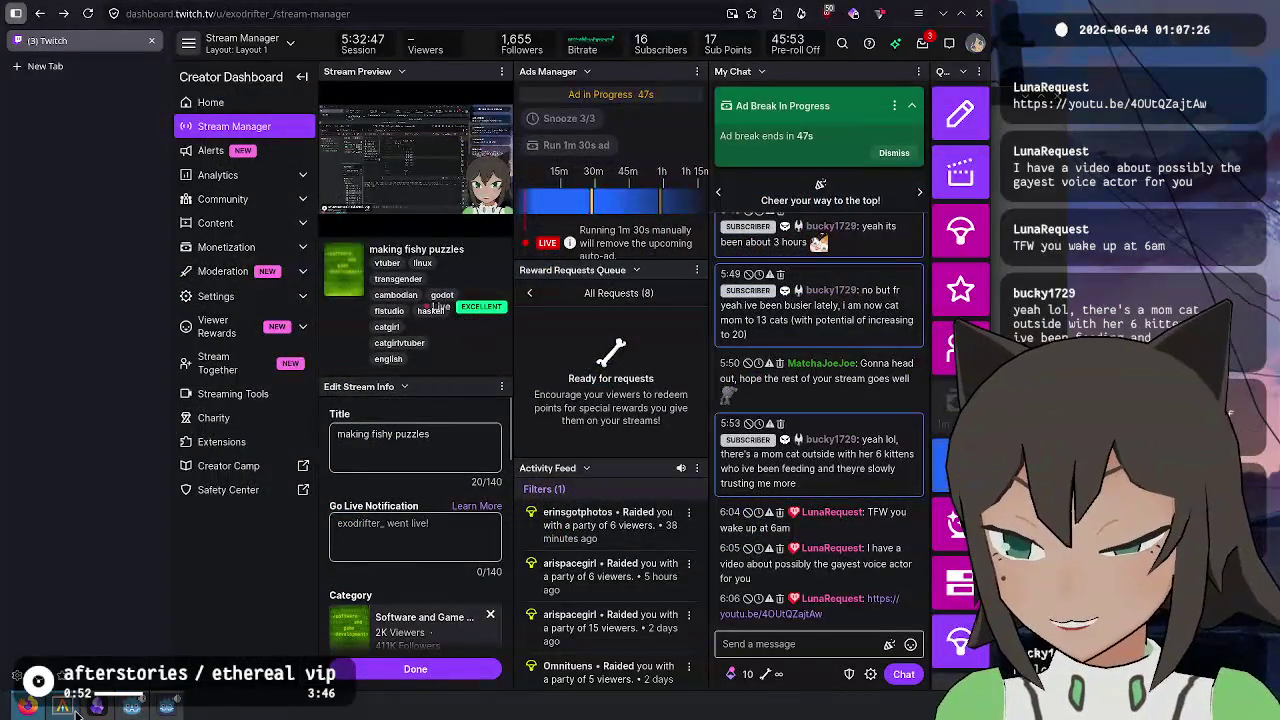
- Check the repository status and start hunk-by-hunk staging with git add -p
left_click(68, 708)
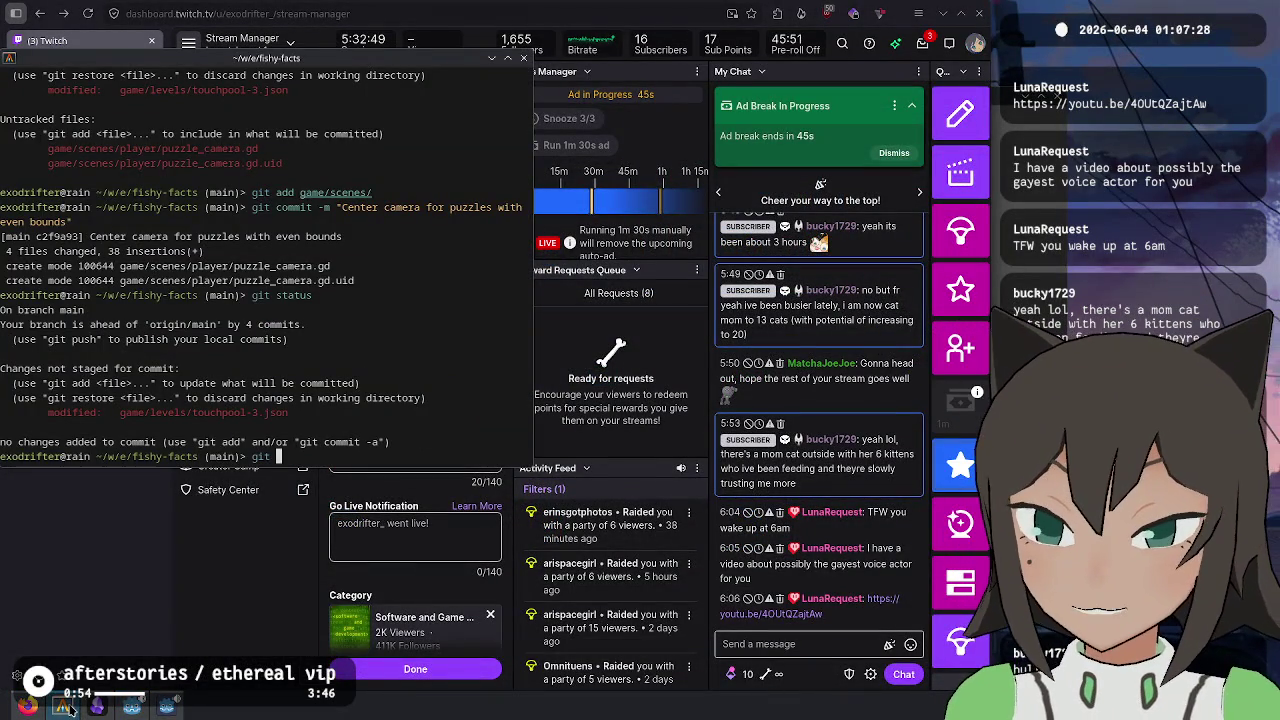
type("statu")
key("Return")
type("git commi")
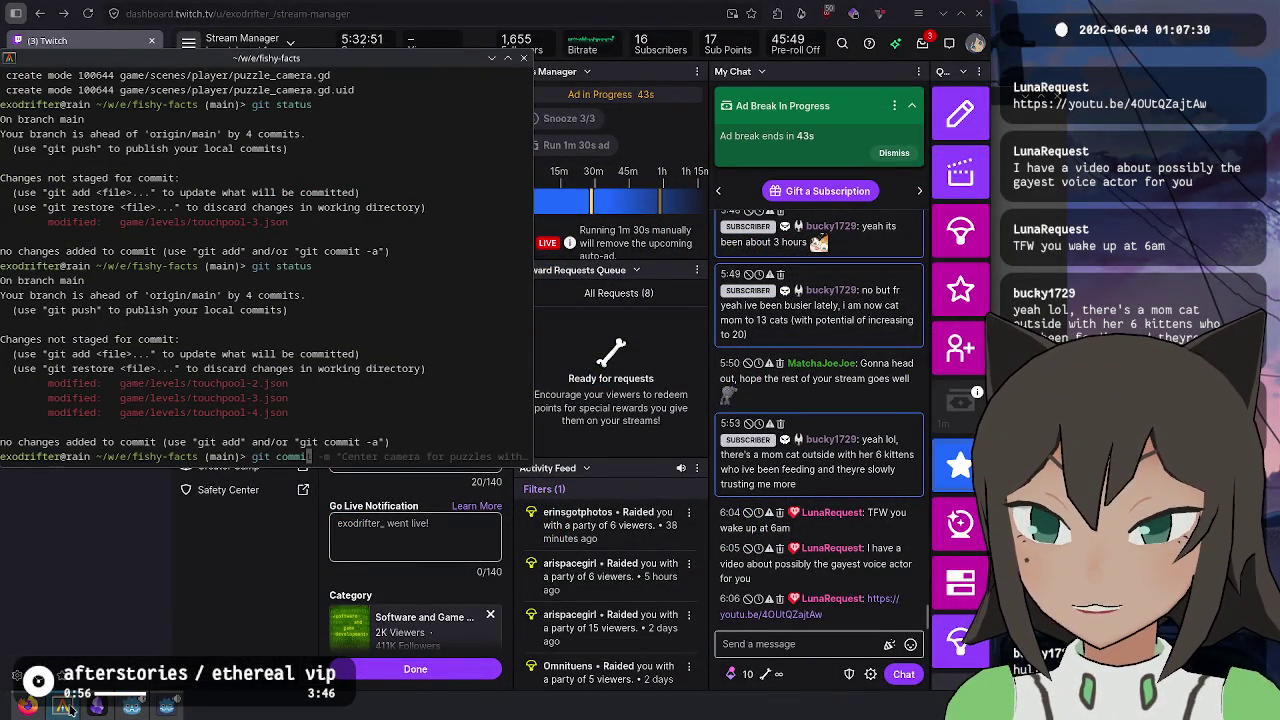
key("BackSpace")
type("add -p")
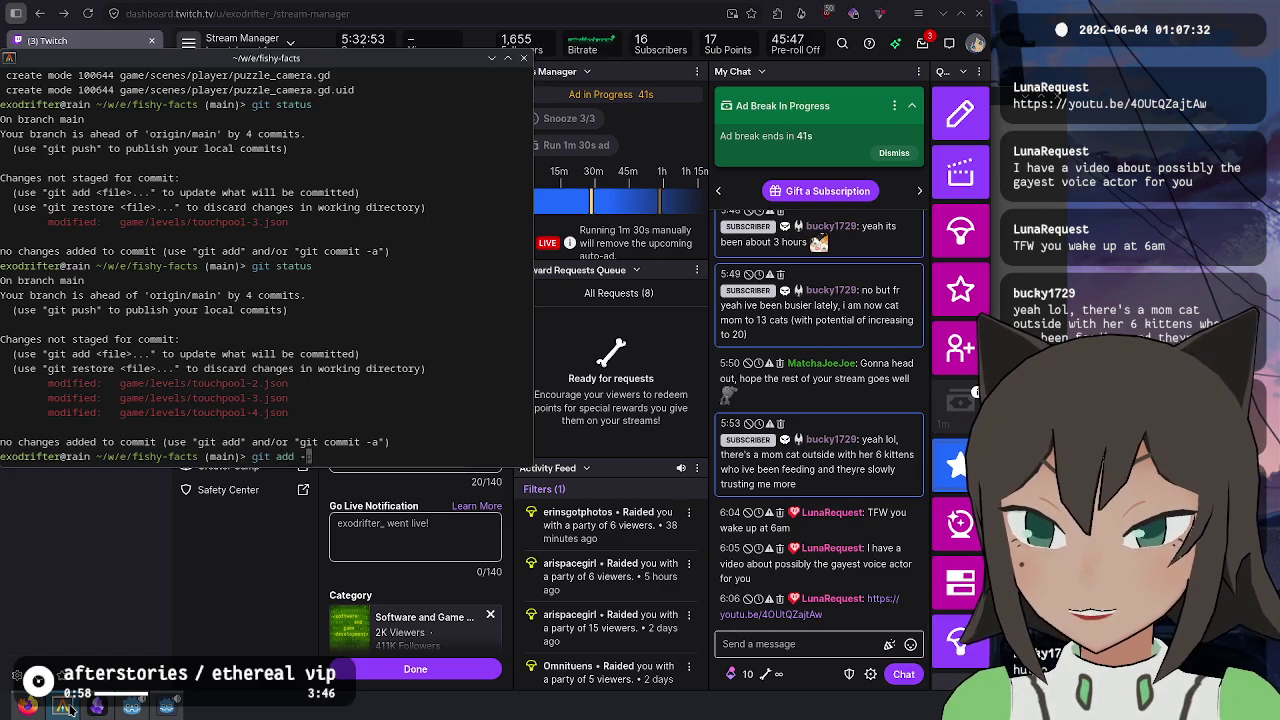
key("Return")
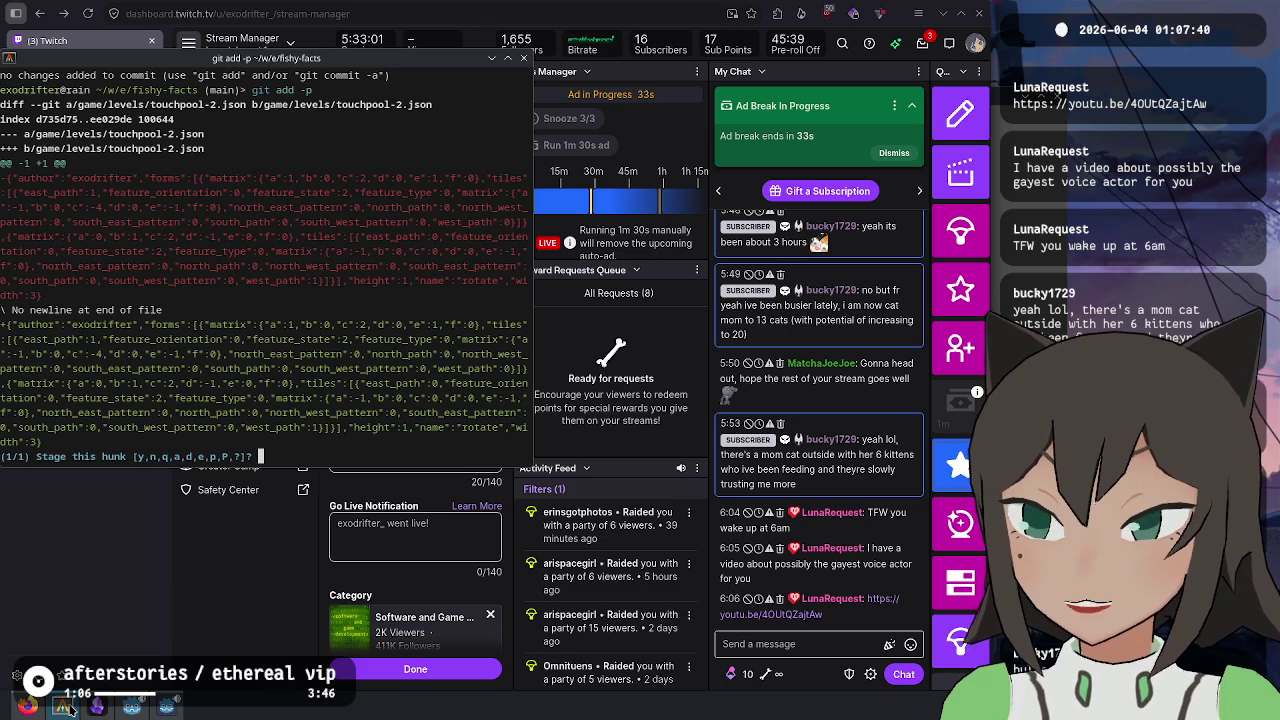
- Stage only the touchpool-3 hunk and commit 'Fix incorrectly placed pieces in touchpool-3'
key("Return")
type("y")
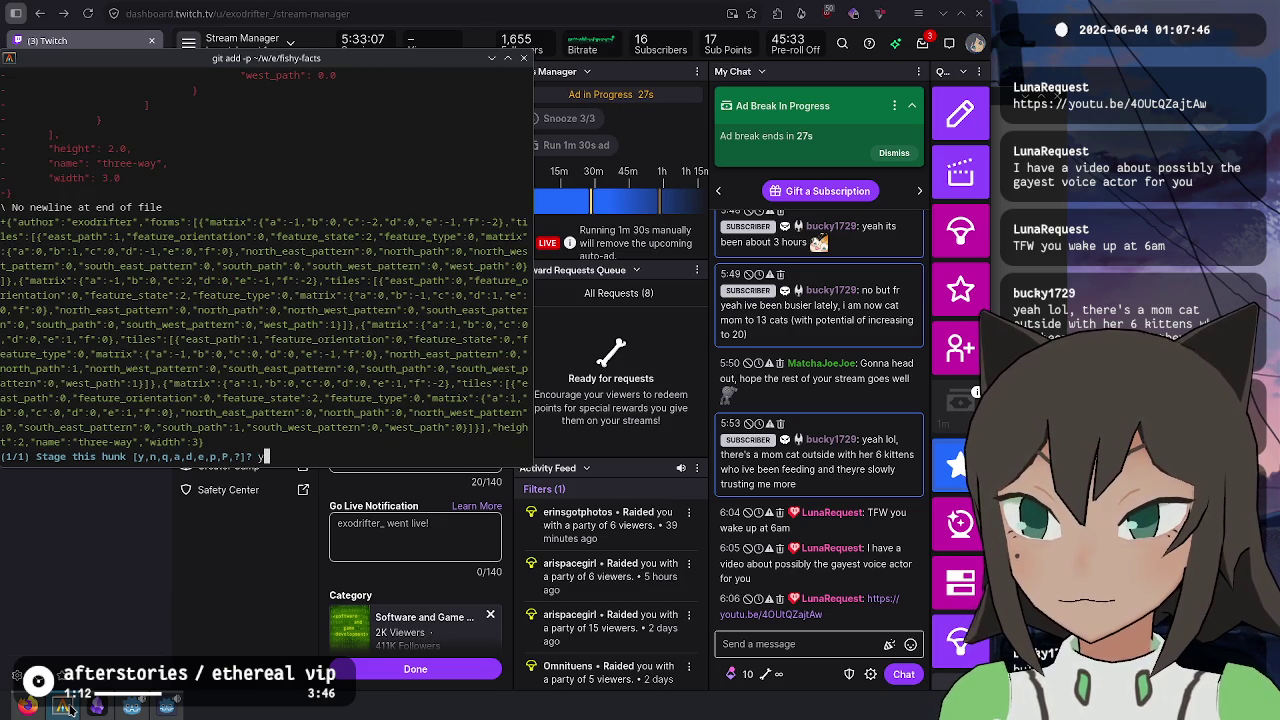
key("Return")
type("n")
key("Return")
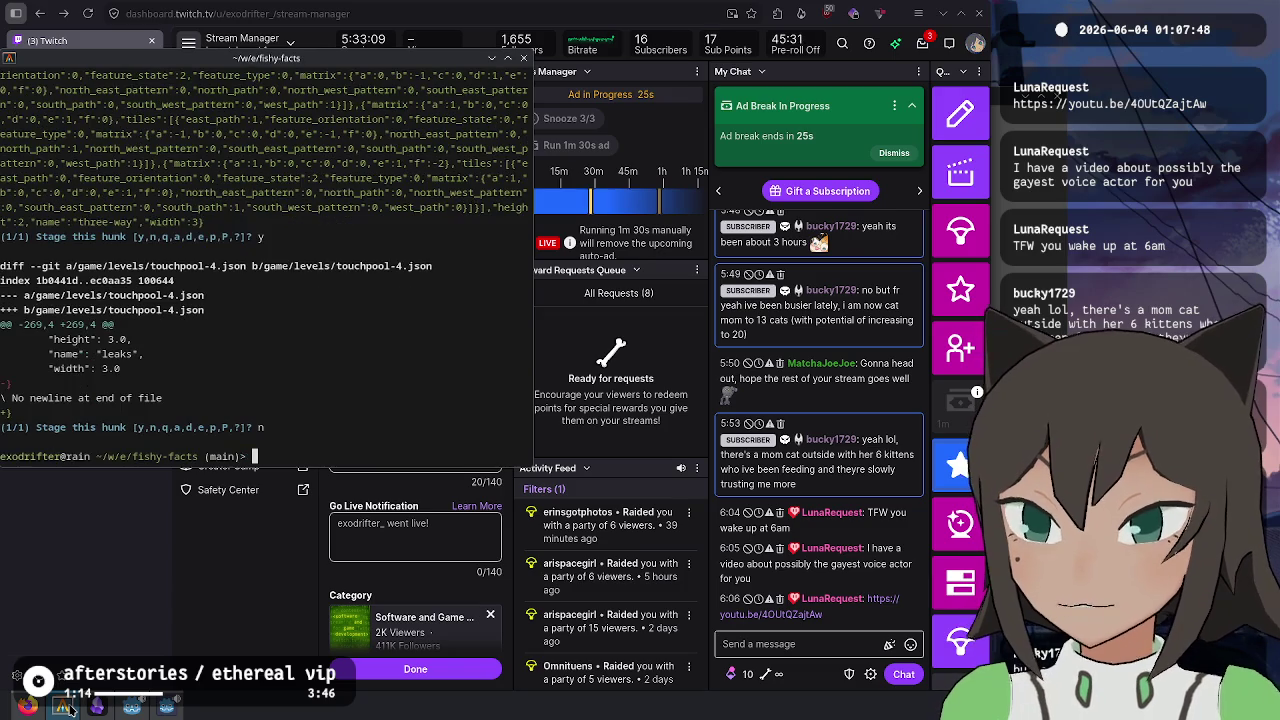
type("git status")
key("Return")
type("git commit -m \"Fix")
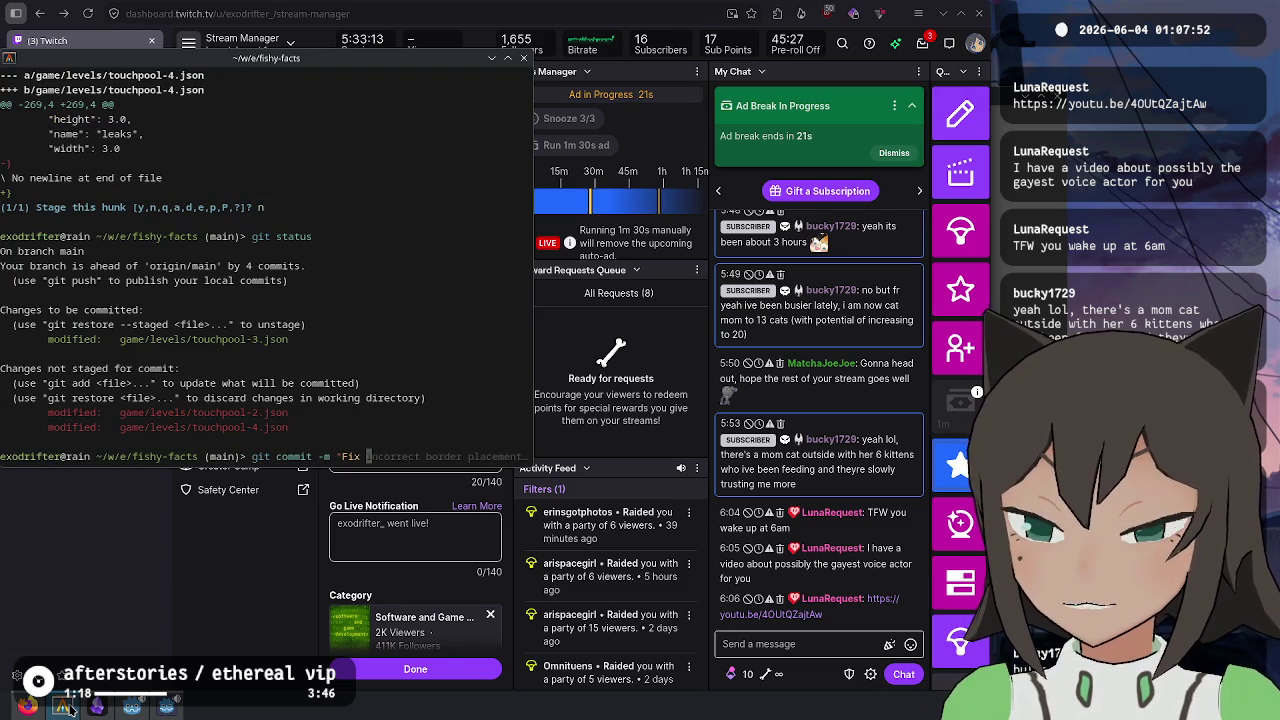
type("orrectly placed pie")
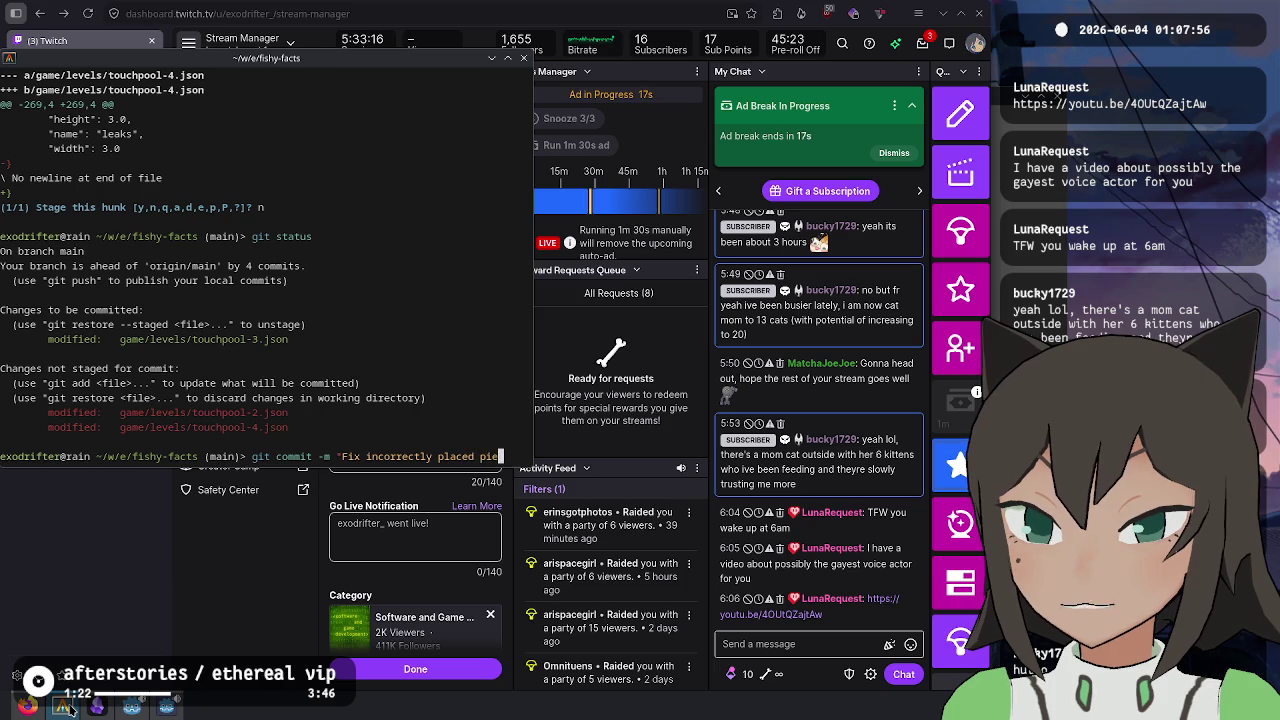
type("ces in touchpool-3")
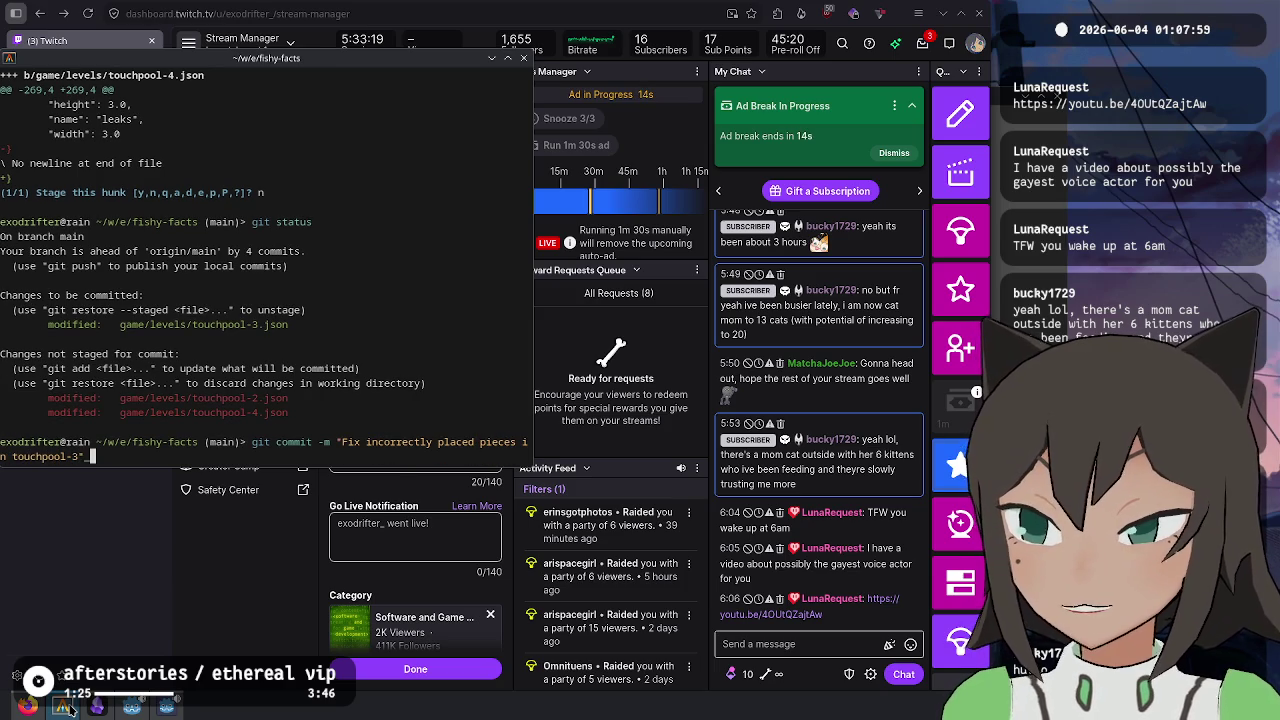
key("Return")
- Check git status after the commit and cancel the half-typed follow-up command
type("git status")
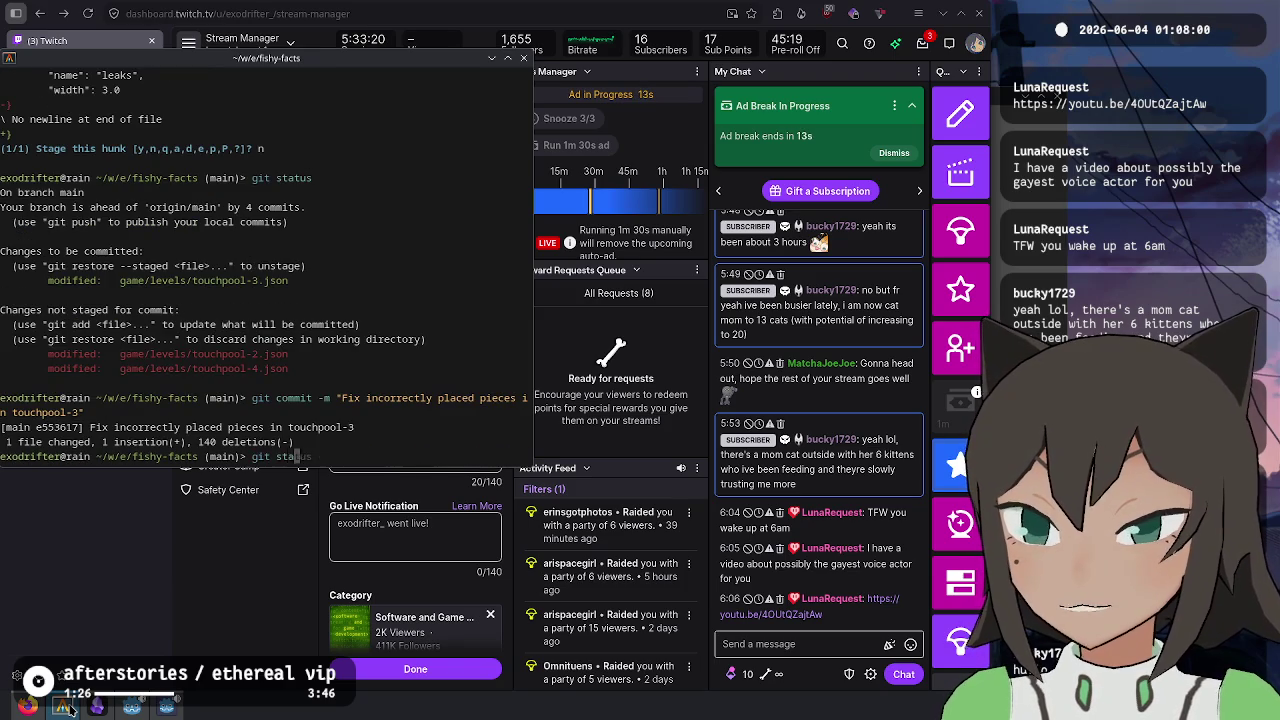
key("Return")
type("git restor")
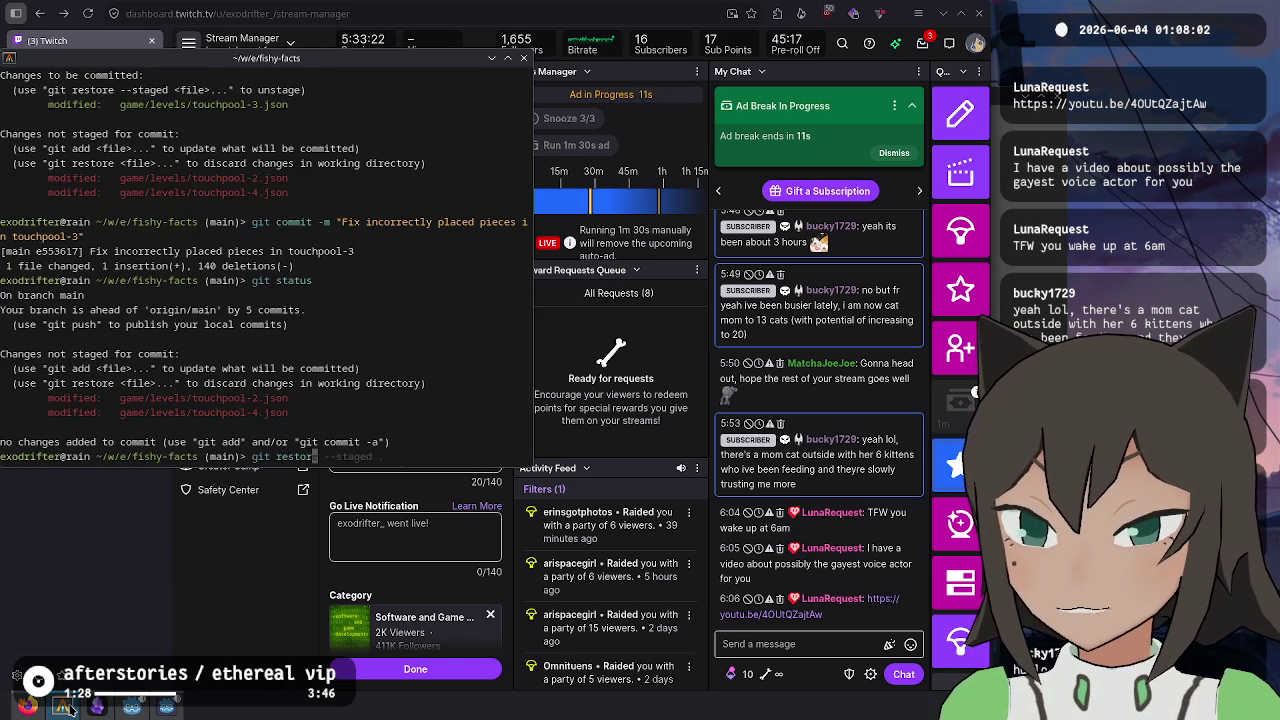
type("e")
key("ctrl+c")
- Answer Godot's files-modified-outside prompt and close the open scripts
key("alt+Tab")
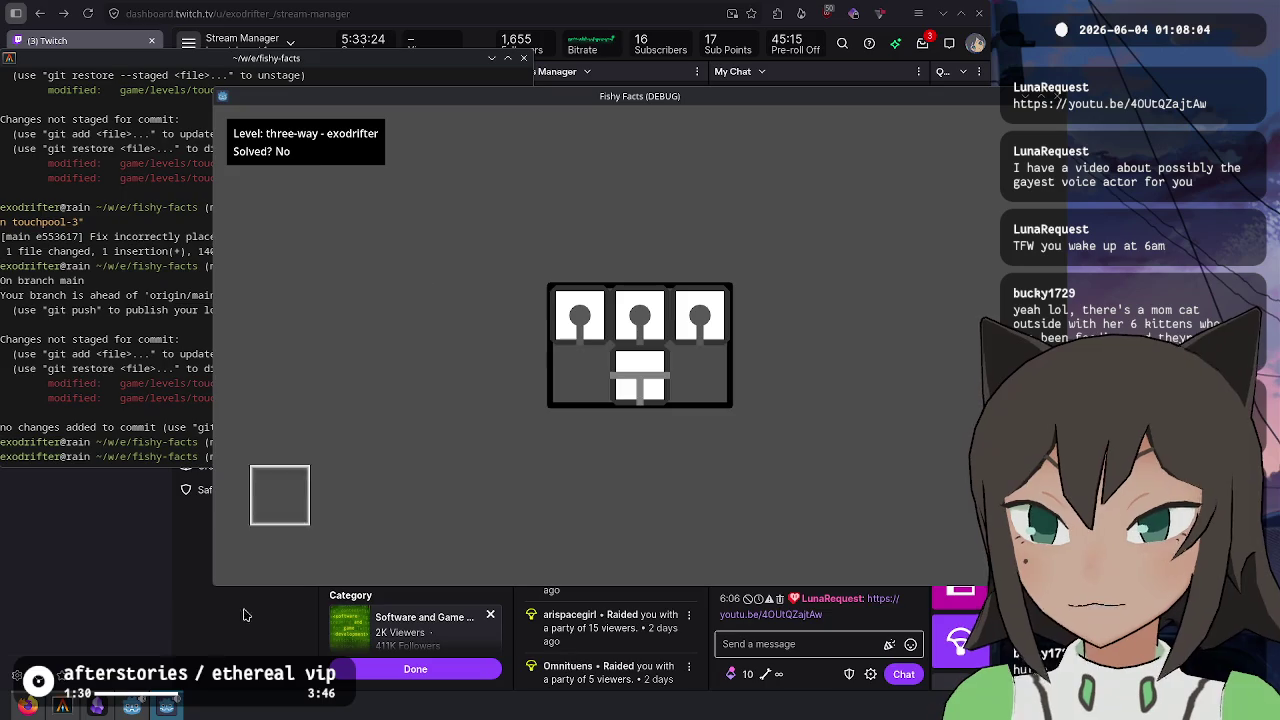
left_click(665, 447)
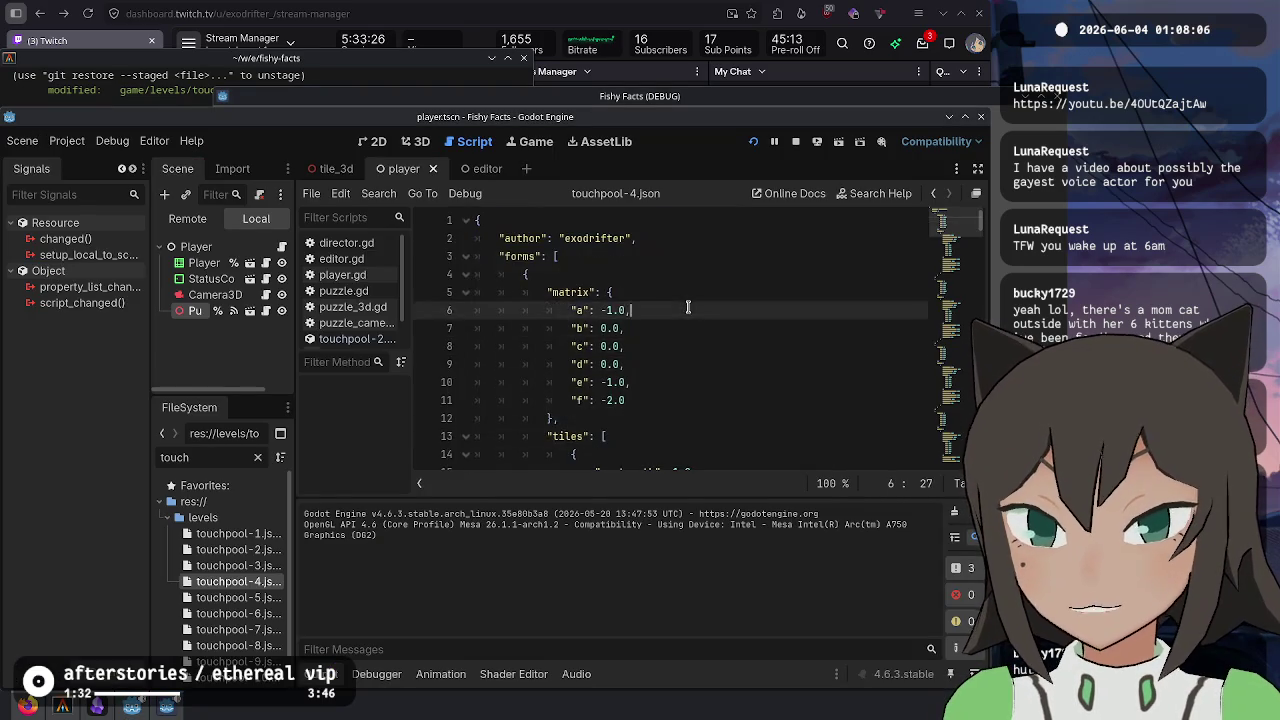
key("ctrl+w")
key("ctrl+w")
key("ctrl+w")
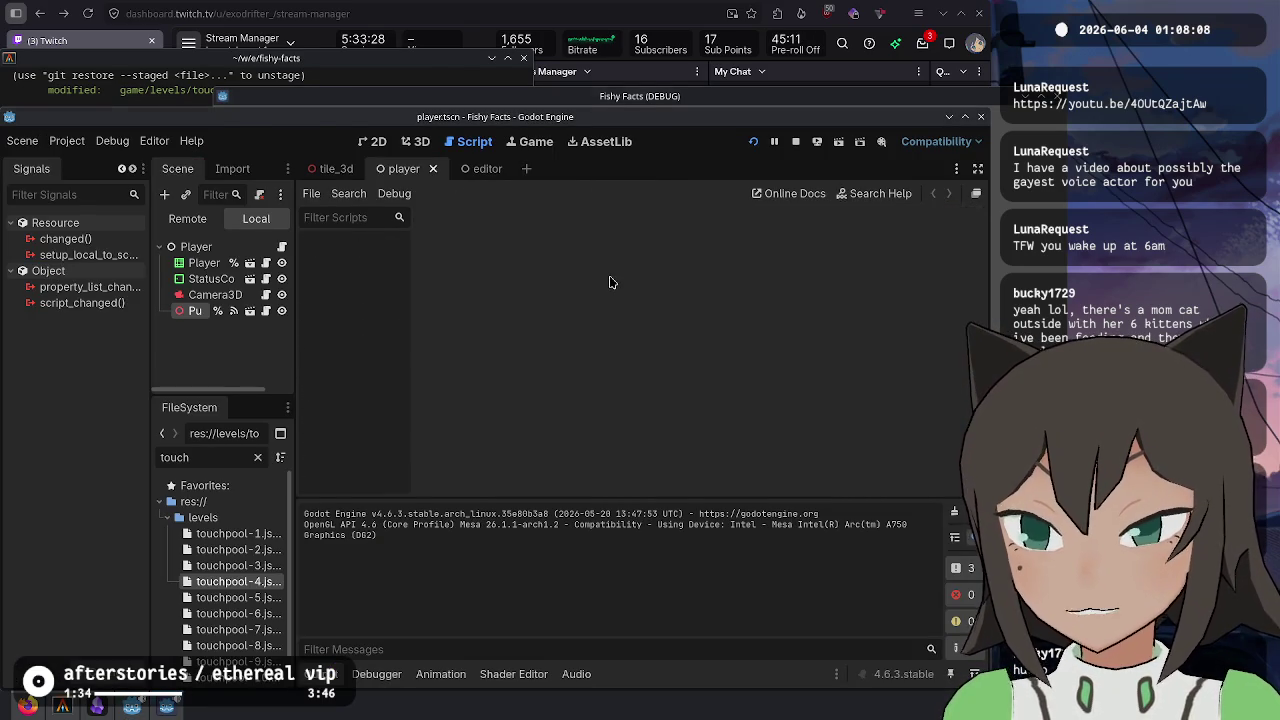
key("alt+Tab")
key("alt+Tab")
- Confirm a clean working tree, list unpushed commits with git log origin/main.., and git push
type("git statu")
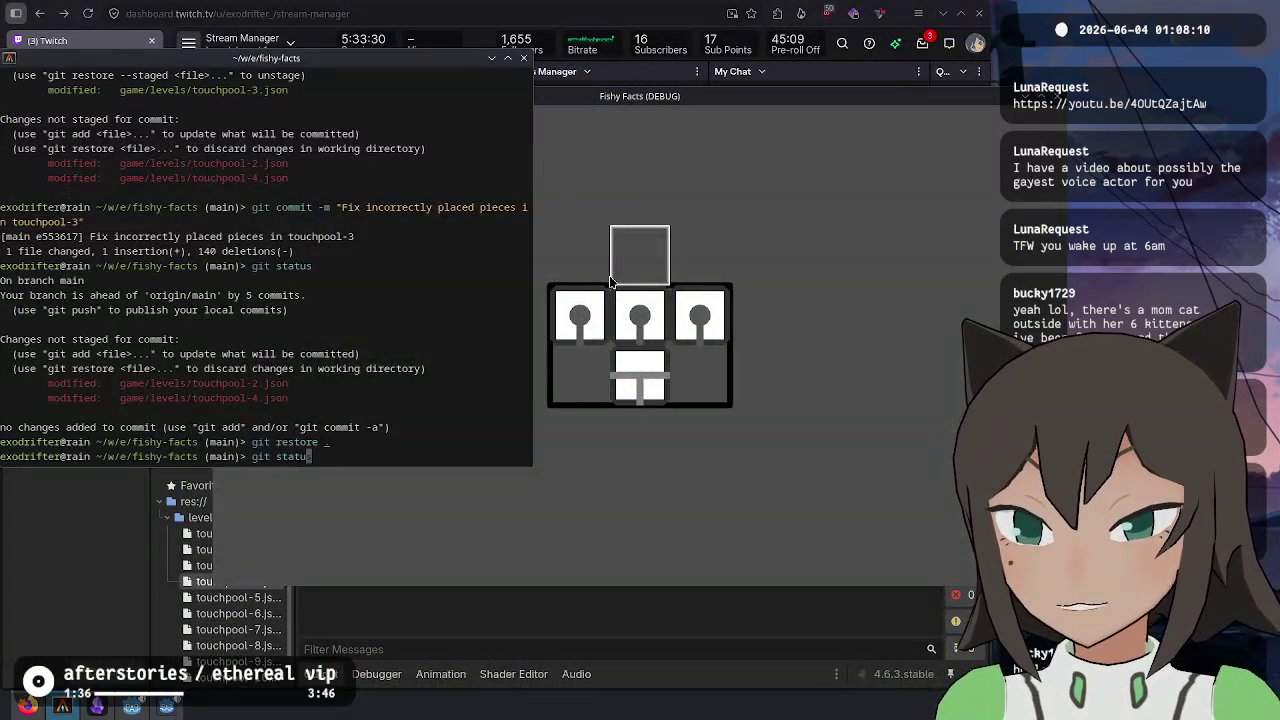
type("s")
key("Return")
type("g origin/main..")
key("Return")
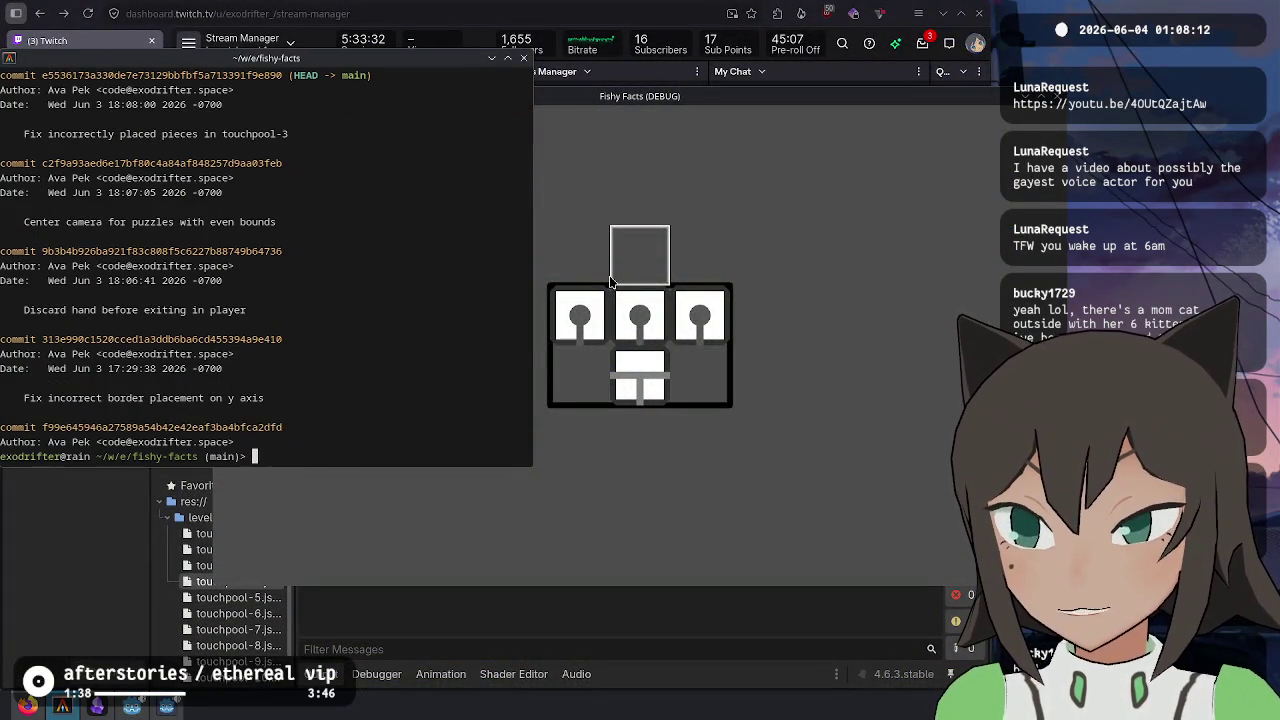
type("git push")
key("Return")
key("alt+Tab")
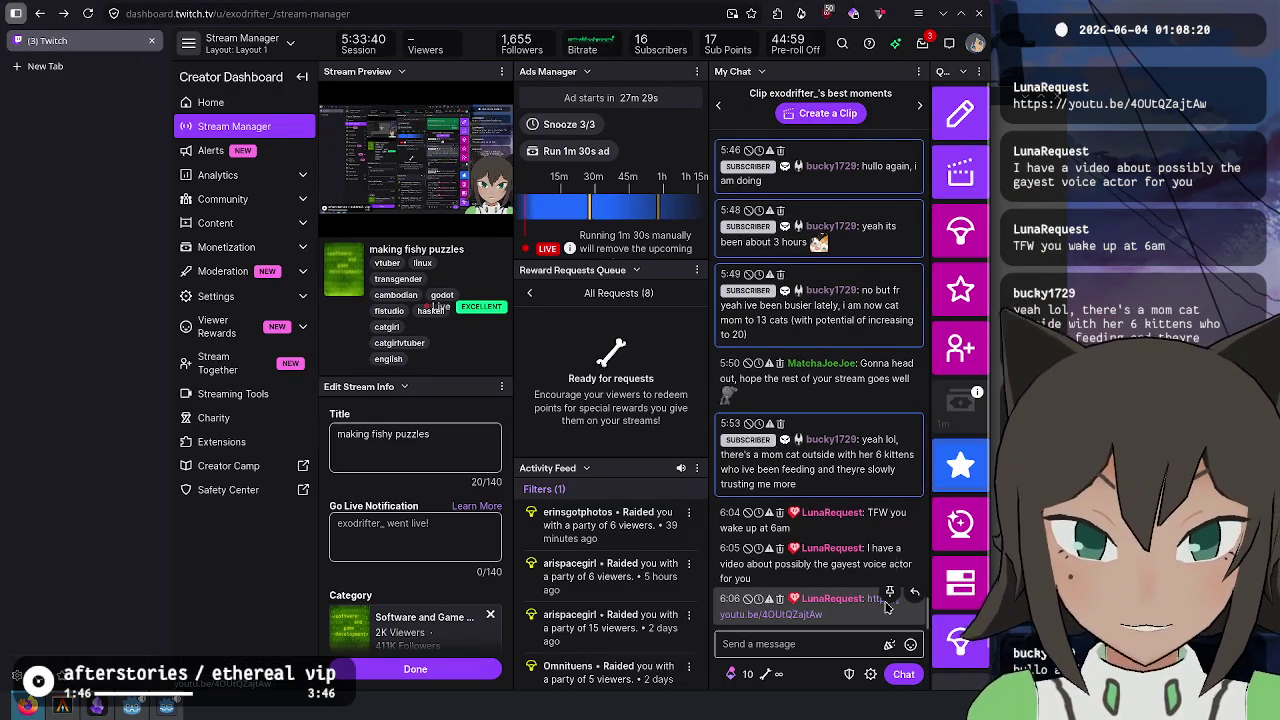
- Open the youtu.be link from Twitch chat in the browser
left_click(822, 616)
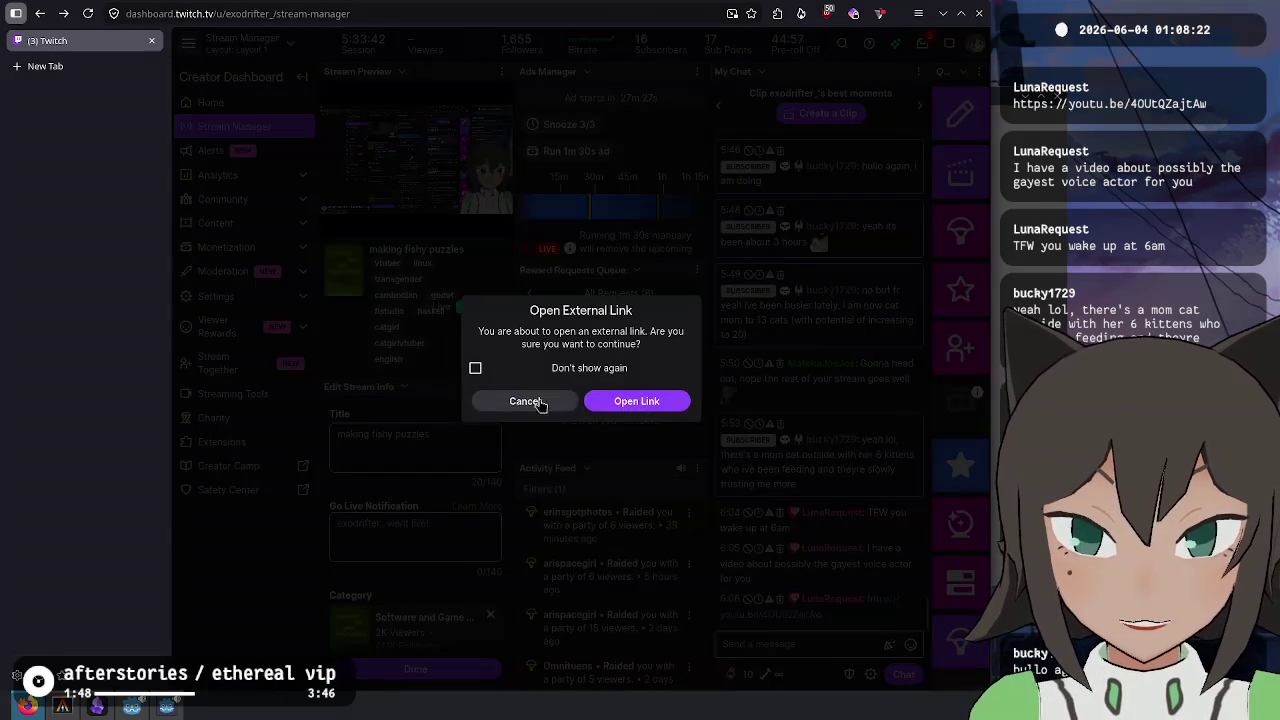
left_click(623, 400)
right_click(100, 72)
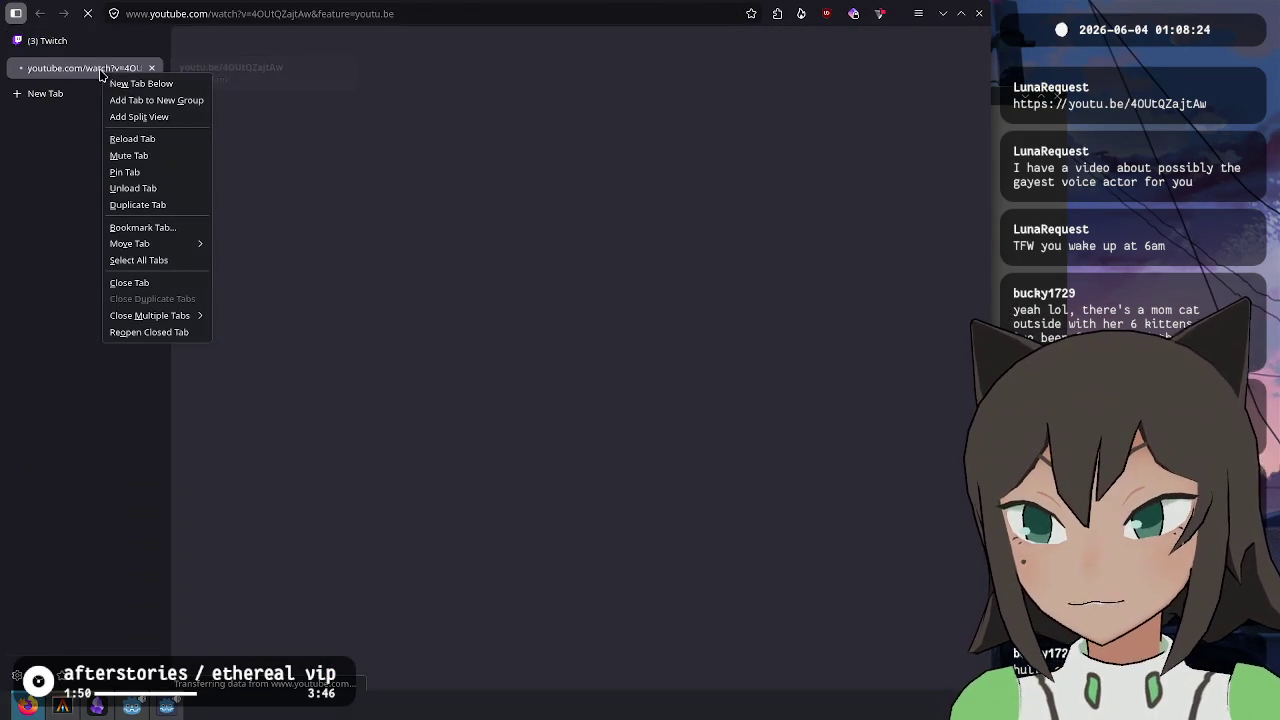
left_click(366, 251)
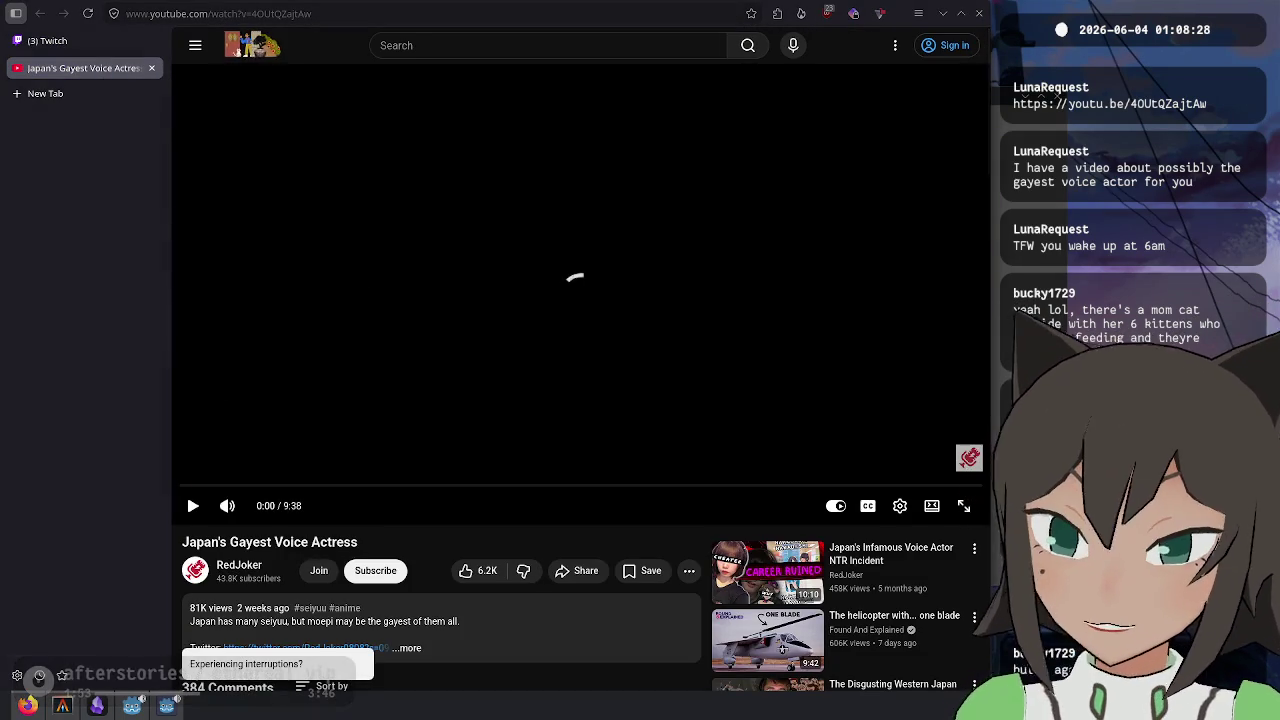
- Play the video, then seek back to 0:10 and resume
left_click(192, 507)
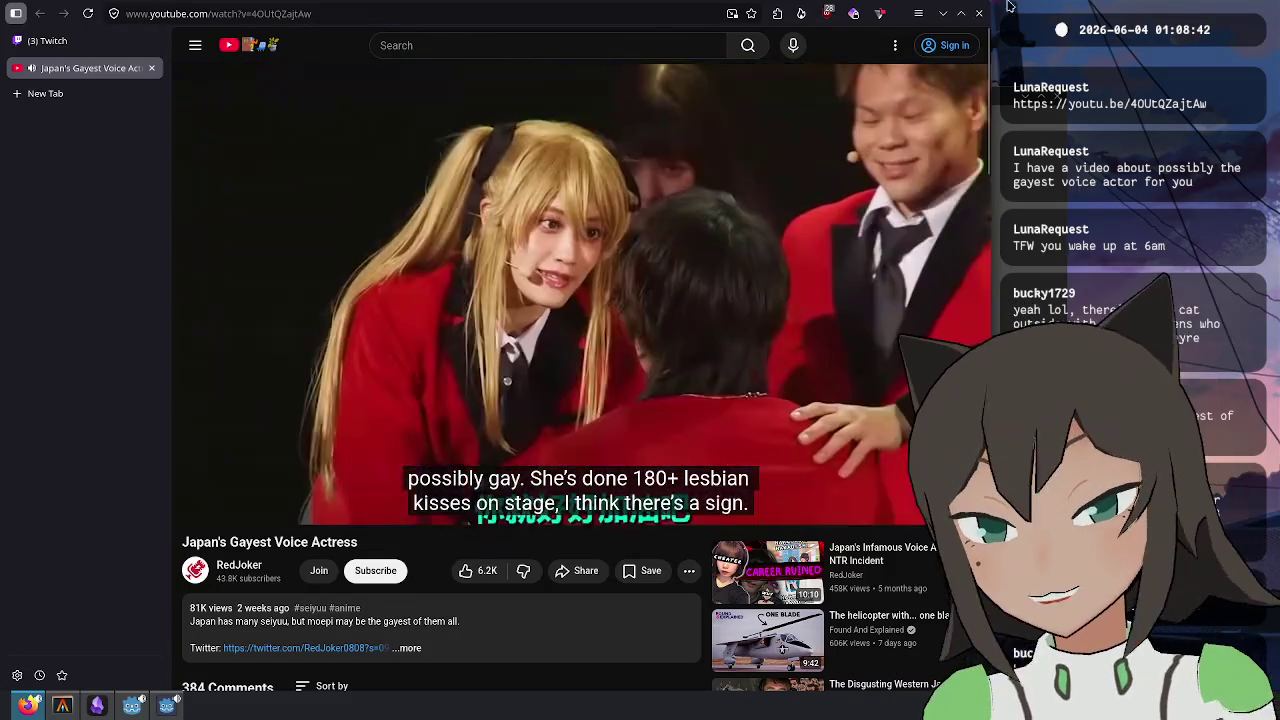
left_click(552, 252)
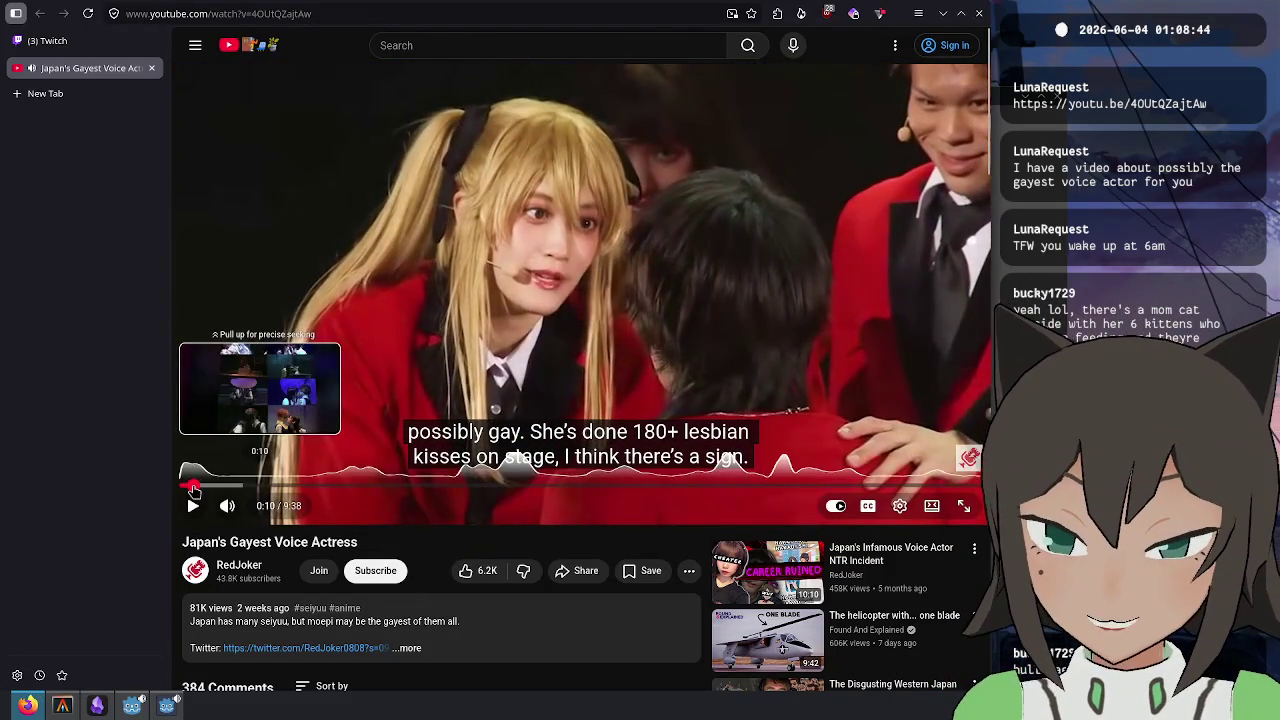
left_click(194, 487)
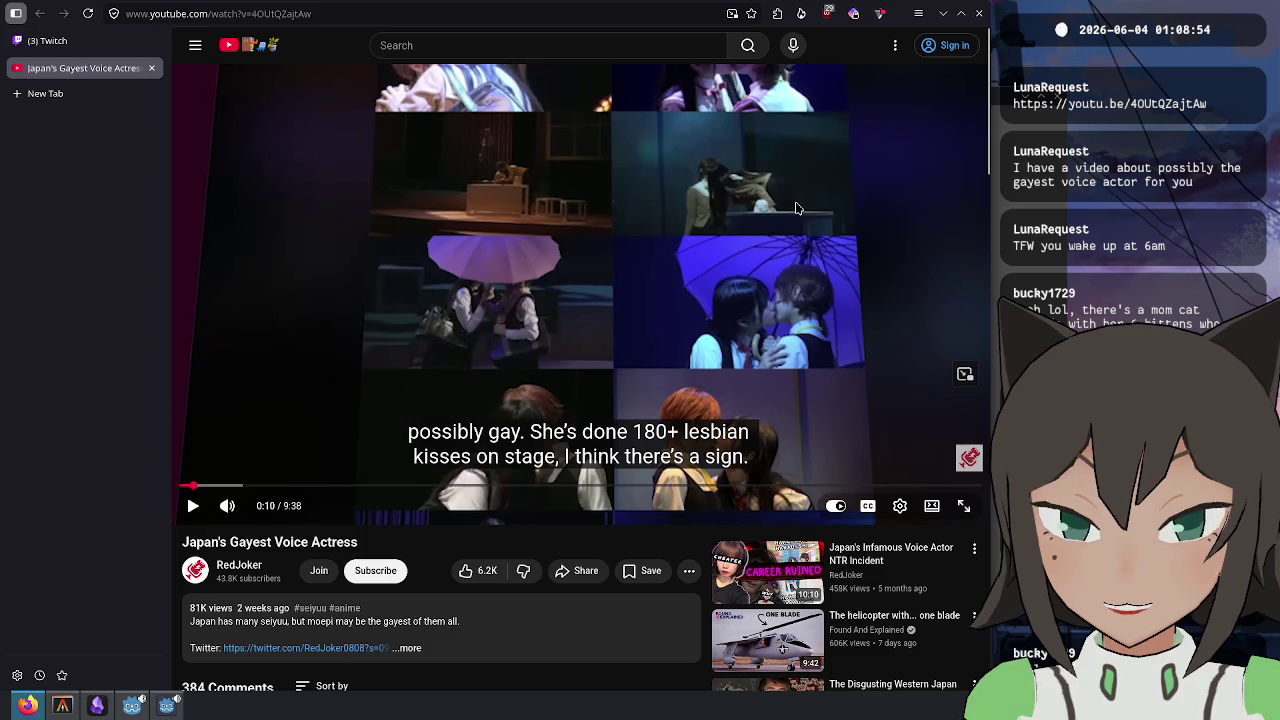
left_click(803, 162)
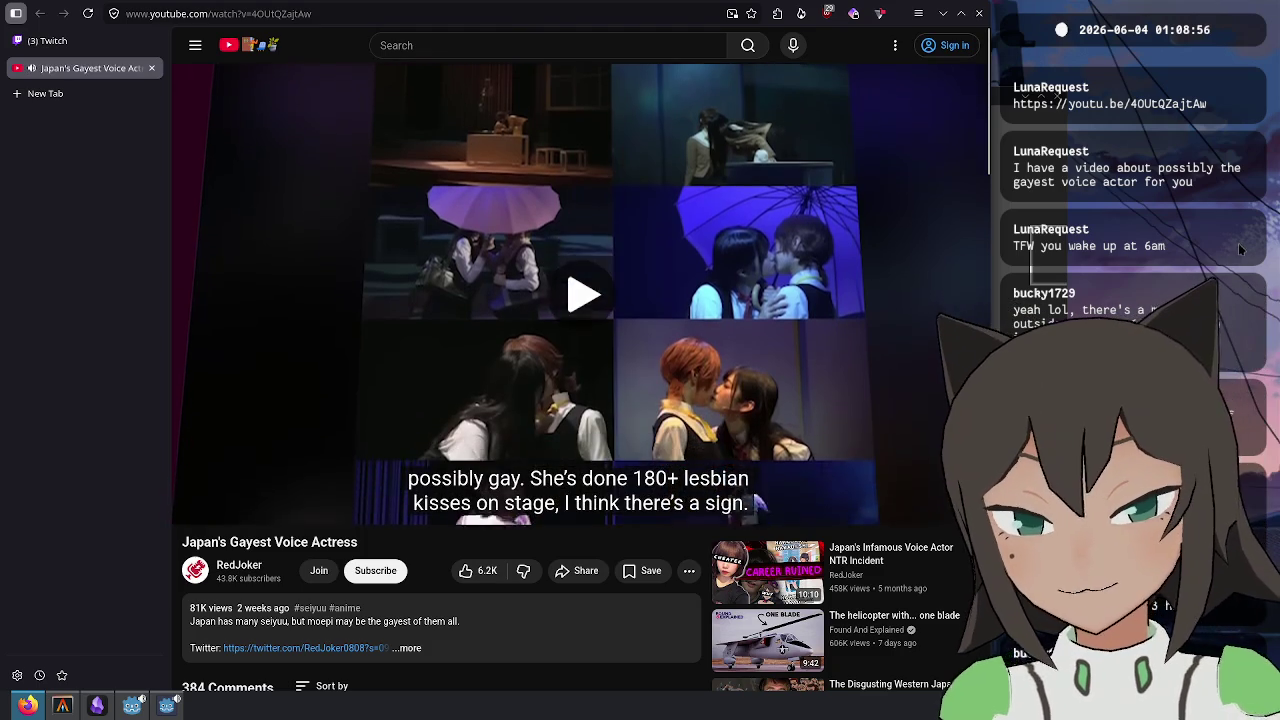
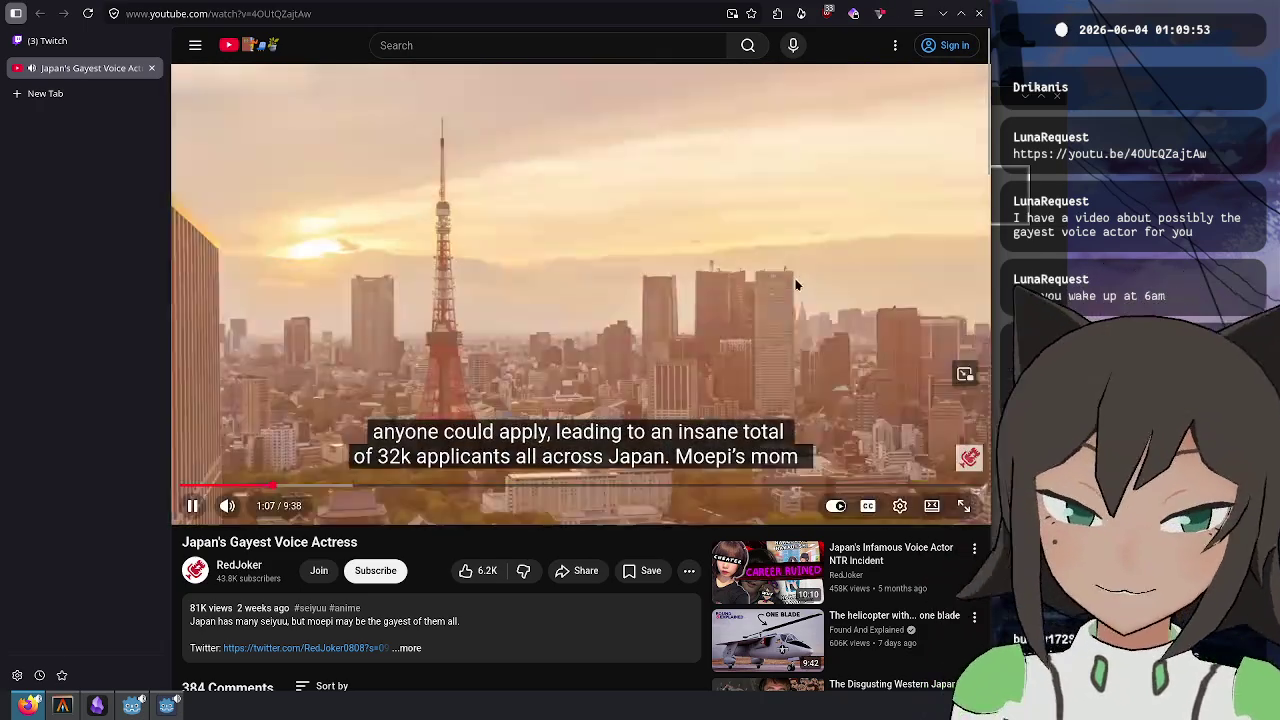
- Pause the voice actress video on the Tokyo Tower scene and open a blank tab
key("space")
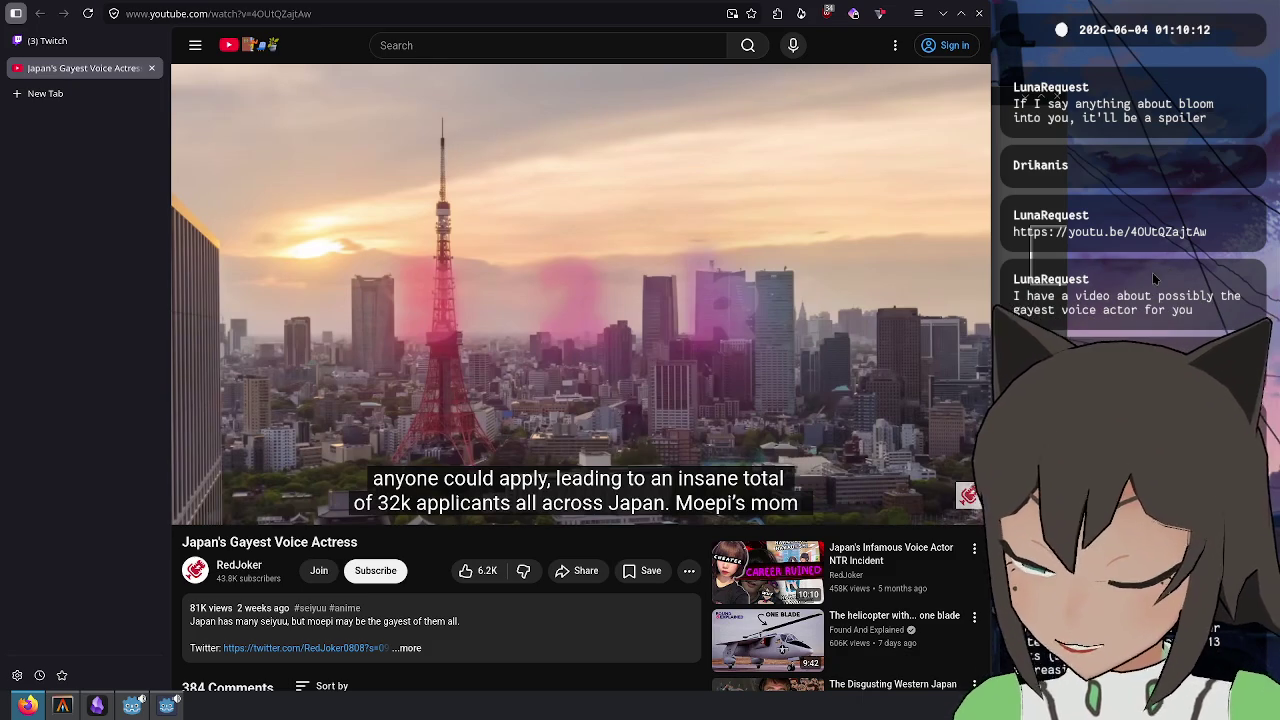
key("ctrl+t")
- Search DuckDuckGo for 'malcolm gladwell outliers' and open the gladwell.com Outliers page
type("mal")
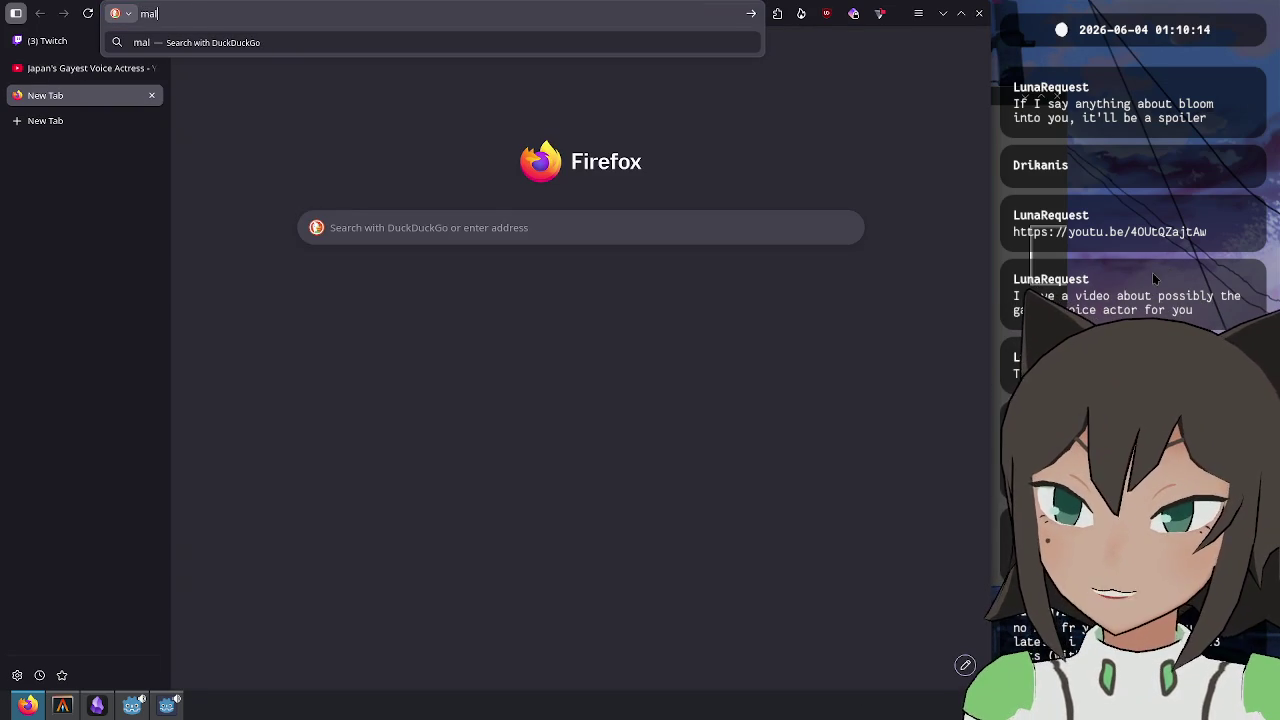
type("colm")
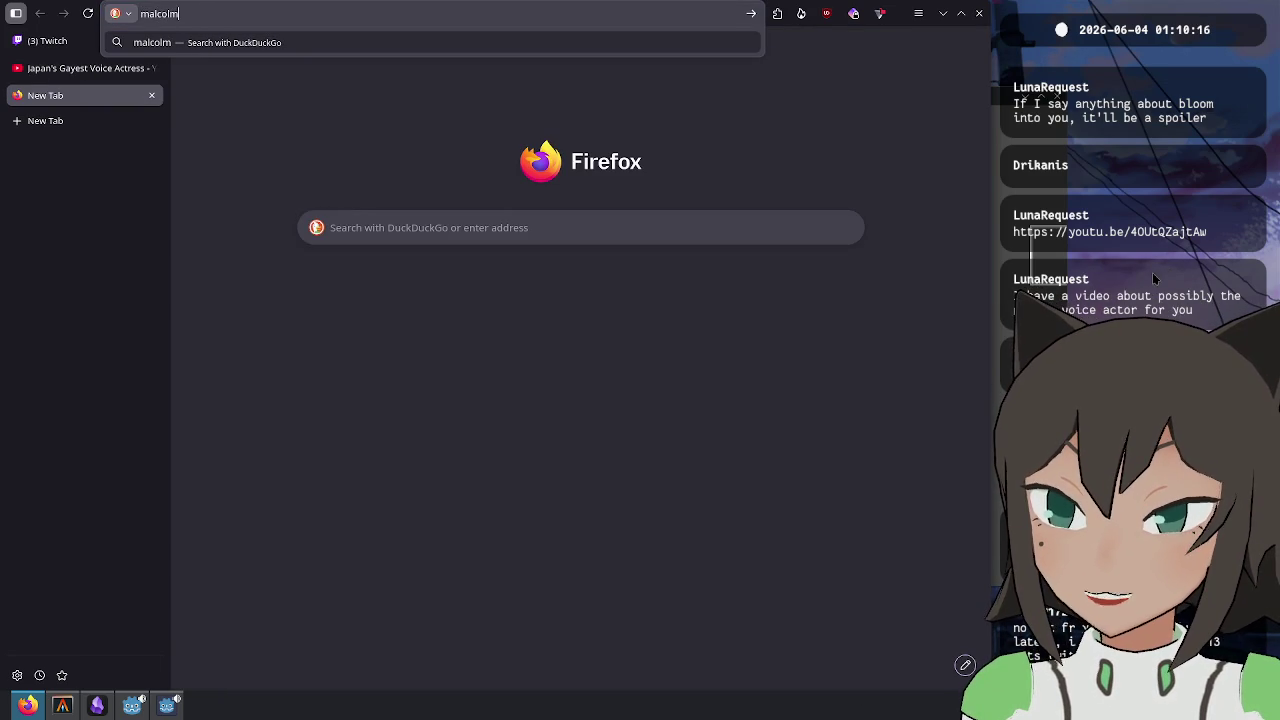
type(" gladwell")
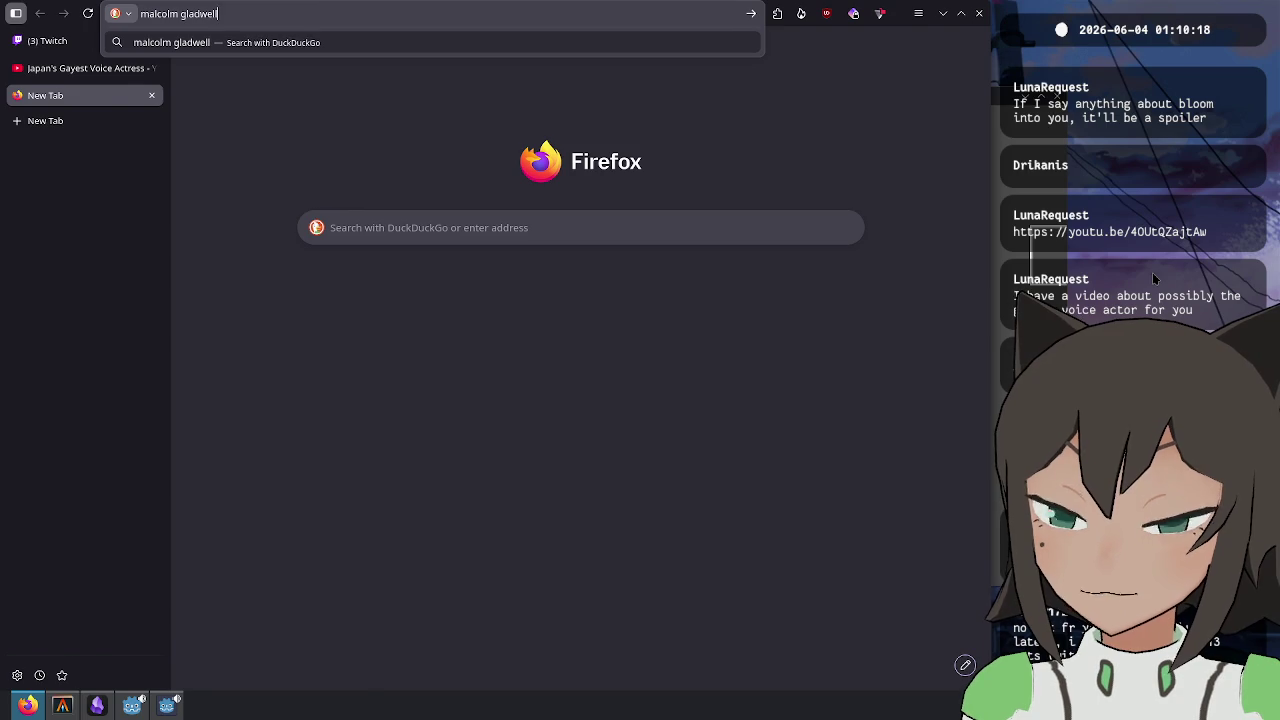
key("Return")
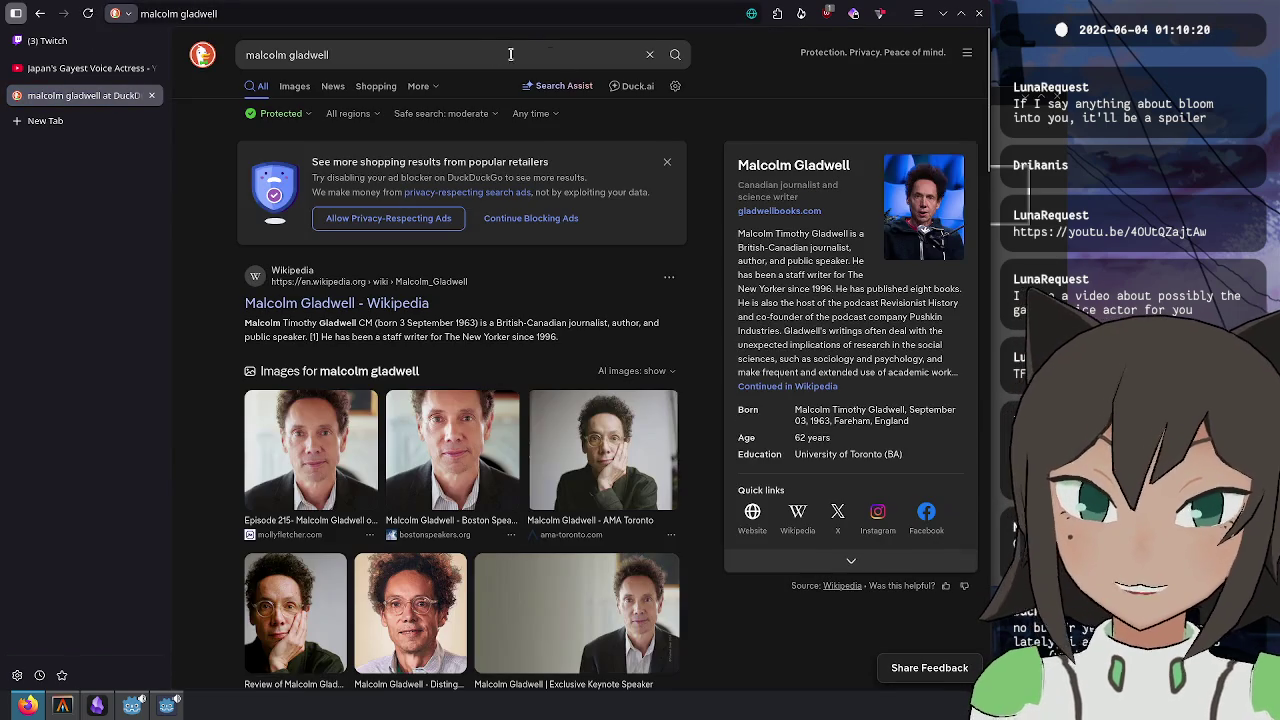
left_click(452, 53)
type("ou")
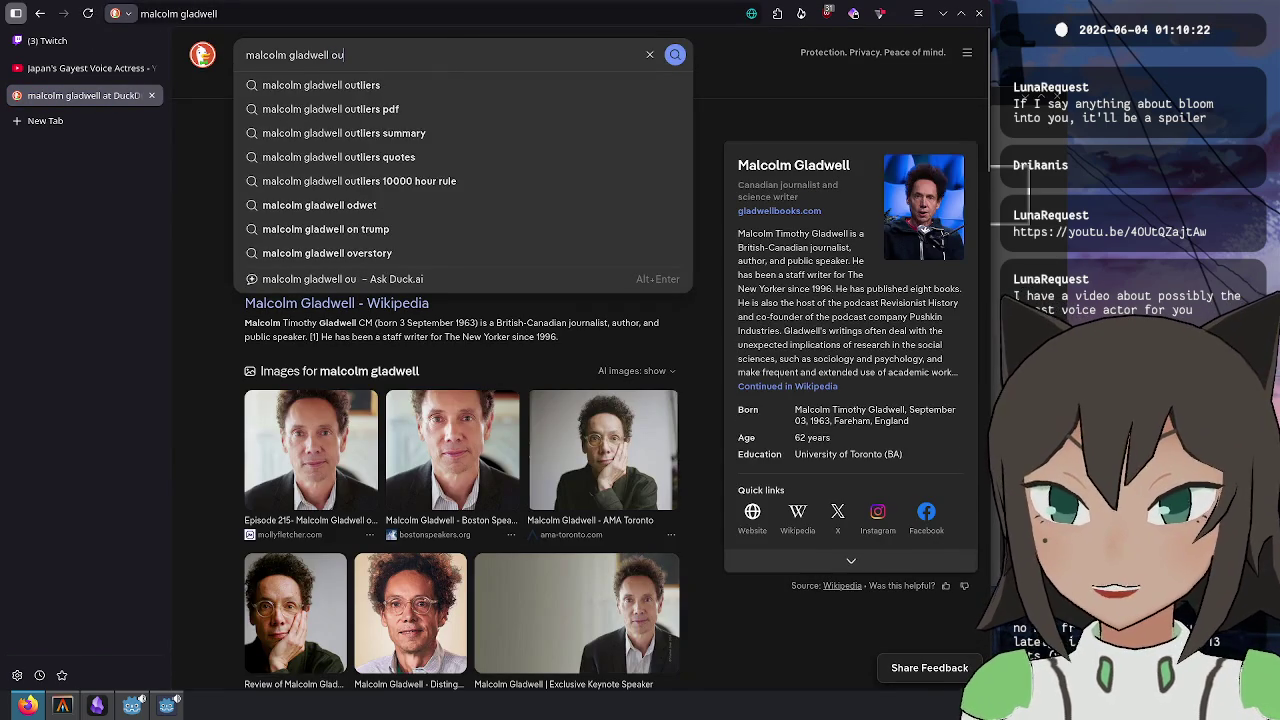
type("tliers")
key("Return")
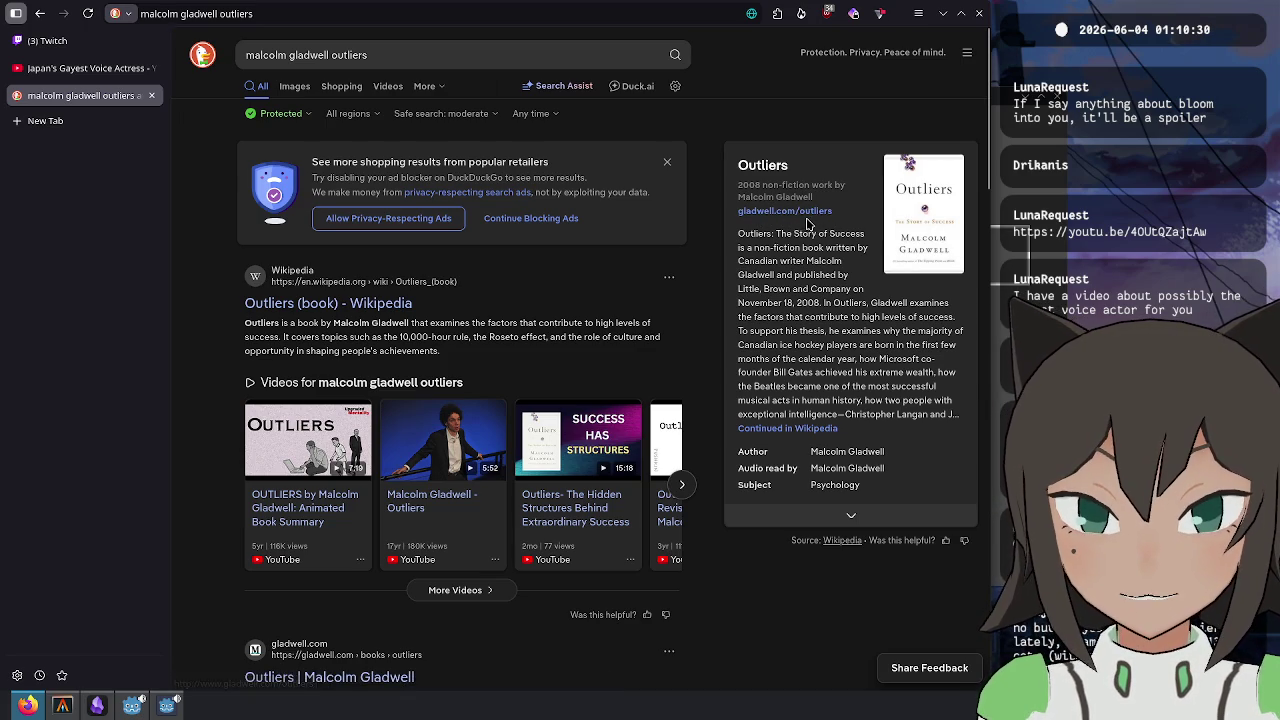
left_click(808, 222)
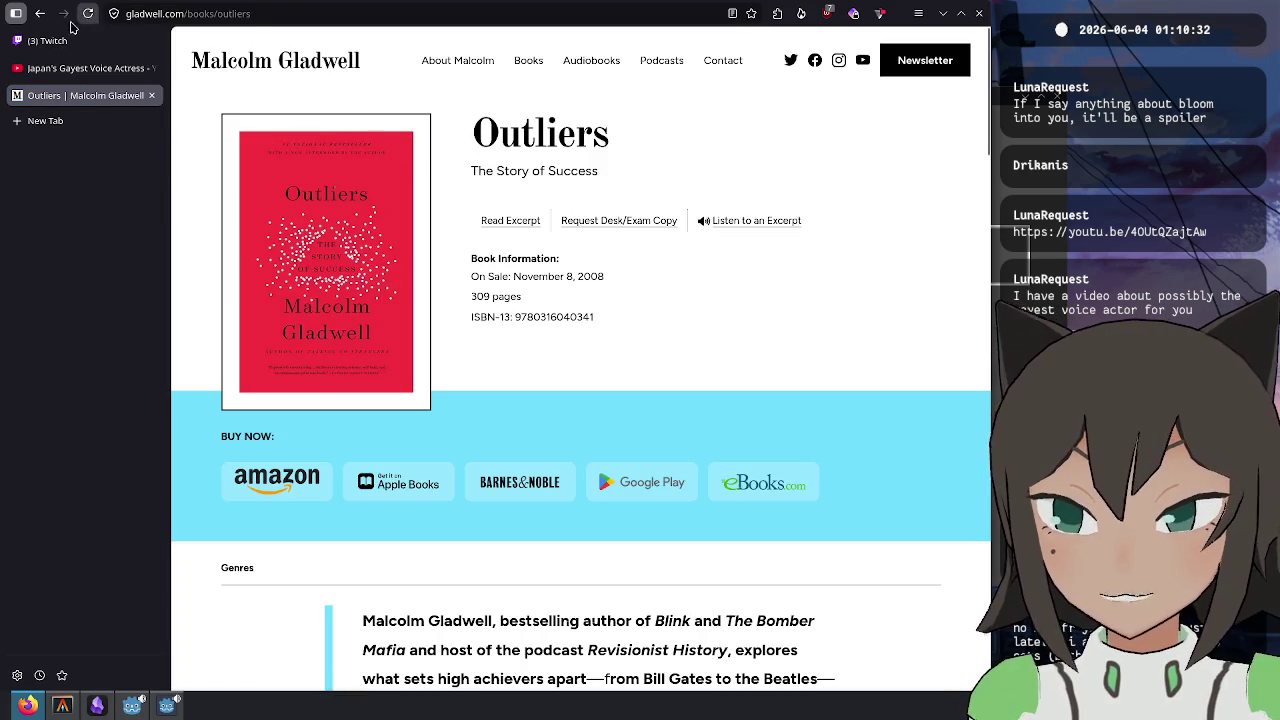
- Open the Wikipedia 'Outliers (book)' article, skim its opening sentence, then return to the YouTube video
left_click(41, 14)
left_click(320, 294)
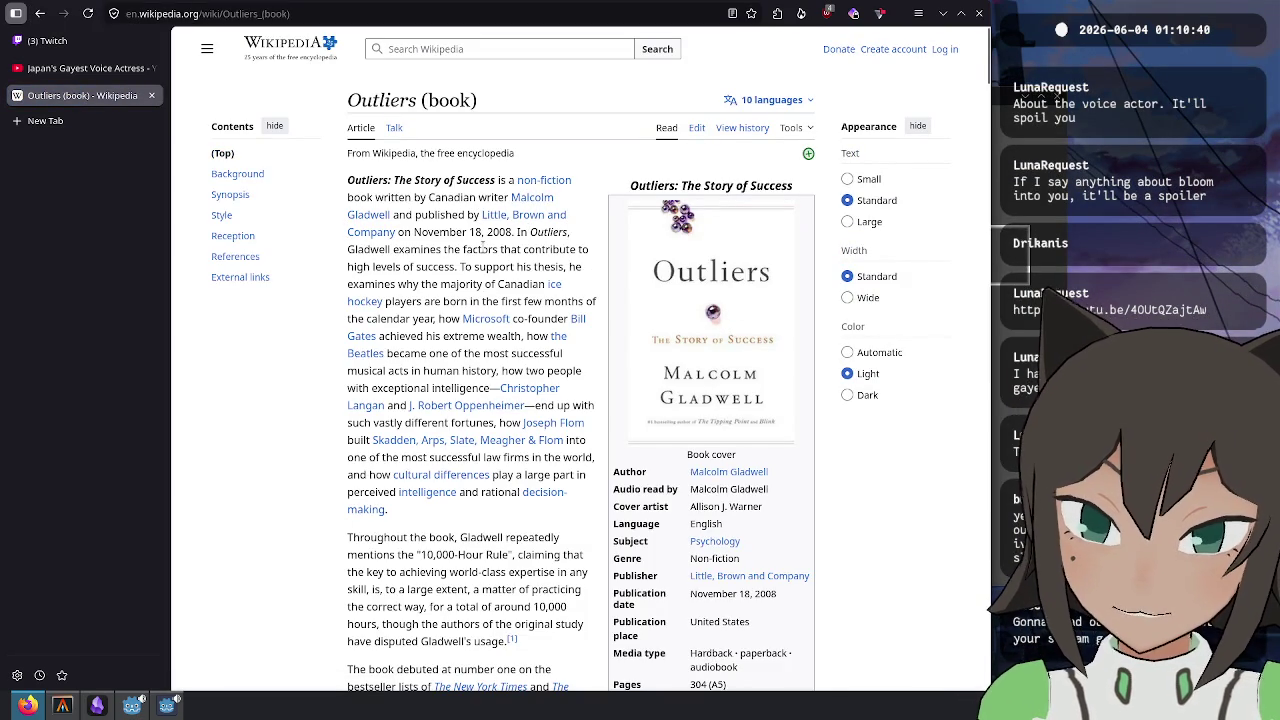
left_click_drag(518, 232, 425, 268)
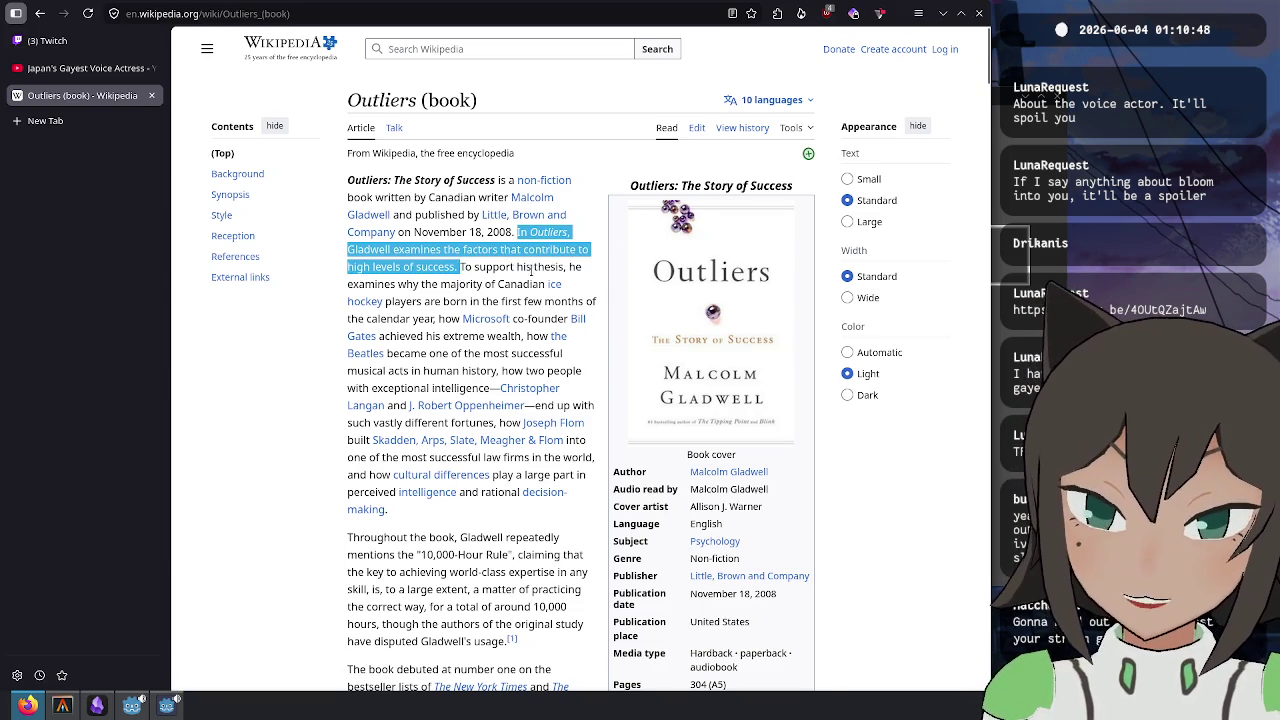
left_click(460, 263)
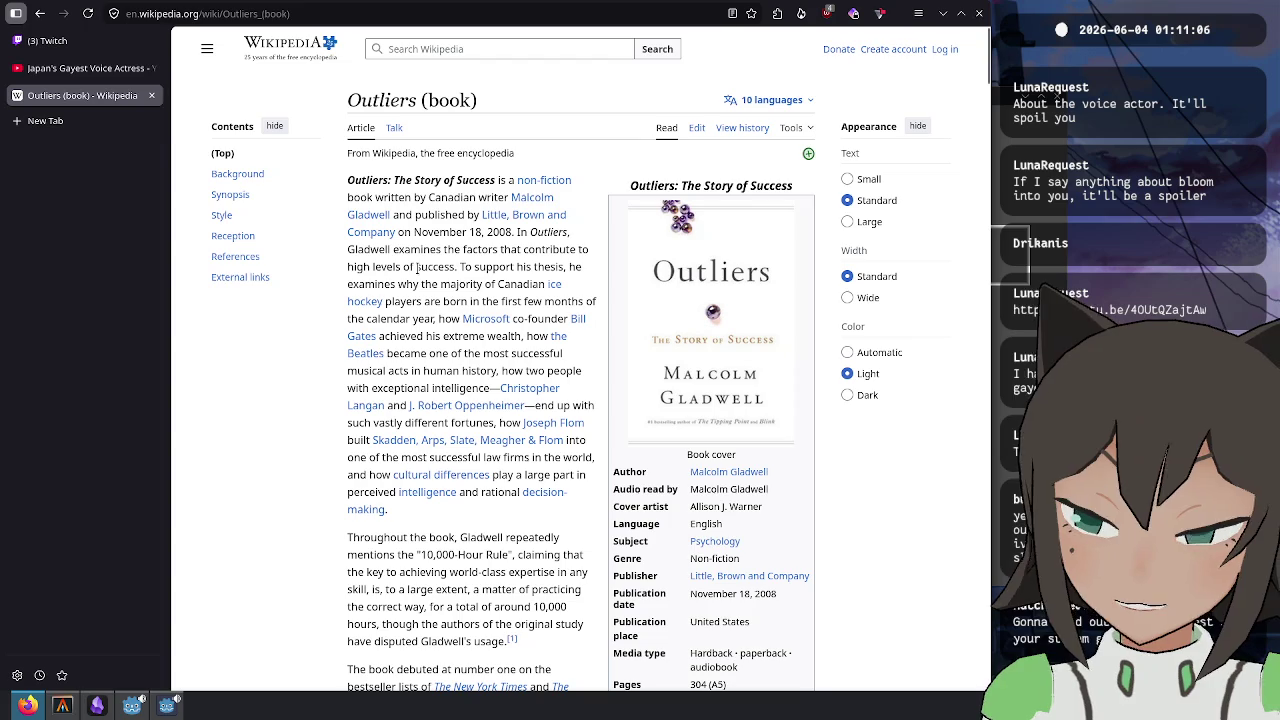
left_click(99, 69)
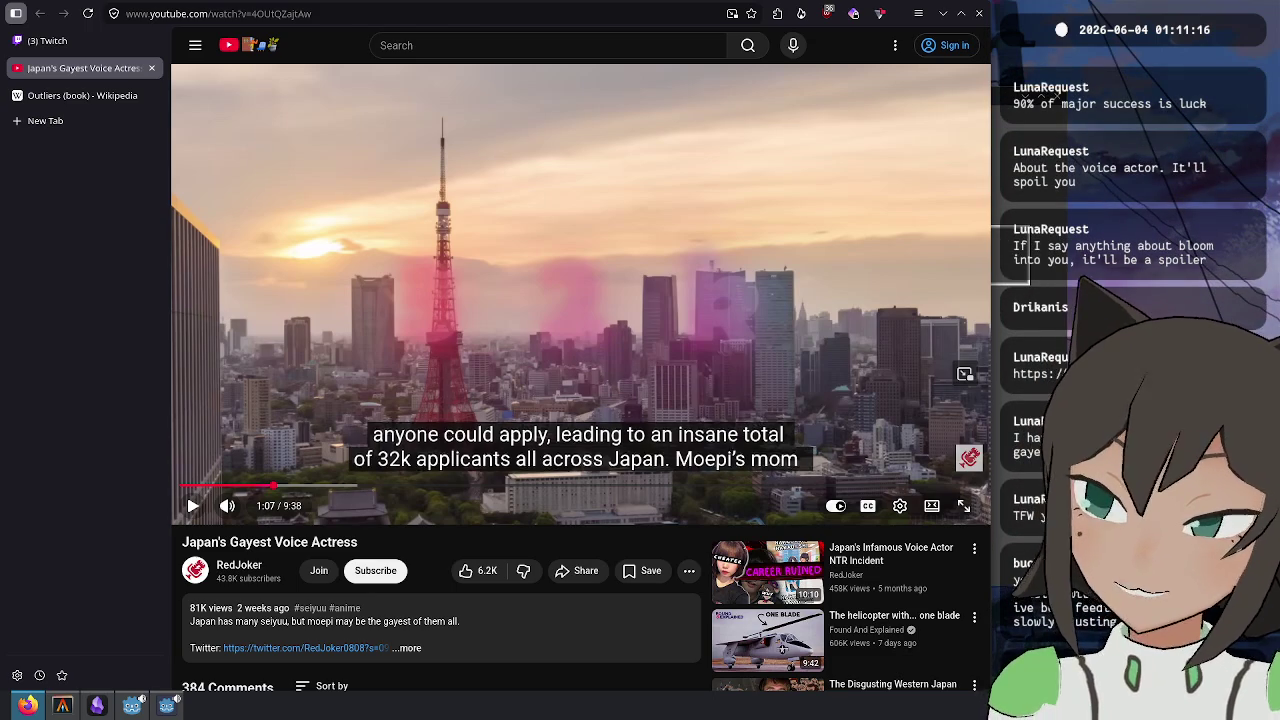
- Play the voice actress video and pause at the Nestlé Japan × Sony Mobile CM caption
right_click(413, 276)
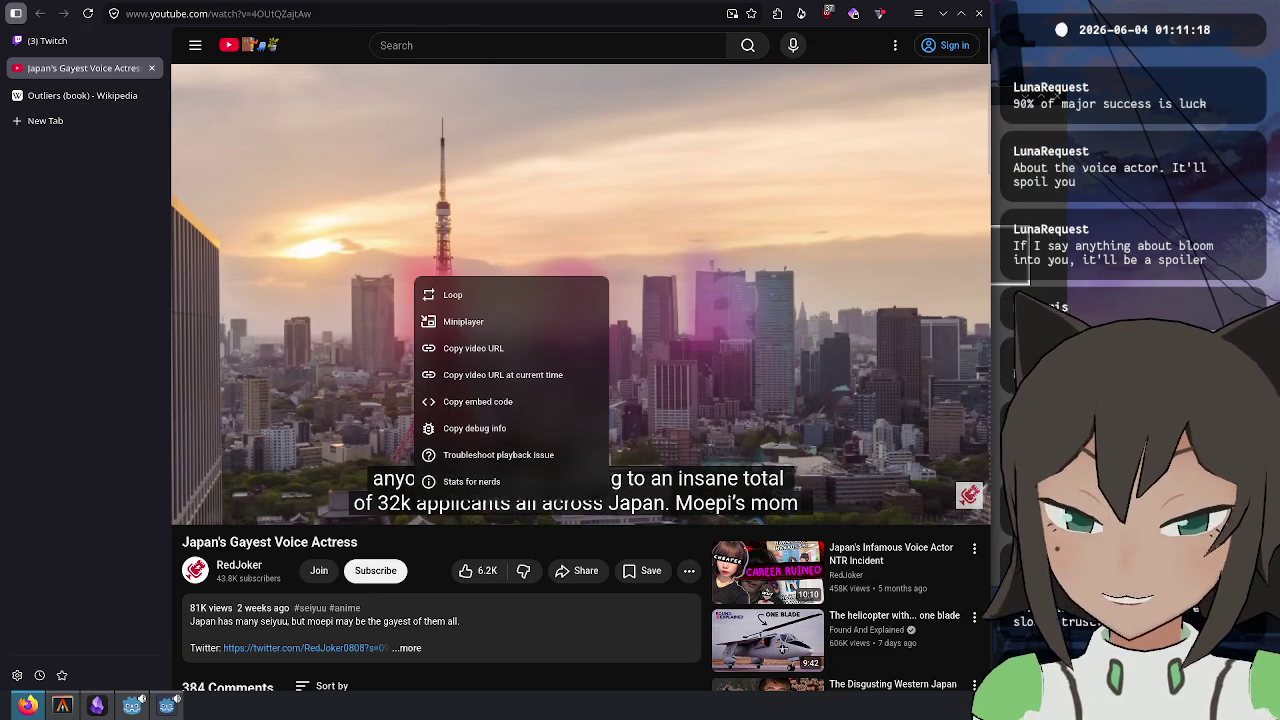
left_click(588, 224)
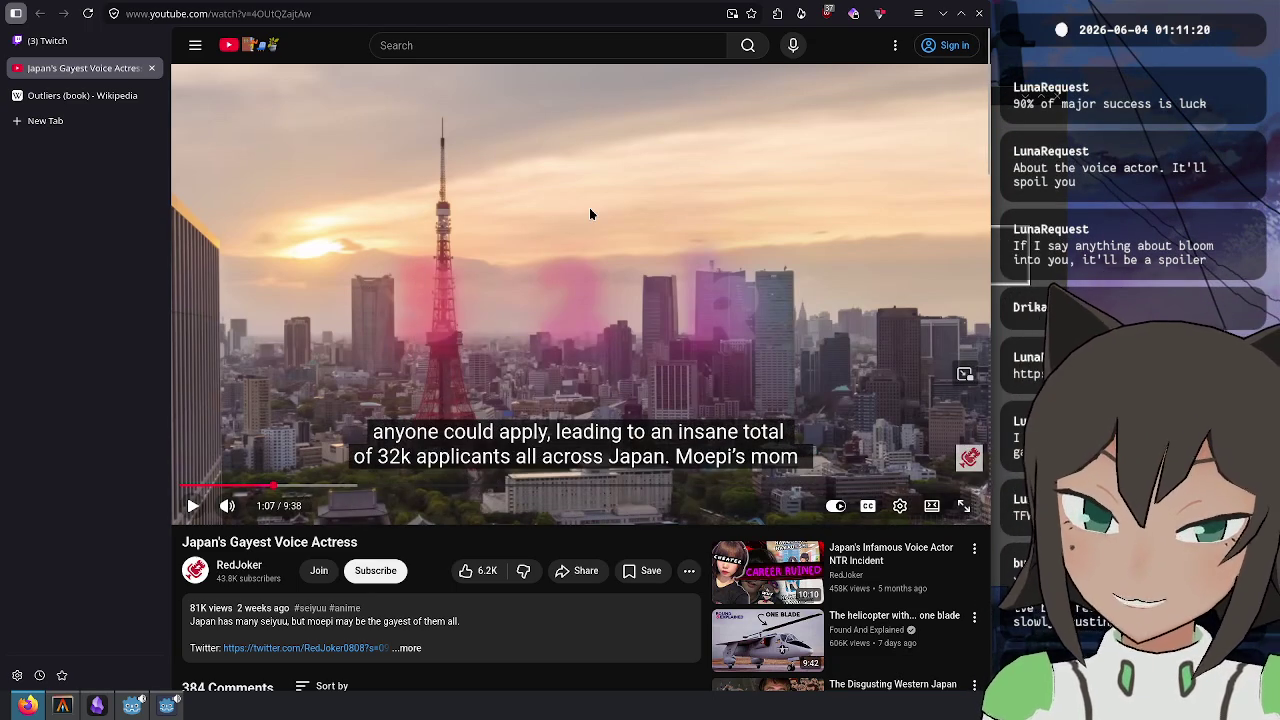
left_click(588, 222)
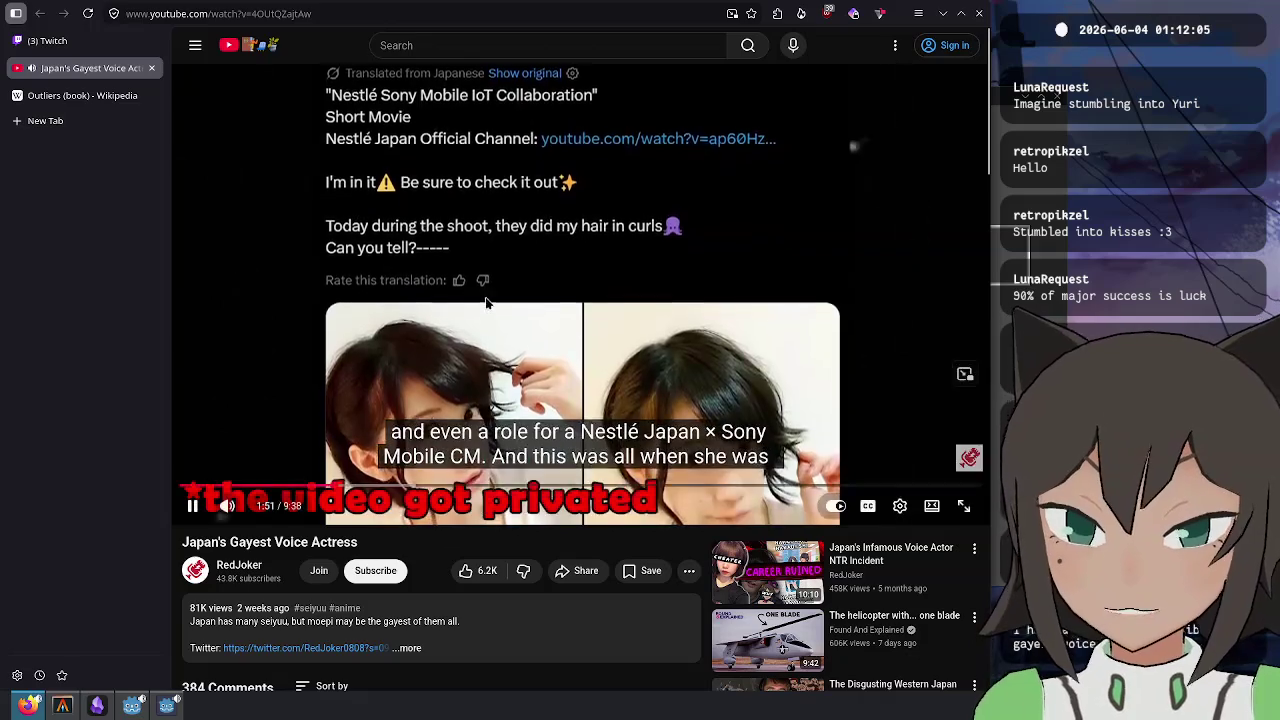
key("k")
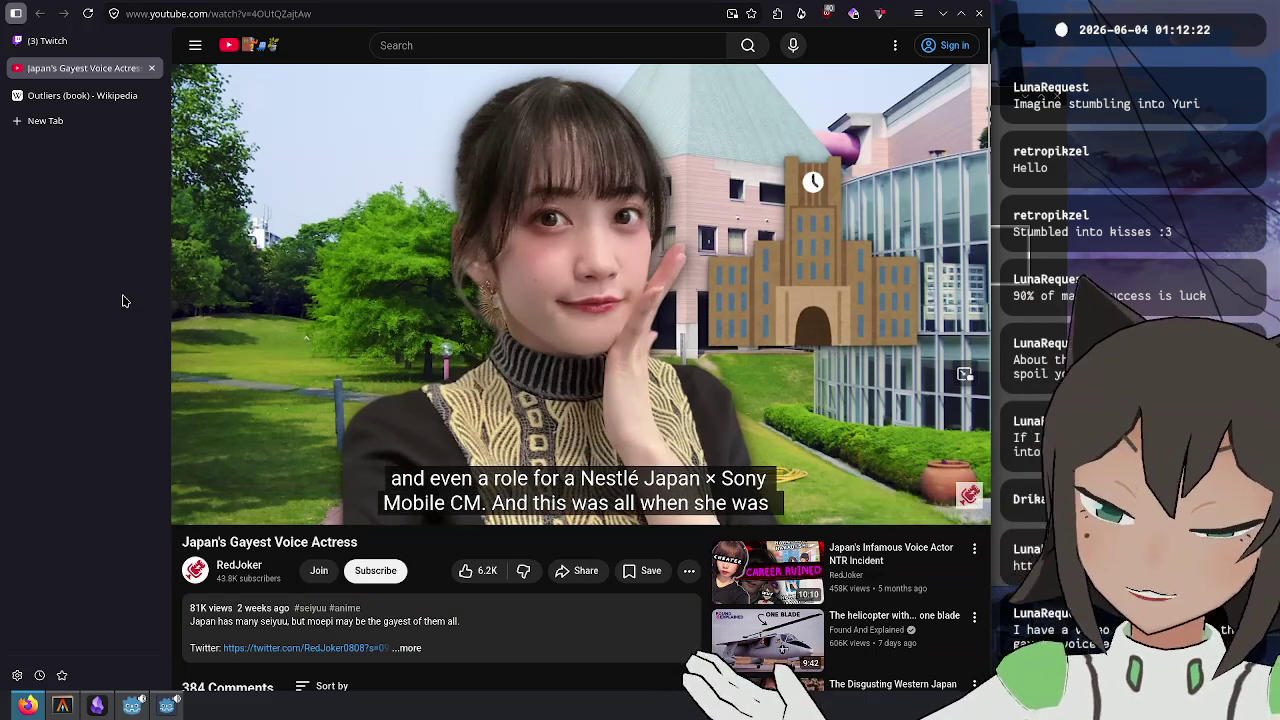
- Expand and scroll the voice actress video's full description, ending on a blank new tab
key("ctrl+t")
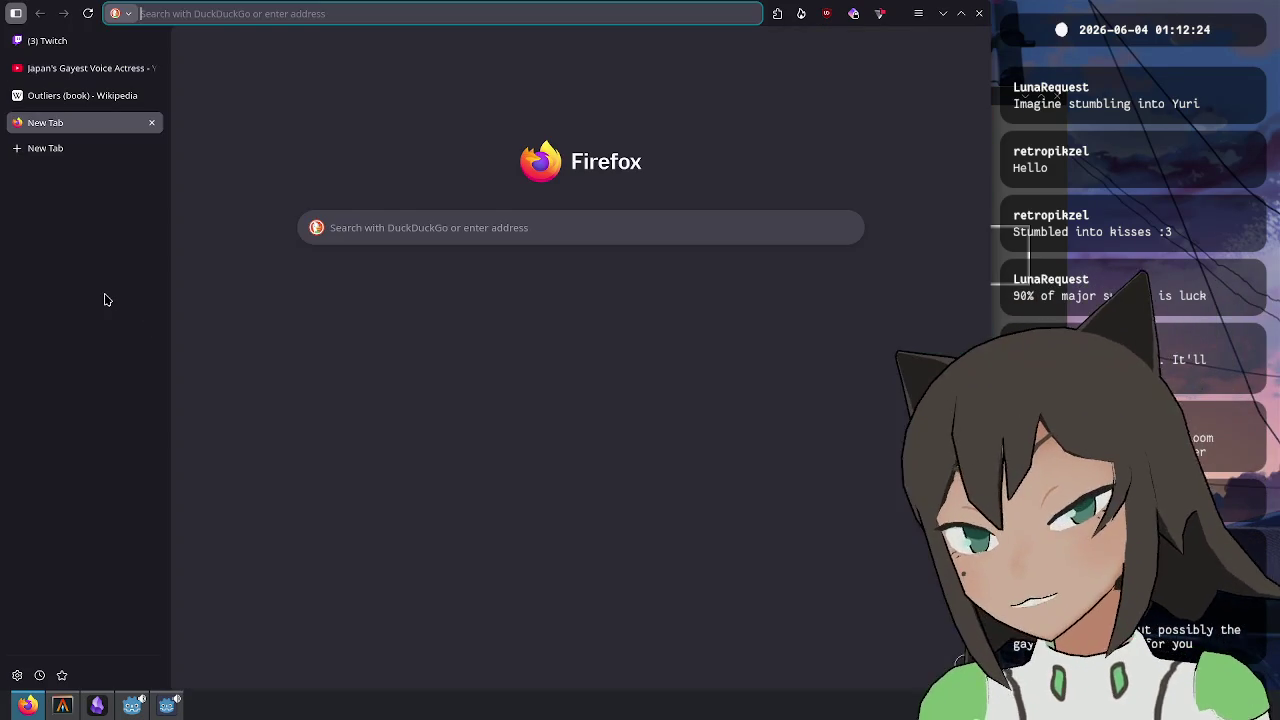
left_click(60, 68)
scroll(222, 549, "down", 2)
left_click(528, 477)
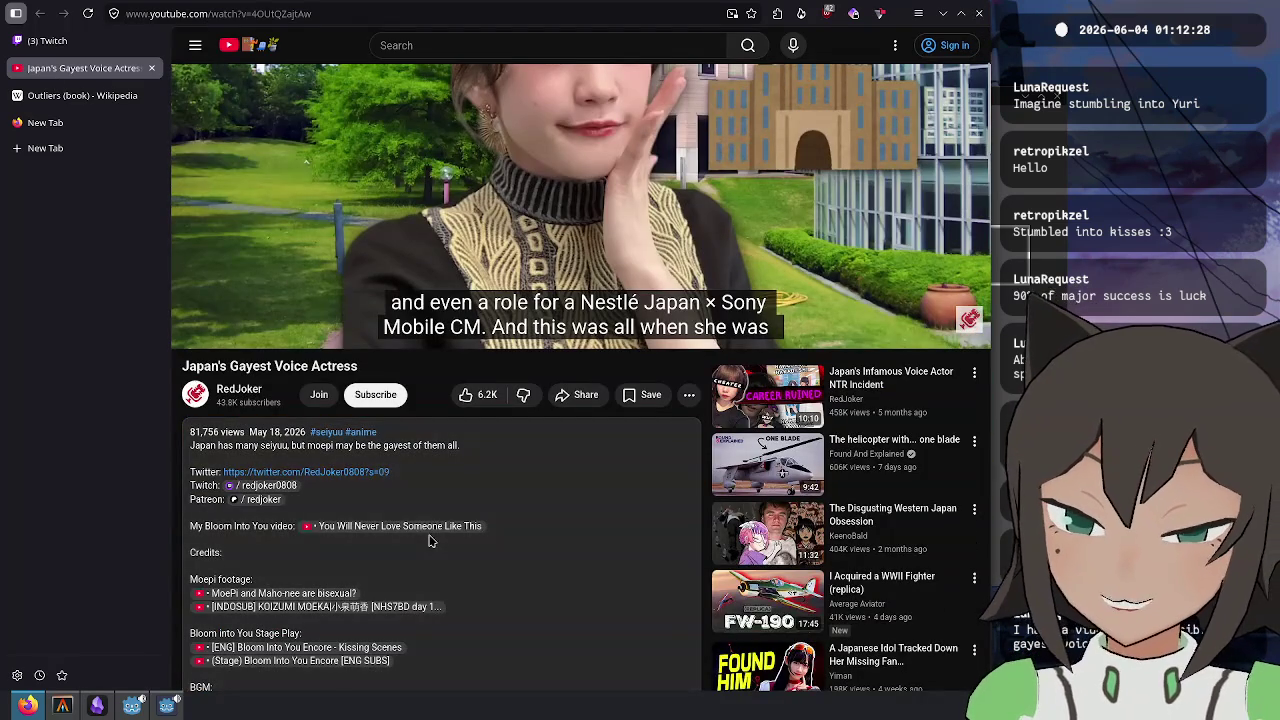
scroll(360, 494, "down", 9)
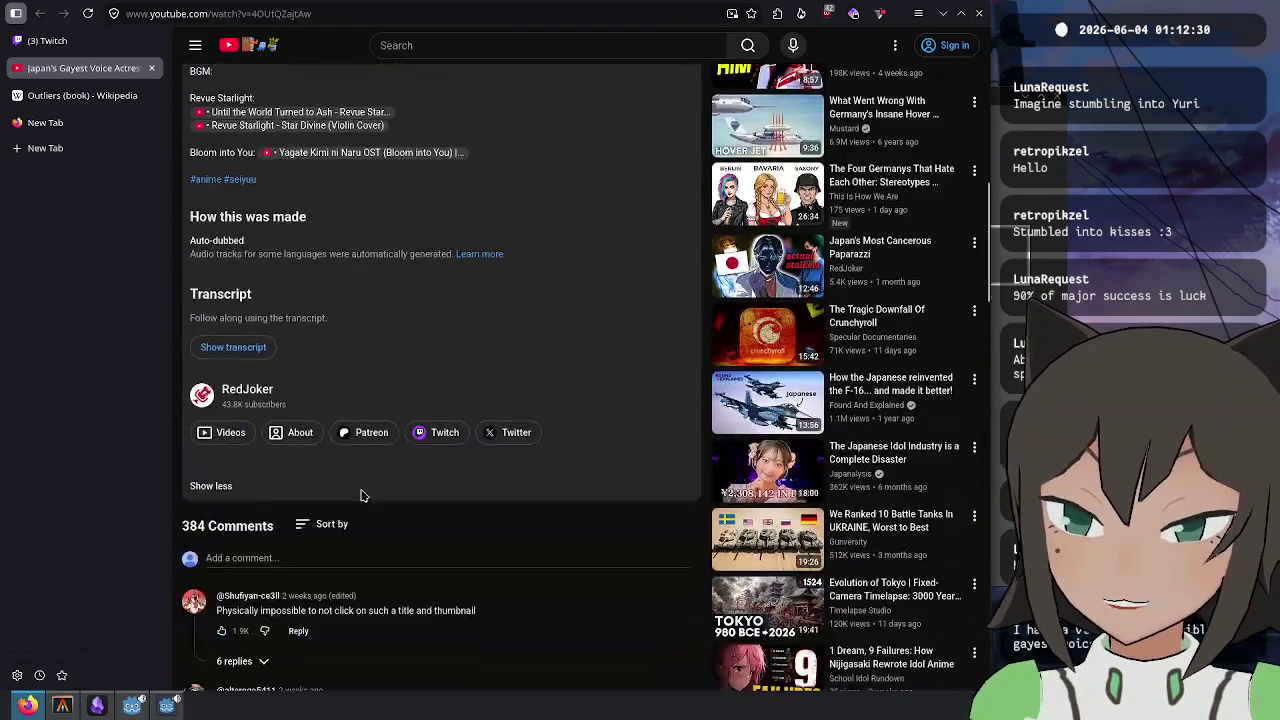
scroll(362, 494, "up", 10)
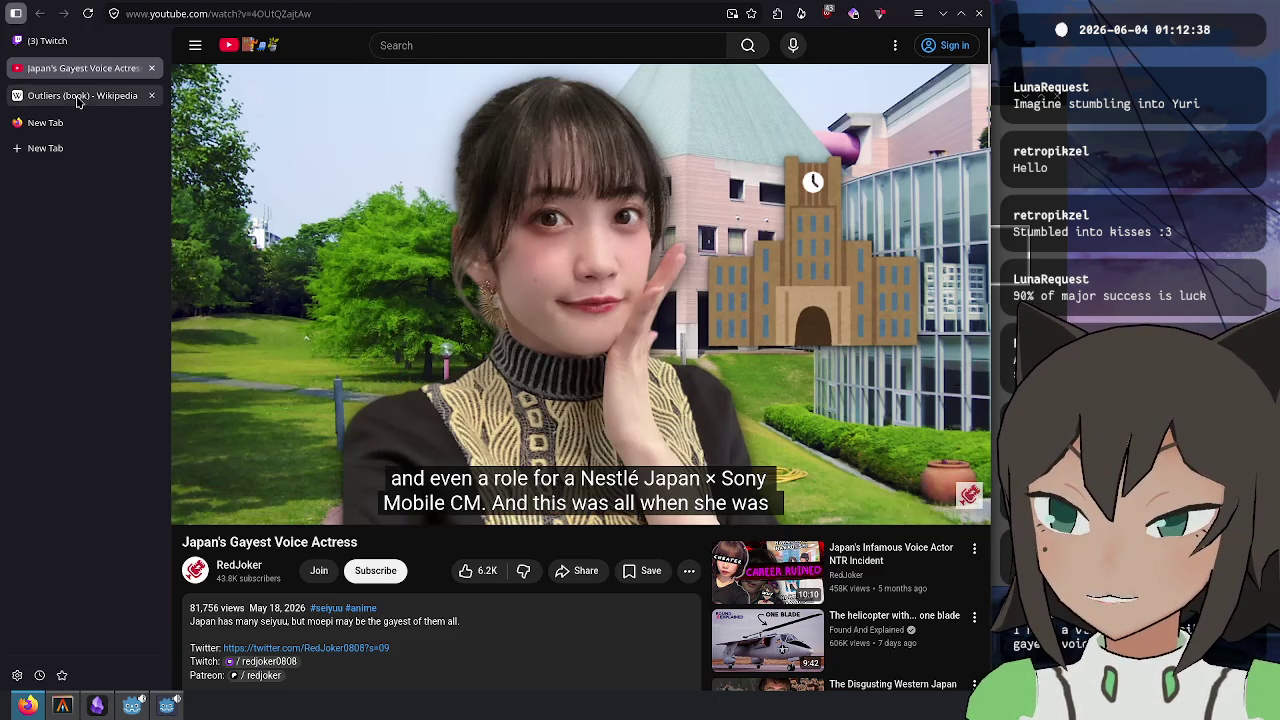
left_click(60, 122)
left_click(100, 68)
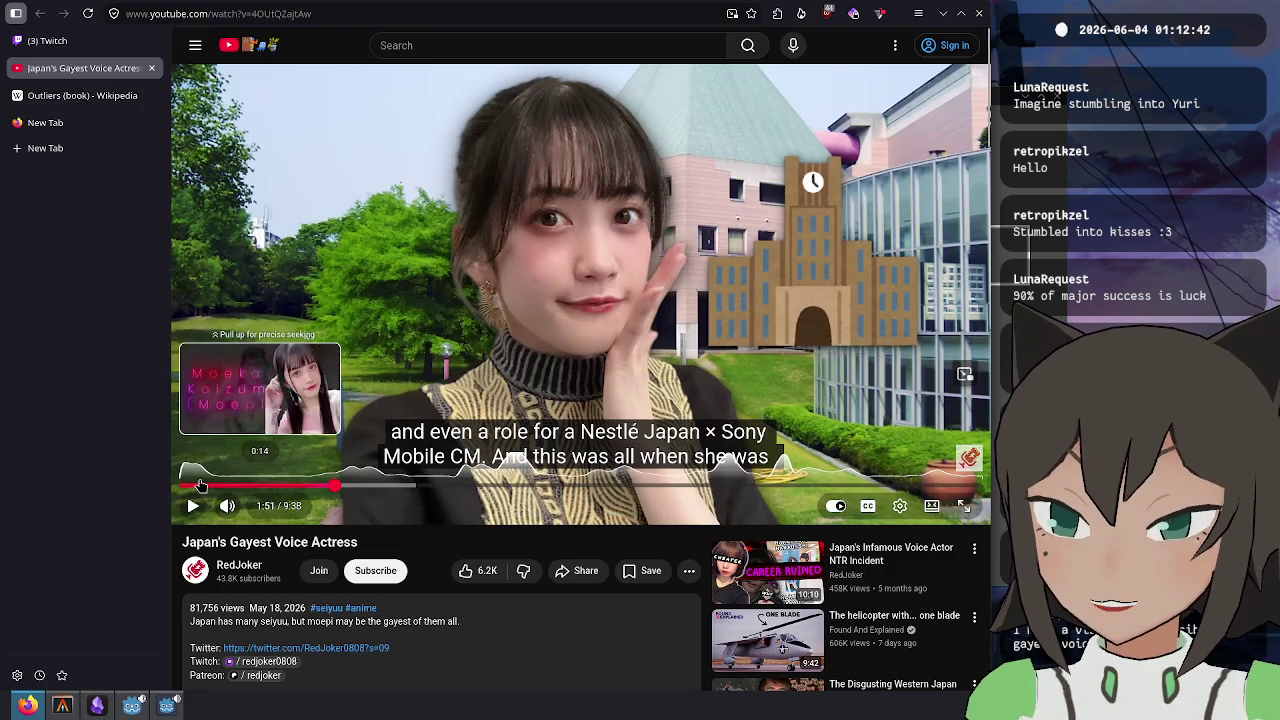
left_click(75, 121)
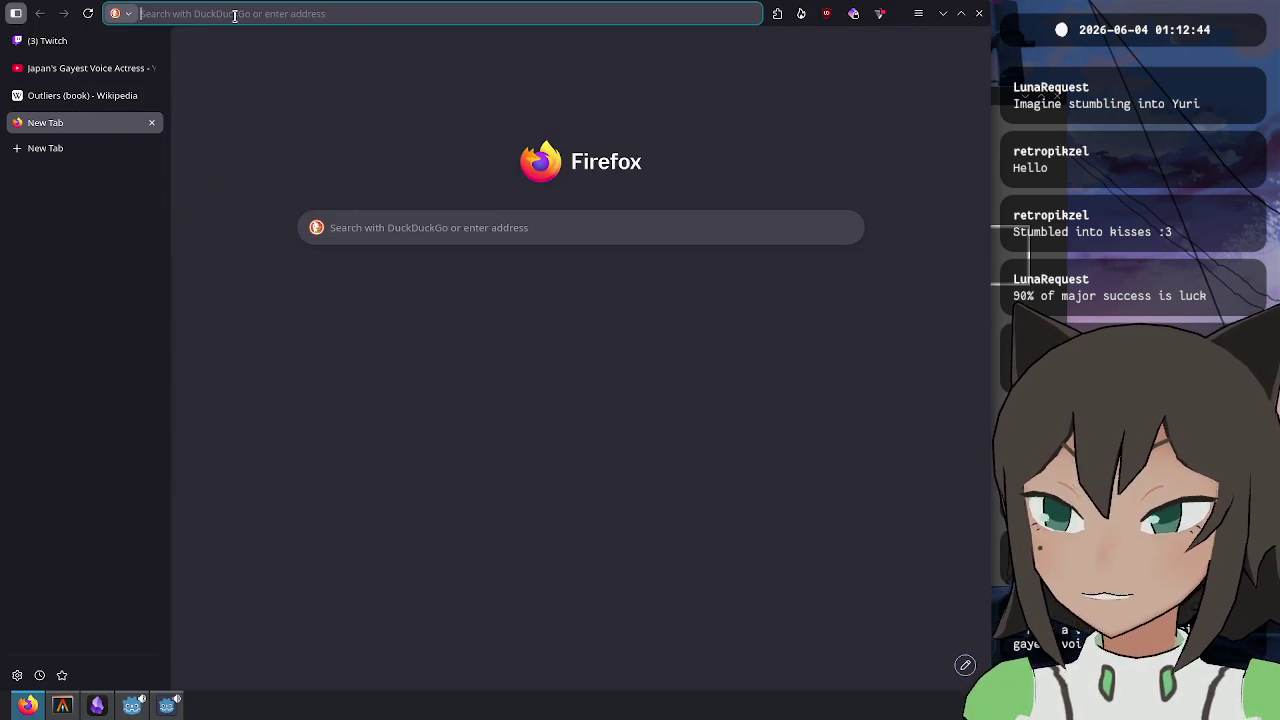
- Search for 'moeka' and open the Moeka Koizumi Wikipedia article
type("moeka koi")
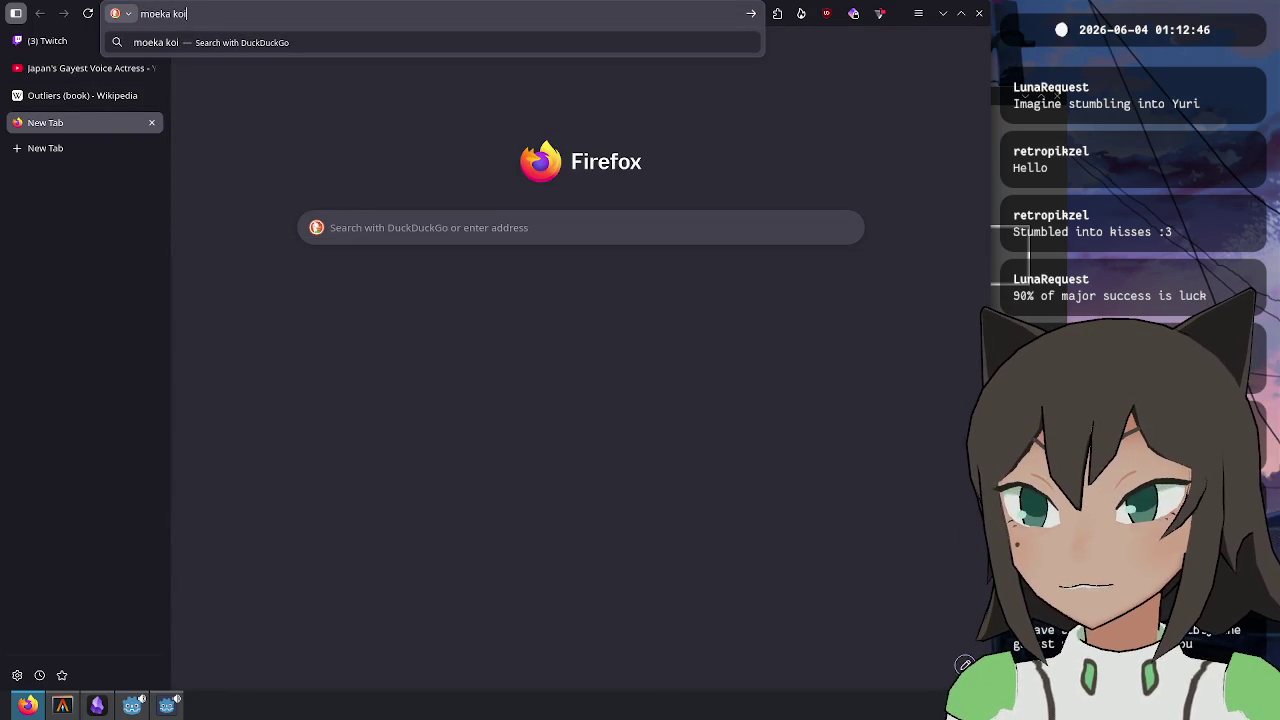
type("zuma")
key("Return")
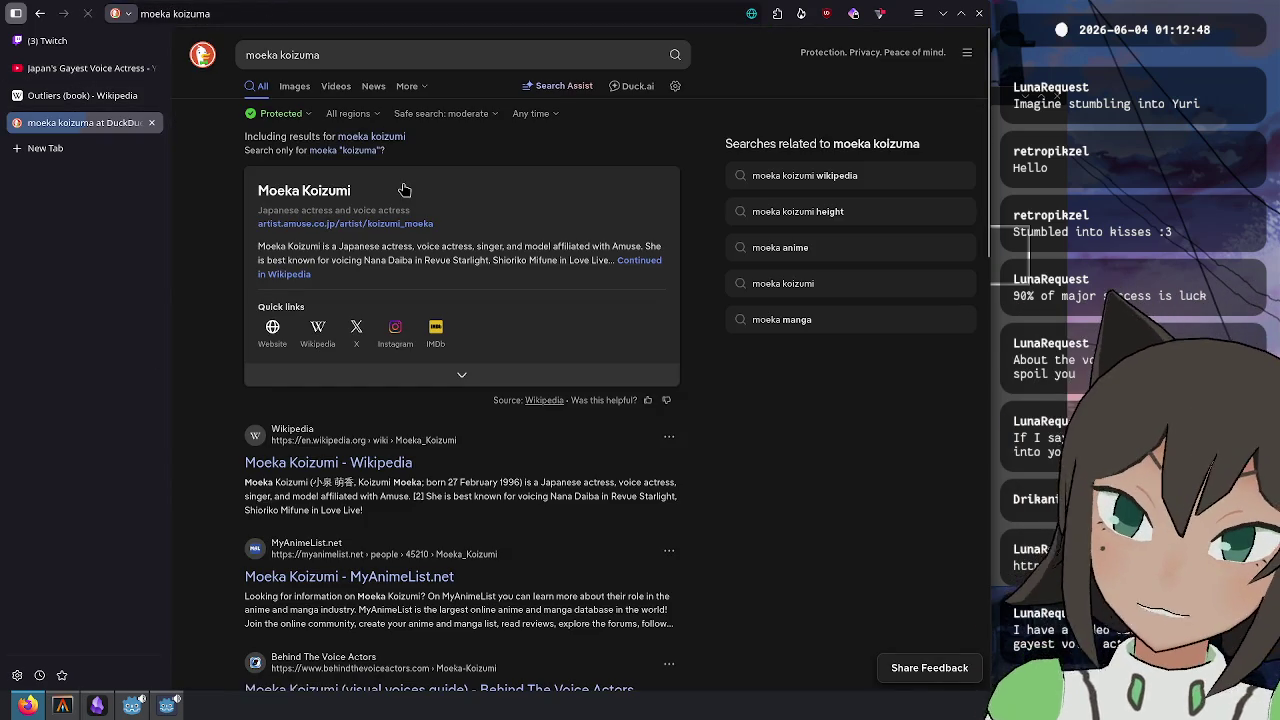
left_click_drag(390, 482, 244, 483)
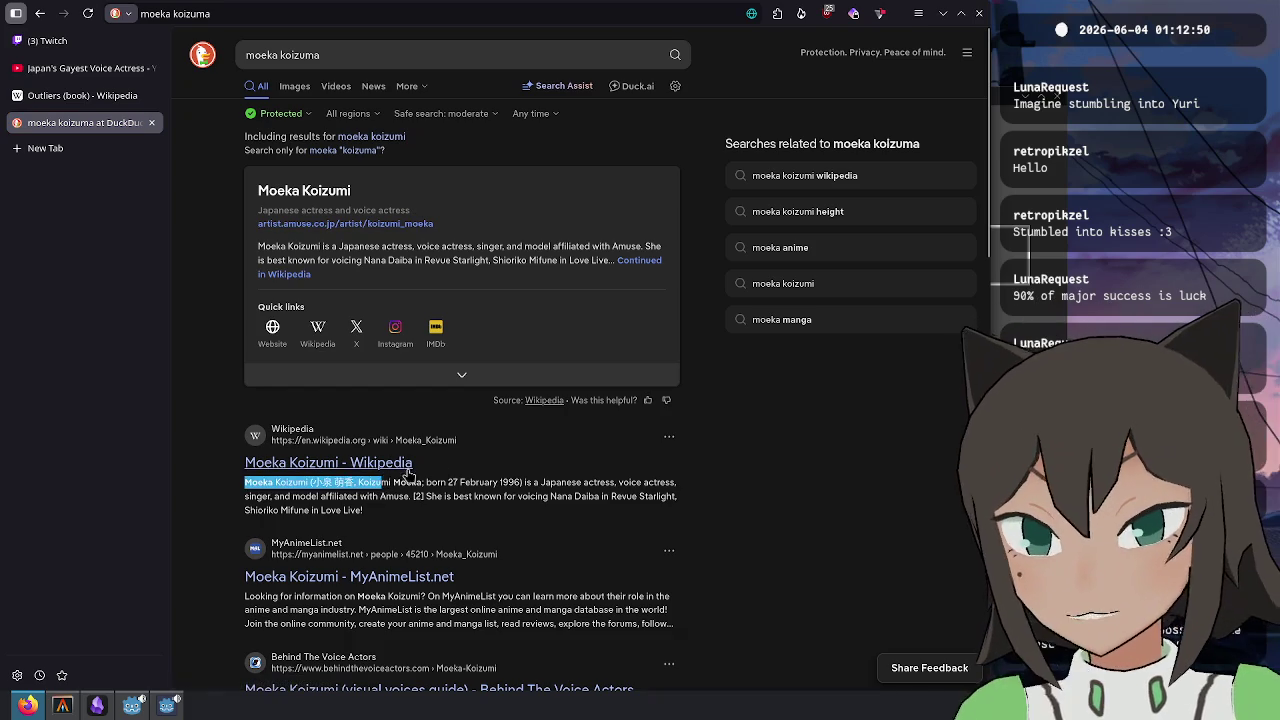
left_click(368, 463)
- Find 'sony' in the Moeka Koizumi article and scroll through her roles
key("ctrl+f")
type("sony")
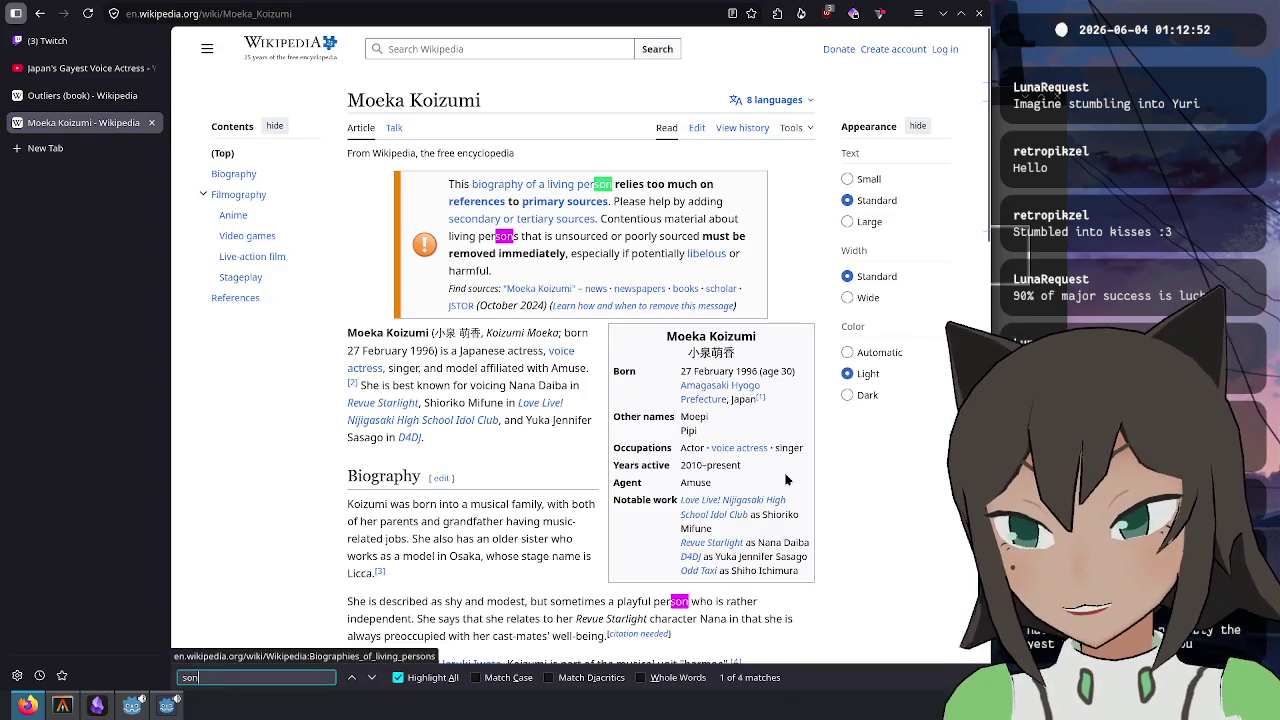
key("Escape")
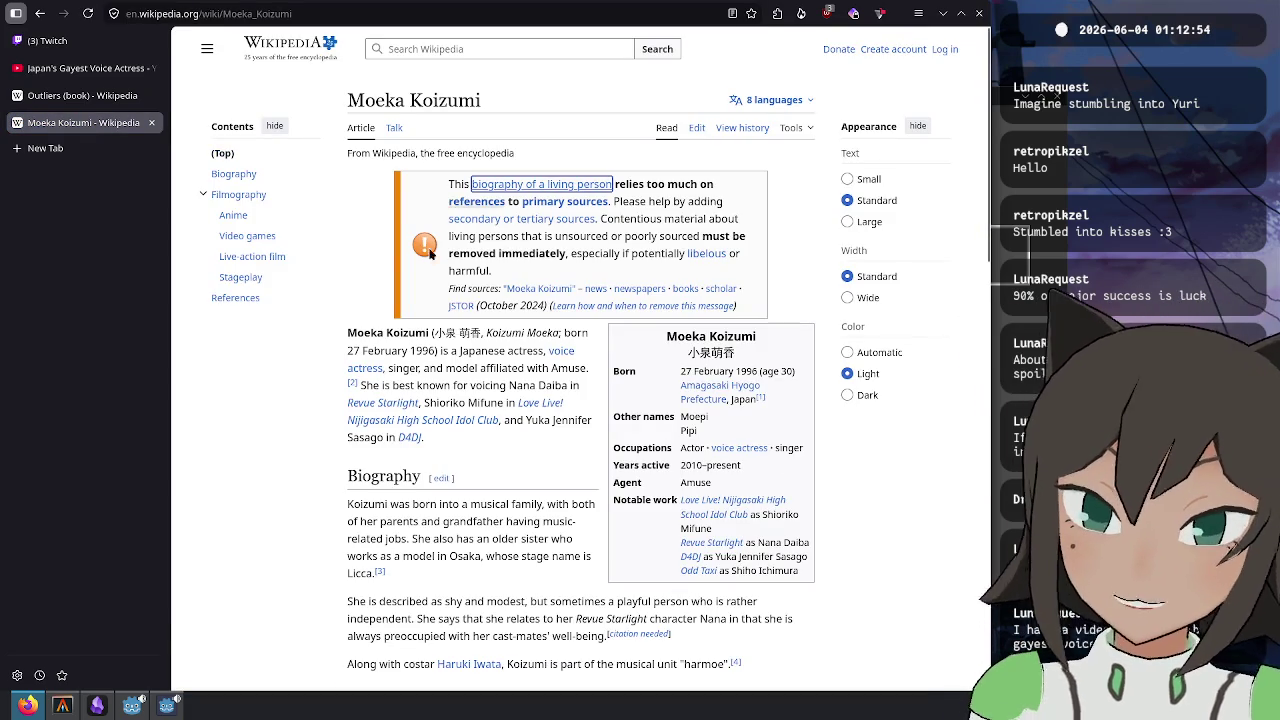
left_click(511, 482)
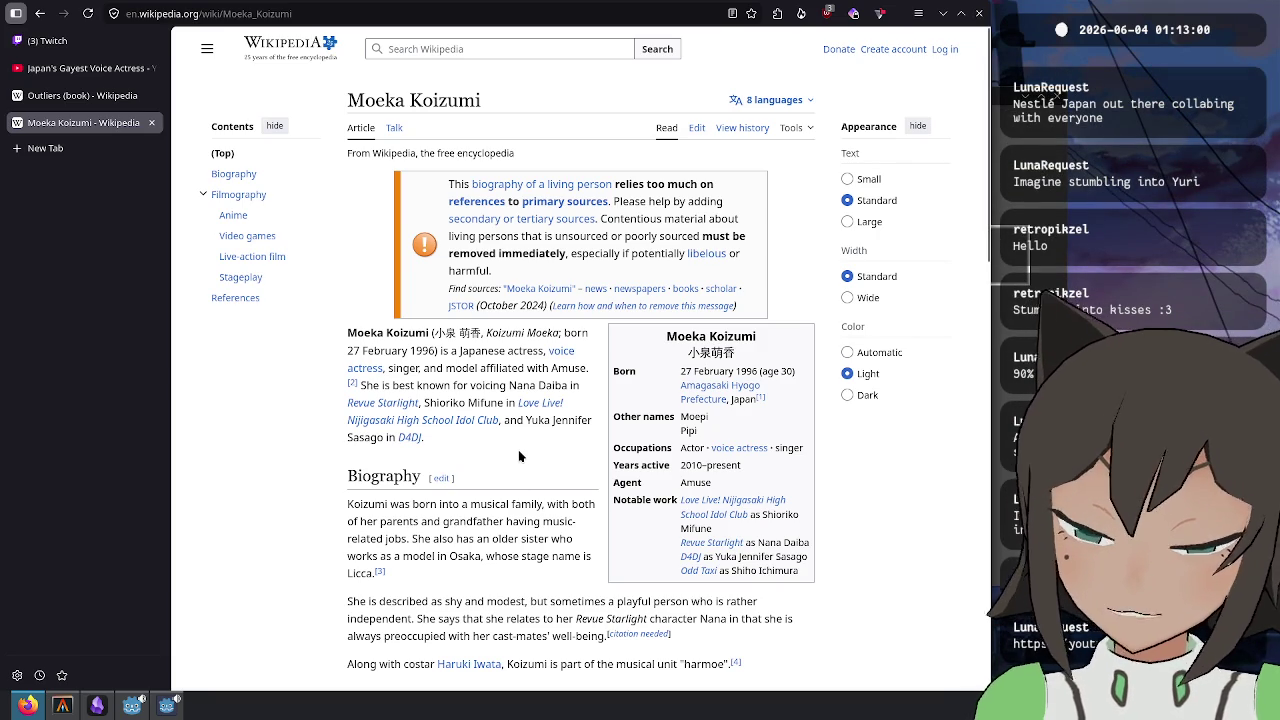
scroll(521, 453, "down", 10)
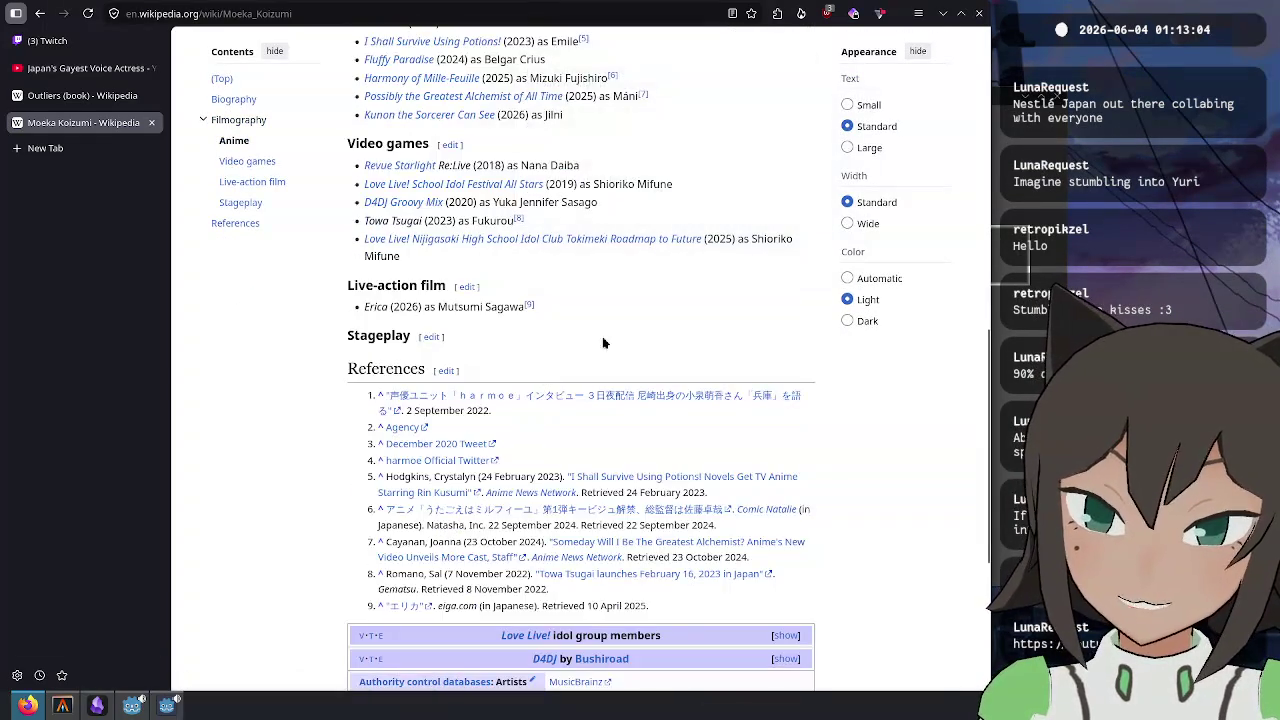
scroll(602, 336, "up", 10)
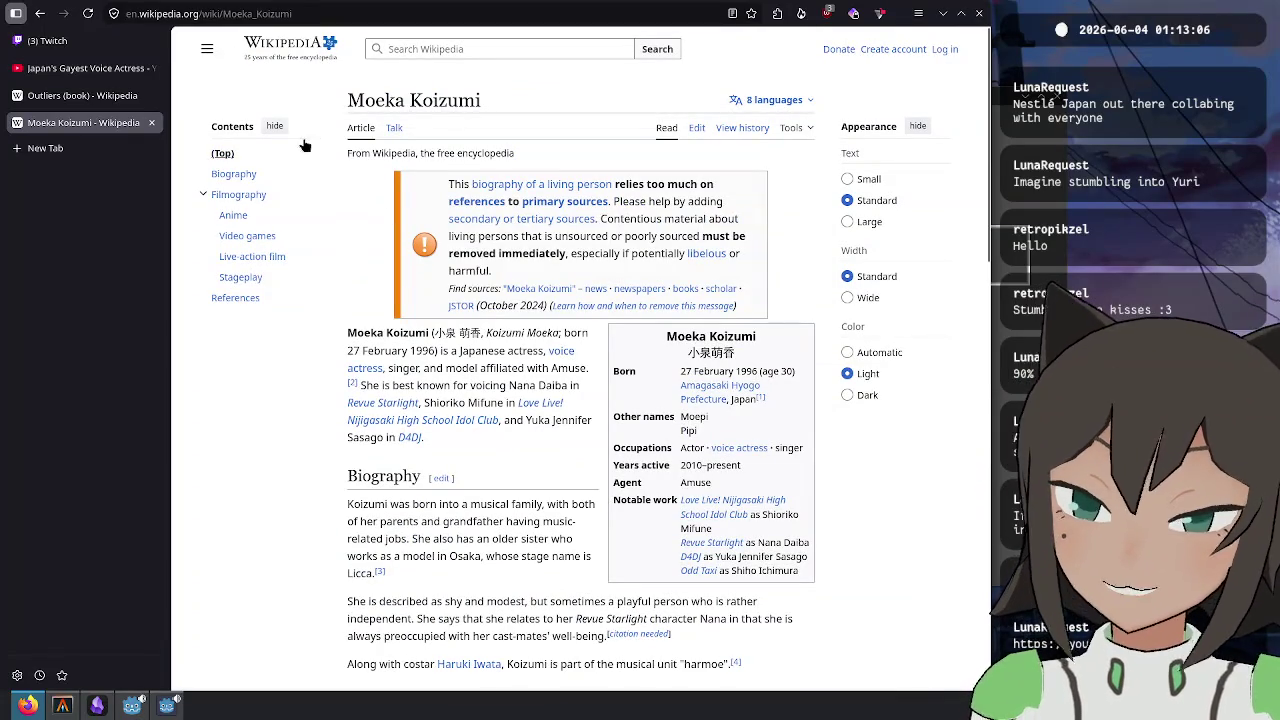
- Return to the voice actress video and scroll through its description
left_click(104, 74)
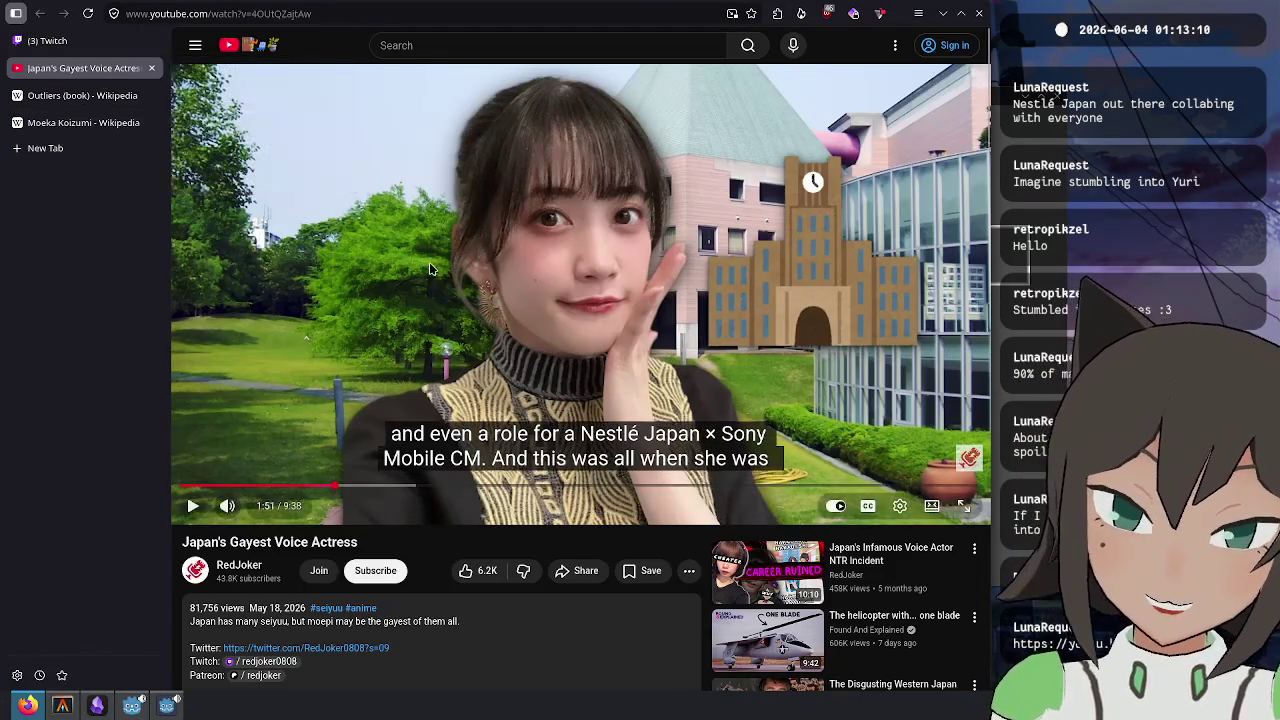
key("space")
key("space")
scroll(385, 542, "down", 3)
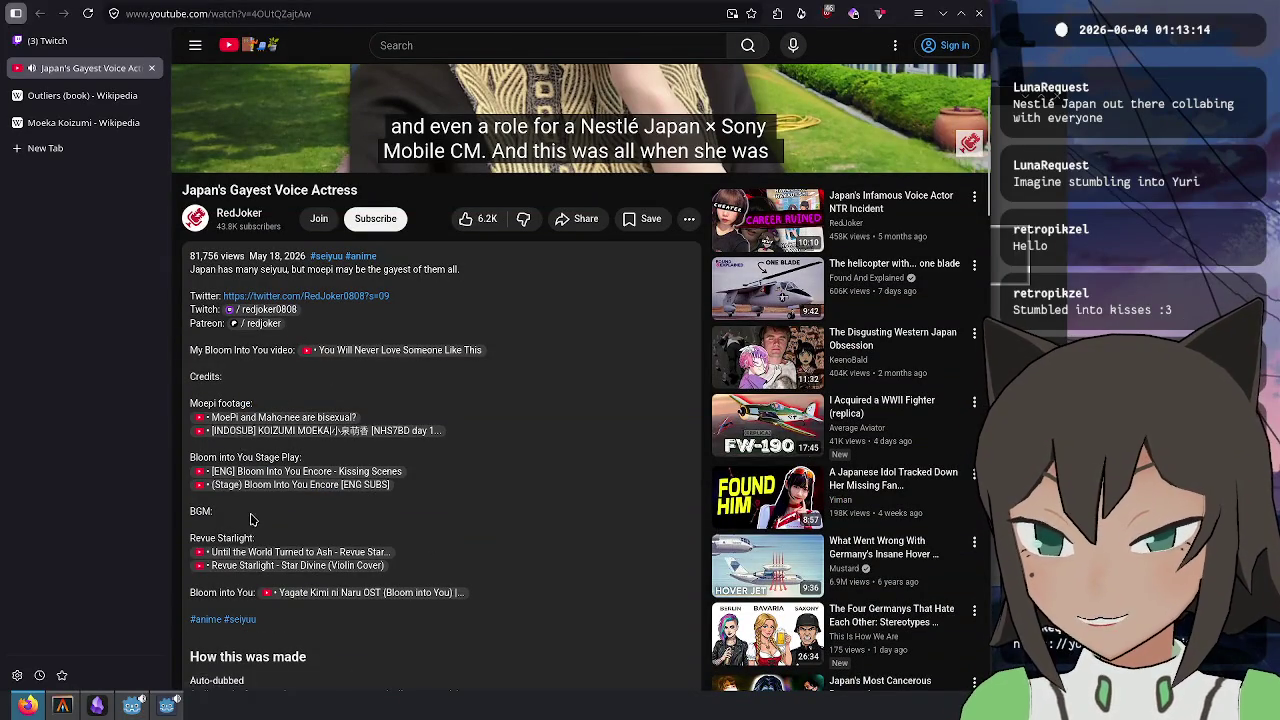
scroll(250, 563, "down", 2)
scroll(292, 222, "down", 3)
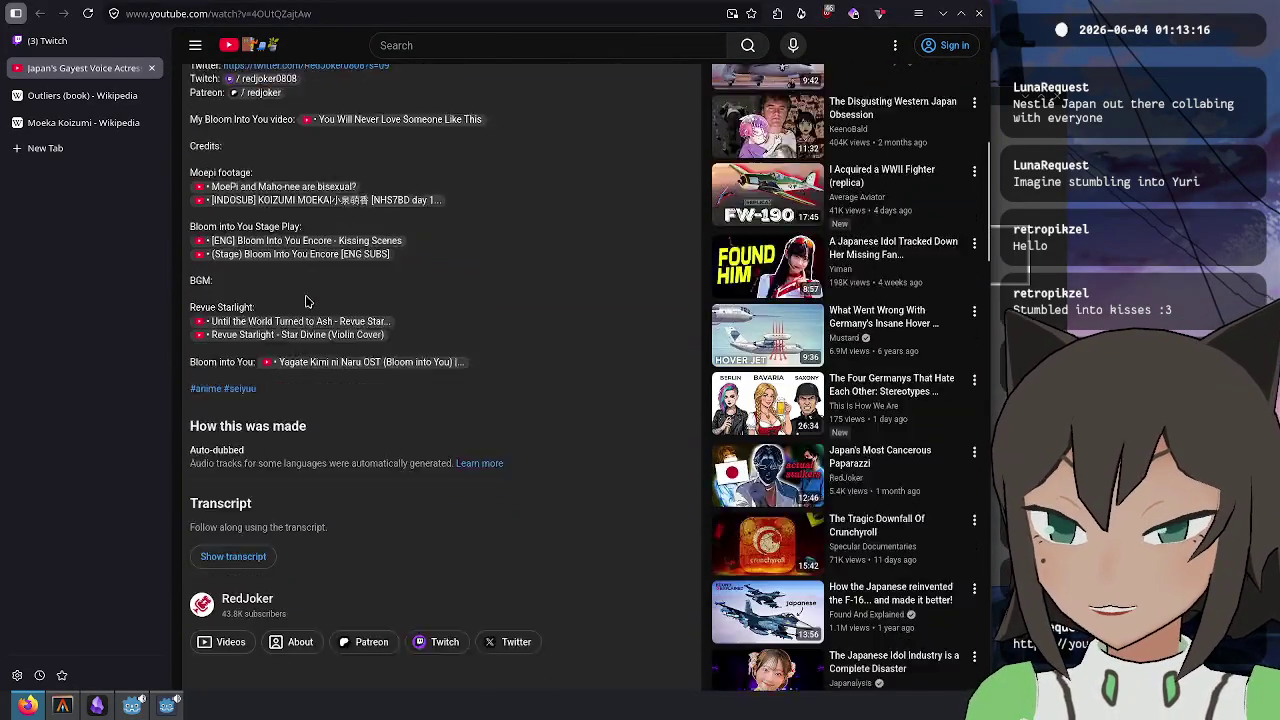
scroll(500, 443, "up", 7)
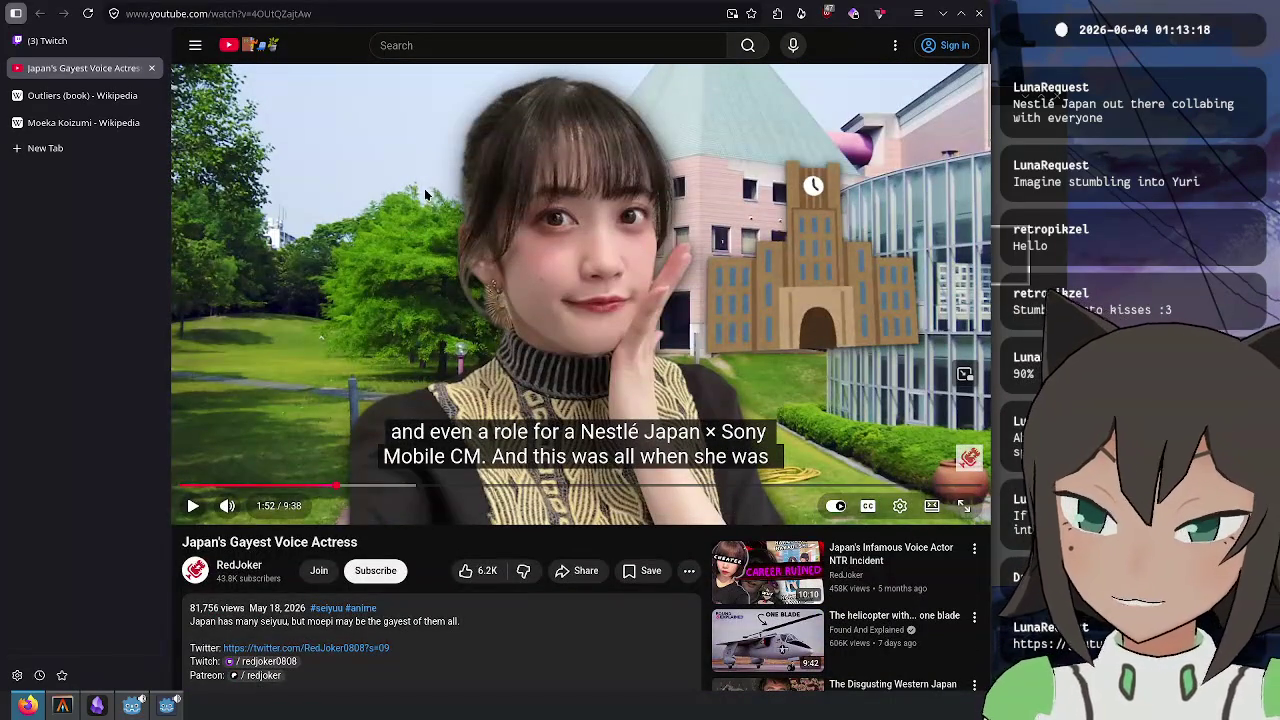
- Watch the video to about 2:27 and pause on the 'convince me this isn't homoerotic' caption
left_click(623, 267)
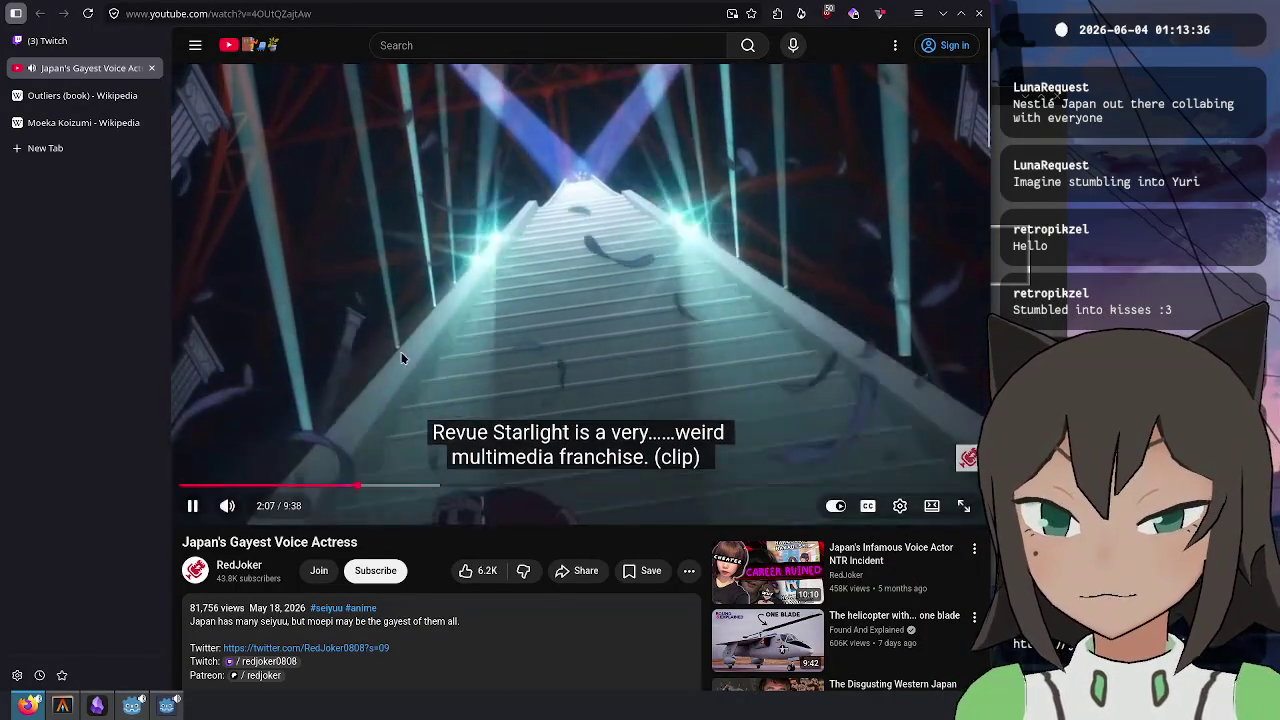
left_click(491, 430)
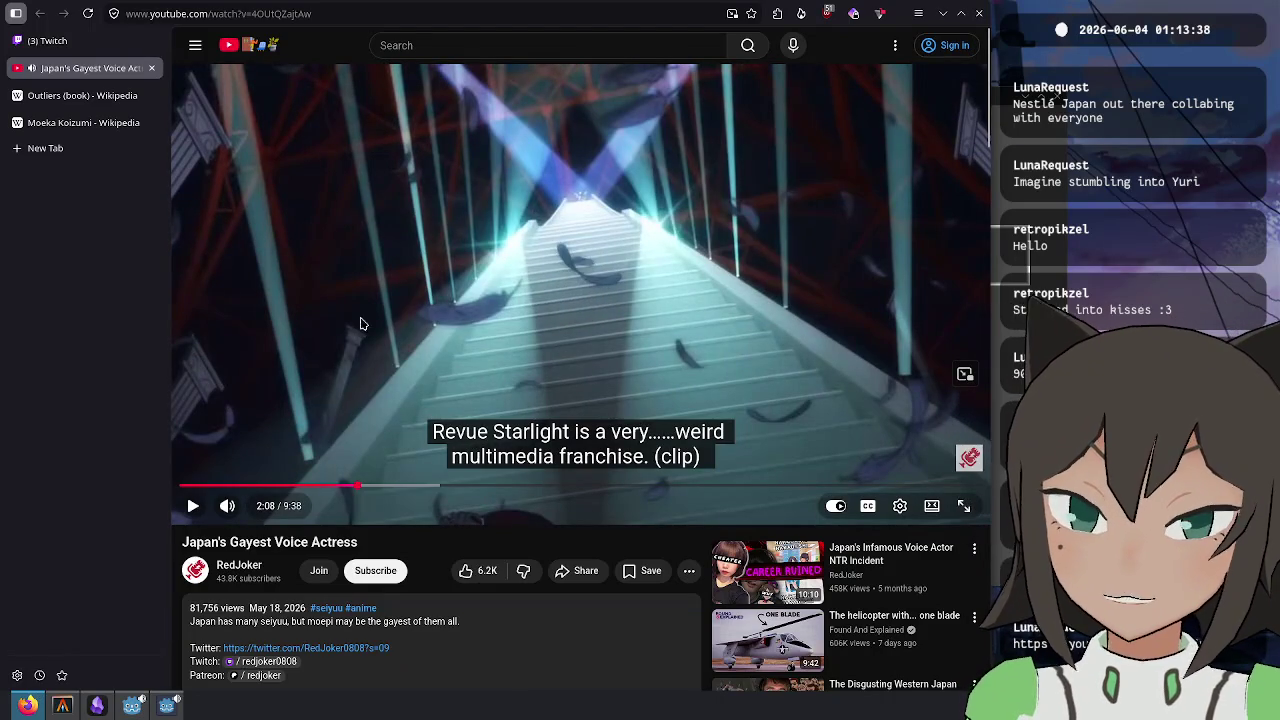
left_click(310, 369)
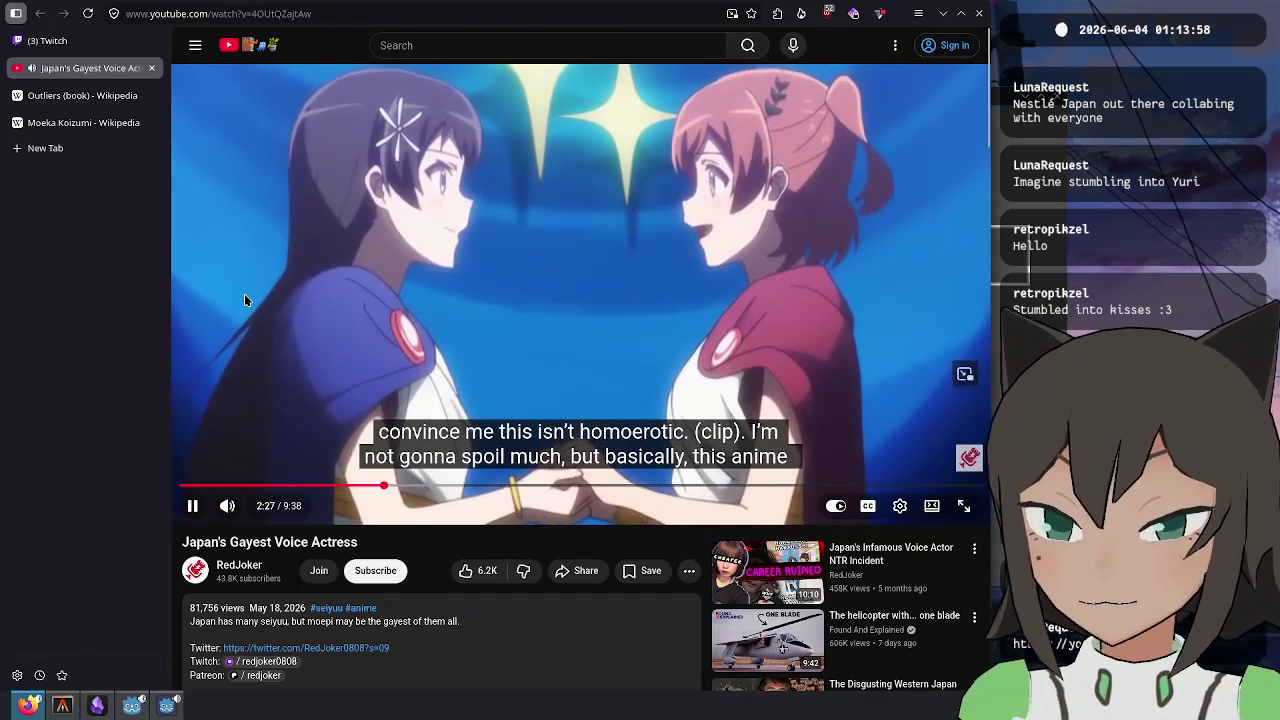
left_click(244, 298)
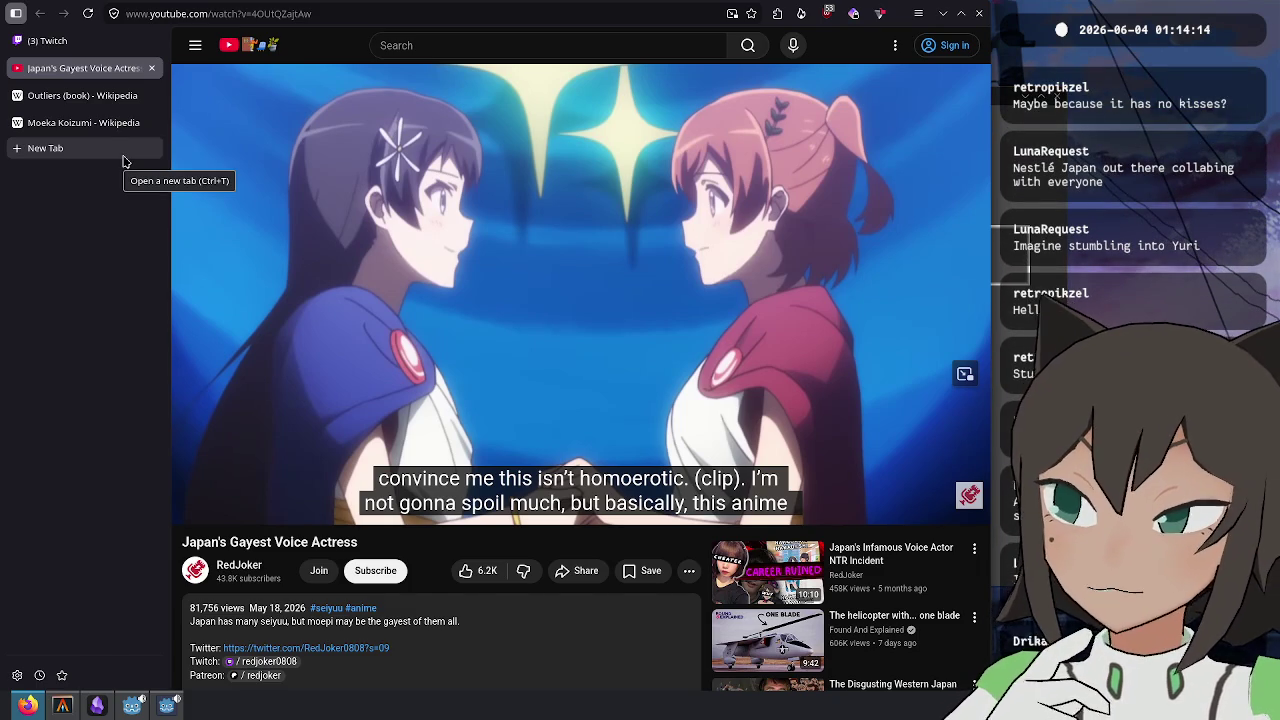
- Search 'utena' in a new tab, glance at its Wikipedia article, and return to the results
left_click(124, 161)
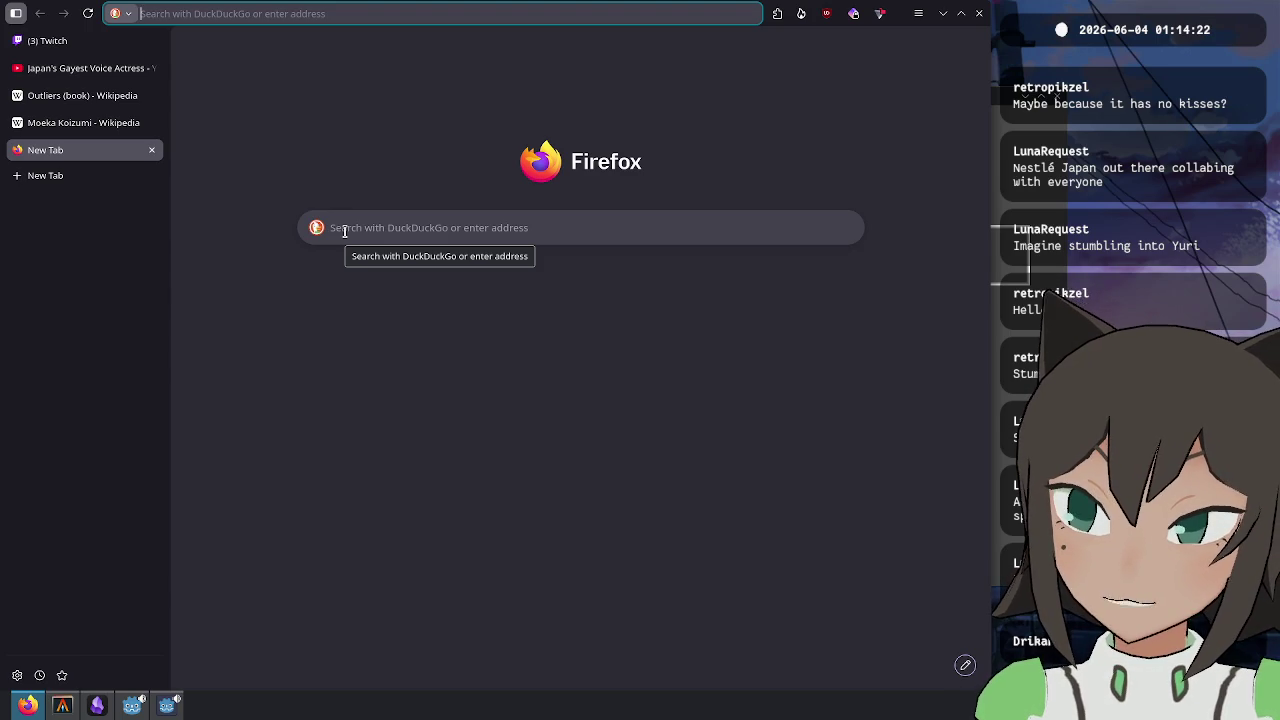
type("utena")
key("Return")
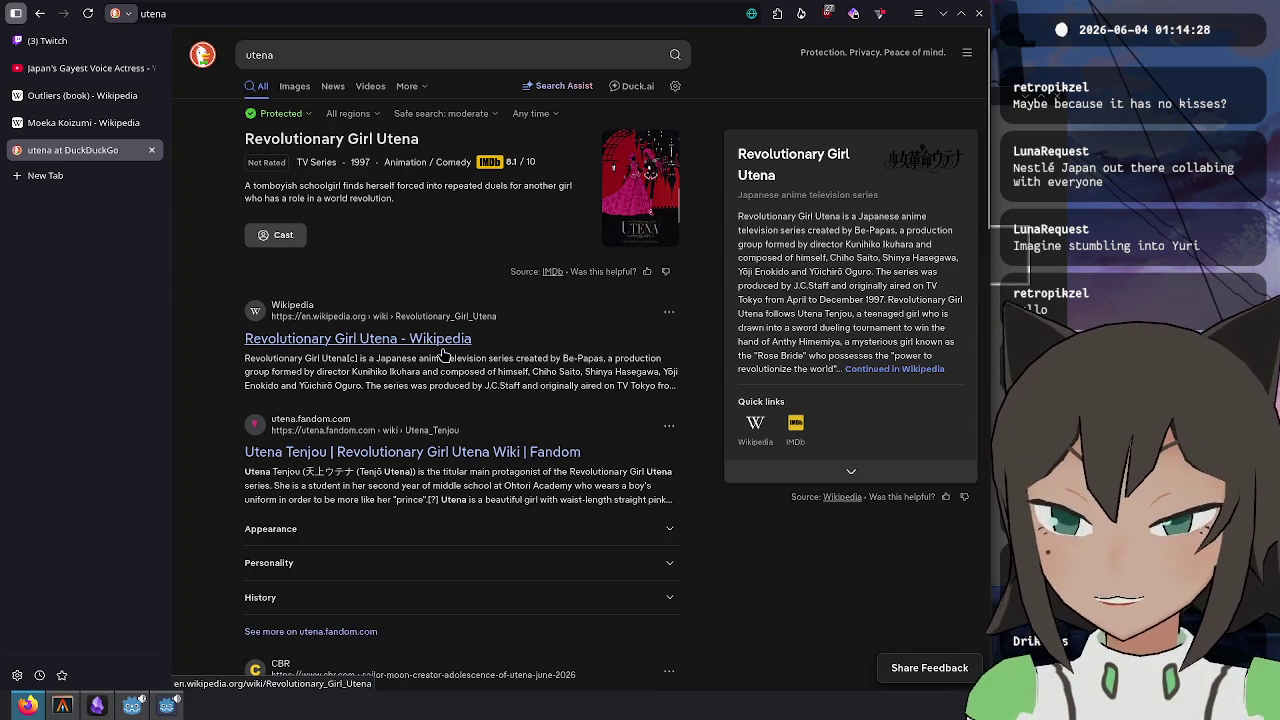
left_click(443, 350)
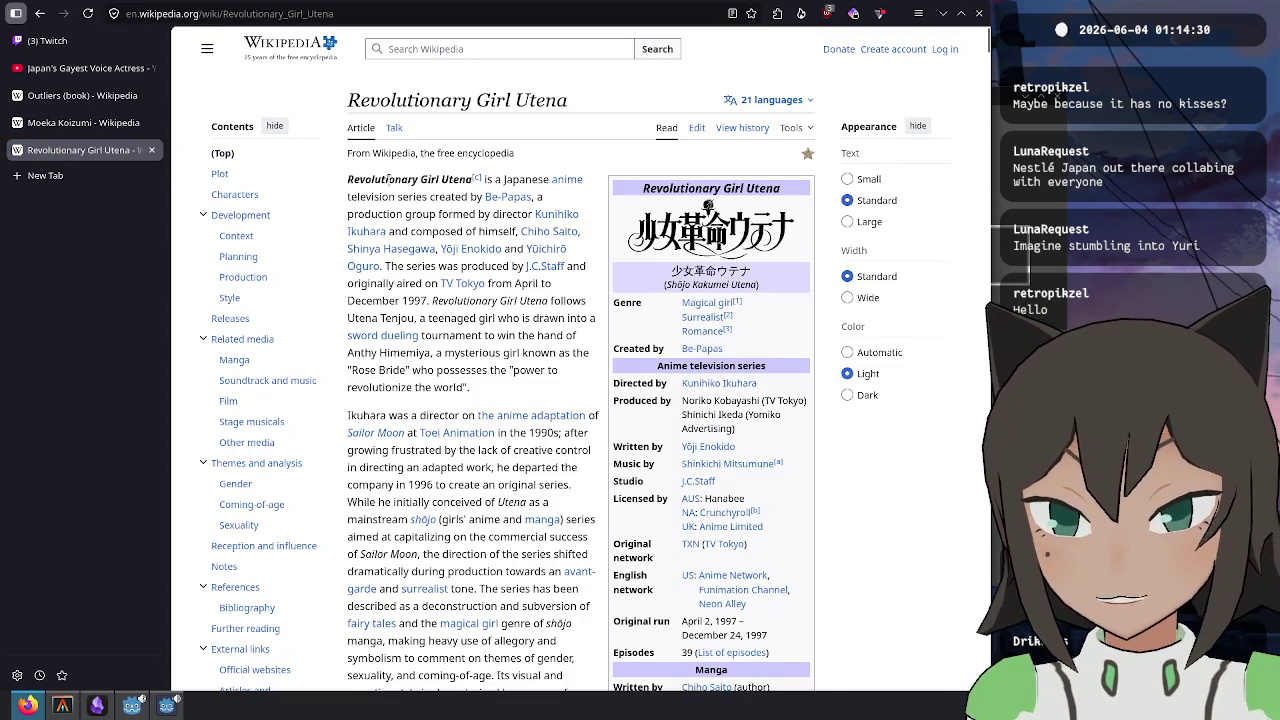
left_click_drag(349, 179, 460, 178)
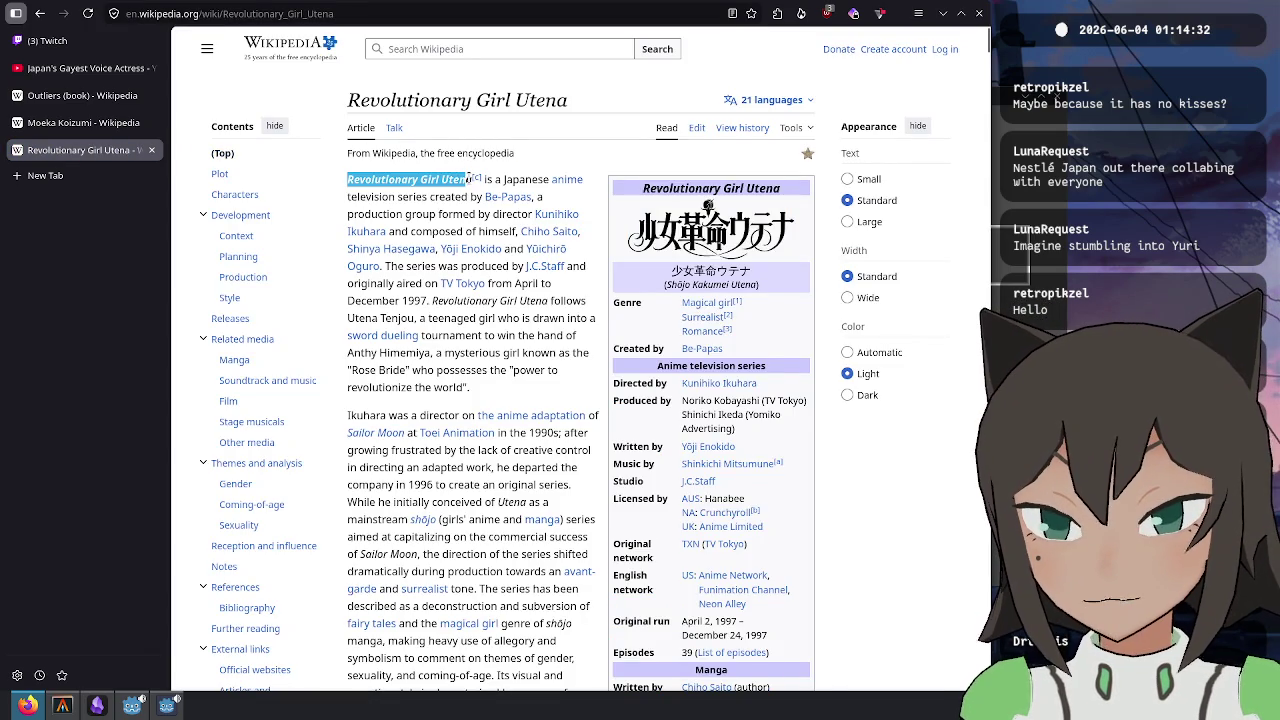
left_click(38, 16)
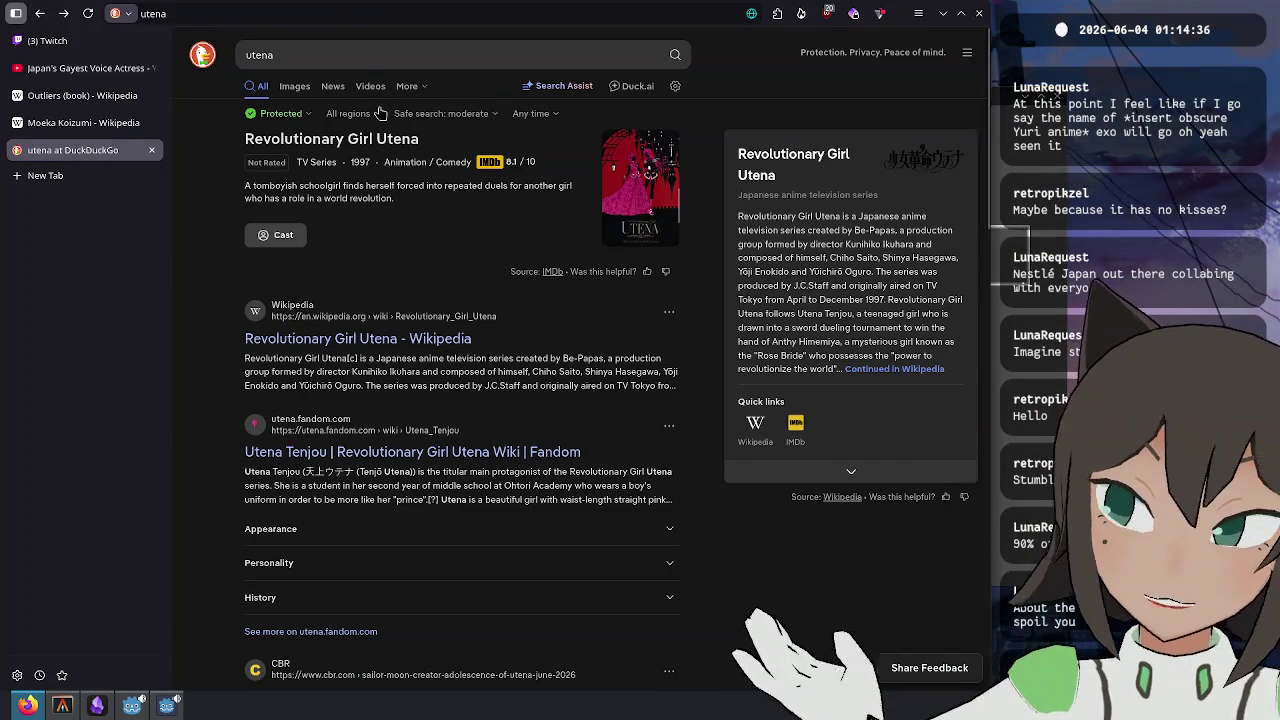
- Run a DuckDuckGo image search for 'Revolutionary Girl Utena'
left_click(295, 87)
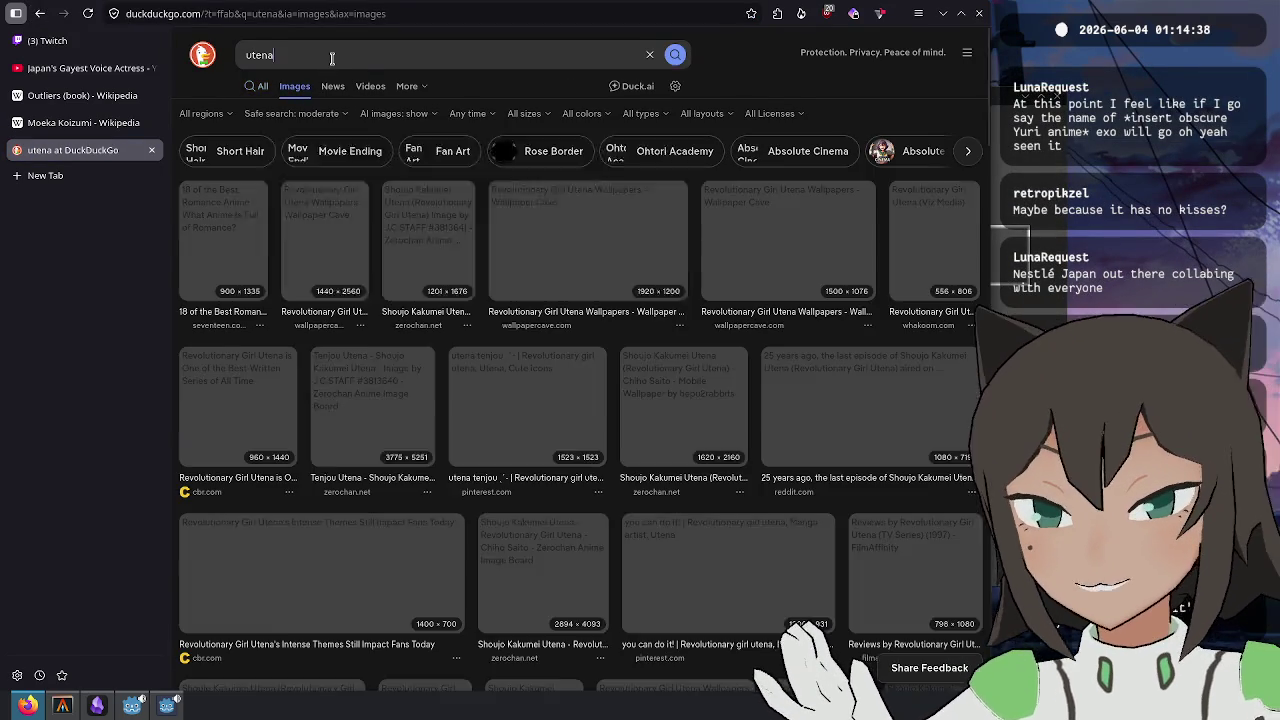
left_click(329, 53)
key("ctrl+a")
type("Revolutionary Girl Utena")
key("Return")
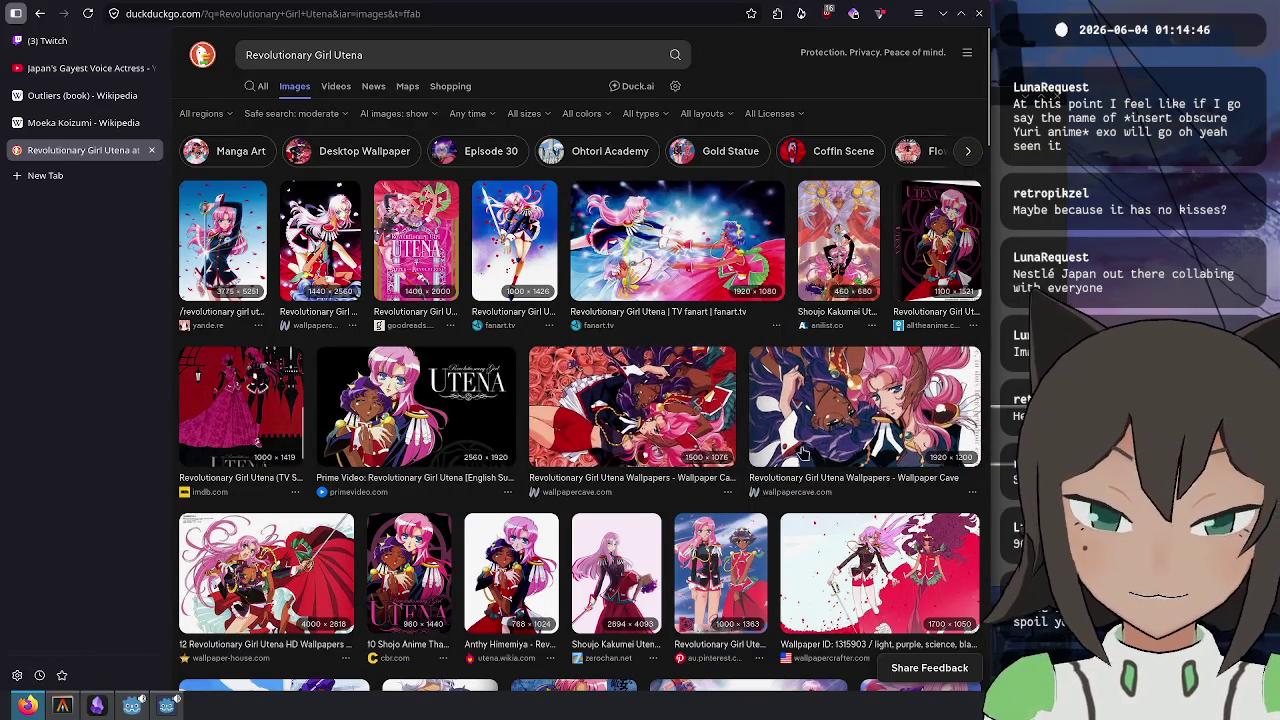
- Browse and preview the Utena images, then close the tab to return to YouTube
scroll(707, 357, "down", 3)
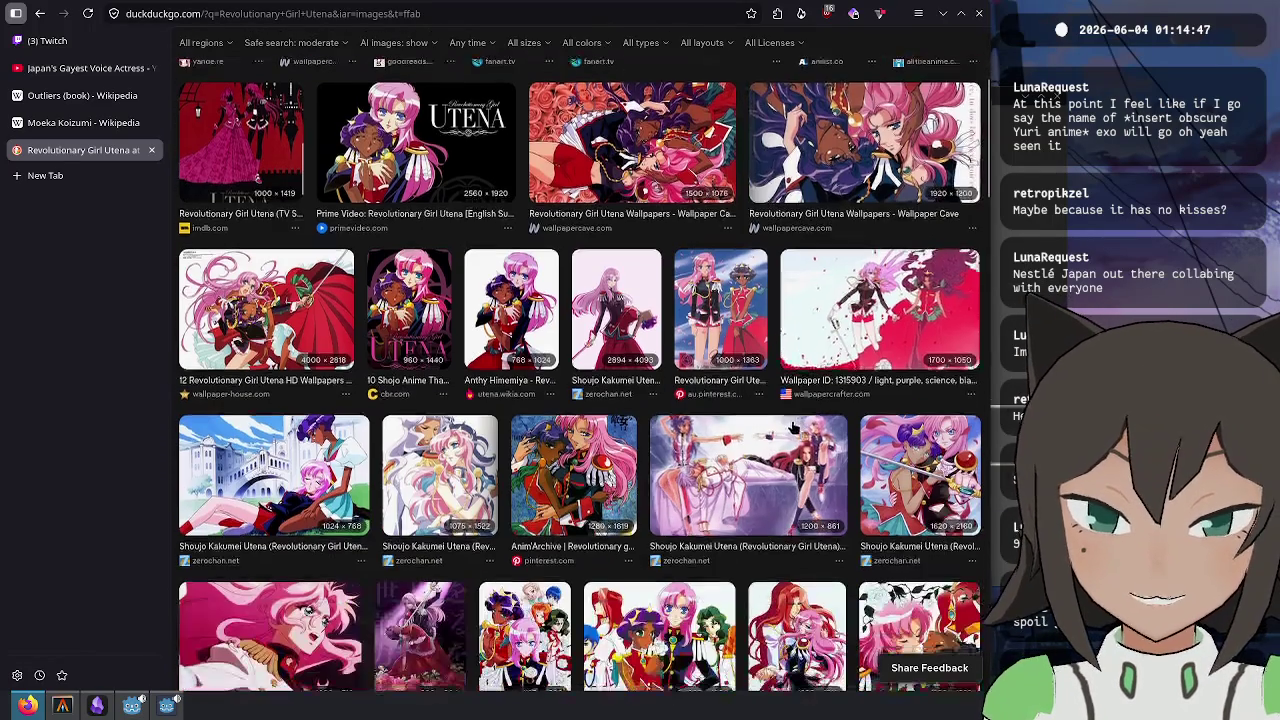
left_click(262, 492)
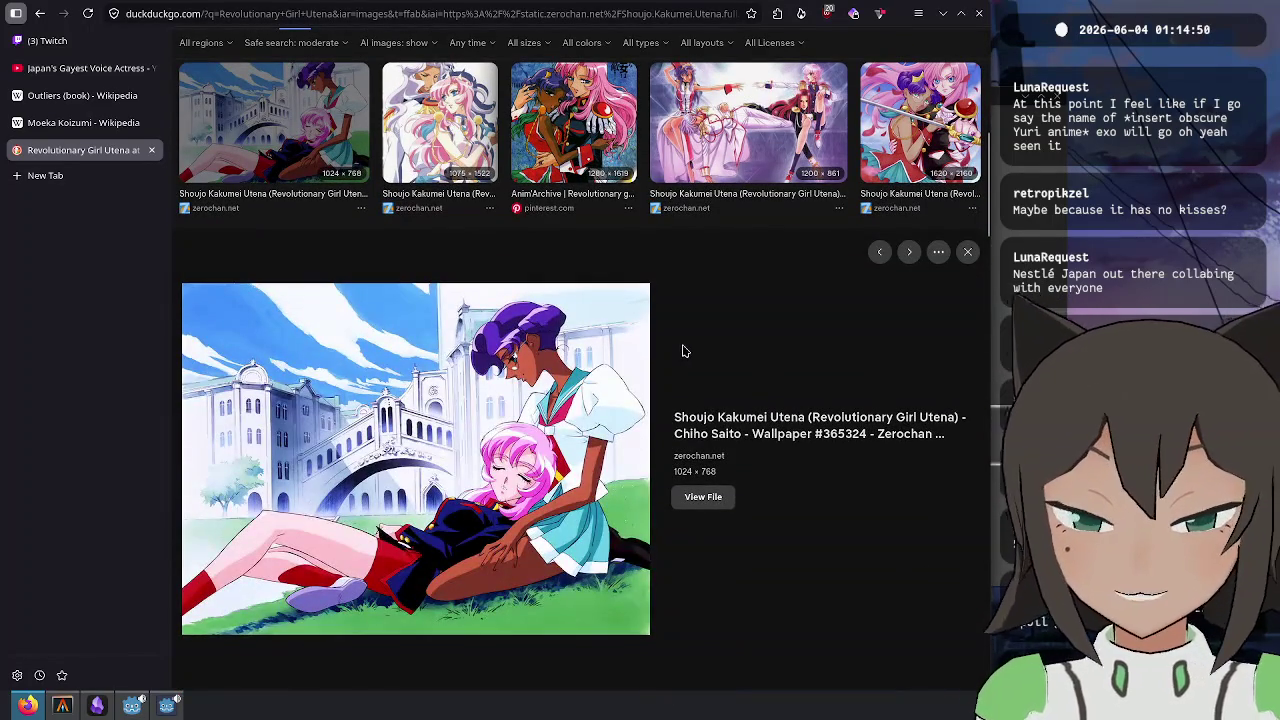
scroll(731, 491, "up", 2)
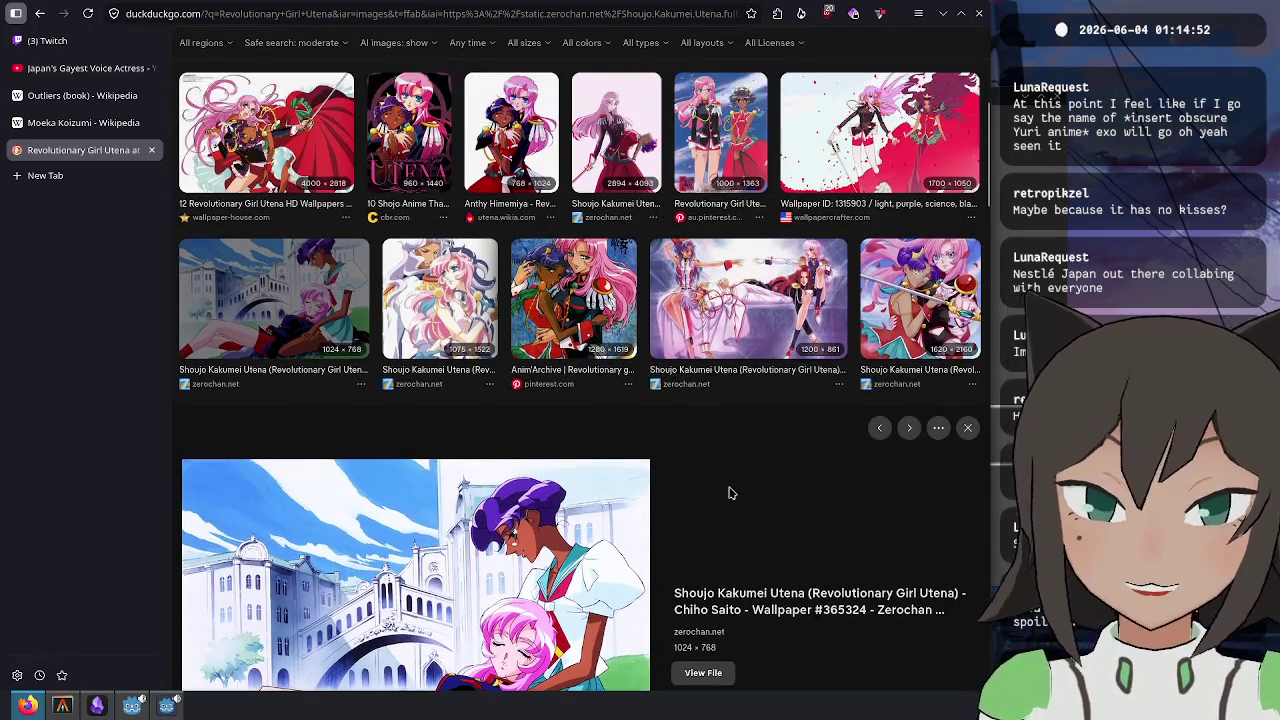
scroll(737, 477, "down", 6)
scroll(737, 477, "down", 3)
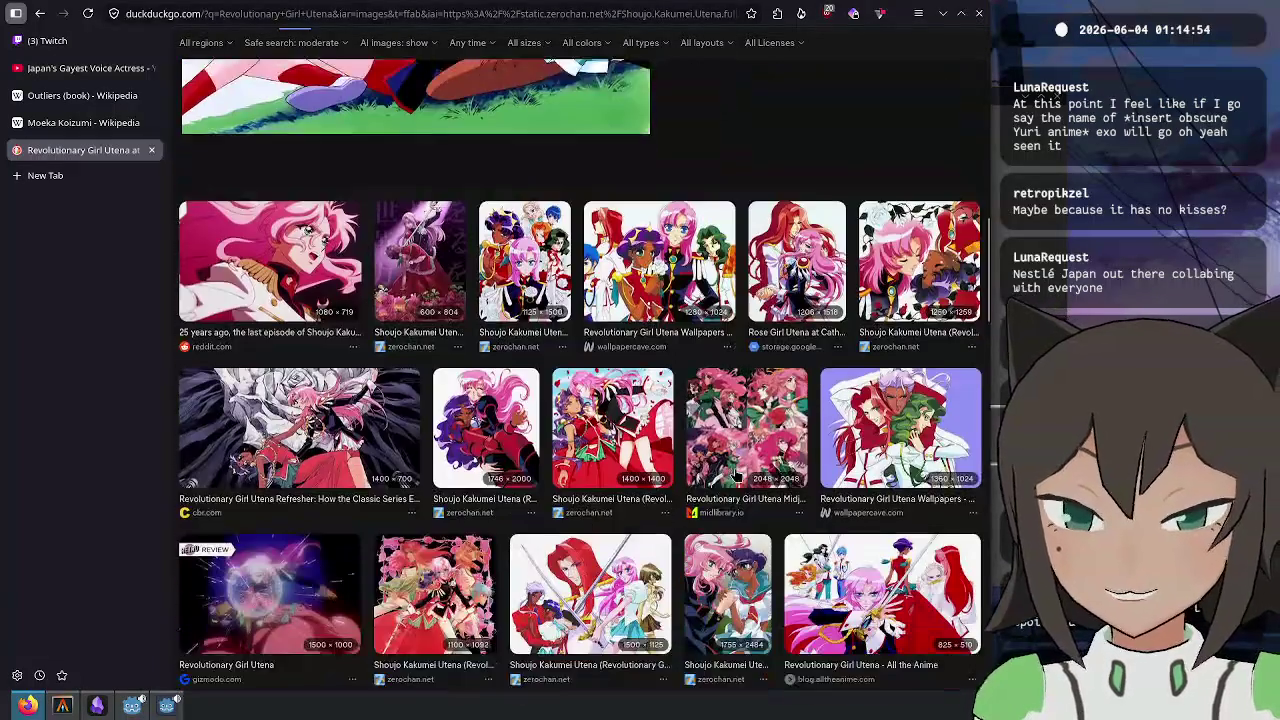
scroll(740, 470, "up", 10)
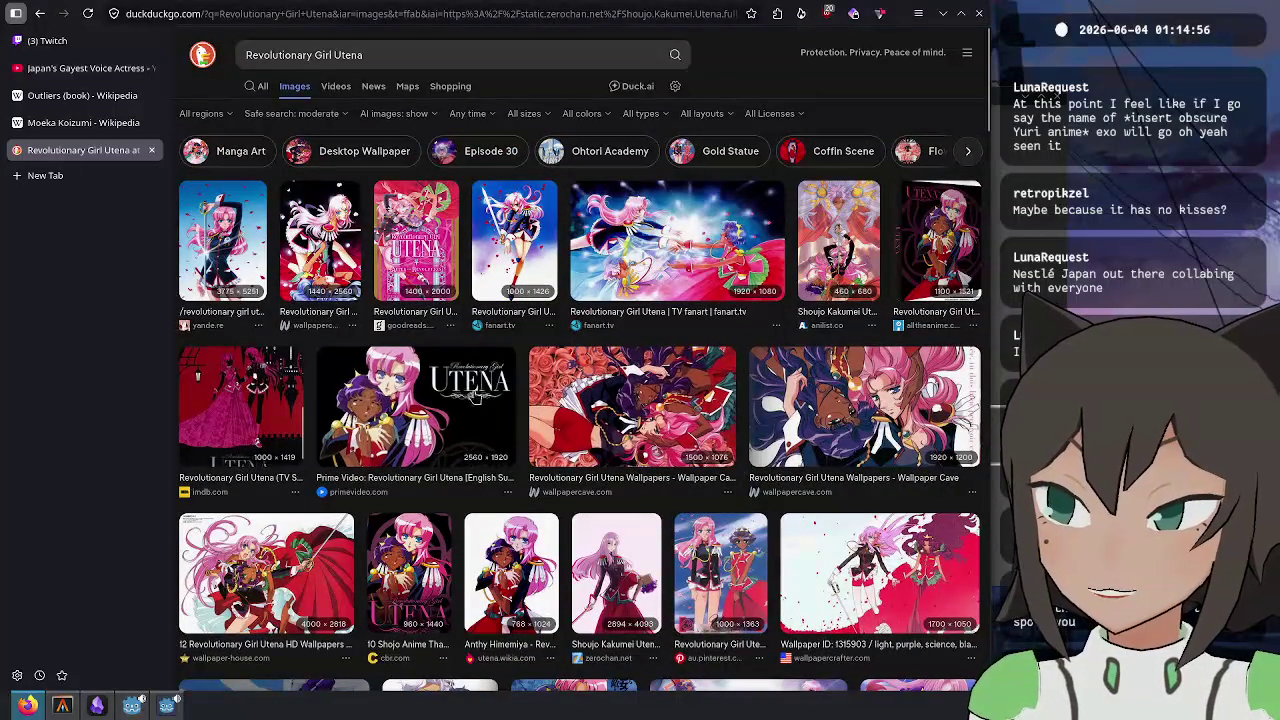
key("ctrl+w")
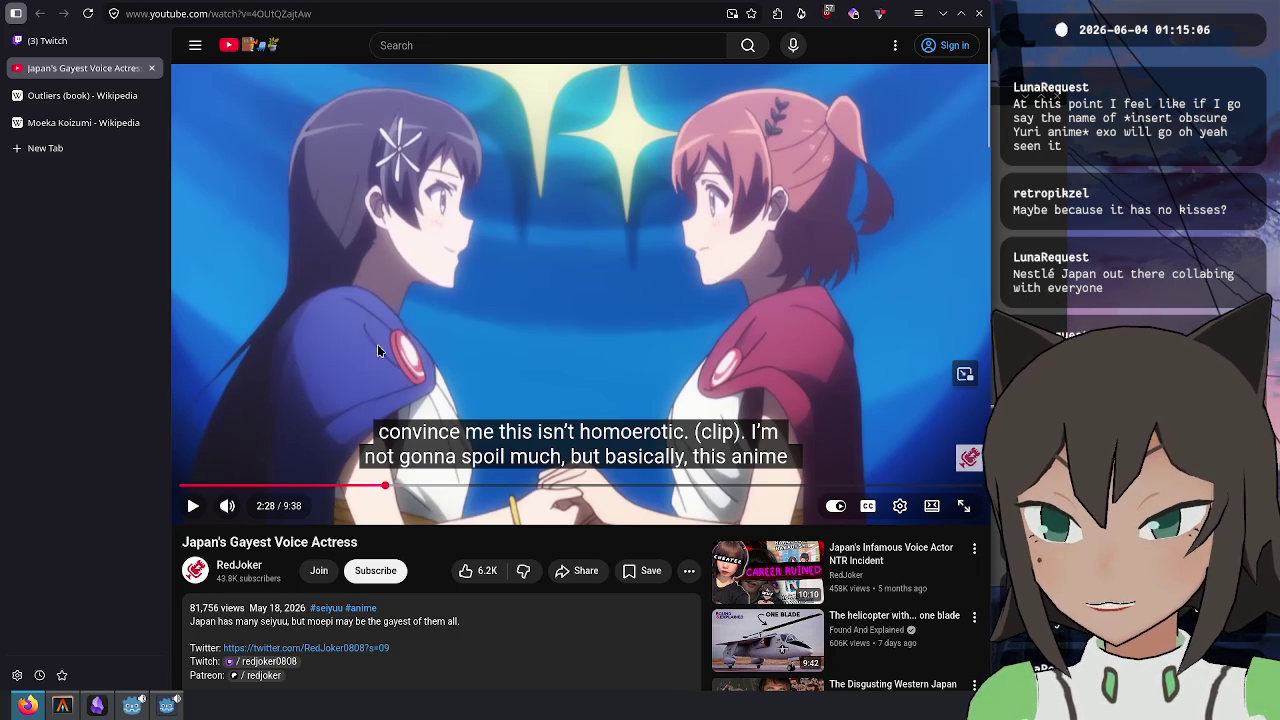
- Resume the voice actress video and let it play to the Bloom into You stage-play caption at 3:28
left_click(394, 275)
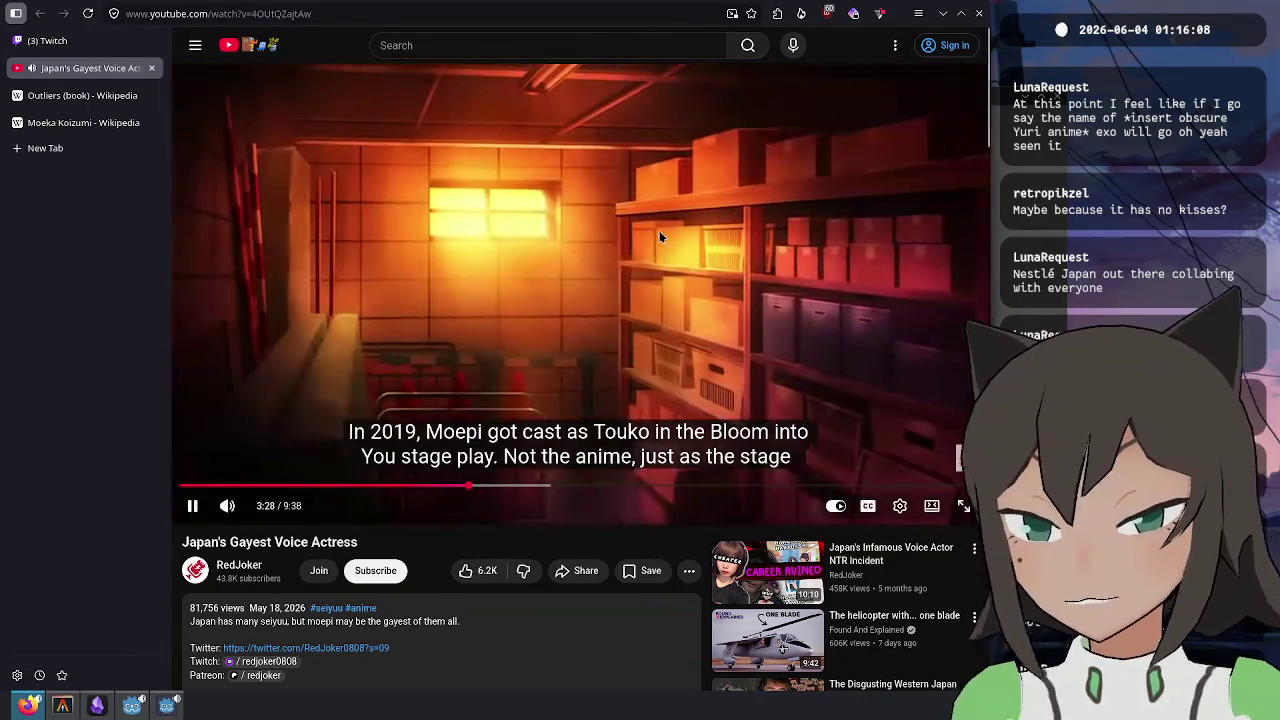
- Scrub the voice-actress video through the Bloom into You section, pausing it around 3:42
left_click(620, 281)
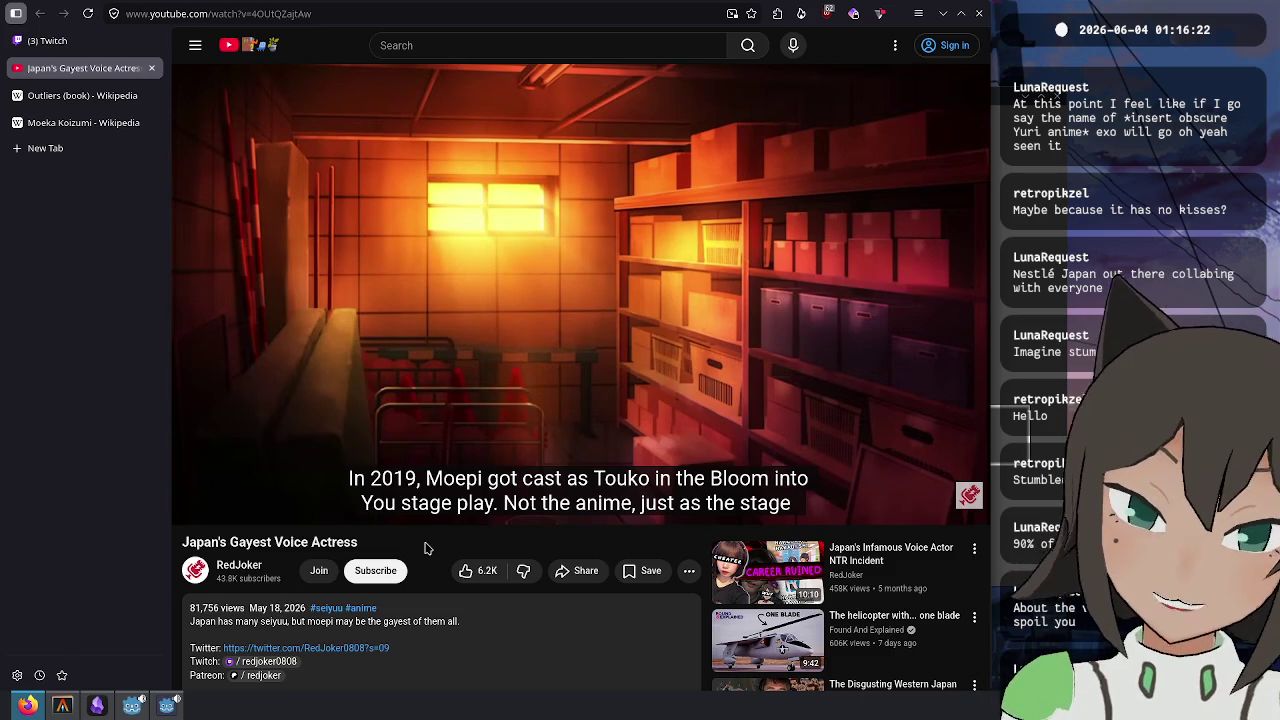
left_click_drag(472, 486, 500, 490)
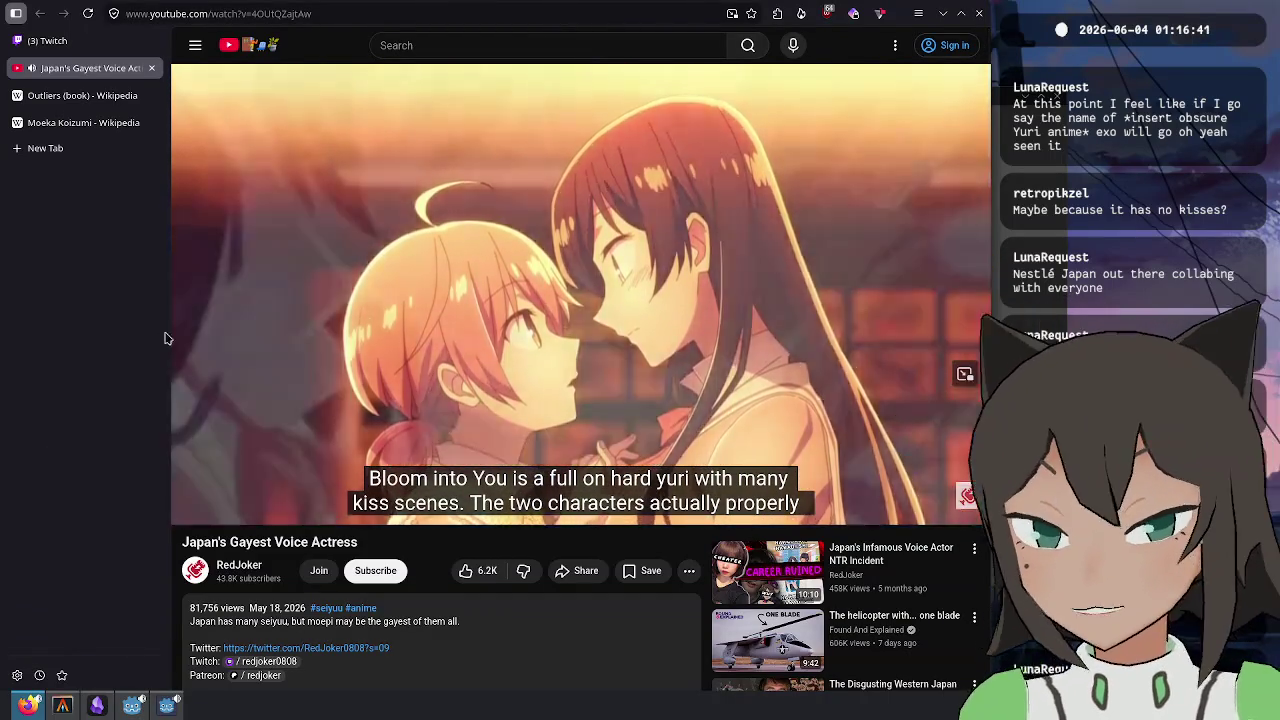
left_click(274, 297)
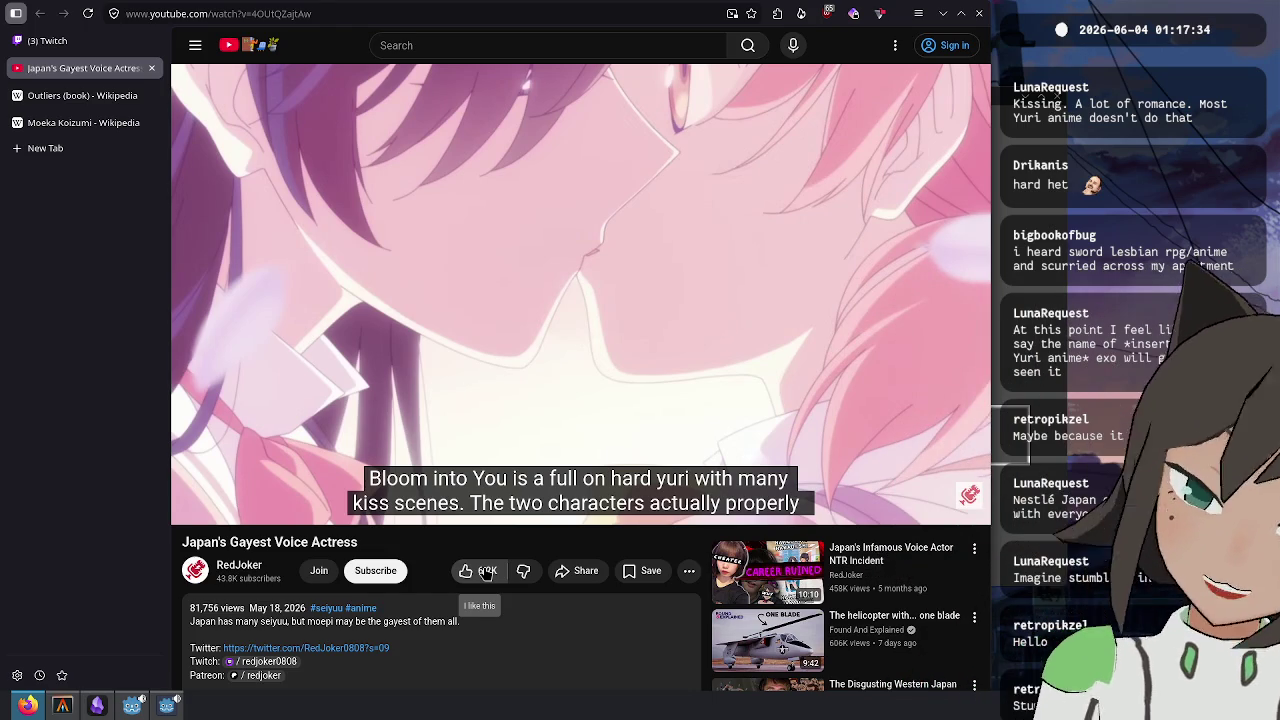
mouse_move(634, 266)
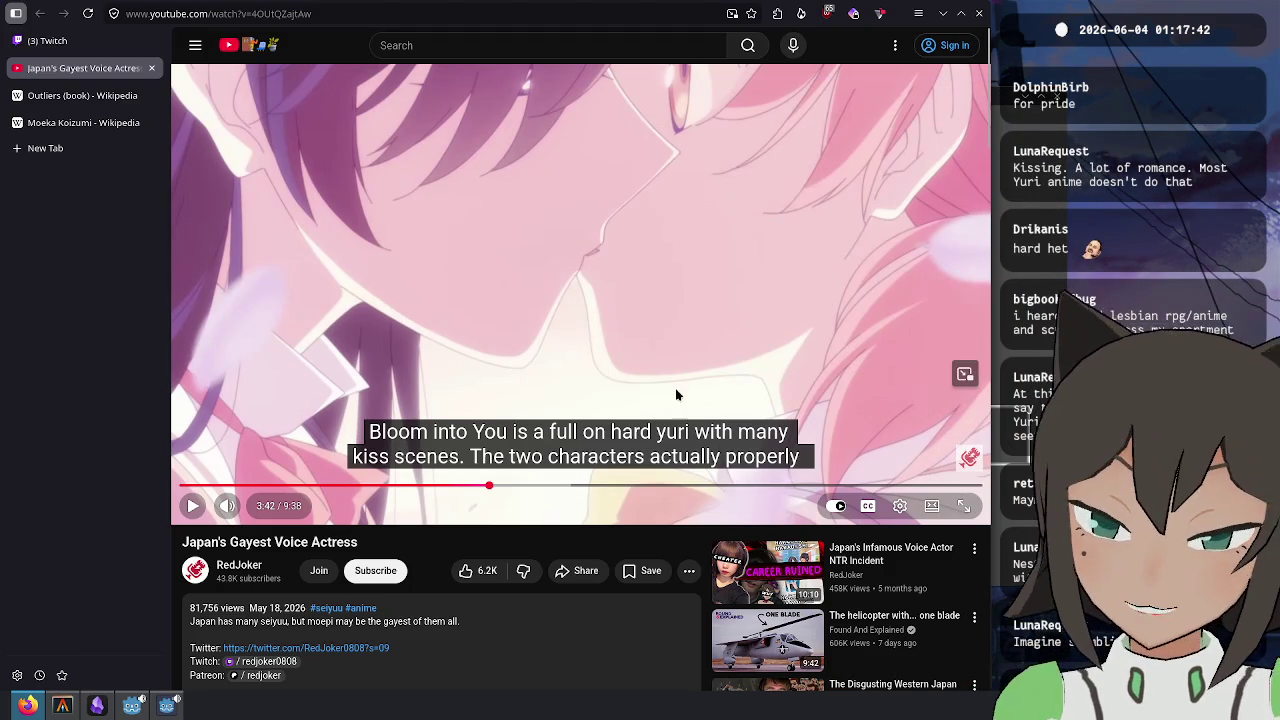
left_click(553, 267)
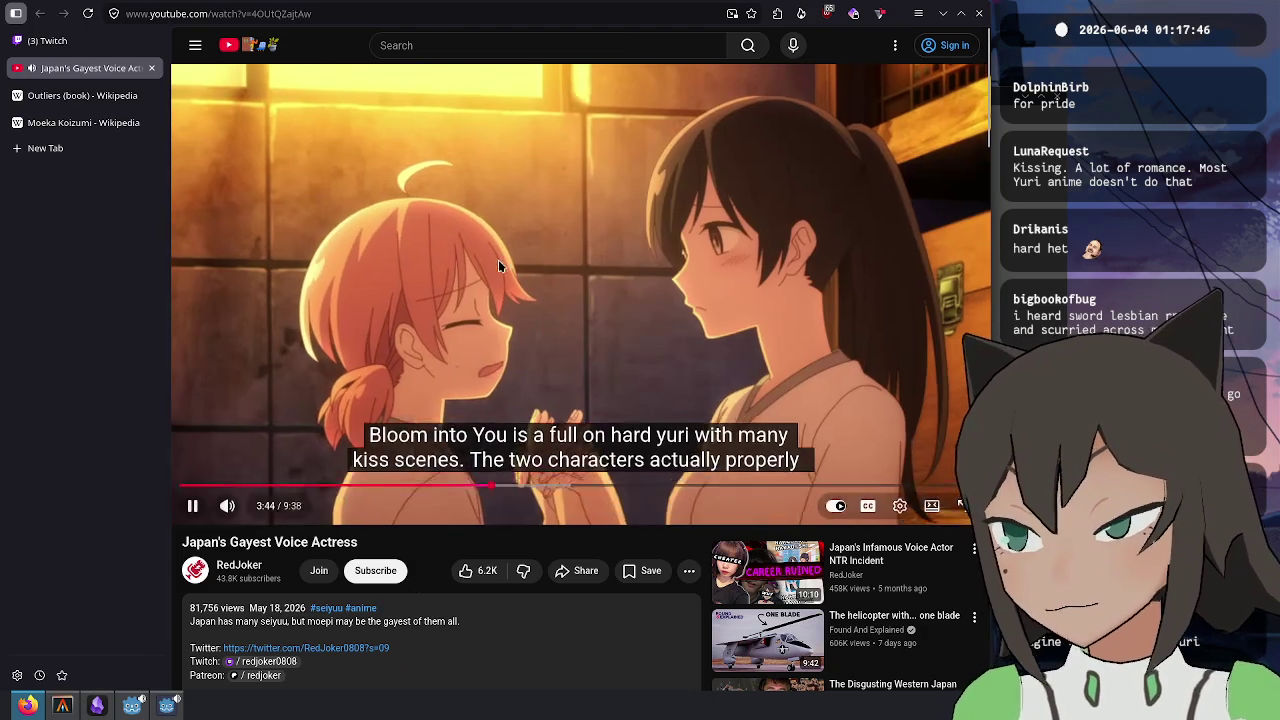
left_click(498, 259)
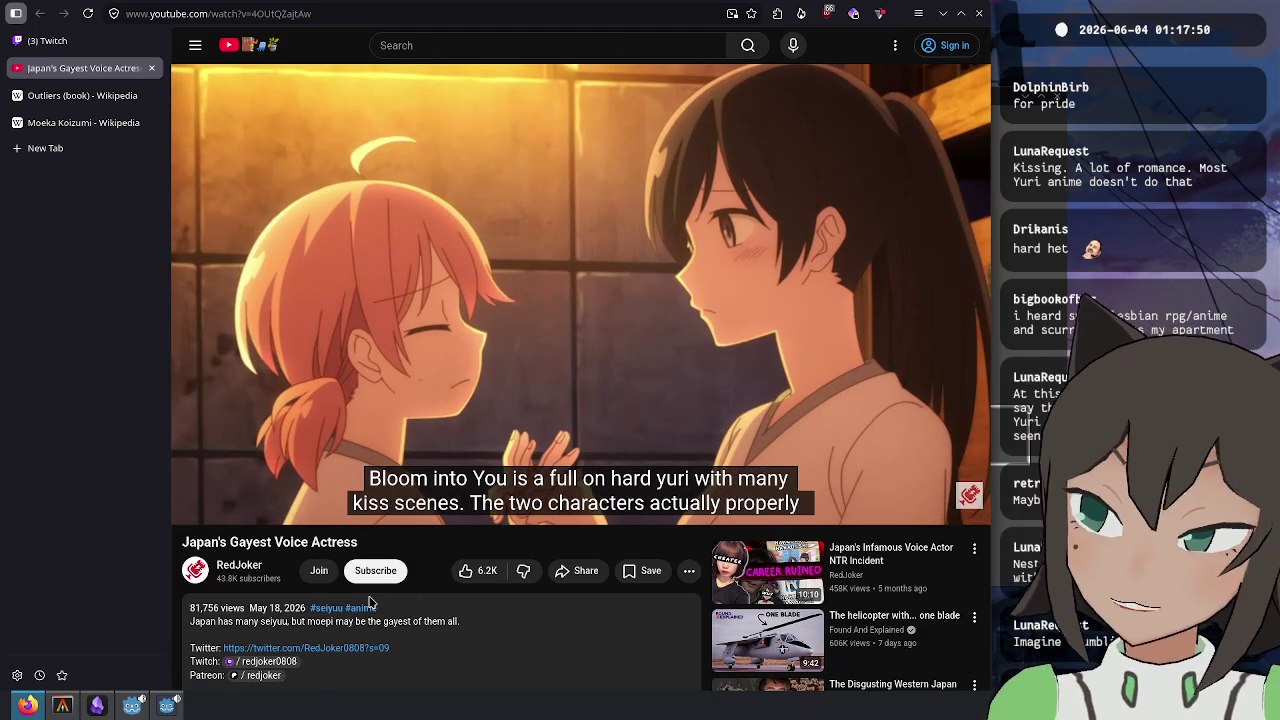
- Search 'sword lesbian rpg' in a new tab and open the Thirsty Sword Lesbians Wikipedia article
key("ctrl+t")
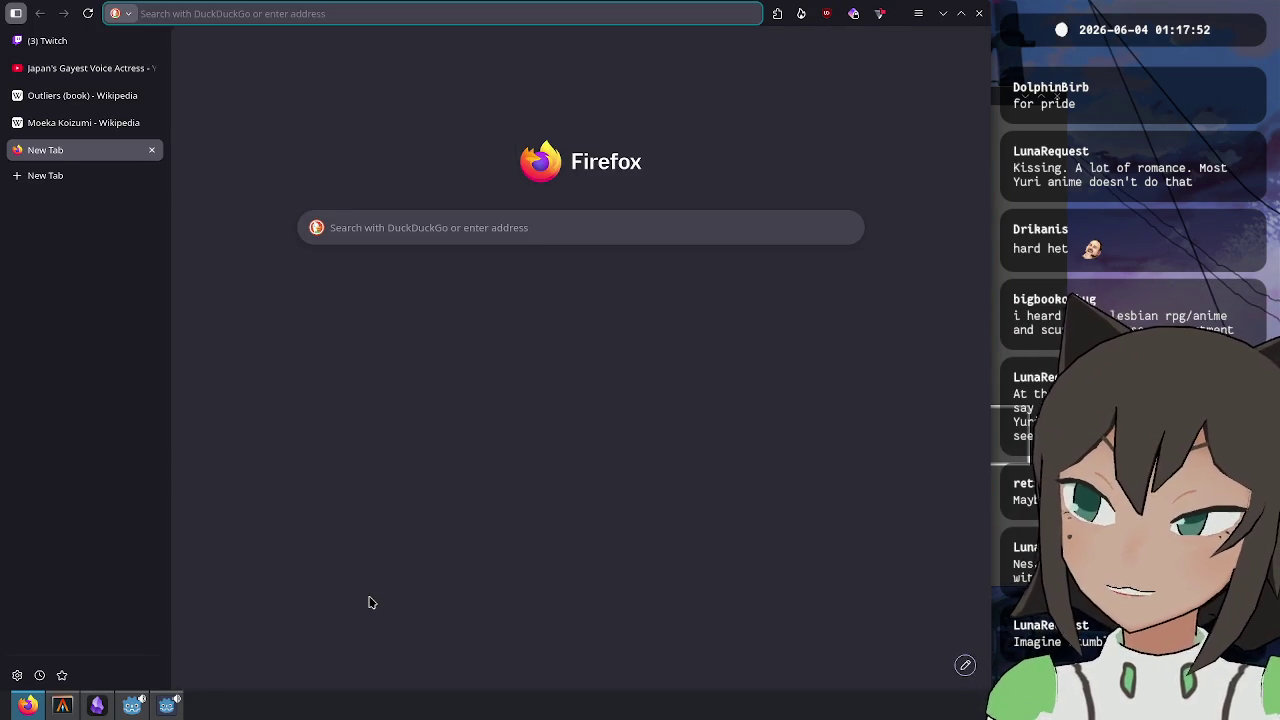
type("sword lesbian rp")
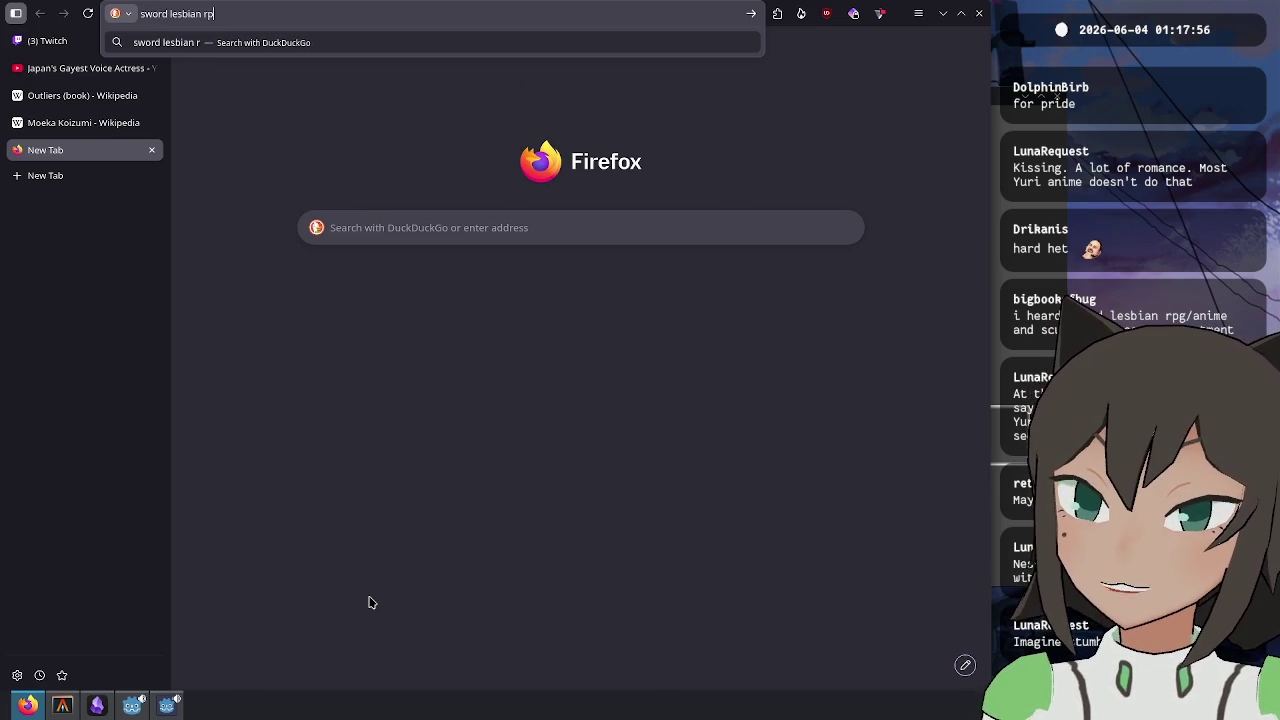
type("g")
key("Return")
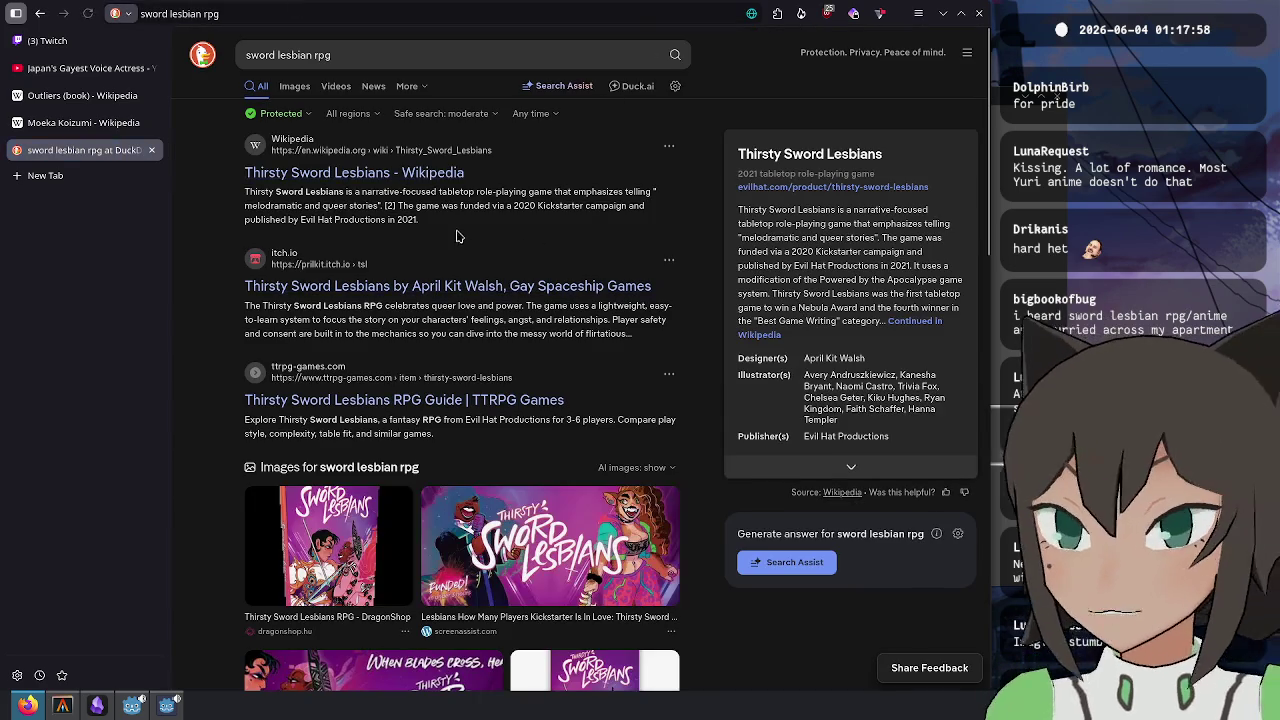
left_click(440, 173)
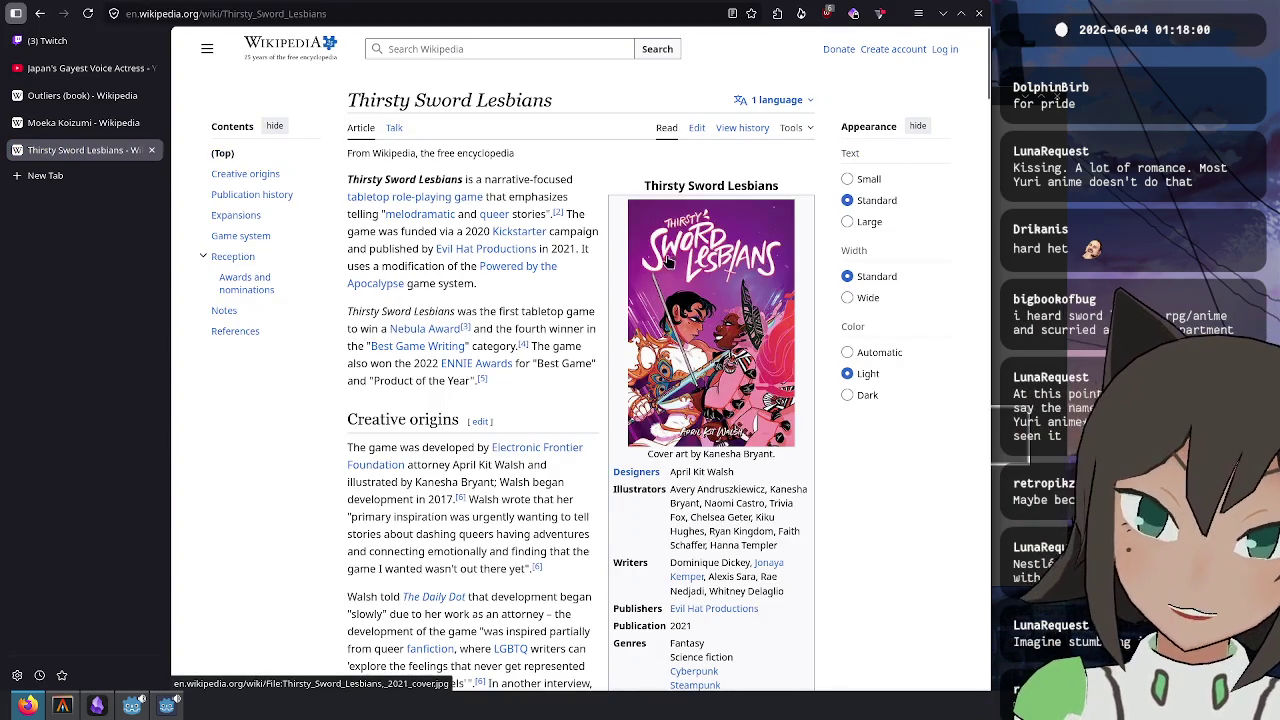
mouse_move(460, 198)
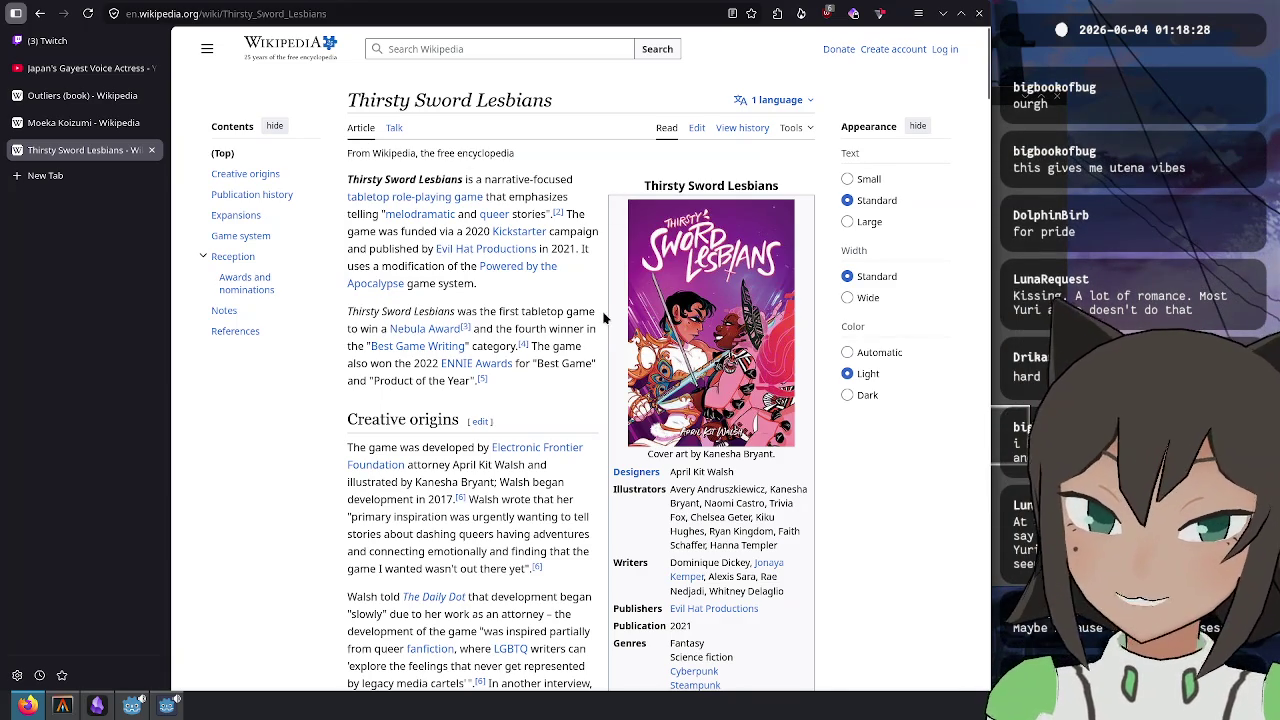
- Zoom the article to 150% and read through the Creative origins section
scroll(603, 316, "down", 3)
scroll(593, 267, "up", 2)
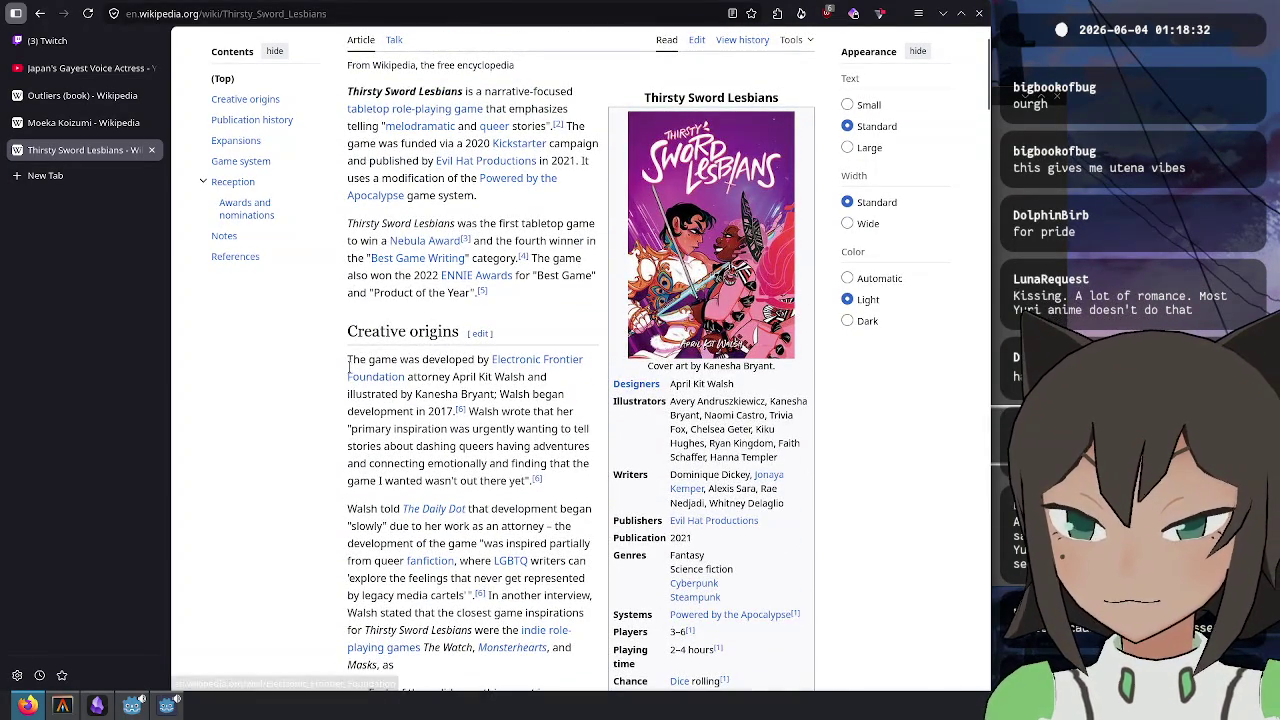
key("ctrl+plus")
key("ctrl+plus")
key("ctrl+plus")
scroll(377, 421, "down", 2)
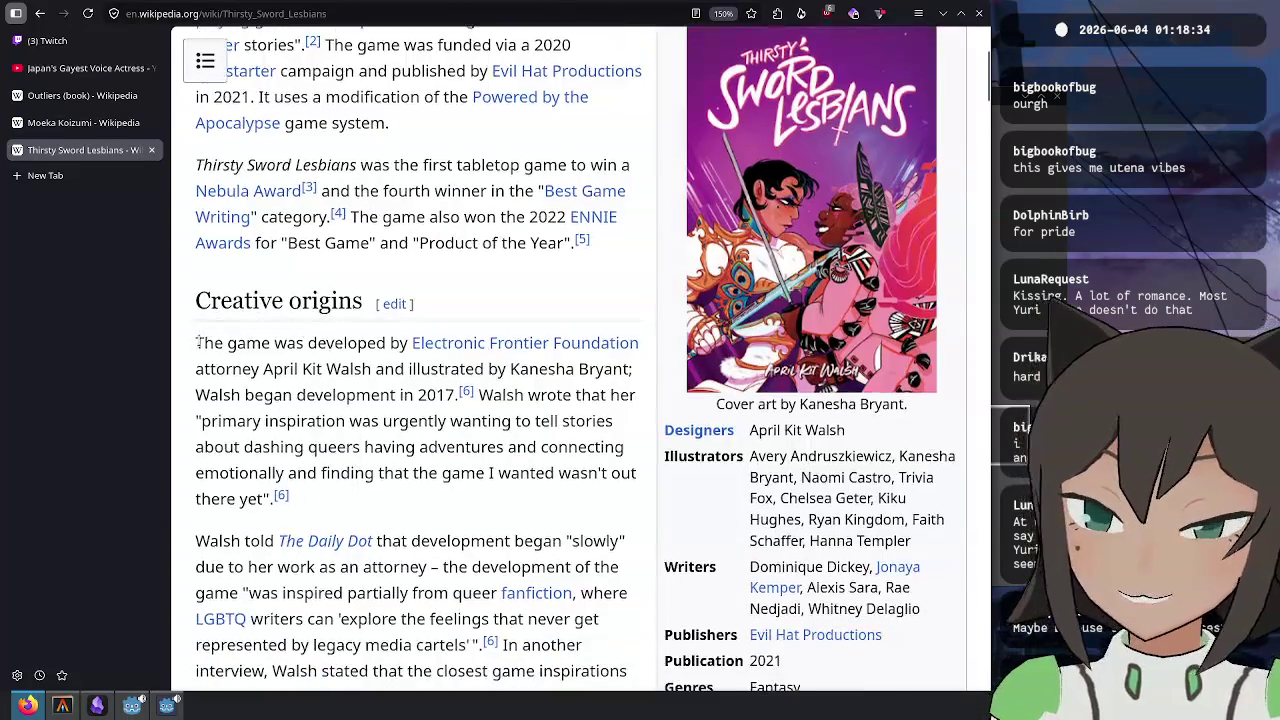
left_click_drag(196, 343, 410, 343)
mouse_move(196, 343)
left_mouse_down()
mouse_move(280, 369)
mouse_move(572, 369)
mouse_move(284, 395)
mouse_move(277, 369)
left_mouse_up()
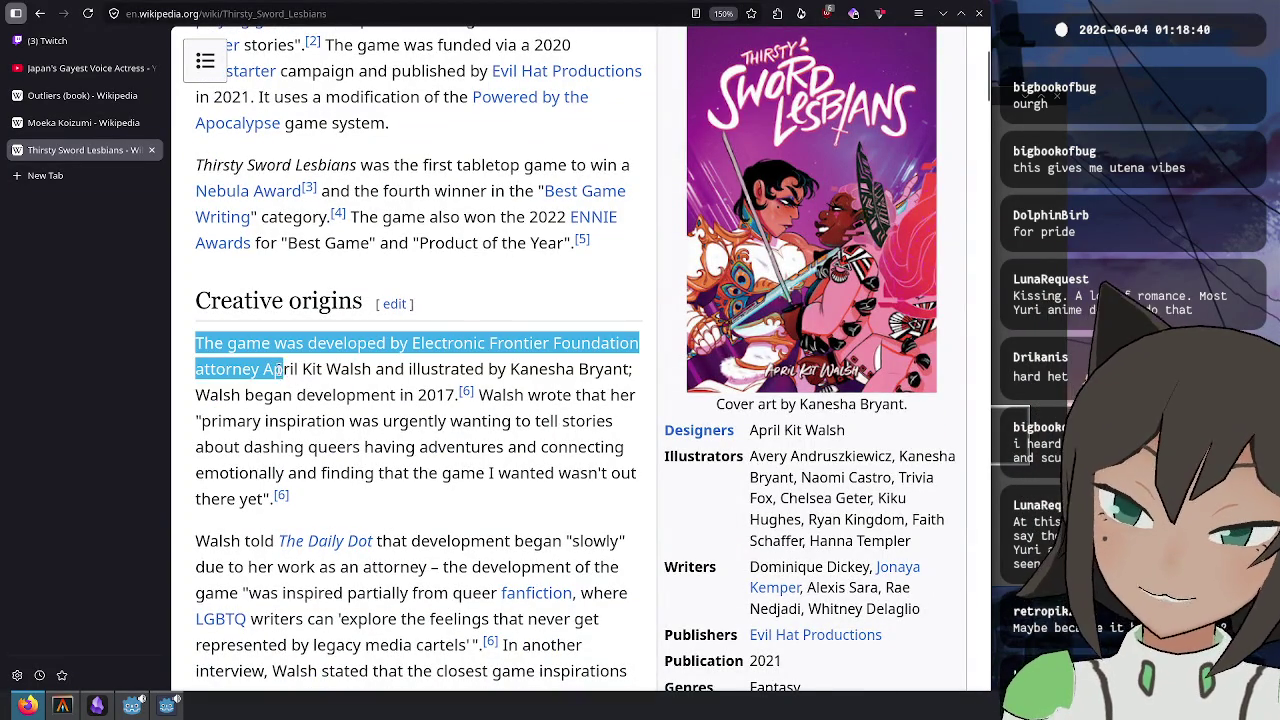
left_click(277, 369)
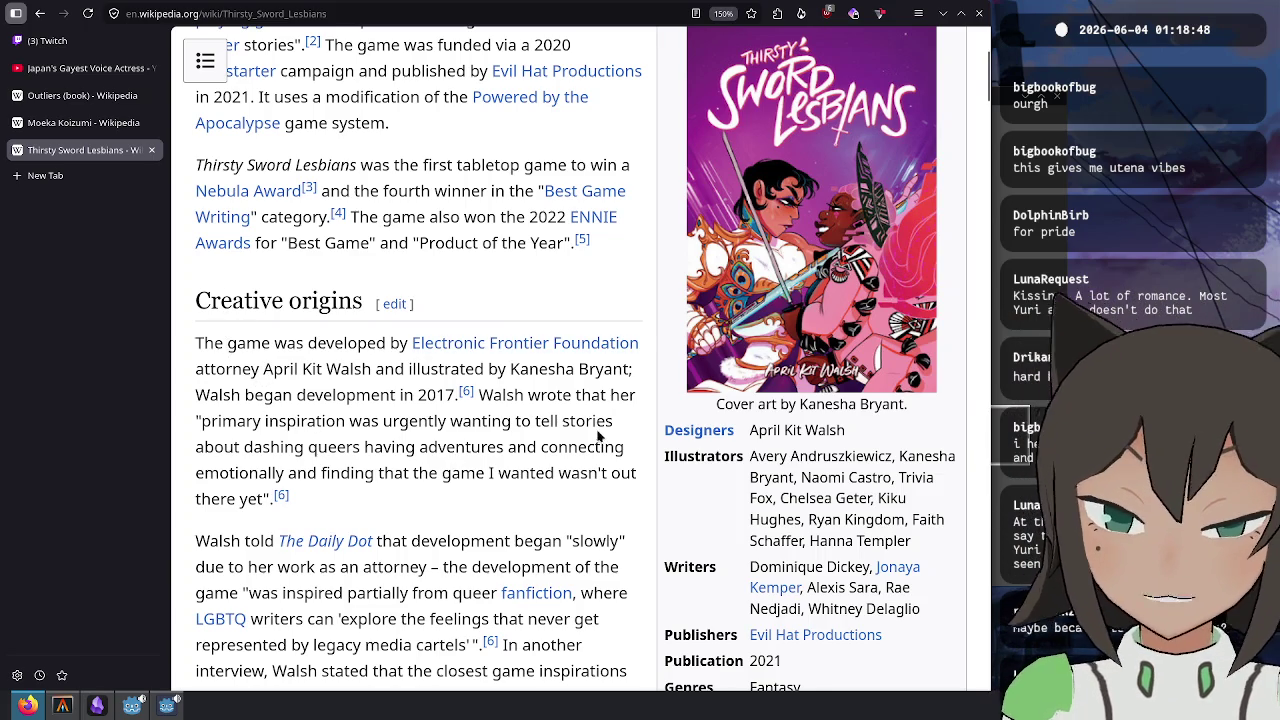
scroll(563, 300, "up", 3)
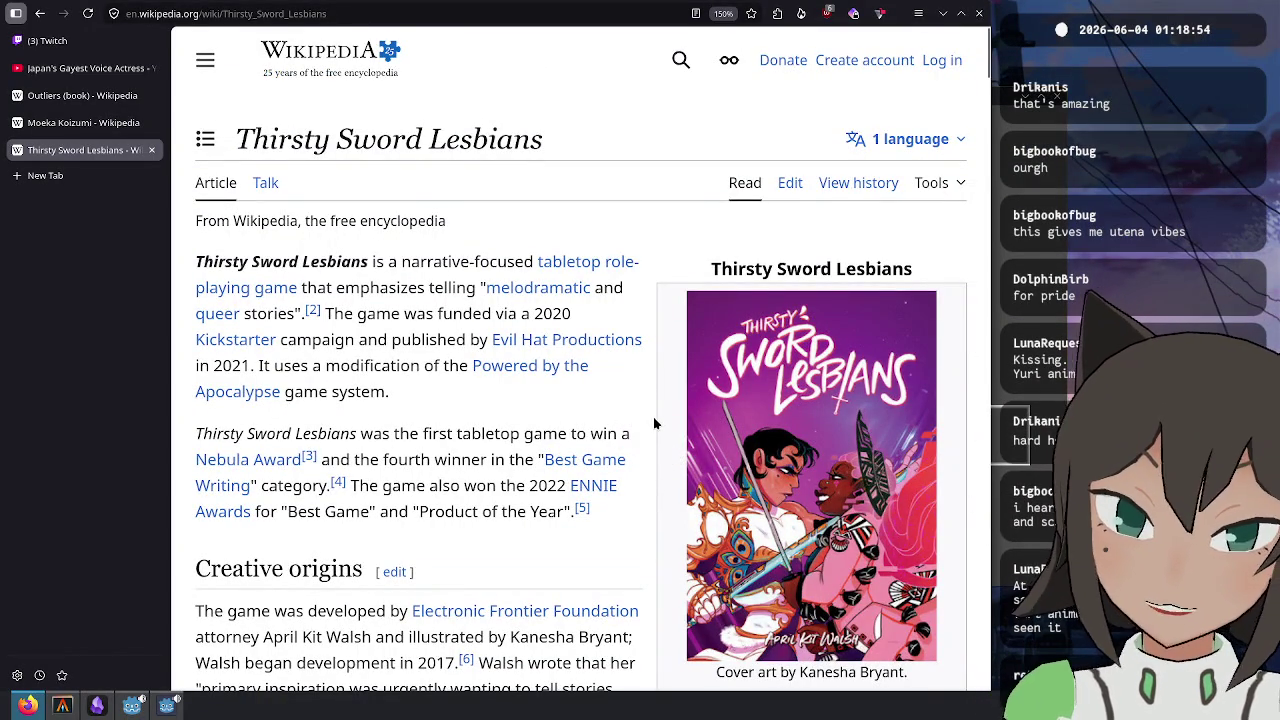
scroll(653, 416, "down", 2)
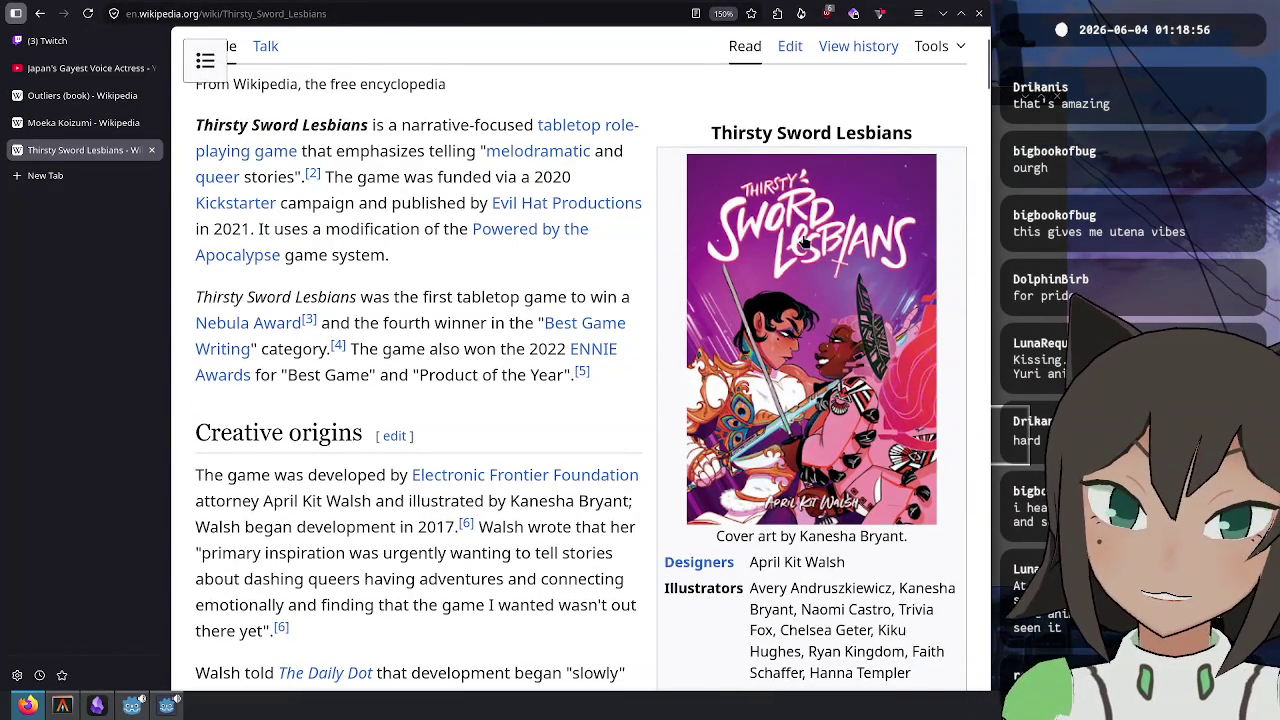
scroll(580, 395, "down", 5)
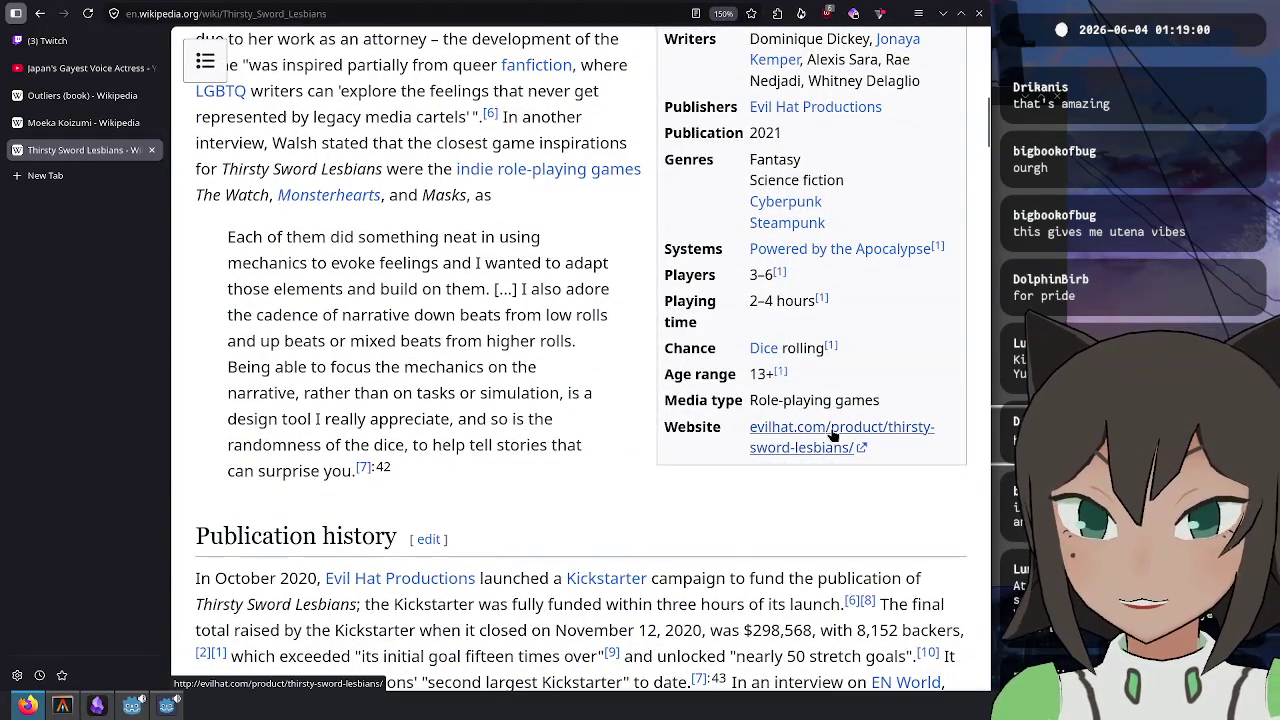
- View Evil Hat's Thirsty Sword Lesbians page ($30 hardcover, $15 PDF), then return to Wikipedia's search
left_click(833, 436)
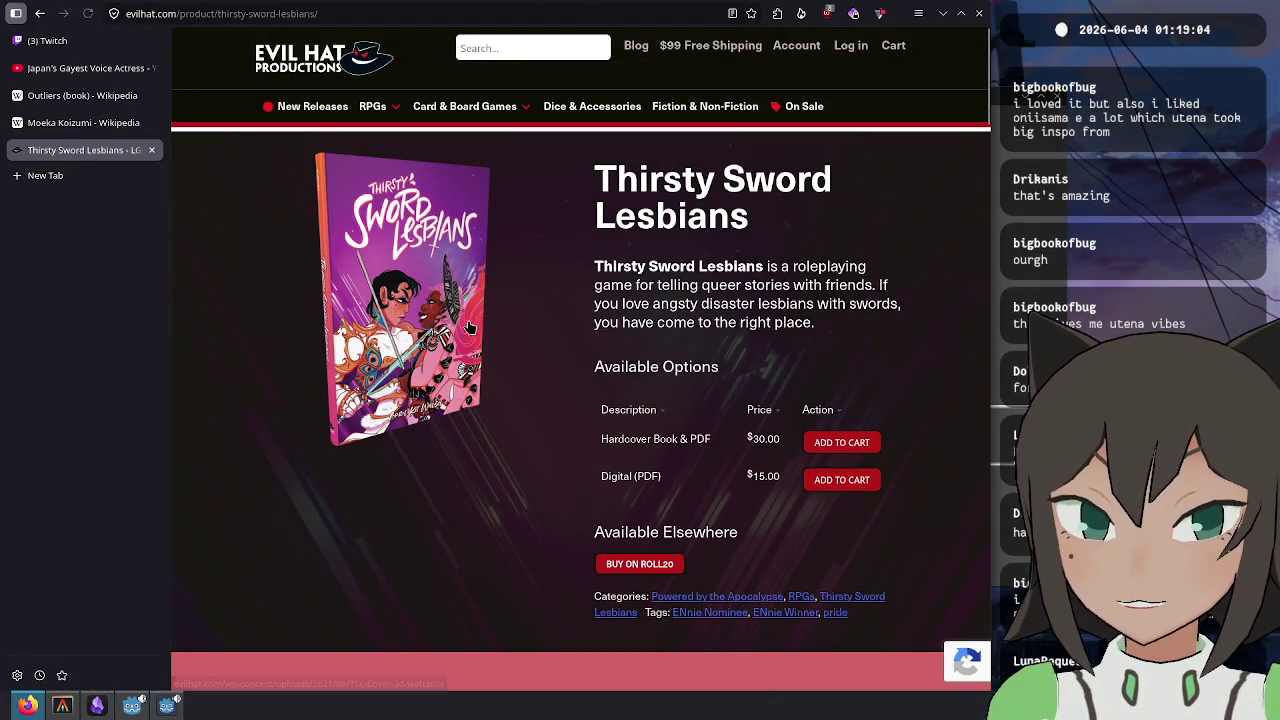
scroll(492, 334, "down", 1)
scroll(791, 273, "up", 1)
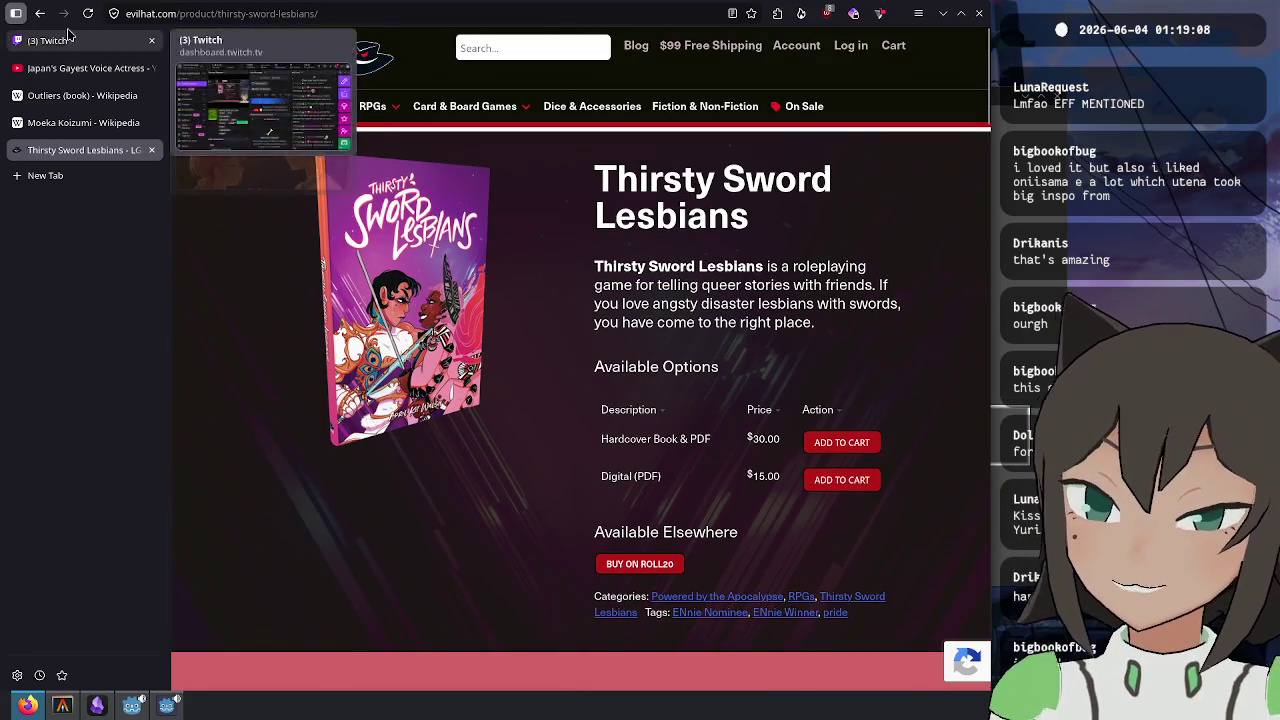
left_click(40, 14)
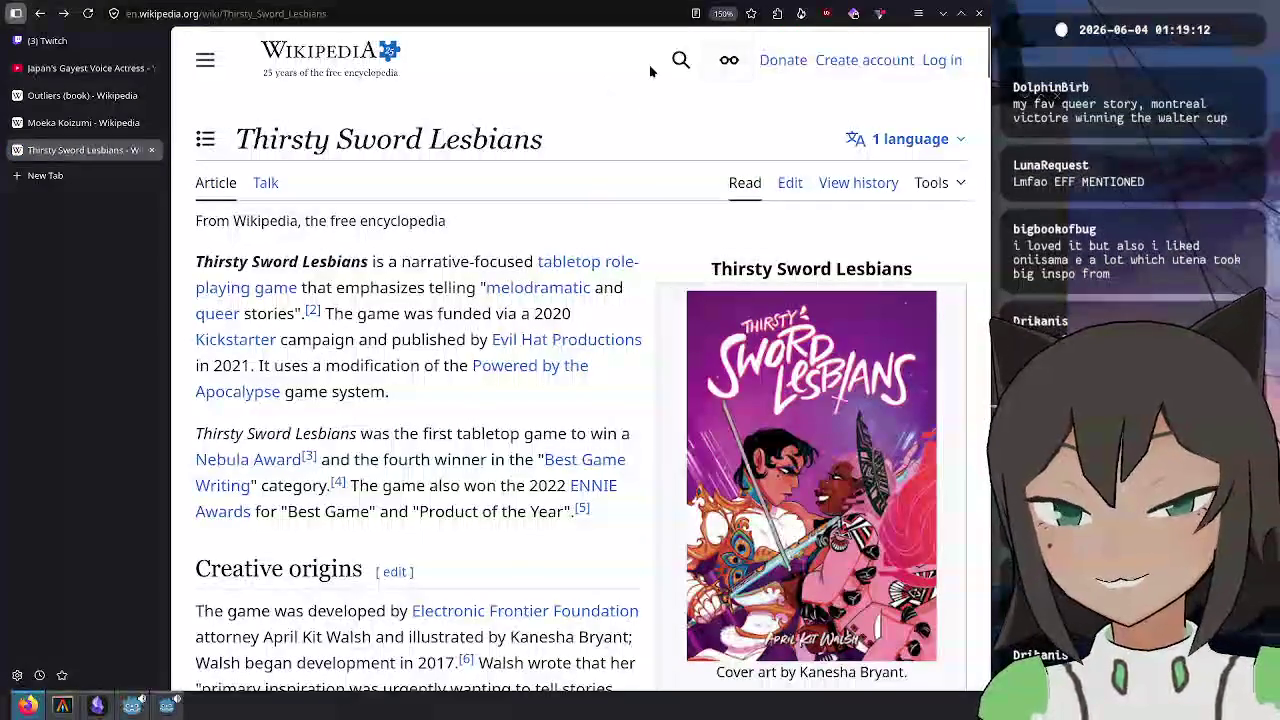
left_click(681, 60)
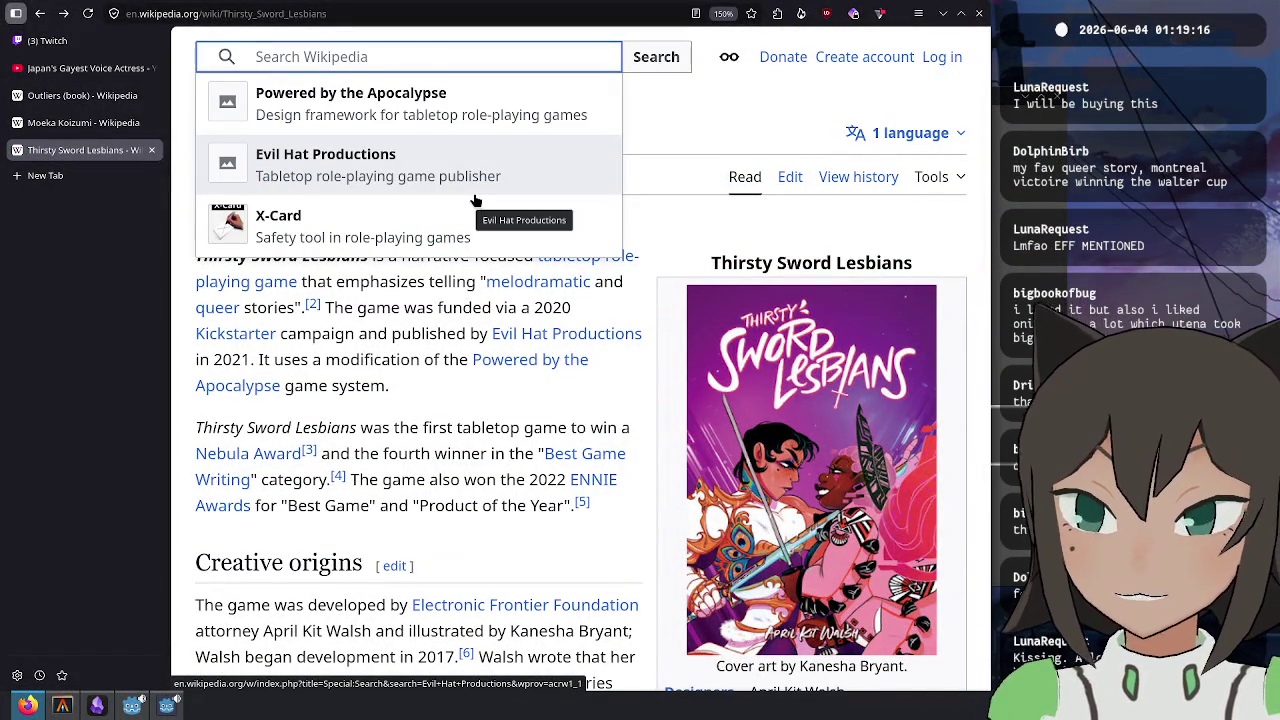
- Search 'lancer', open the Lancer (role-playing game) article, and follow its massifpress.com/lancer link
type("lancer")
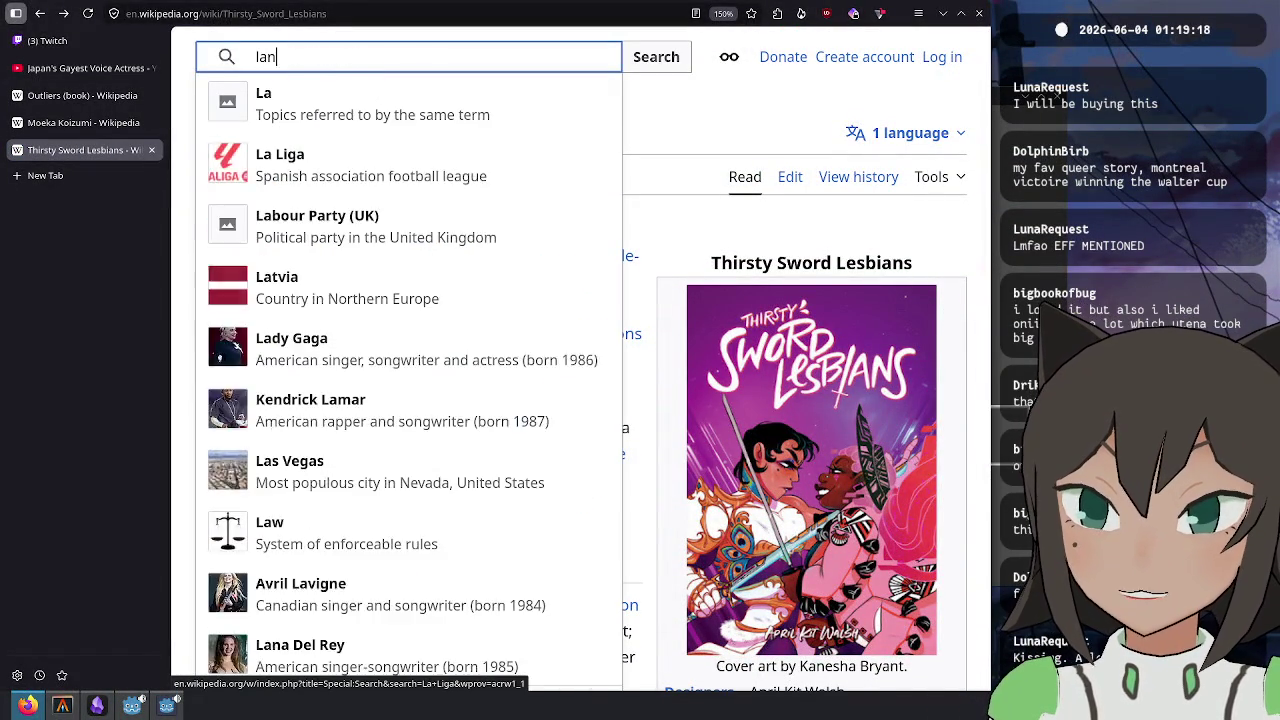
left_click(348, 164)
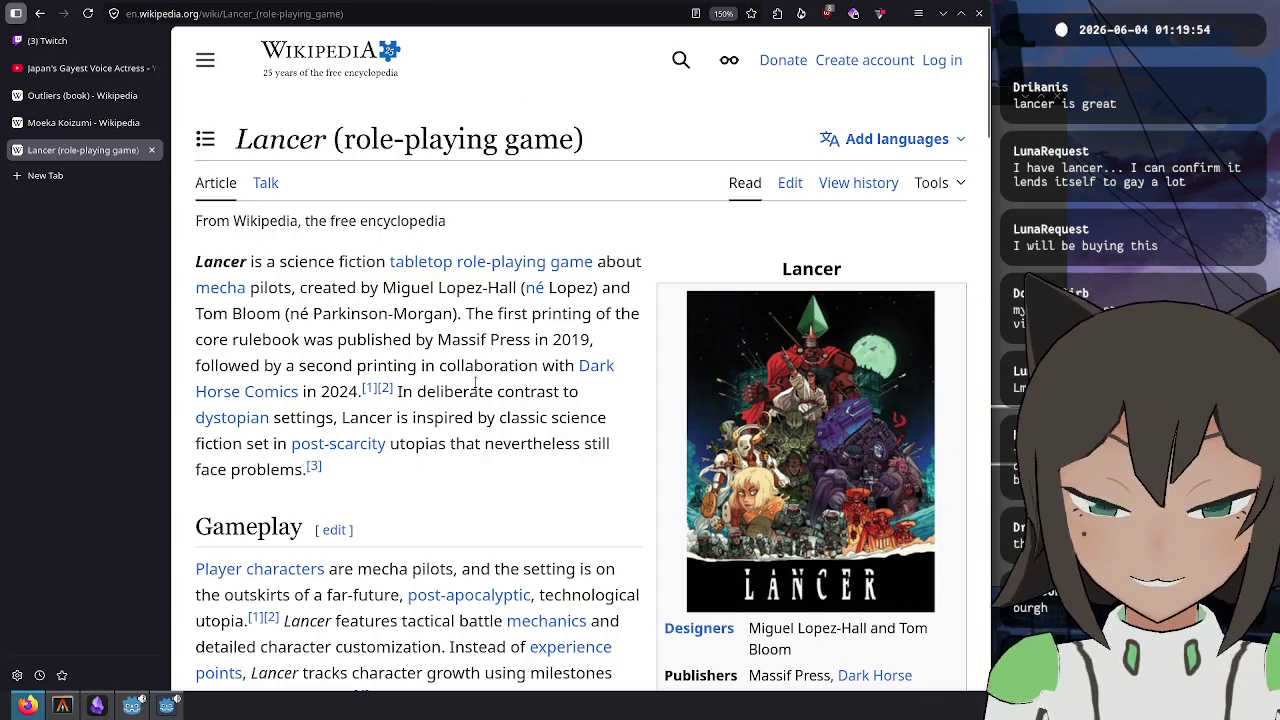
scroll(763, 268, "down", 5)
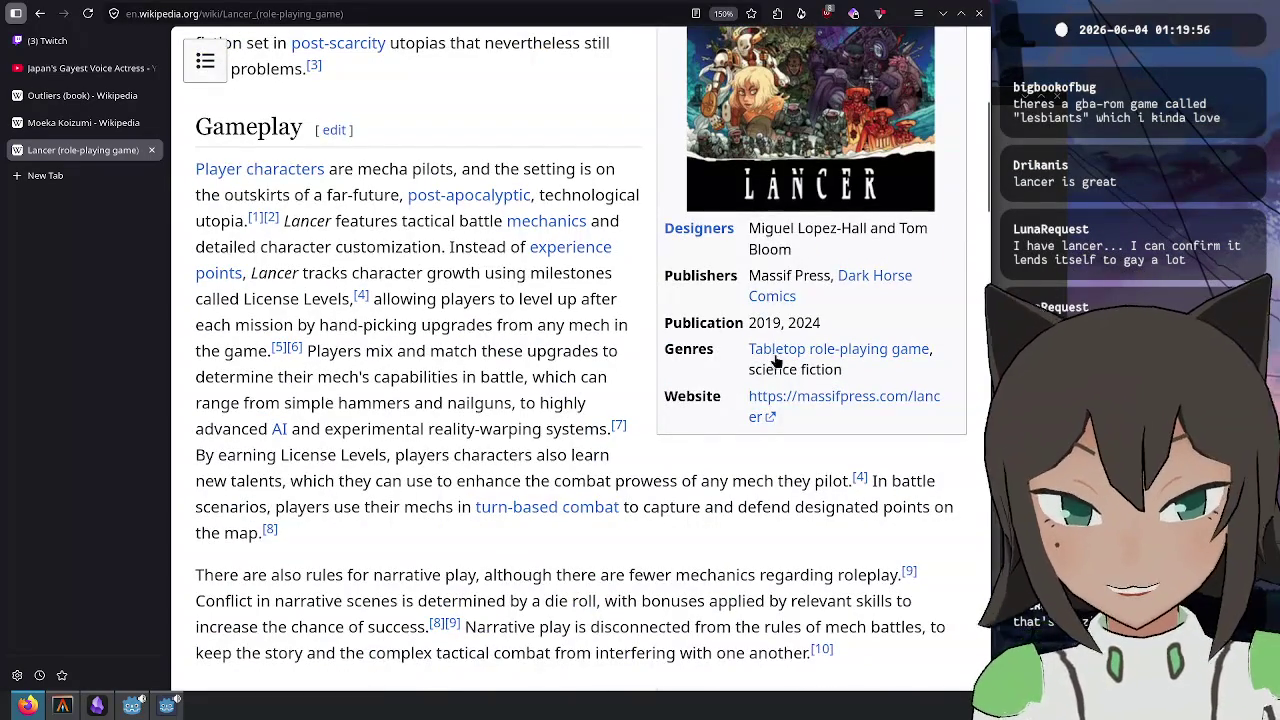
left_click(760, 408)
- Scroll the Massif Press Lancer page and open its Artwork gallery
scroll(582, 320, "down", 5)
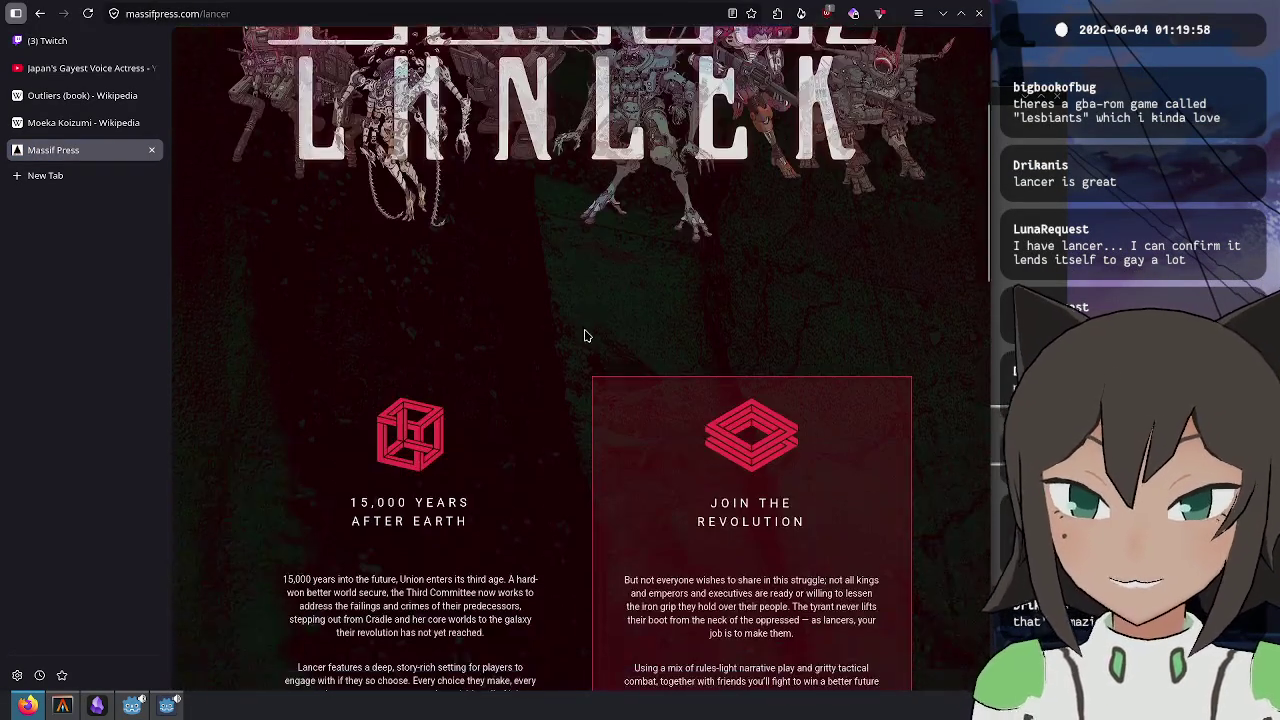
scroll(580, 302, "down", 7)
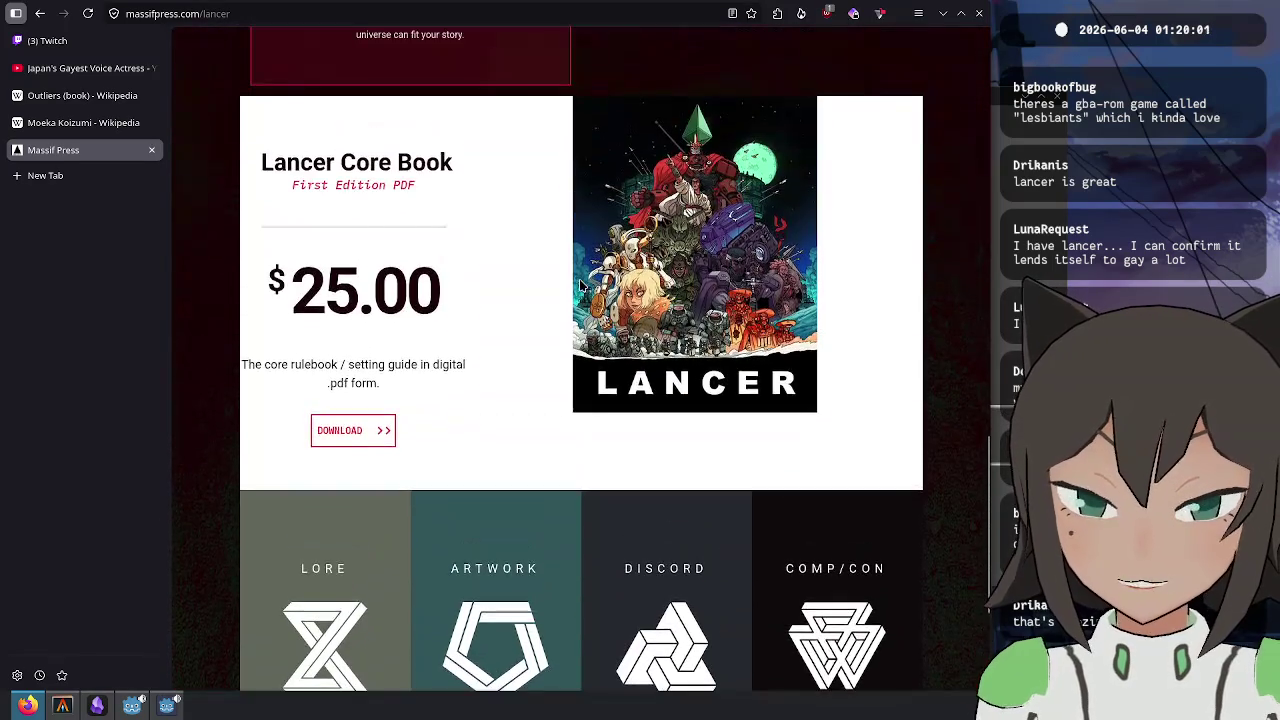
scroll(580, 288, "down", 3)
left_click(578, 291)
scroll(540, 380, "up", 5)
scroll(497, 451, "down", 1)
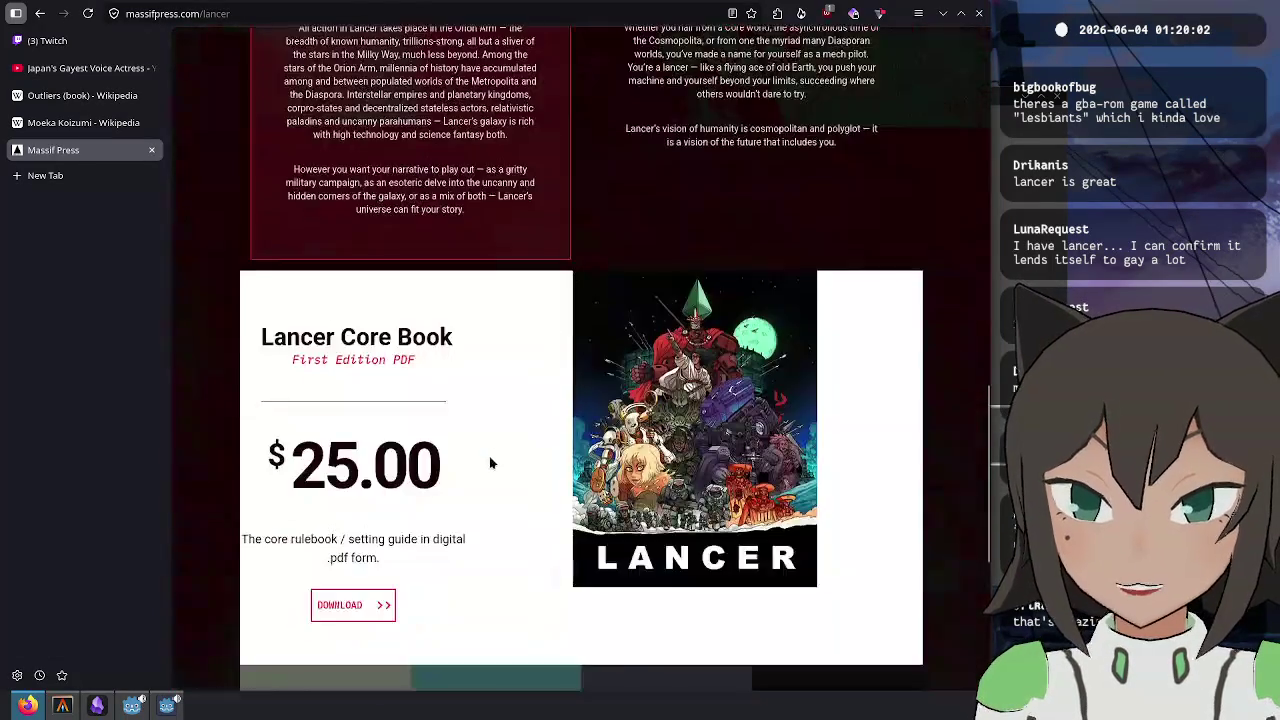
scroll(489, 463, "down", 3)
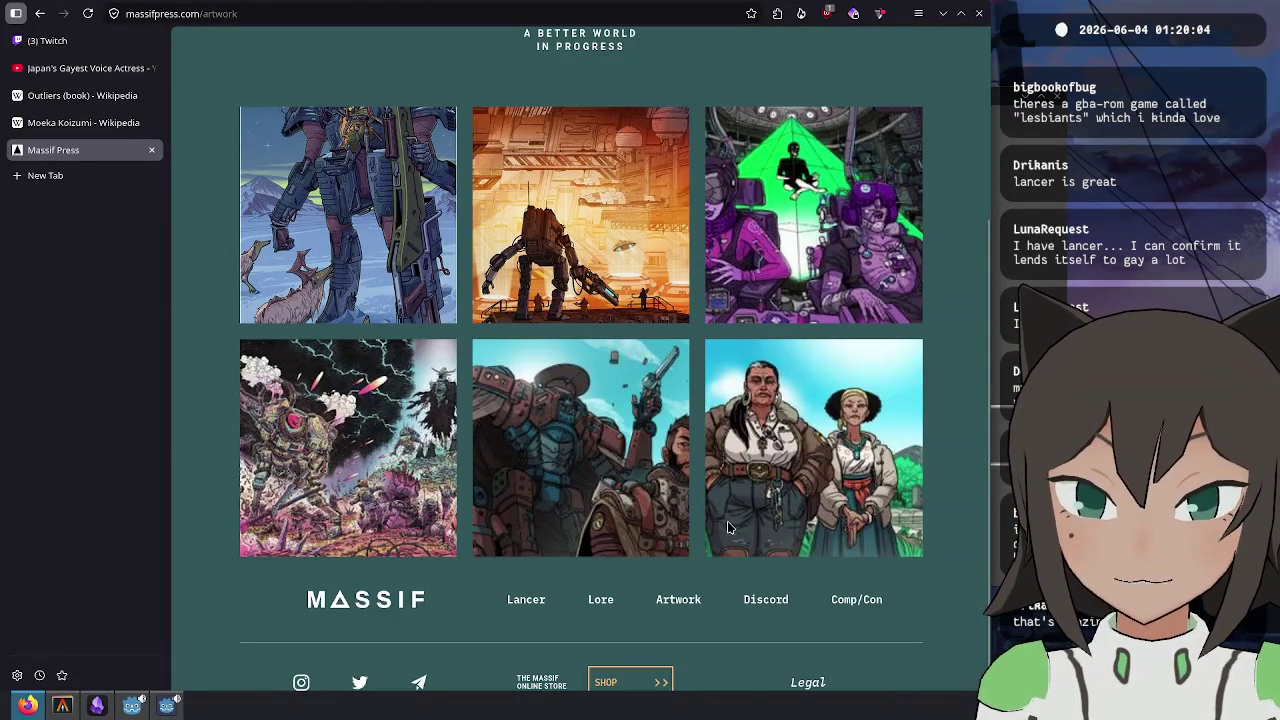
- Enlarge and close the orange mech, snow mech, and green pyramid artworks
left_click(580, 256)
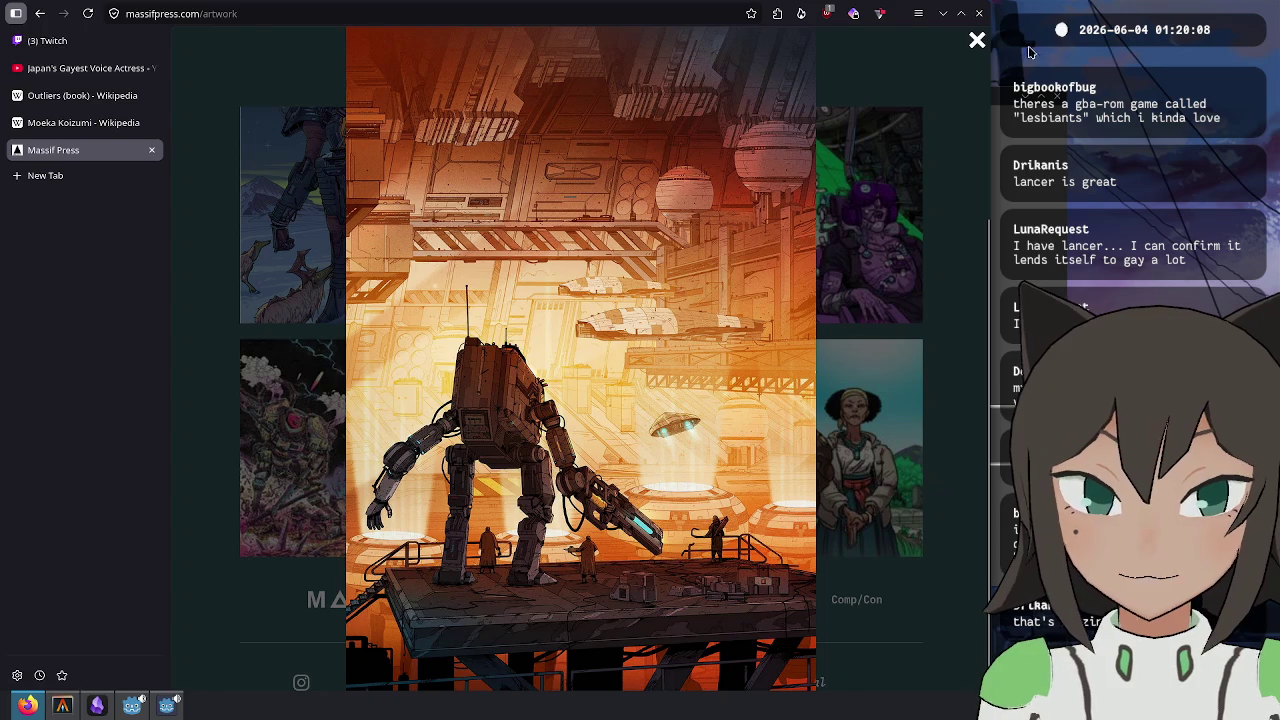
left_click(979, 43)
left_click(406, 200)
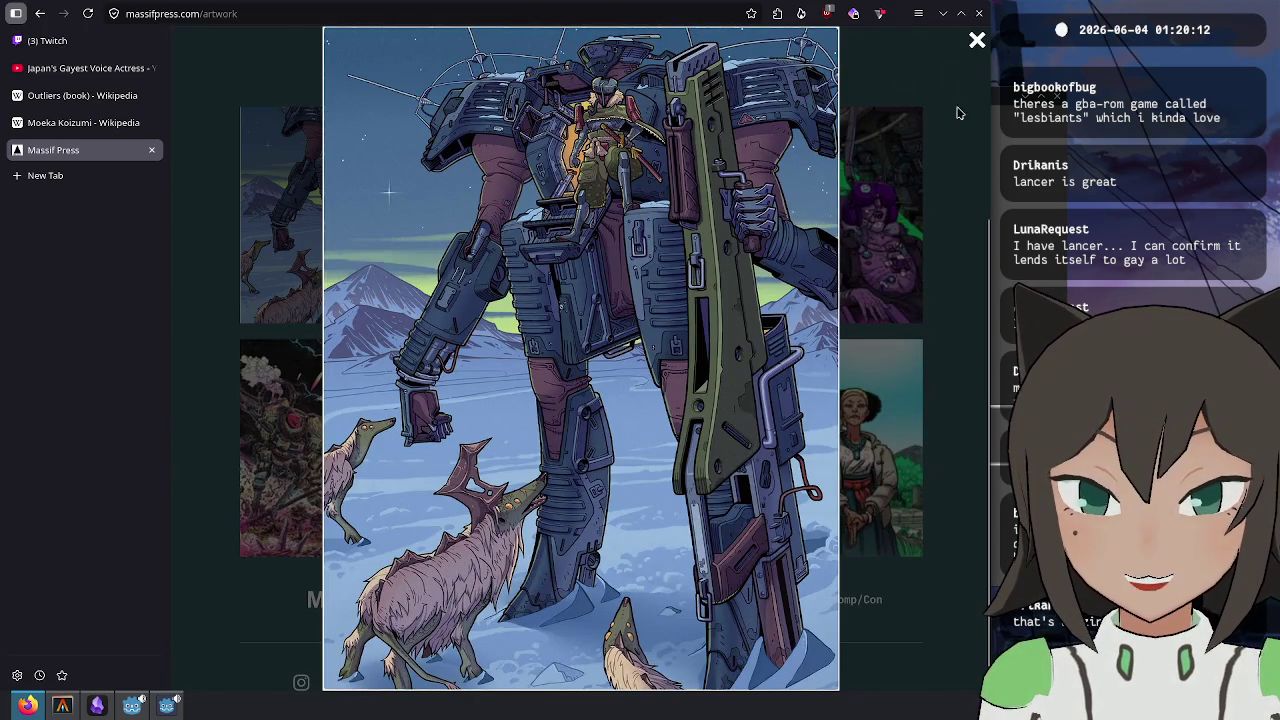
left_click(979, 43)
left_click(915, 128)
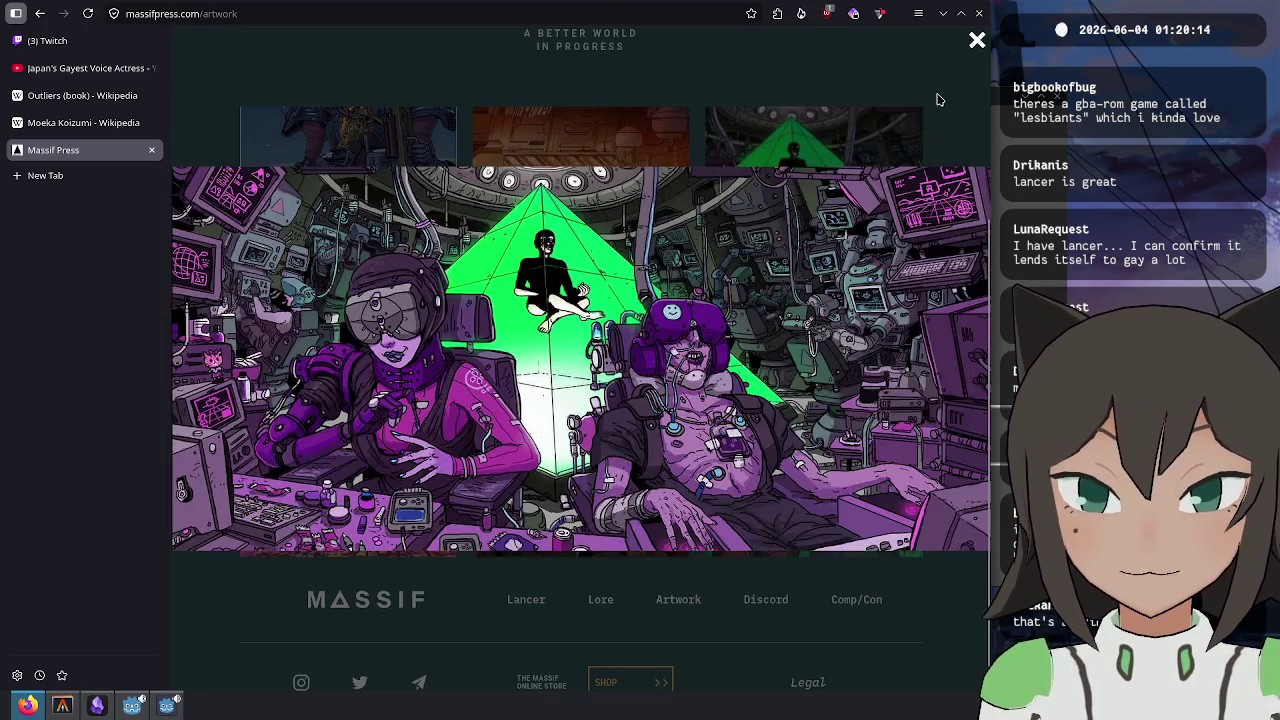
left_click(977, 43)
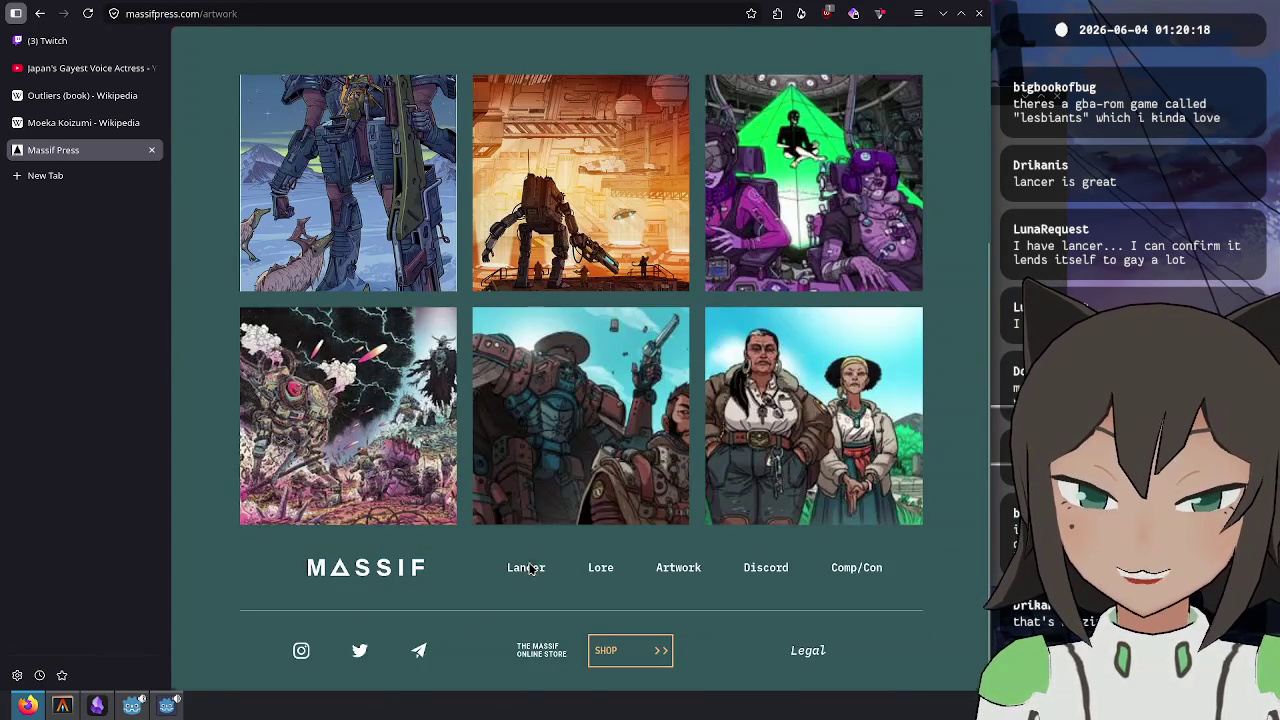
- Return to the main Lancer page and close the Massif Press tab
left_click(530, 568)
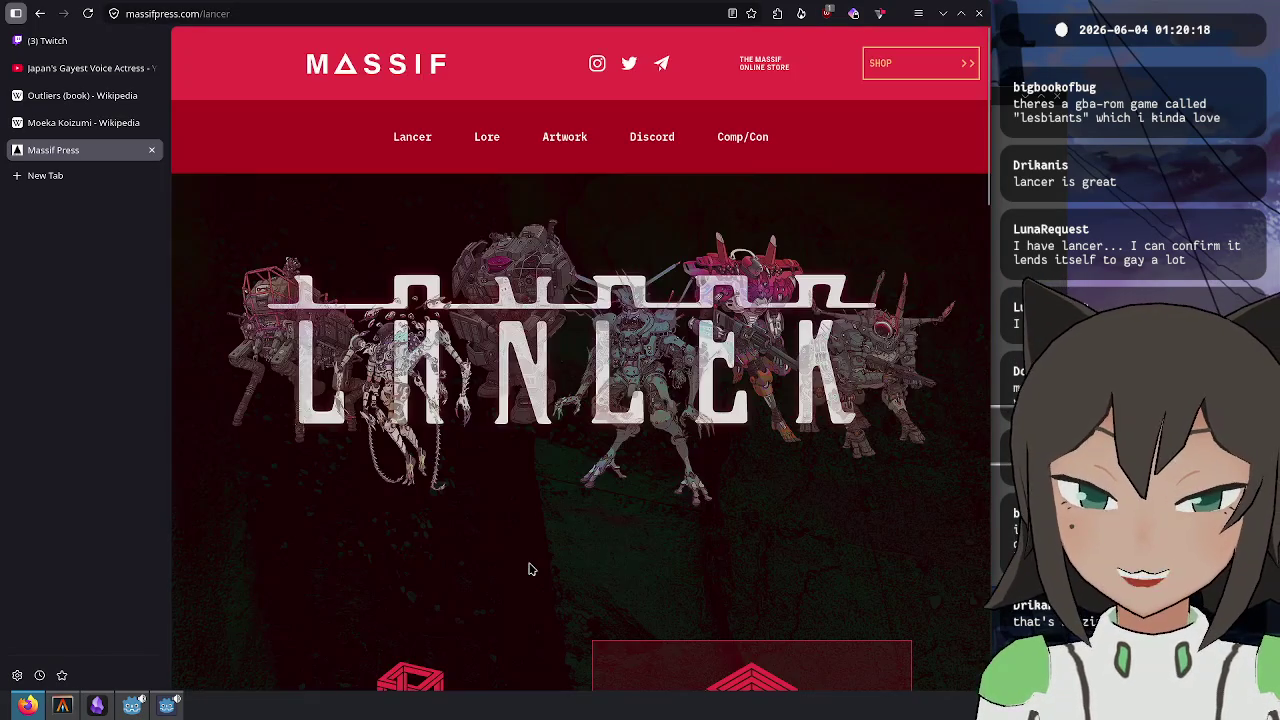
scroll(629, 357, "down", 15)
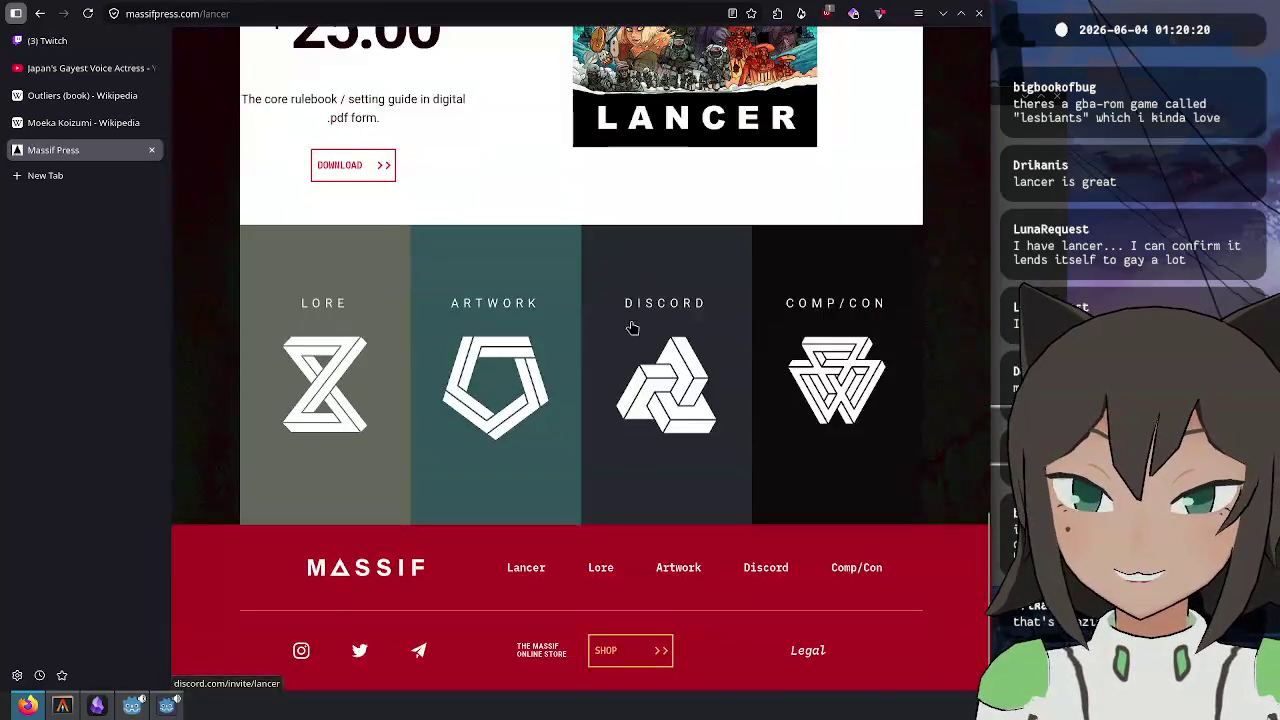
key("ctrl+w")
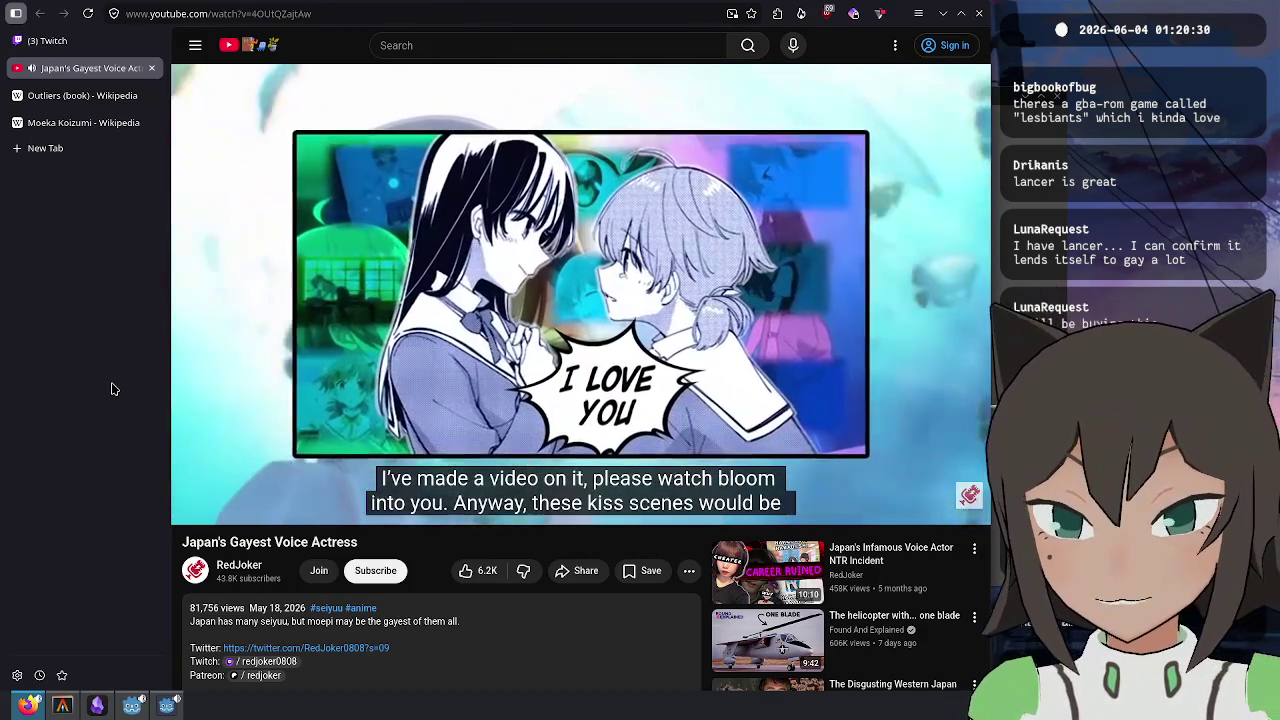
- Watch the voice-actress video up to 3:52, where the caption urges watching Bloom into You
mouse_move(306, 270)
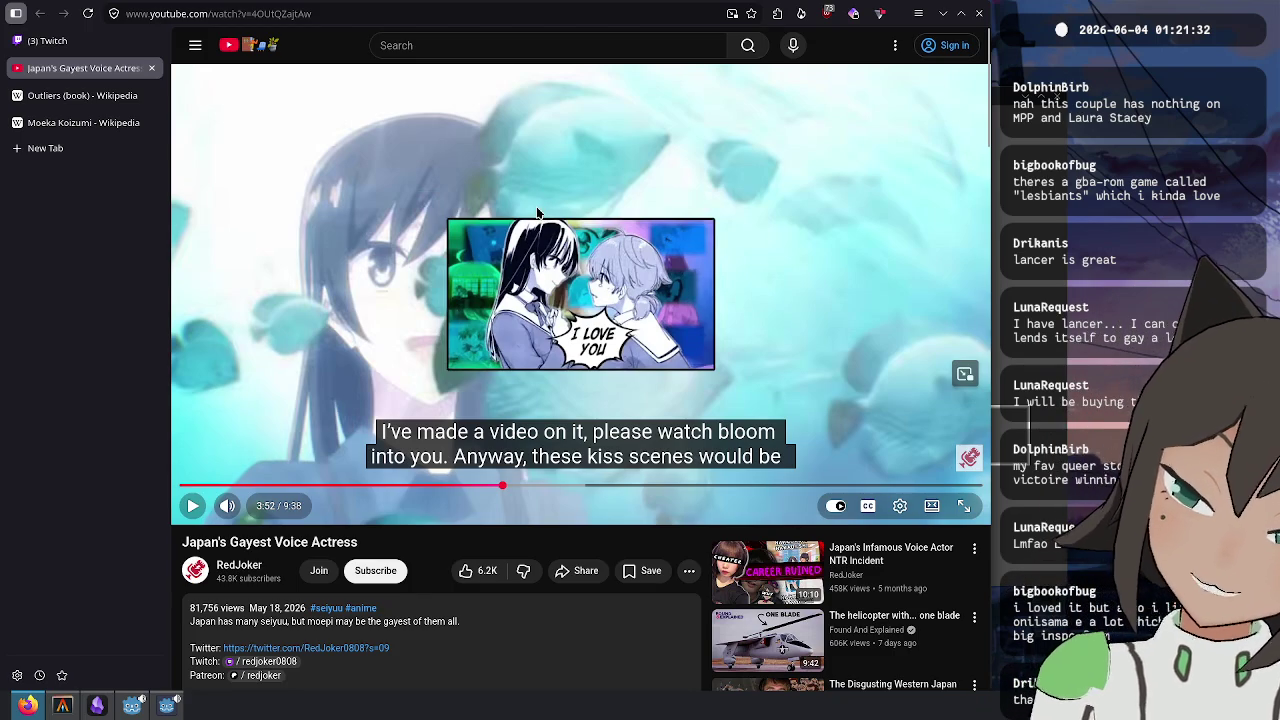
- Play the voice-actress video on, pausing it at the 180 kisses moment
left_click(668, 257)
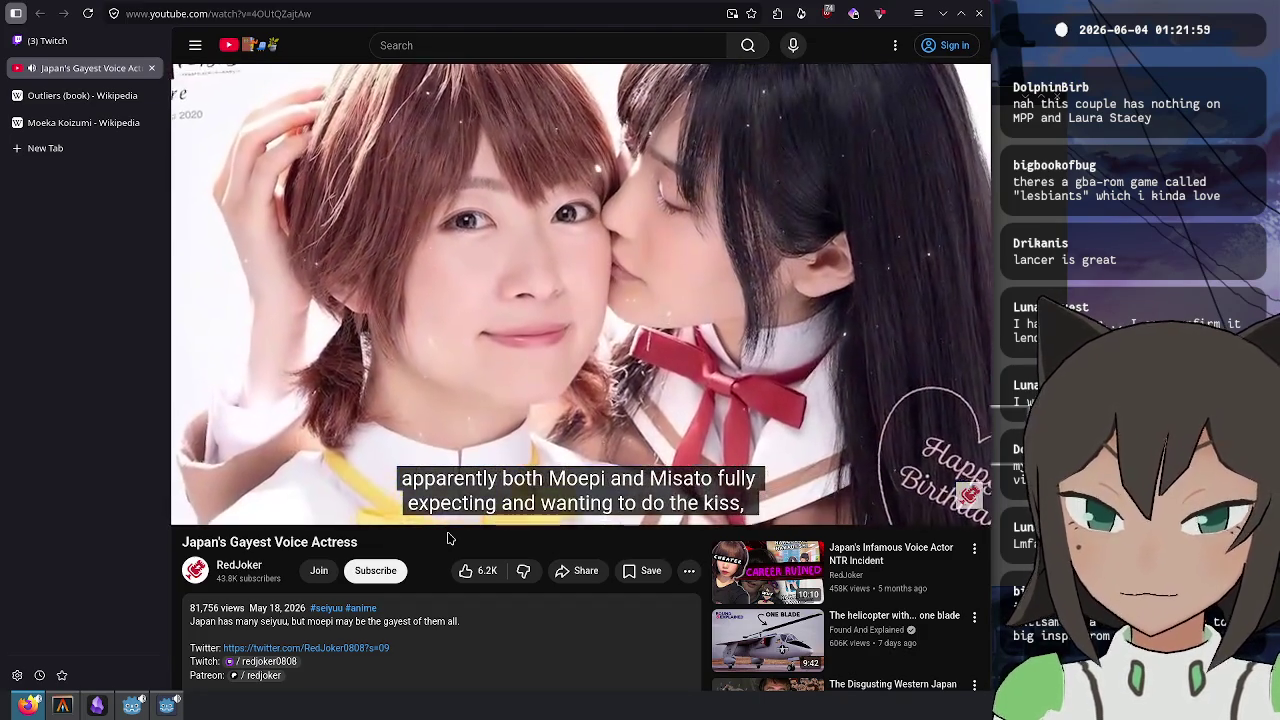
mouse_move(290, 403)
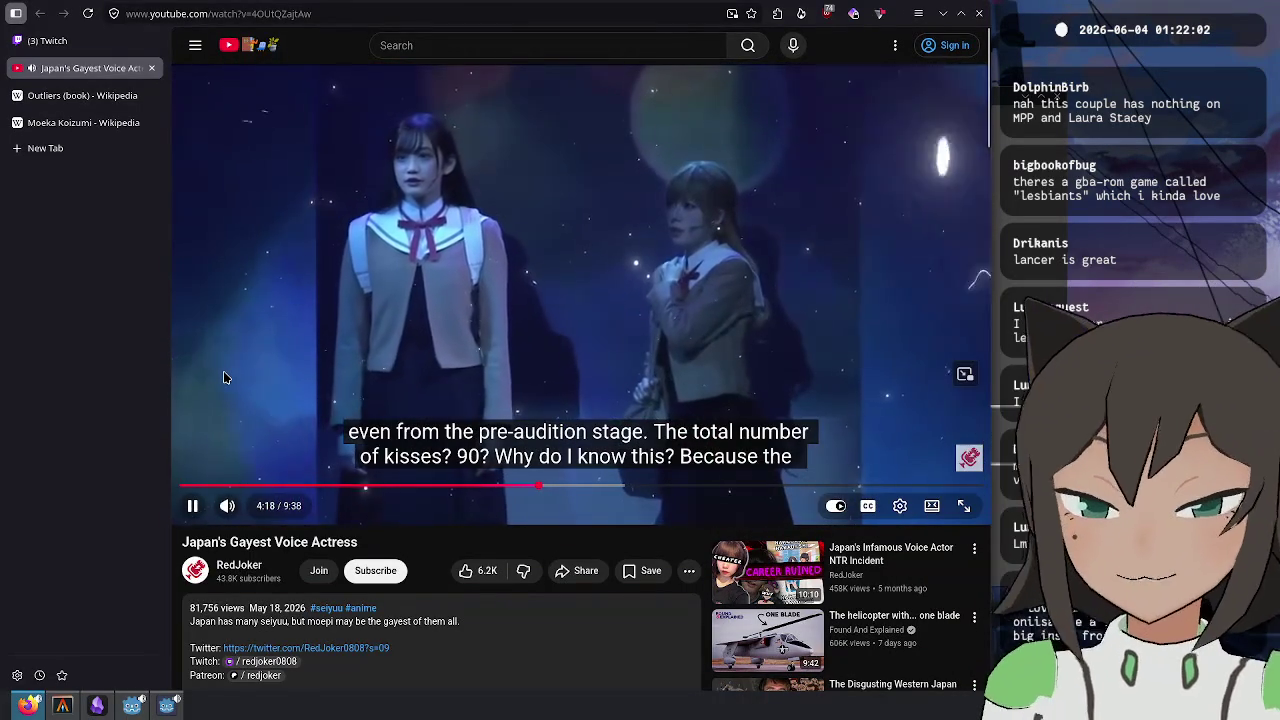
left_click(223, 377)
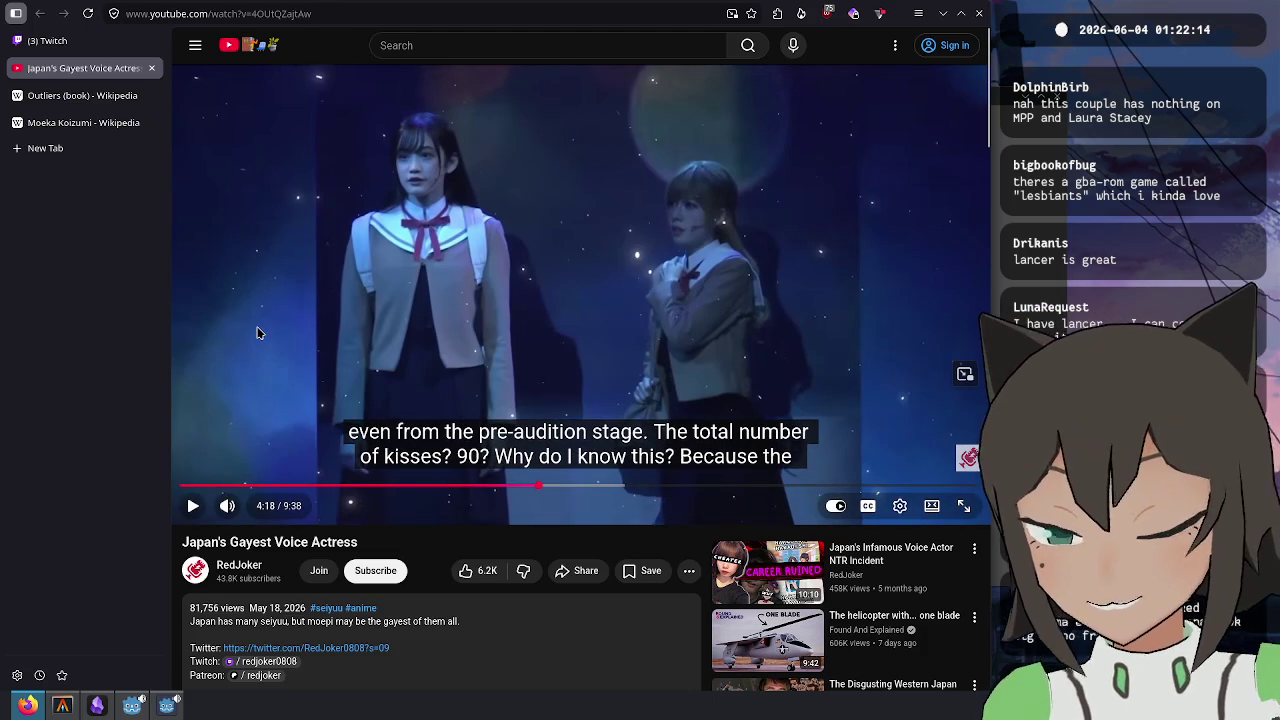
left_click(530, 338)
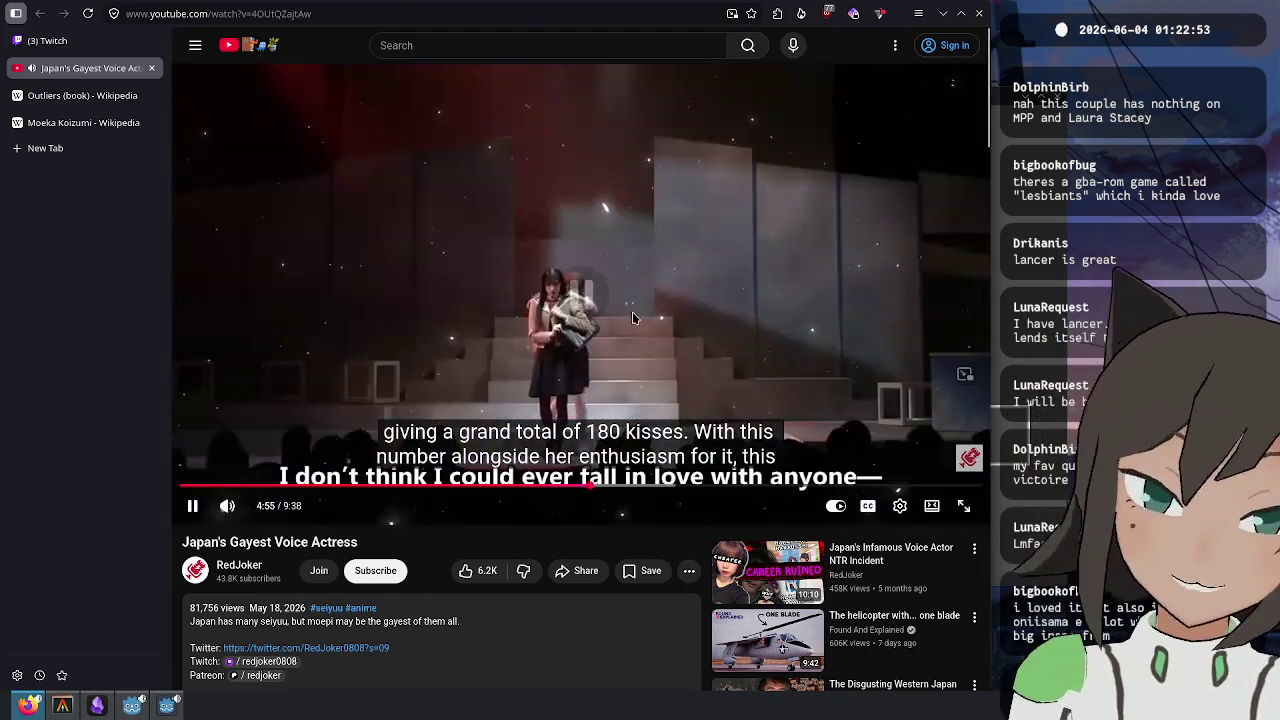
left_click(635, 477)
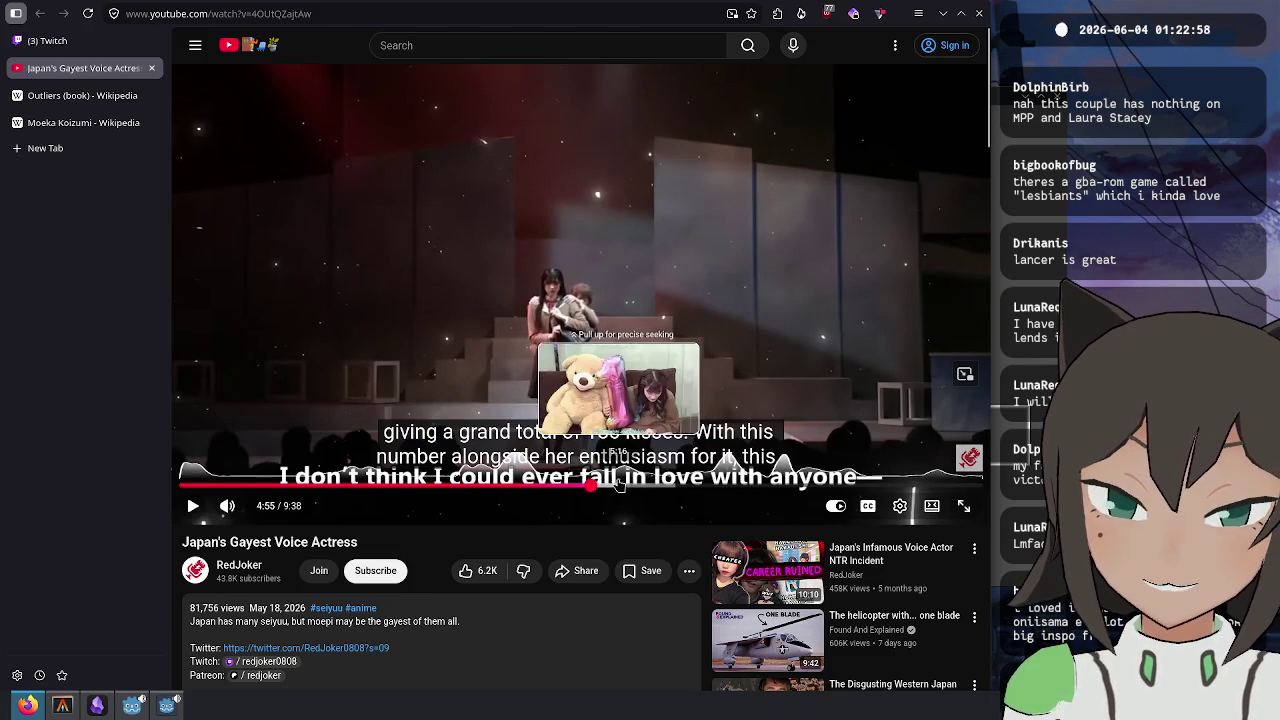
- Skip ahead to 5:18, play briefly, then close the YouTube tab
left_click(622, 484)
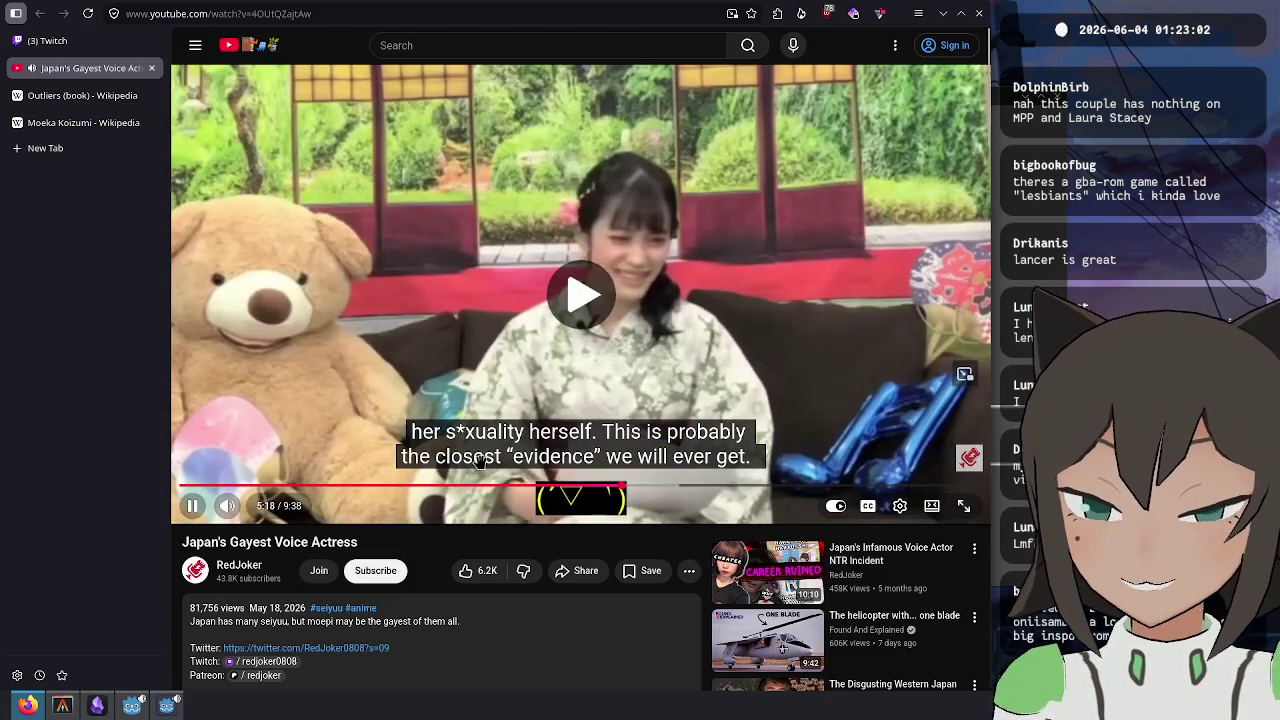
left_click(690, 331)
left_click(708, 348)
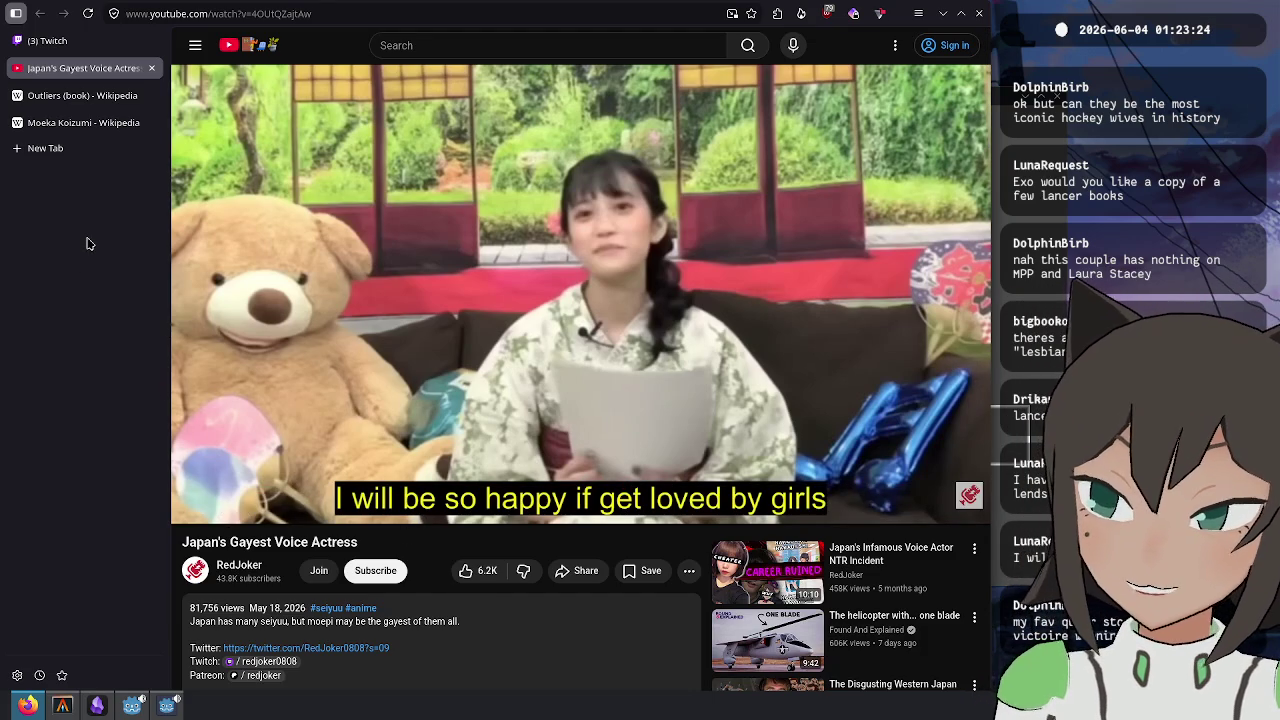
key("ctrl+w")
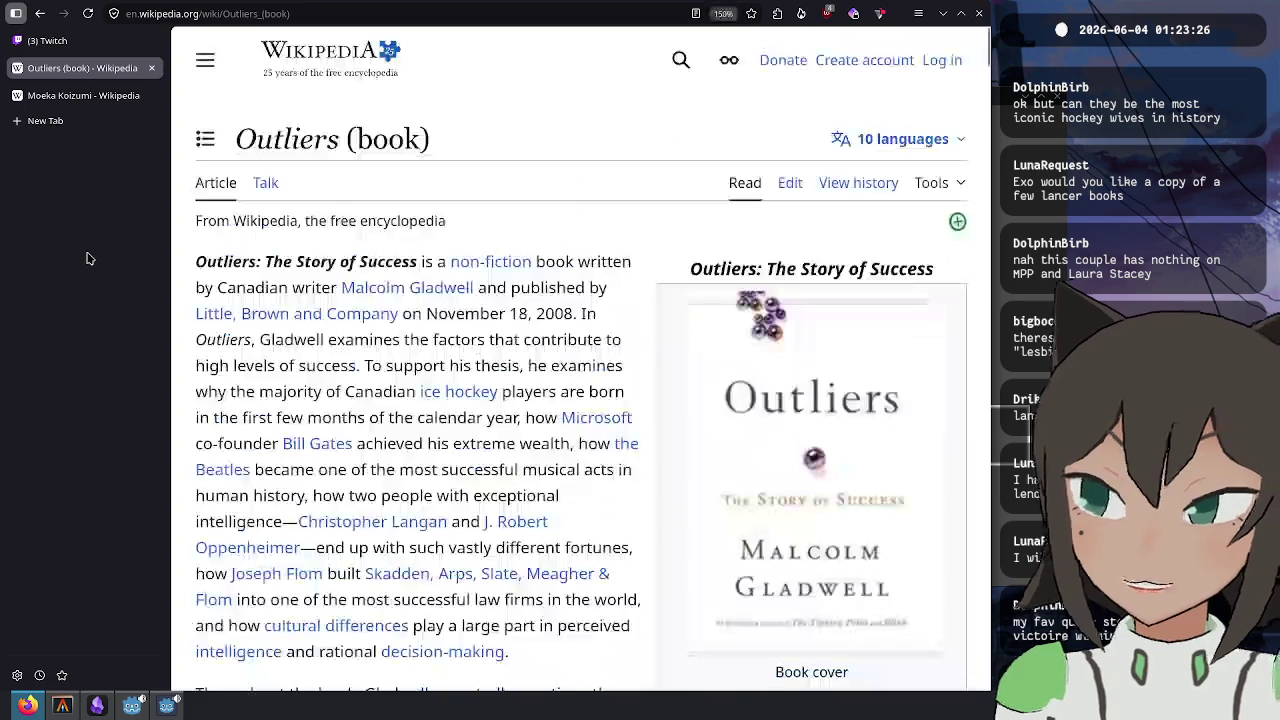
- Close the Outliers and Moeka Koizumi tabs and search 'hockey wife' in a new tab
key("ctrl+w")
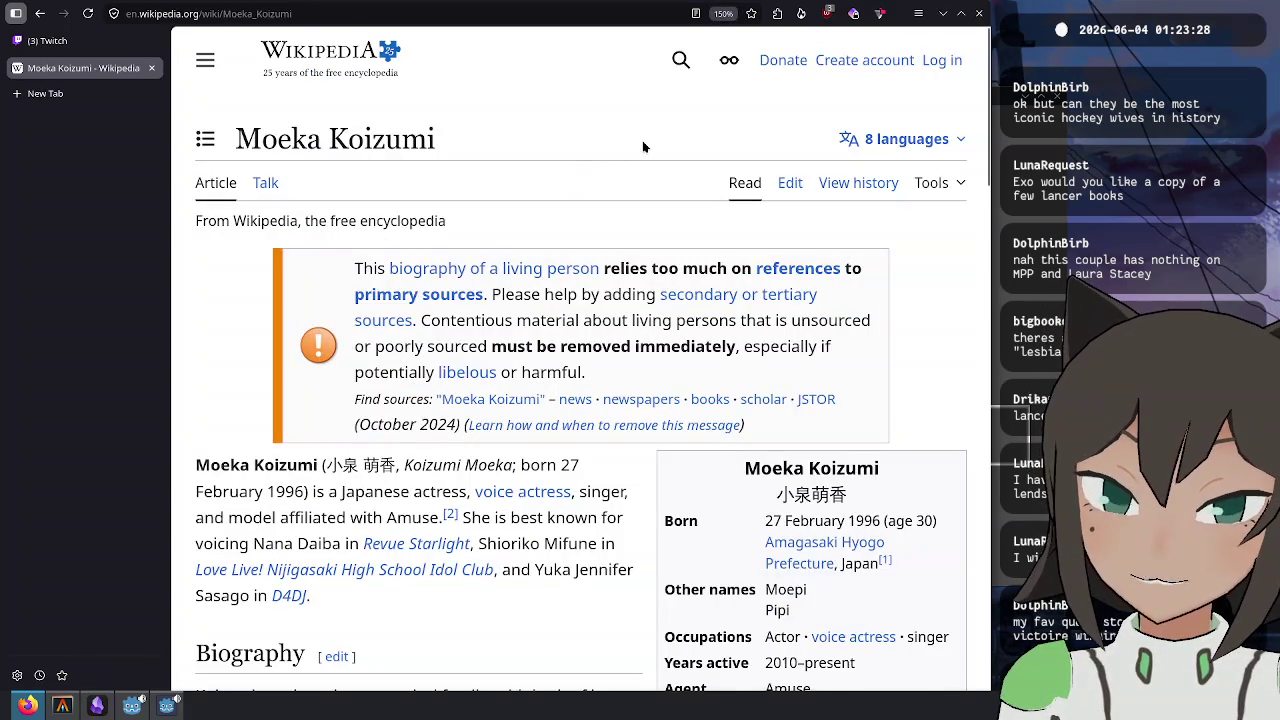
key("ctrl+w")
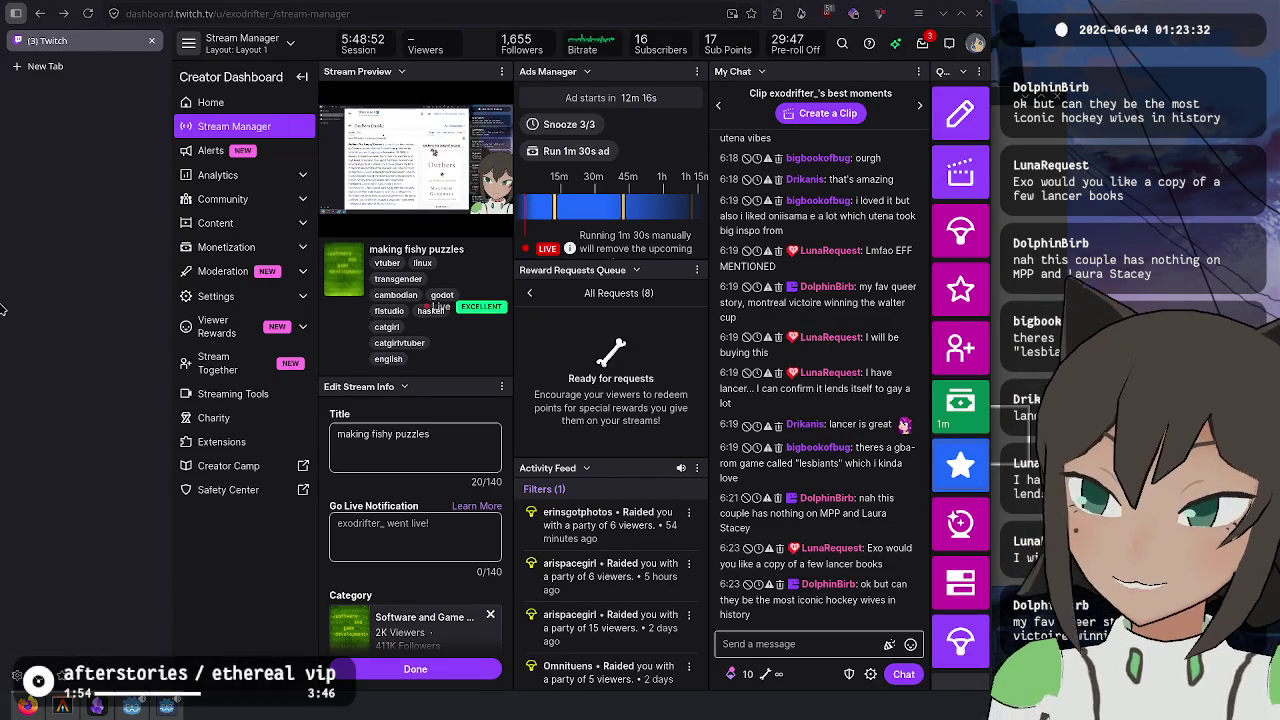
left_click(97, 68)
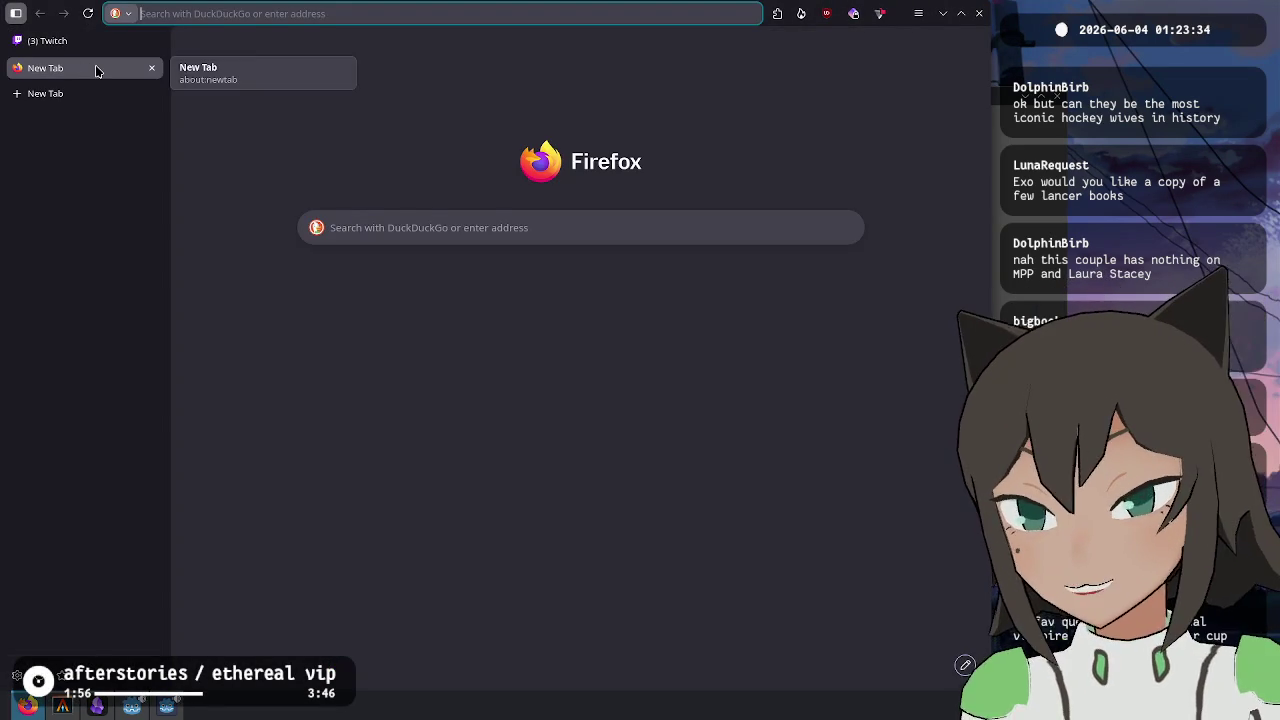
type("hockey wife")
key("Return")
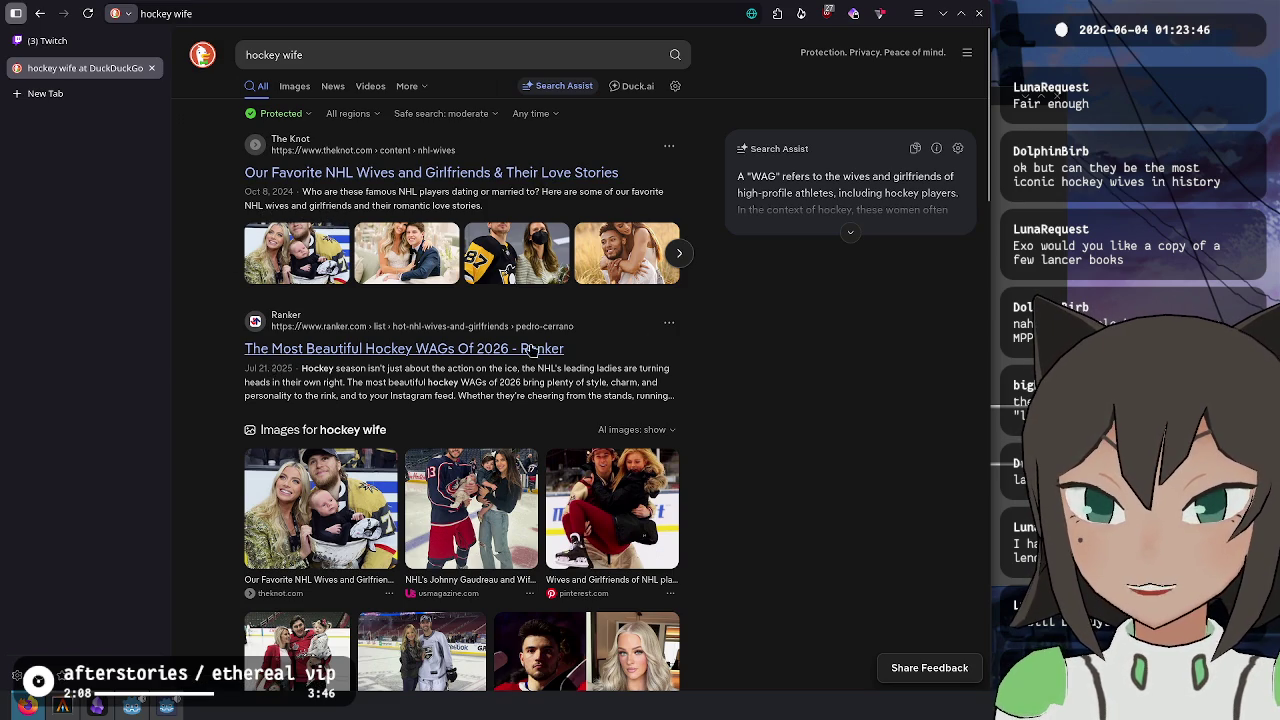
- Expand the Search Assist answer on WAGs and open its cited Hockey Wives Wikipedia article
scroll(778, 356, "down", 3)
scroll(778, 356, "down", 6)
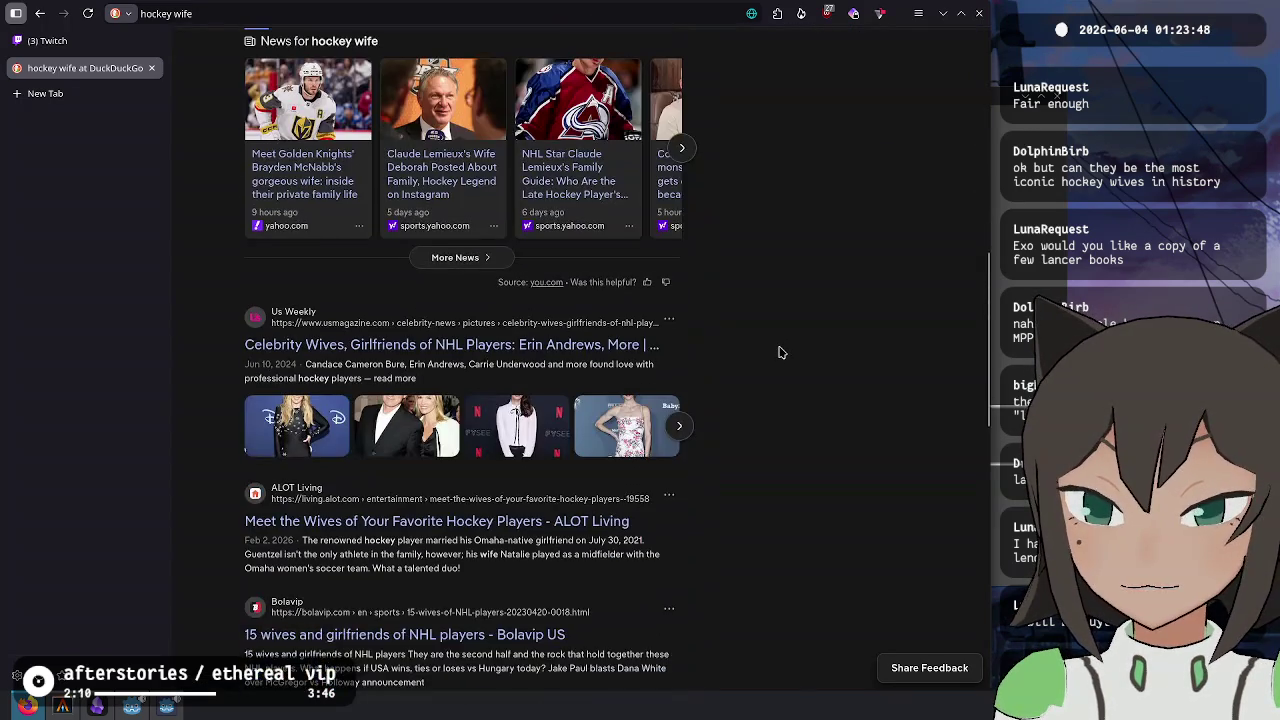
scroll(782, 352, "down", 2)
scroll(782, 352, "down", 2)
scroll(557, 284, "up", 1)
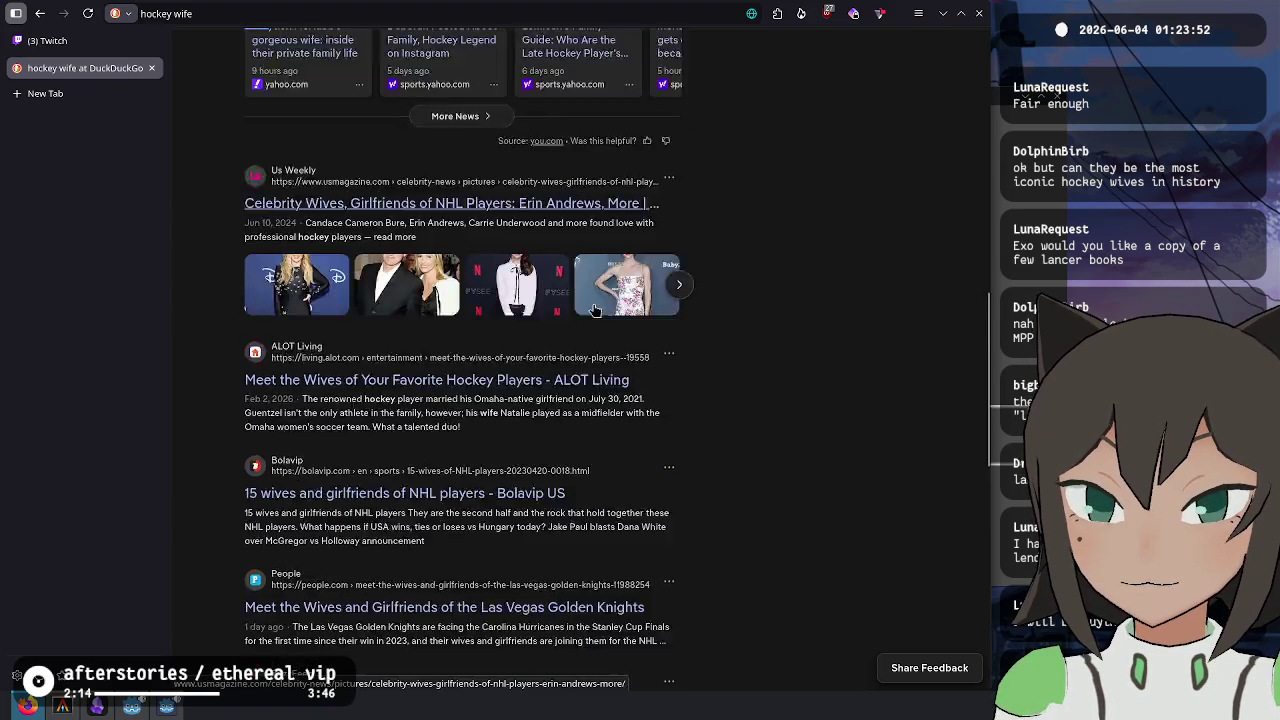
scroll(557, 284, "up", 10)
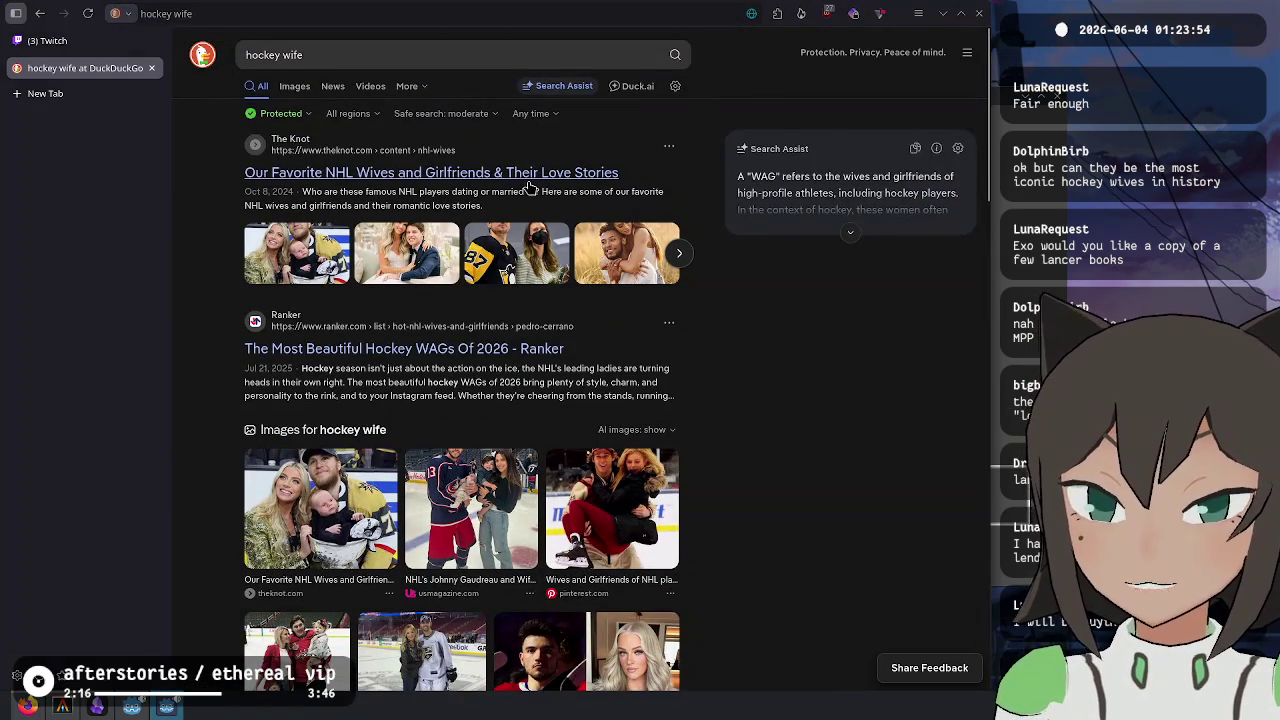
left_click(850, 231)
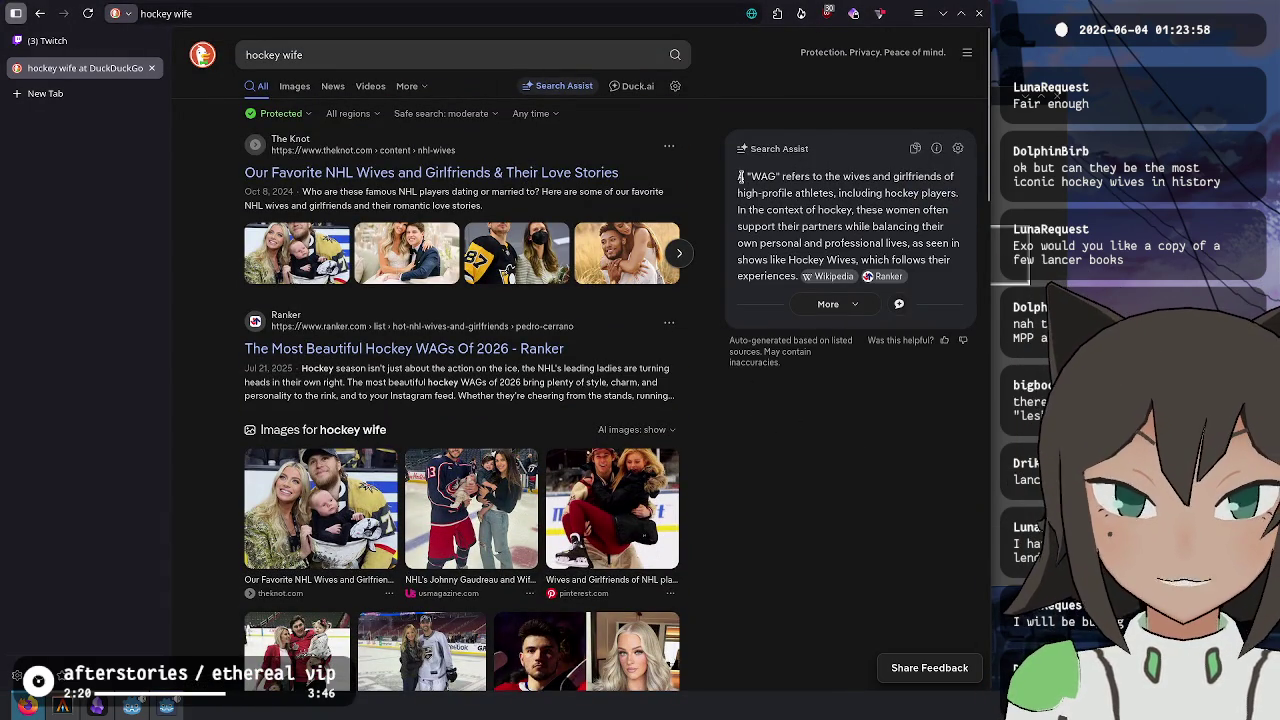
mouse_move(740, 176)
left_mouse_down()
mouse_move(856, 178)
mouse_move(860, 192)
left_mouse_up()
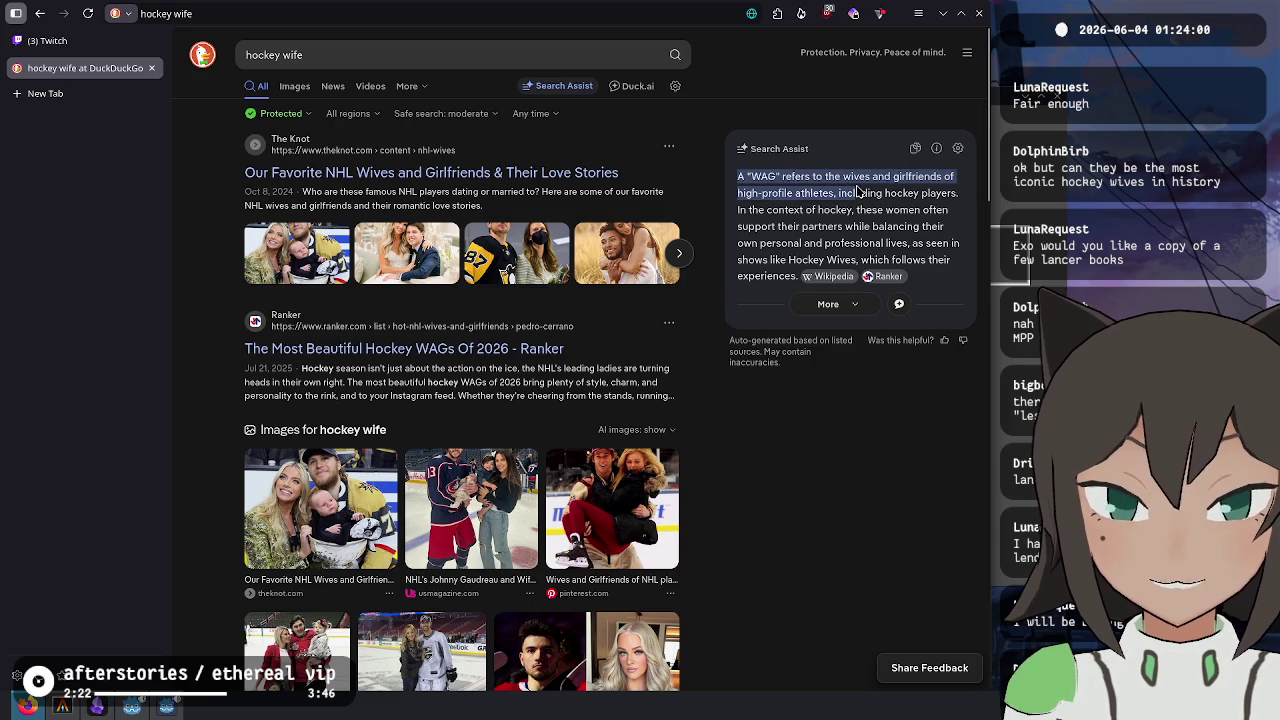
left_click(828, 276)
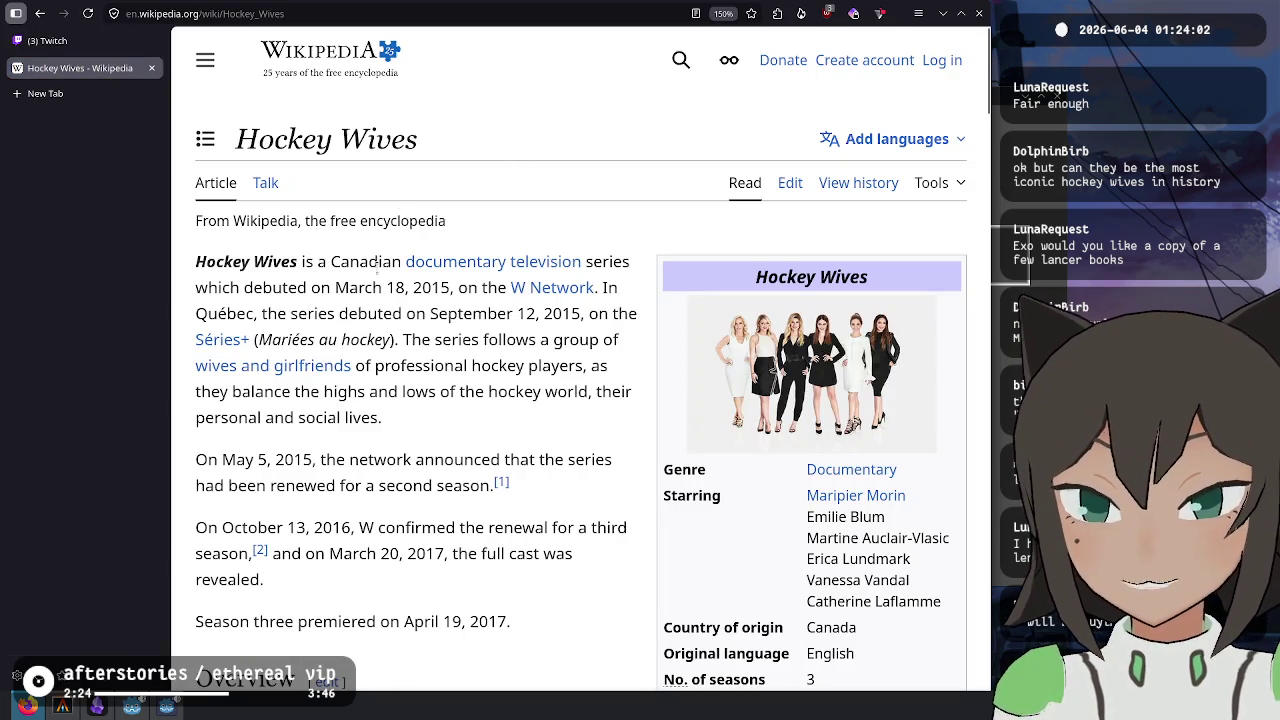
mouse_move(321, 261)
left_mouse_down()
mouse_move(363, 263)
mouse_move(357, 287)
mouse_move(243, 287)
mouse_move(453, 287)
left_mouse_up()
left_click(453, 287)
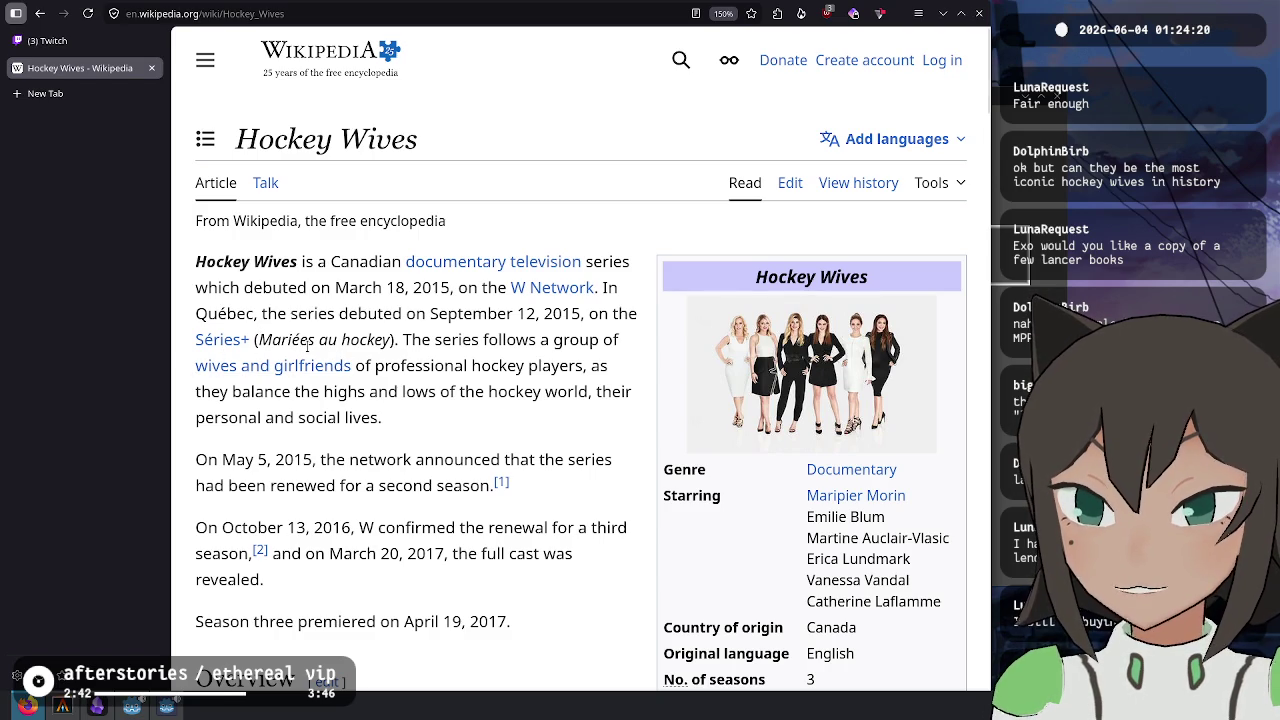
left_click_drag(399, 340, 270, 340)
left_click(288, 340)
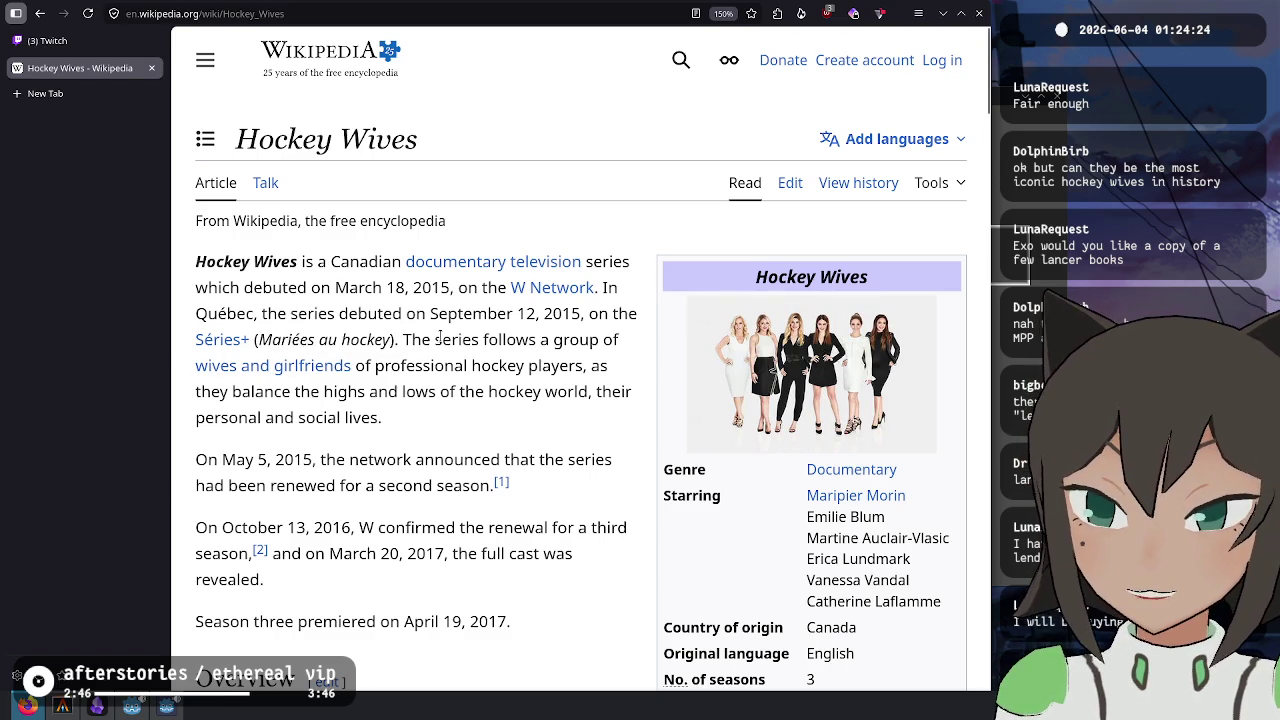
mouse_move(400, 340)
left_mouse_down()
mouse_move(430, 366)
mouse_move(455, 340)
mouse_move(403, 413)
left_mouse_up()
left_click(401, 407)
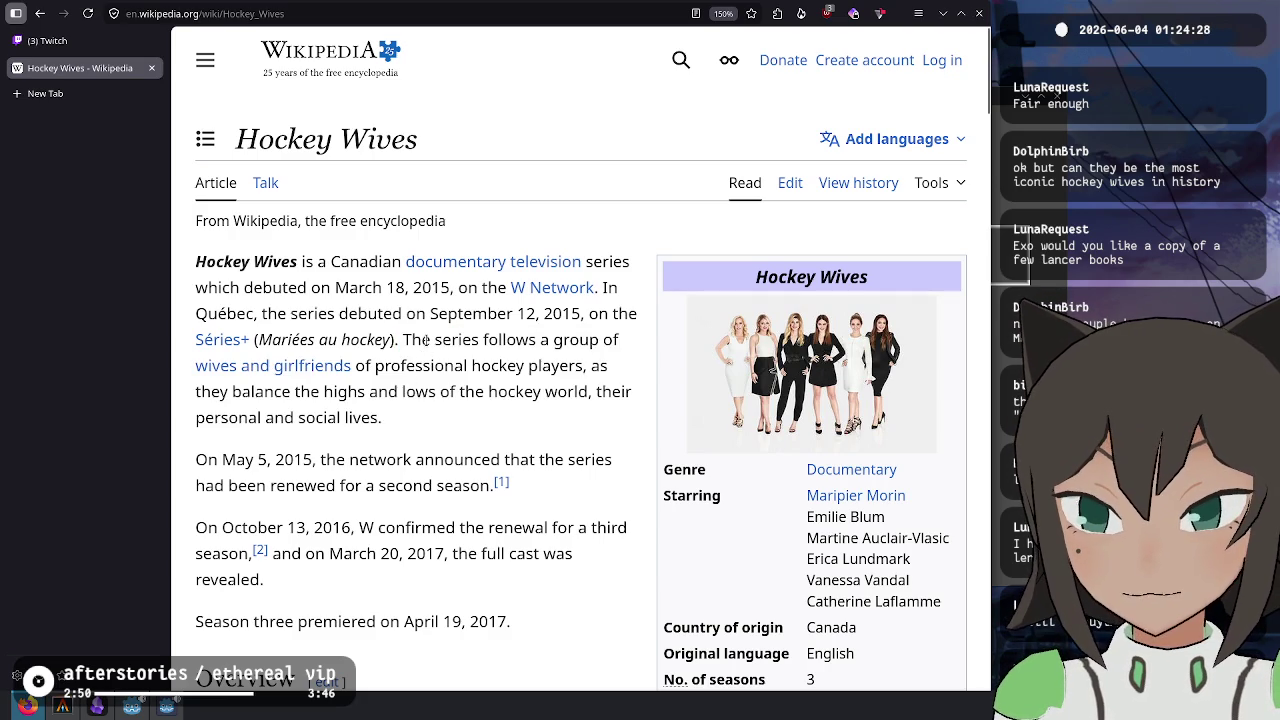
scroll(427, 343, "down", 4)
scroll(427, 343, "up", 4)
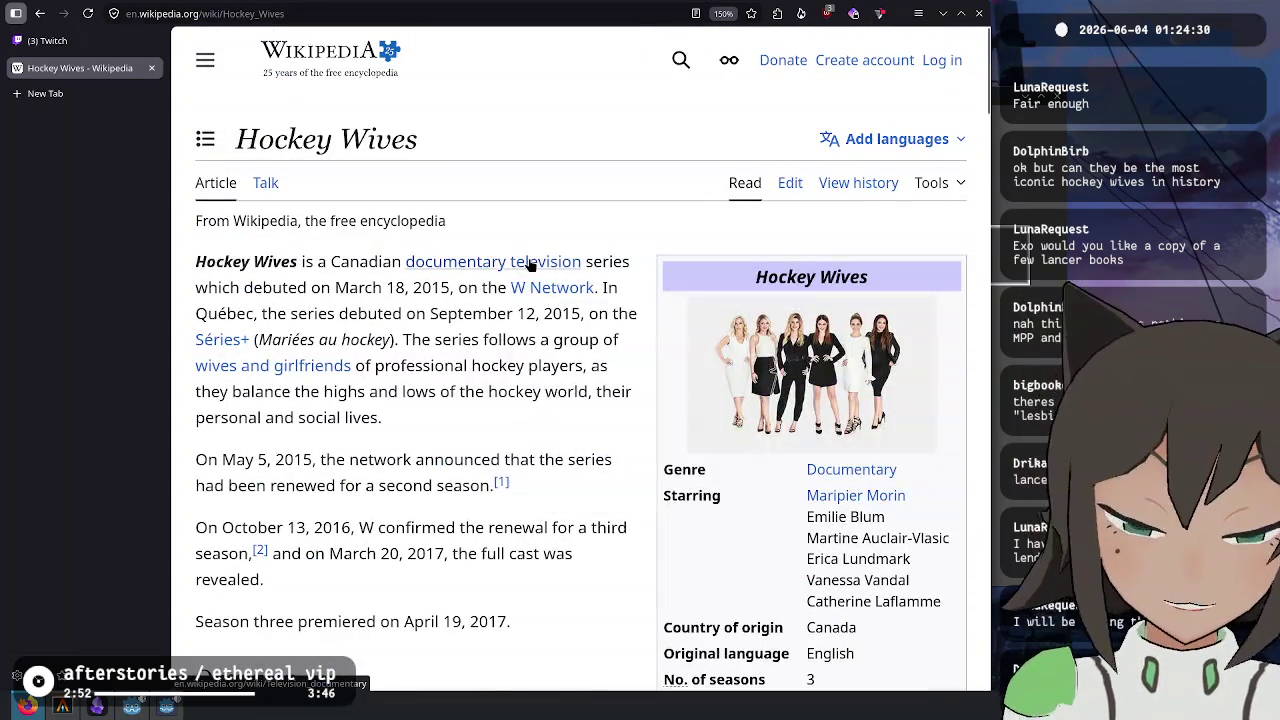
mouse_move(529, 263)
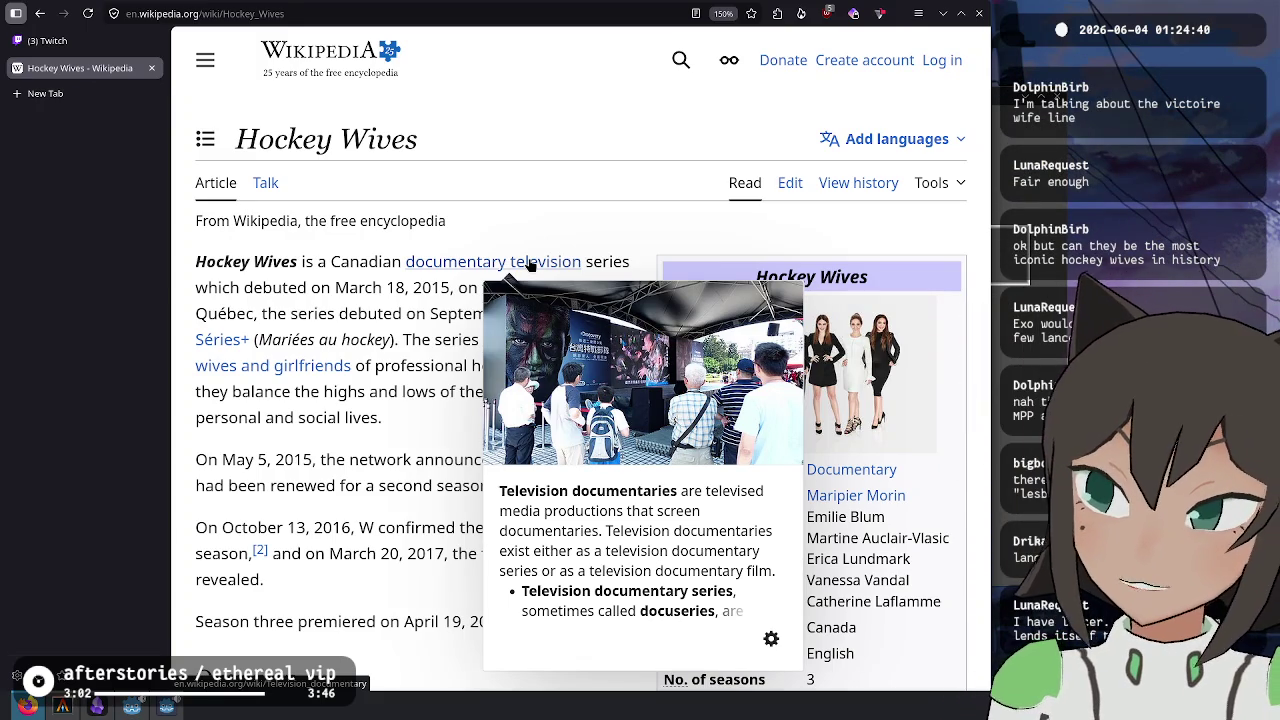
key("ctrl+l")
- Search for 'victoire hockey wife' from the address bar
type("victo")
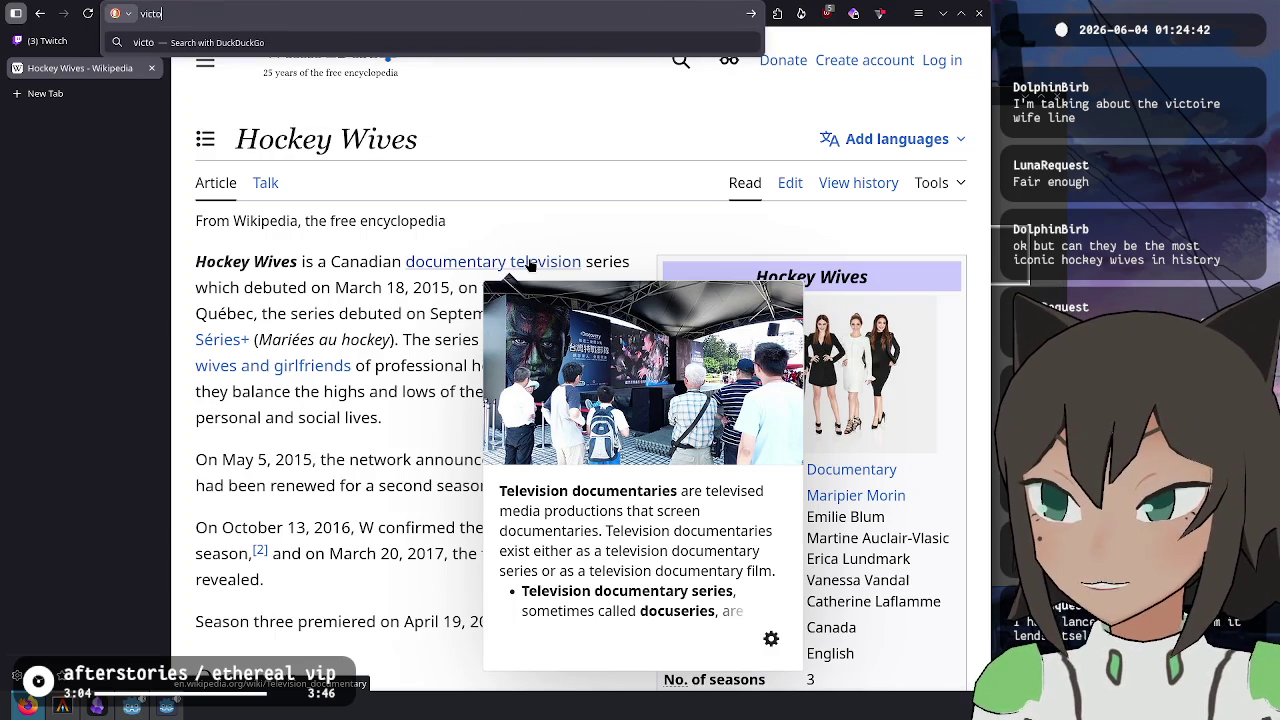
type("rire")
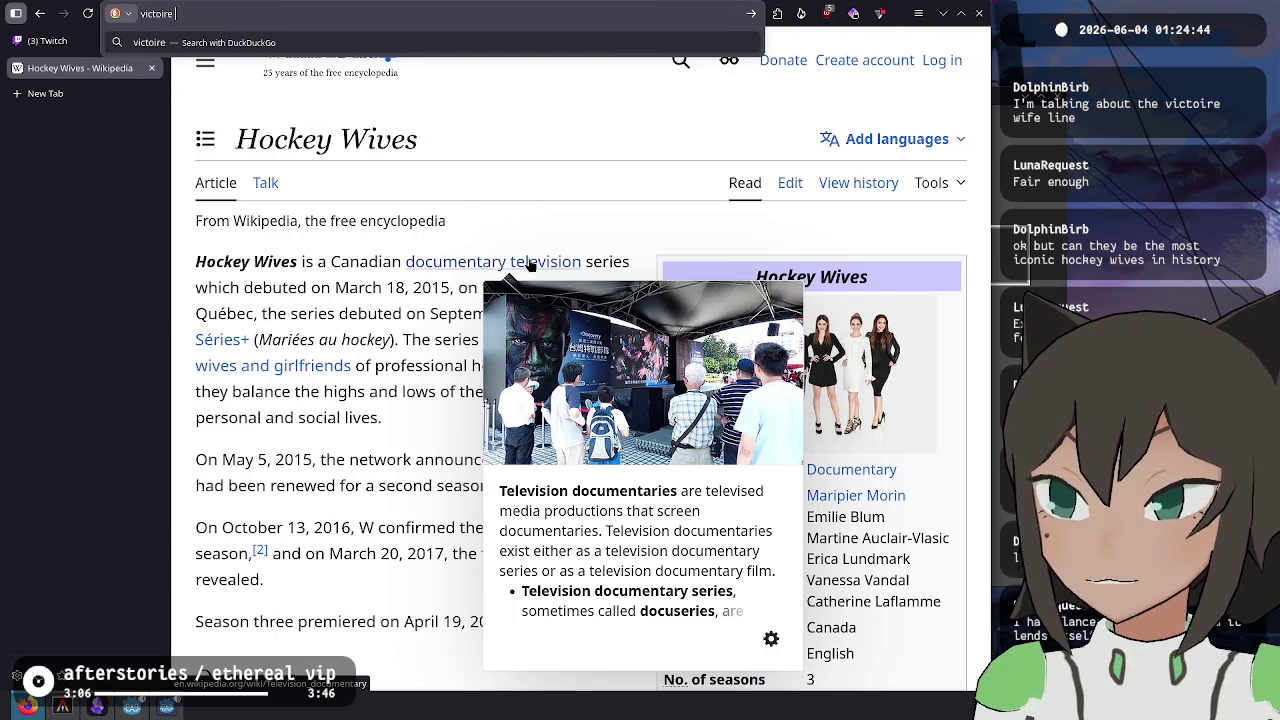
type(" wife")
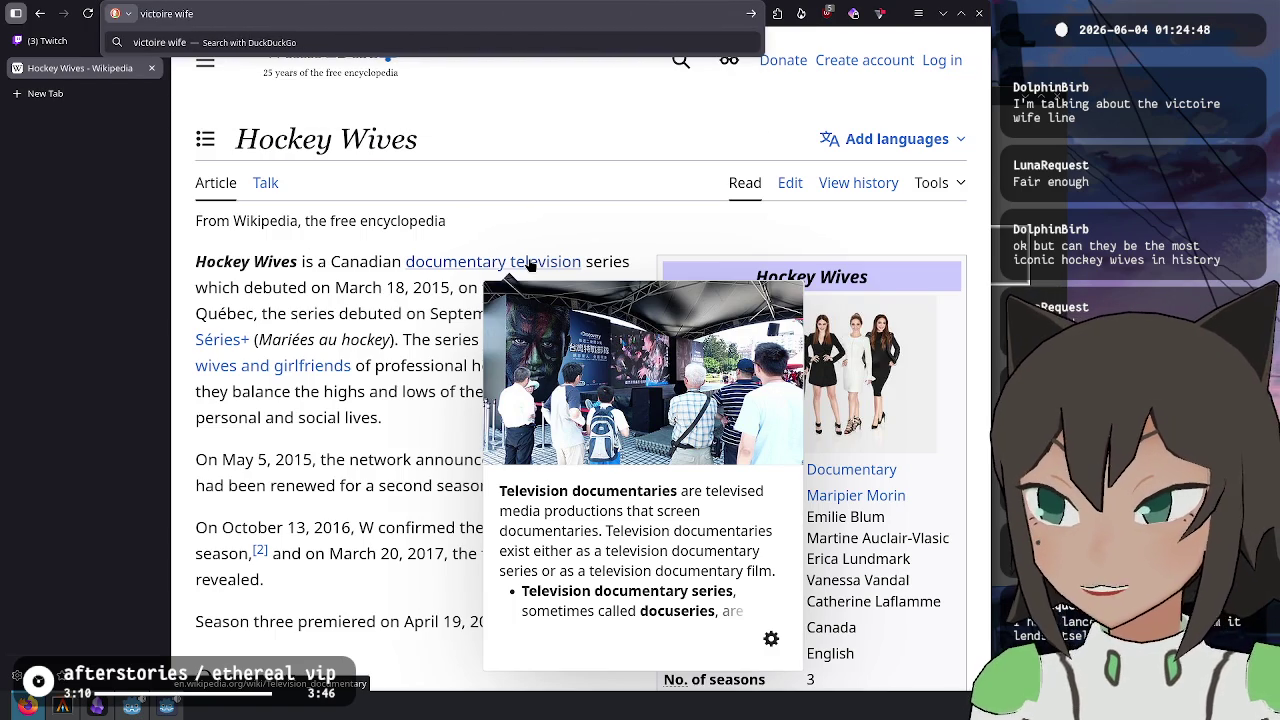
key("BackSpace")
key("BackSpace")
key("BackSpace")
key("BackSpace")
type("hocke")
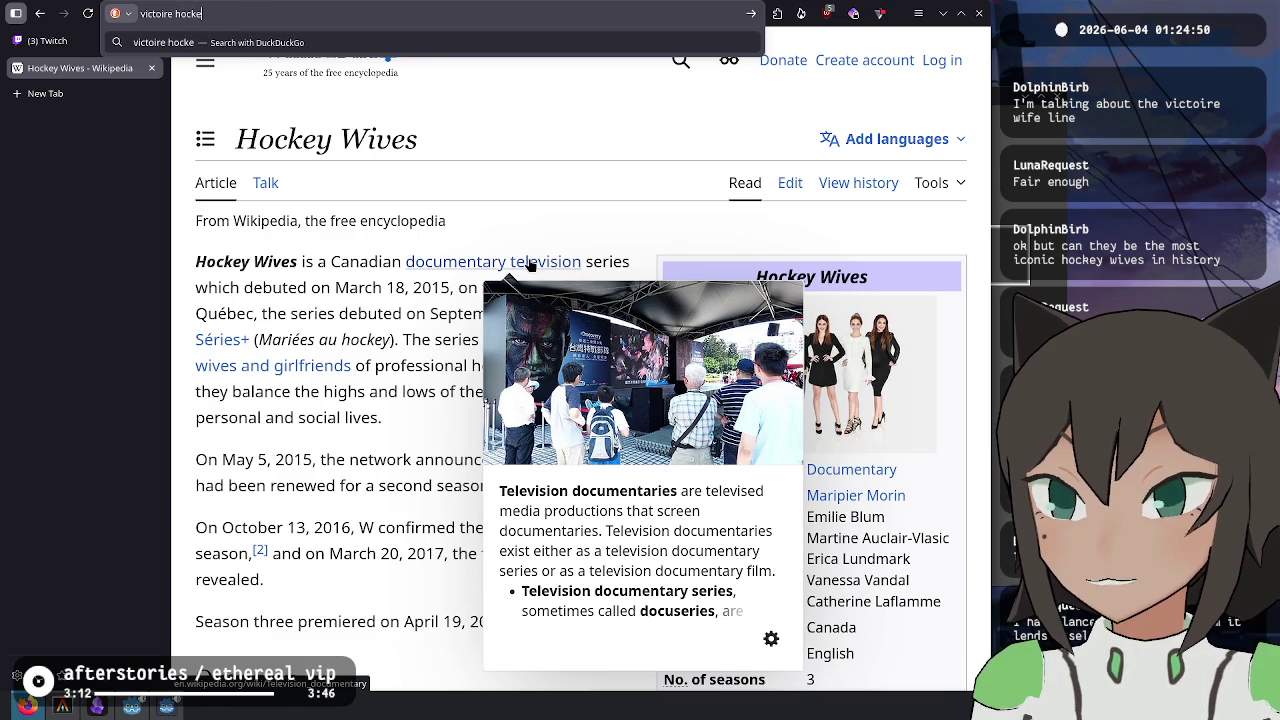
type("y wife")
key("Return")
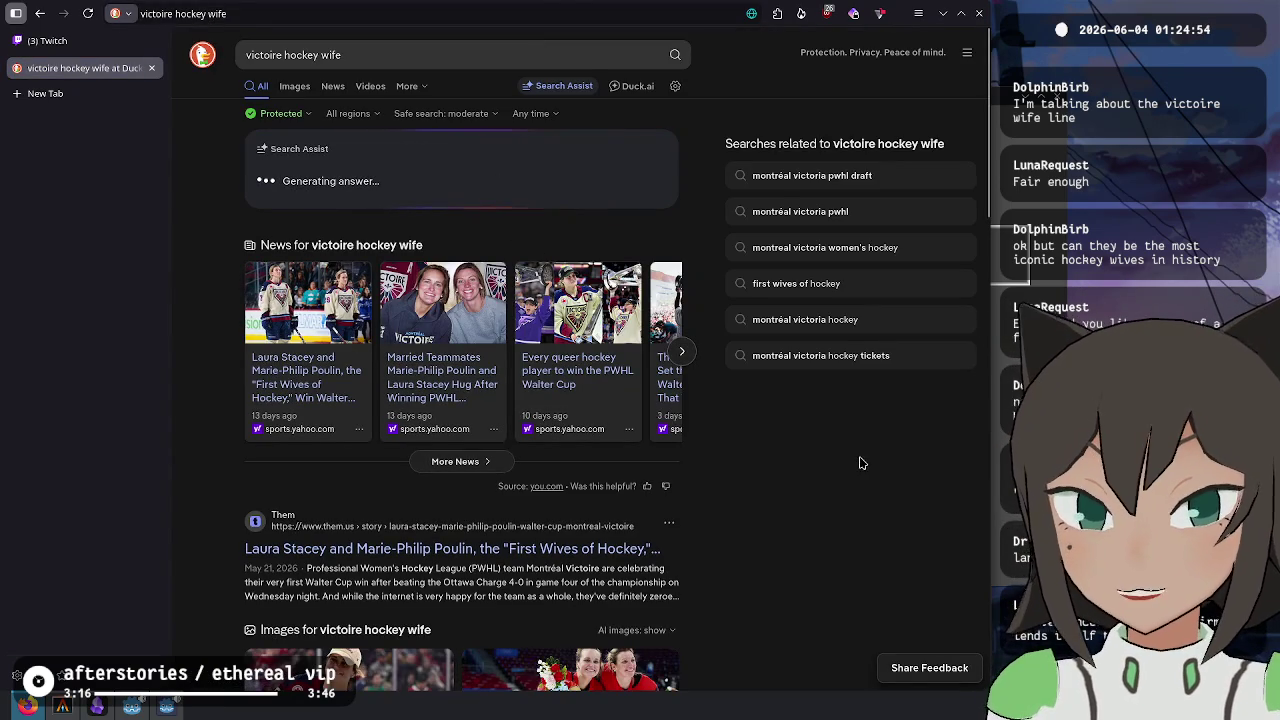
- Rerun with "victoire" quoted and open the Walter Cup Yahoo Sports story in a new tab
left_click(496, 66)
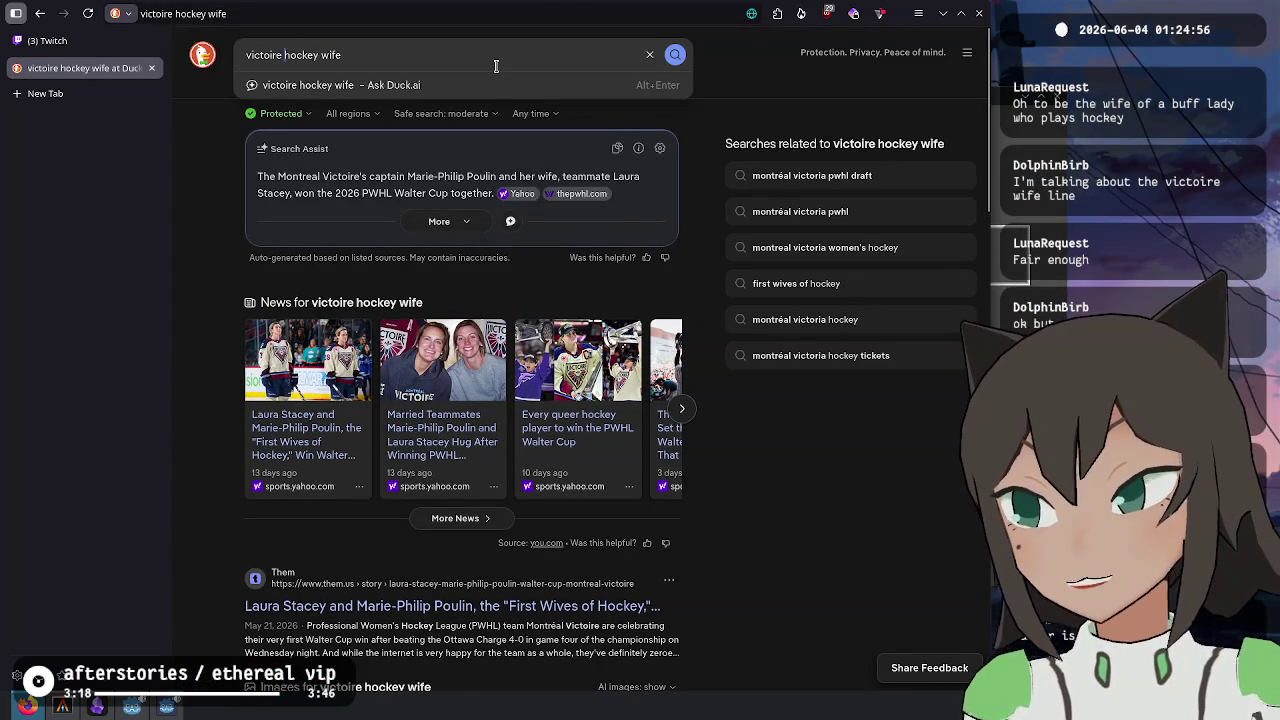
type("\"")
key("Home")
type("\"")
key("Return")
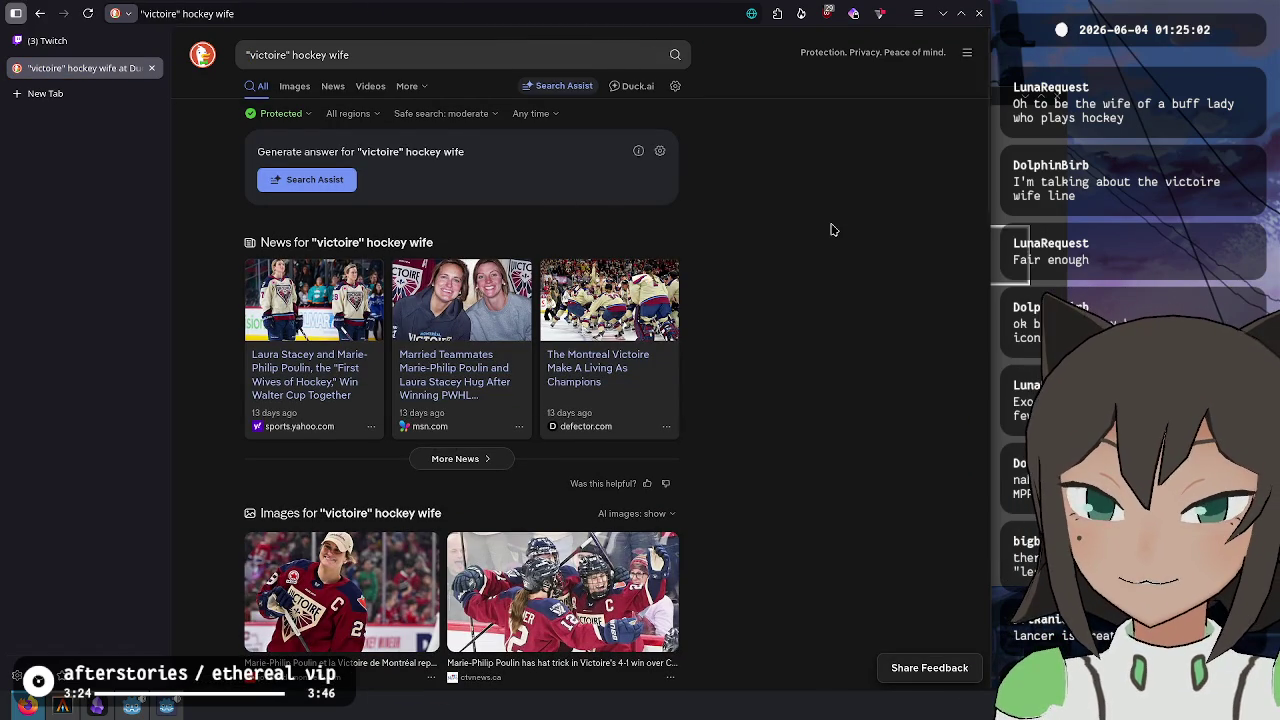
middle_click(310, 369)
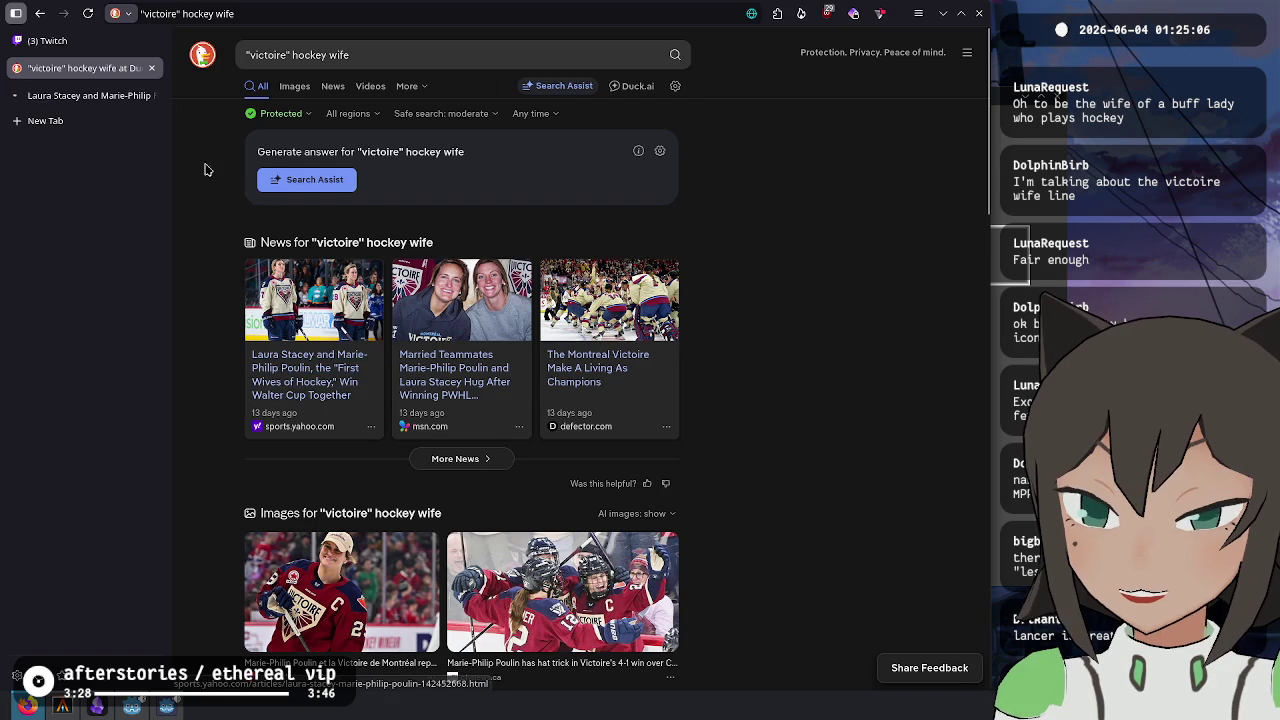
left_click(85, 95)
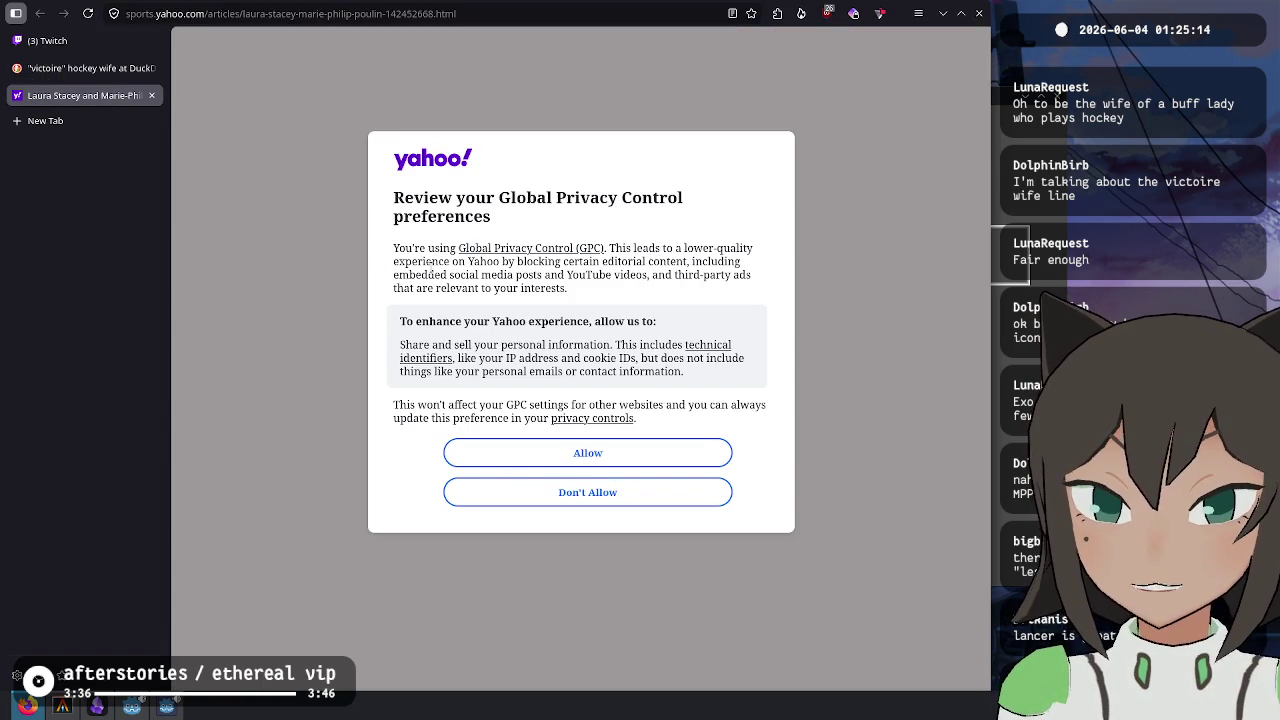
- Choose Don't Allow in Yahoo's Global Privacy Control prompt to decline sharing personal information
left_click_drag(498, 322, 514, 345)
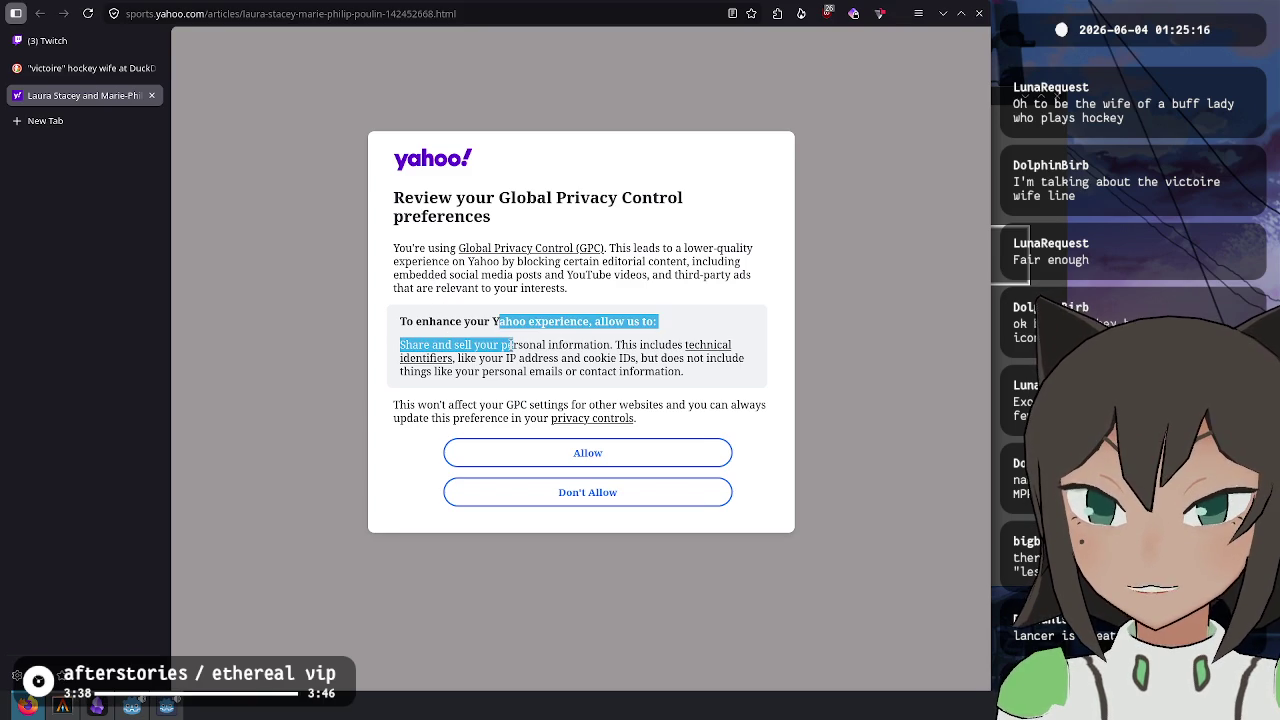
left_click(465, 349)
mouse_move(428, 345)
left_mouse_down()
mouse_move(400, 321)
mouse_move(534, 345)
left_mouse_up()
left_click(534, 345)
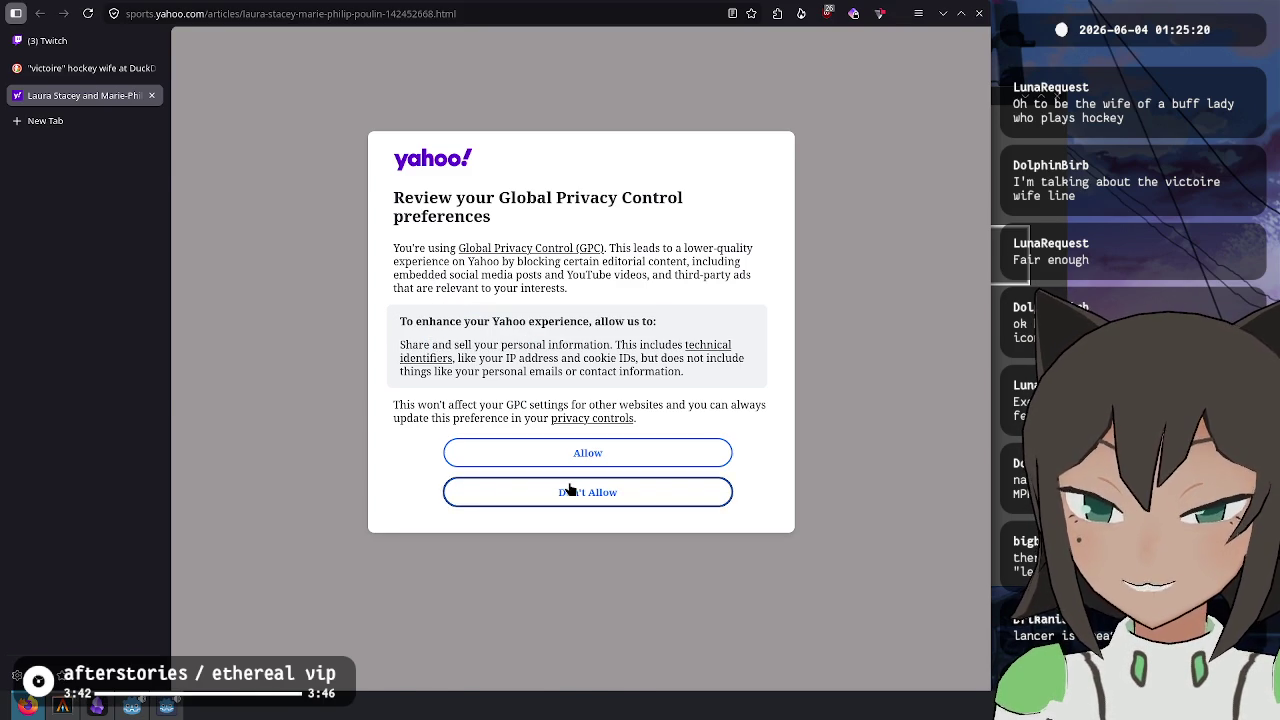
left_click(570, 489)
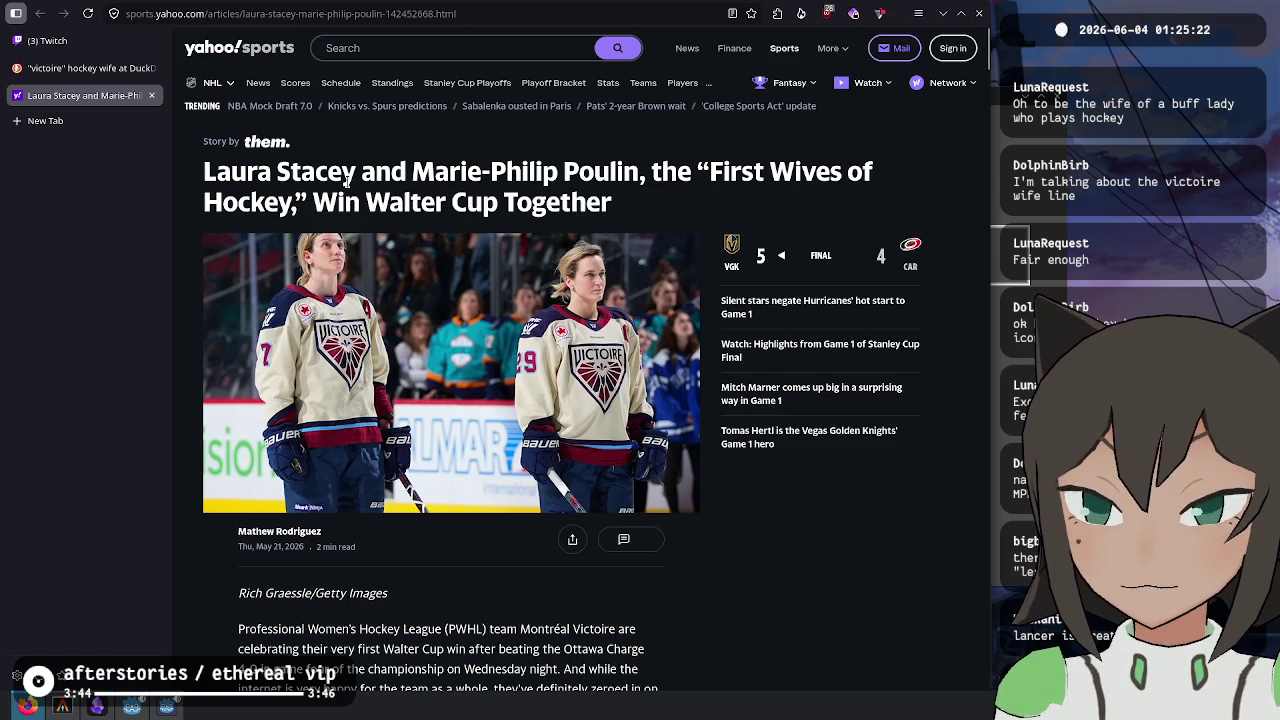
- Read the opening paragraphs of the Stacey and Poulin article, highlighting passages along the way
scroll(311, 204, "down", 4)
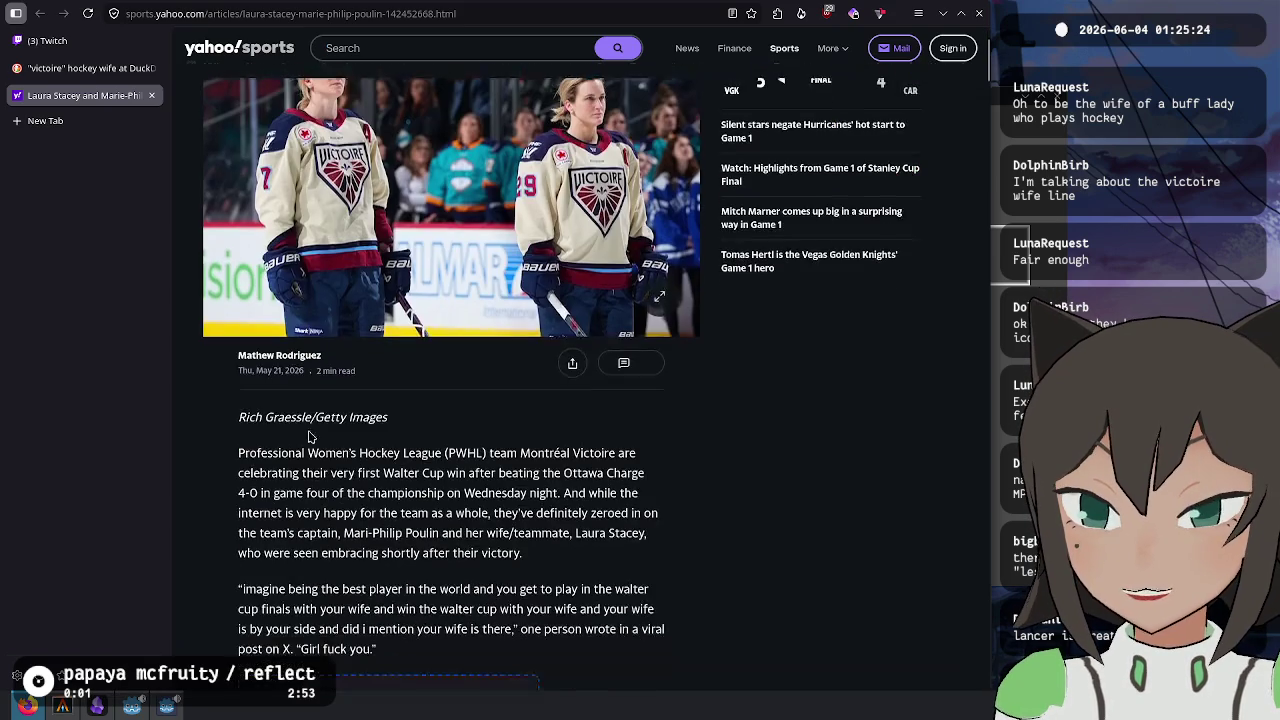
mouse_move(318, 277)
left_mouse_down()
mouse_move(330, 297)
mouse_move(591, 276)
mouse_move(282, 297)
mouse_move(612, 298)
mouse_move(259, 320)
mouse_move(563, 318)
mouse_move(330, 337)
mouse_move(497, 338)
mouse_move(308, 357)
mouse_move(575, 357)
mouse_move(318, 378)
mouse_move(229, 364)
mouse_move(220, 376)
mouse_move(430, 413)
mouse_move(512, 413)
mouse_move(336, 453)
mouse_move(318, 437)
mouse_move(614, 432)
mouse_move(268, 455)
mouse_move(630, 455)
mouse_move(286, 473)
mouse_move(369, 476)
left_mouse_up()
left_click(560, 372)
left_click(321, 402)
left_click(415, 487)
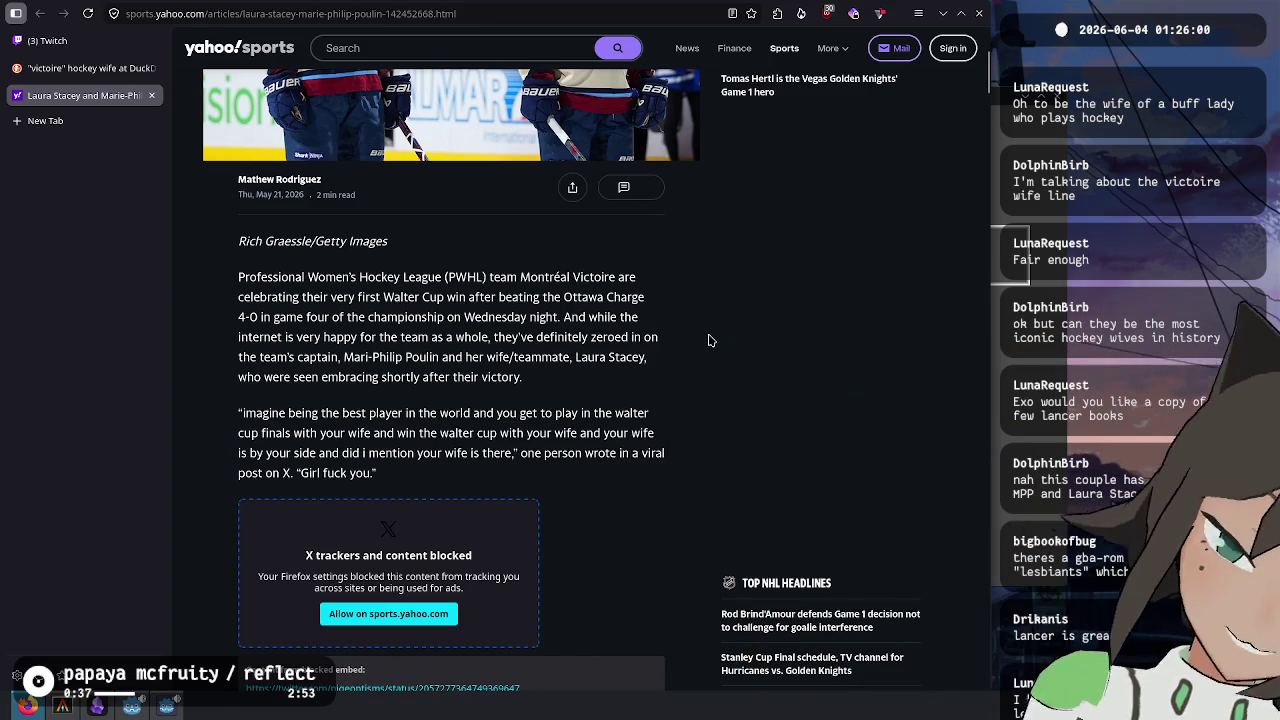
- Read further, highlight the Milan Winter Olympics sentence, and follow the 'unprecedentedly gay match' link
scroll(689, 324, "down", 3)
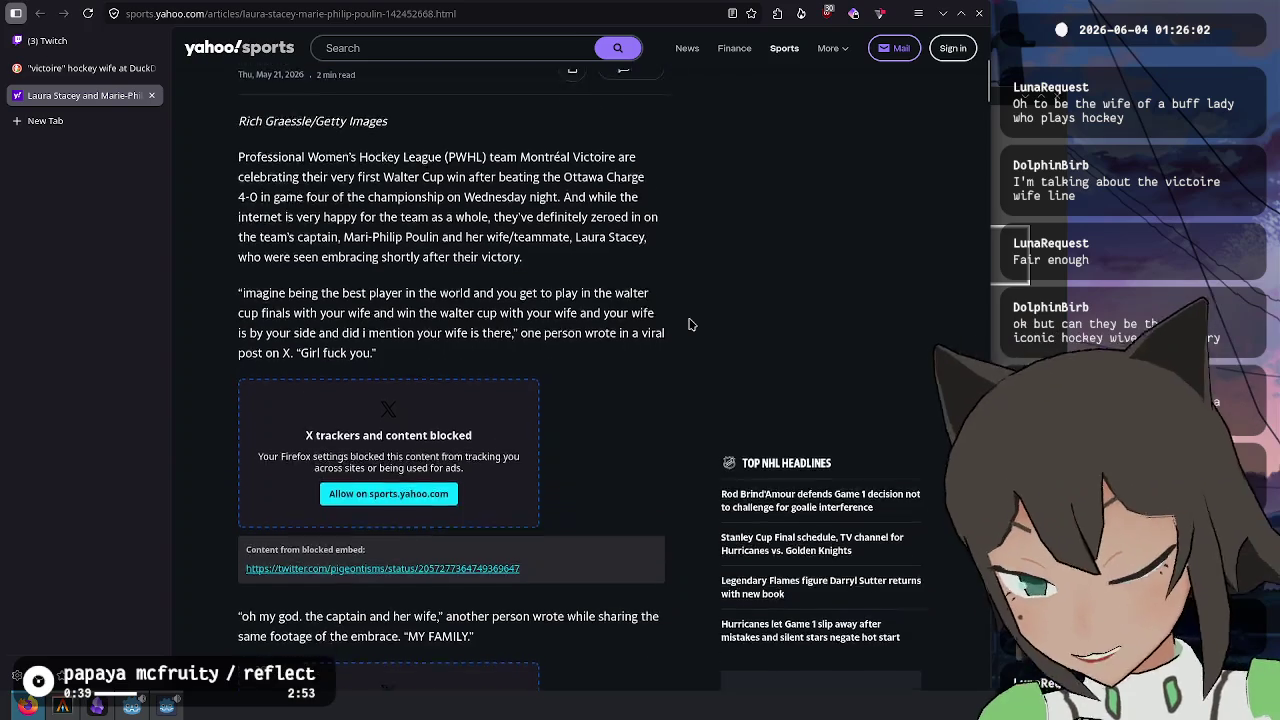
scroll(689, 320, "down", 5)
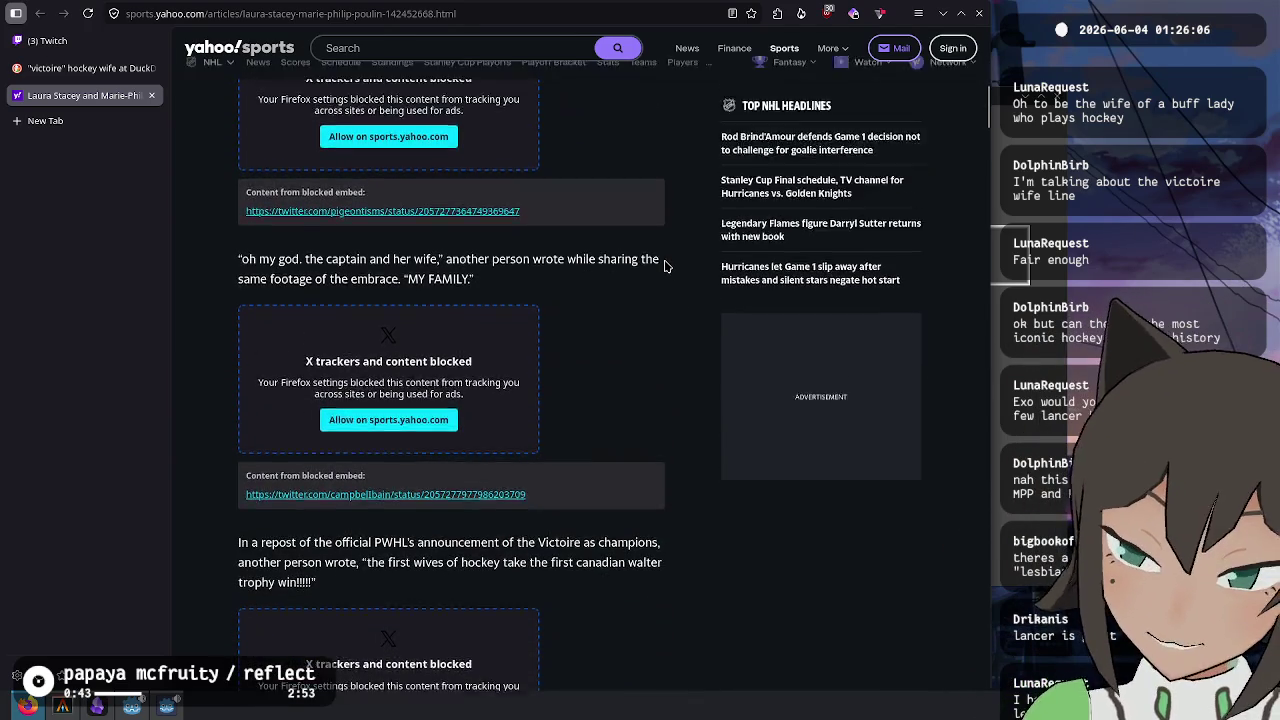
scroll(666, 266, "up", 5)
scroll(666, 266, "up", 7)
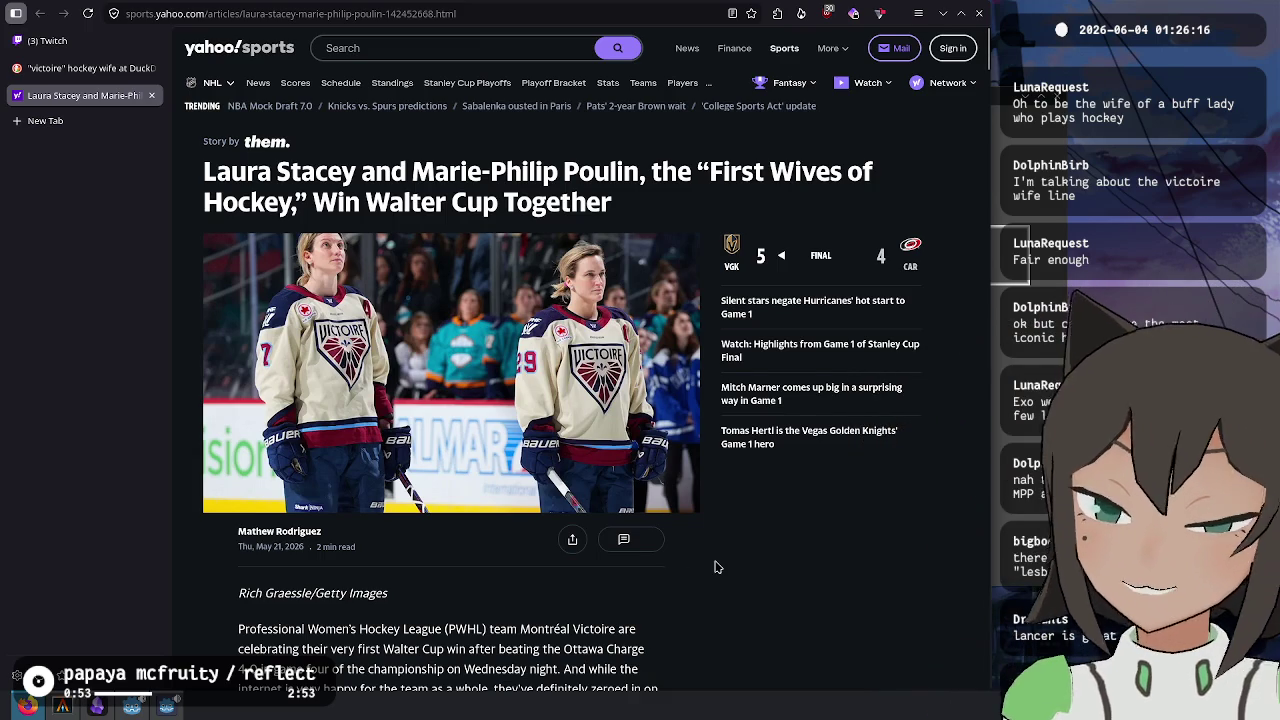
scroll(702, 556, "down", 9)
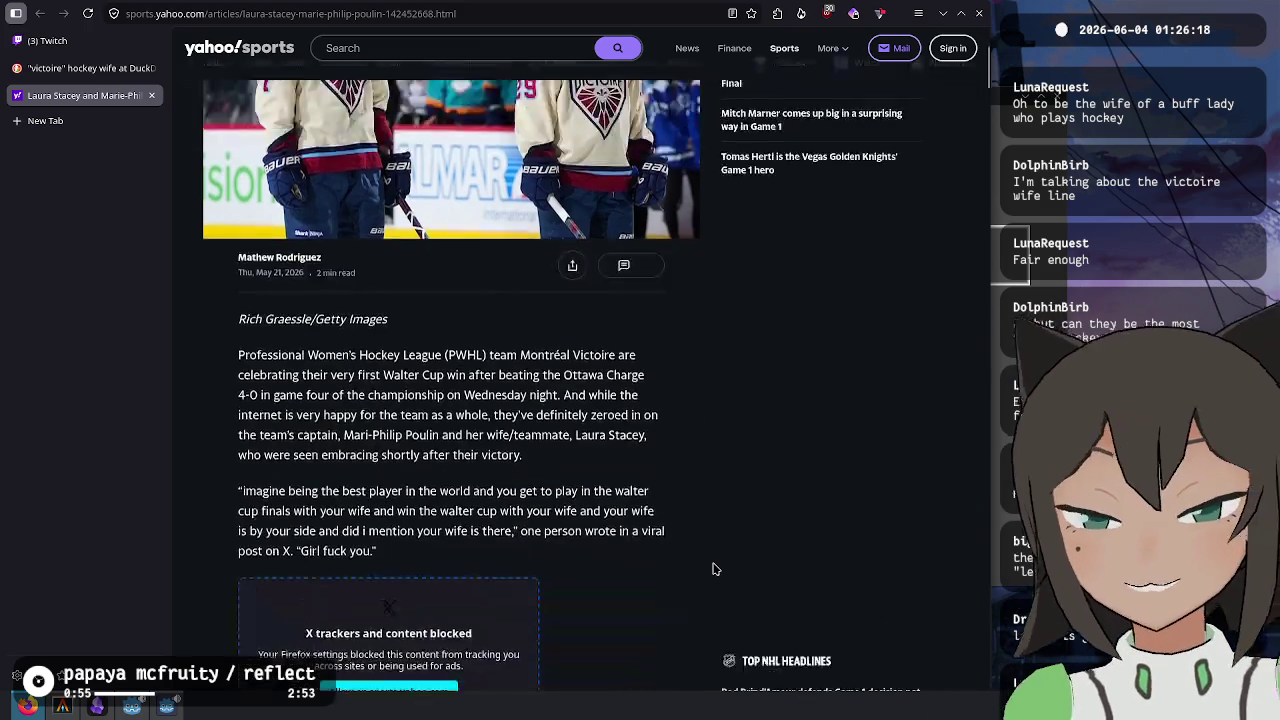
scroll(648, 541, "down", 3)
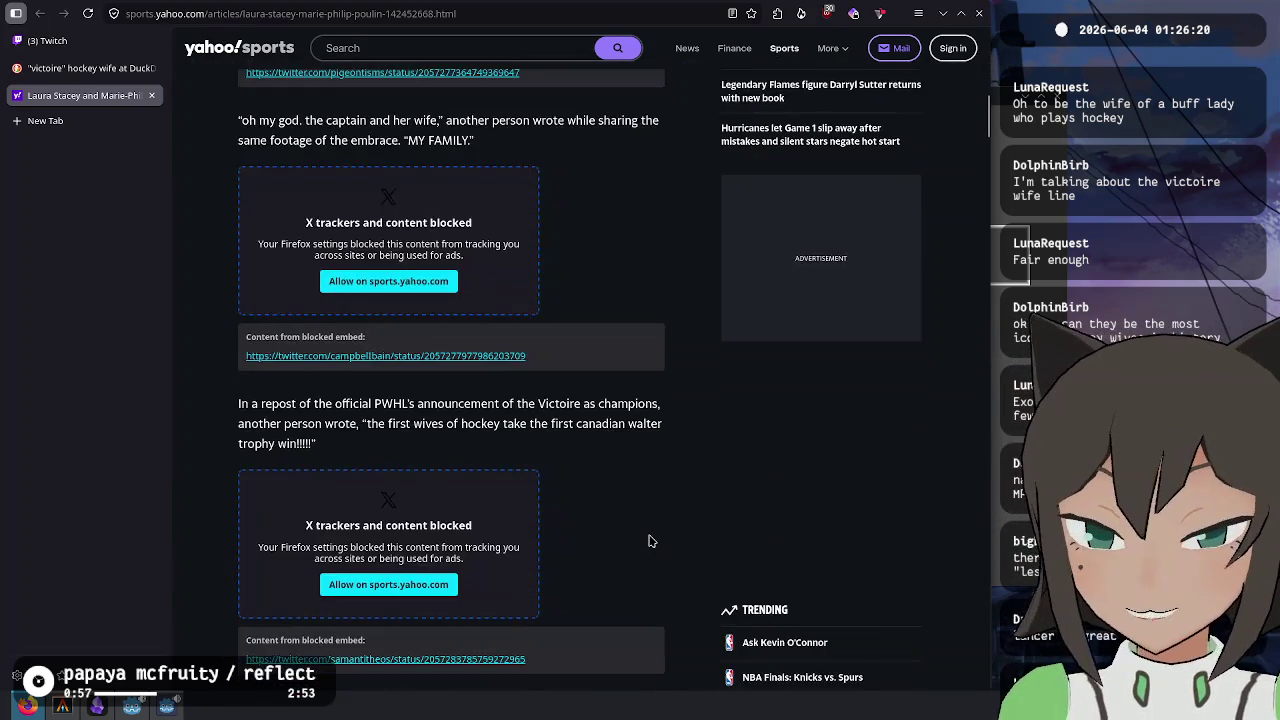
scroll(608, 386, "down", 2)
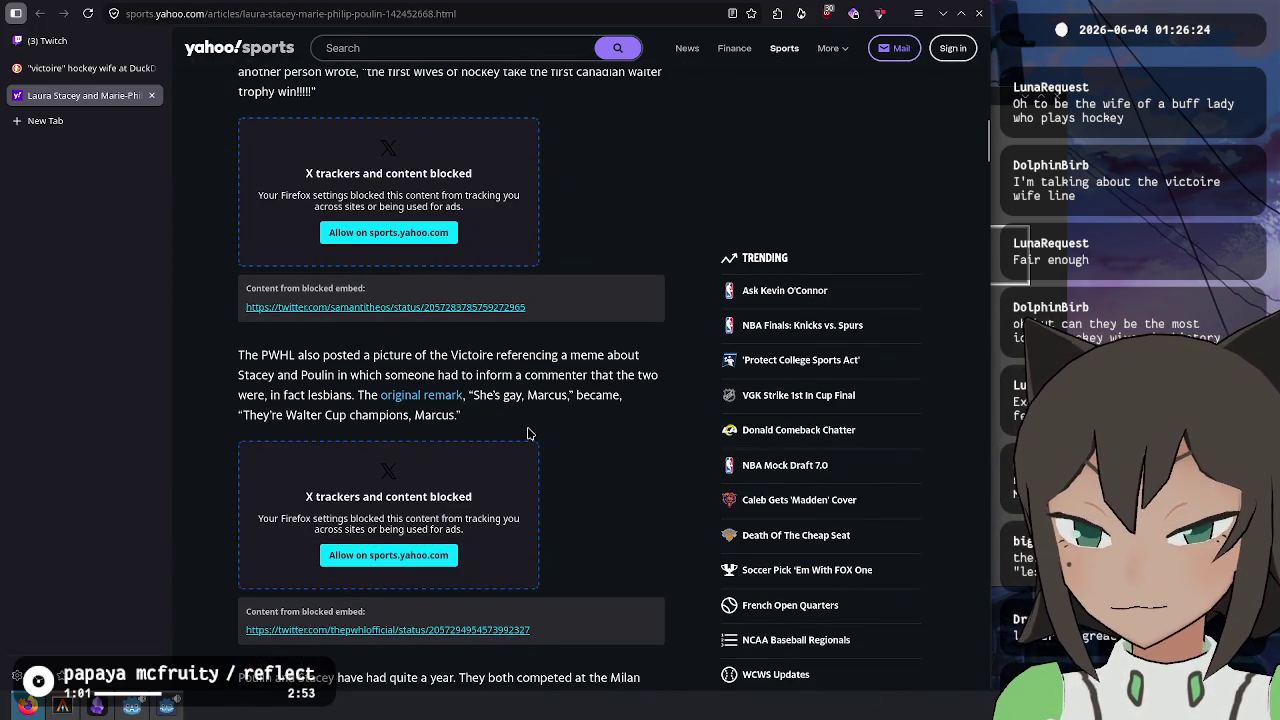
scroll(529, 432, "down", 4)
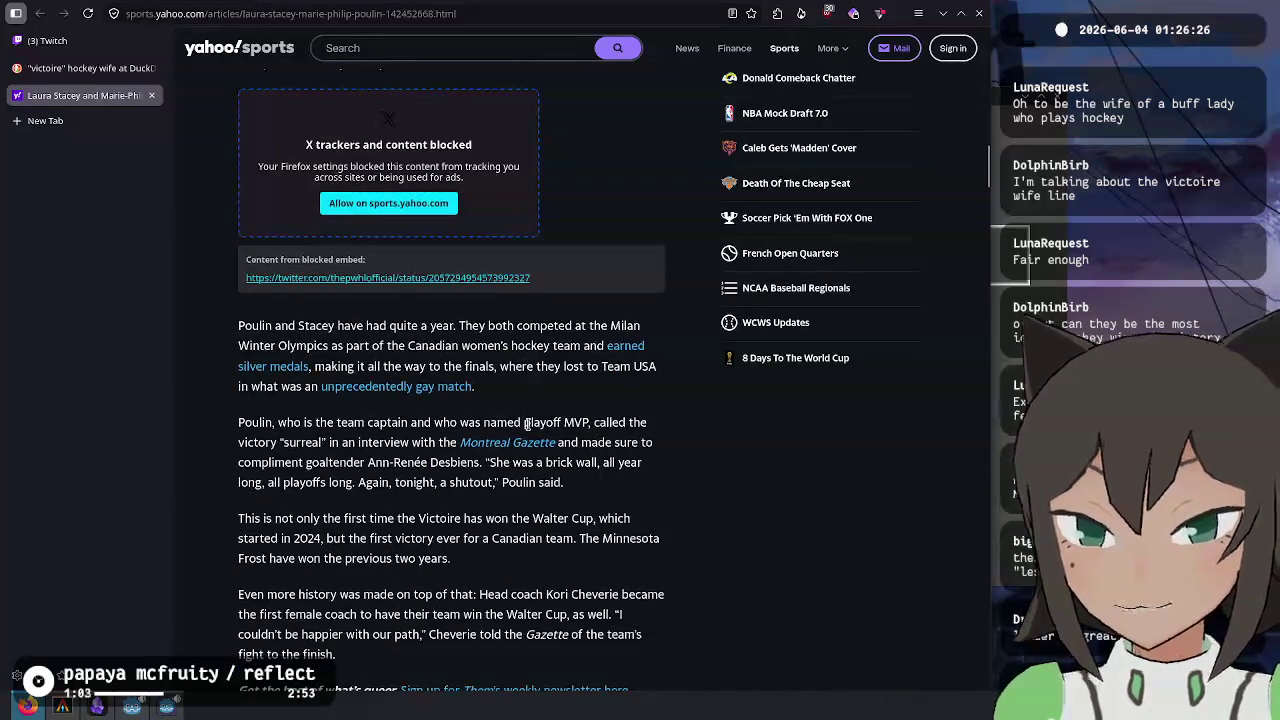
mouse_move(343, 336)
left_mouse_down()
mouse_move(362, 368)
mouse_move(364, 343)
left_mouse_up()
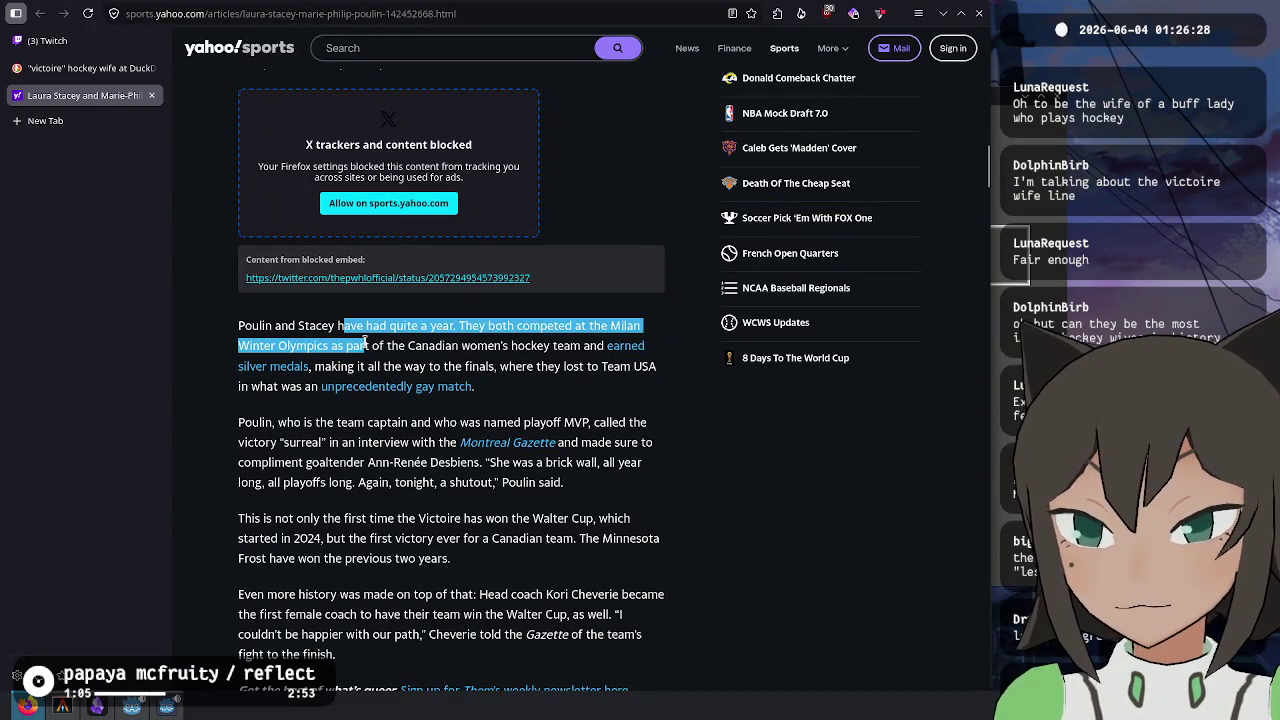
left_click(340, 346)
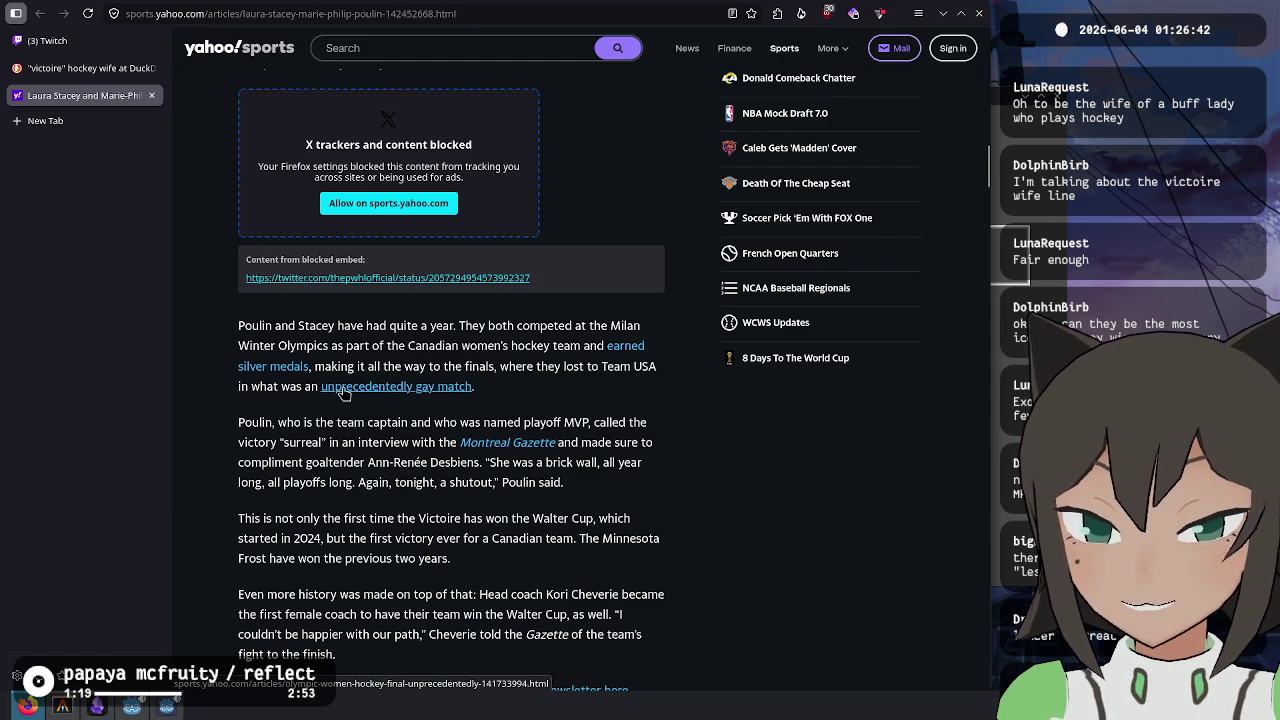
left_click(353, 387)
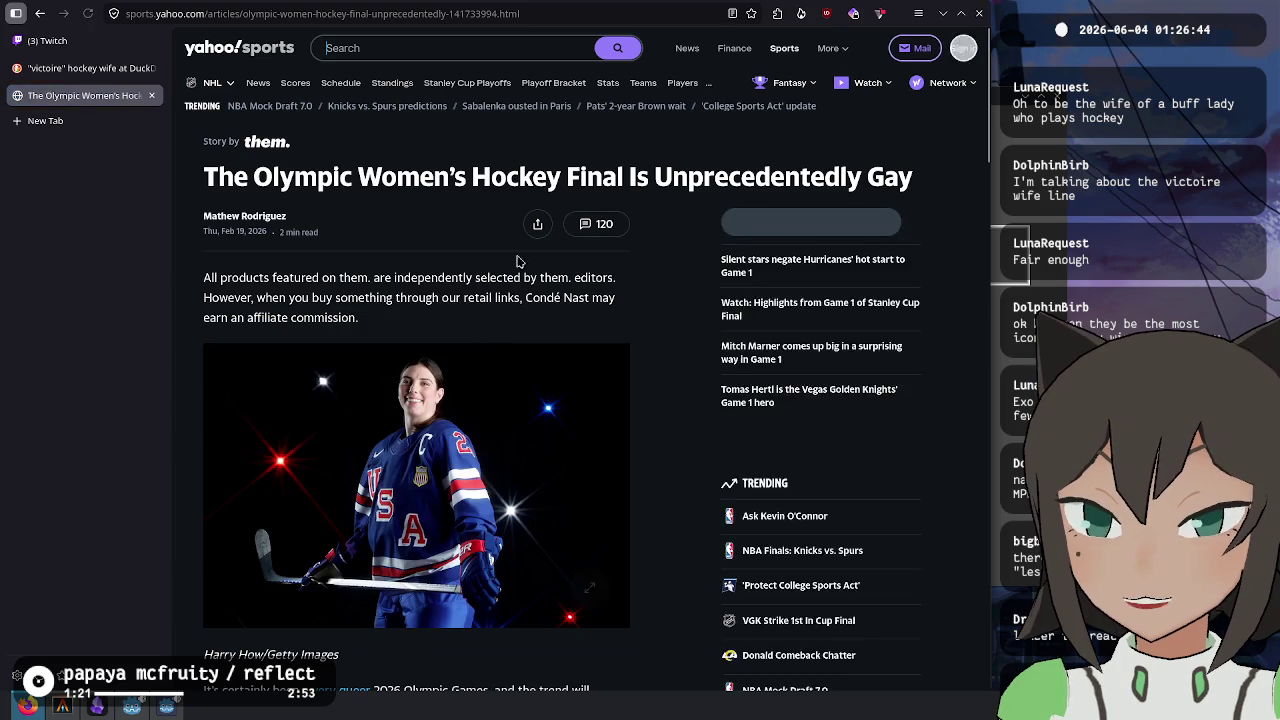
- Highlight the title 'The Olympic Women's Hockey Final Is Unprecedentedly Gay' and start reading
left_click_drag(258, 178, 817, 182)
left_click(817, 182)
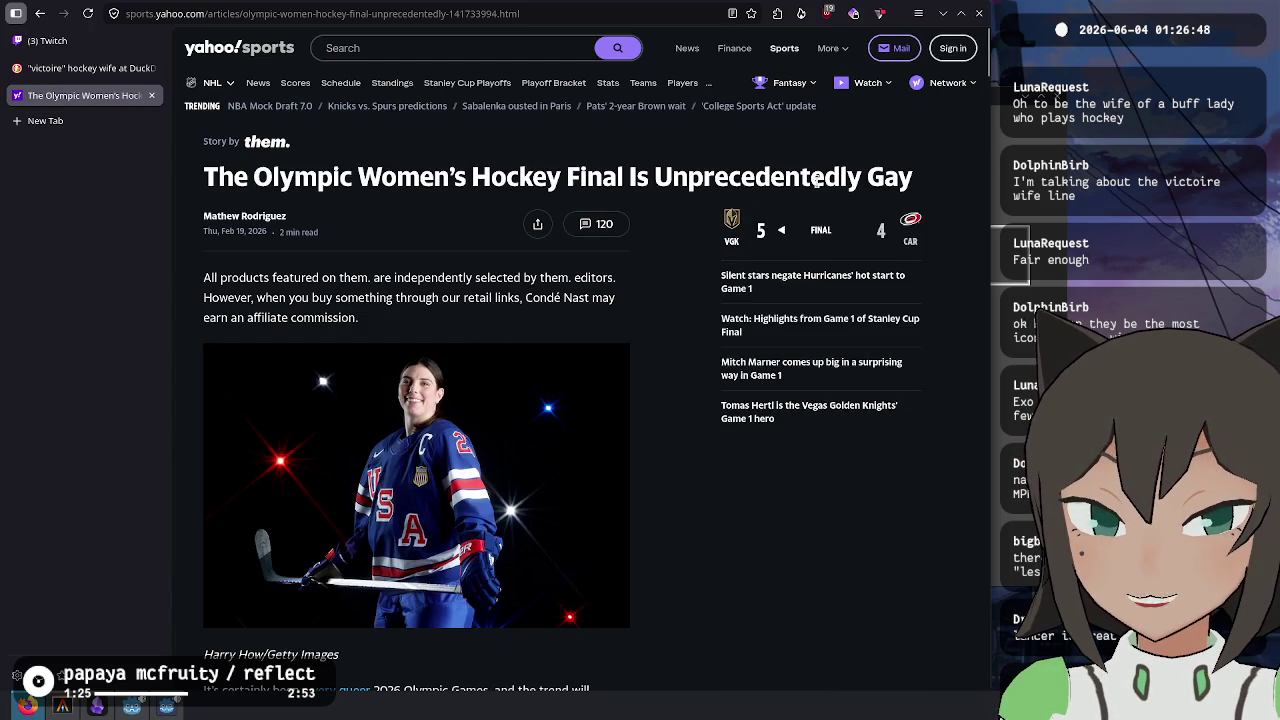
scroll(221, 278, "down", 3)
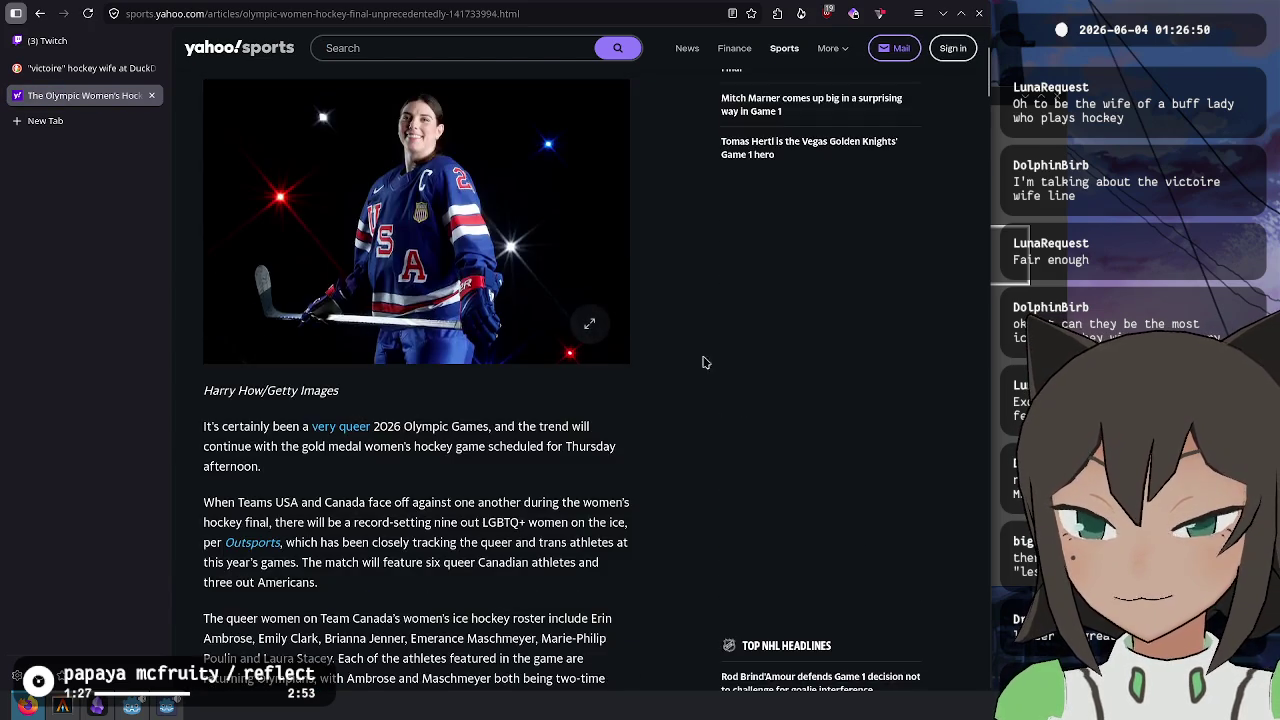
scroll(691, 363, "up", 3)
double_click(740, 156)
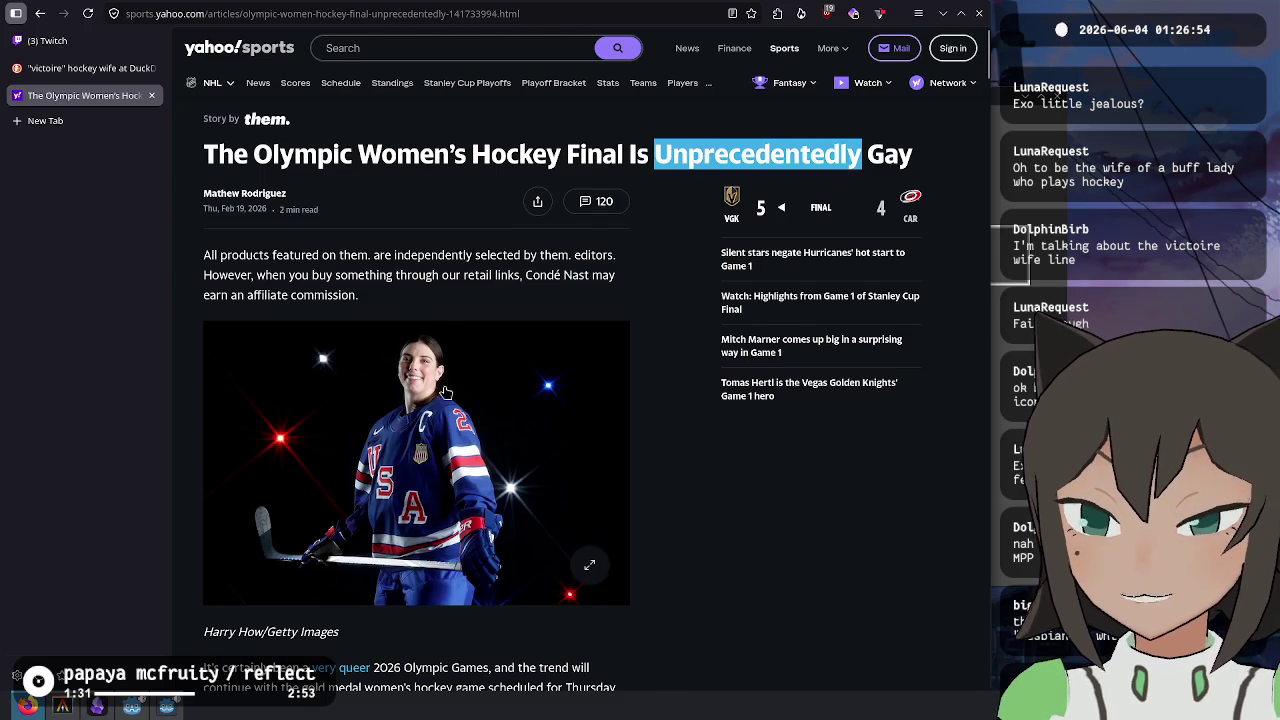
scroll(373, 360, "down", 2)
scroll(263, 324, "down", 1)
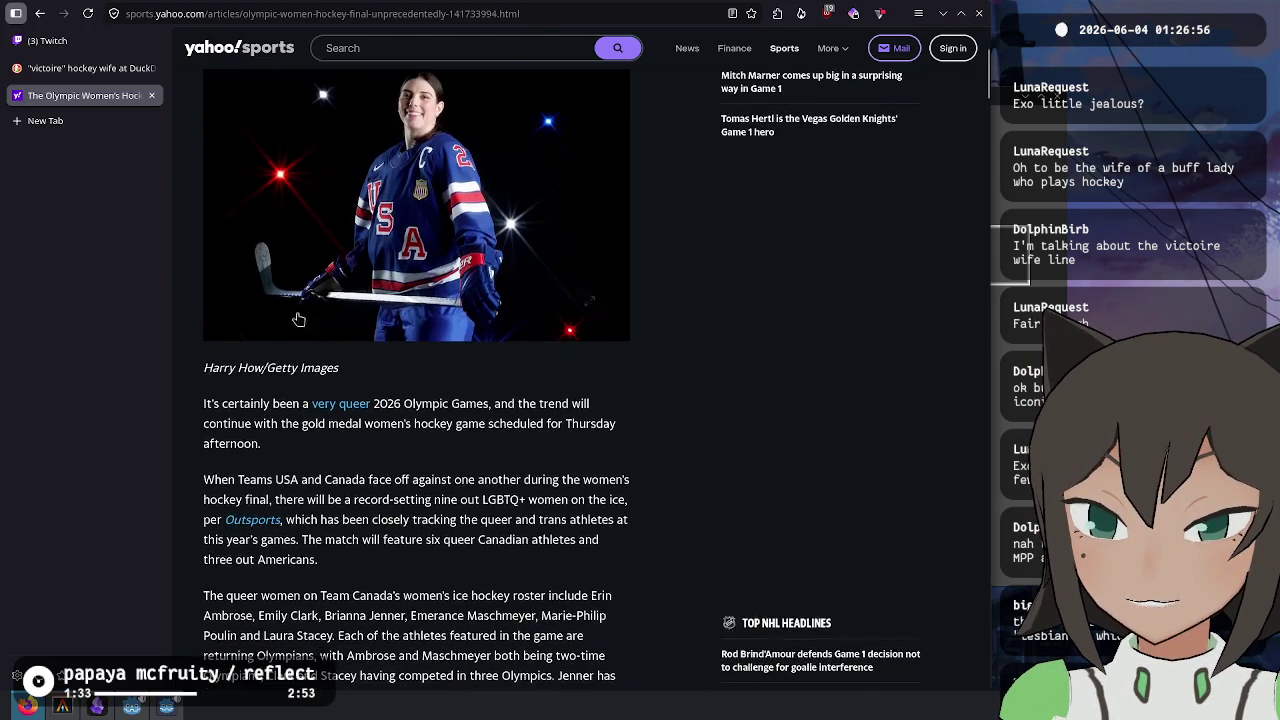
scroll(288, 368, "down", 1)
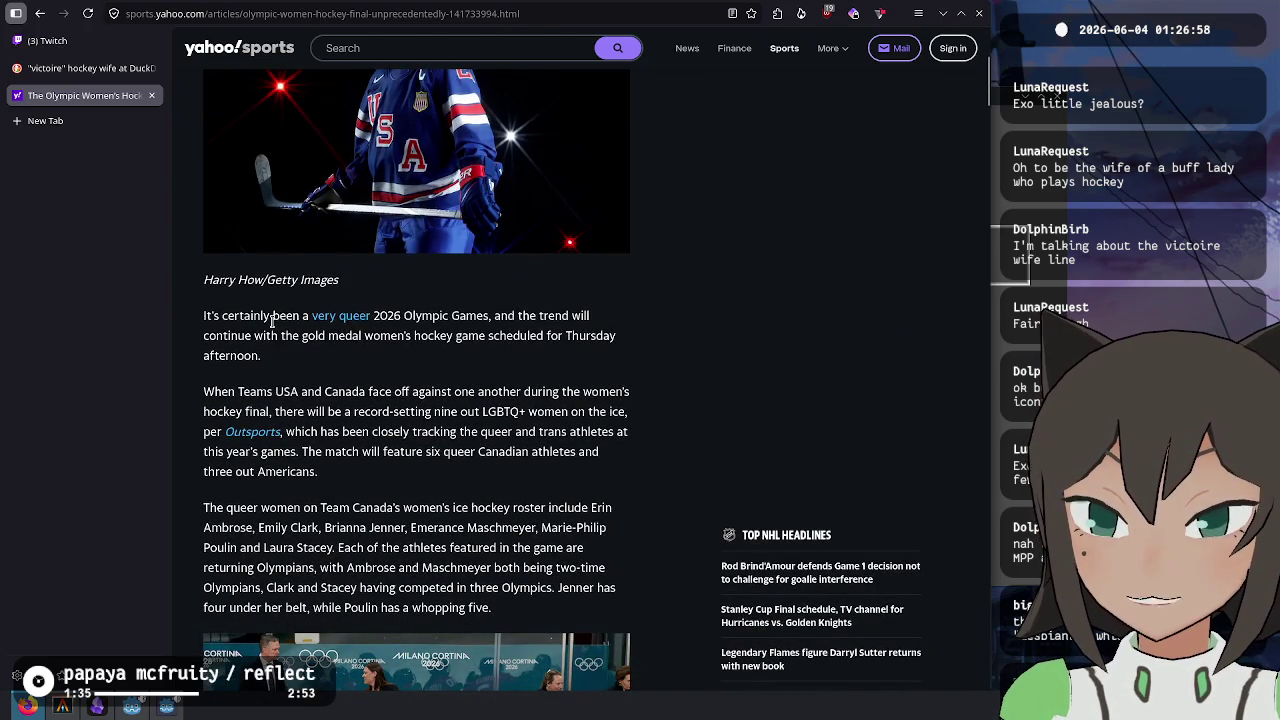
- Read on, highlighting the passage about six queer Canadian athletes and three out Americans
left_click(467, 389)
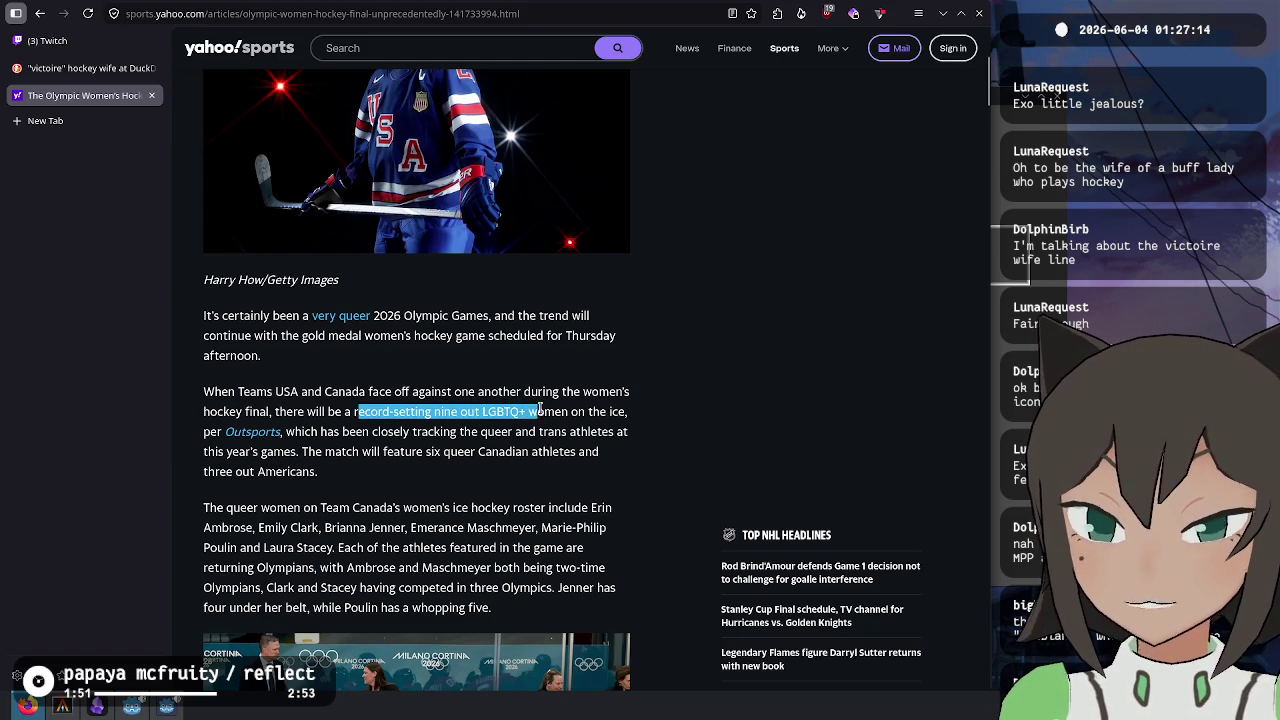
left_click(500, 411)
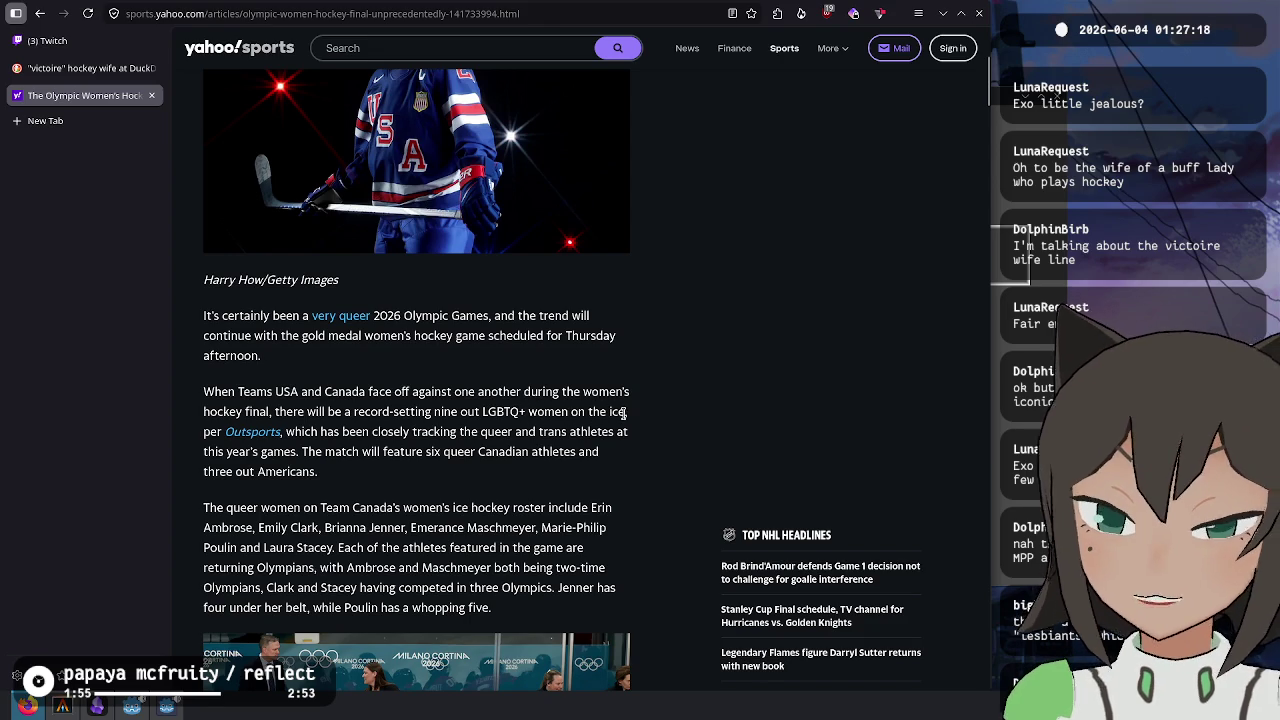
left_click_drag(322, 467, 358, 479)
left_click(358, 479)
mouse_move(429, 452)
left_mouse_down()
mouse_move(558, 435)
mouse_move(503, 469)
left_mouse_up()
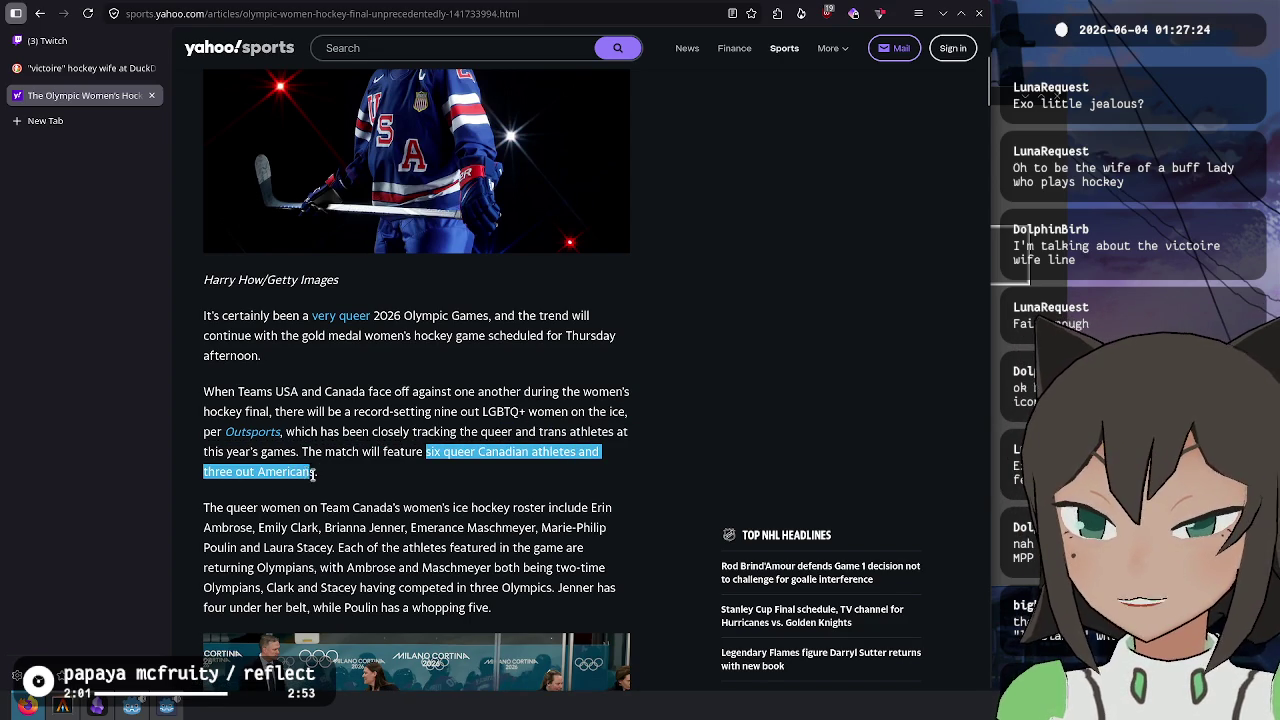
left_click(452, 511)
- Finish the Olympic article and go back to the Stacey and Poulin story
scroll(352, 503, "down", 3)
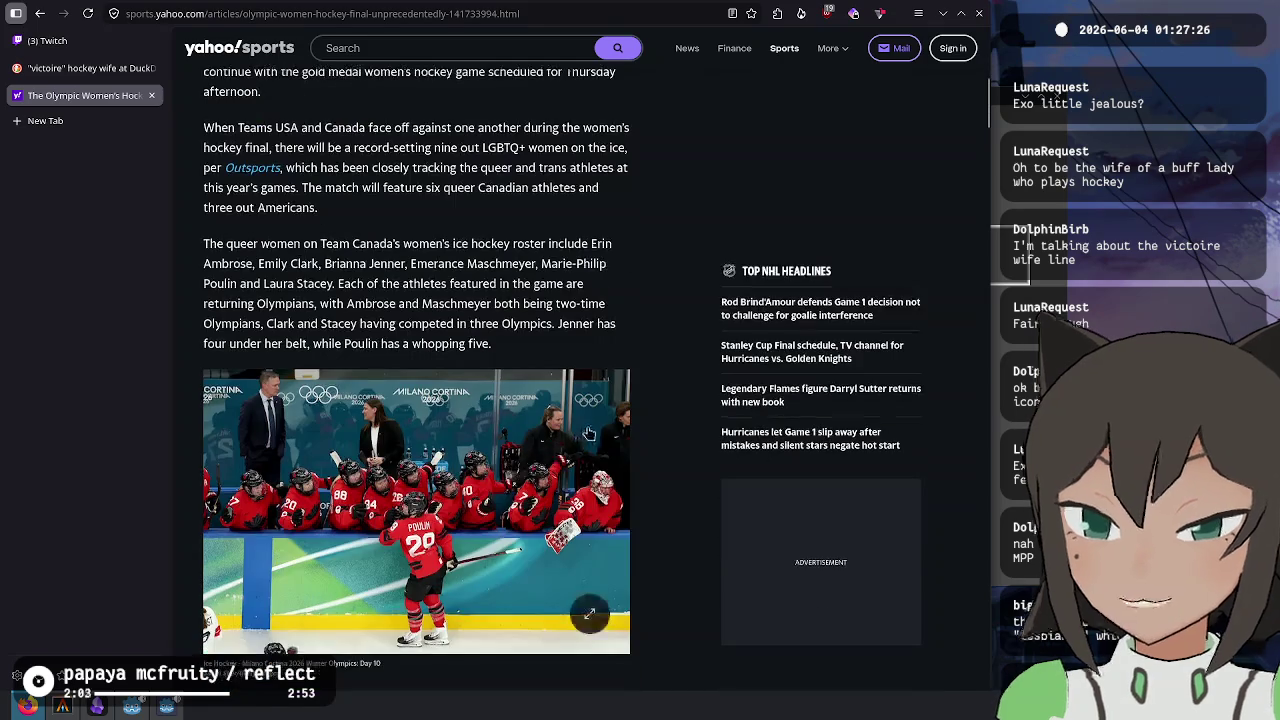
scroll(667, 427, "down", 6)
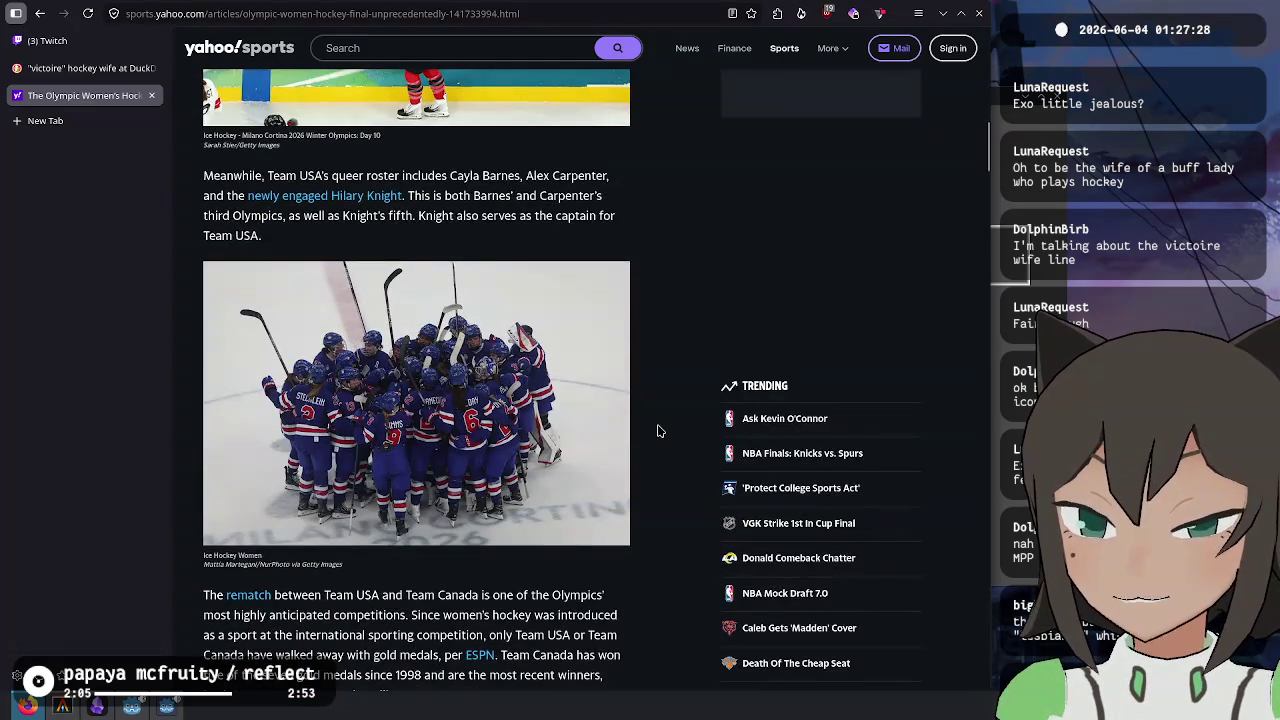
scroll(658, 431, "down", 2)
scroll(658, 431, "down", 1)
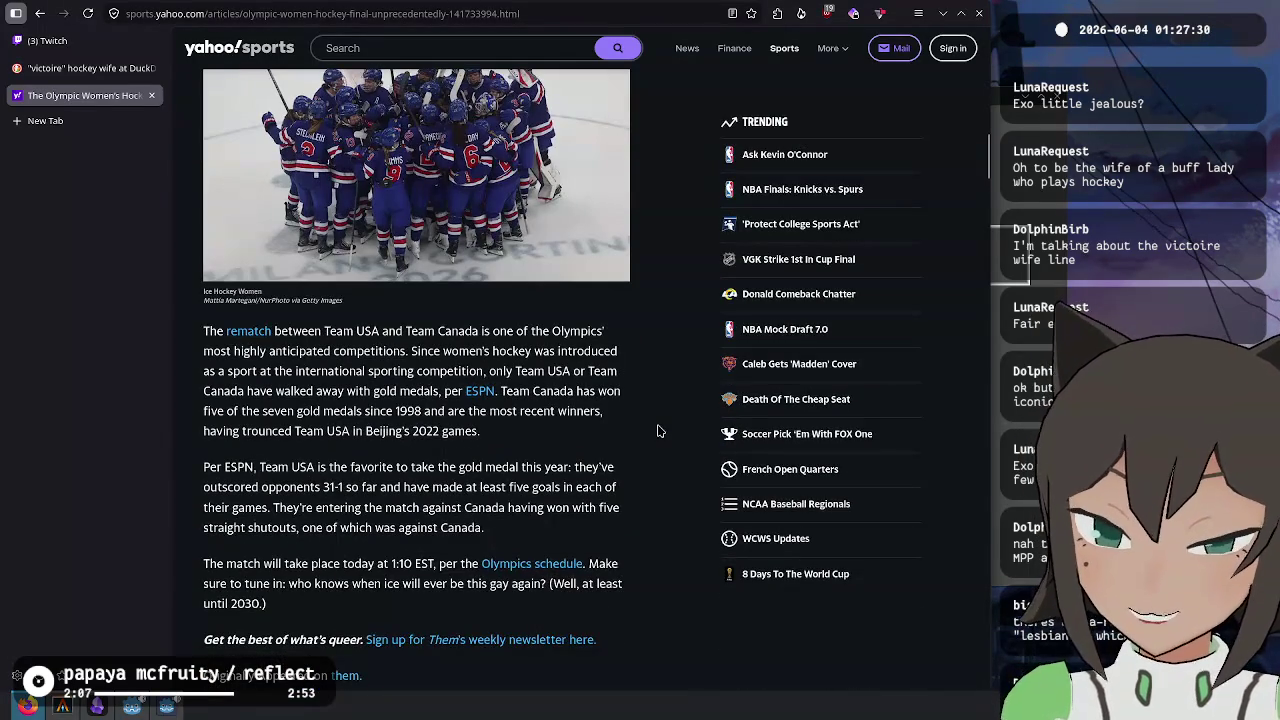
scroll(658, 431, "up", 15)
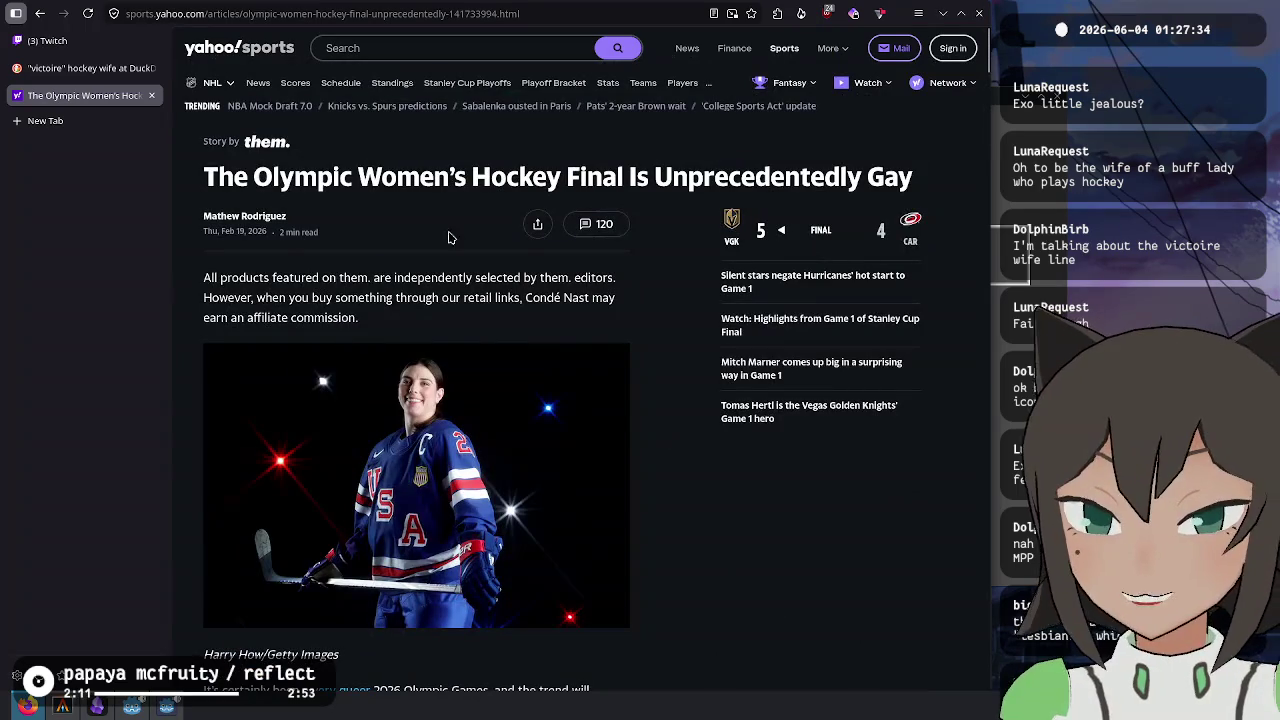
left_click(40, 13)
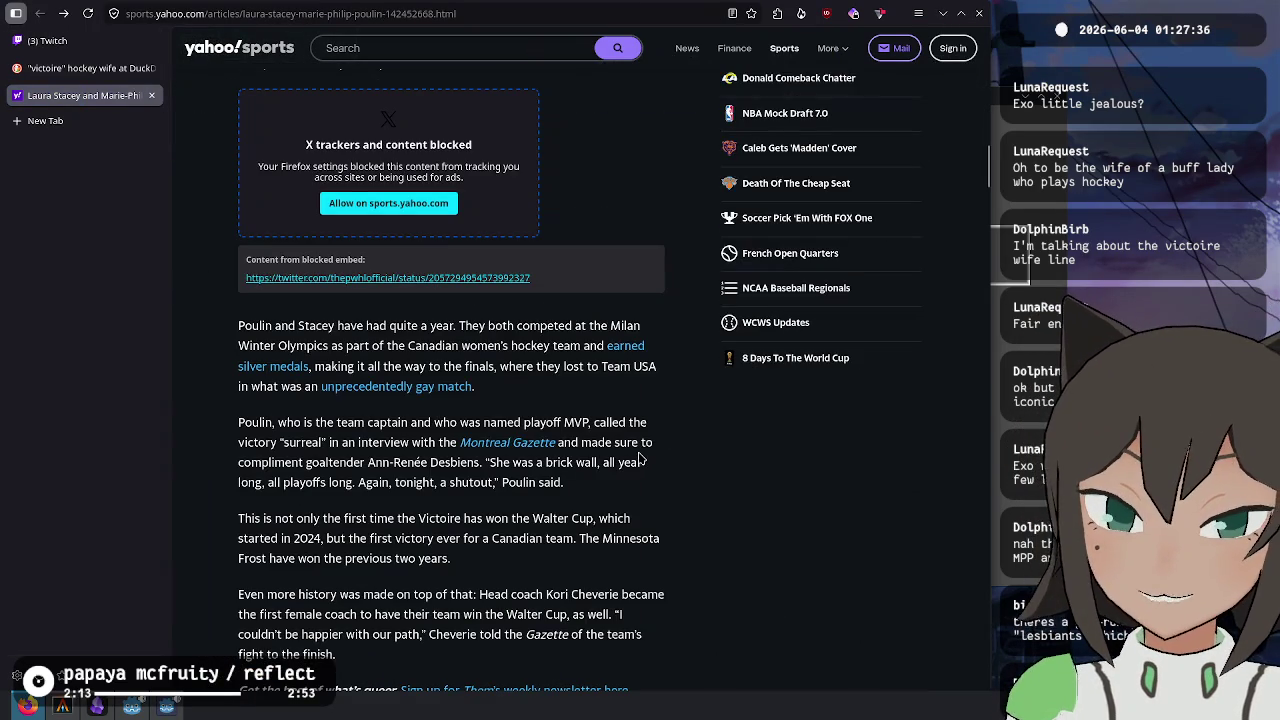
- Close the Stacey and Poulin tab and the victoire hockey wife search tab, then switch to Fishy Facts
scroll(632, 458, "down", 2)
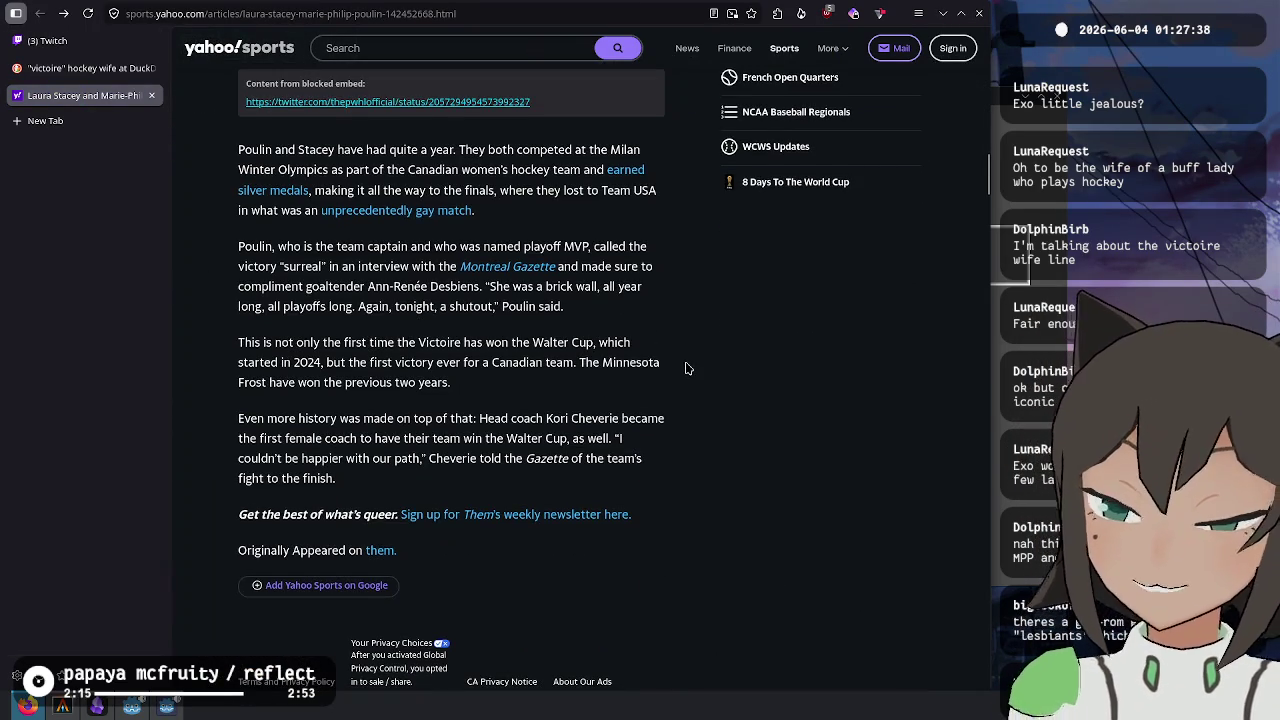
scroll(686, 368, "up", 20)
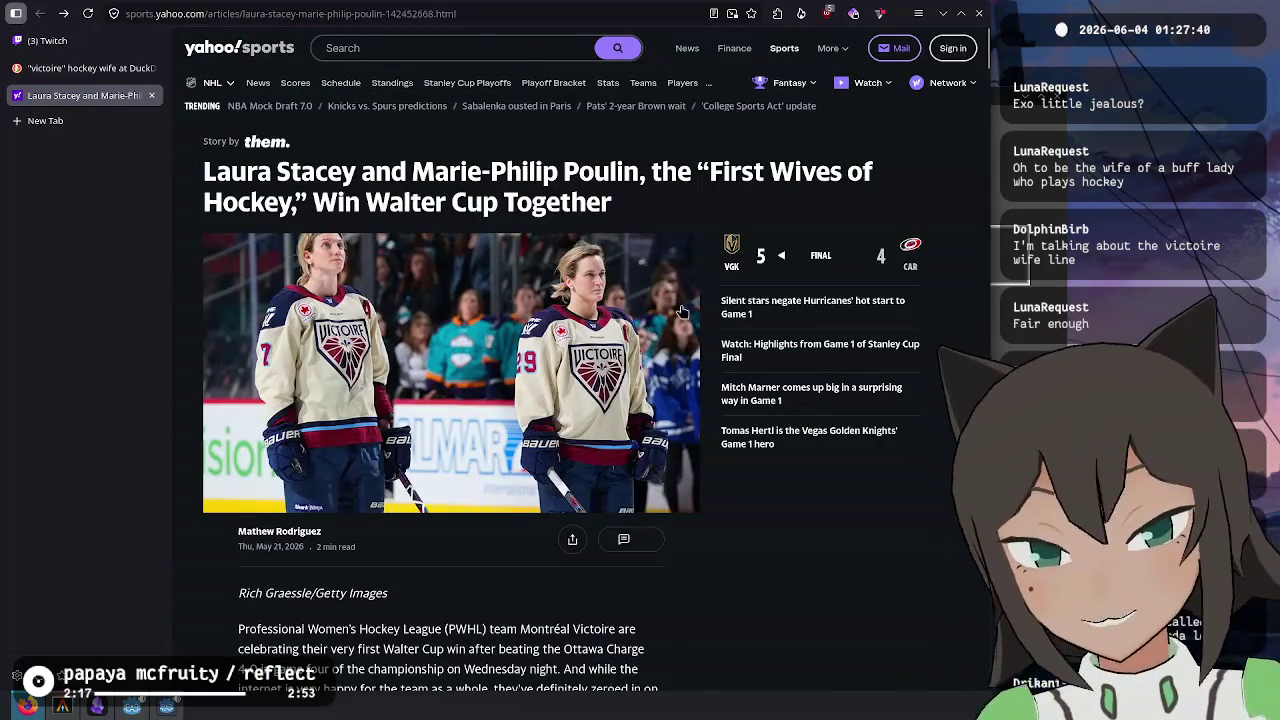
key("ctrl+w")
scroll(444, 390, "down", 5)
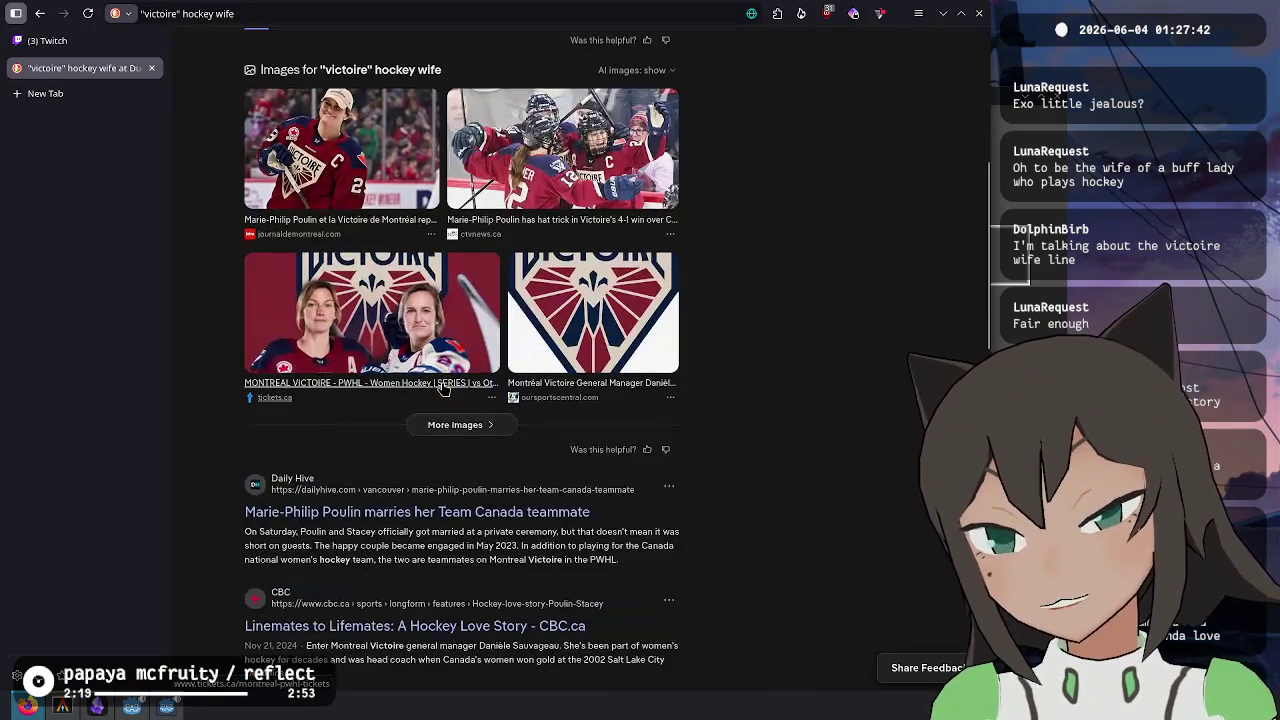
scroll(444, 390, "down", 3)
key("ctrl+w")
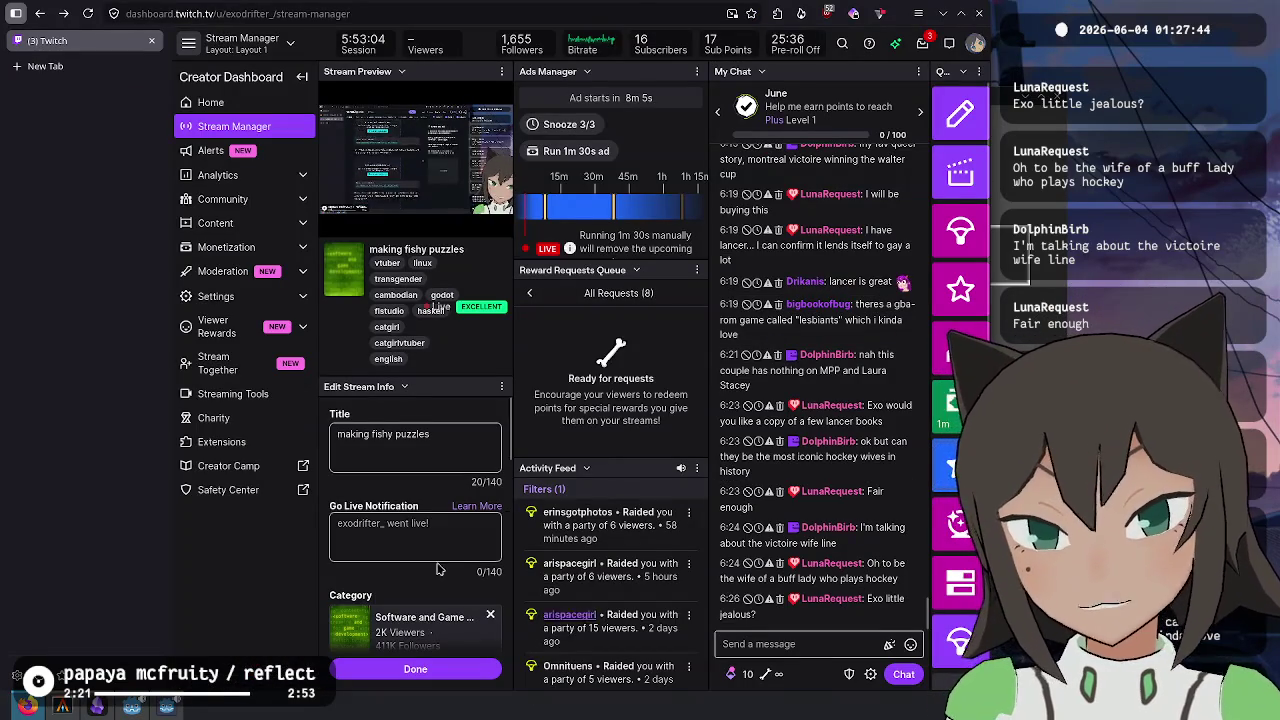
key("alt+Tab")
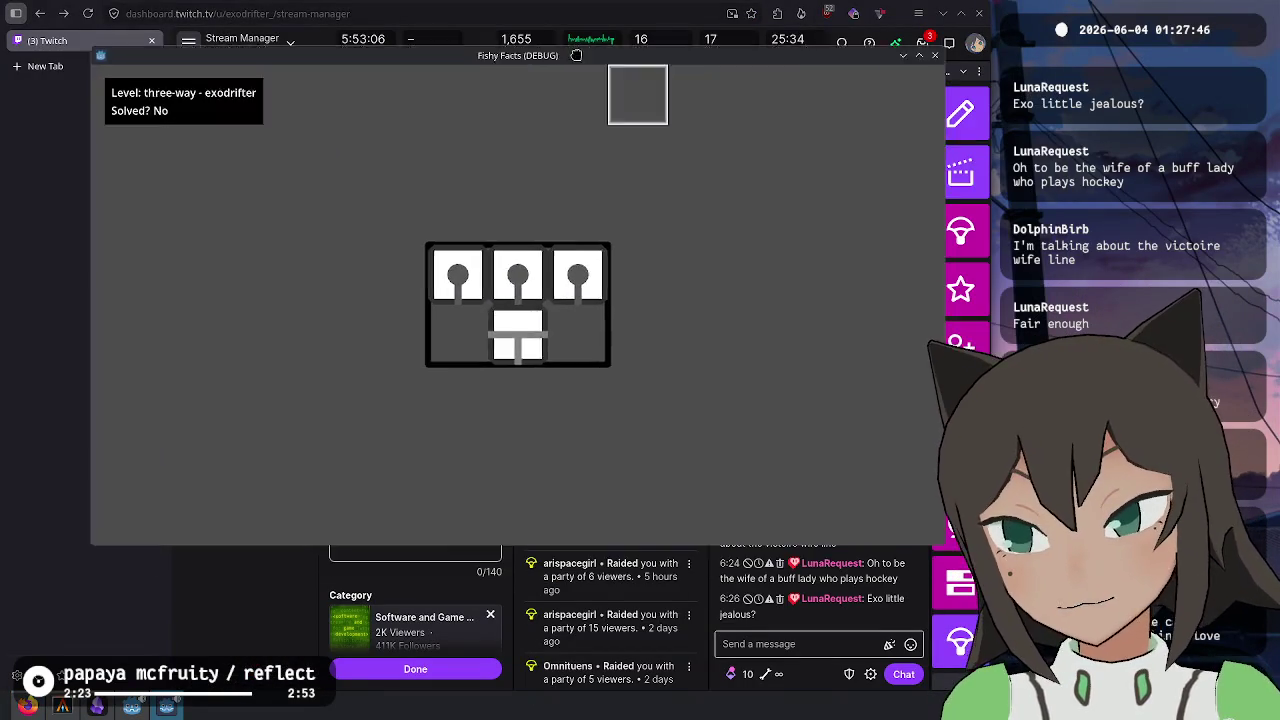
- Rearrange the three-way level's tiles, moving the cross tile to the top-middle cell
left_click(504, 319)
left_click_drag(557, 300, 565, 343)
left_click_drag(453, 300, 452, 333)
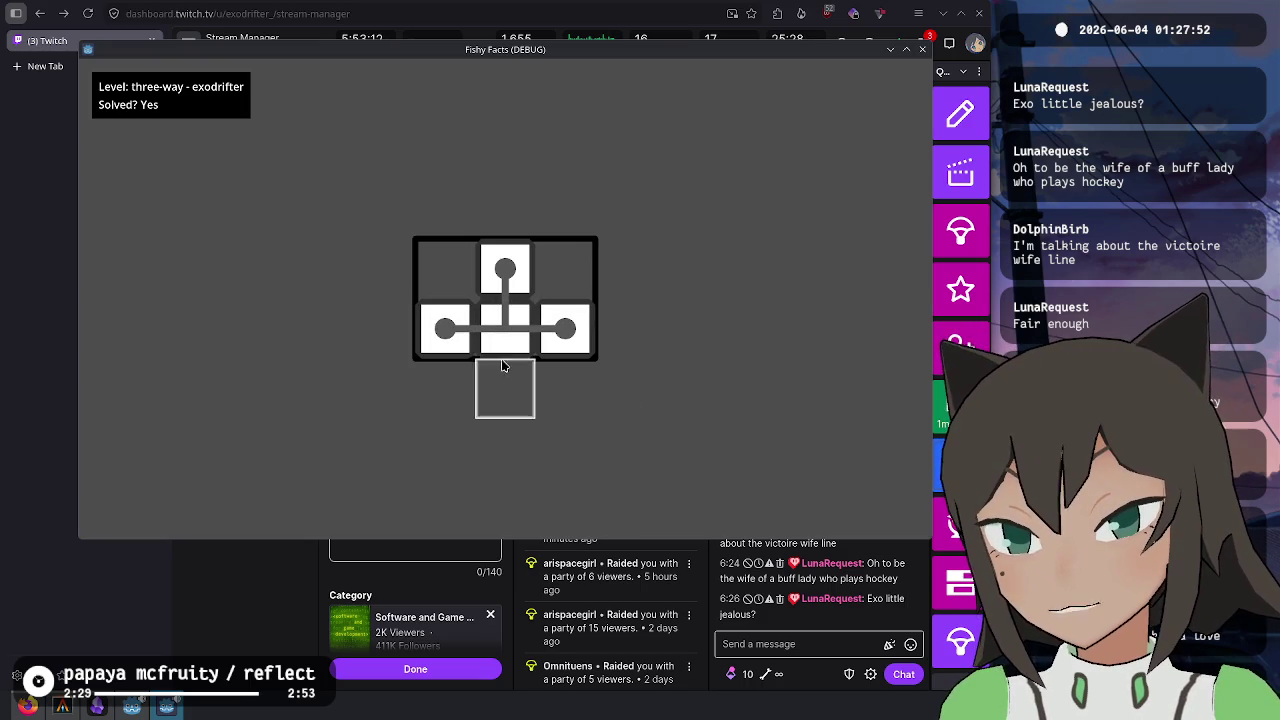
left_click_drag(505, 268, 561, 275)
mouse_move(505, 328)
left_mouse_down()
mouse_move(500, 277)
mouse_move(508, 292)
left_mouse_up()
mouse_move(447, 329)
left_mouse_down()
mouse_move(570, 335)
mouse_move(445, 328)
left_mouse_up()
- Load the rotate level and rotate its left and right tiles
key("Escape")
left_click(505, 206)
left_click_drag(555, 295, 563, 298)
left_click_drag(445, 300, 445, 305)
left_click_drag(560, 295, 558, 292)
- Pass through the extra level and load the heart level
key("Escape")
left_click(540, 270)
key("Escape")
left_click(510, 320)
- Move the heart level's ball, empty and corner tiles until it reads 'Solved? Yes', then exit
mouse_move(500, 346)
left_mouse_down()
mouse_move(540, 345)
mouse_move(509, 303)
mouse_move(650, 335)
mouse_move(831, 283)
mouse_move(668, 289)
mouse_move(694, 270)
mouse_move(674, 324)
mouse_move(563, 352)
mouse_move(500, 289)
mouse_move(486, 294)
left_mouse_up()
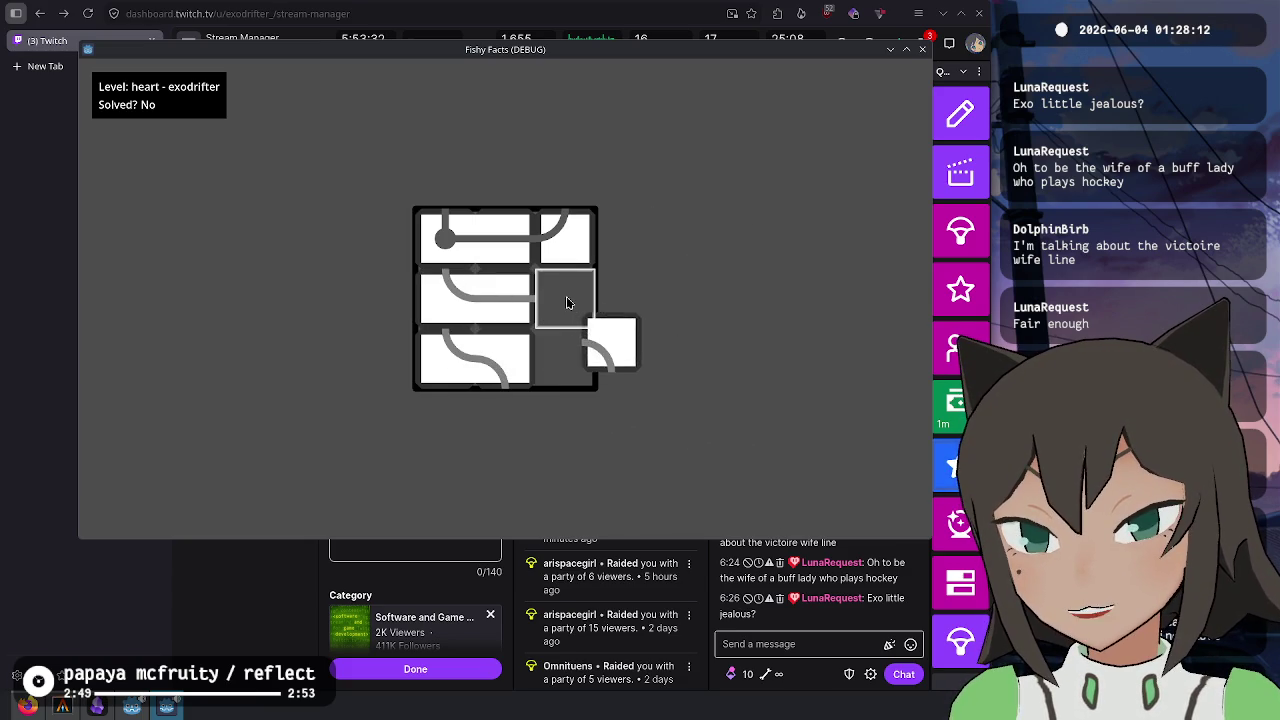
left_click_drag(495, 360, 531, 376)
mouse_move(443, 223)
left_mouse_down()
mouse_move(472, 249)
mouse_move(475, 215)
mouse_move(460, 262)
mouse_move(443, 223)
mouse_move(486, 214)
mouse_move(478, 240)
mouse_move(445, 240)
left_mouse_up()
mouse_move(565, 240)
left_mouse_down()
mouse_move(585, 300)
mouse_move(500, 303)
mouse_move(505, 322)
mouse_move(457, 288)
mouse_move(445, 358)
mouse_move(445, 298)
mouse_move(445, 355)
mouse_move(496, 356)
mouse_move(494, 307)
mouse_move(446, 336)
mouse_move(548, 318)
mouse_move(574, 296)
mouse_move(460, 325)
mouse_move(466, 252)
mouse_move(482, 276)
mouse_move(455, 320)
mouse_move(521, 317)
mouse_move(505, 248)
mouse_move(460, 345)
mouse_move(540, 370)
mouse_move(461, 299)
mouse_move(470, 355)
mouse_move(505, 358)
mouse_move(495, 245)
left_mouse_up()
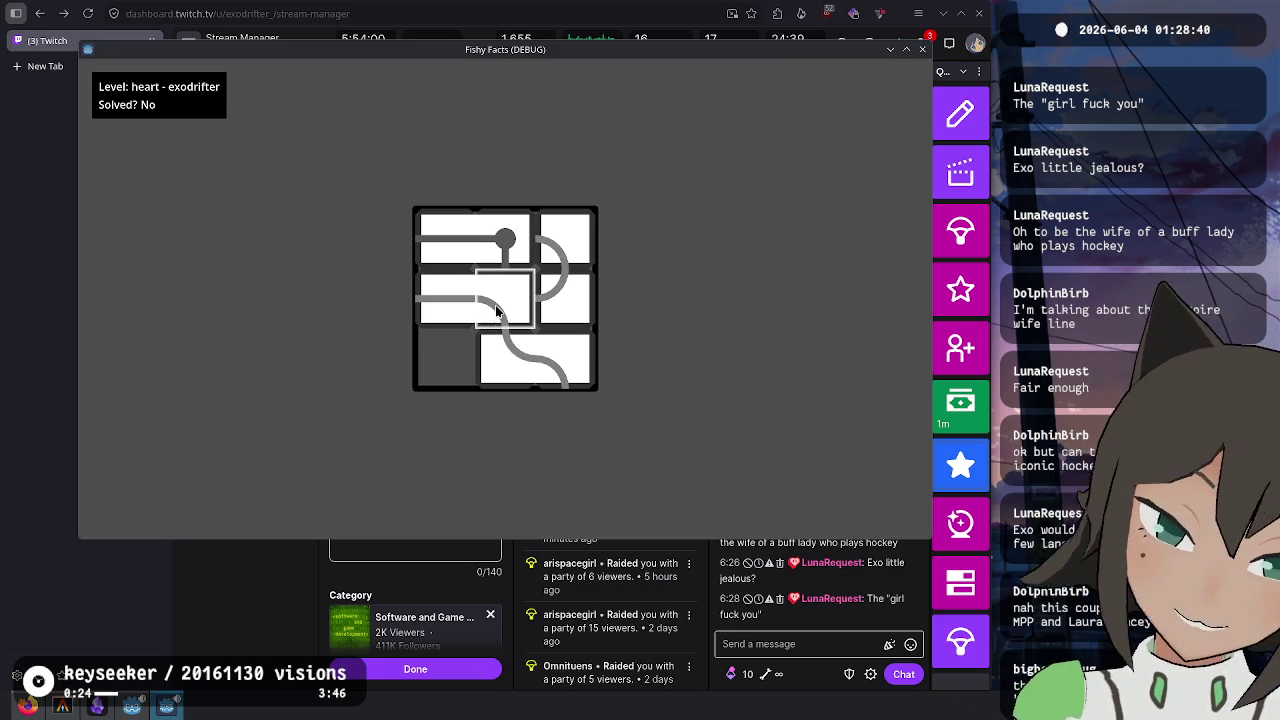
mouse_move(486, 313)
left_mouse_down()
mouse_move(482, 280)
mouse_move(525, 295)
mouse_move(512, 245)
mouse_move(432, 294)
left_mouse_up()
mouse_move(503, 258)
left_mouse_down()
mouse_move(510, 245)
mouse_move(575, 262)
mouse_move(535, 295)
mouse_move(580, 307)
mouse_move(560, 350)
mouse_move(580, 323)
mouse_move(470, 337)
mouse_move(445, 243)
mouse_move(457, 300)
mouse_move(549, 236)
mouse_move(532, 250)
mouse_move(463, 243)
mouse_move(441, 285)
mouse_move(455, 253)
mouse_move(500, 240)
mouse_move(495, 292)
mouse_move(543, 268)
mouse_move(567, 236)
mouse_move(506, 240)
mouse_move(503, 297)
mouse_move(560, 240)
mouse_move(560, 288)
mouse_move(507, 288)
mouse_move(582, 244)
mouse_move(570, 285)
mouse_move(600, 372)
mouse_move(621, 325)
mouse_move(600, 240)
mouse_move(546, 194)
mouse_move(465, 190)
left_mouse_up()
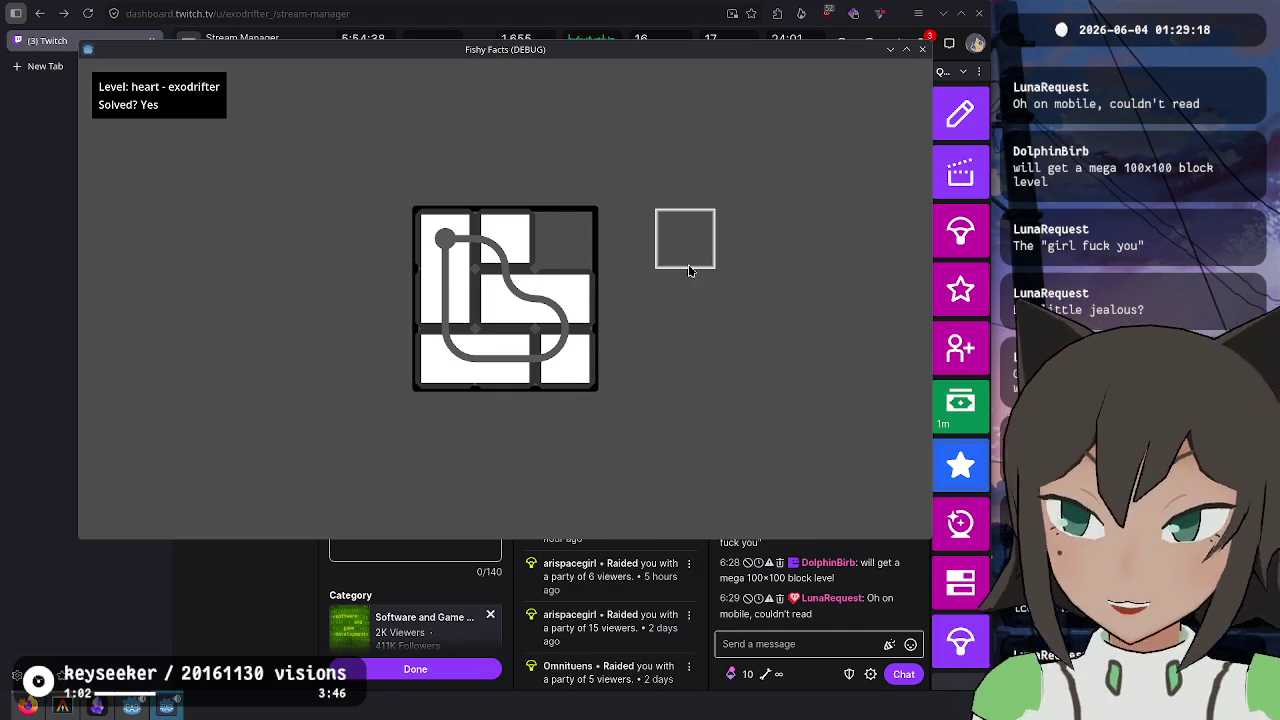
mouse_move(689, 268)
left_mouse_down()
mouse_move(611, 305)
mouse_move(541, 288)
left_mouse_up()
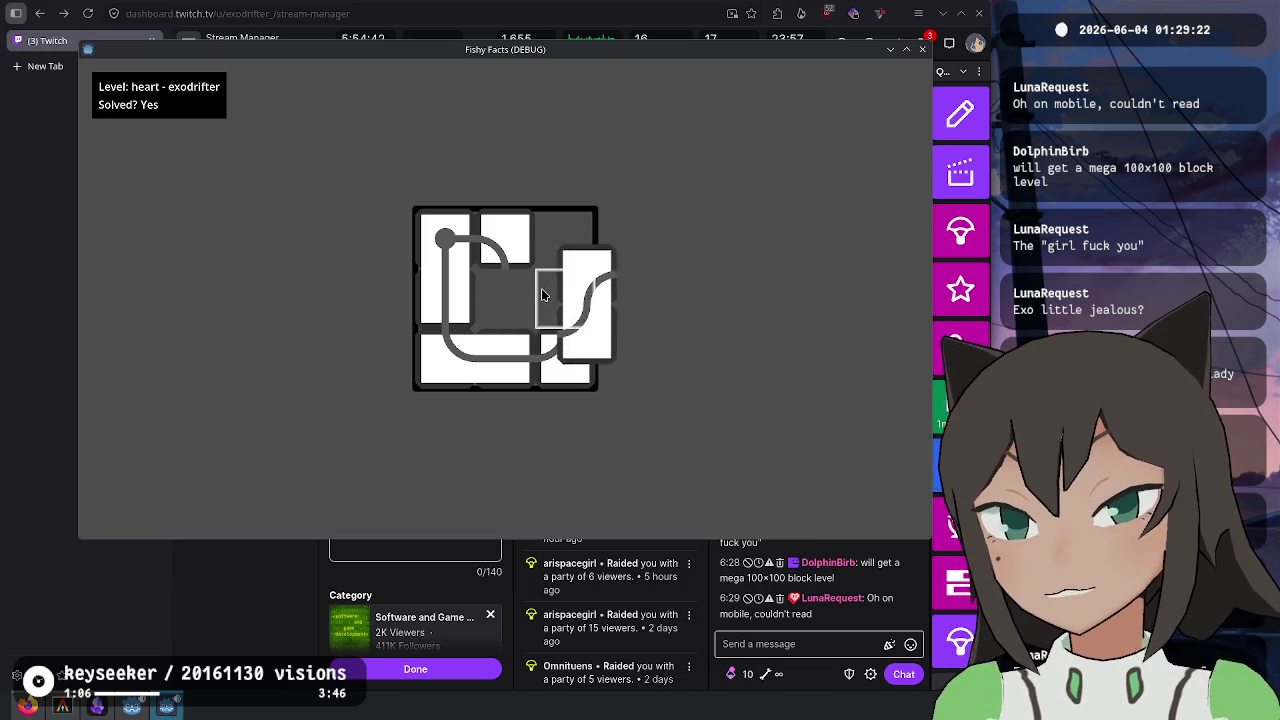
mouse_move(547, 224)
left_mouse_down()
mouse_move(620, 345)
mouse_move(565, 297)
left_mouse_up()
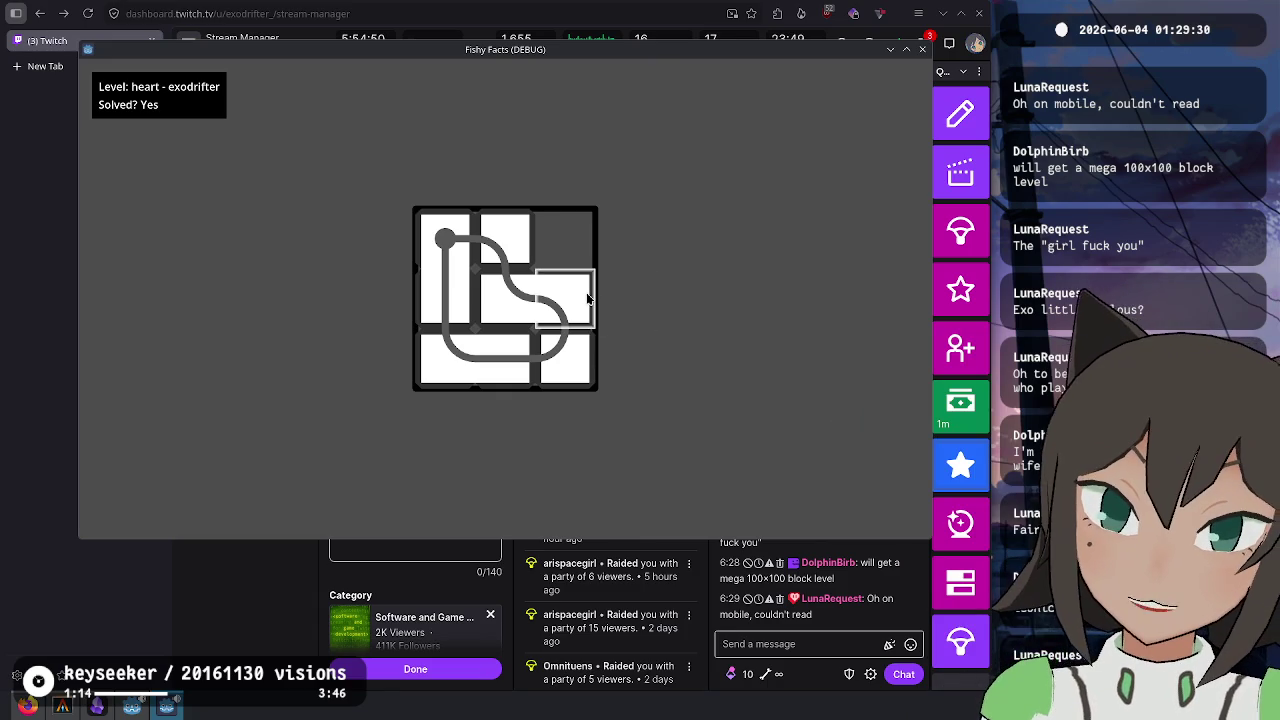
key("Escape")
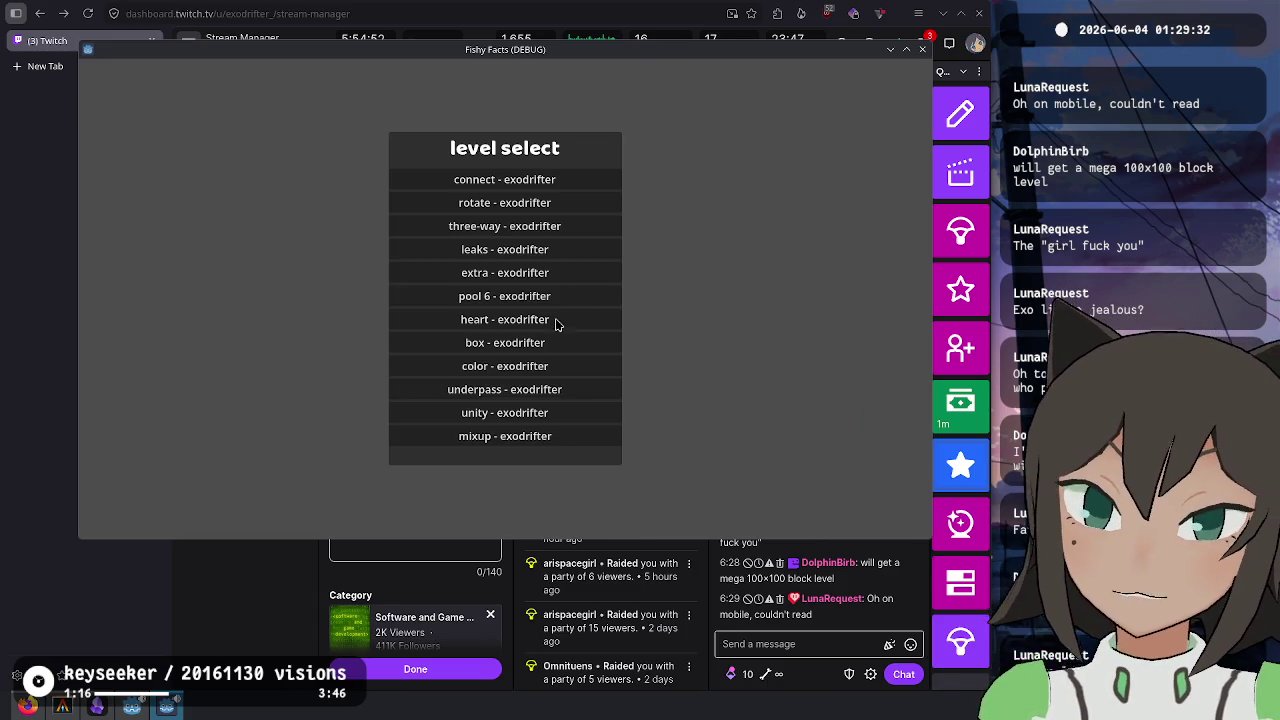
- Browse the level list past the color level and open the underpass level
left_click(537, 389)
key("Escape")
left_click(541, 374)
key("Escape")
left_click(537, 389)
key("Escape")
left_click(505, 389)
- Shuffle the underpass level's red, blue and cross tiles, then exit to the title menu
mouse_move(505, 300)
left_mouse_down()
mouse_move(565, 365)
mouse_move(510, 312)
mouse_move(521, 330)
mouse_move(586, 251)
mouse_move(565, 240)
mouse_move(516, 250)
mouse_move(584, 331)
mouse_move(560, 296)
left_mouse_up()
left_click_drag(570, 250, 510, 250)
left_click_drag(445, 300, 385, 300)
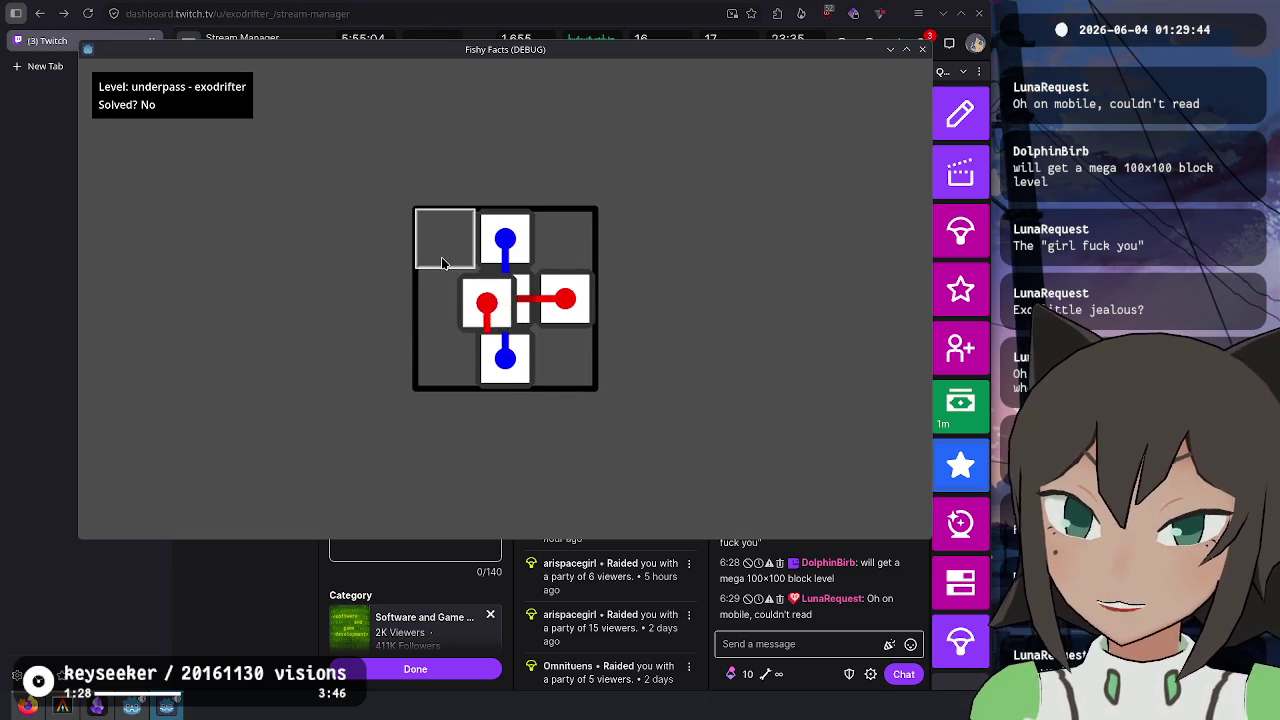
left_click_drag(445, 298, 530, 311)
mouse_move(510, 355)
left_mouse_down()
mouse_move(535, 366)
mouse_move(508, 300)
mouse_move(486, 336)
mouse_move(560, 348)
left_mouse_up()
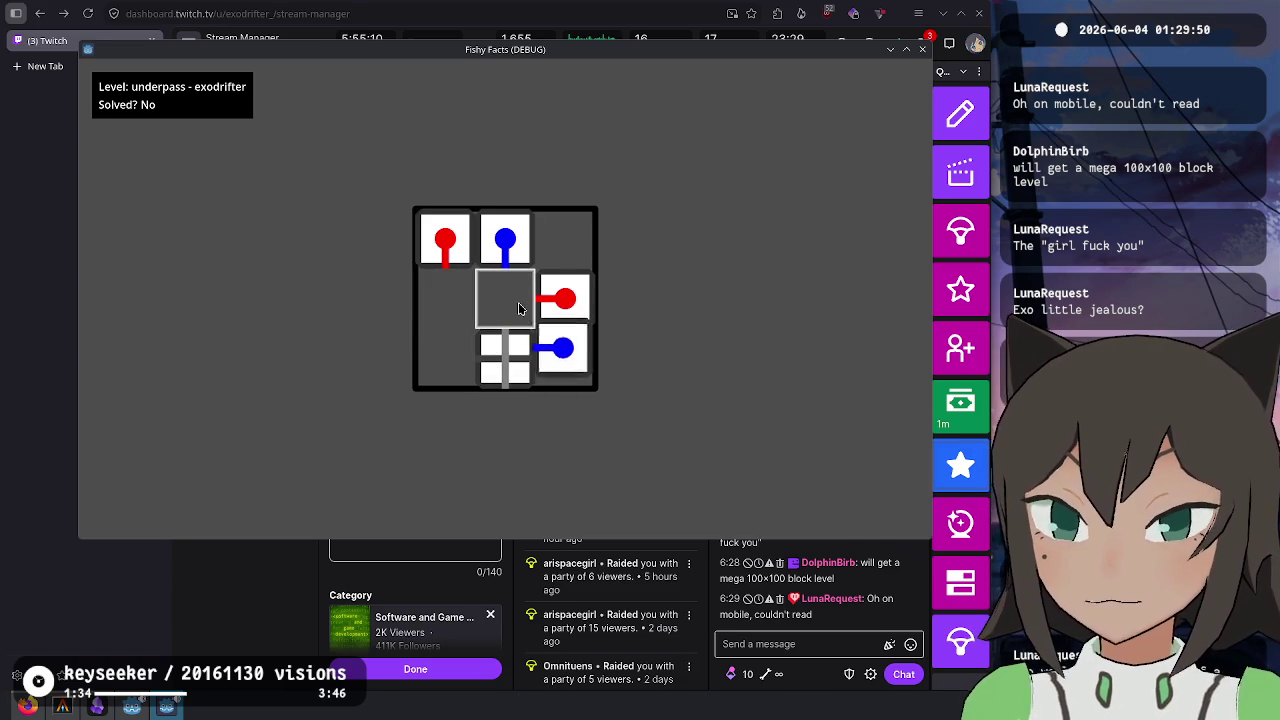
mouse_move(505, 240)
left_mouse_down()
mouse_move(506, 372)
mouse_move(447, 358)
left_mouse_up()
mouse_move(550, 318)
left_mouse_down()
mouse_move(514, 297)
mouse_move(503, 337)
mouse_move(509, 249)
mouse_move(520, 277)
left_mouse_up()
key("Escape")
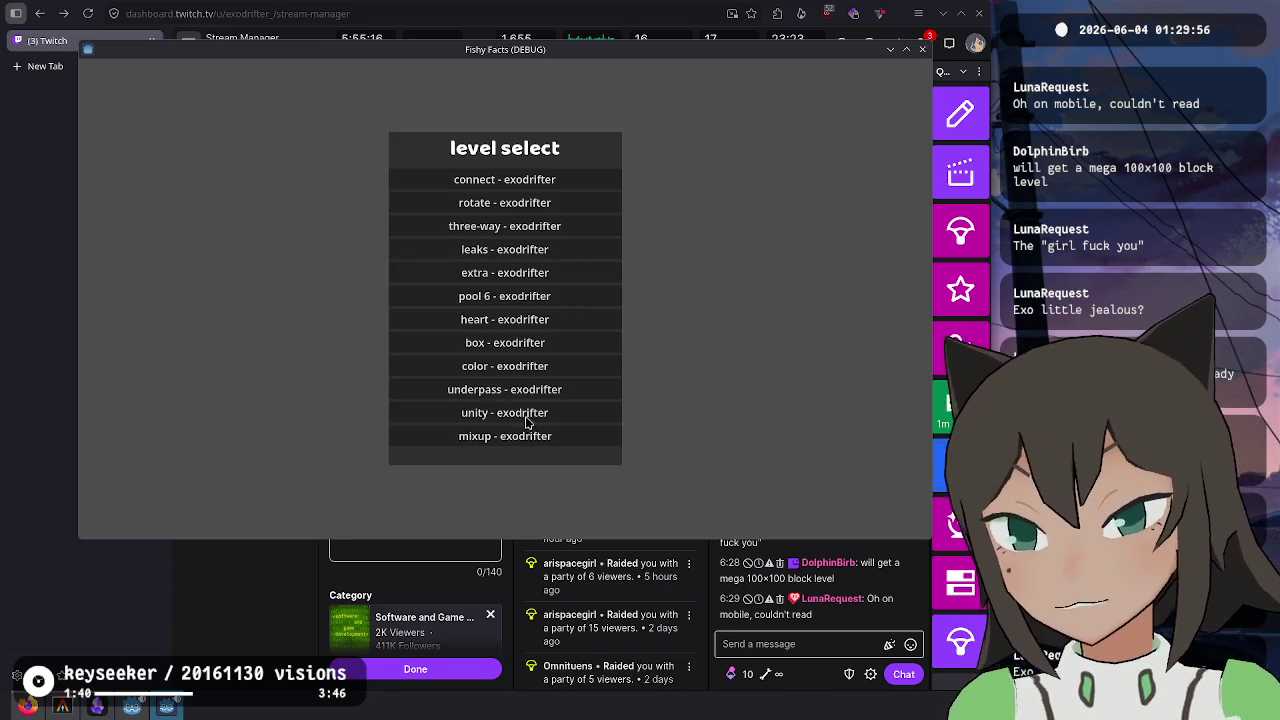
key("Escape")
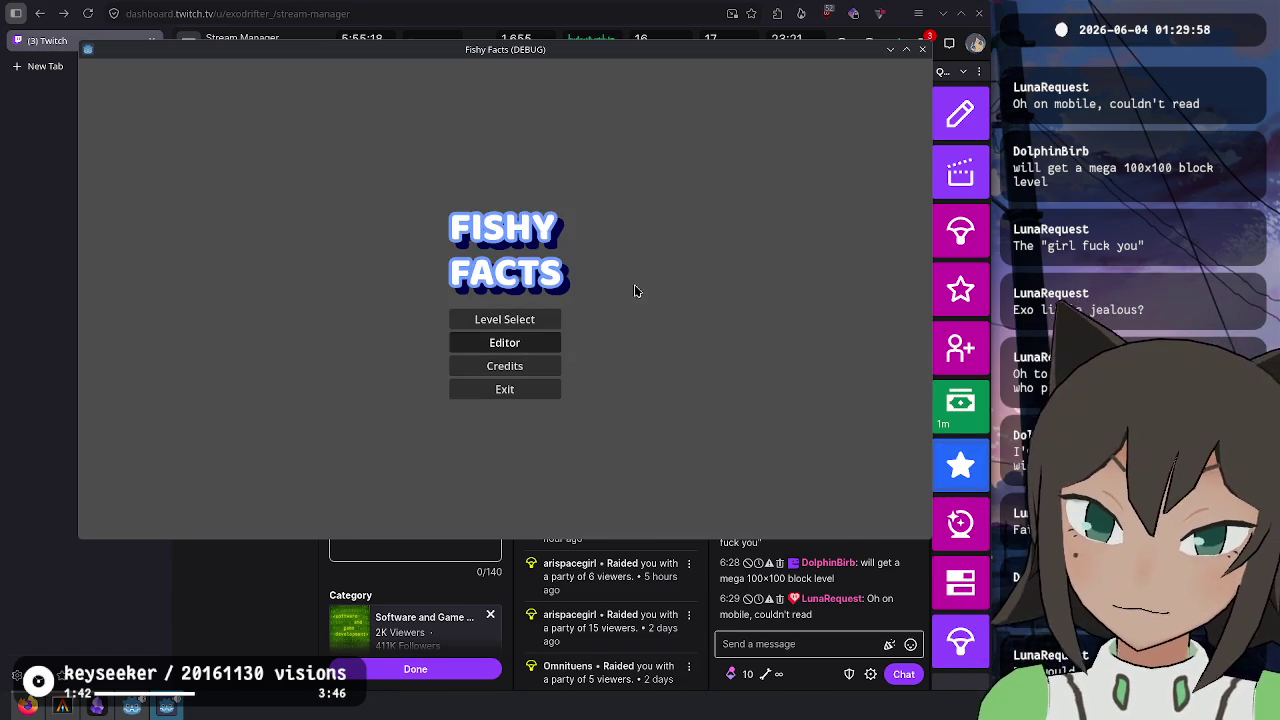
- Start the level editor and set the board size to 12 wide by 6 tall
key("Return")
key("Escape")
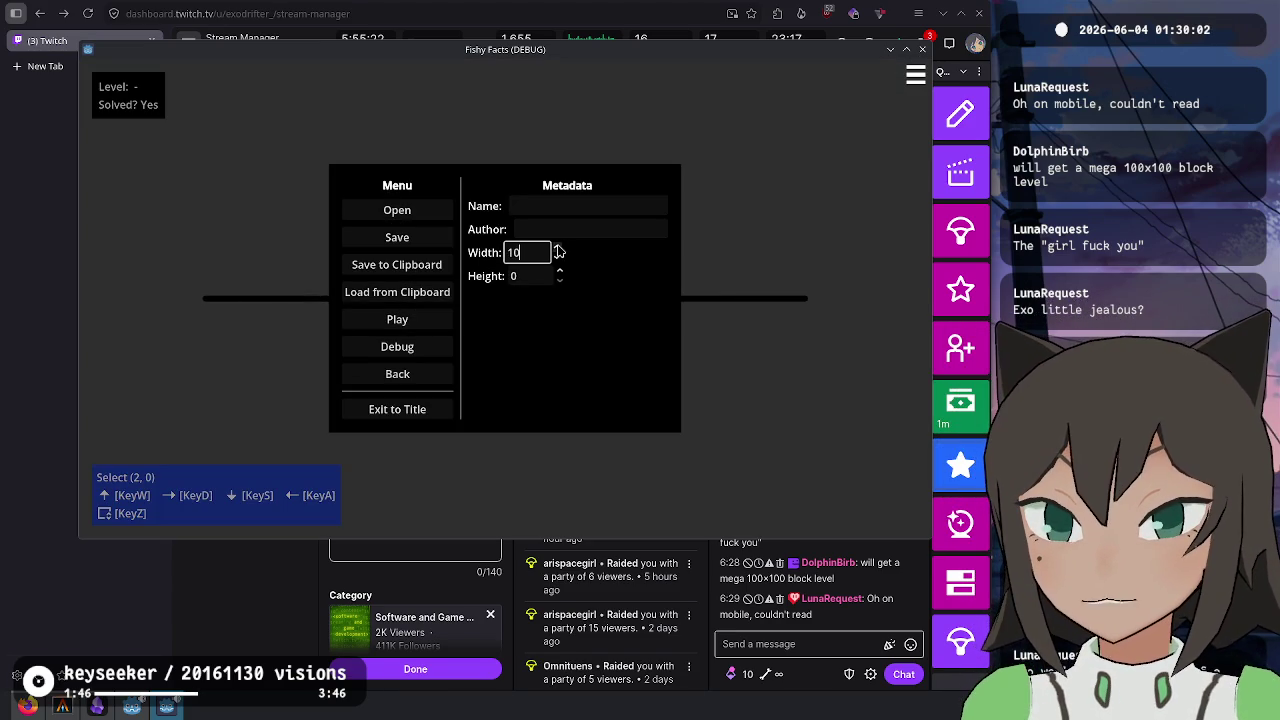
left_click(561, 274)
left_click(561, 274)
left_click(561, 274)
left_click(561, 274)
left_click(561, 274)
left_click(561, 274)
left_click(561, 274)
left_click(561, 274)
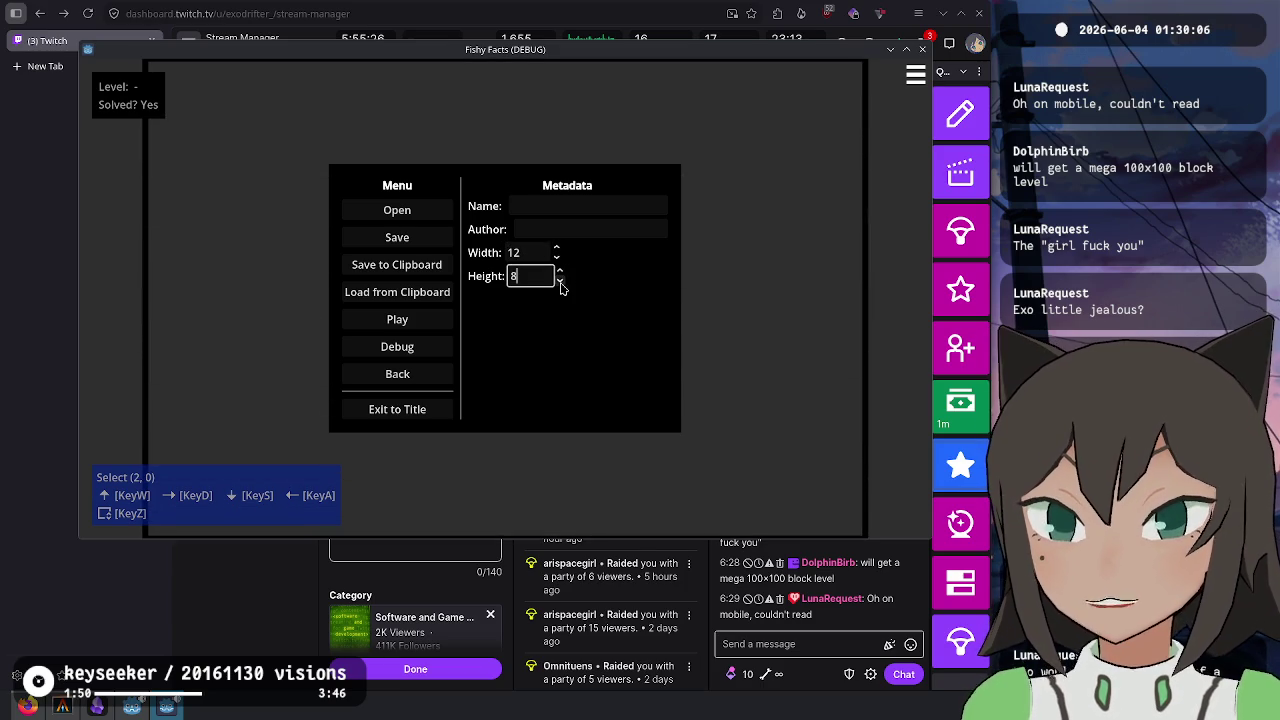
left_click(561, 283)
left_click(561, 283)
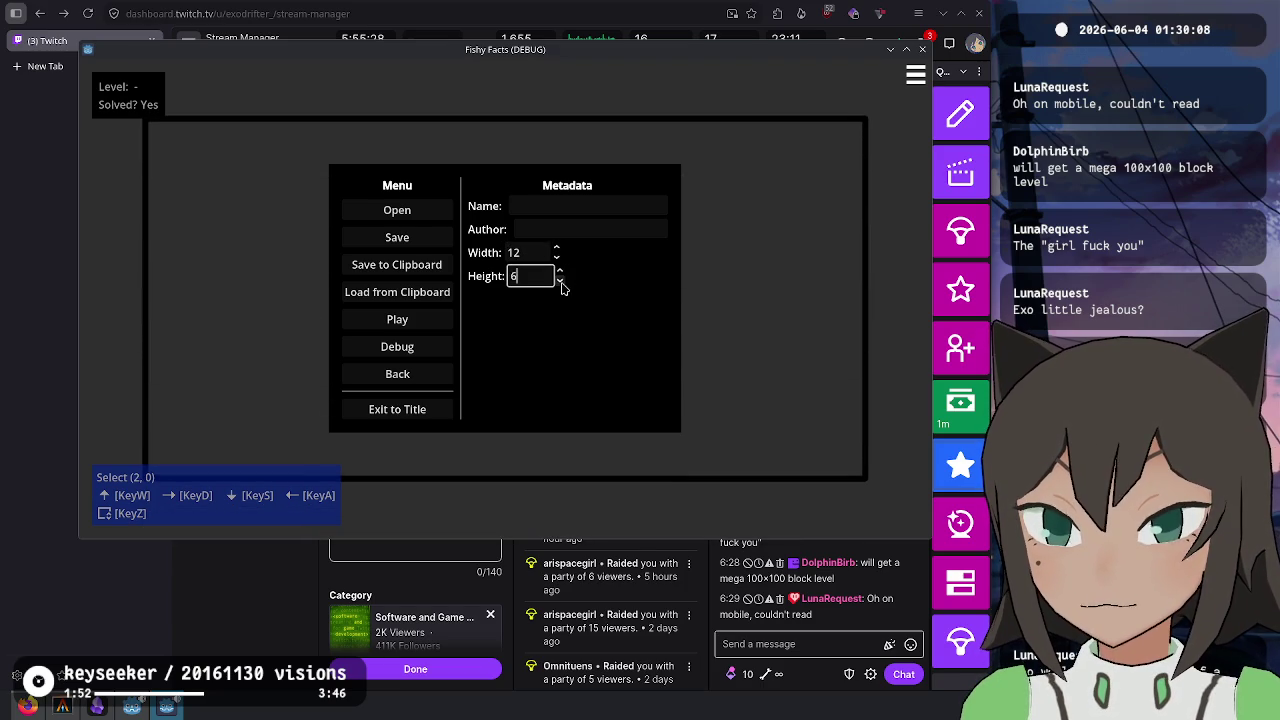
key("Escape")
- Use Edit Shape on a grid cell to create the first two-cell piece
left_click(467, 285)
key("Return")
left_click(475, 327)
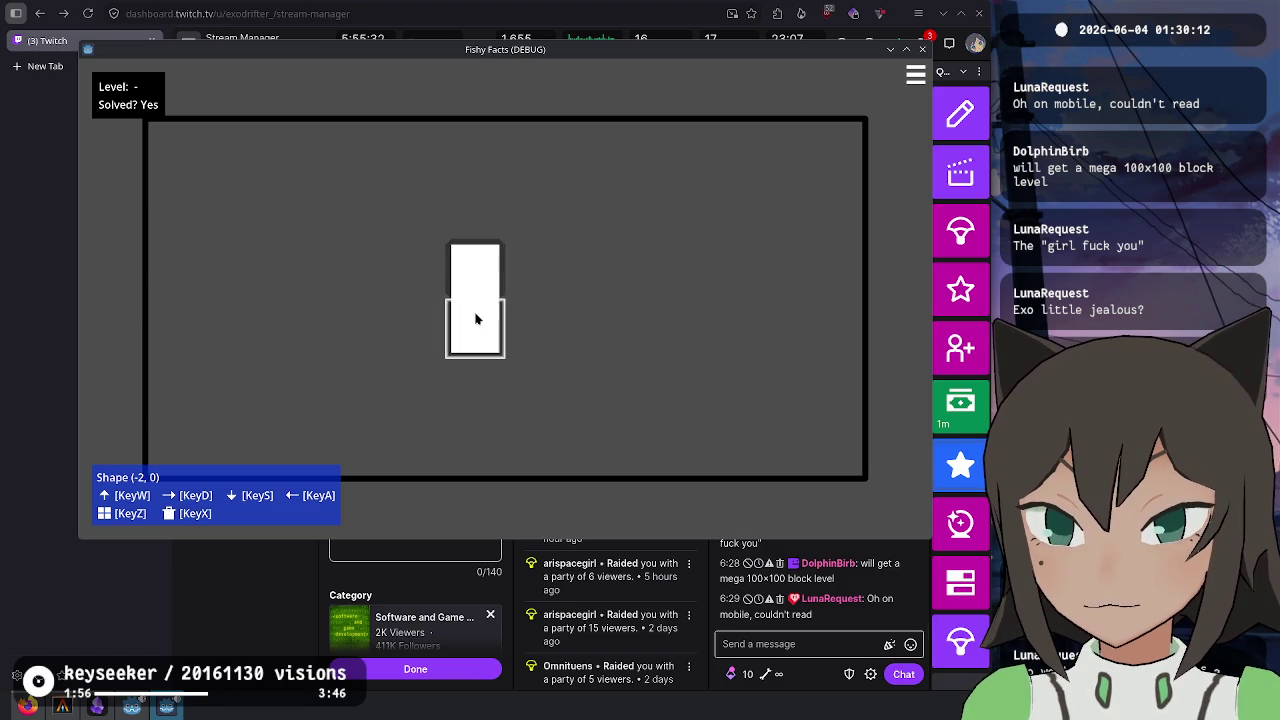
- Paint a second tall two-cell bar two columns right of the first
key("Escape")
left_click(680, 298)
key("Return")
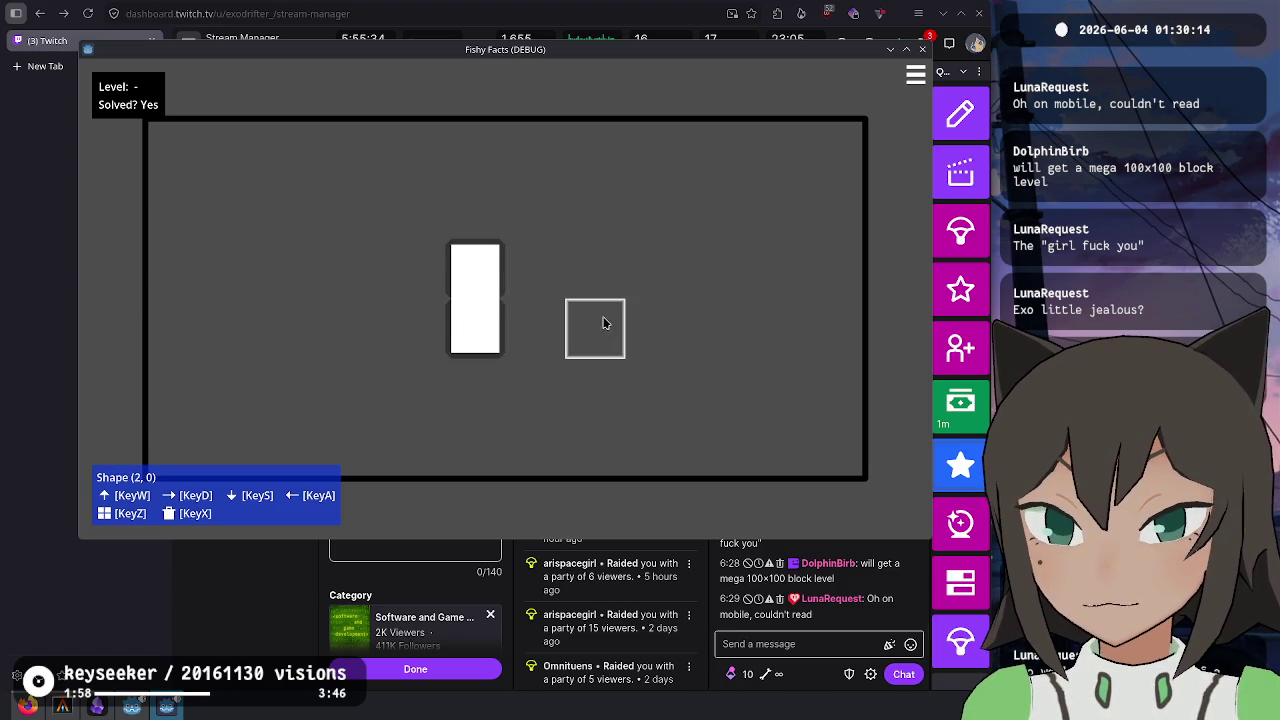
left_click_drag(603, 322, 608, 286)
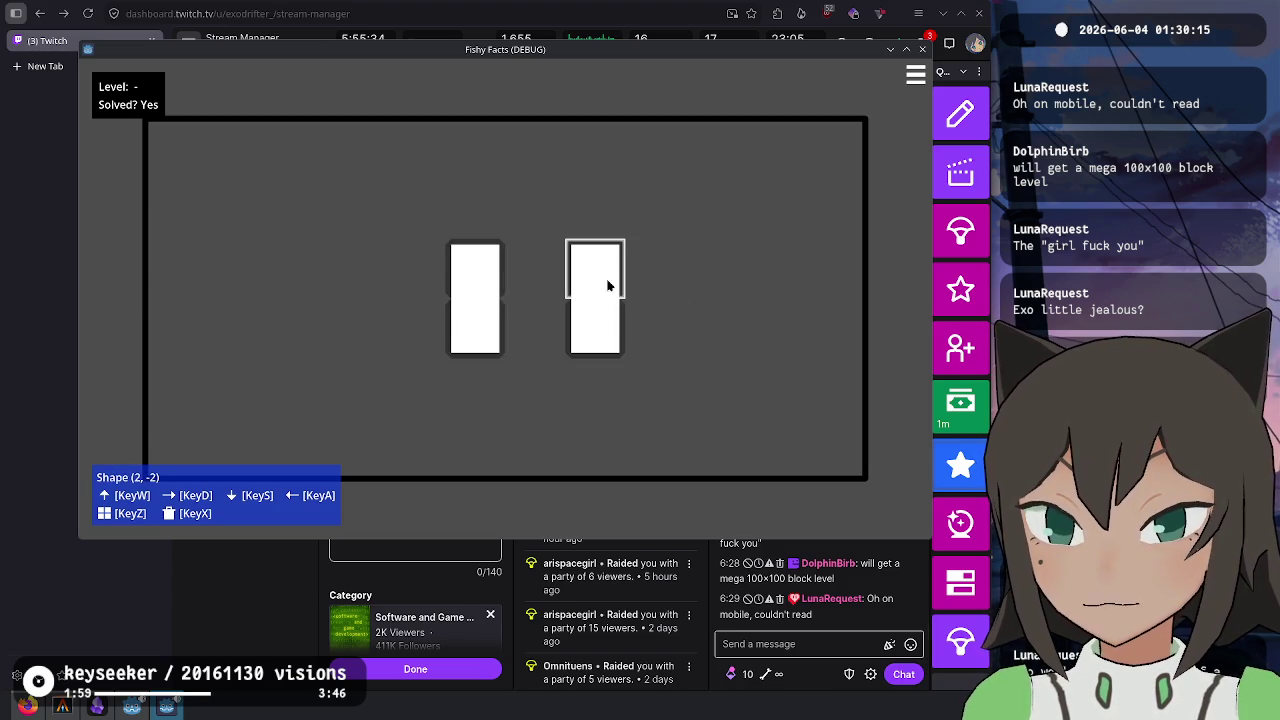
- Add single tiles left of the first bar and right of the second bar
left_click(531, 269)
key("Down")
key("Return")
left_click(415, 328)
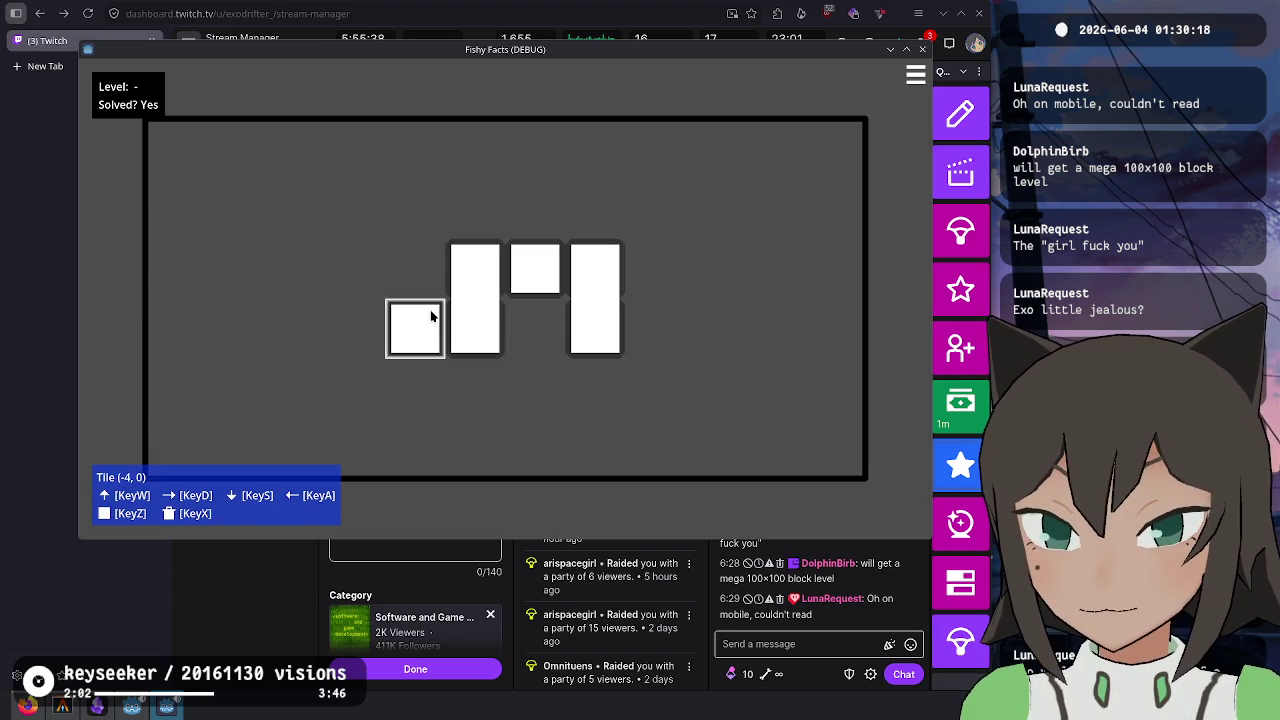
left_click(648, 340)
key("Escape")
- Build the L-shaped piece at the top of the board above the middle square
left_click(538, 212)
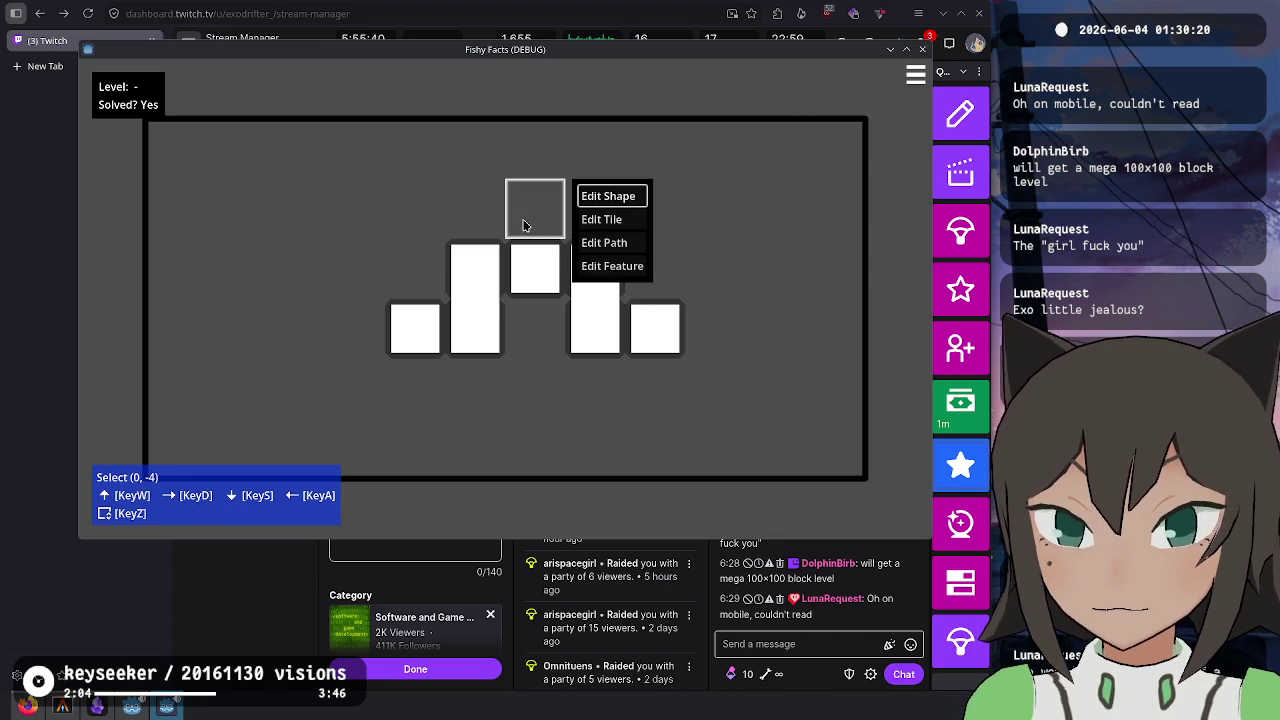
left_click(601, 219)
mouse_move(461, 203)
left_mouse_down()
mouse_move(421, 149)
mouse_move(457, 189)
left_mouse_up()
left_click(421, 149)
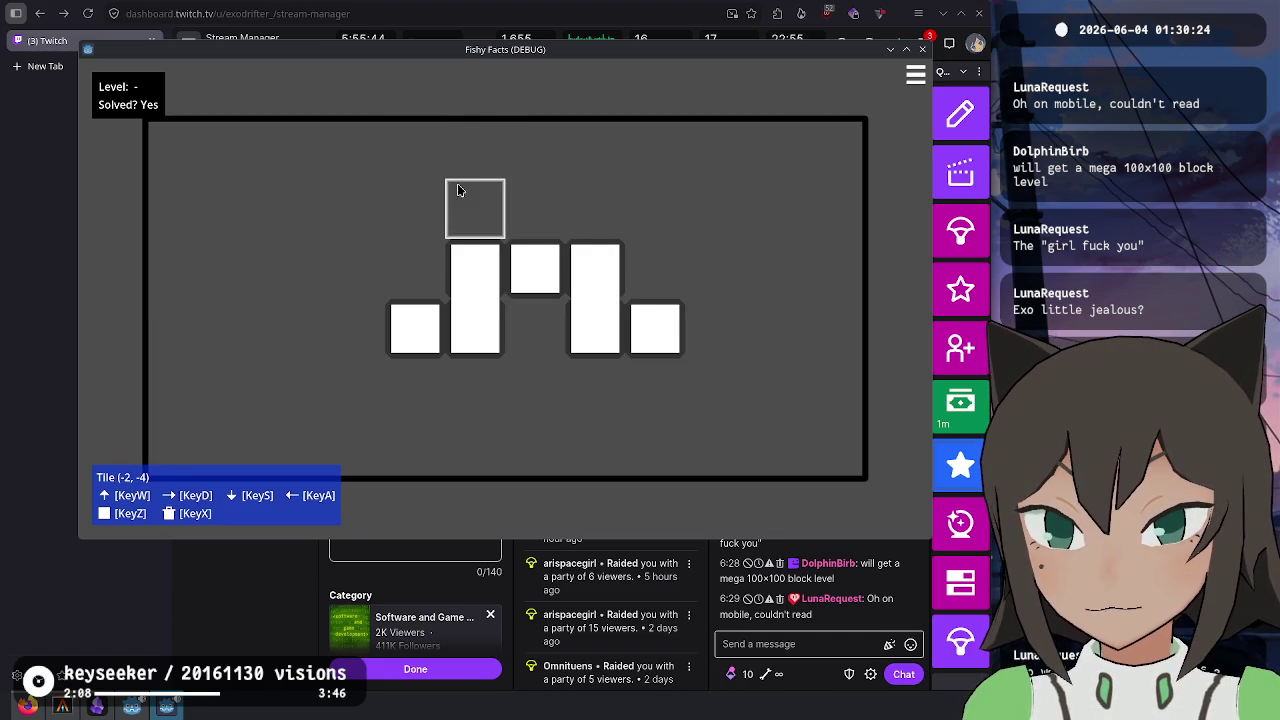
key("Escape")
left_click(535, 208)
left_click(543, 197)
mouse_move(543, 204)
left_mouse_down()
mouse_move(475, 163)
mouse_move(437, 171)
left_mouse_up()
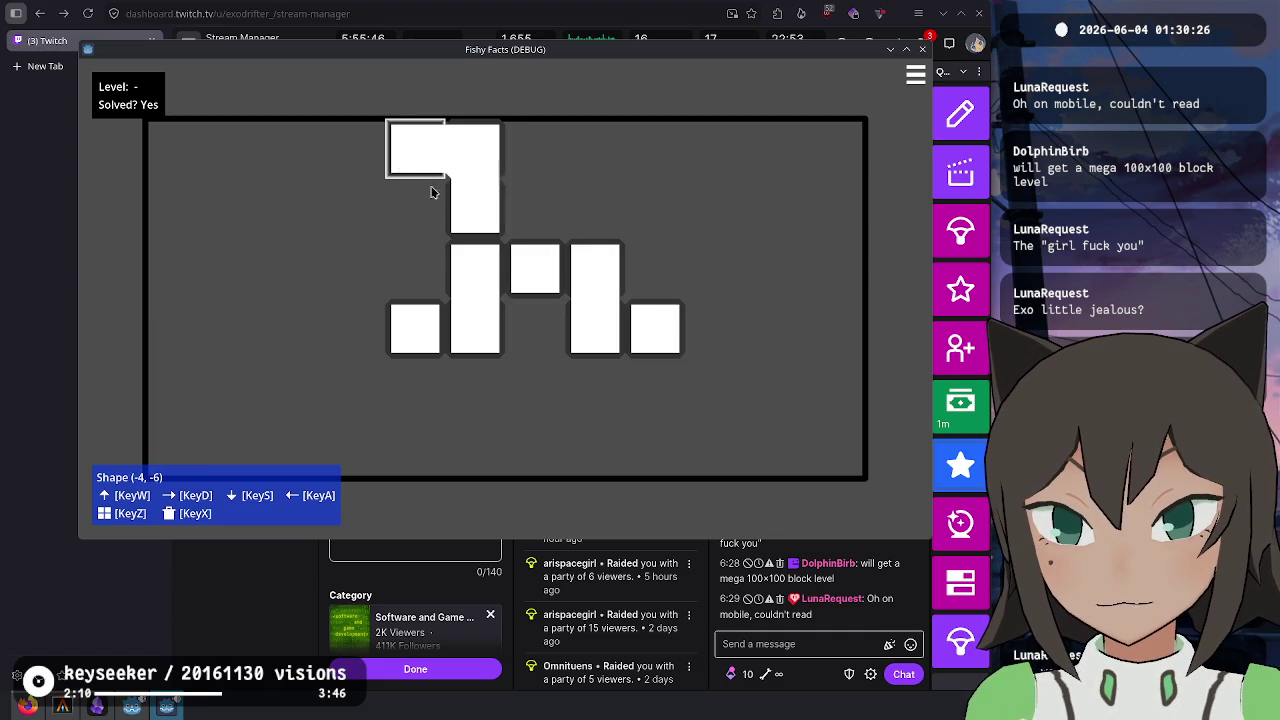
key("Escape")
- Add a tile at the right end of the bottom row
left_click(472, 201)
key("Escape")
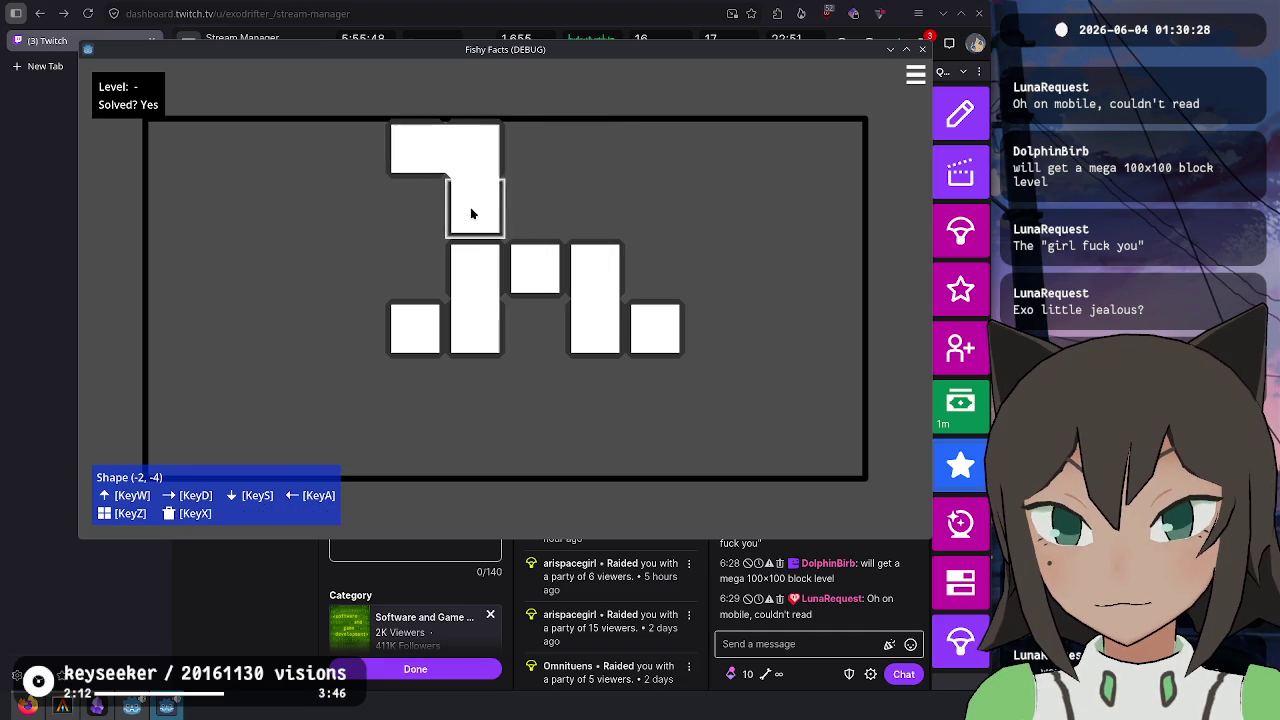
left_click(535, 208)
left_click(615, 220)
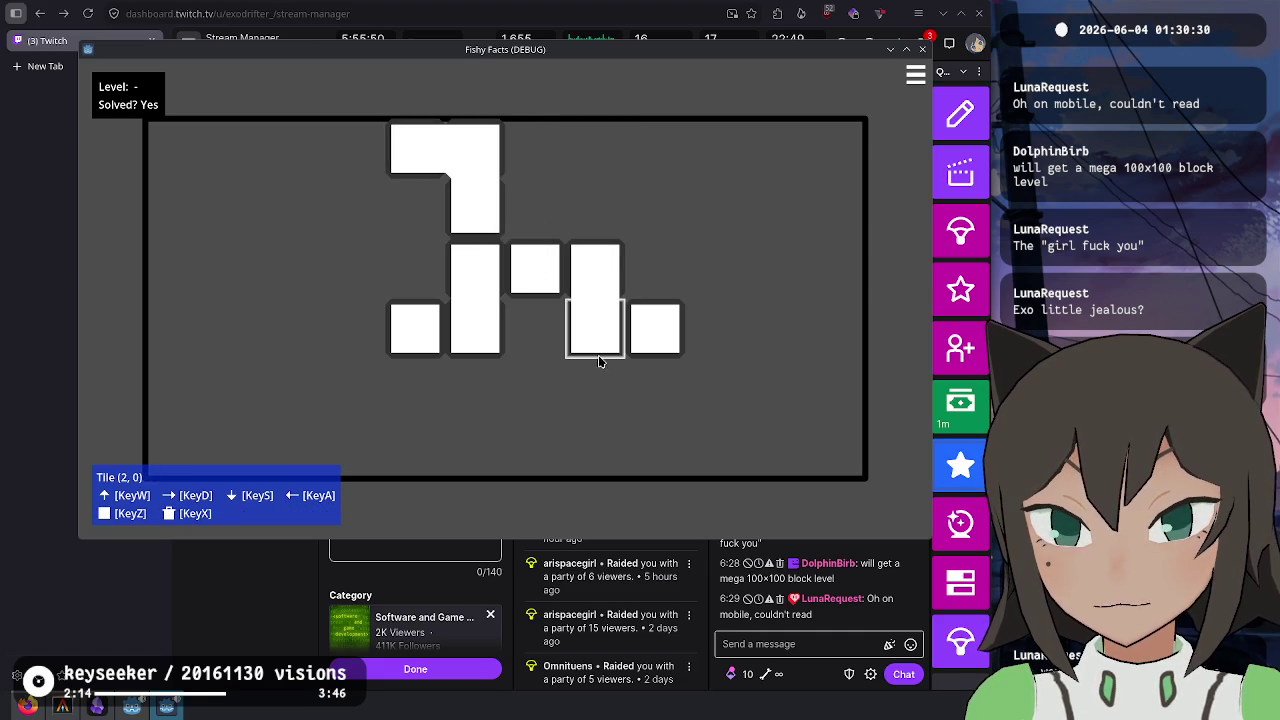
left_click(574, 403)
left_click(680, 400)
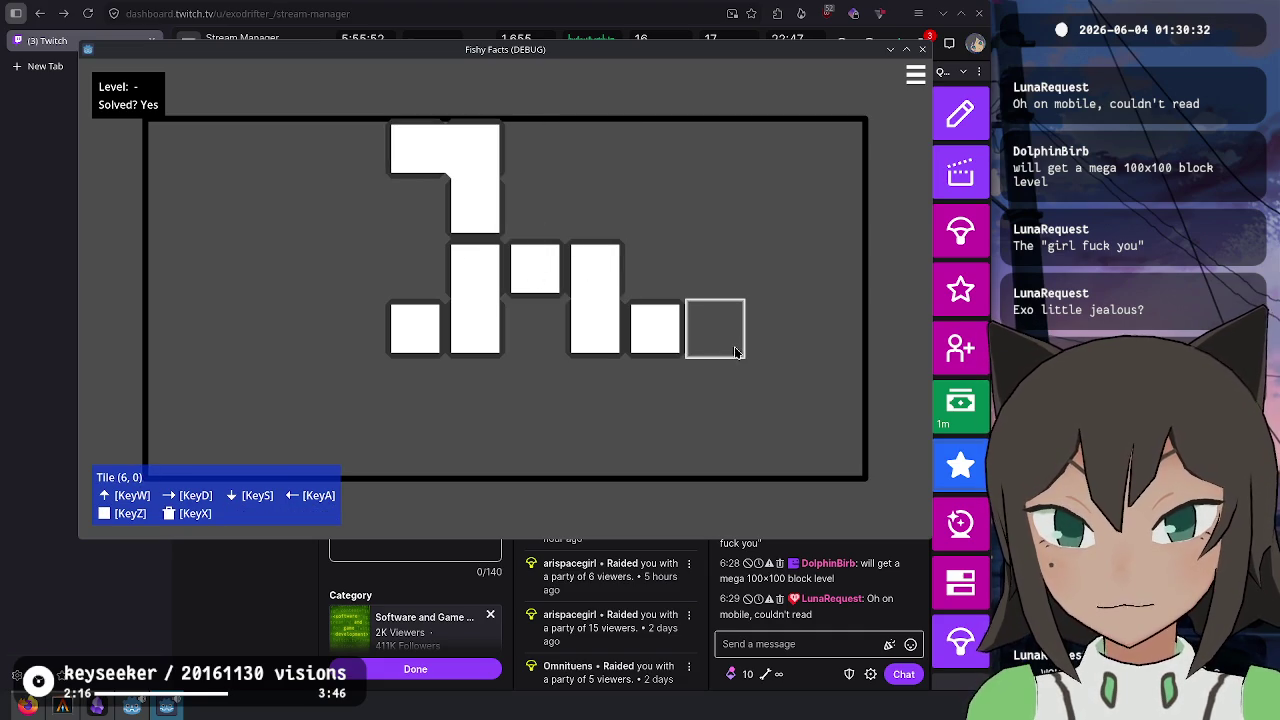
- Extend the far-left and rightmost pieces into L shapes
left_click(369, 332)
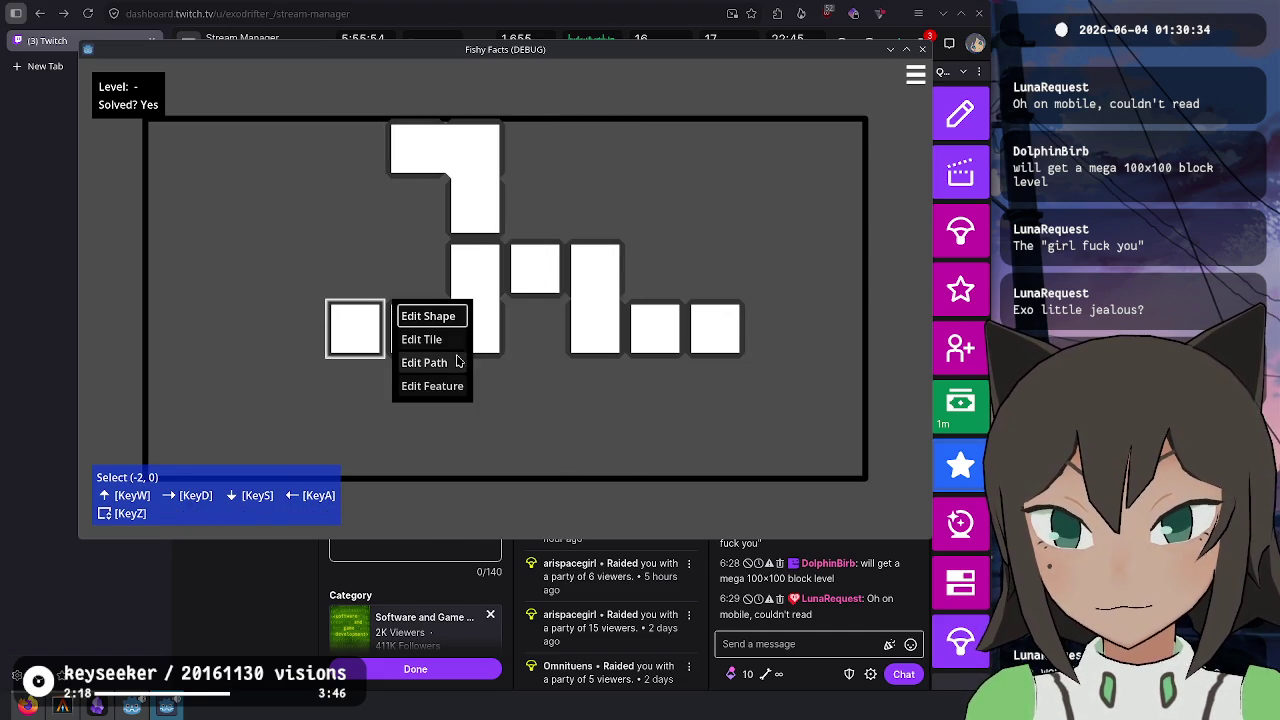
left_click(446, 394)
left_click(356, 331)
left_click(438, 317)
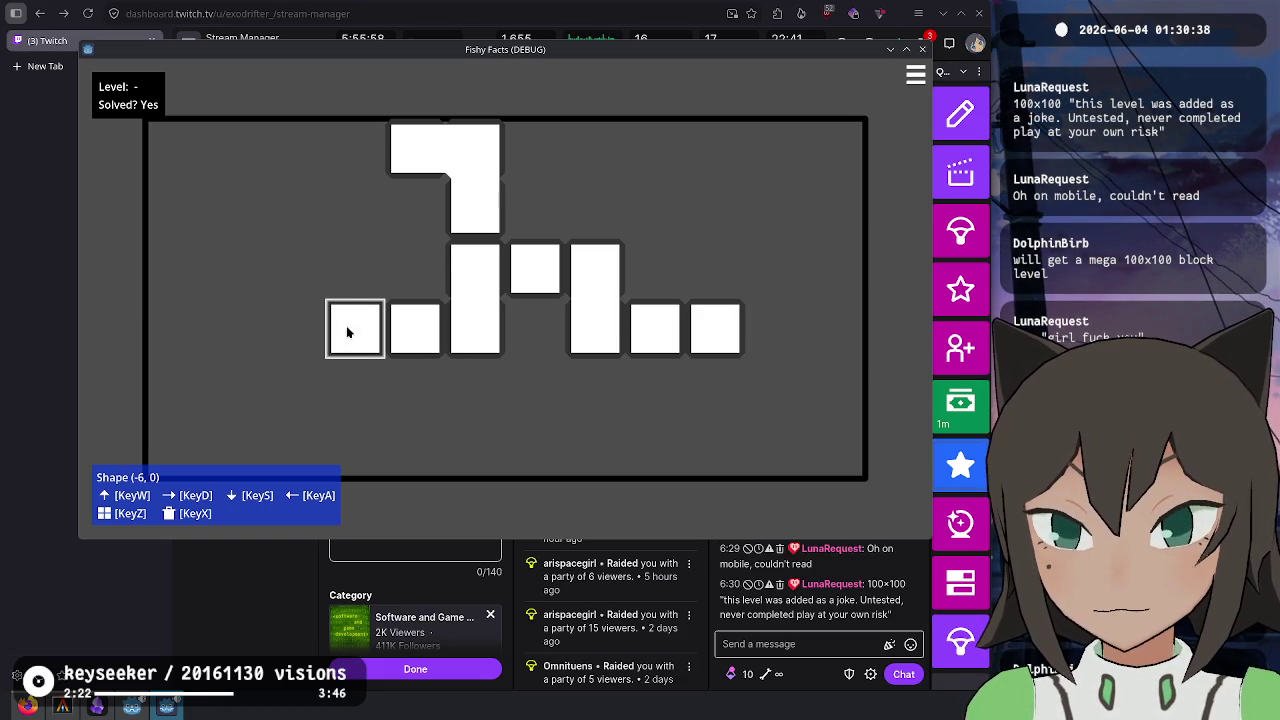
left_click(369, 369)
left_click(700, 375)
left_click(680, 385)
key("Escape")
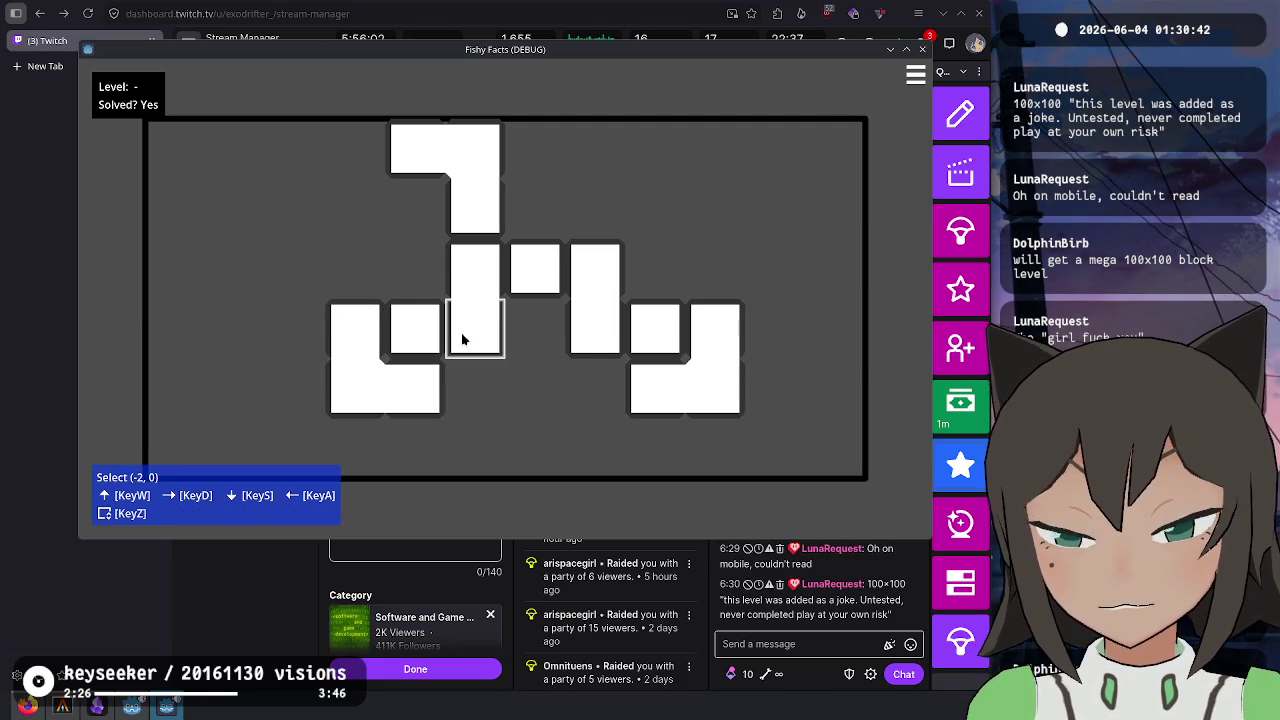
left_click(462, 338)
left_click(567, 366)
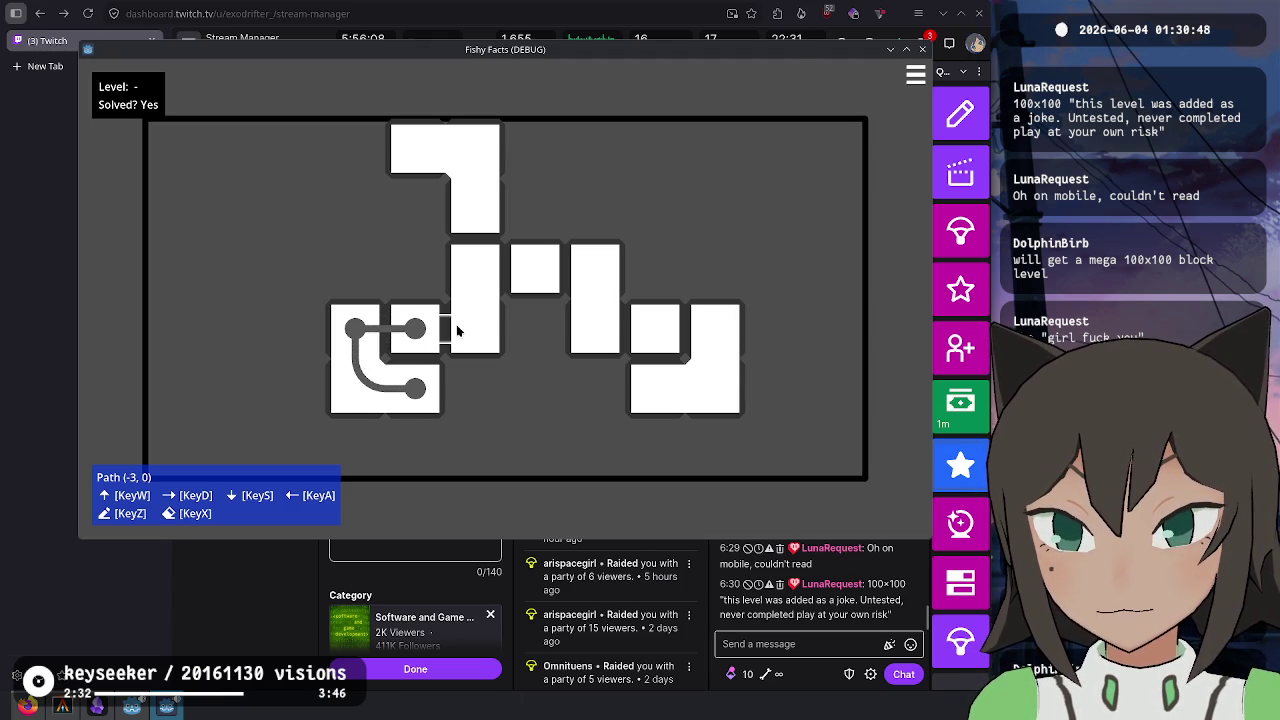
- Drag a path from the left piece up the middle bar and down through the top L-piece
left_click_drag(458, 330, 483, 280)
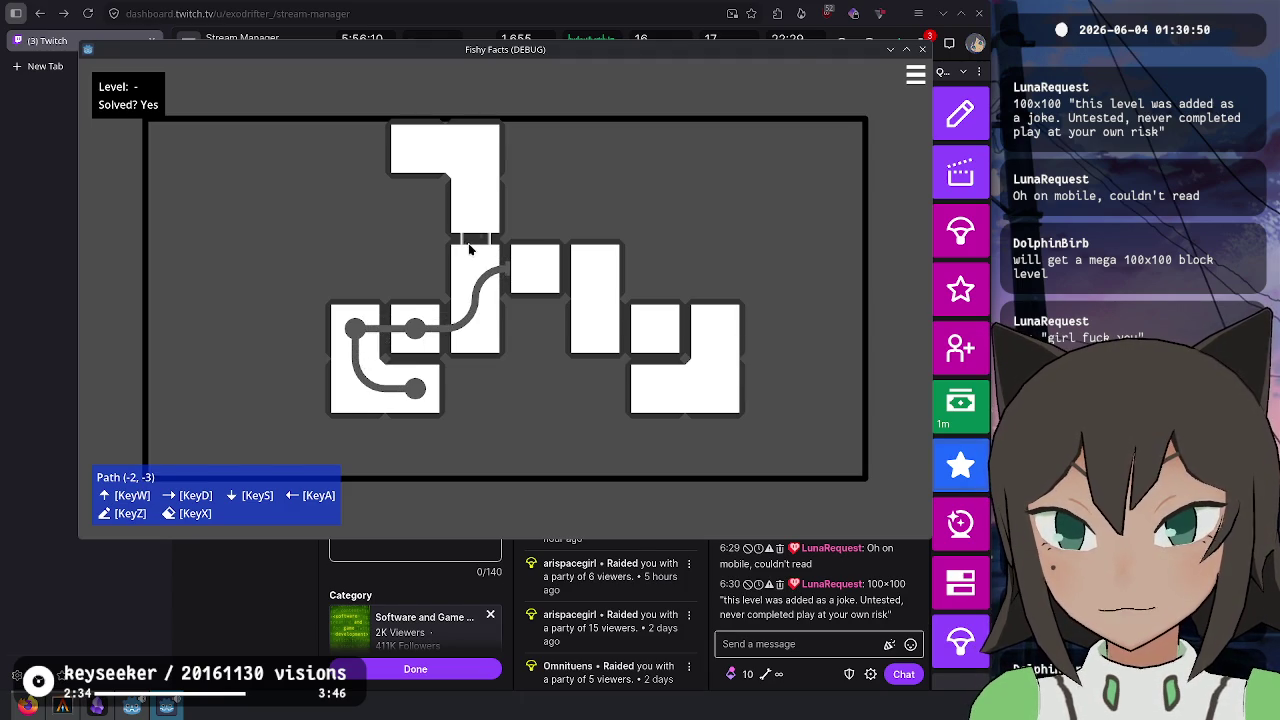
mouse_move(407, 151)
left_mouse_down()
mouse_move(394, 154)
mouse_move(416, 178)
mouse_move(453, 181)
left_mouse_up()
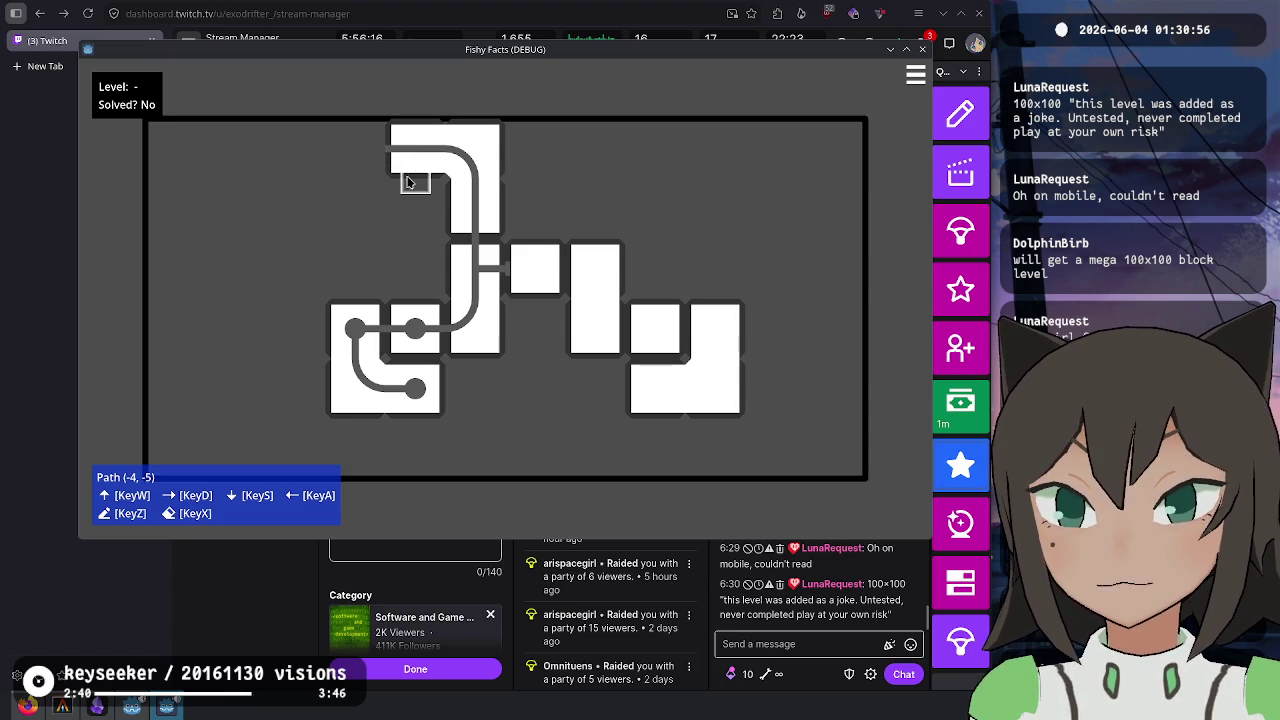
left_click_drag(420, 118, 420, 176)
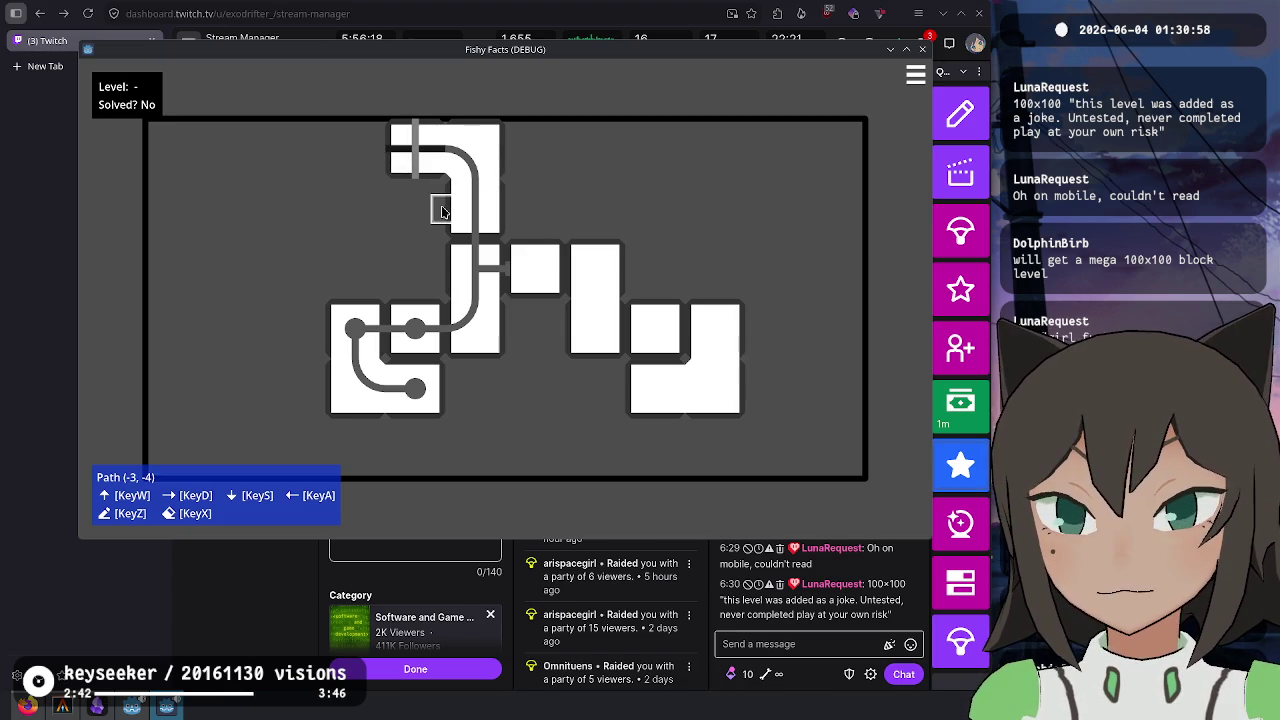